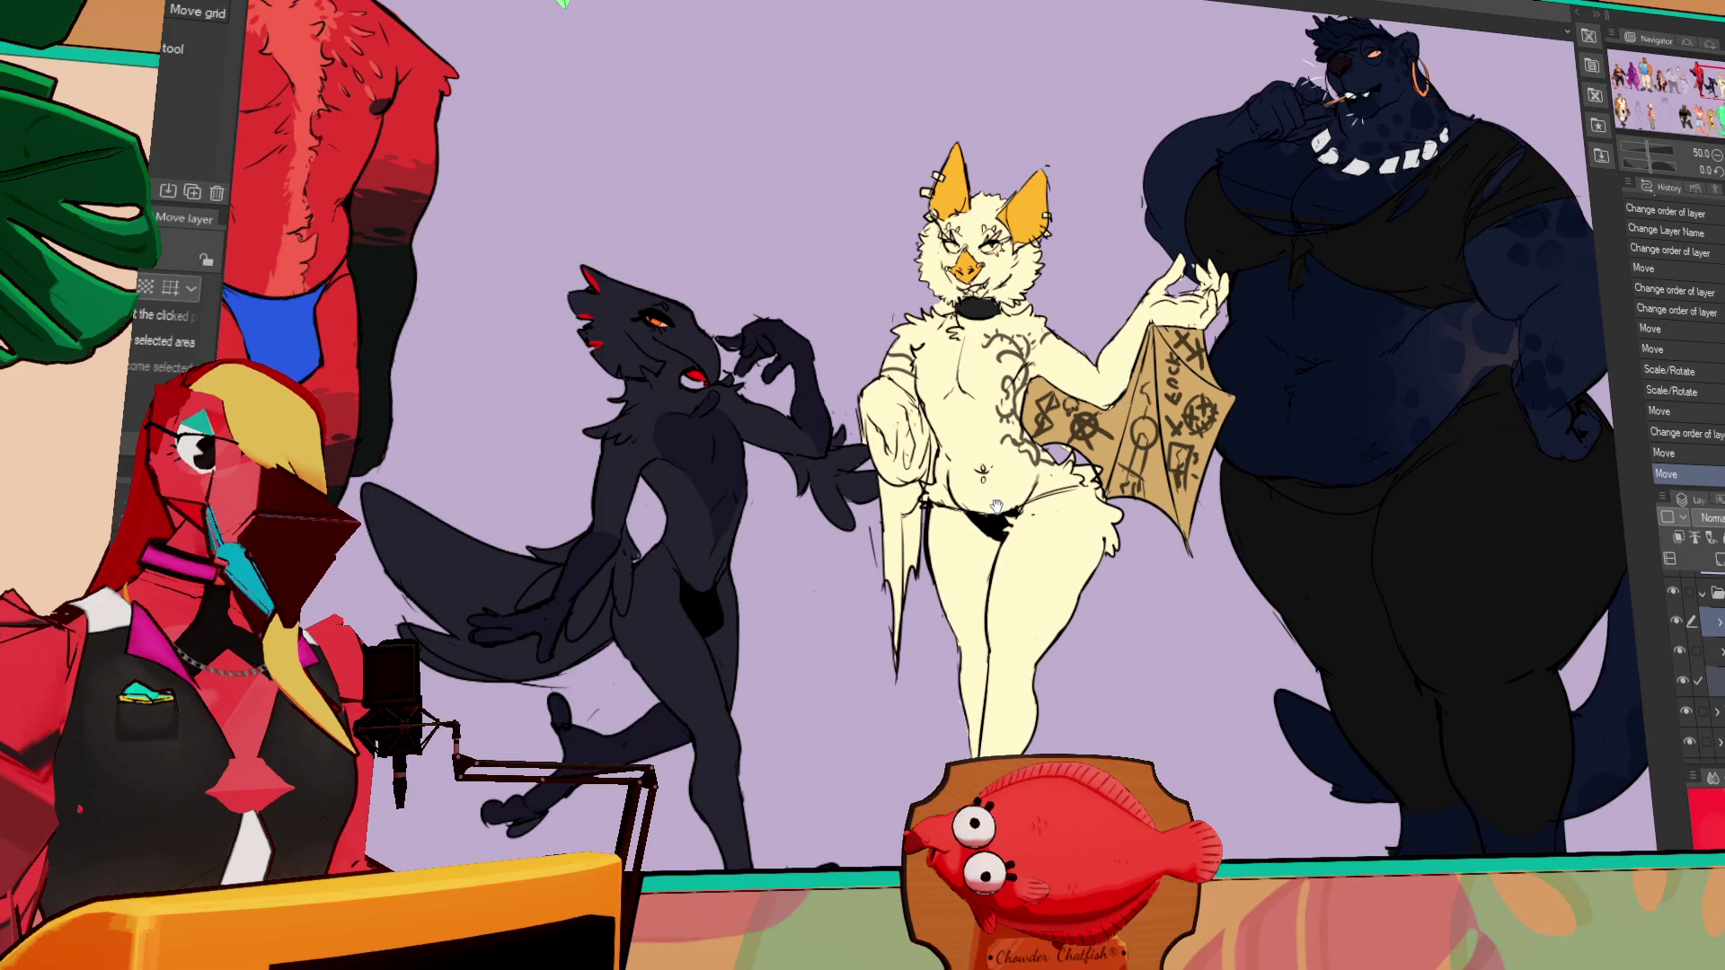
Pan and scroll across the Clip Studio Paint character lineup toward the red character
scroll(997, 508, left, 5)
scroll(1092, 488, down, 1)
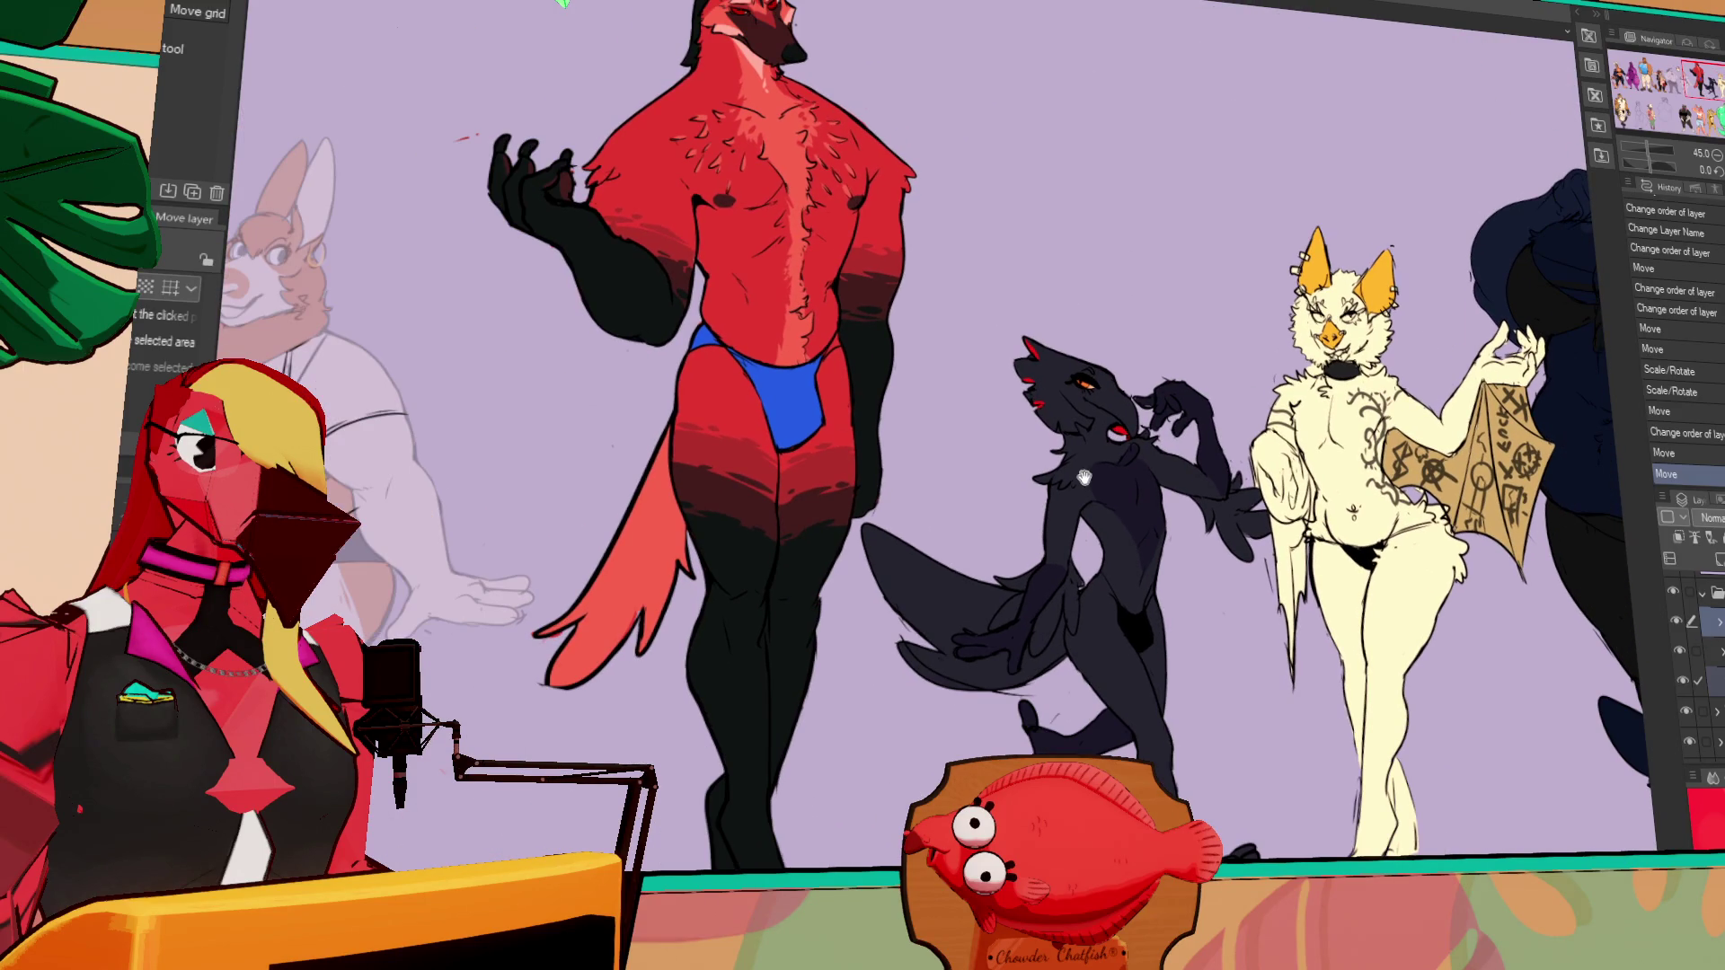
drag(1089, 486, 1288, 573)
scroll(1044, 355, up, 4)
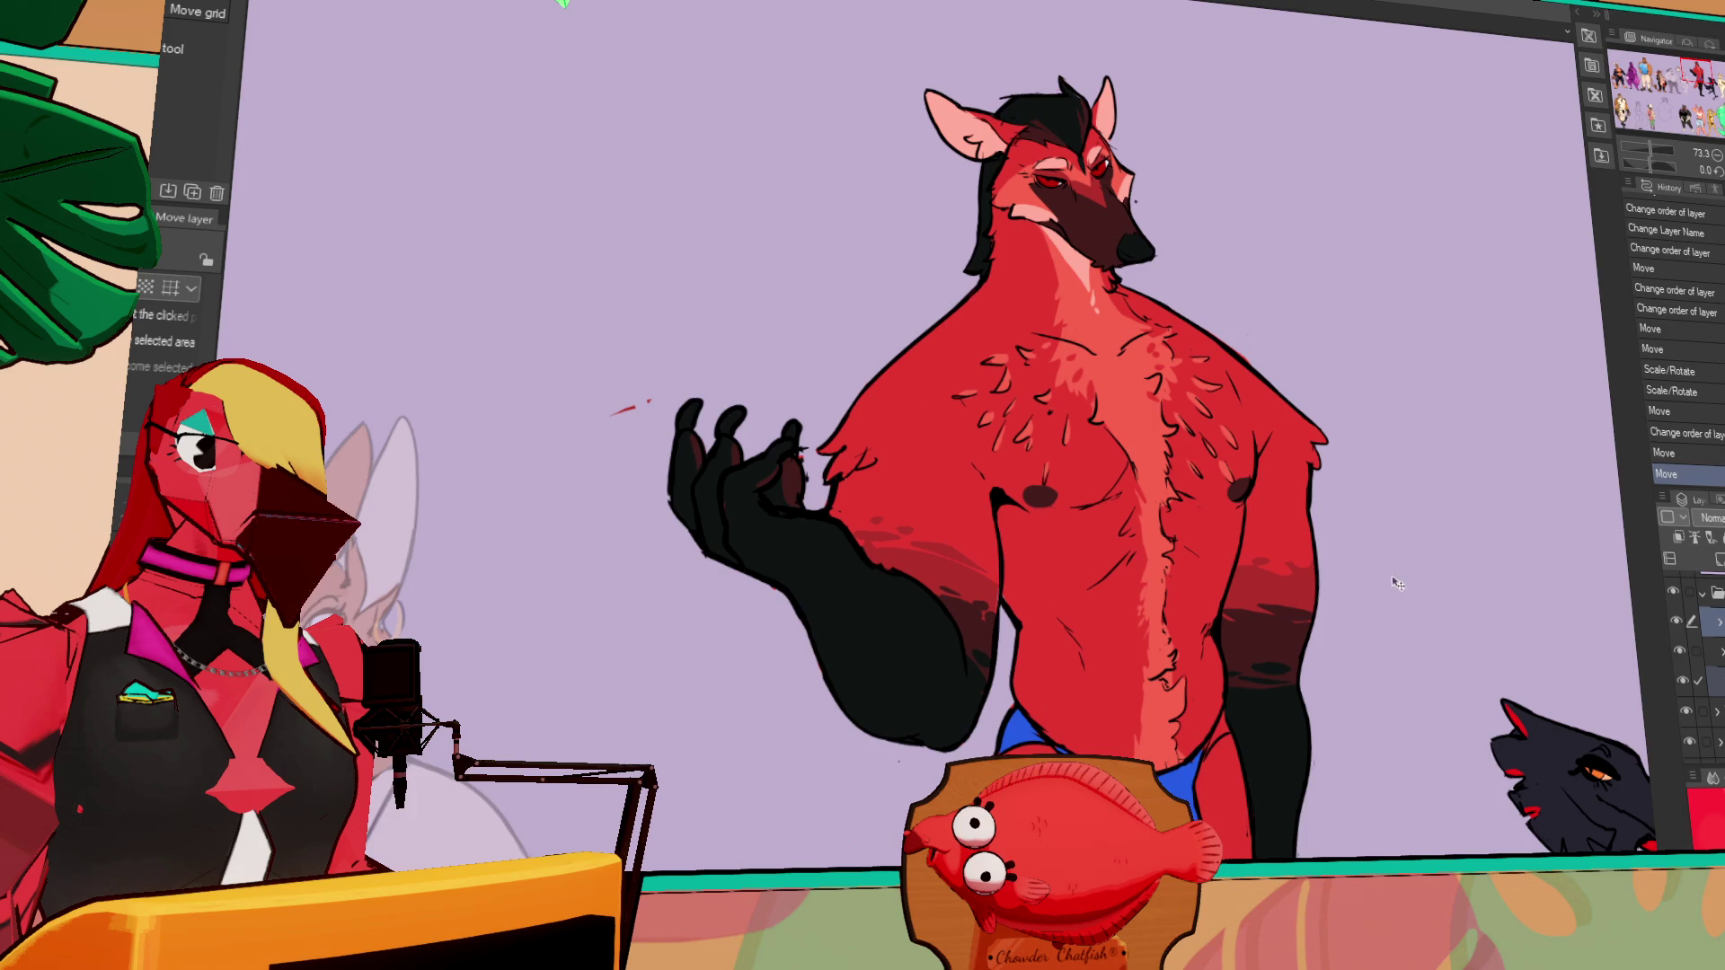
scroll(1385, 576, right, 10)
scroll(943, 415, down, 3)
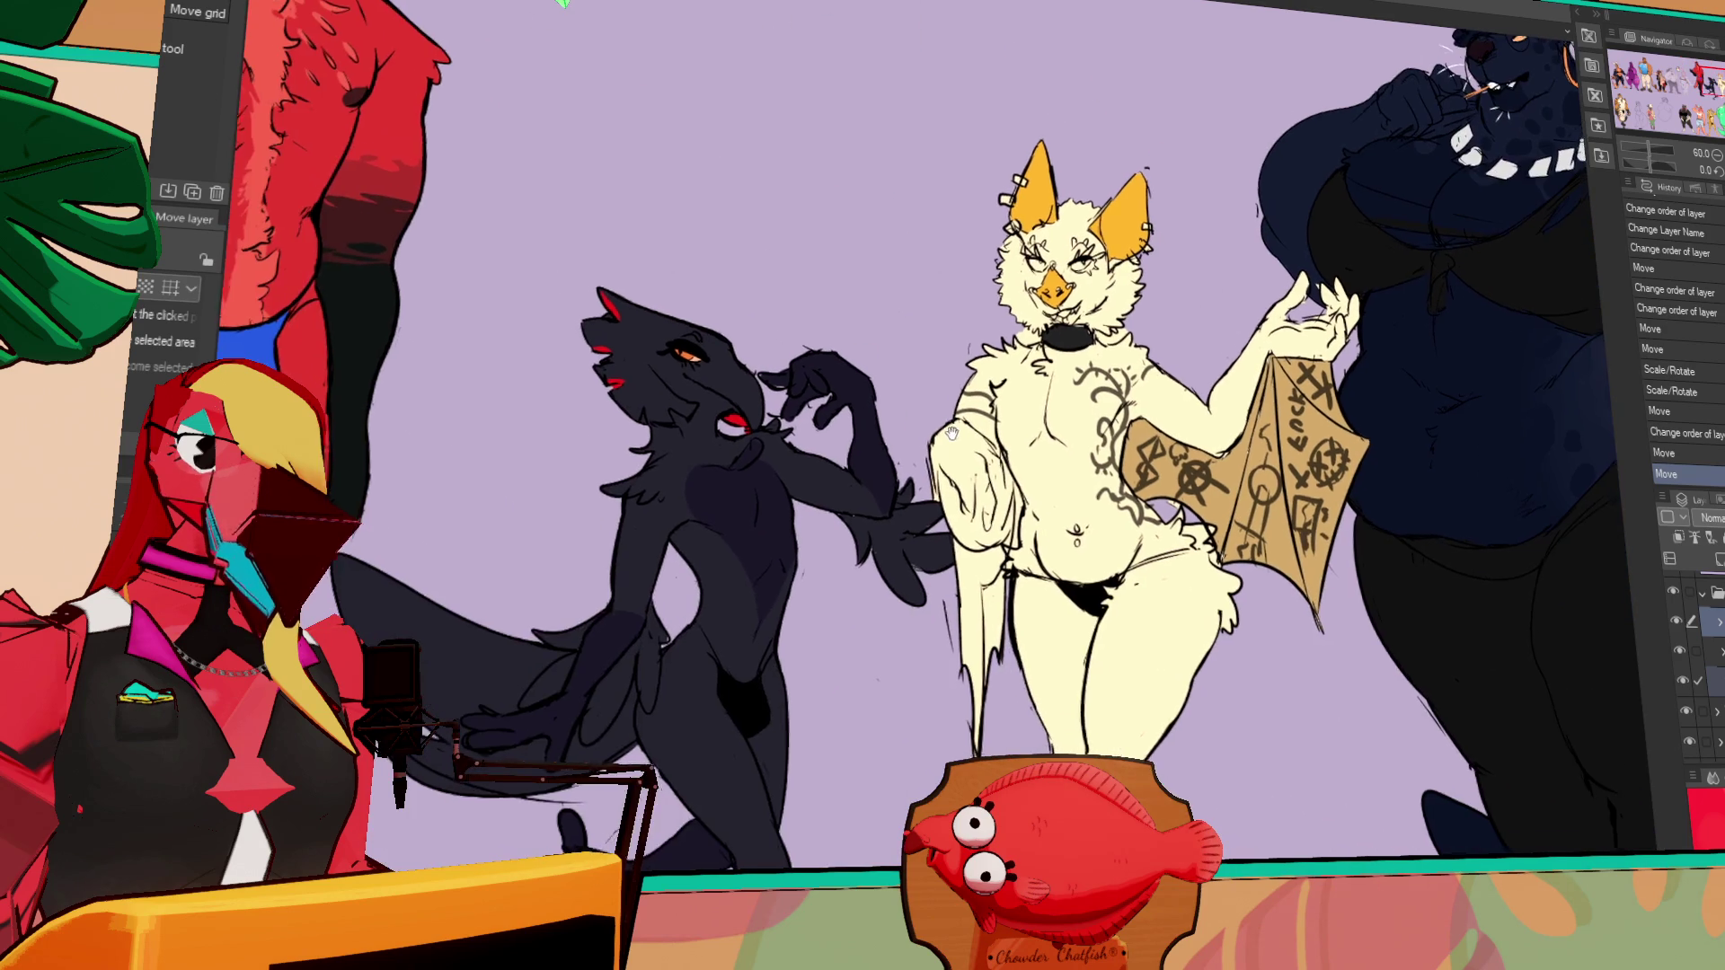
scroll(774, 411, up, 1)
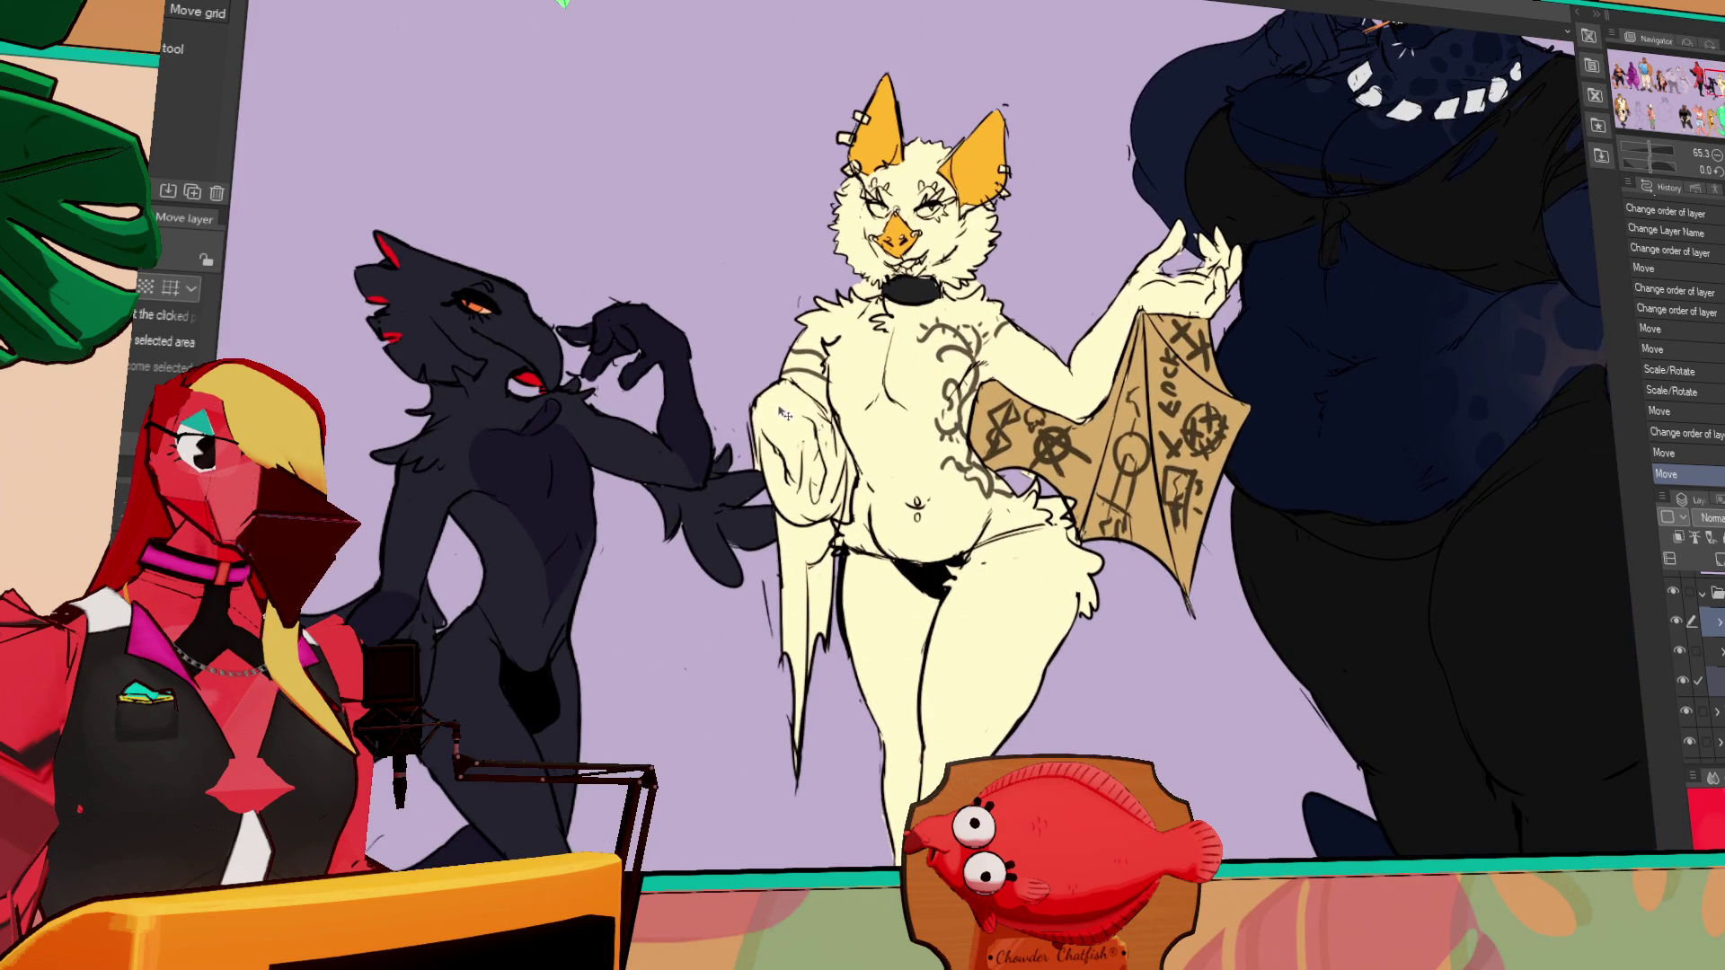
scroll(795, 423, up, 1)
drag(831, 451, 838, 448)
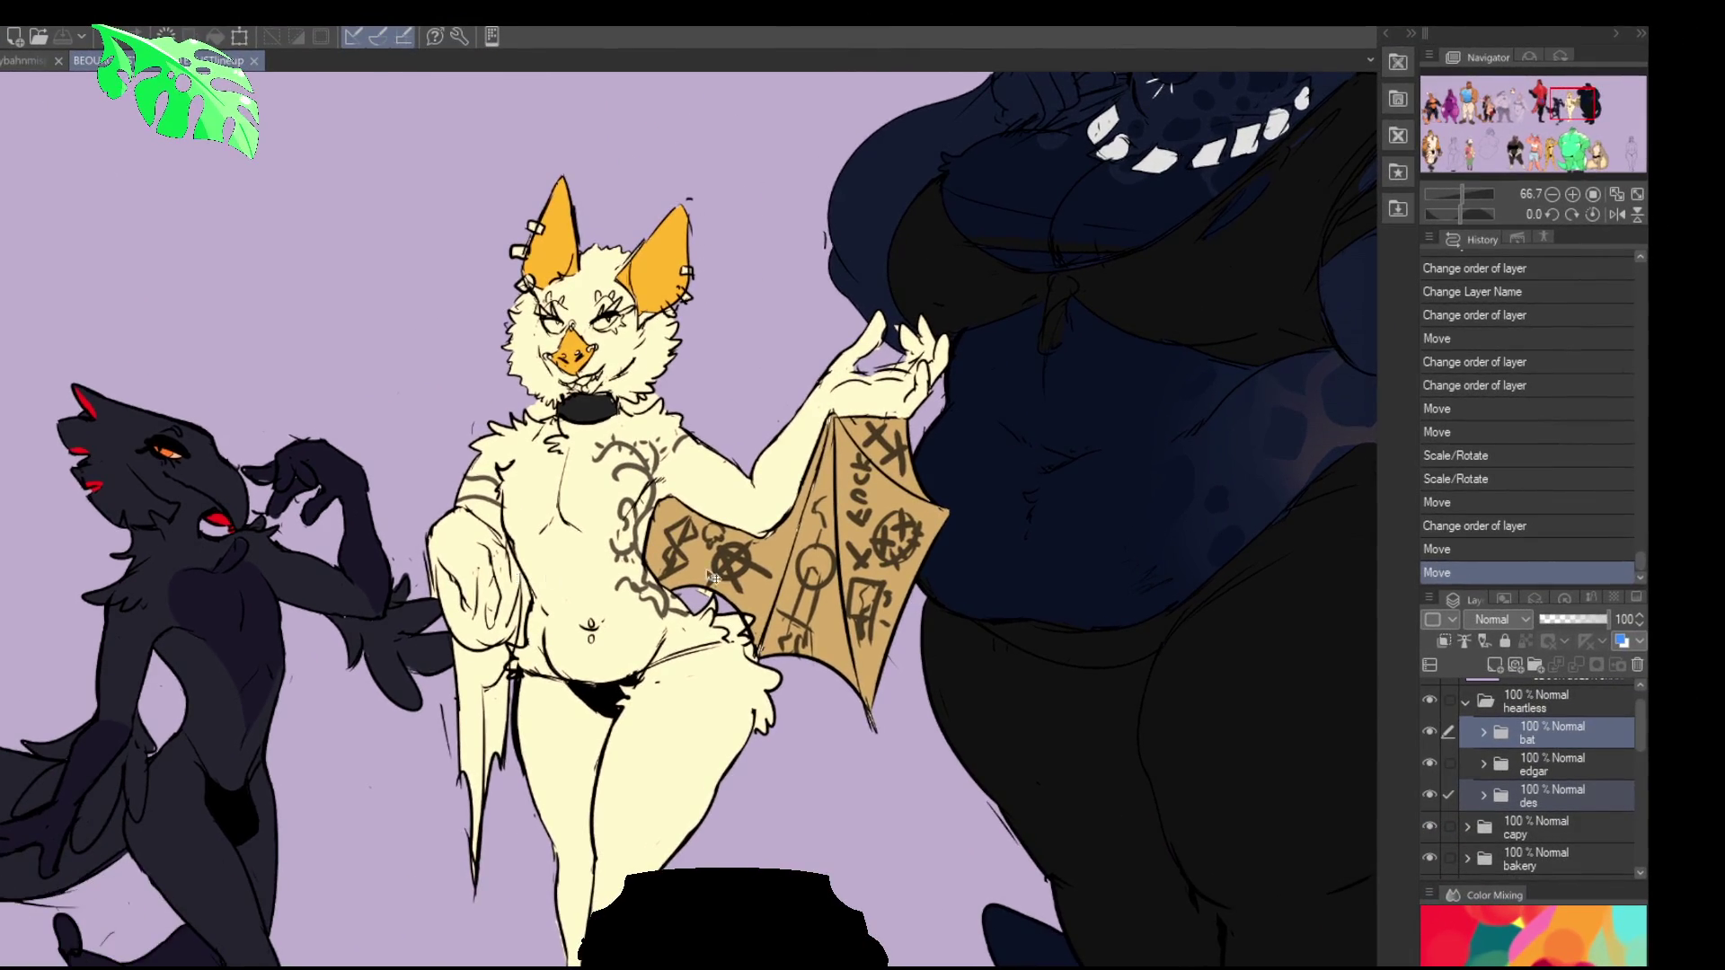
scroll(646, 609, down, 3)
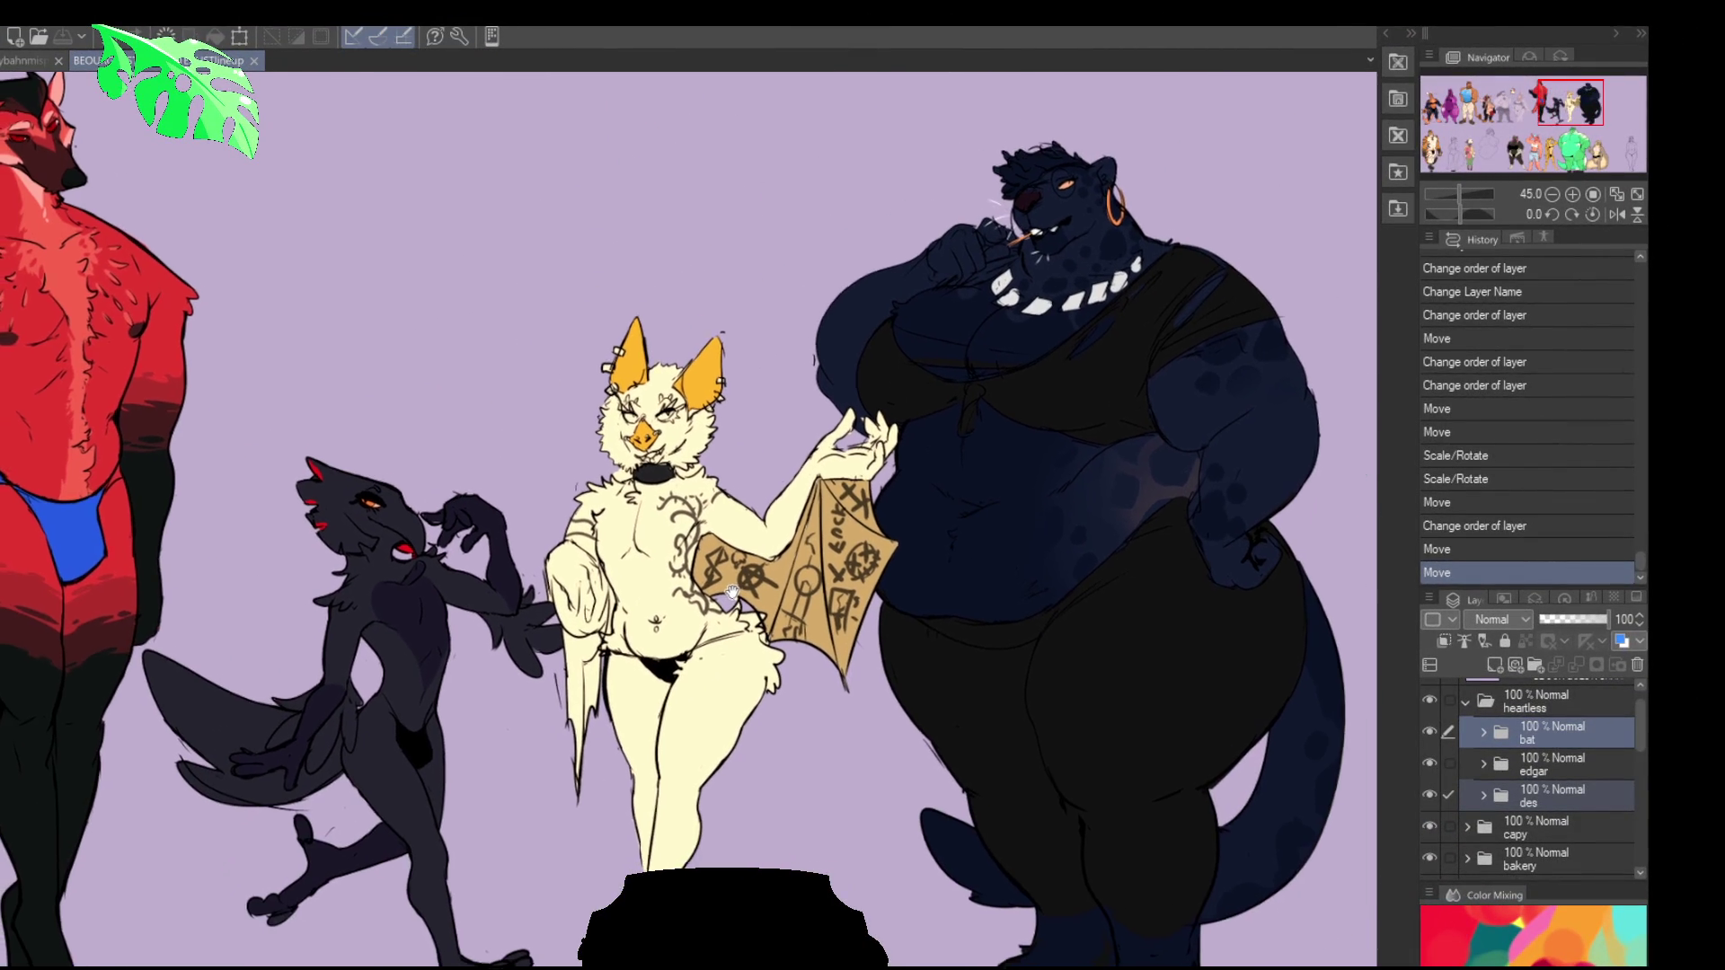
drag(734, 585, 792, 590)
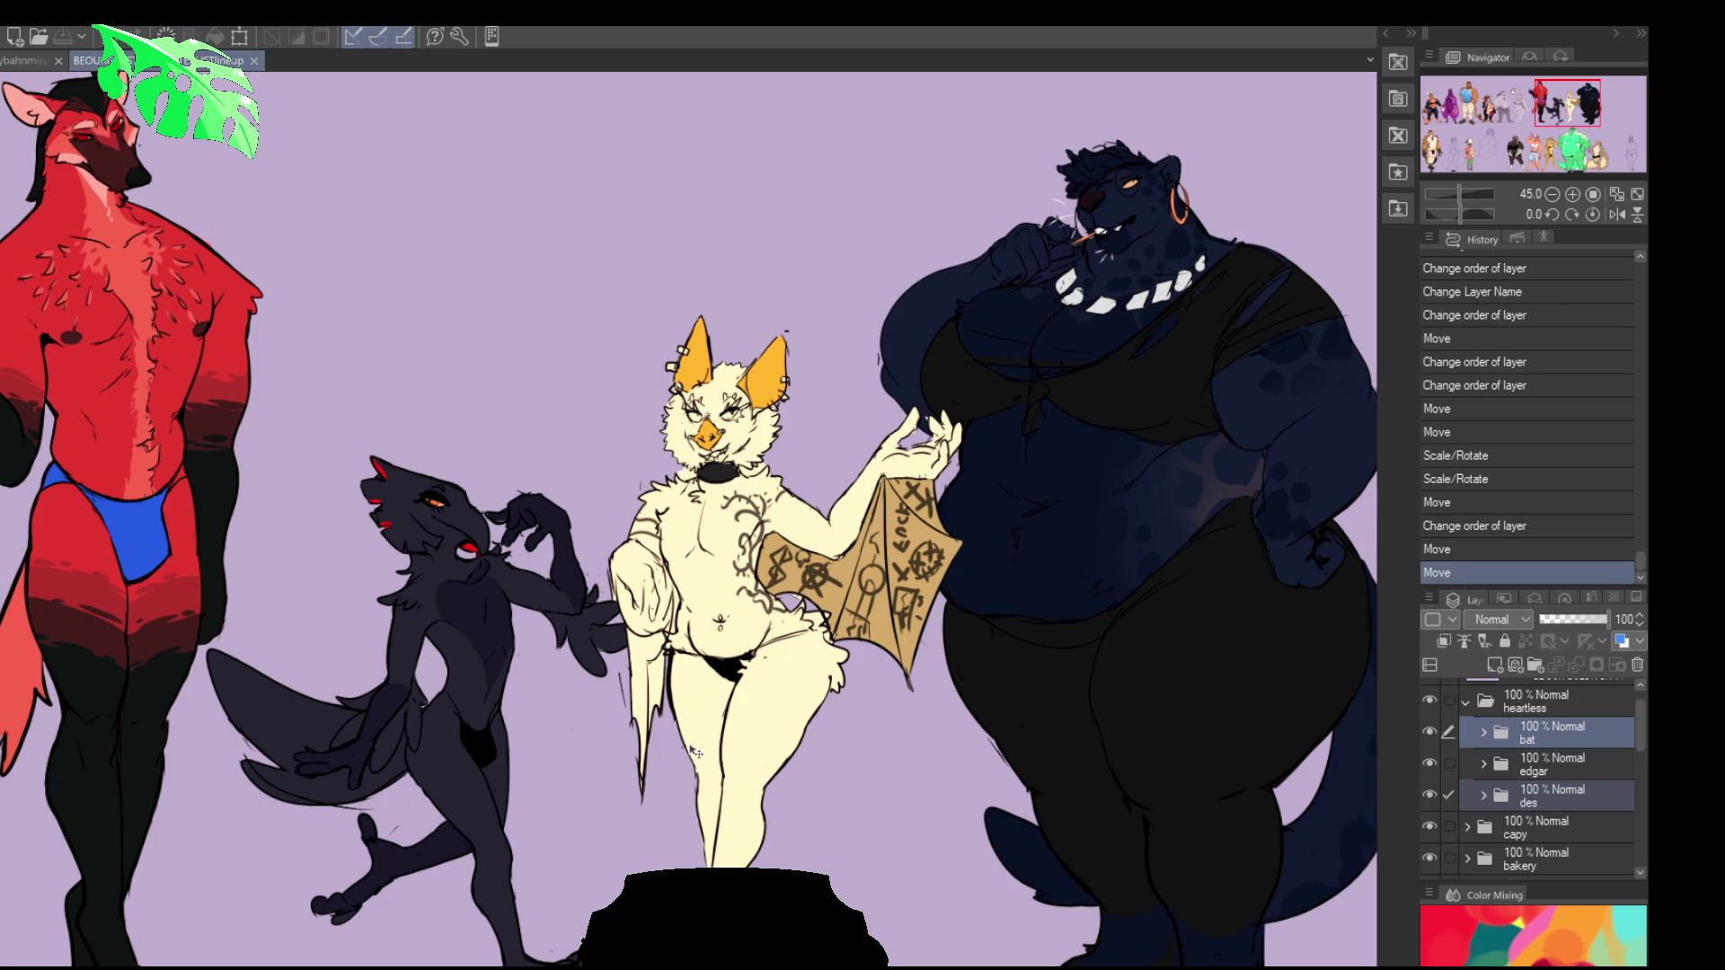
Jump to the lower row's badger group, then return to the red and owl characters
drag(714, 717, 748, 757)
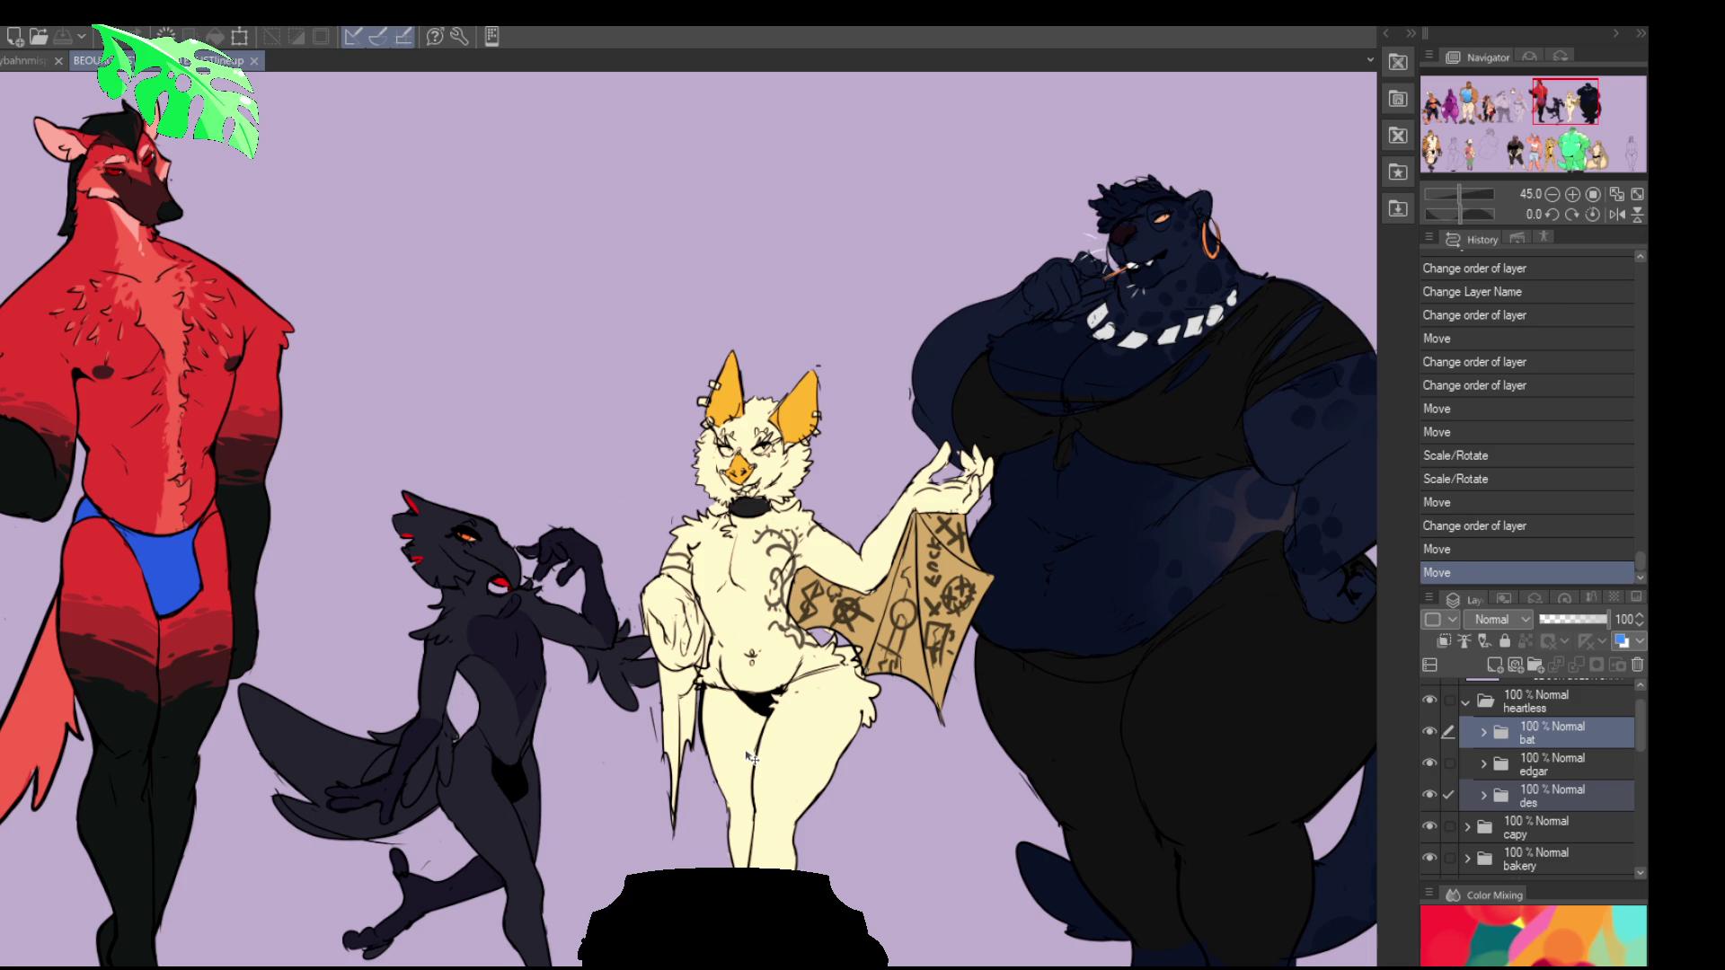
click(1502, 151)
scroll(892, 395, up, 1)
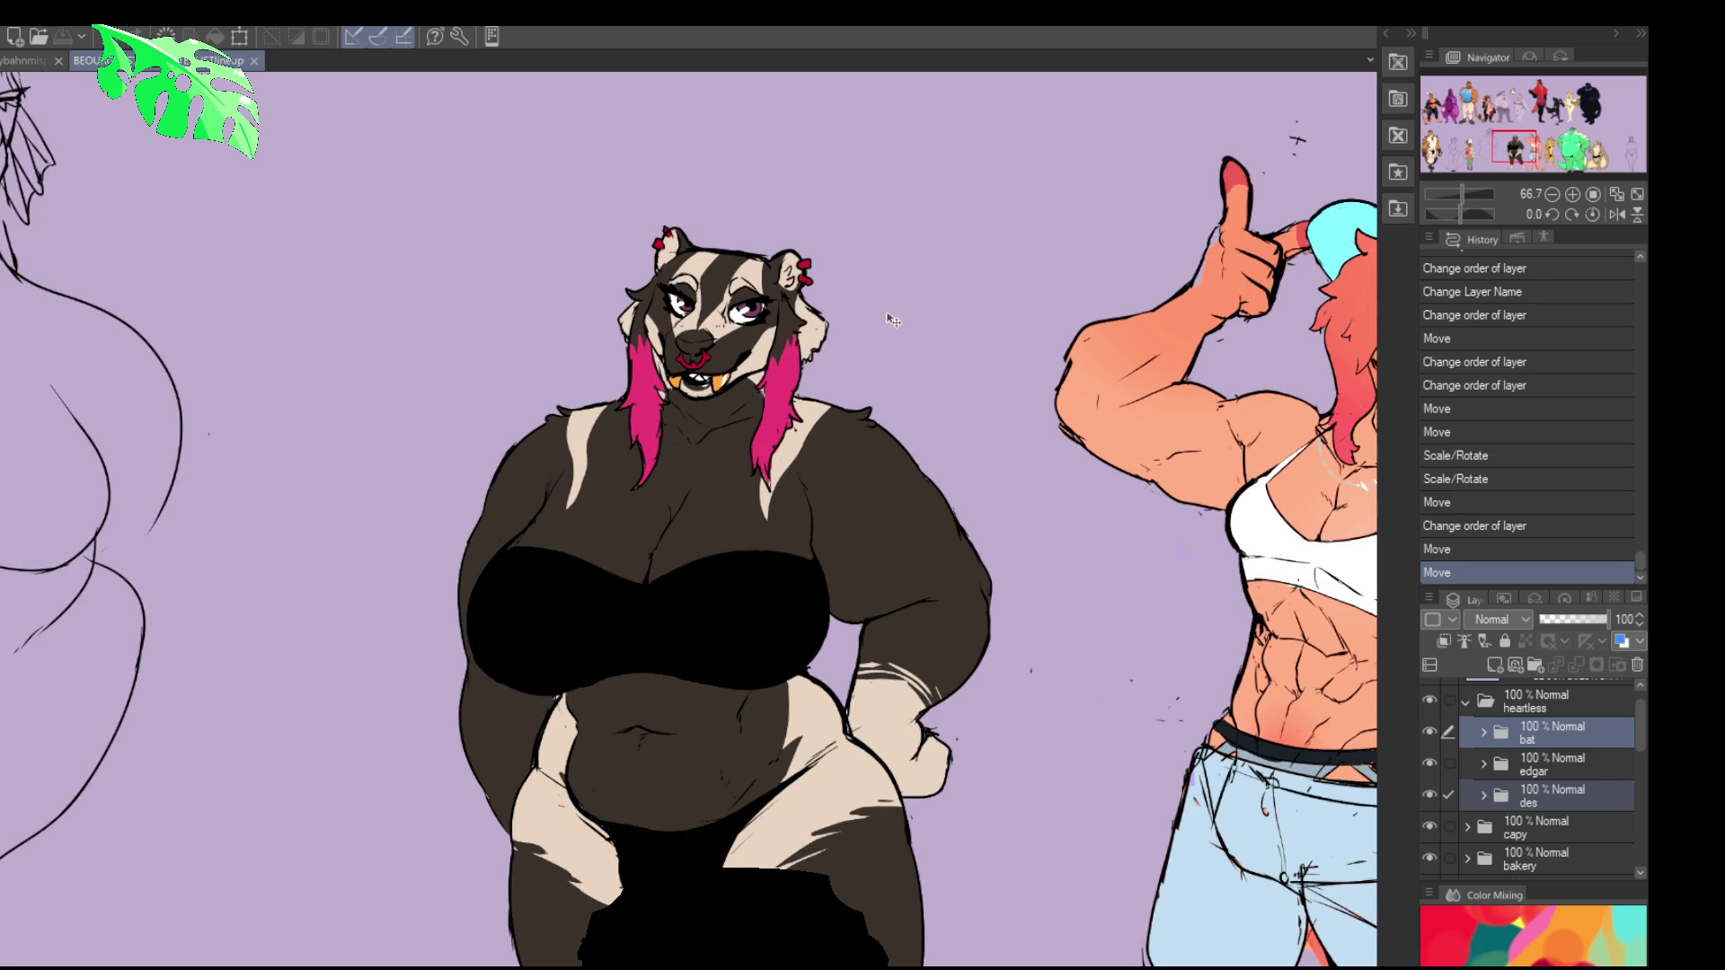
drag(921, 364, 931, 354)
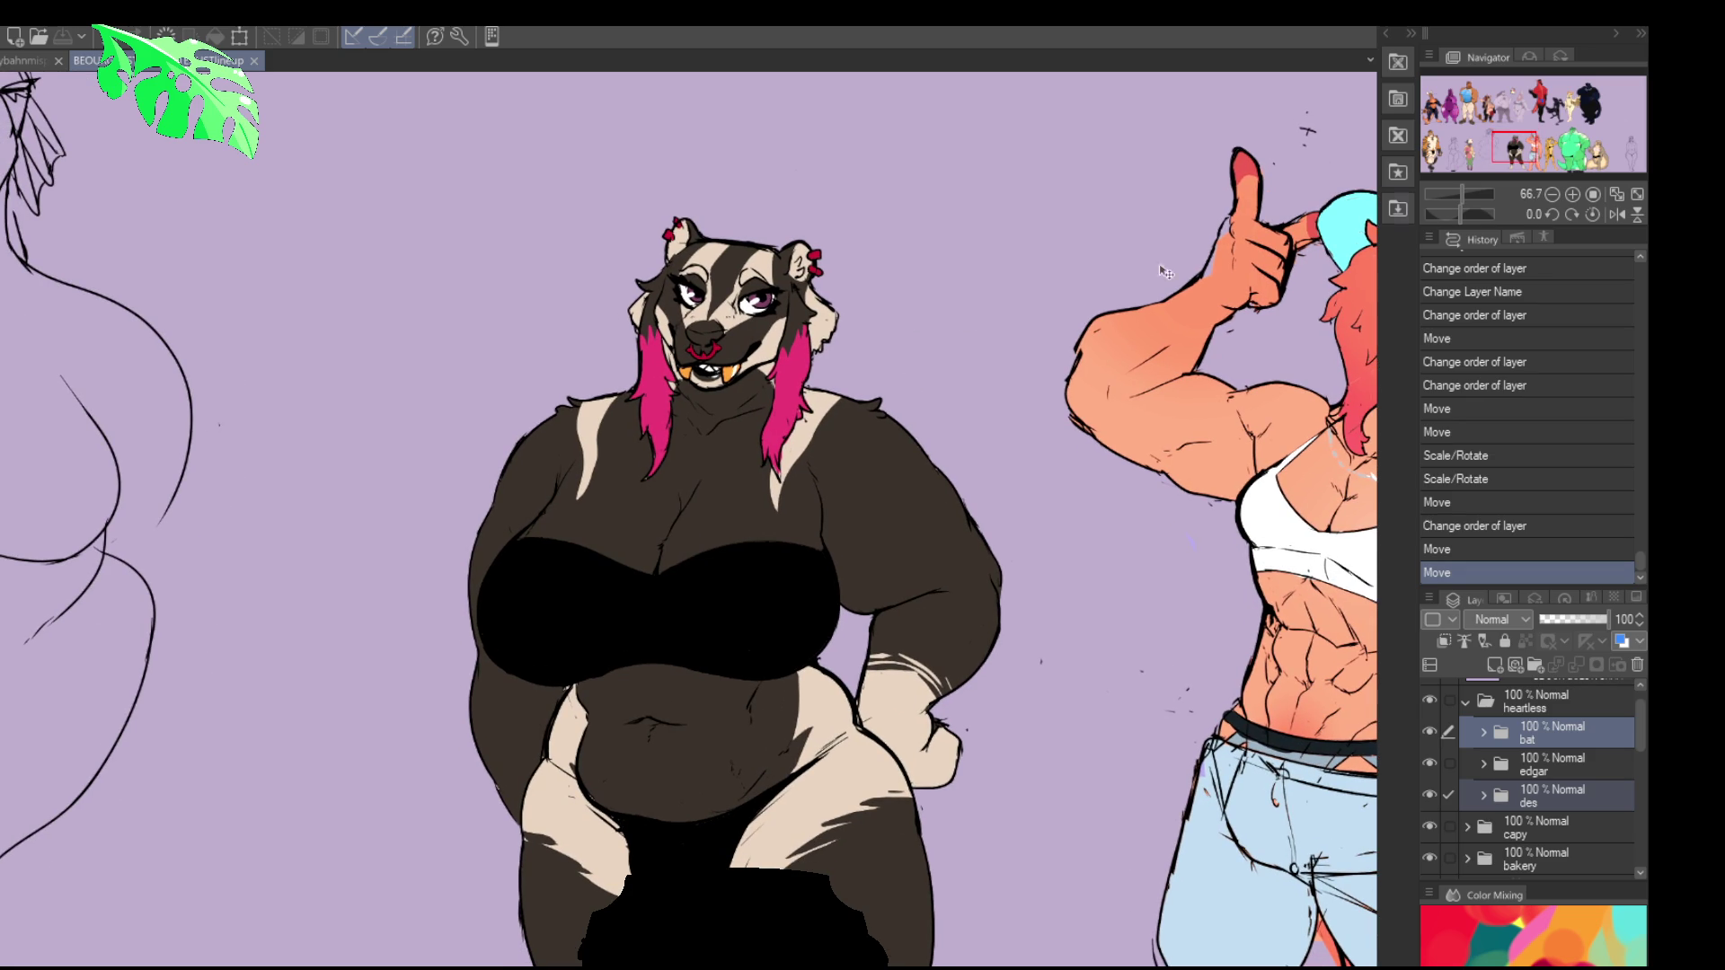
drag(1532, 155, 1582, 110)
scroll(697, 678, down, 2)
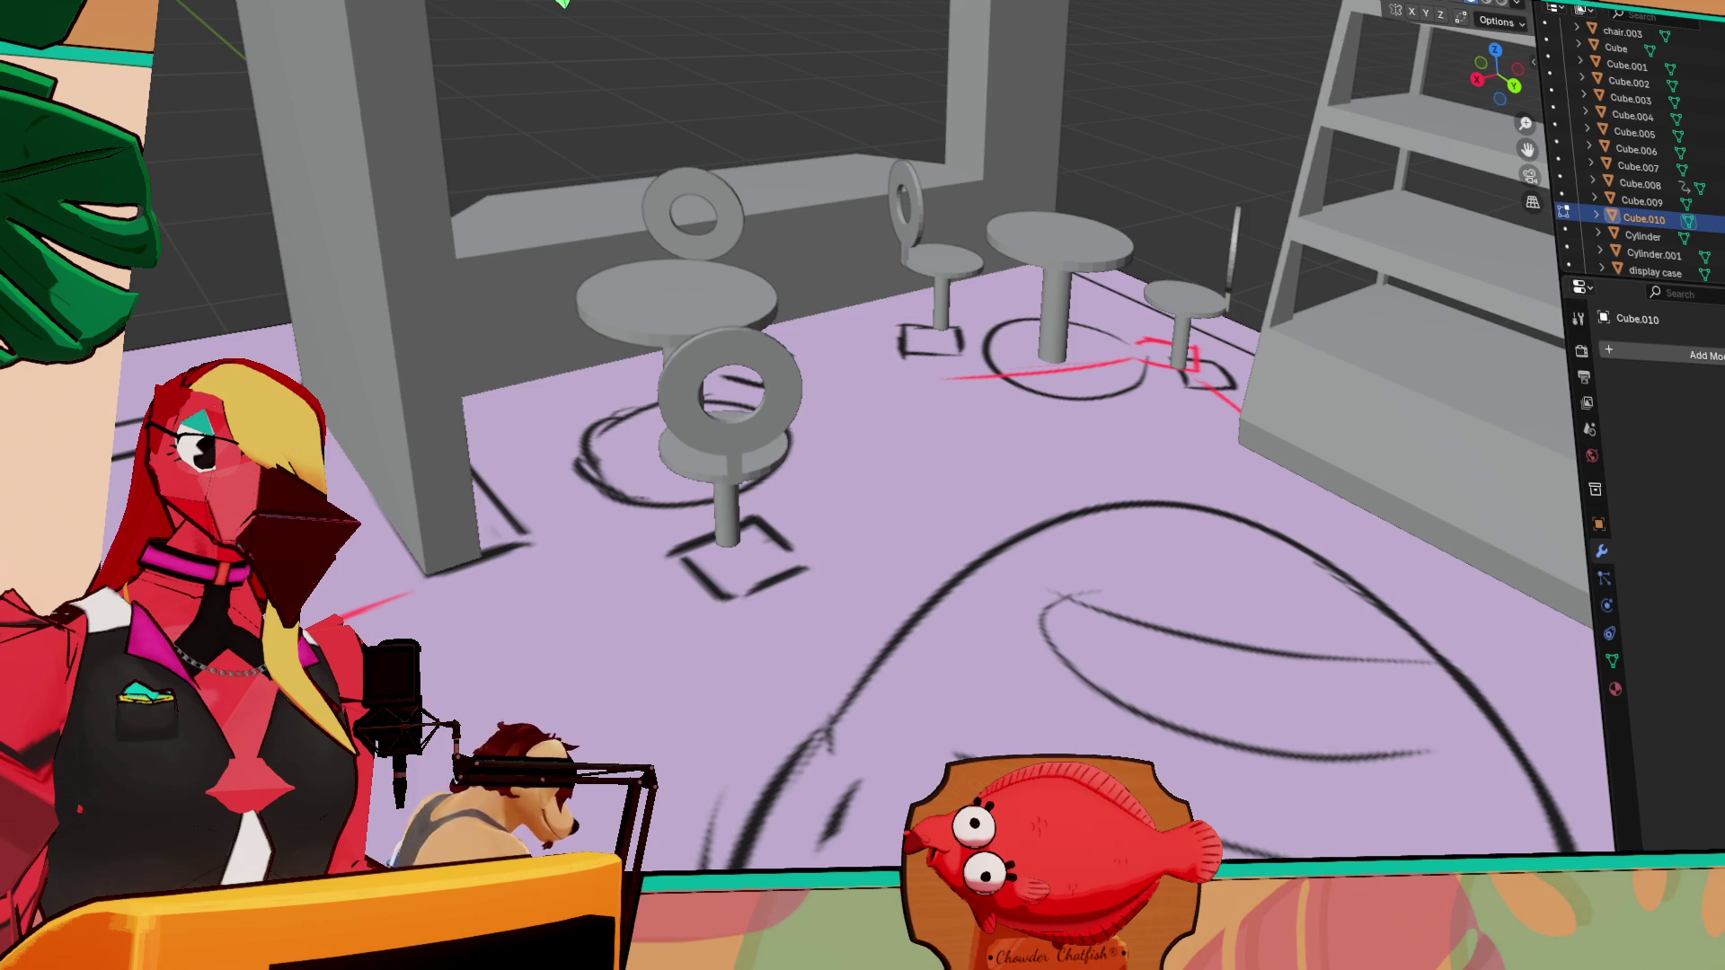
Show an overview of the whole café scene and select the thin post Cube.001
key(KP_0)
click(1152, 534)
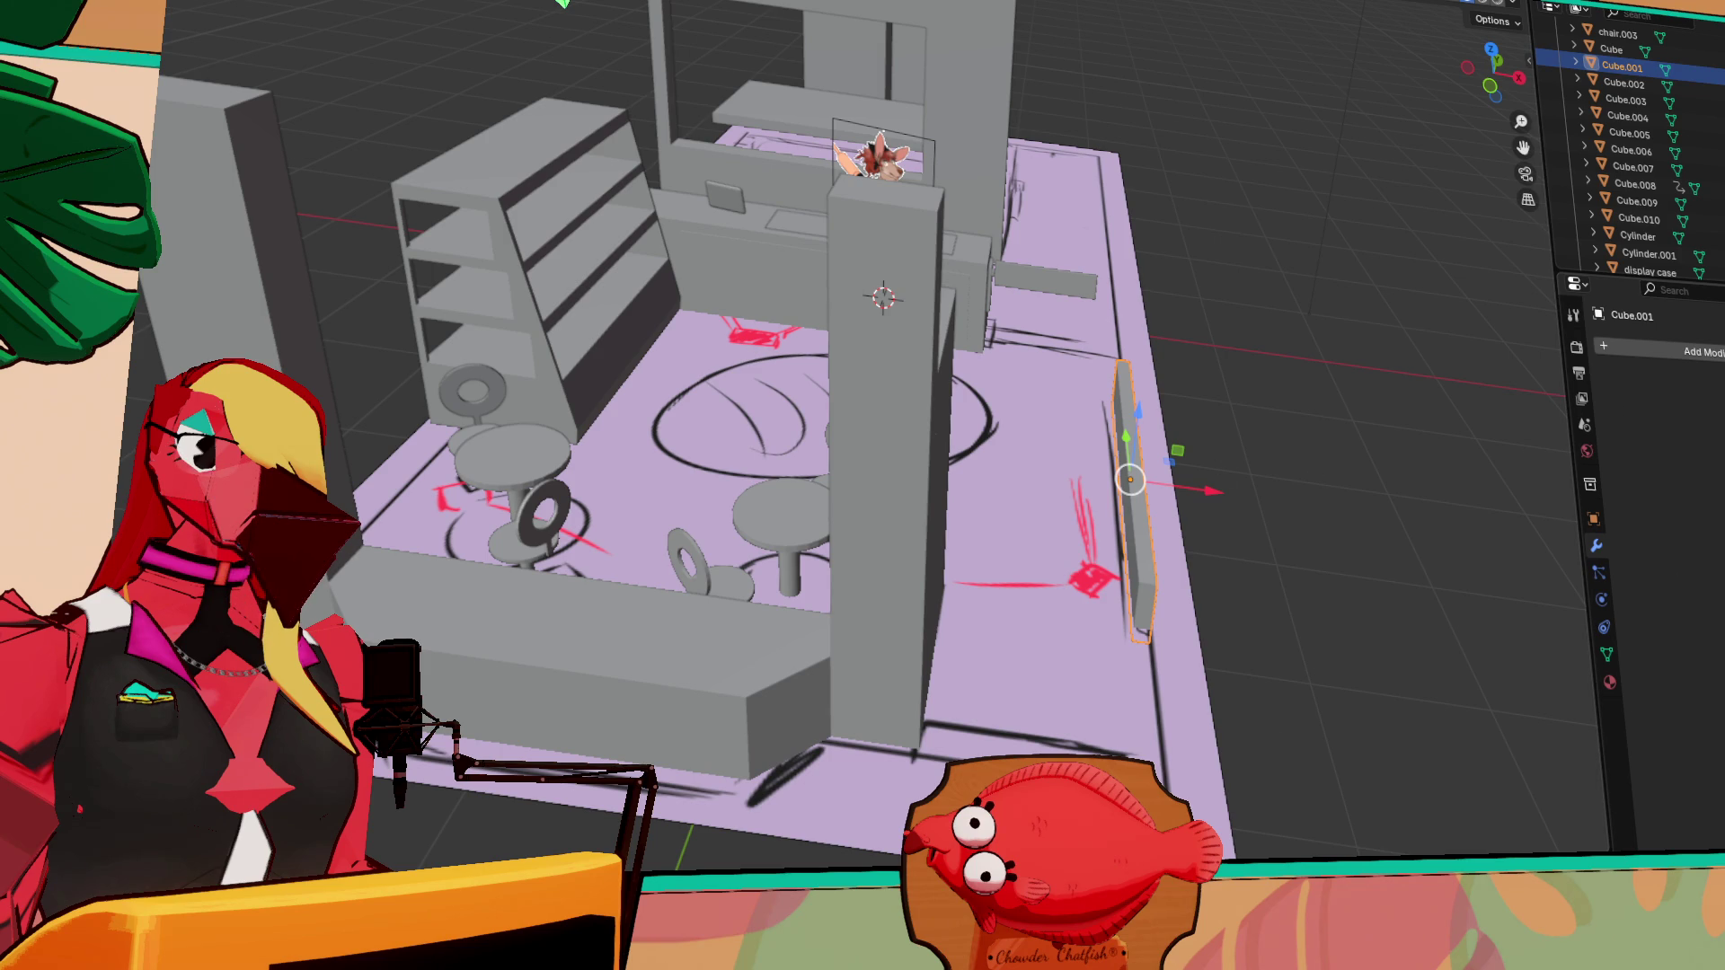
Select the long counter box and frame it with View Selected
mouse_move(1291, 447)
middle_down()
mouse_move(1108, 451)
mouse_move(1276, 442)
mouse_move(1139, 541)
mouse_move(1117, 605)
mouse_move(886, 551)
mouse_move(645, 384)
mouse_move(842, 557)
mouse_move(767, 515)
mouse_move(914, 498)
mouse_move(917, 526)
mouse_move(580, 476)
mouse_move(635, 454)
mouse_move(1351, 585)
mouse_move(1186, 642)
middle_up()
scroll(817, 597, up, 8)
scroll(860, 547, down, 8)
click(931, 514)
scroll(1184, 641, down, 5)
key(grave)
click(1484, 682)
Orbit to a high view along the counter and start a new box on it
middle_drag(737, 422, 782, 337)
mouse_move(629, 566)
middle_down()
mouse_move(1031, 550)
mouse_move(1206, 568)
mouse_move(1103, 598)
mouse_move(1047, 586)
middle_up()
key(g)
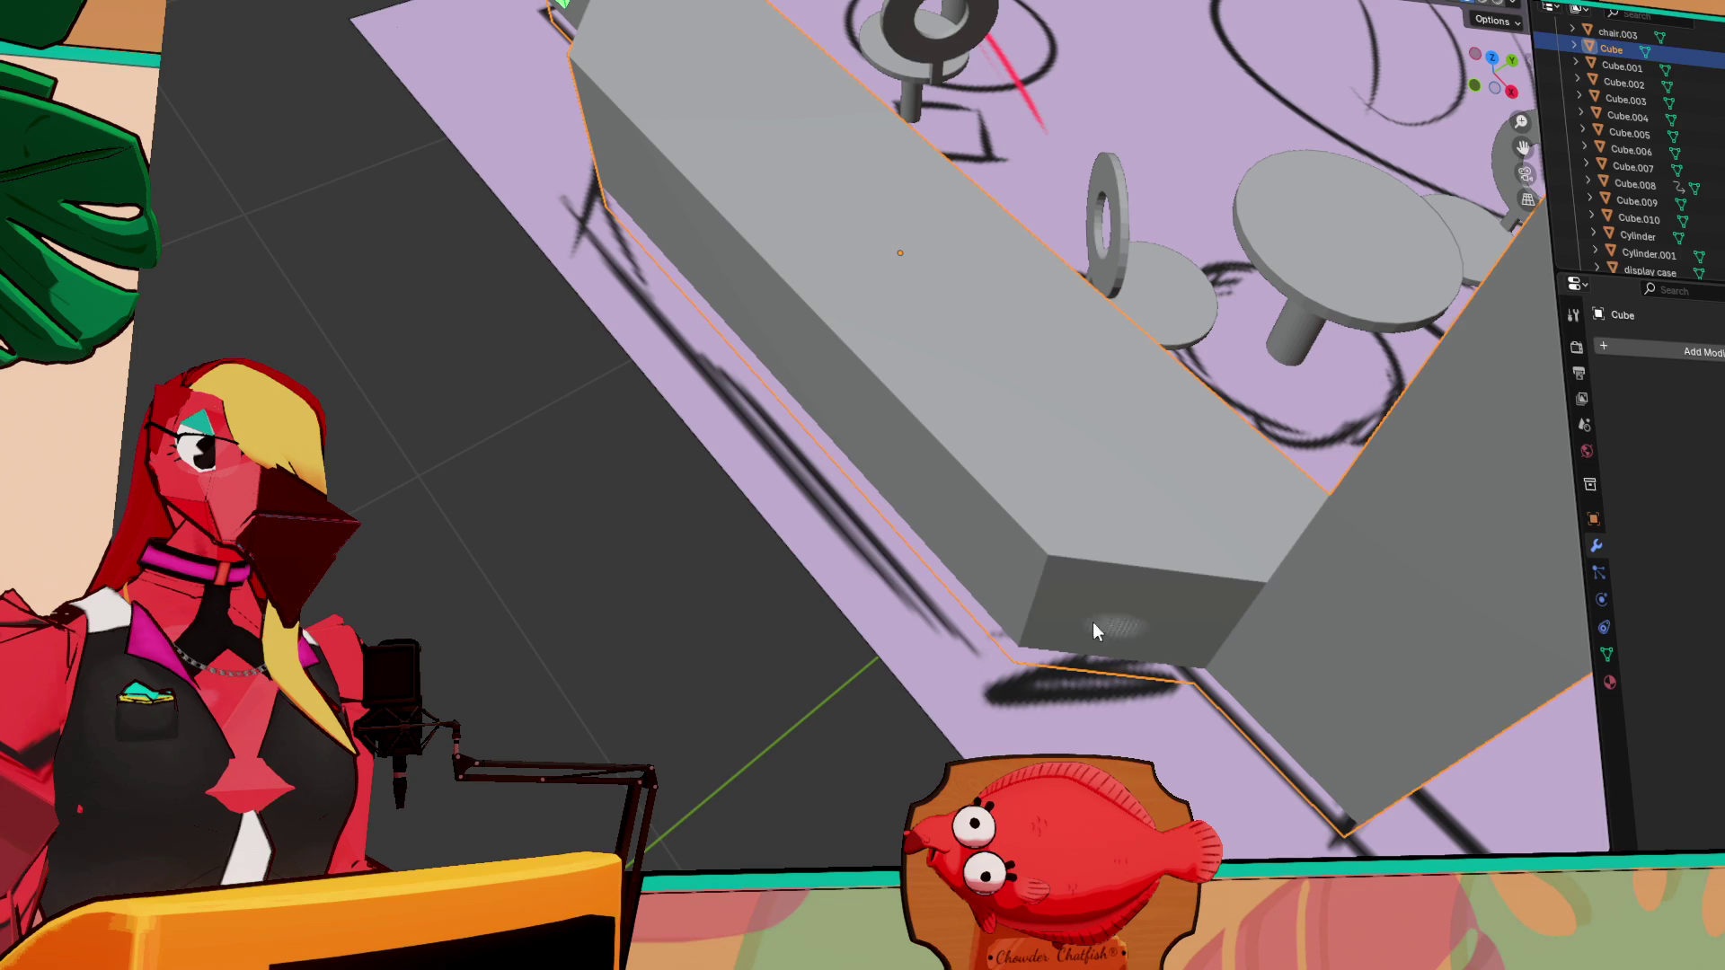
click(1069, 542)
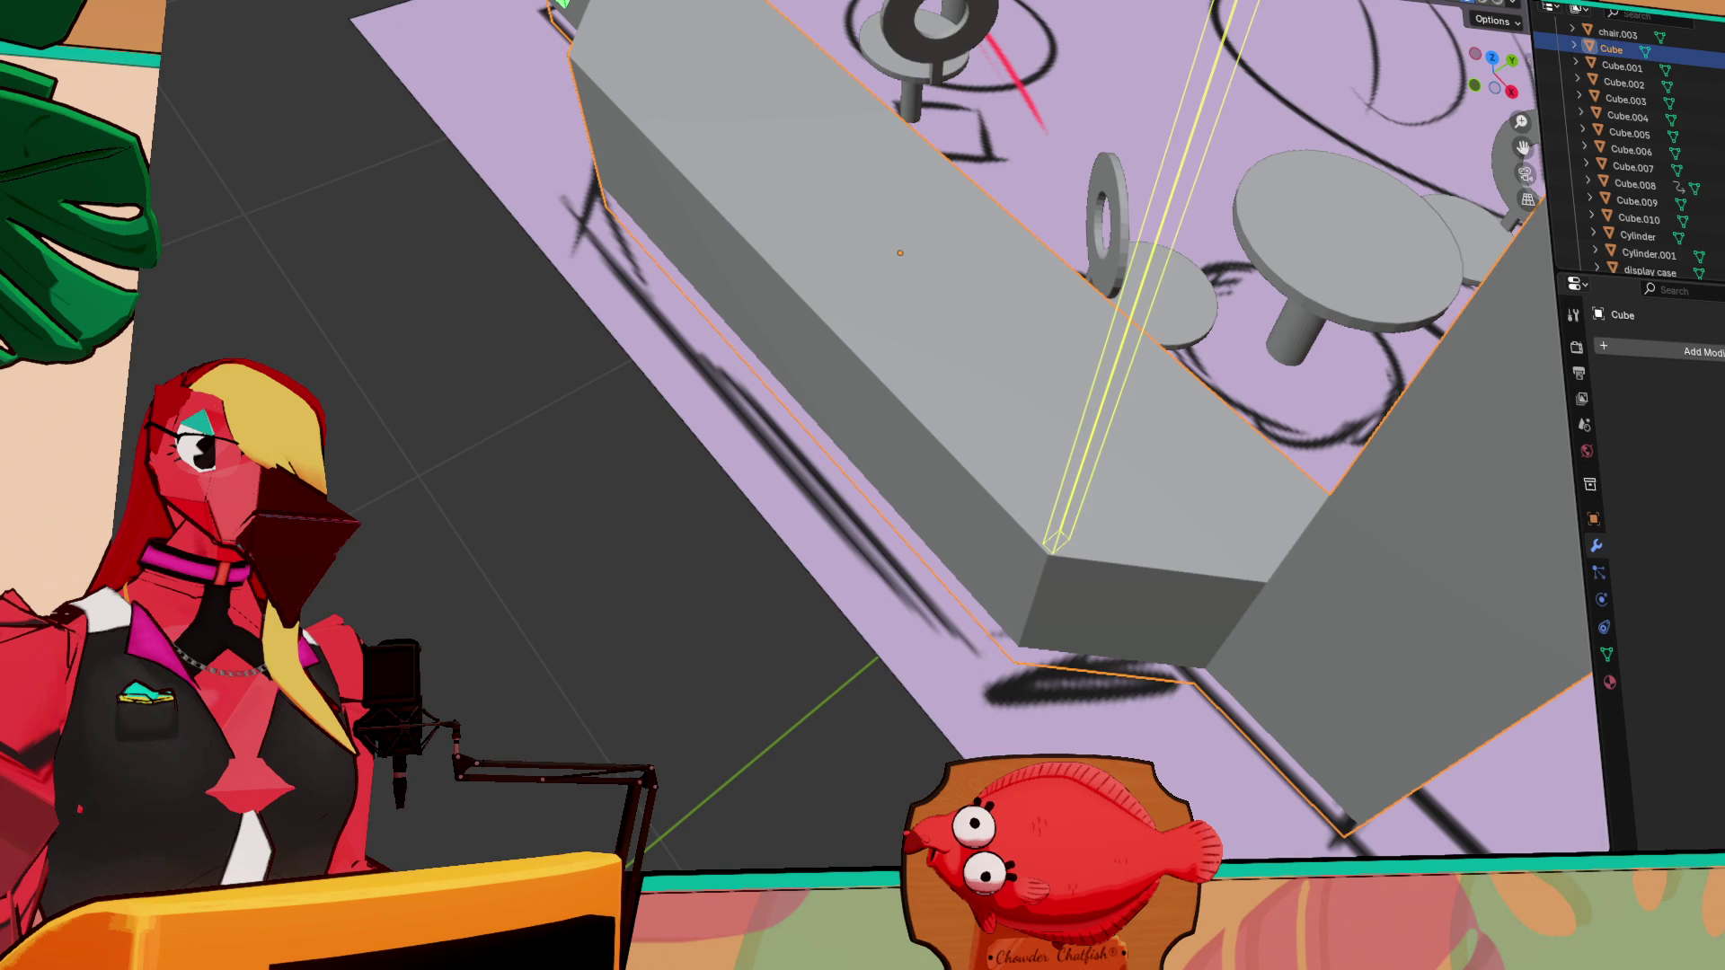
Make a thin full-height post on the counter and slide a duplicate left toward the shelf
click(1248, 223)
mouse_move(1248, 223)
middle_down()
mouse_move(1297, 8)
mouse_move(1130, 186)
mouse_move(1021, 269)
middle_up()
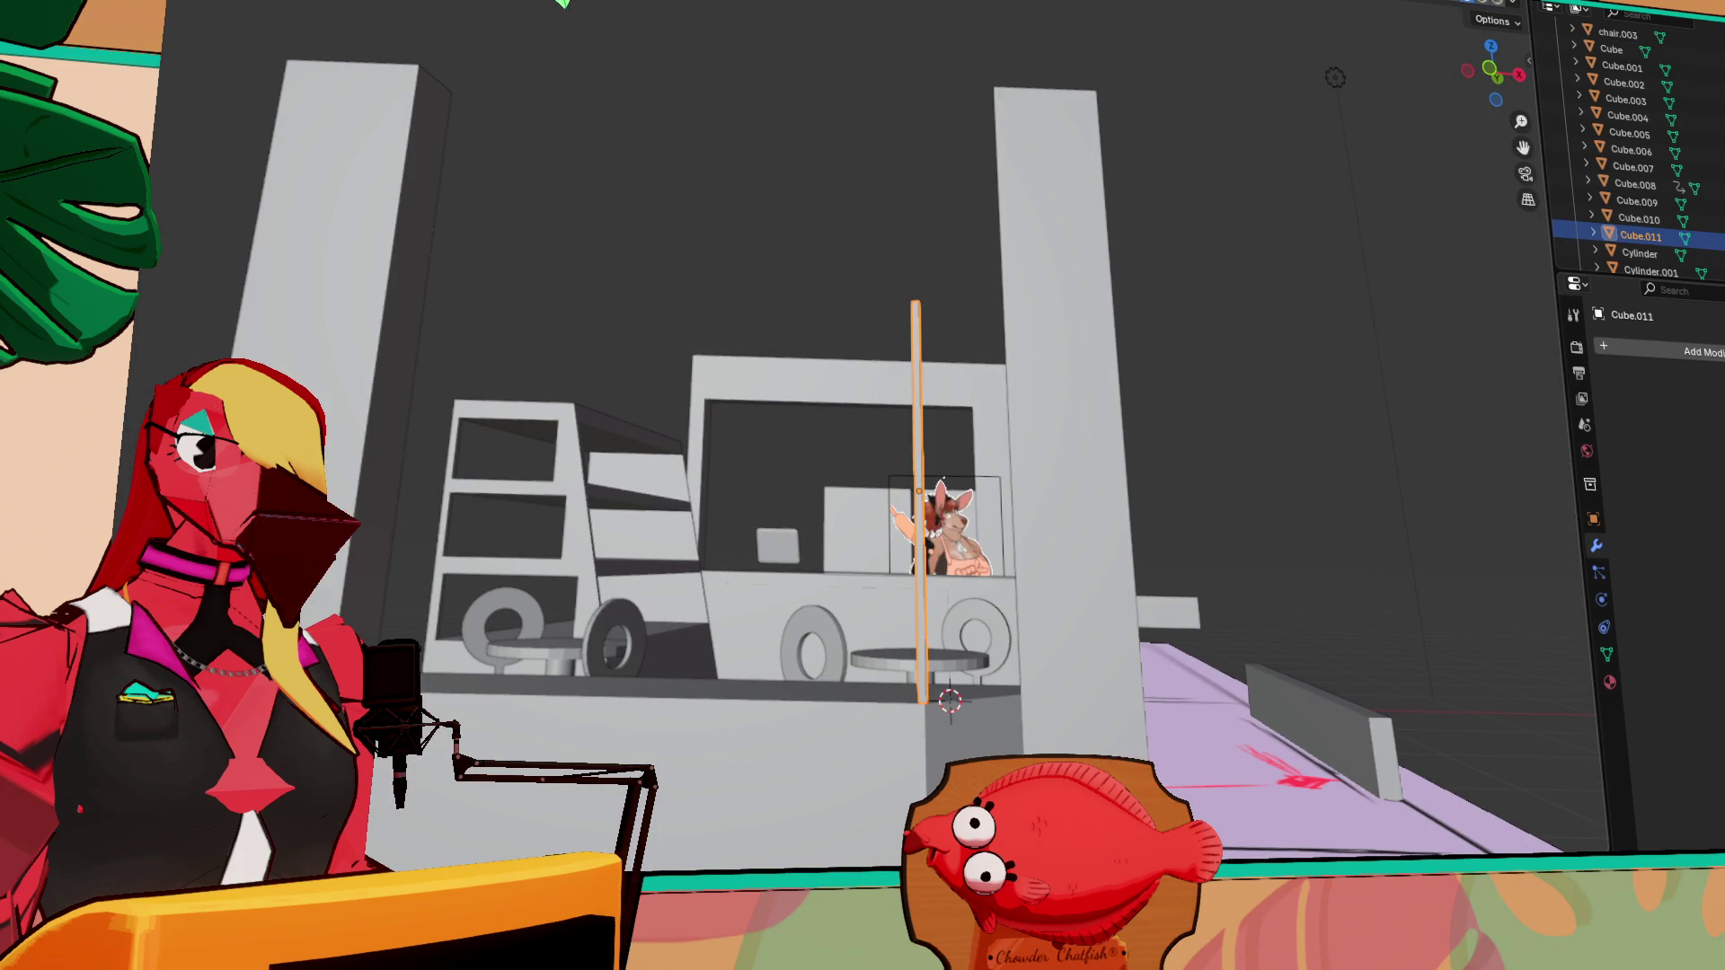
drag(915, 413, 916, 300)
middle_drag(790, 413, 740, 571)
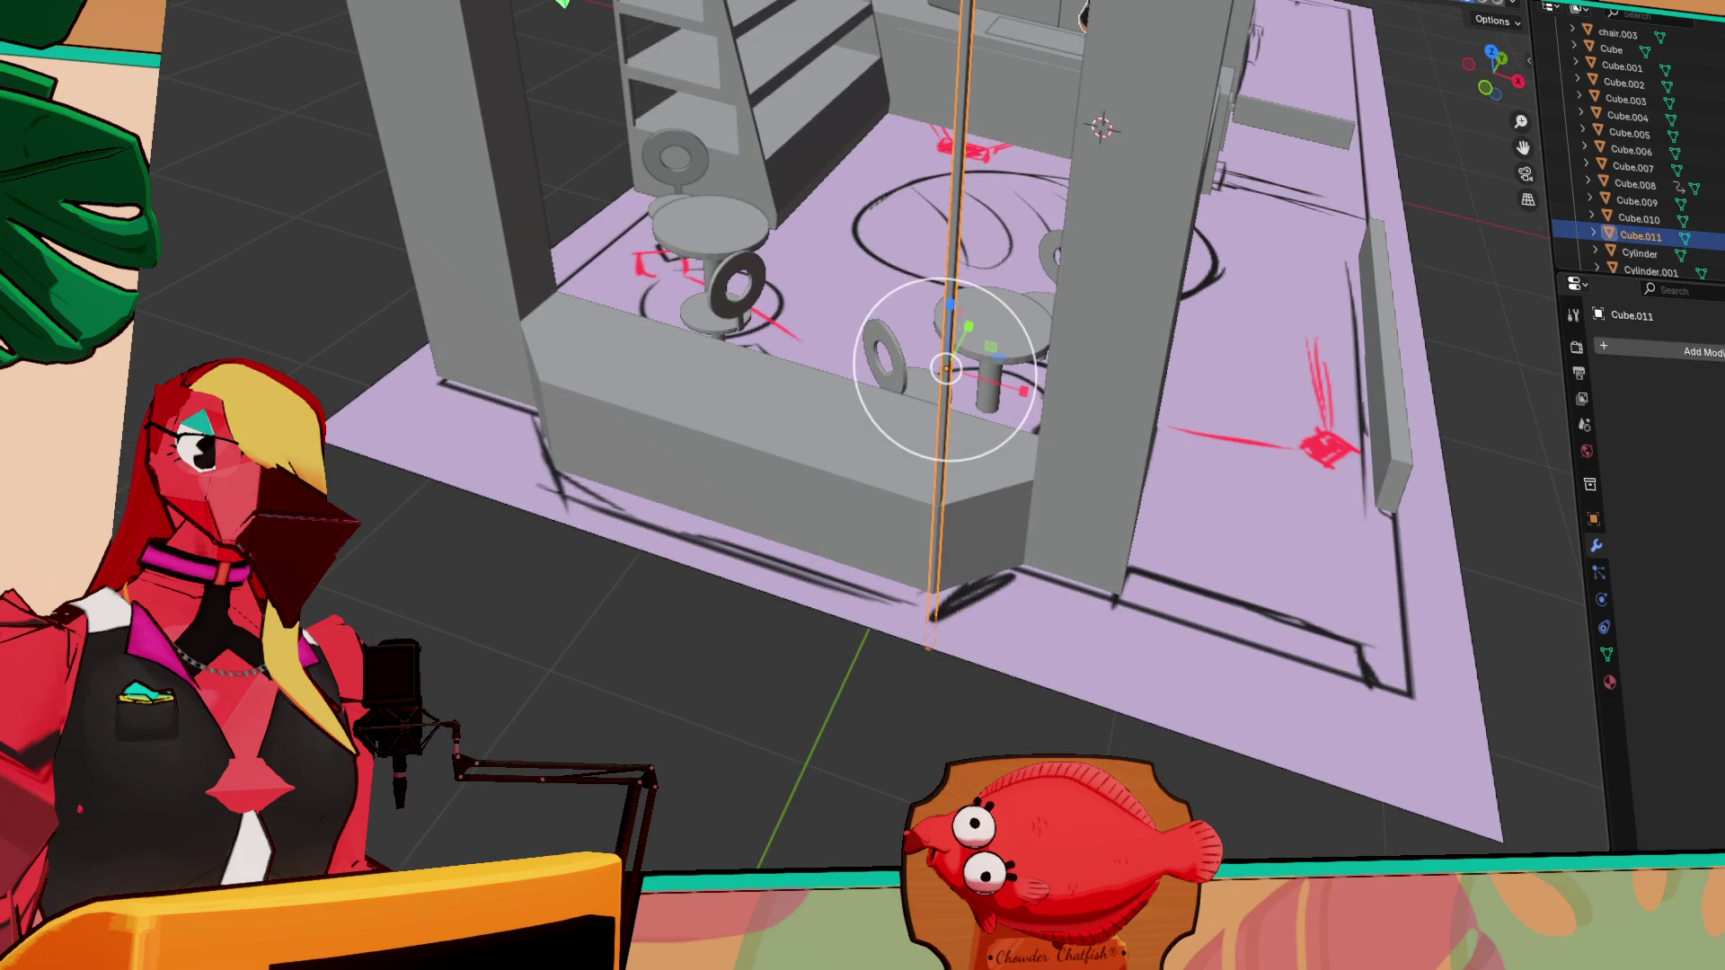
key(shift+d)
right_click(1064, 405)
drag(1037, 393, 704, 353)
Join the counter and both posts into a single display-case object
click(934, 481)
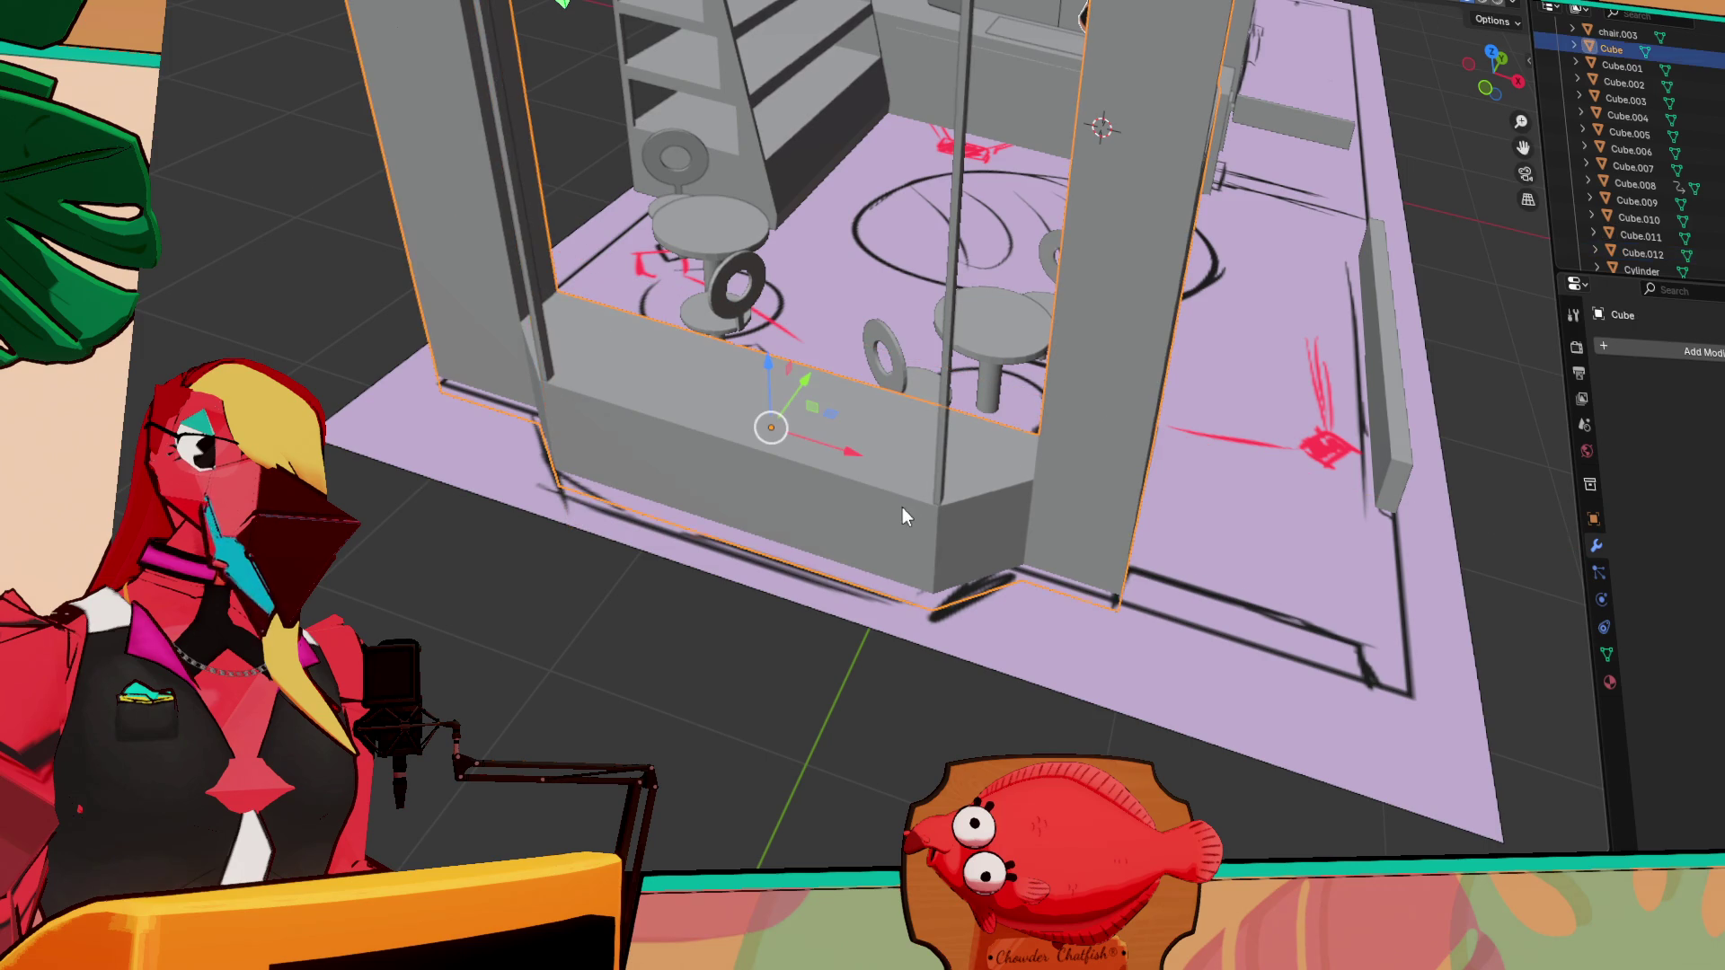
shift+click(935, 482)
shift+click(541, 348)
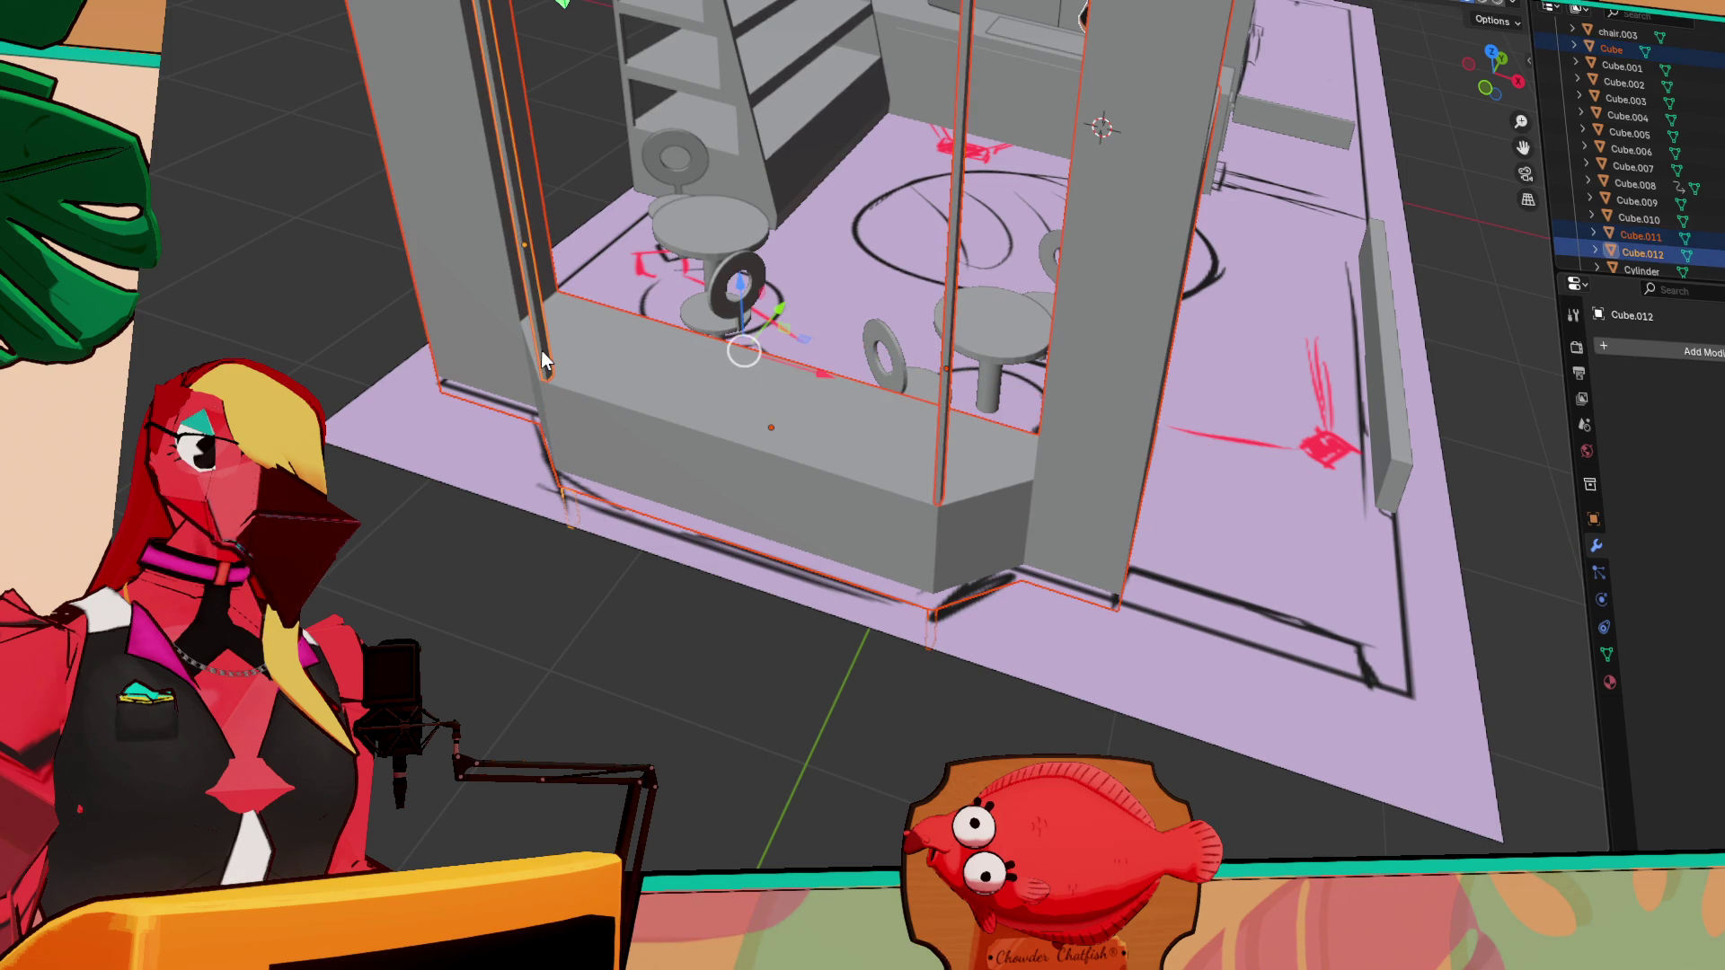
key(ctrl+j)
mouse_move(925, 423)
middle_down()
mouse_move(1166, 358)
mouse_move(806, 476)
mouse_move(1056, 510)
mouse_move(1031, 500)
middle_up()
scroll(1031, 500, up, 3)
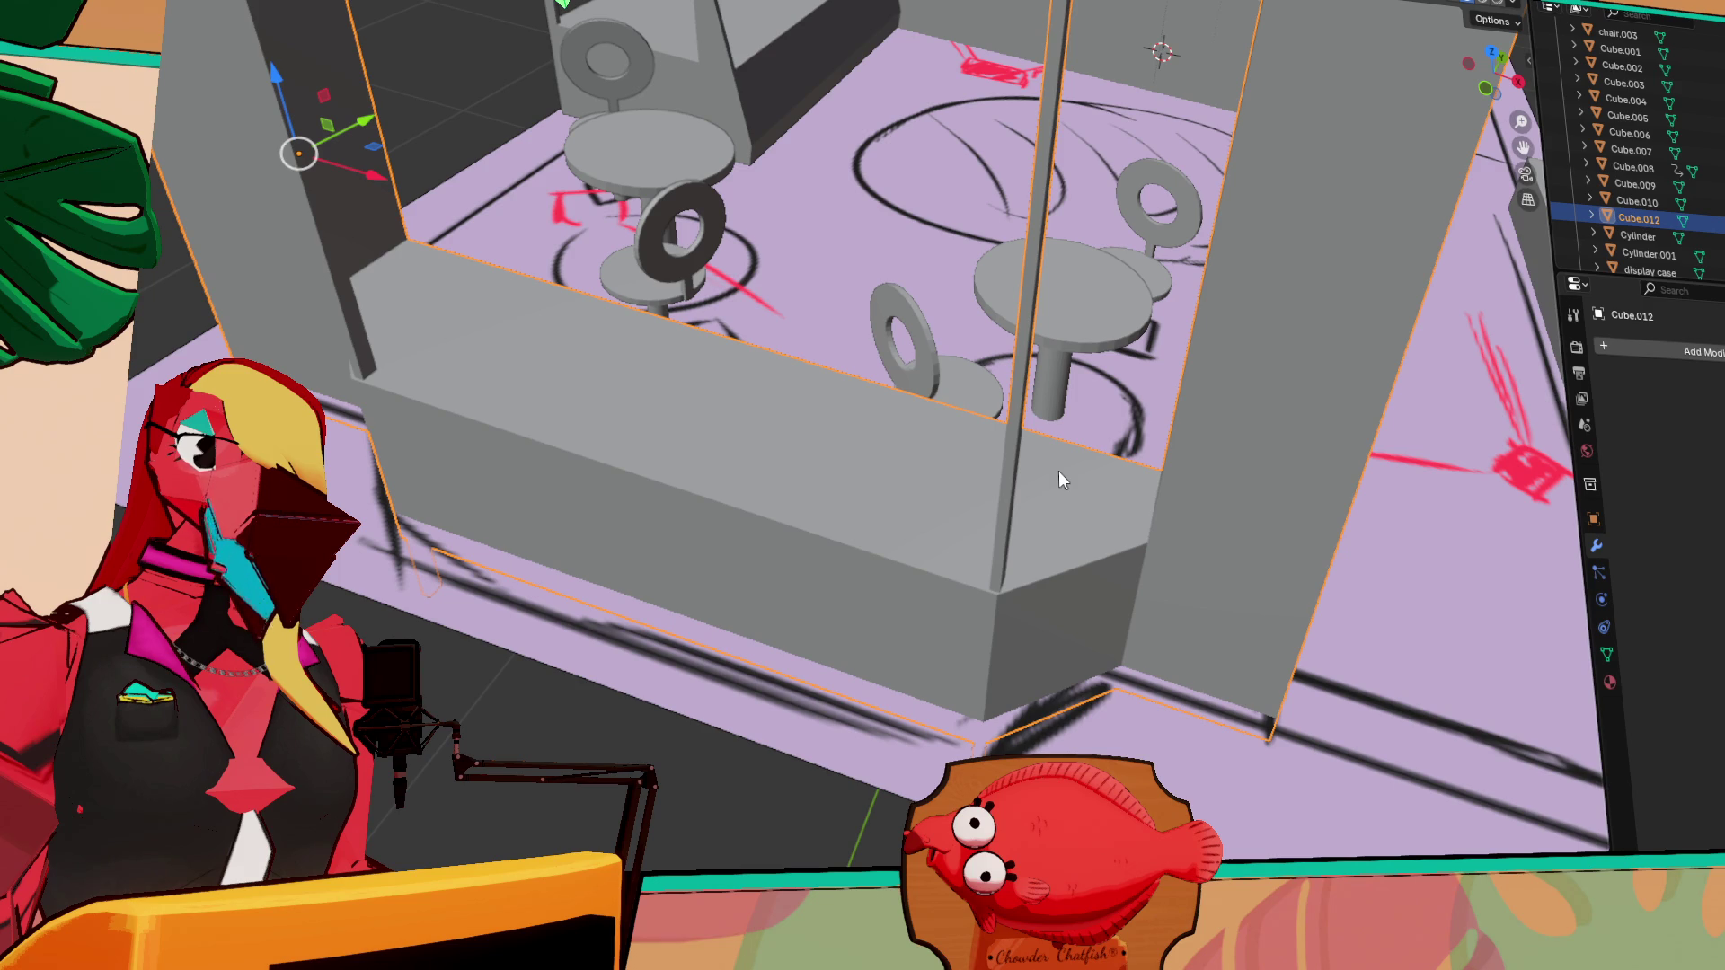
scroll(1106, 351, down, 2)
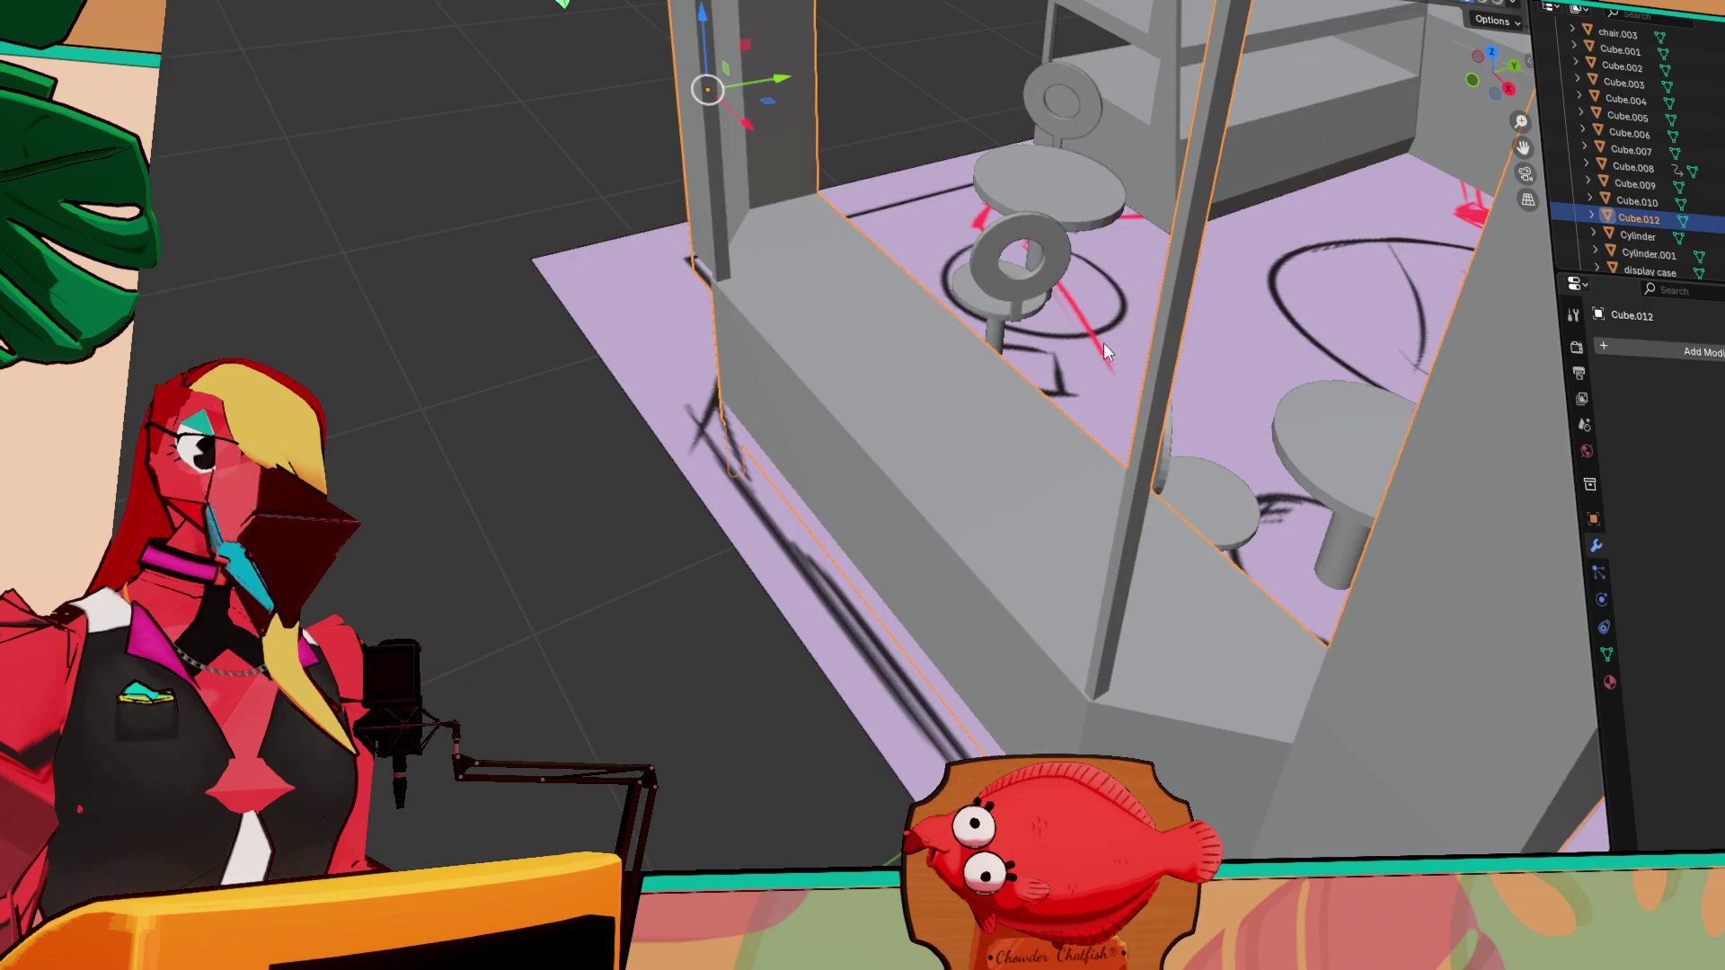
Zoom into the display case to face the counter top and drag a new box's base between the posts
scroll(1168, 369, up, 6)
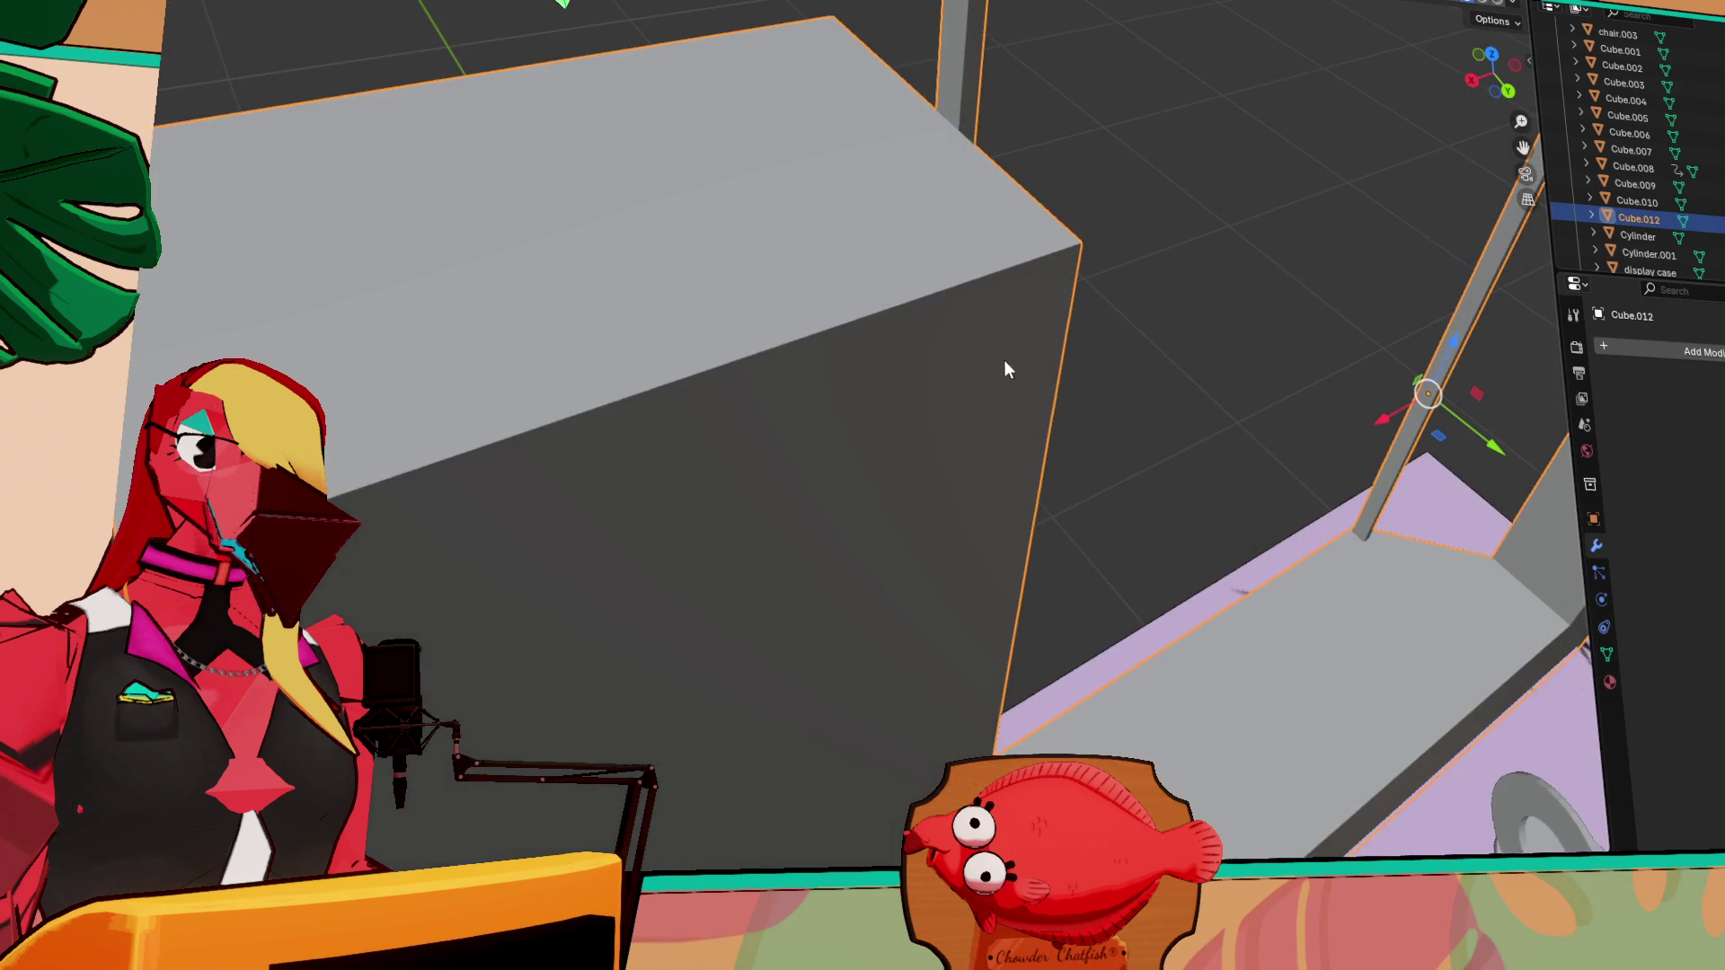
scroll(1005, 368, up, 3)
mouse_move(1278, 397)
middle_down()
mouse_move(1441, 505)
mouse_move(1376, 562)
mouse_move(1076, 444)
mouse_move(1154, 510)
mouse_move(1090, 383)
mouse_move(1022, 462)
mouse_move(972, 431)
mouse_move(1007, 412)
mouse_move(742, 363)
mouse_move(1114, 491)
mouse_move(1085, 472)
mouse_move(952, 544)
mouse_move(938, 505)
middle_up()
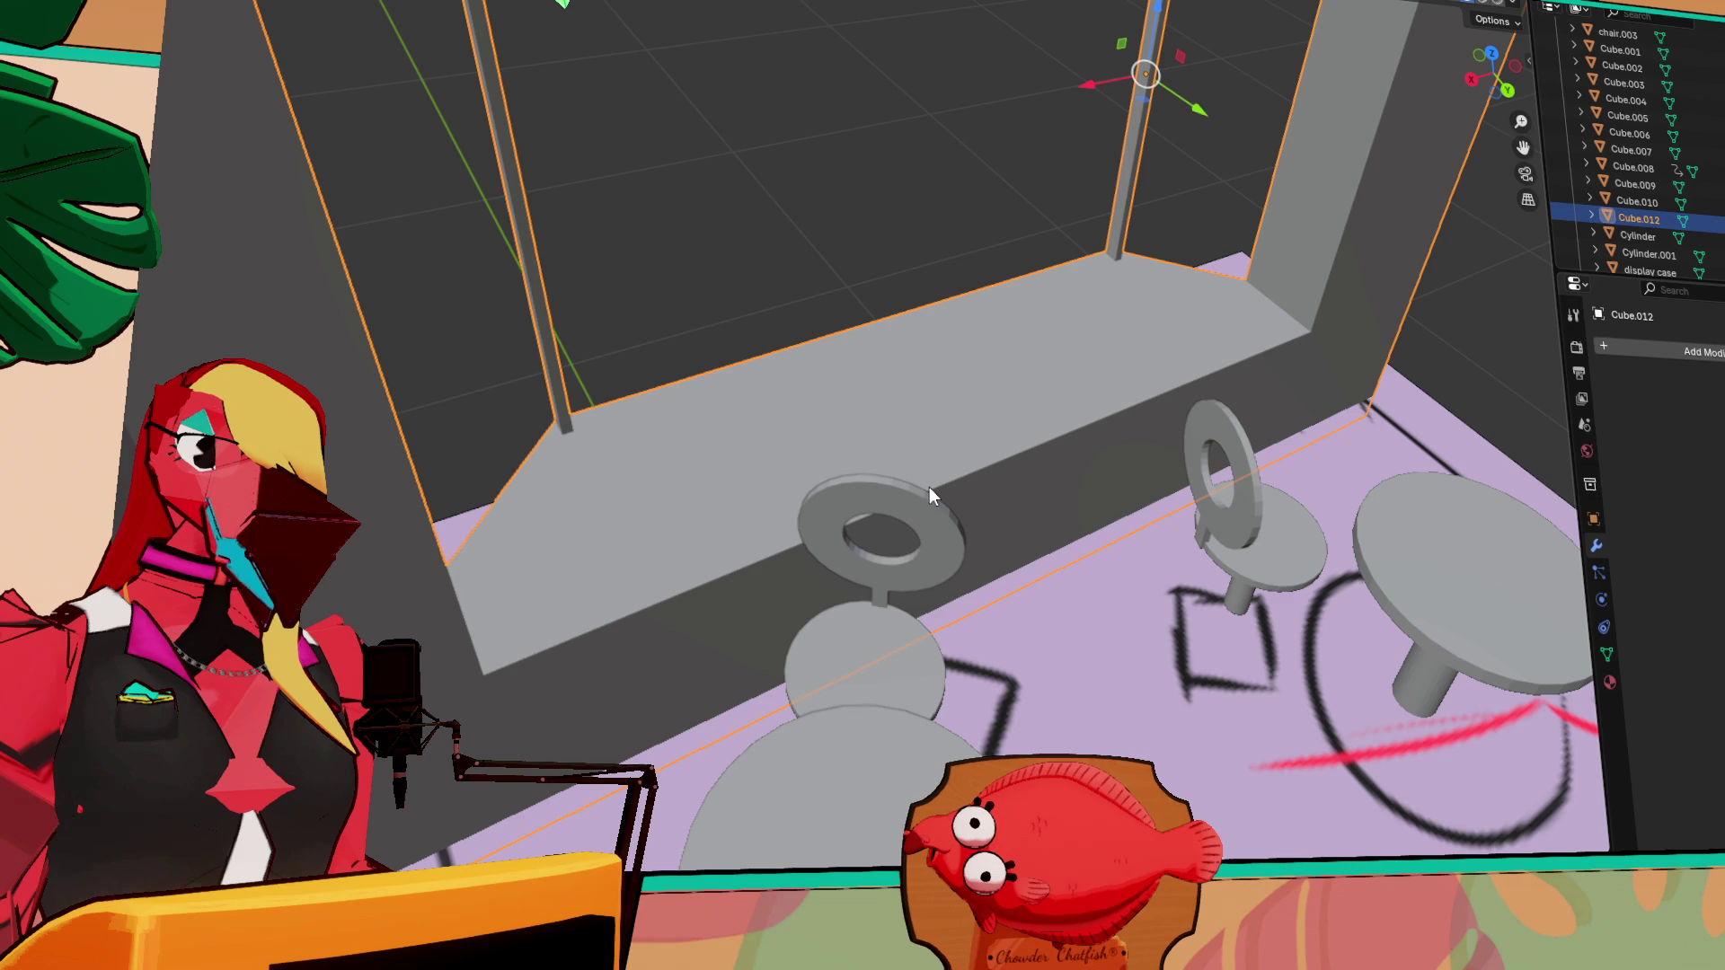
mouse_move(913, 543)
middle_down()
mouse_move(920, 525)
mouse_move(1113, 479)
mouse_move(1096, 519)
mouse_move(1021, 485)
mouse_move(737, 521)
middle_up()
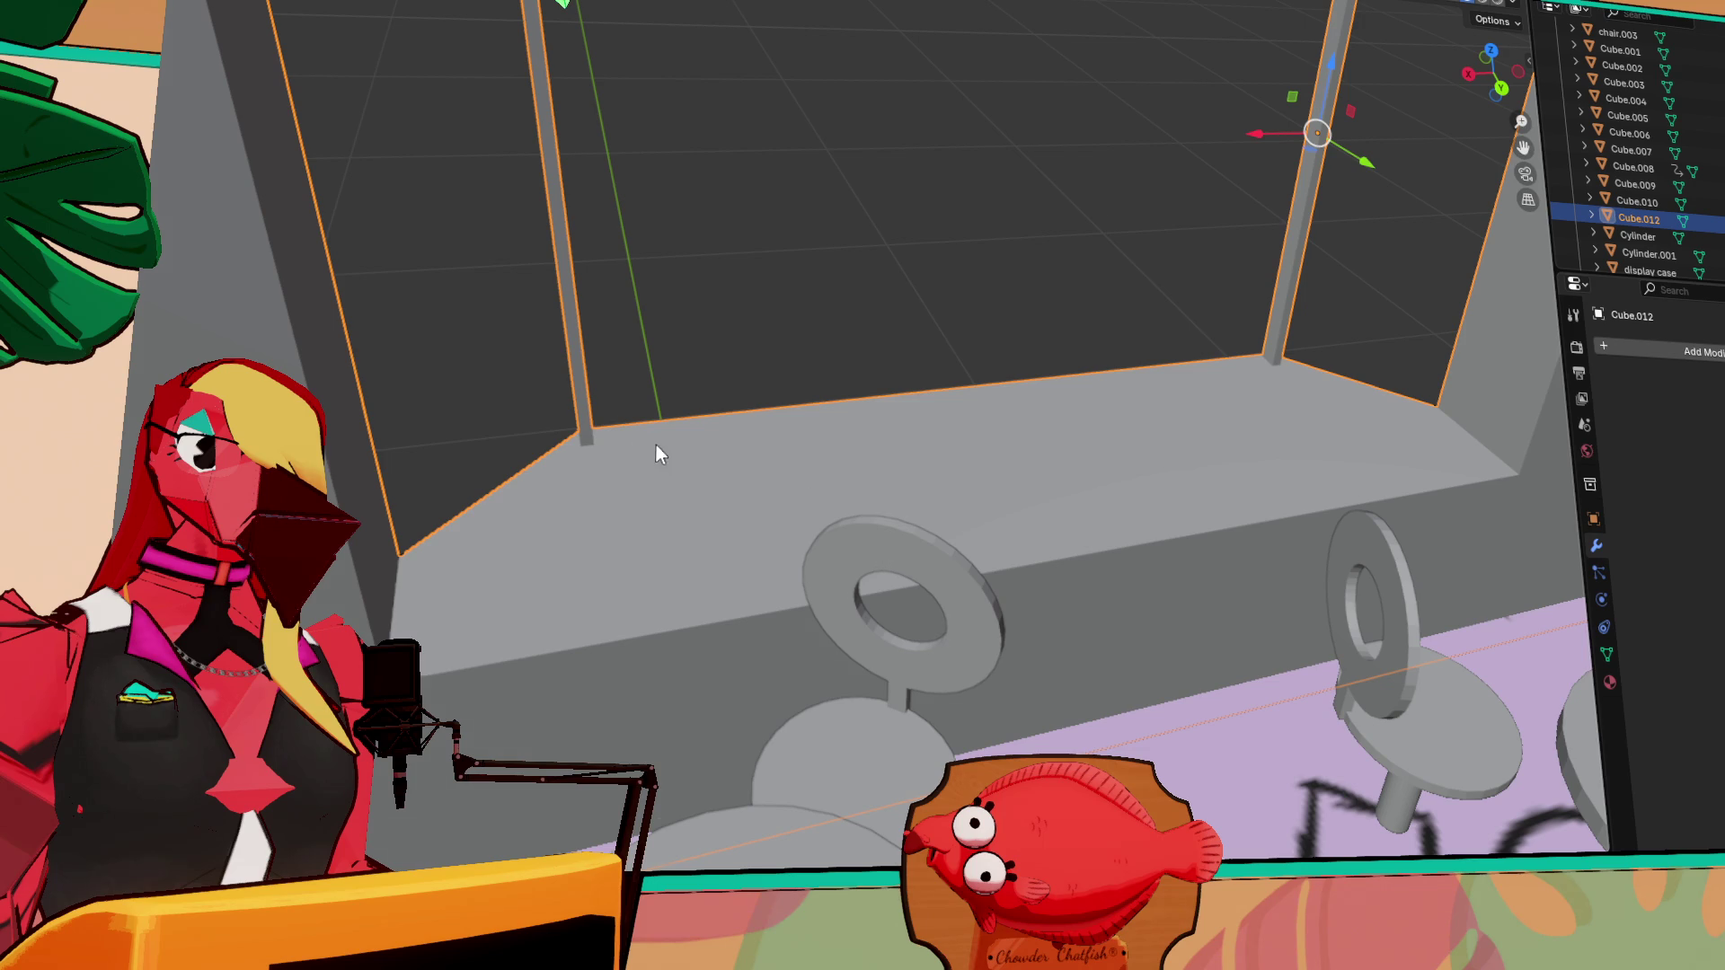
middle_drag(656, 445, 639, 455)
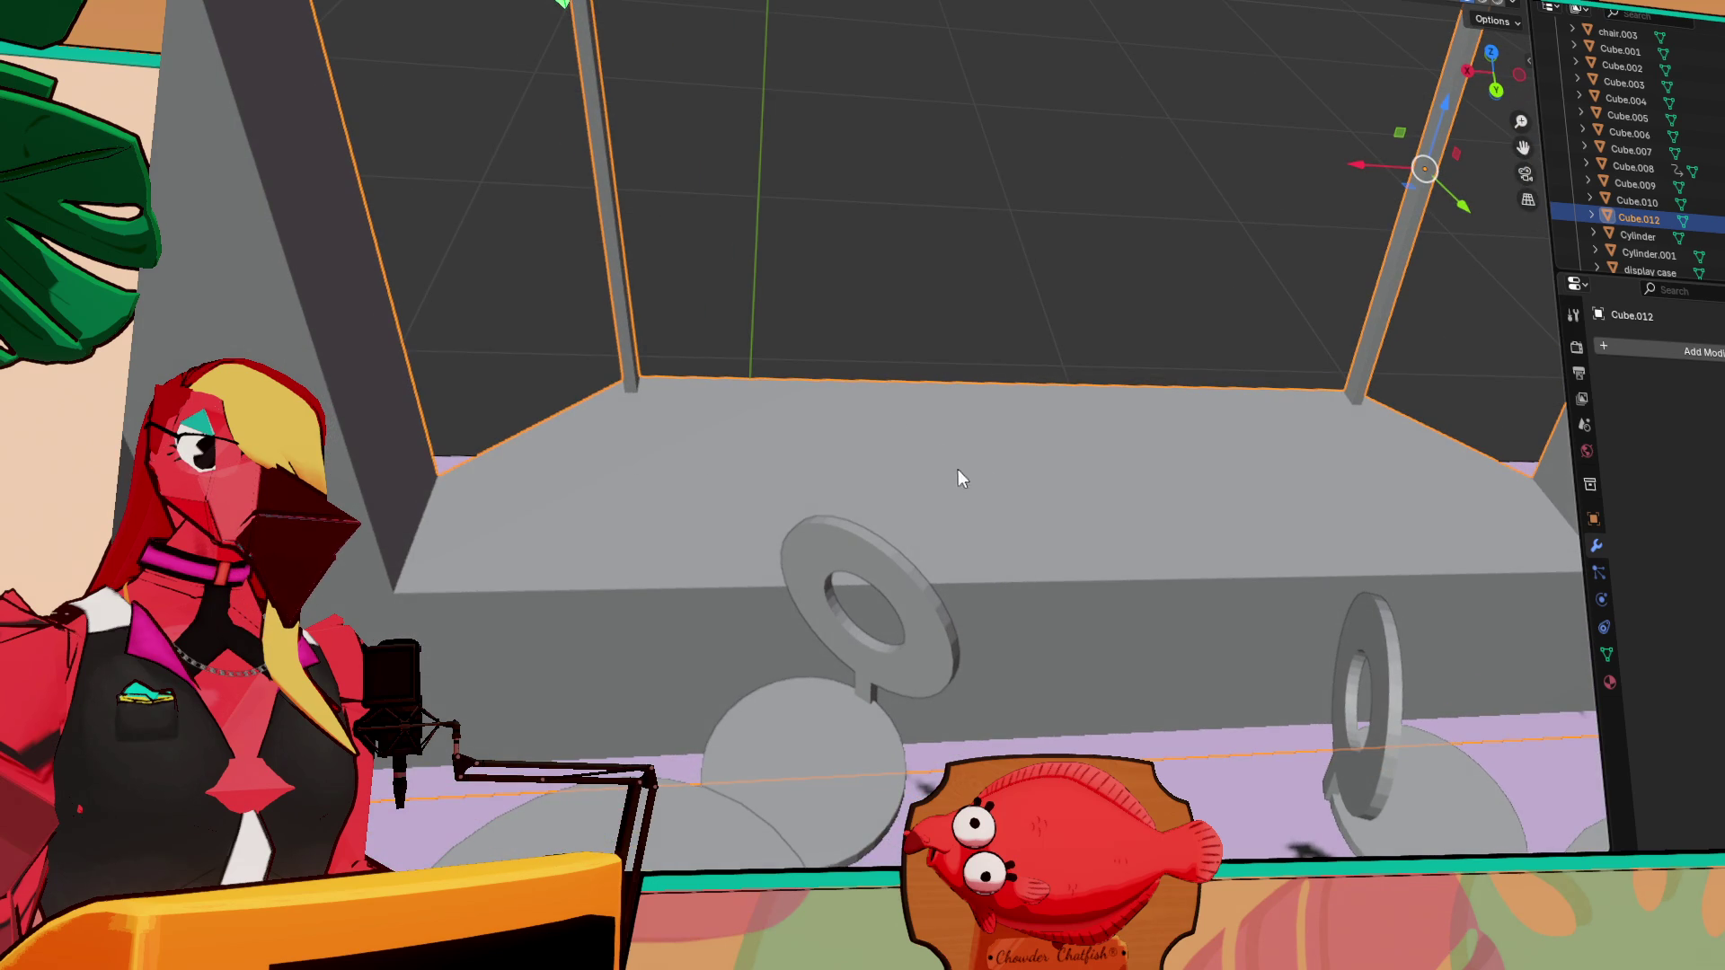
mouse_move(952, 459)
mouse_down()
mouse_move(694, 420)
mouse_move(778, 463)
mouse_move(919, 480)
mouse_up()
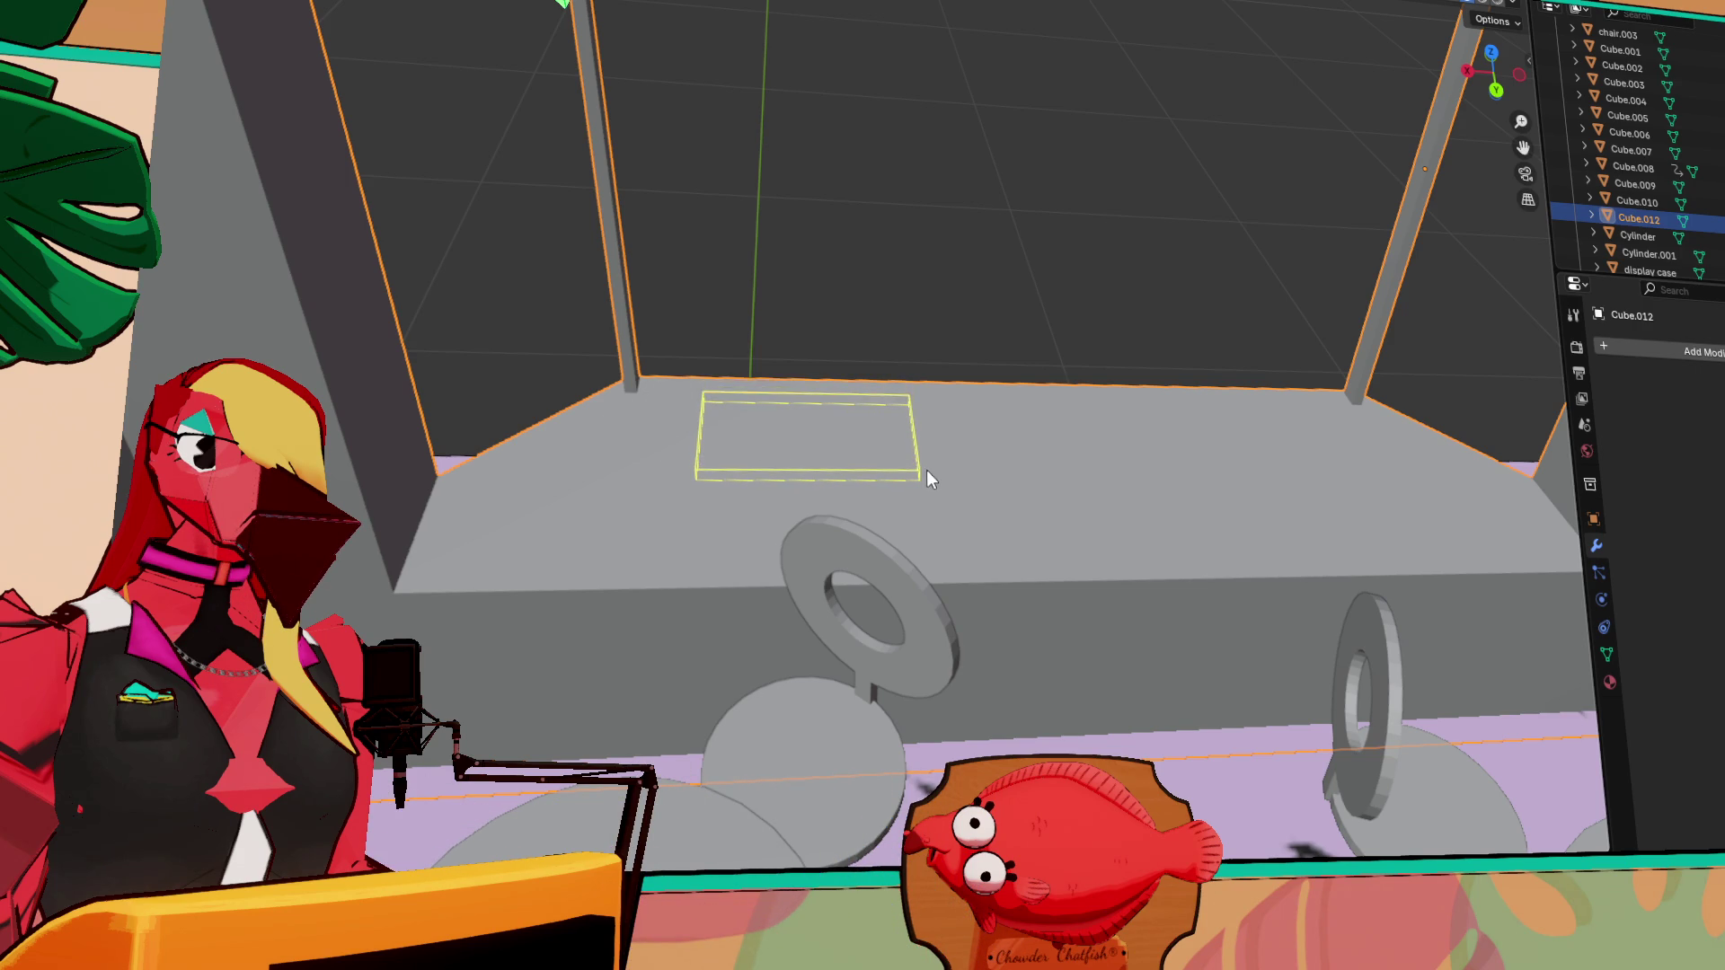
Finish the thin slab, raise it slightly, and place an X-constrained copy beside it
click(901, 402)
key(shift+space)
key(g)
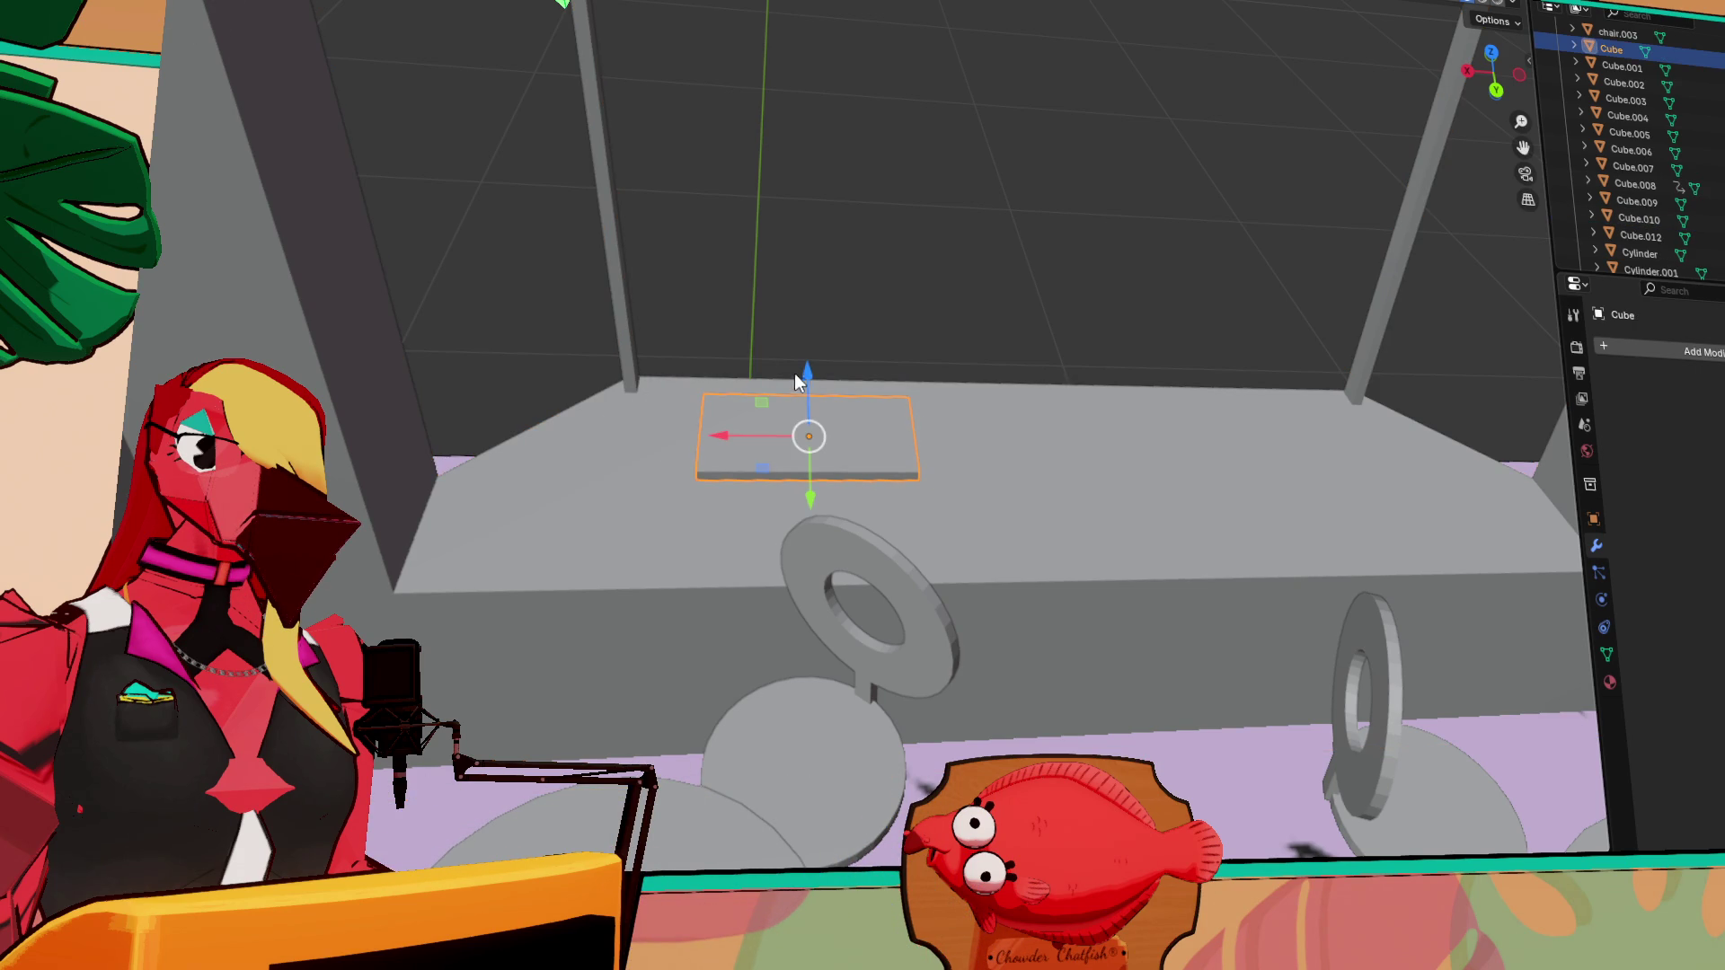
mouse_move(810, 373)
mouse_down()
mouse_move(825, 341)
mouse_move(809, 380)
mouse_move(810, 365)
mouse_up()
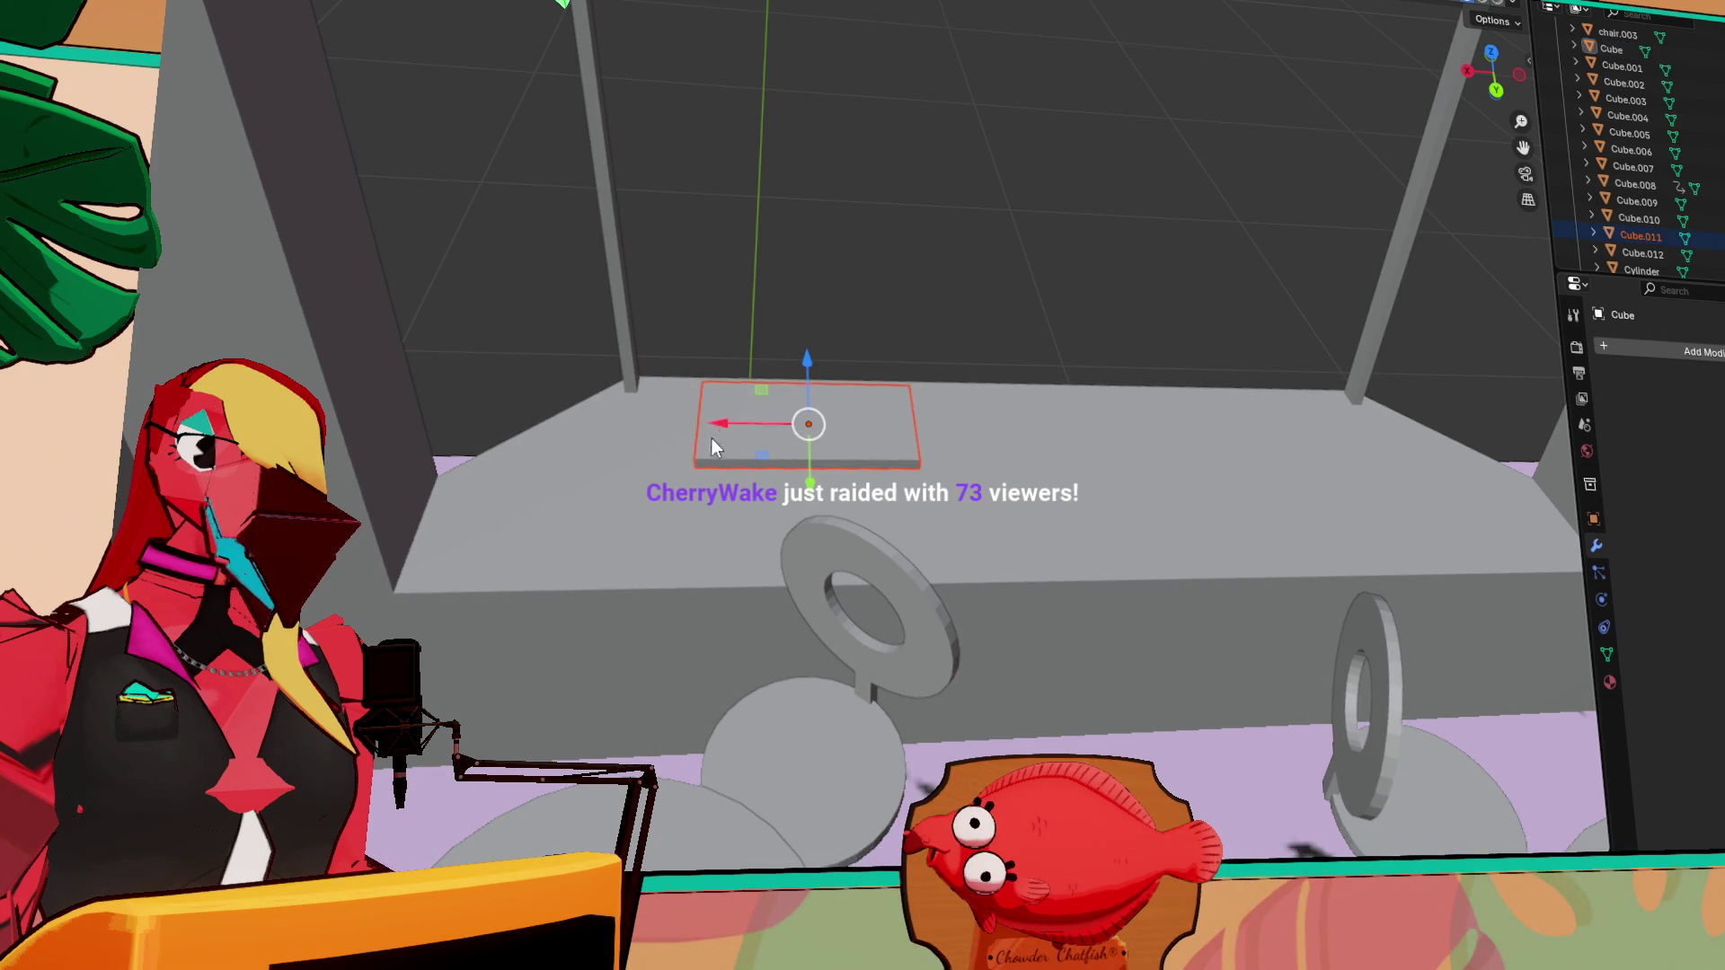
key(shift+d)
key(x)
click(1118, 461)
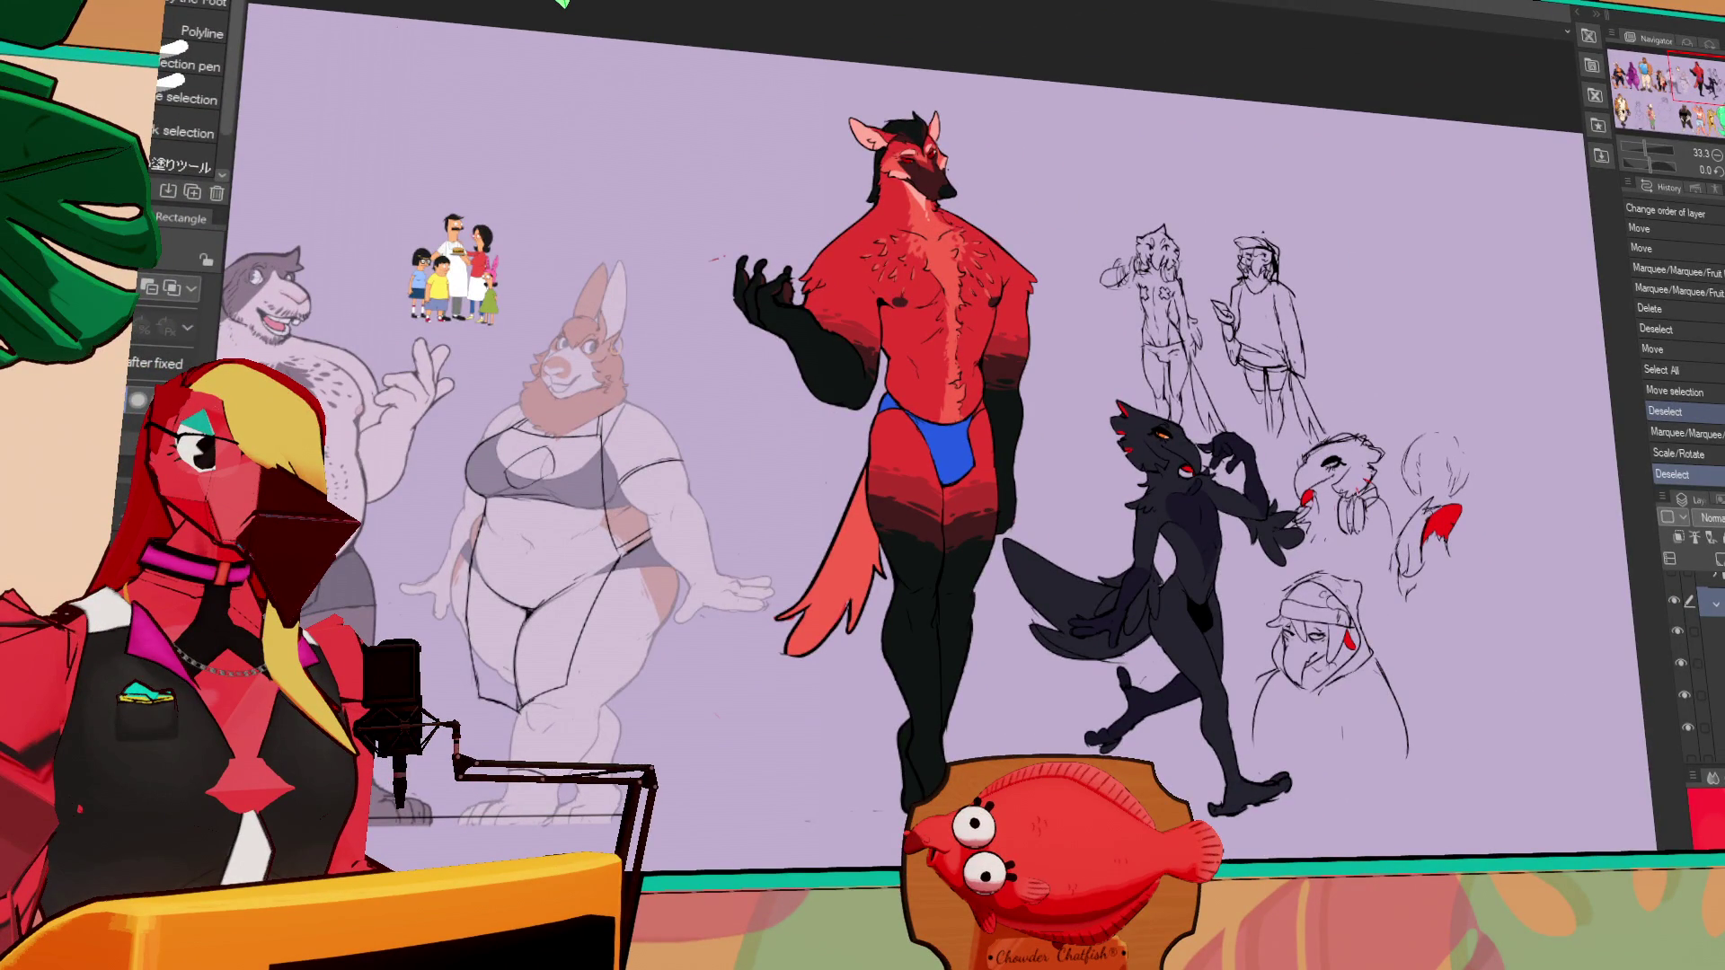
Hide the rough sketch layer and show the cream bat character's layer
scroll(1200, 368, up, 3)
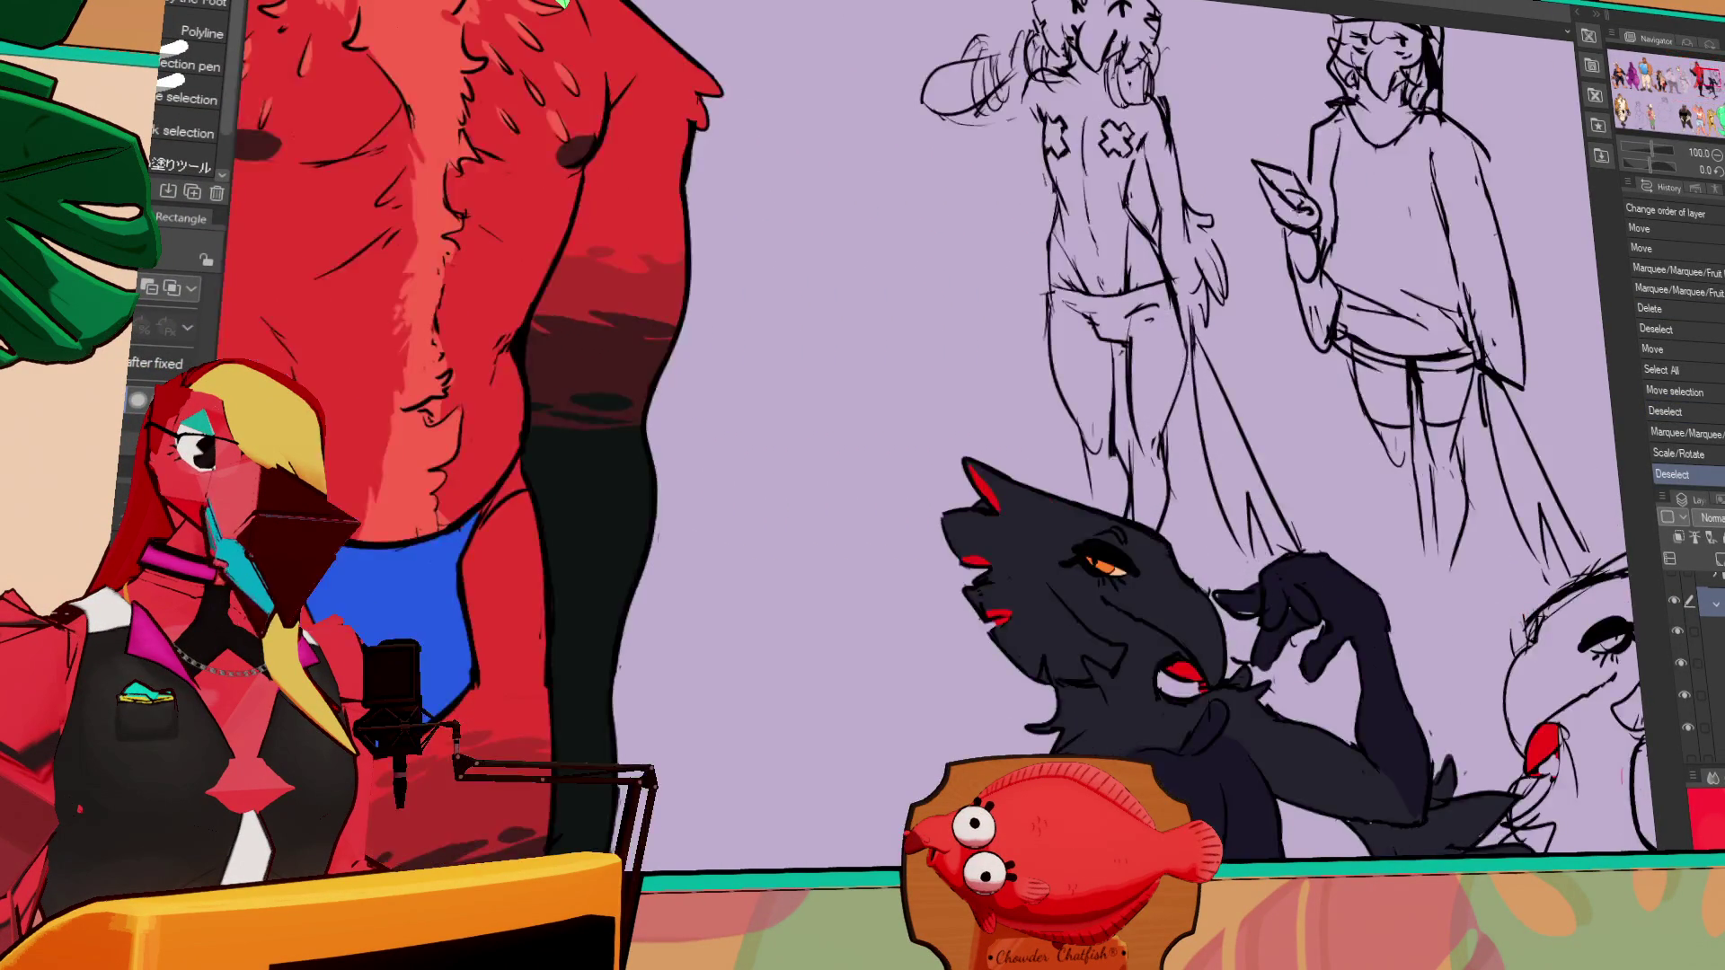
mouse_move(1406, 481)
mouse_down()
mouse_move(1235, 679)
mouse_move(1101, 359)
mouse_move(1092, 193)
mouse_move(1061, 171)
mouse_up()
scroll(1713, 645, up, 2)
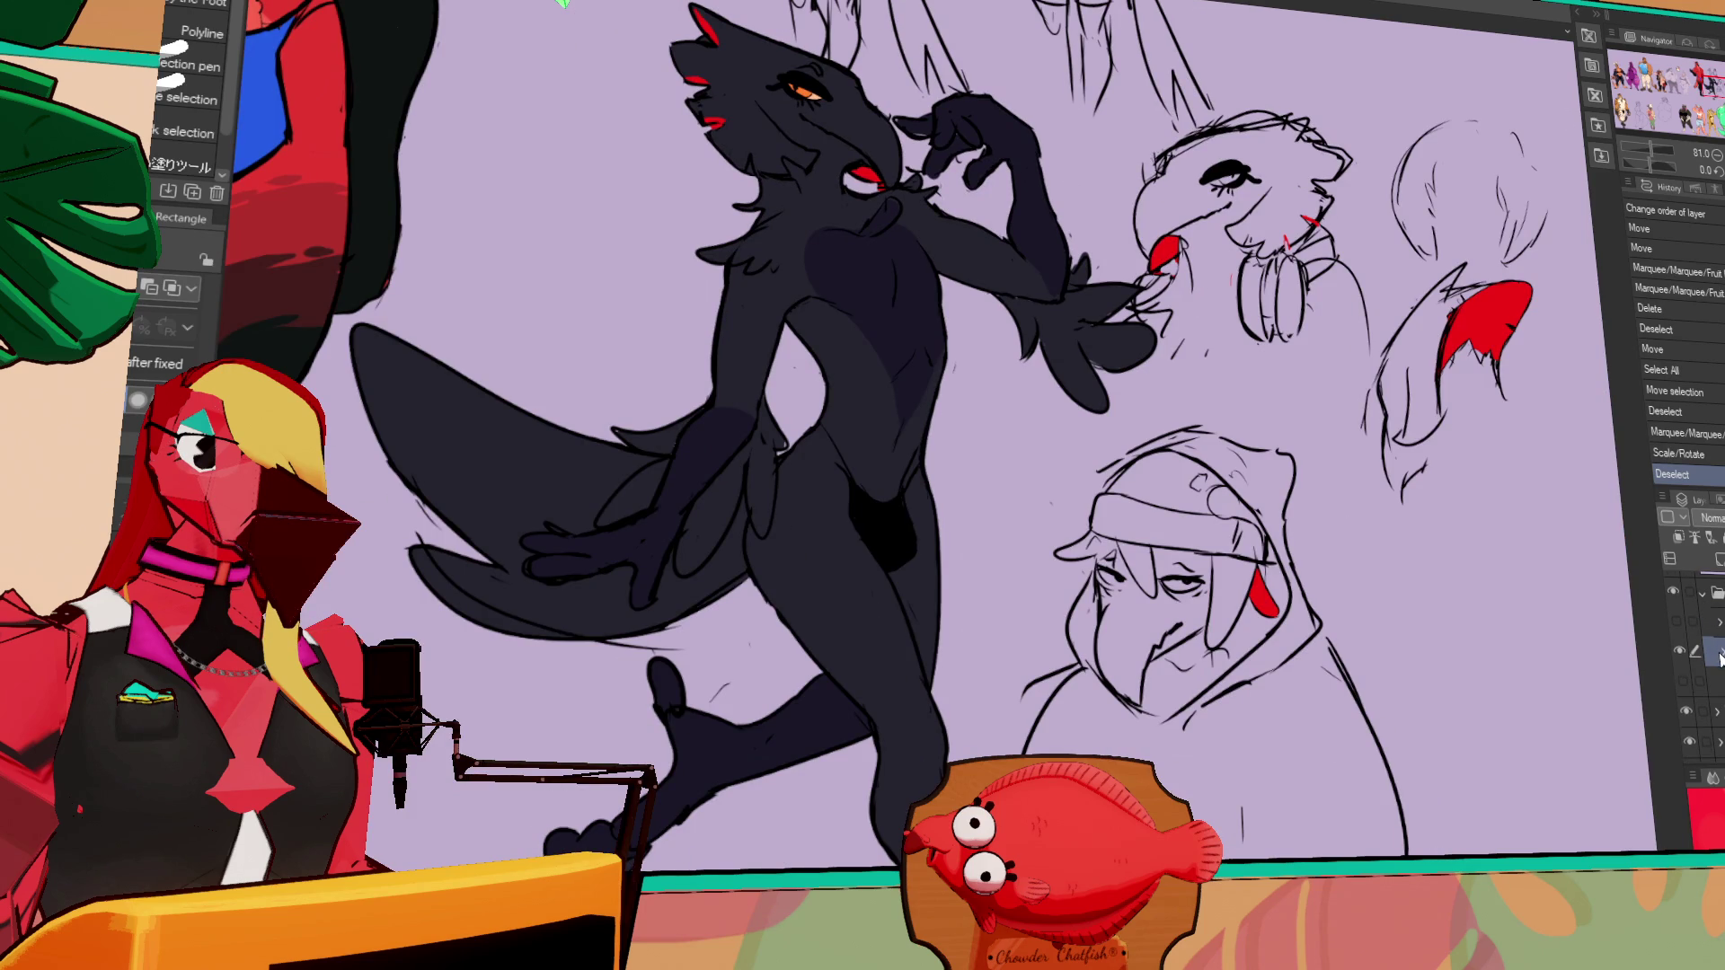
scroll(1718, 659, down, 2)
click(1679, 701)
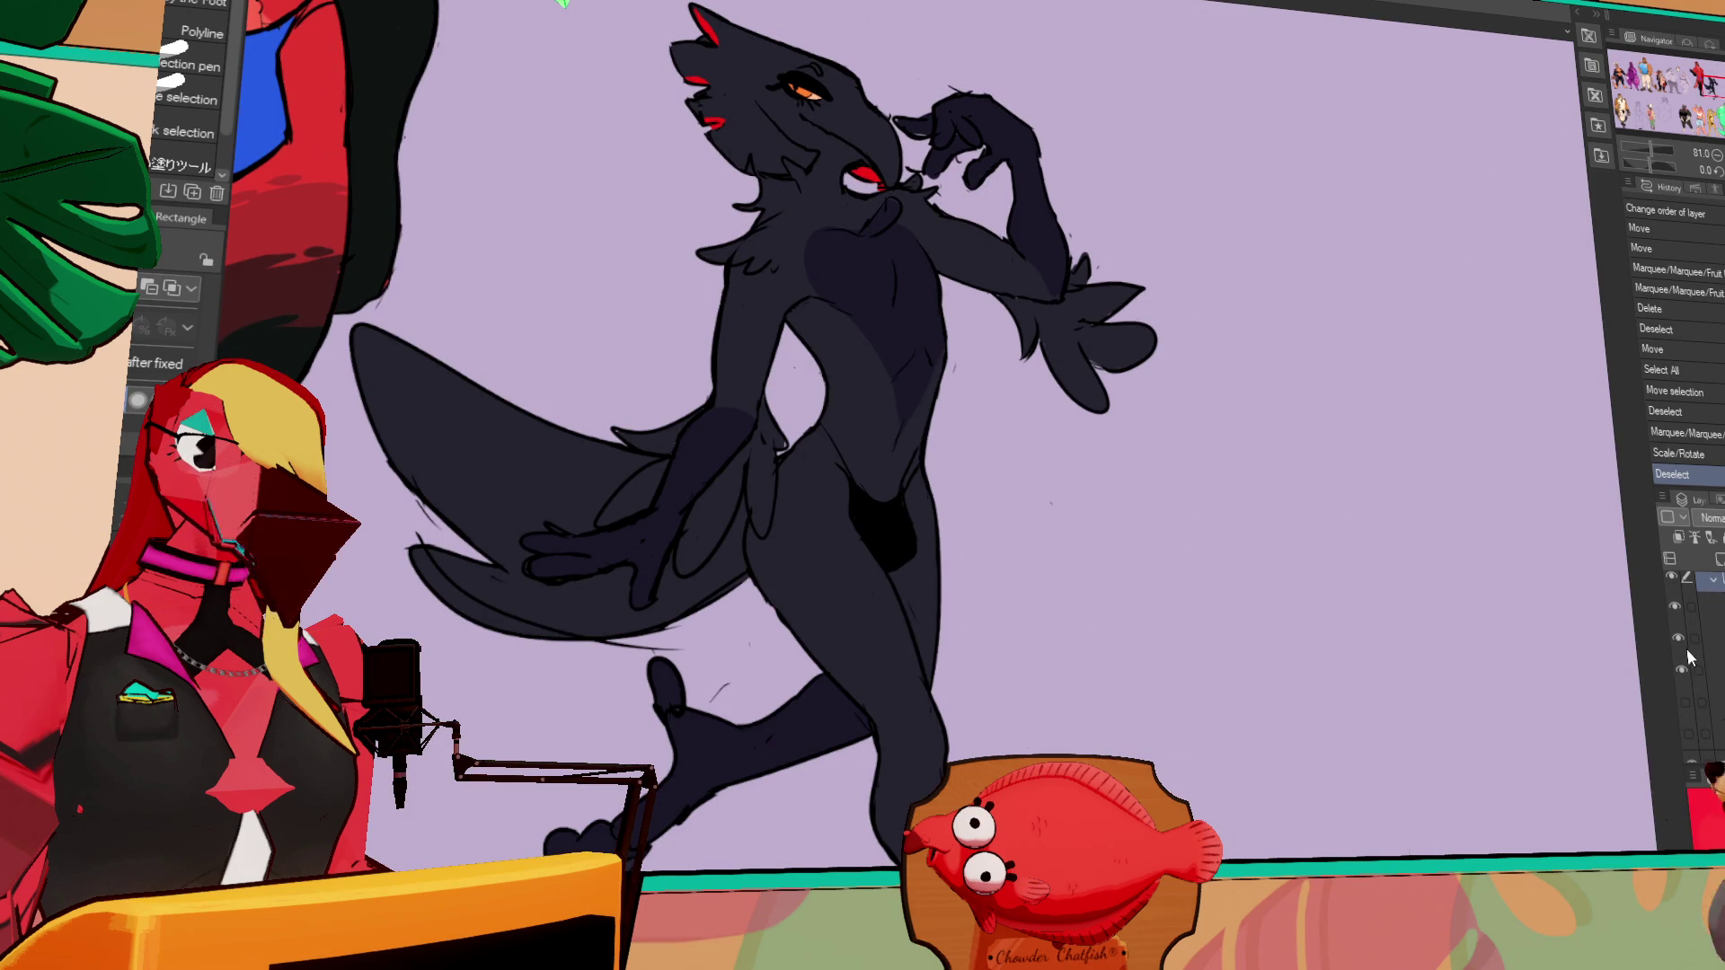
scroll(1620, 720, down, 5)
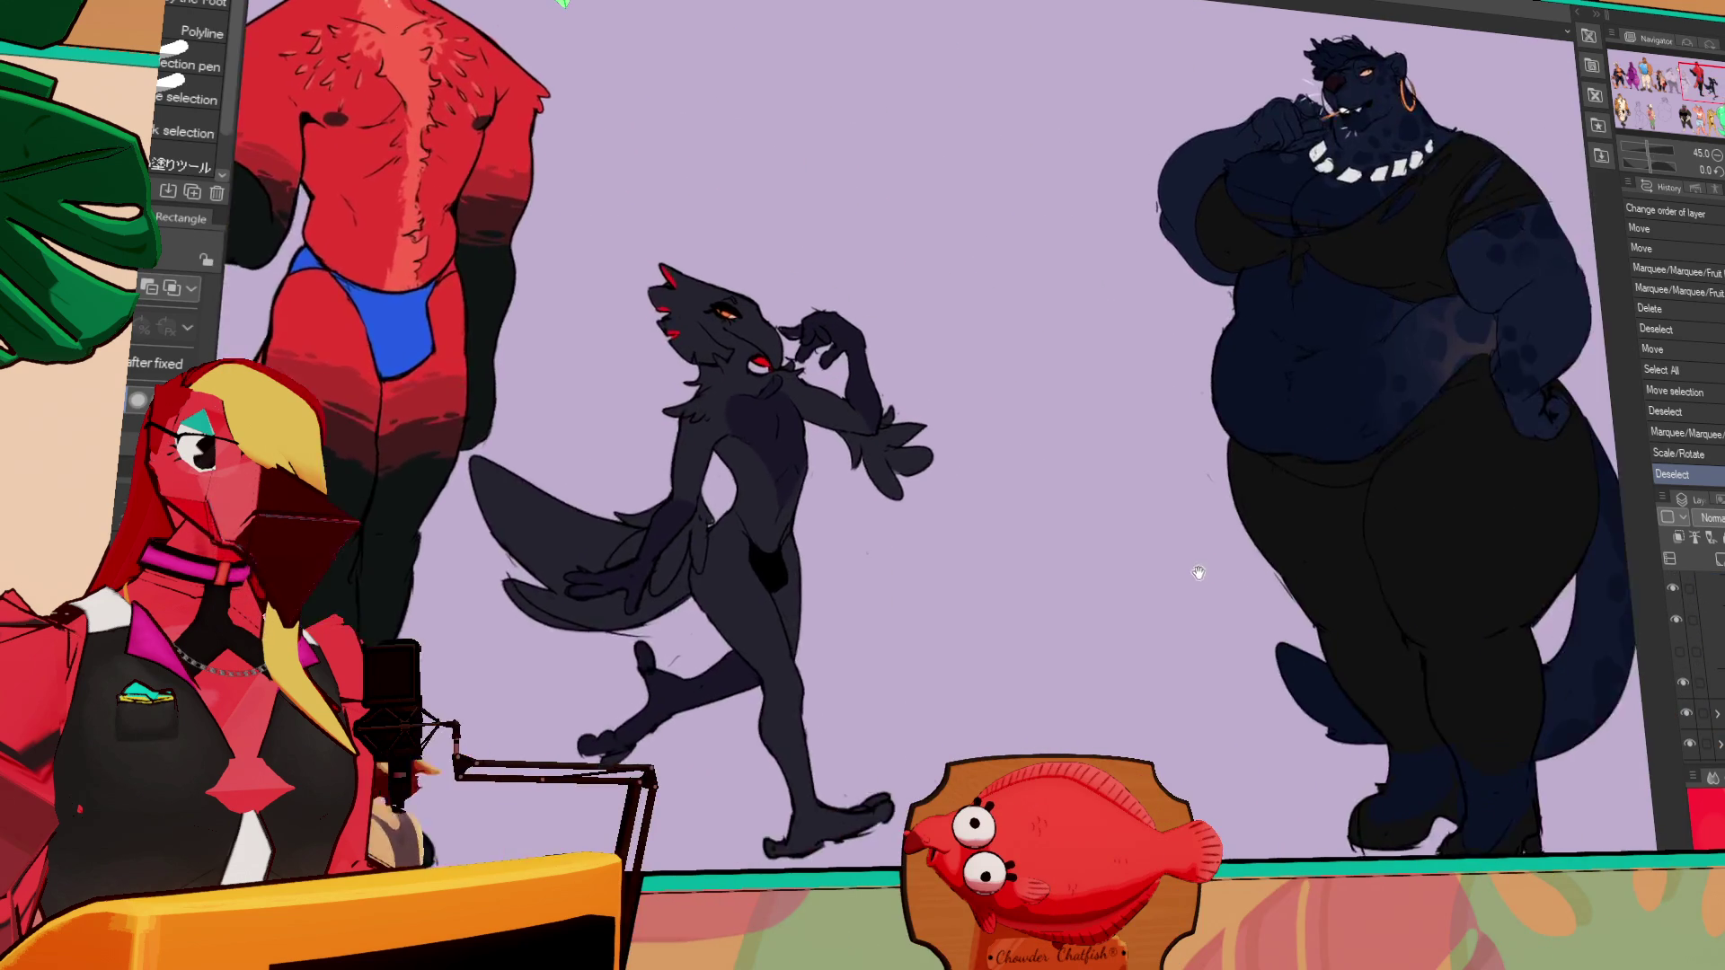
scroll(1689, 629, up, 2)
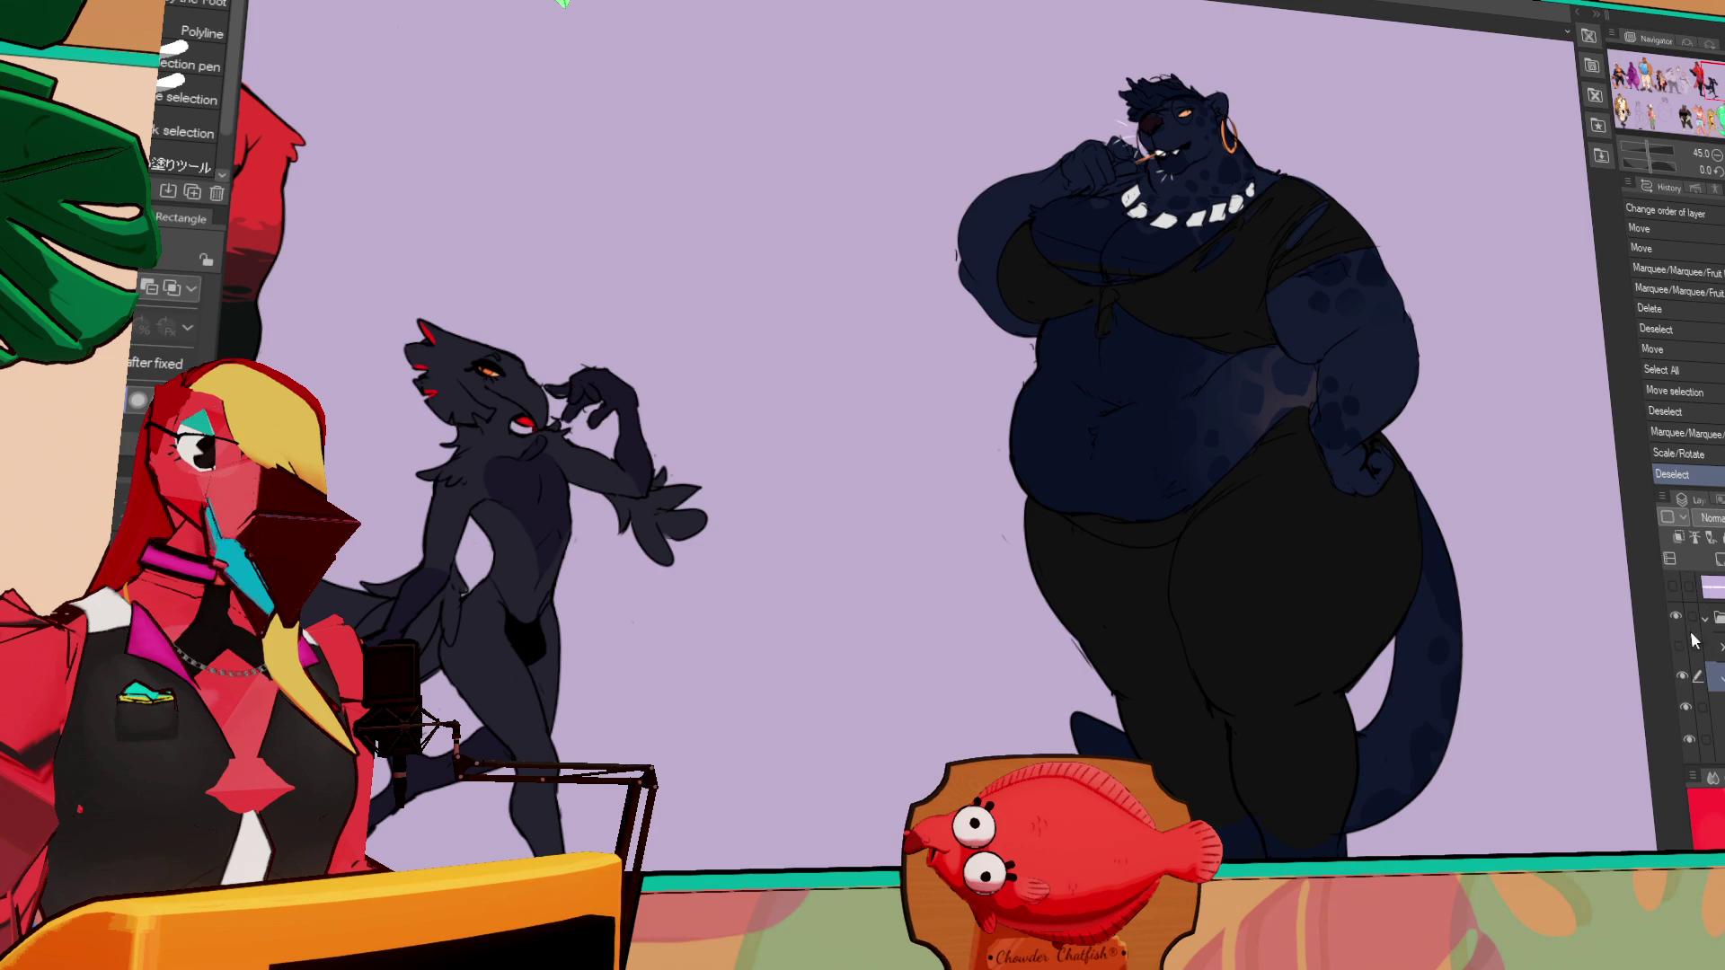
click(1679, 648)
Fit the whole bat character in view, then pan over to the navy figure
scroll(1084, 562, up, 2)
middle_drag(1007, 539, 1307, 518)
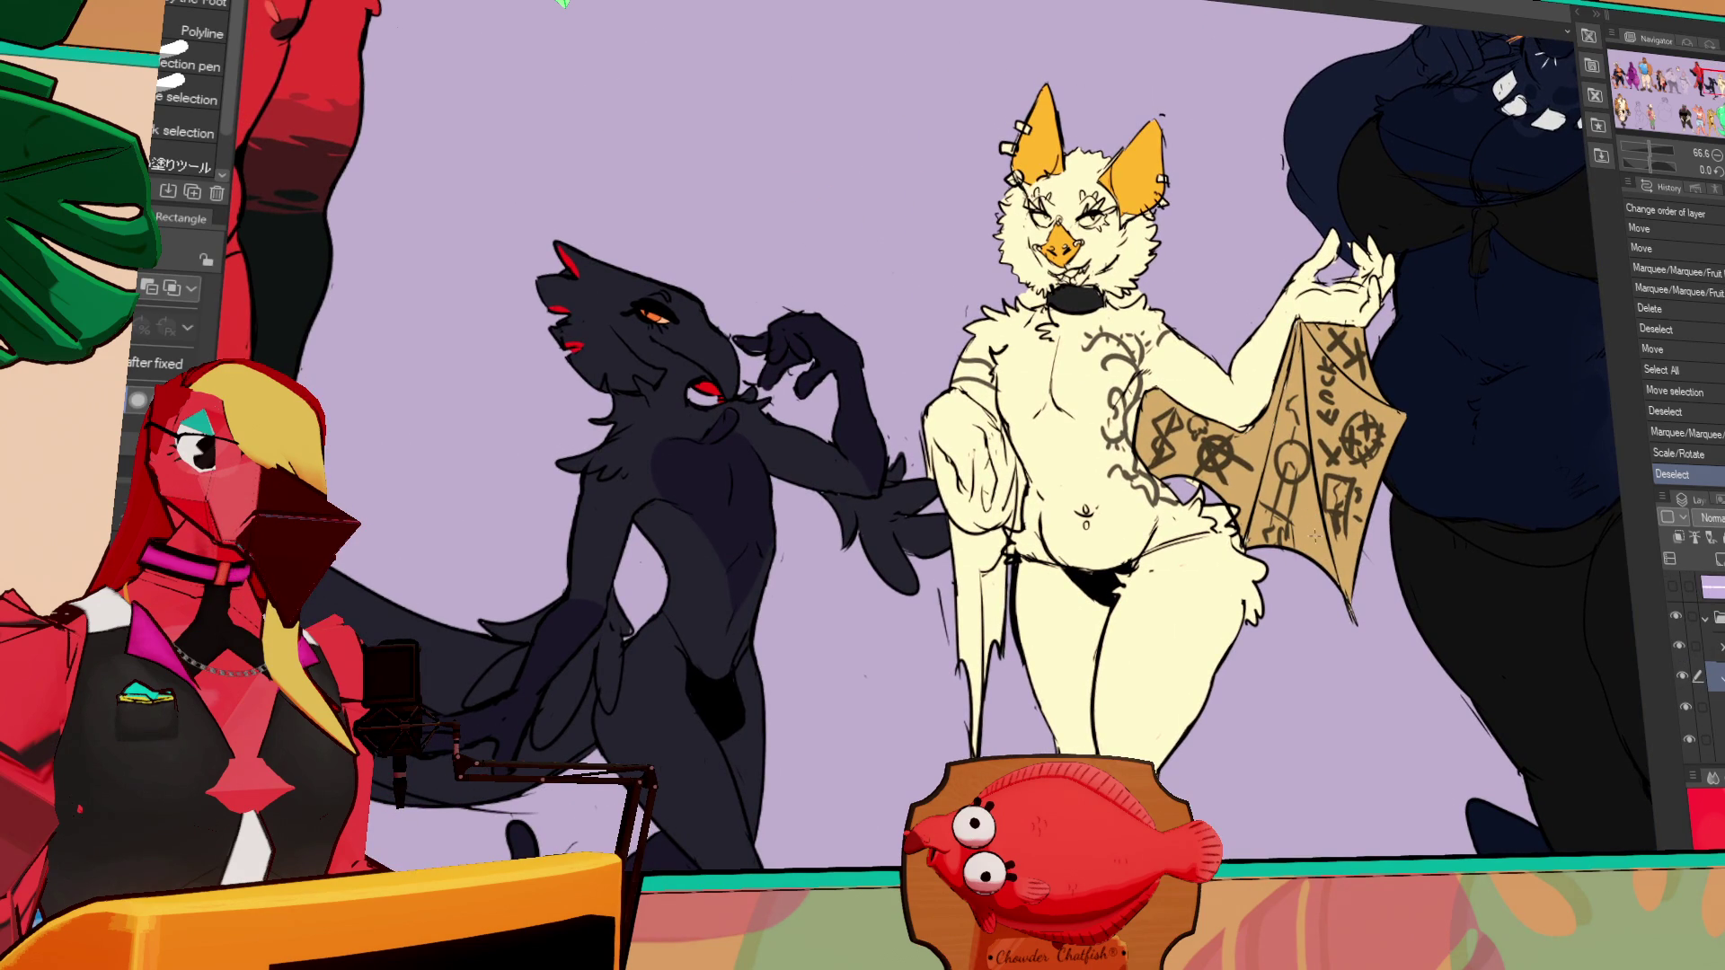
scroll(1298, 350, up, 4)
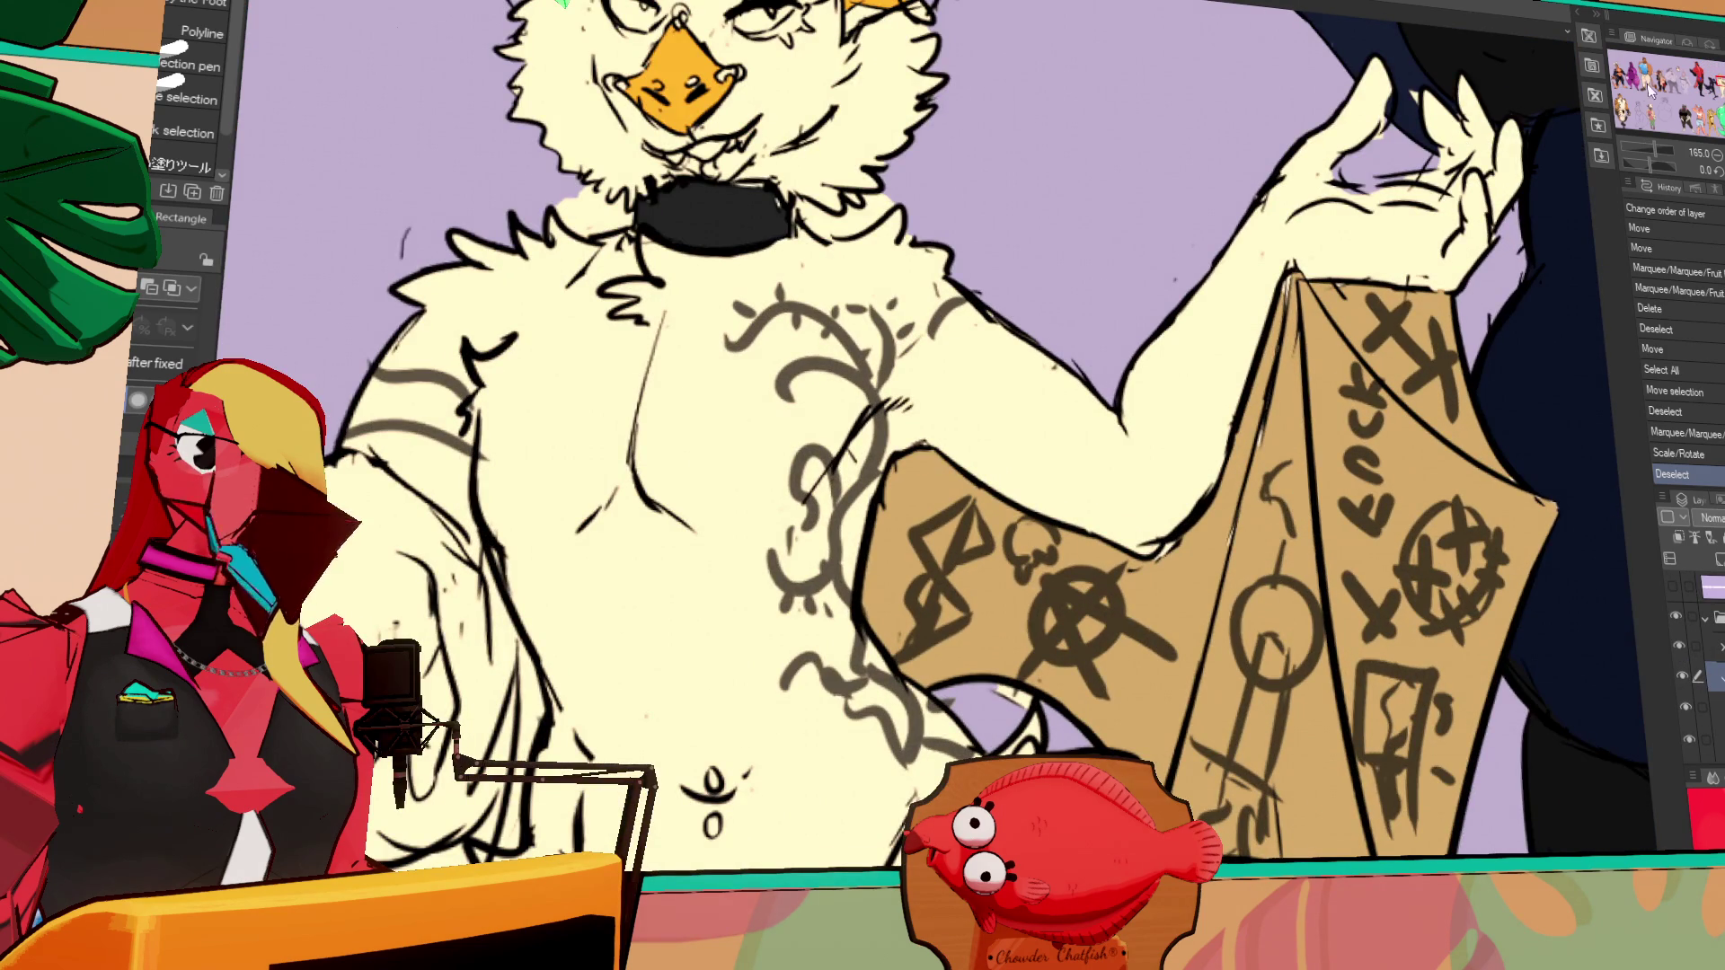
middle_drag(1294, 500, 1251, 393)
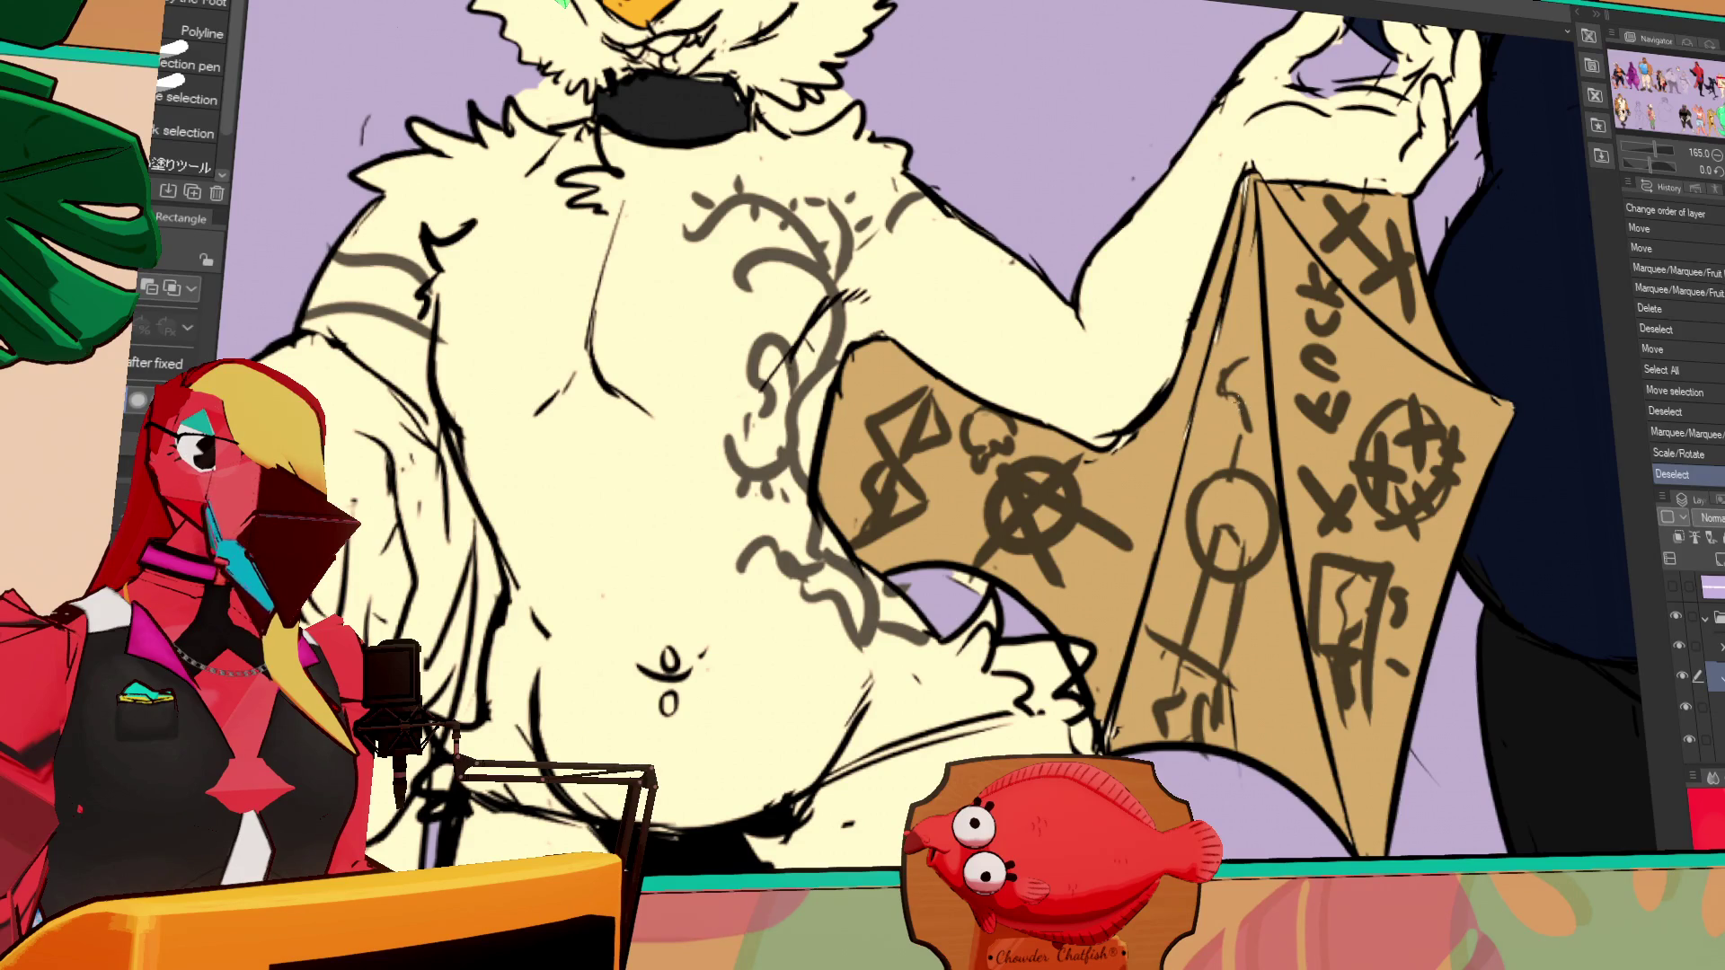
key(ctrl+minus)
drag(1103, 466, 1367, 377)
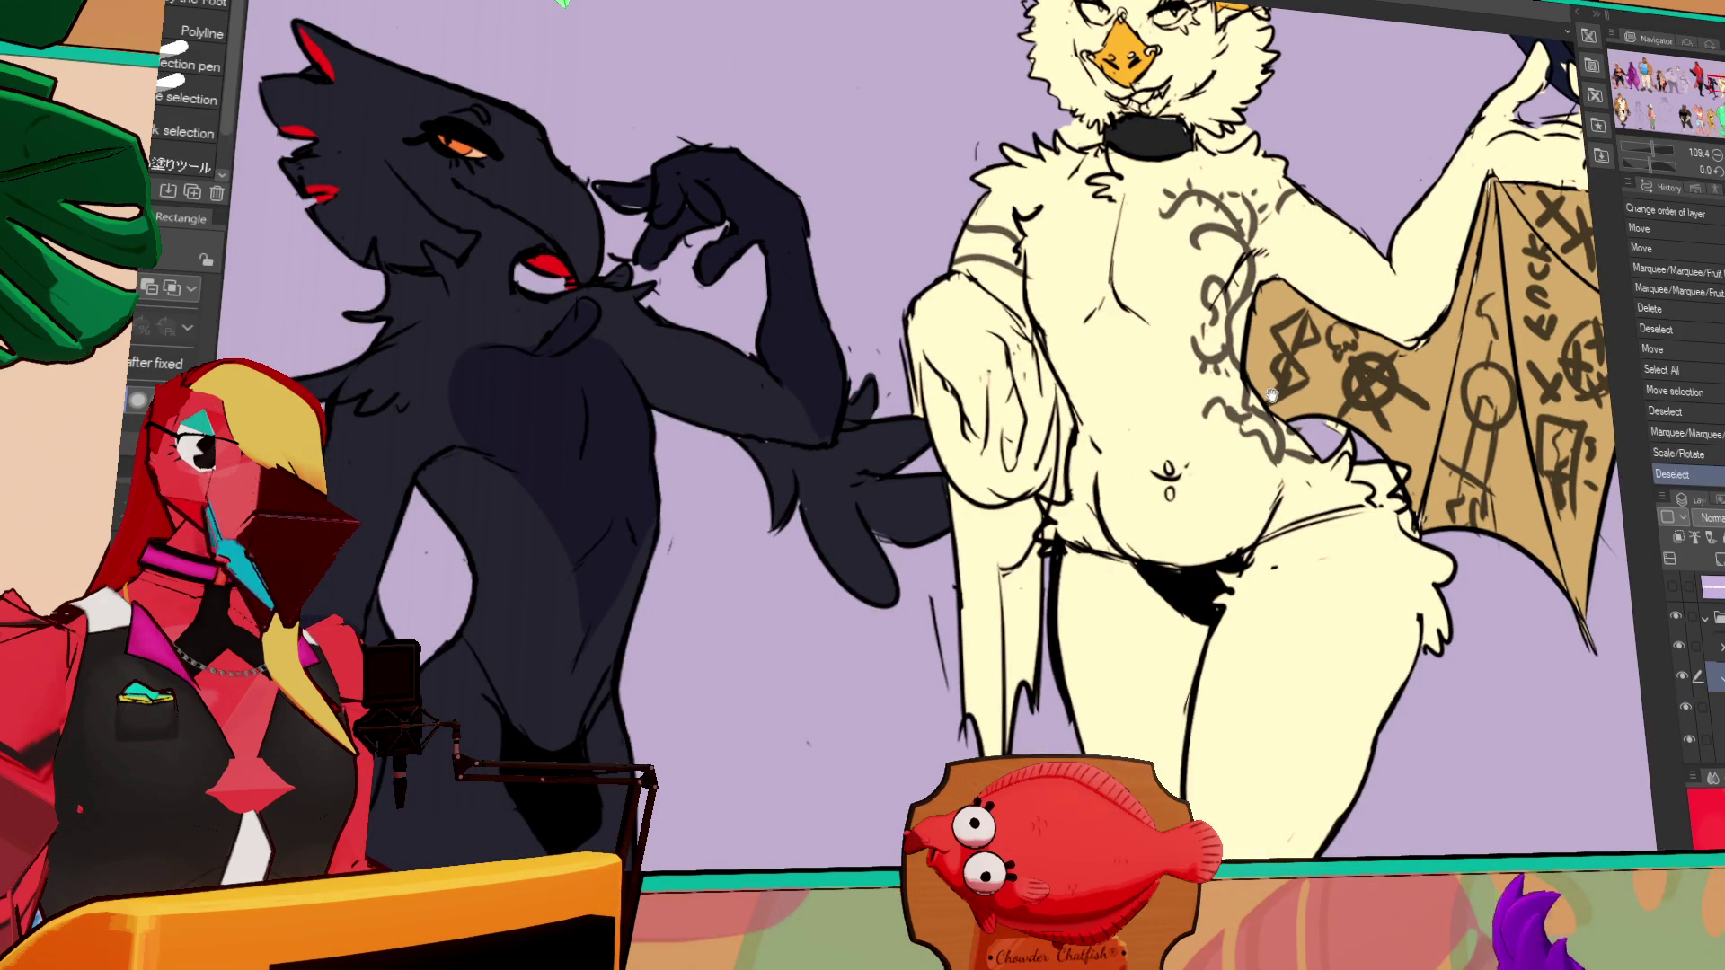
scroll(1045, 454, down, 3)
drag(1239, 361, 1128, 424)
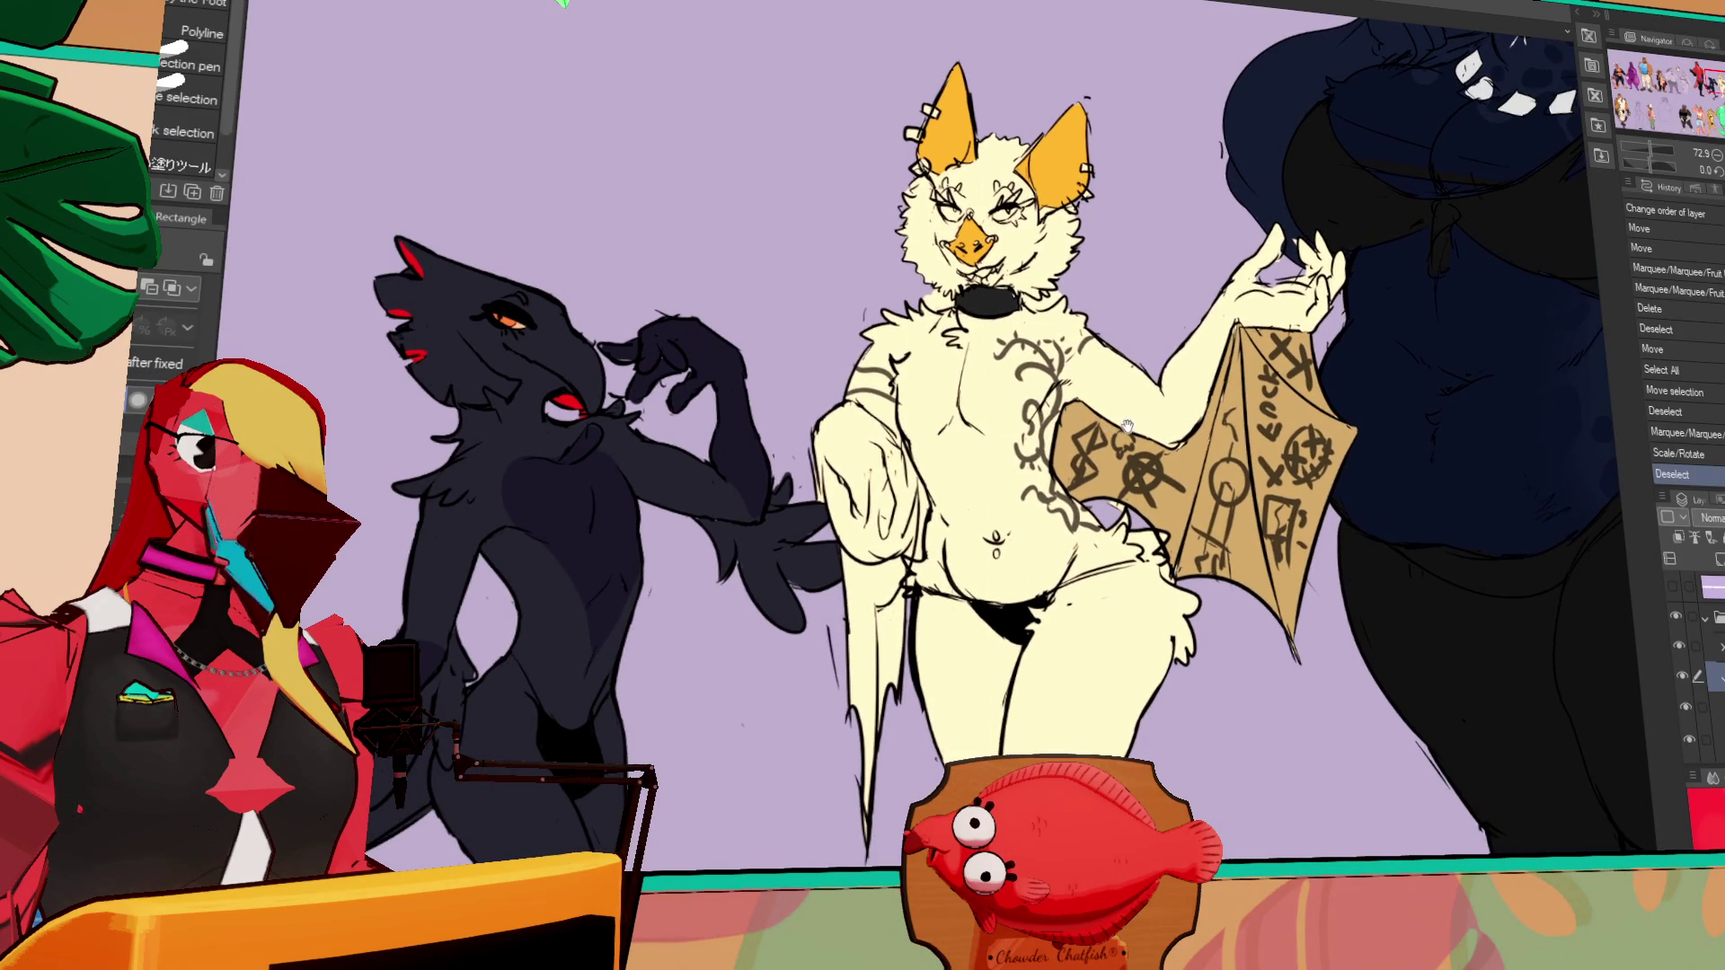
drag(1420, 388, 1285, 384)
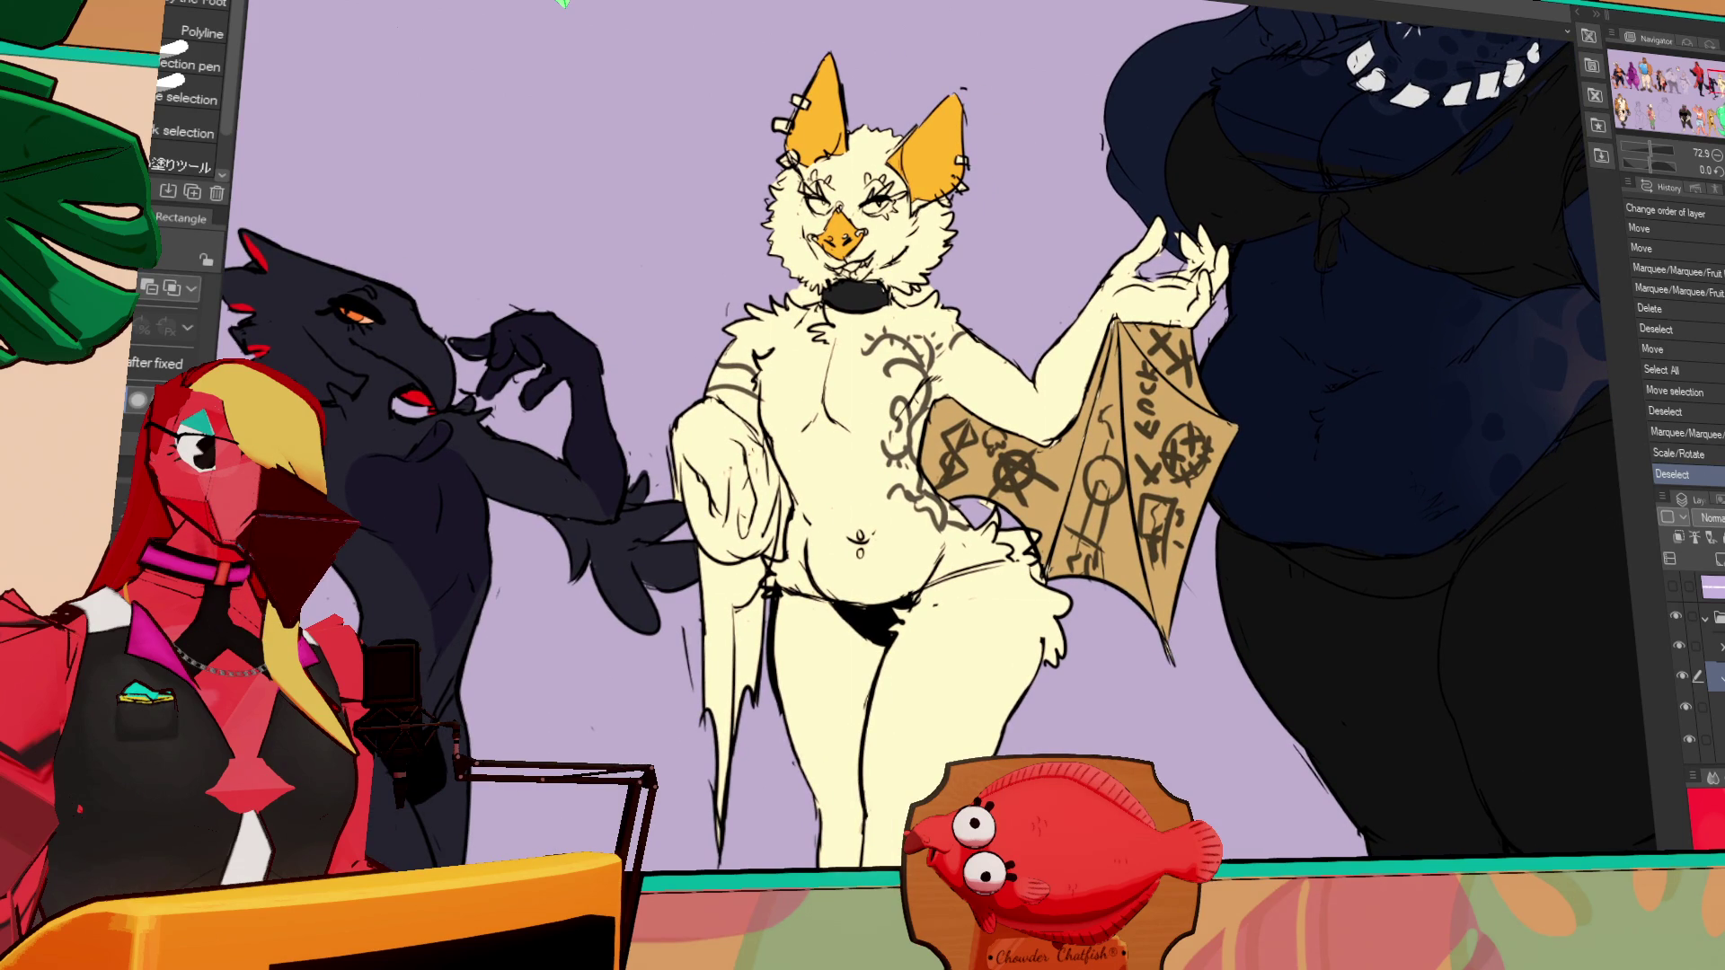
scroll(1258, 260, down, 4)
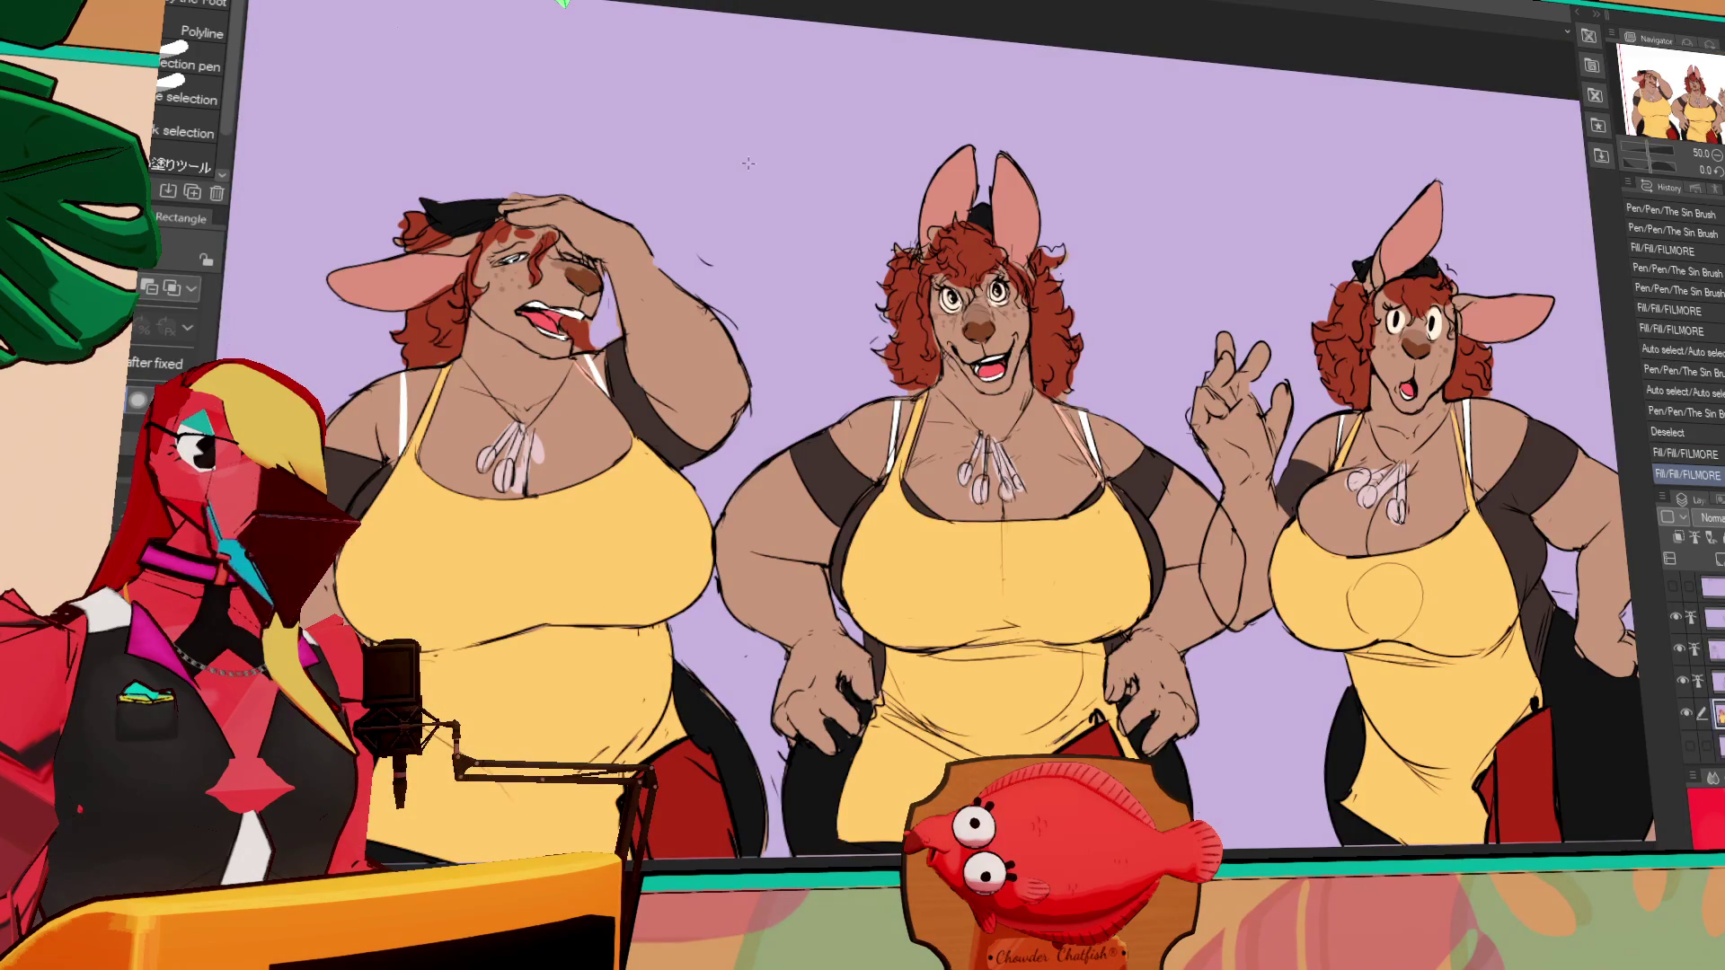
Hide the side panels and pan across the kangaroo, tiger, red character and lower row
key(Tab)
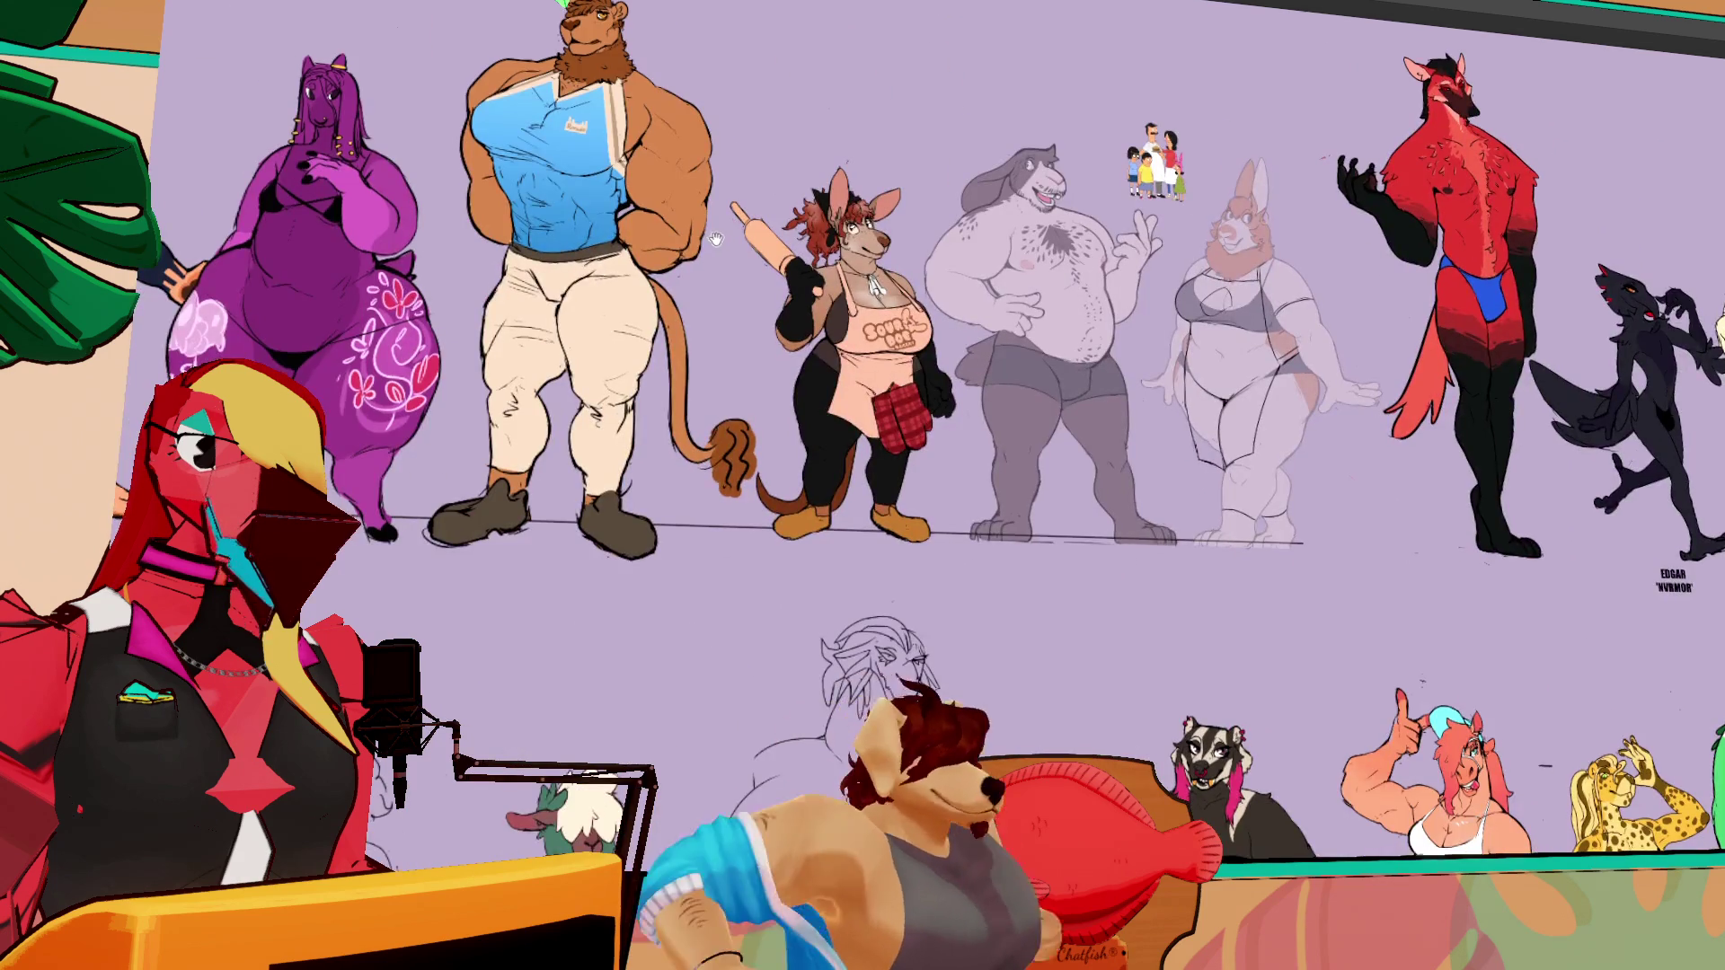
drag(710, 236, 1195, 263)
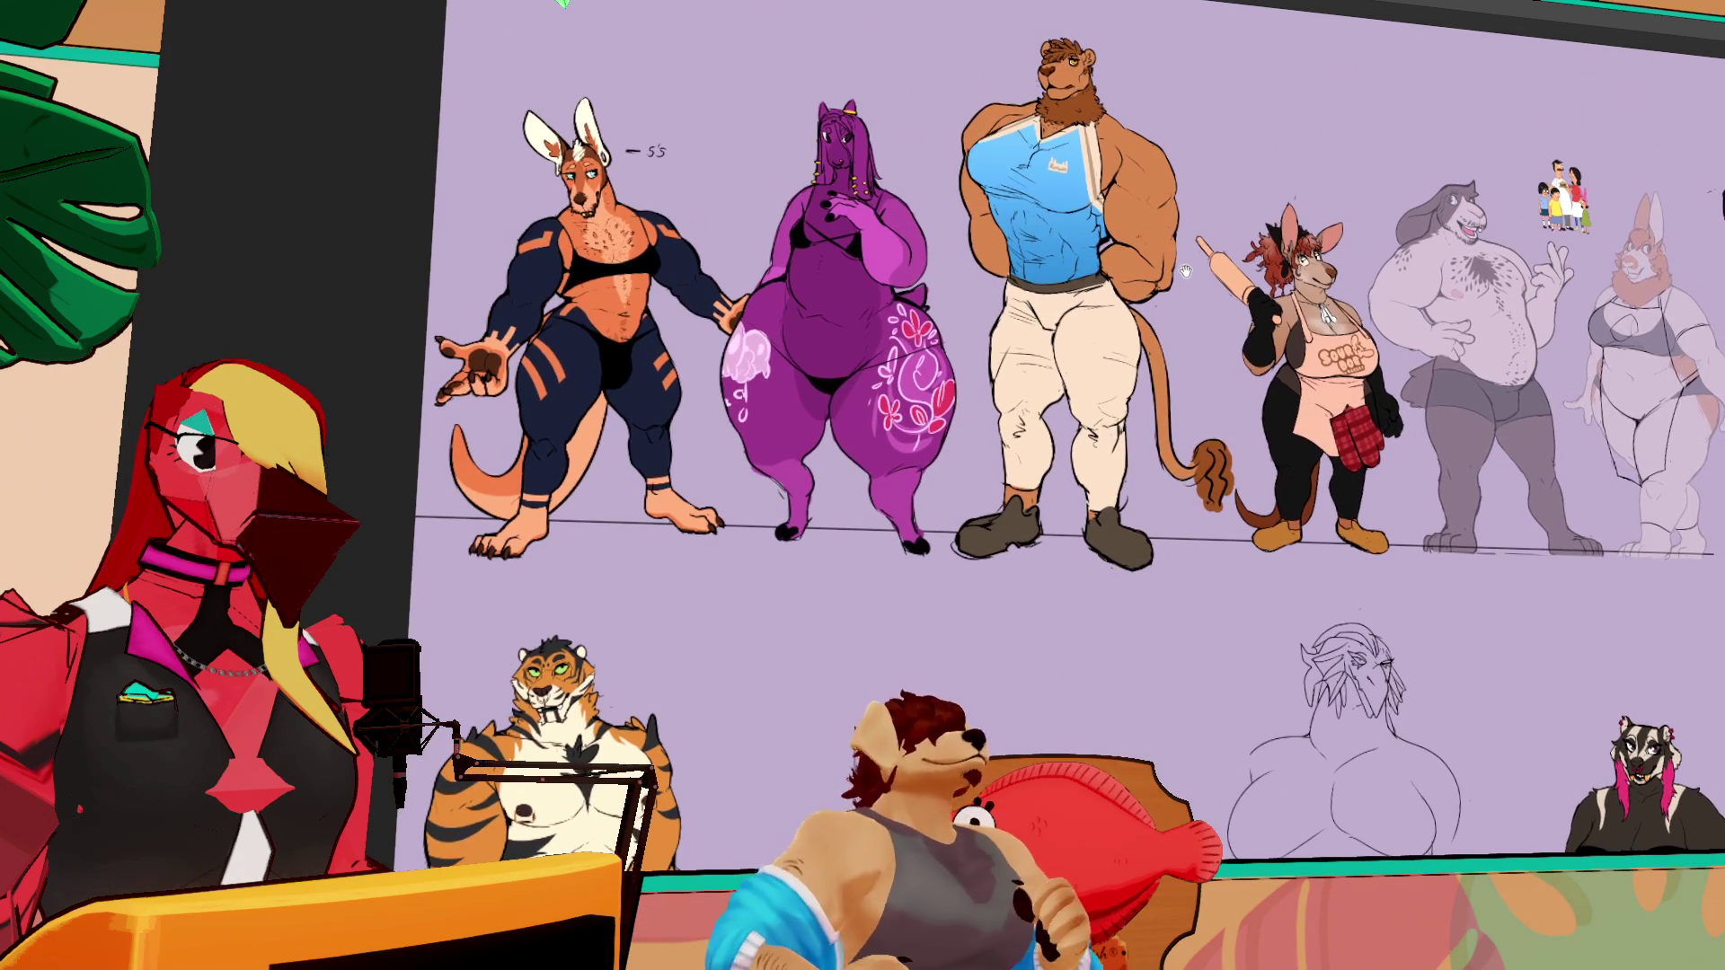
mouse_move(1474, 281)
mouse_down()
mouse_move(1220, 311)
mouse_move(959, 289)
mouse_up()
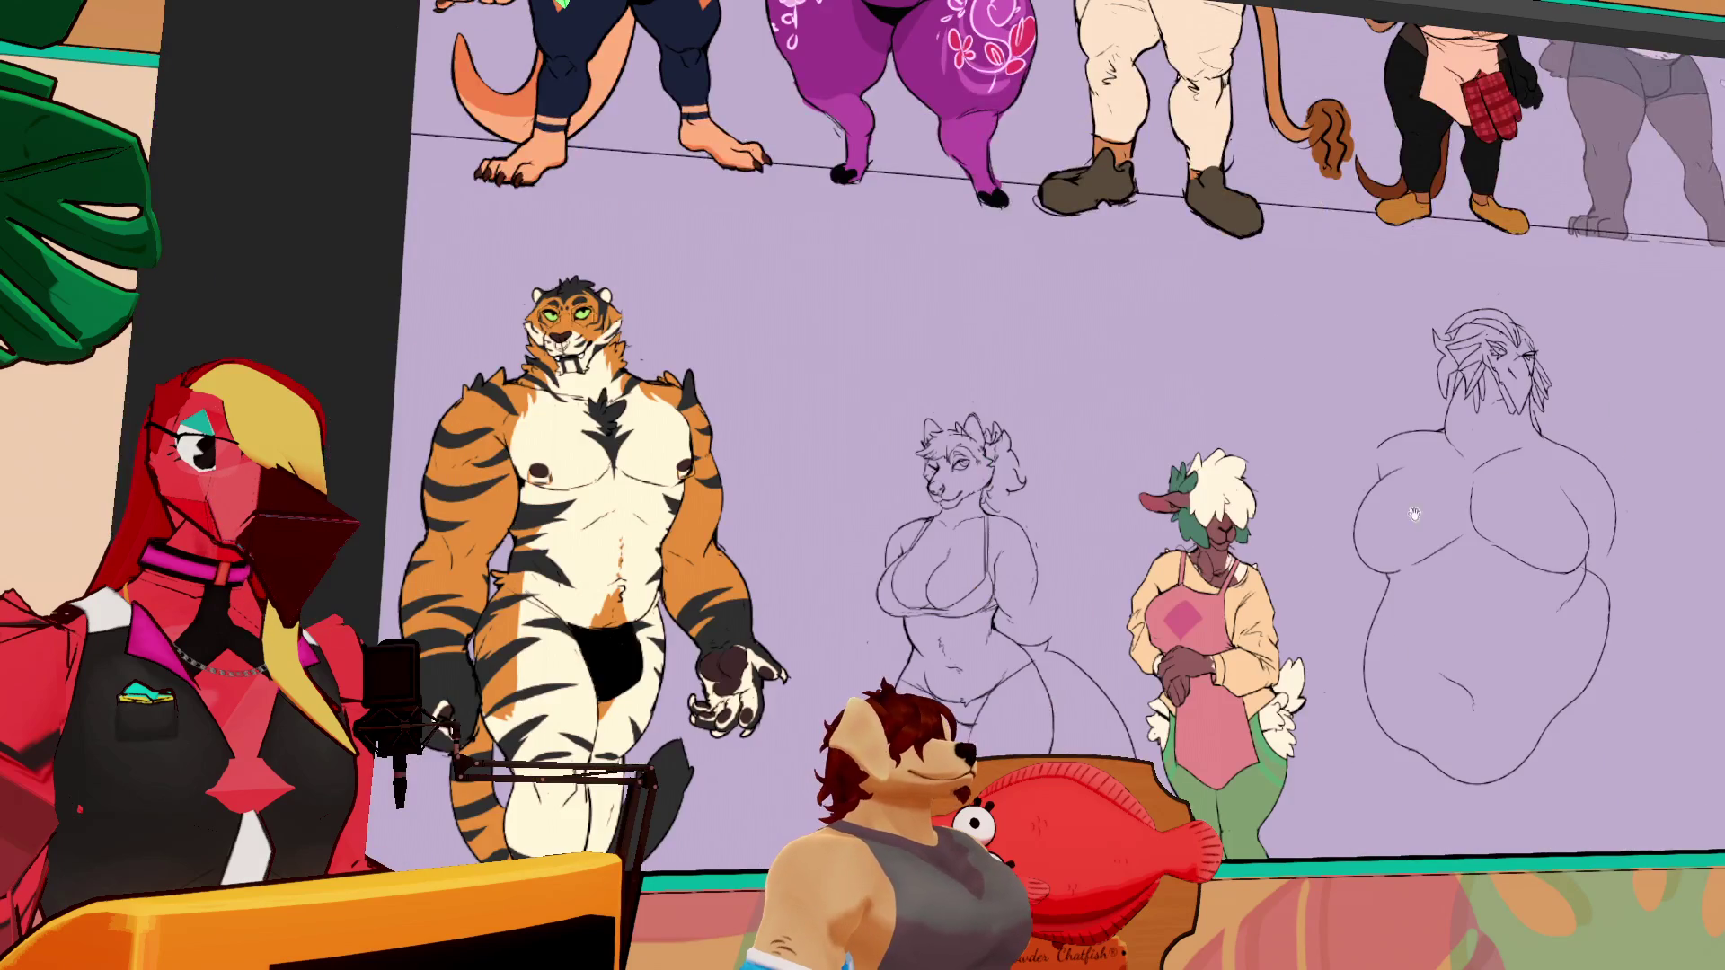
mouse_move(1414, 514)
mouse_down()
mouse_move(1420, 423)
mouse_move(1389, 442)
mouse_up()
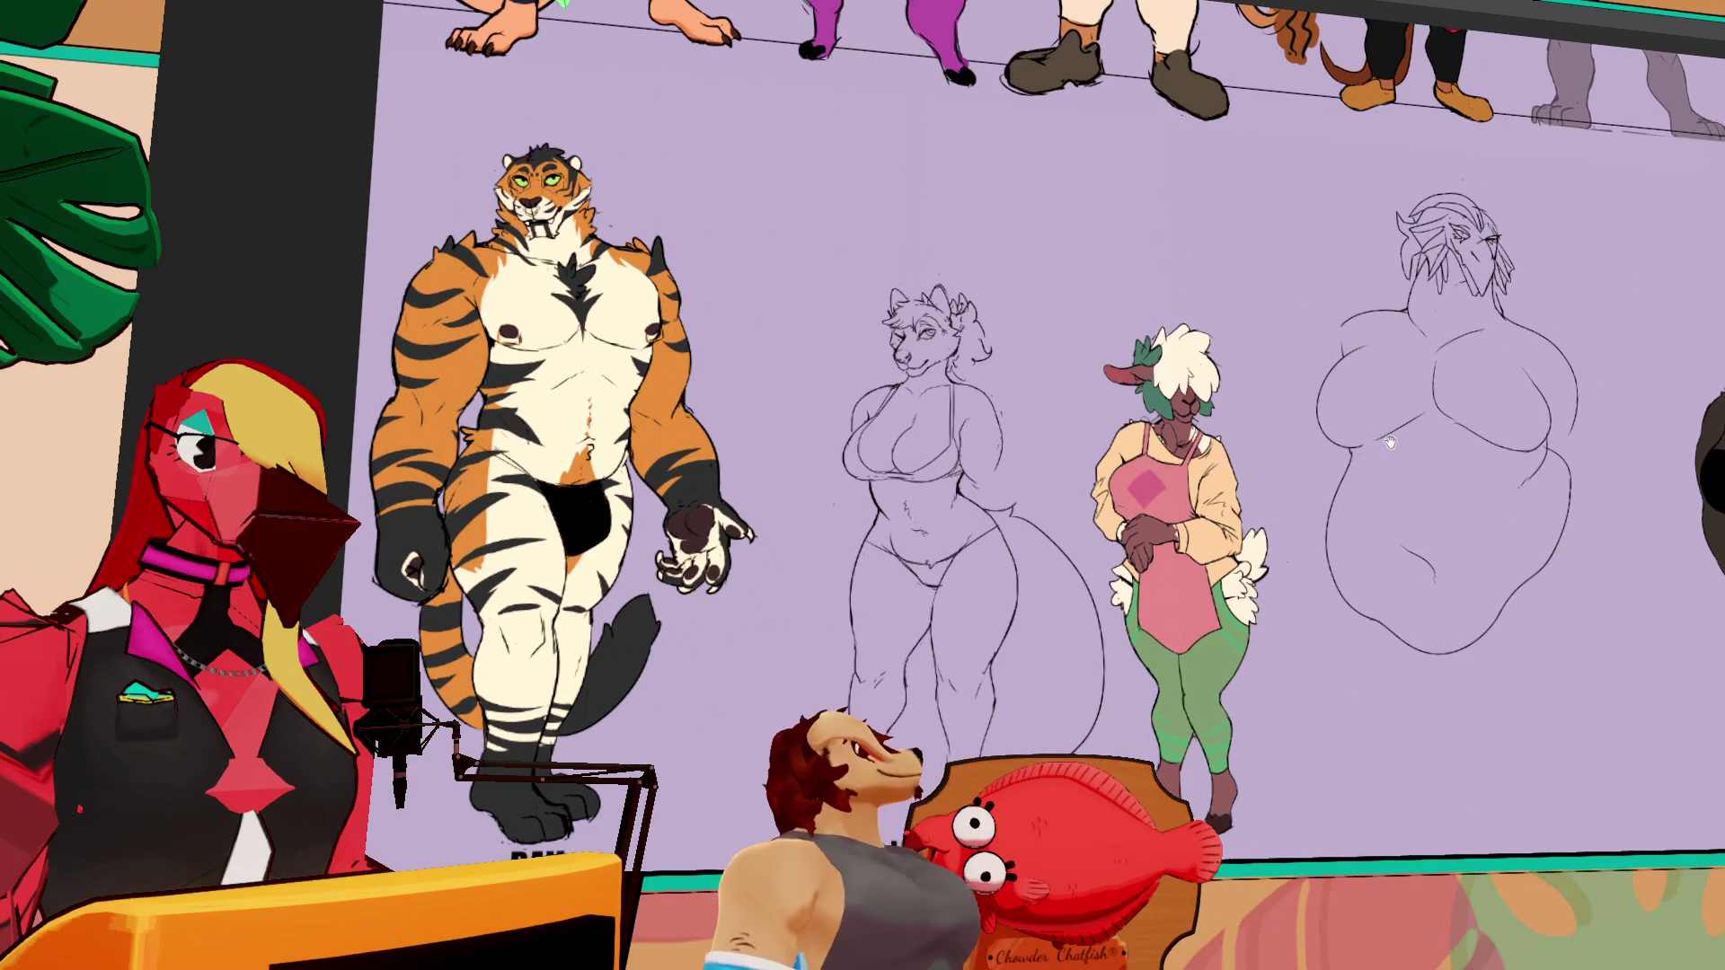
scroll(1281, 391, up, 5)
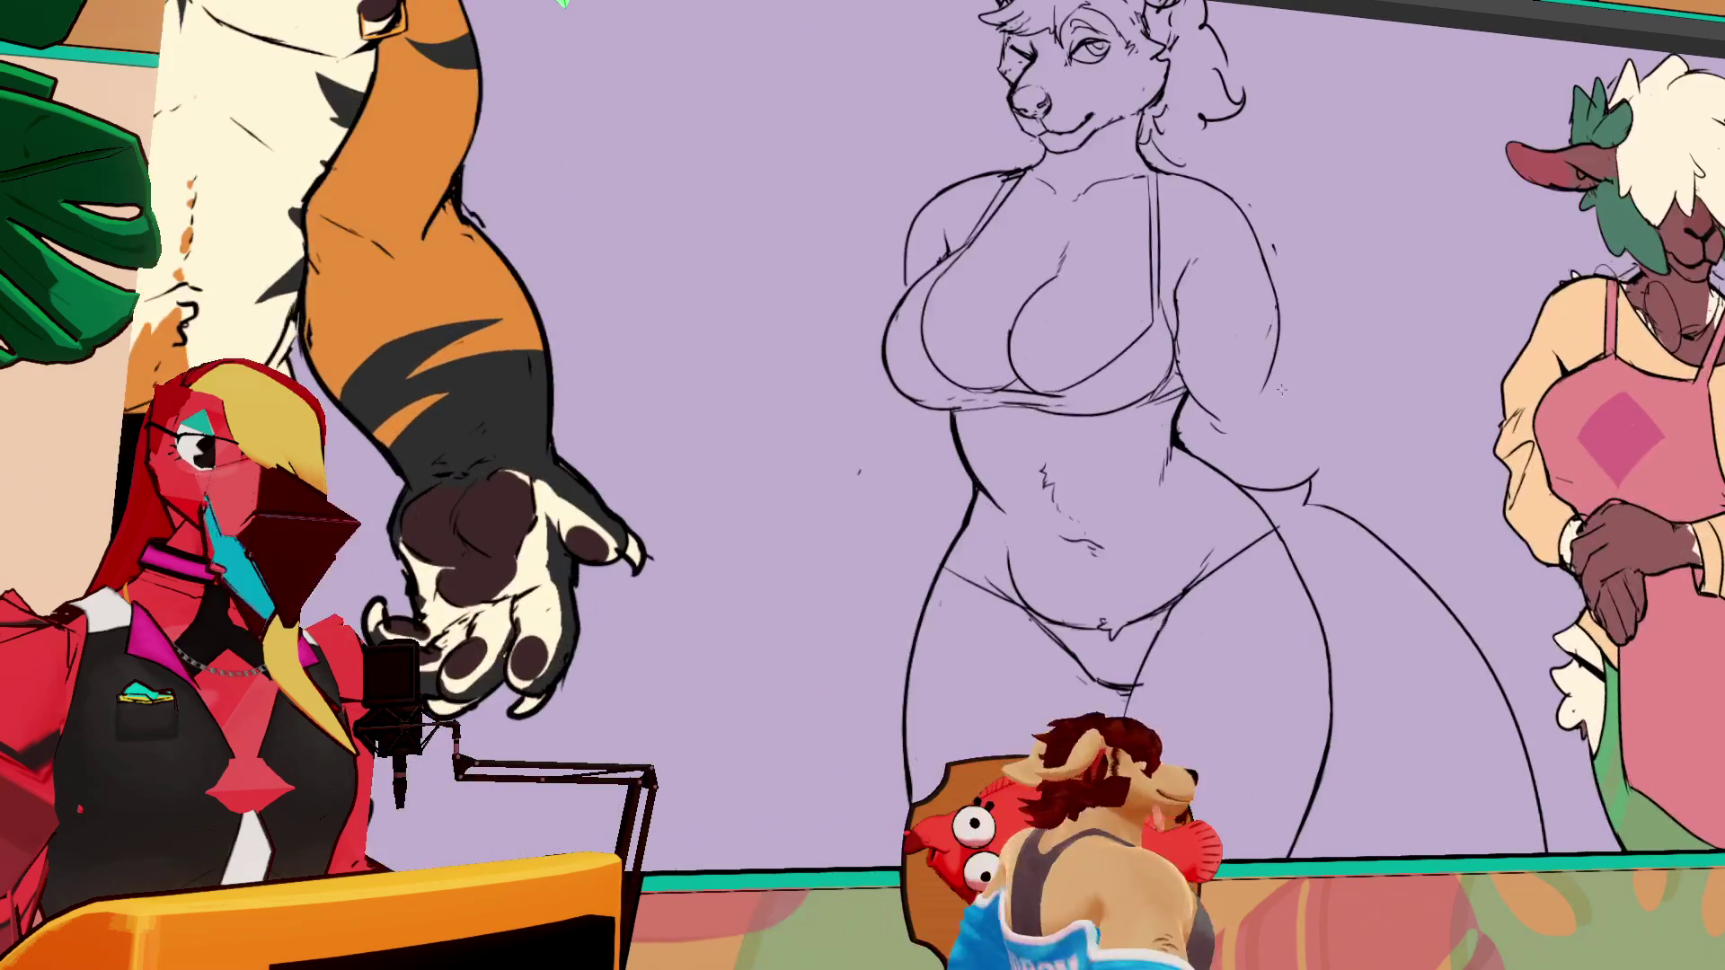
scroll(1281, 390, down, 5)
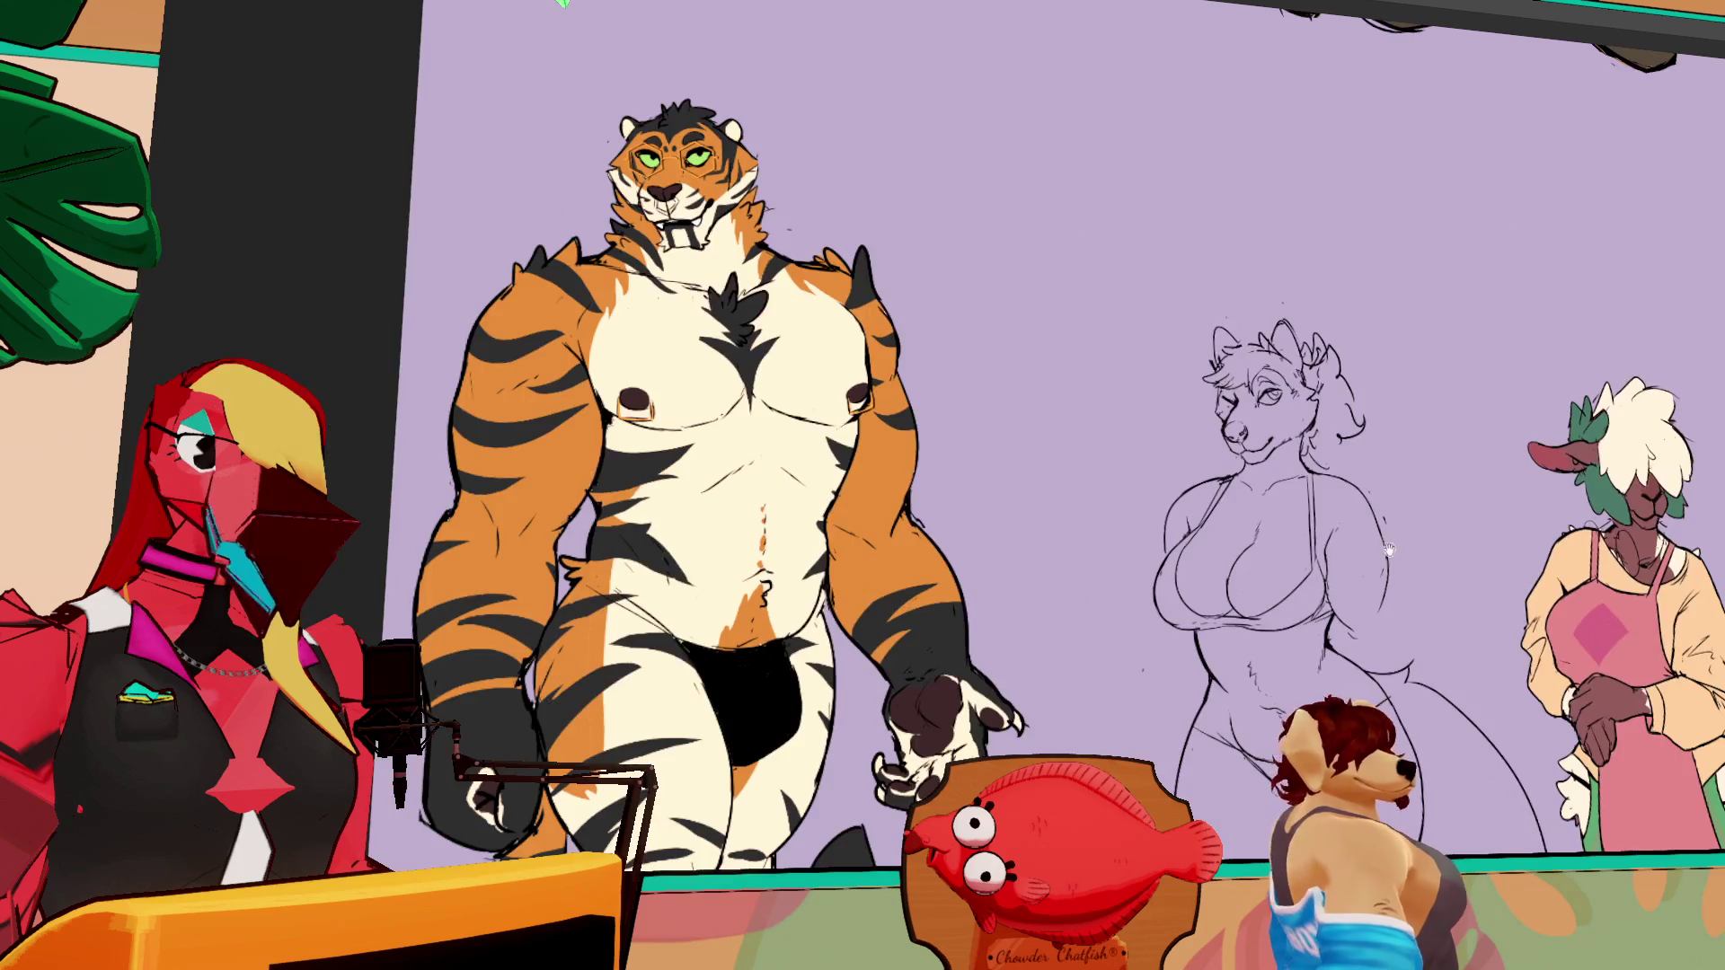
Pan the canvas to the sheep, spotted figure, and the artwork's left edge with the tiger
mouse_move(1388, 550)
mouse_down()
mouse_move(1070, 493)
mouse_move(1290, 470)
mouse_move(908, 481)
mouse_up()
scroll(907, 481, right, 15)
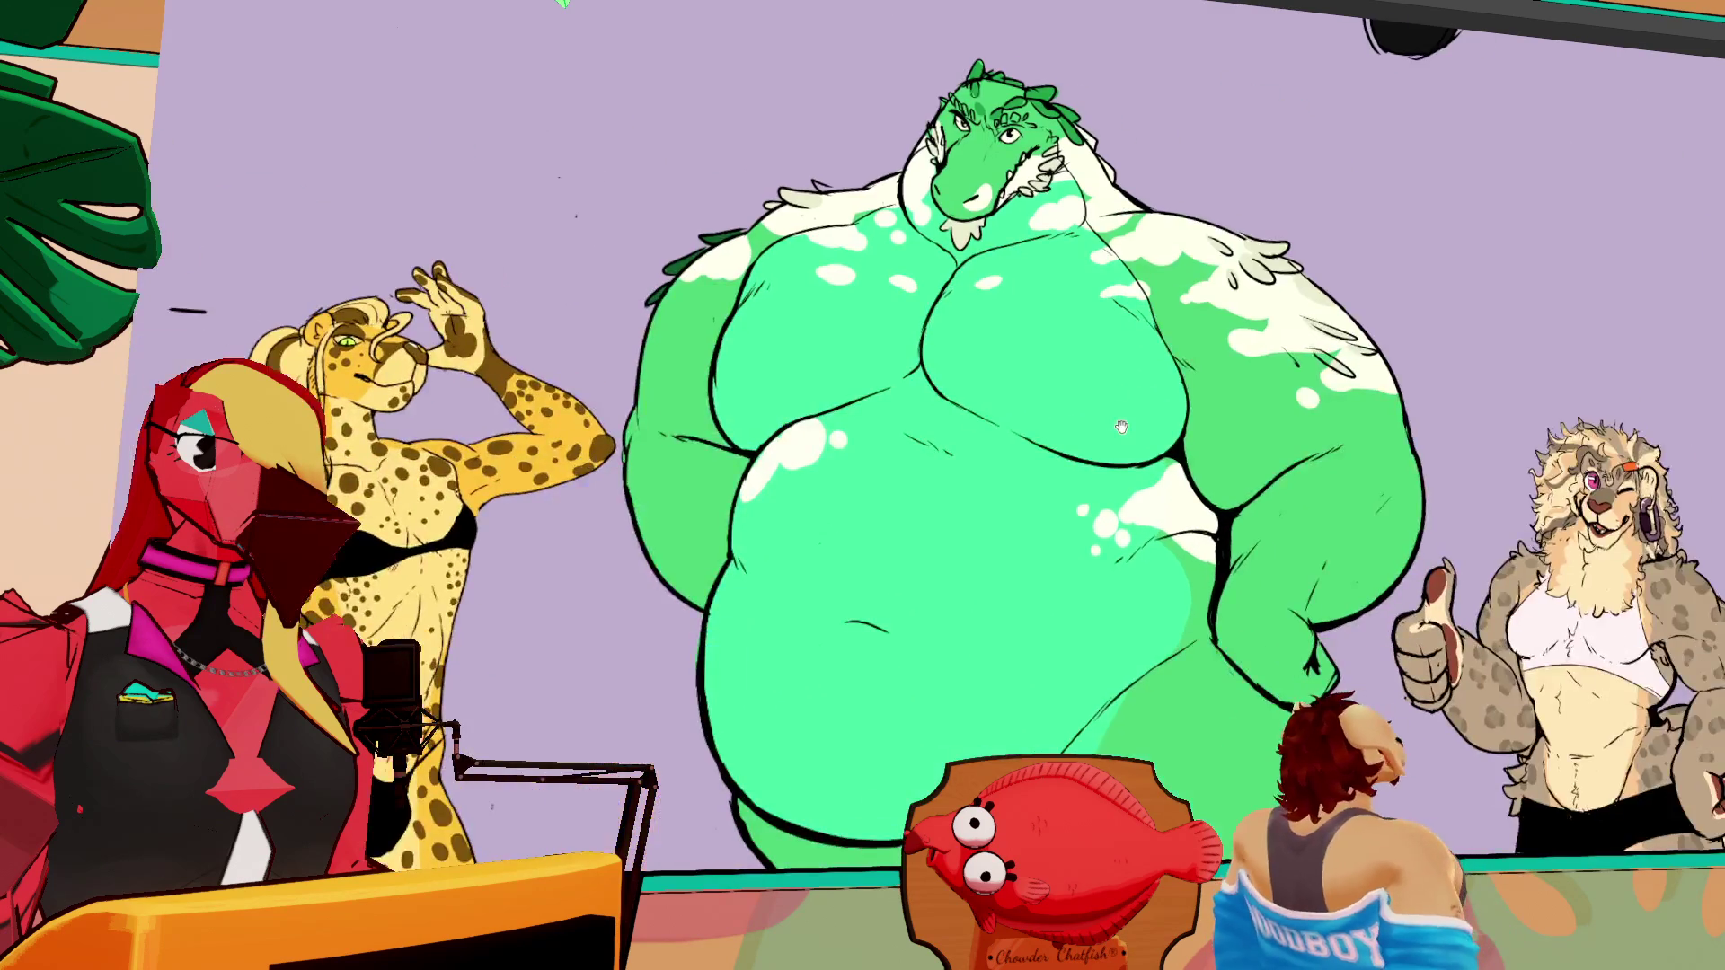
drag(1121, 427, 610, 292)
scroll(1087, 348, right, 10)
scroll(1087, 348, down, 2)
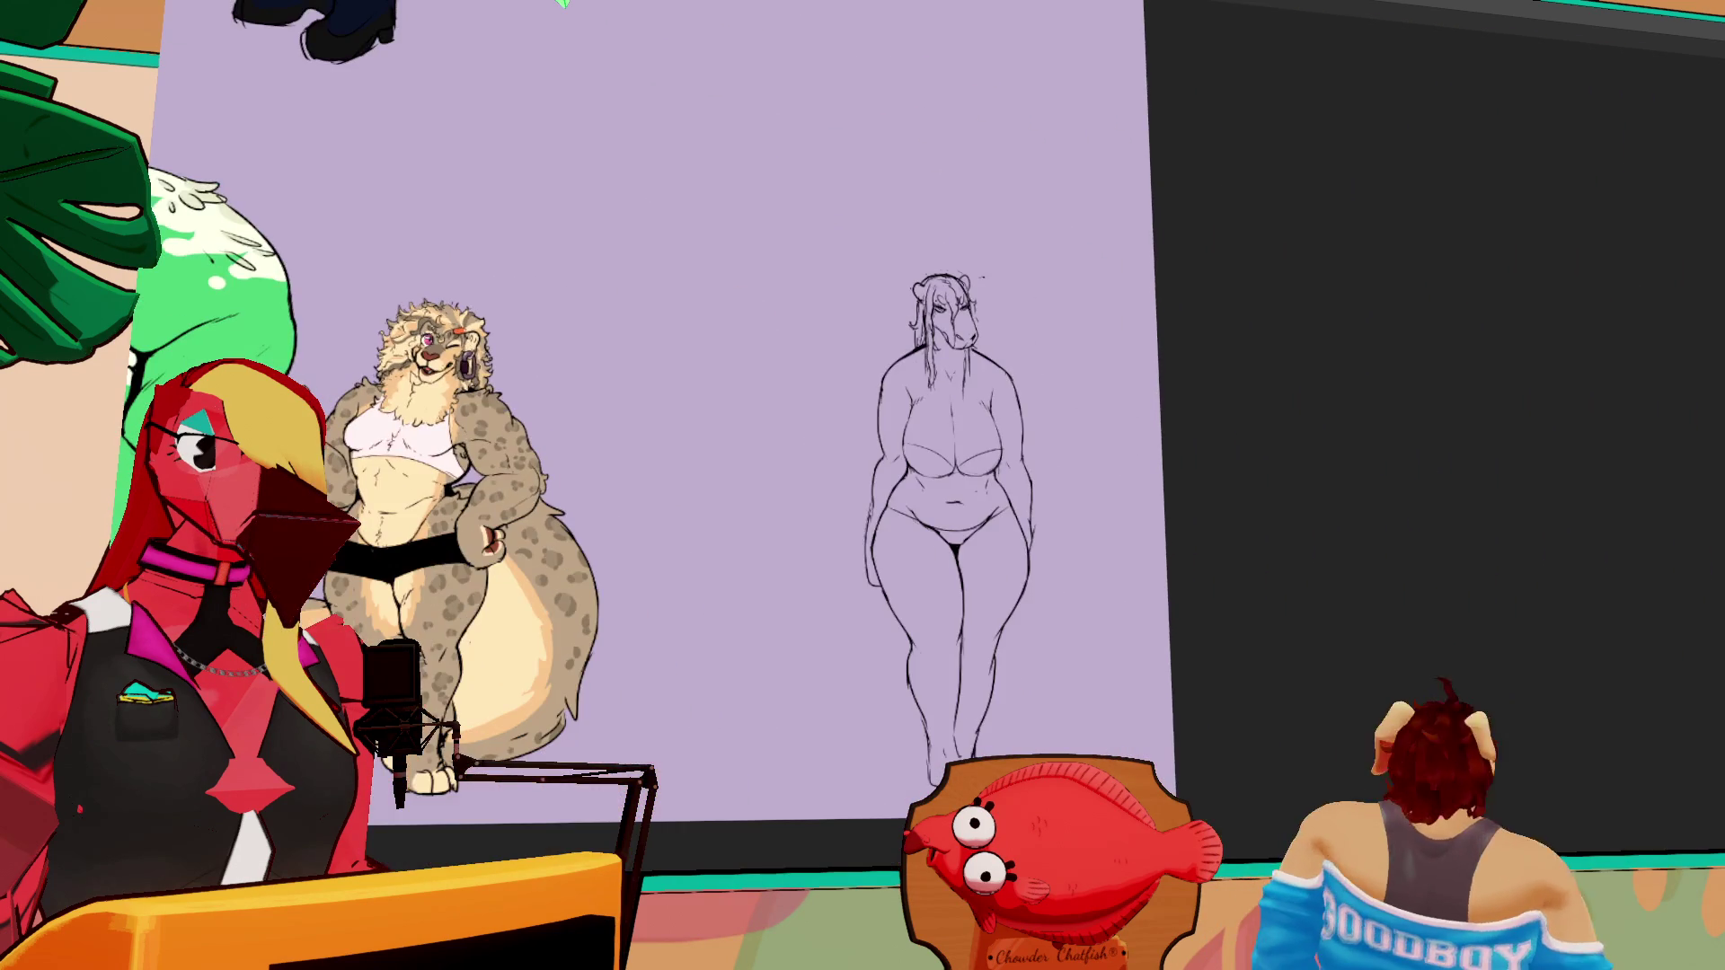
scroll(1291, 732, down, 10)
scroll(1290, 732, left, 10)
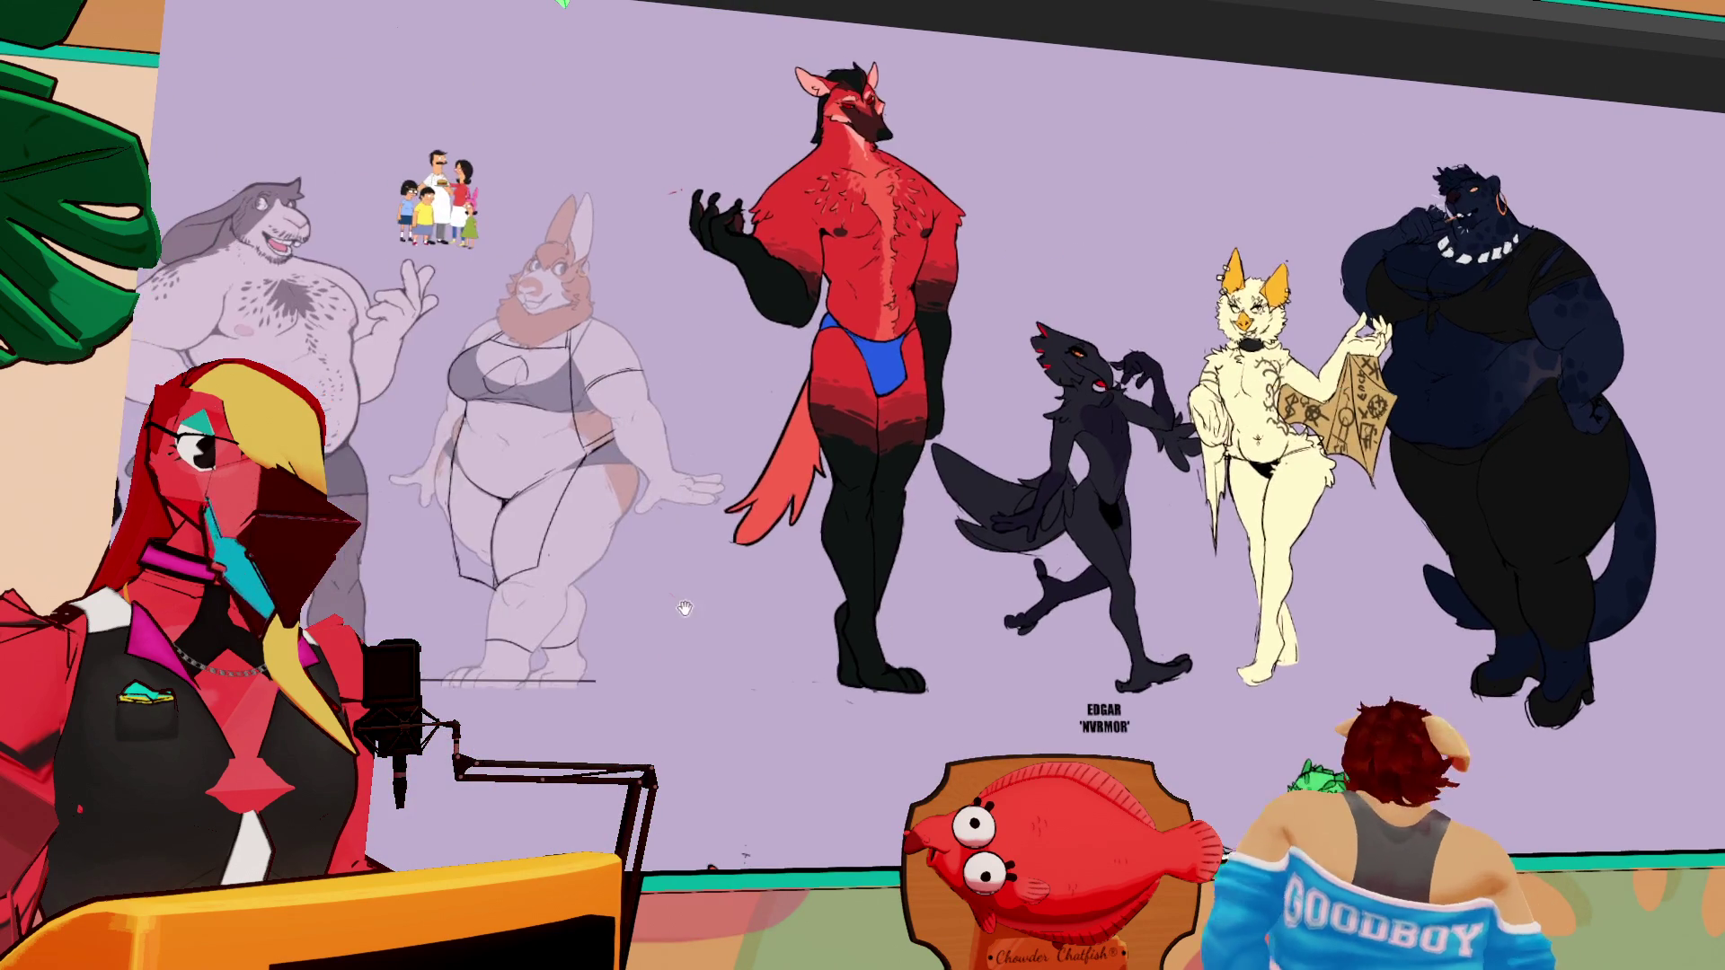
scroll(1428, 663, left, 5)
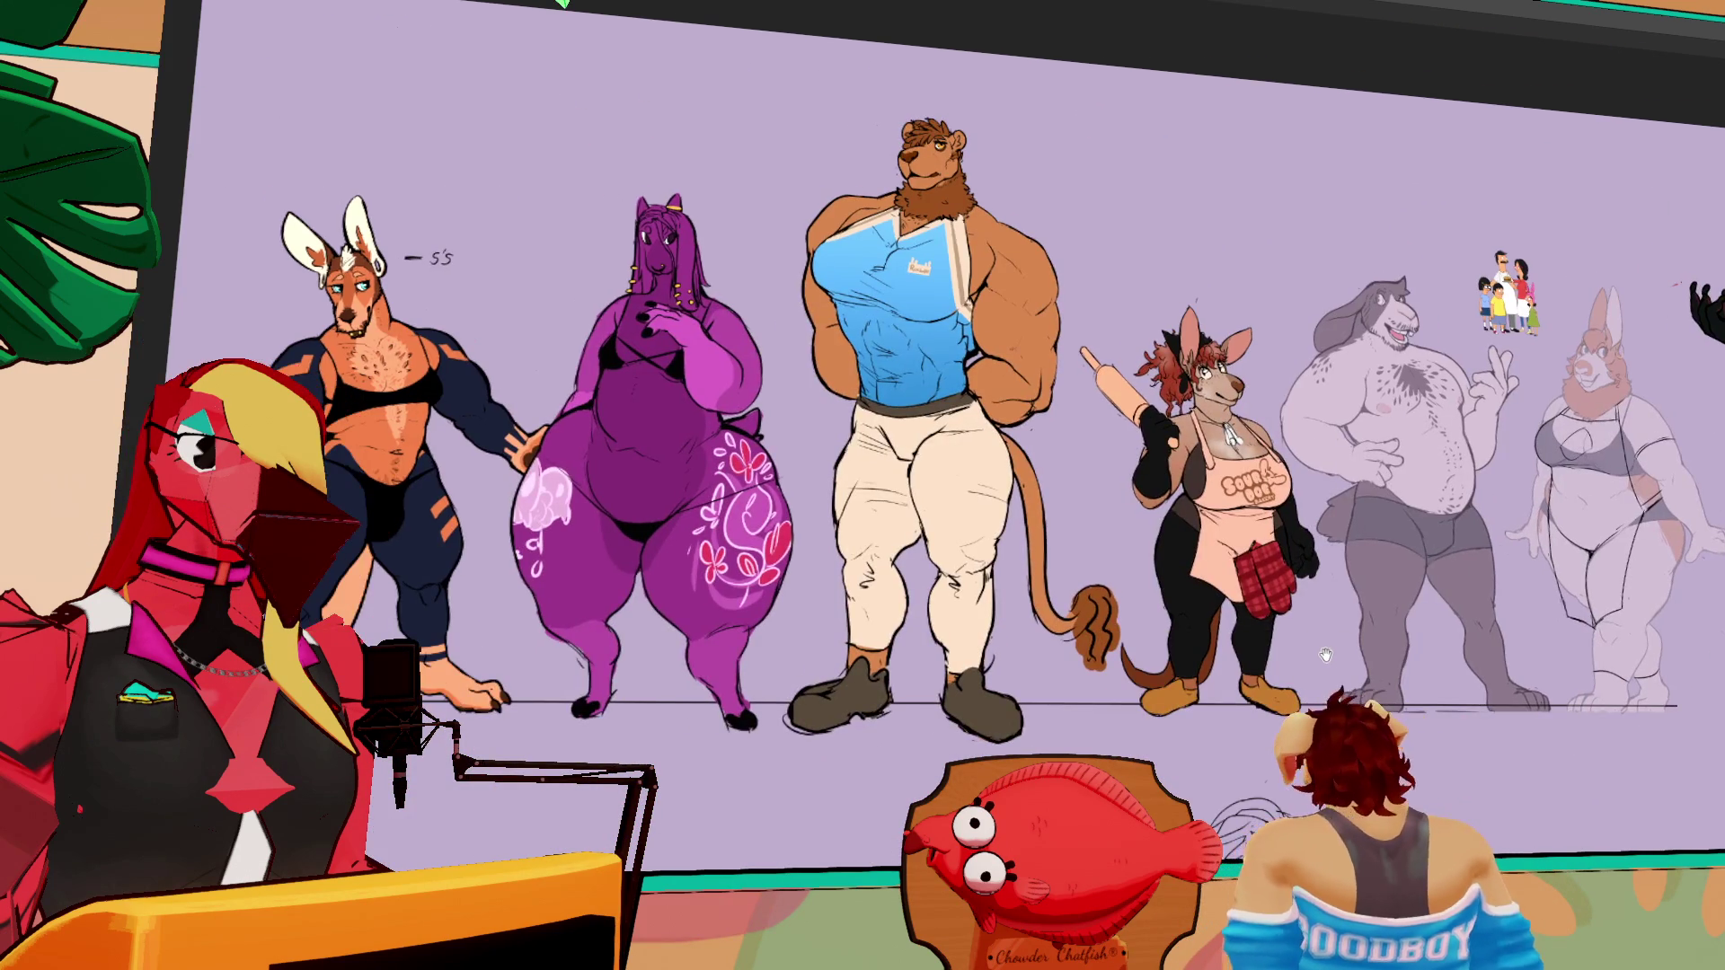
scroll(1321, 690, down, 3)
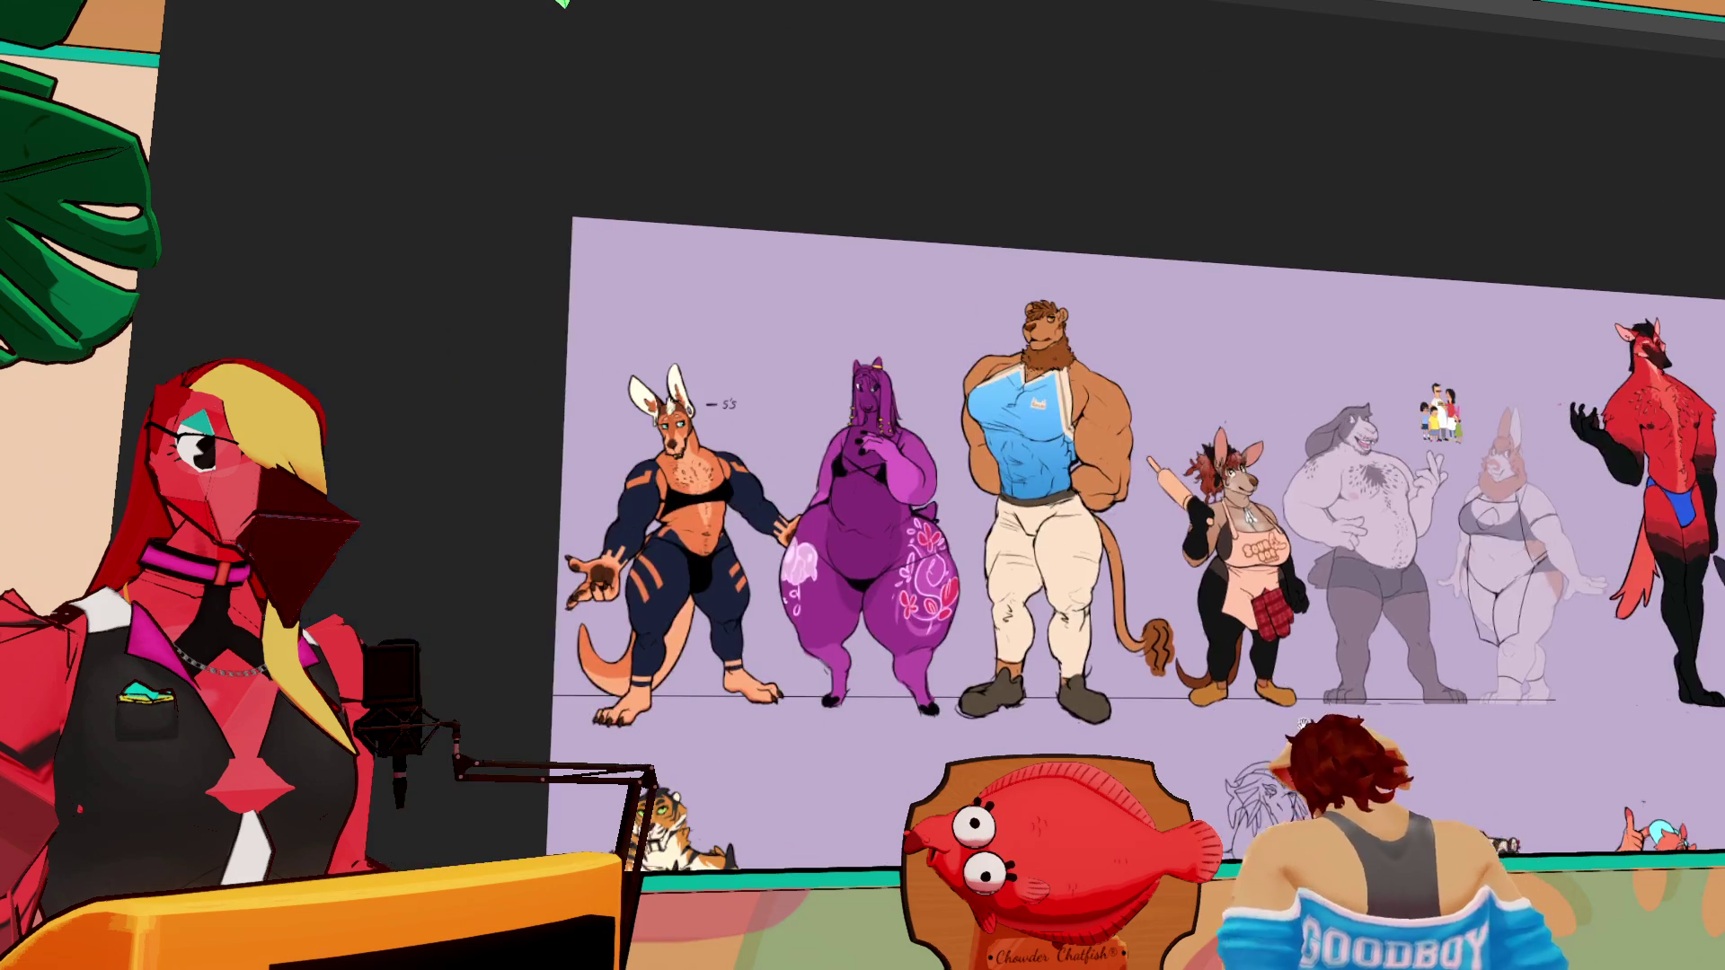
scroll(947, 357, up, 2)
scroll(948, 358, down, 2)
scroll(948, 358, up, 1)
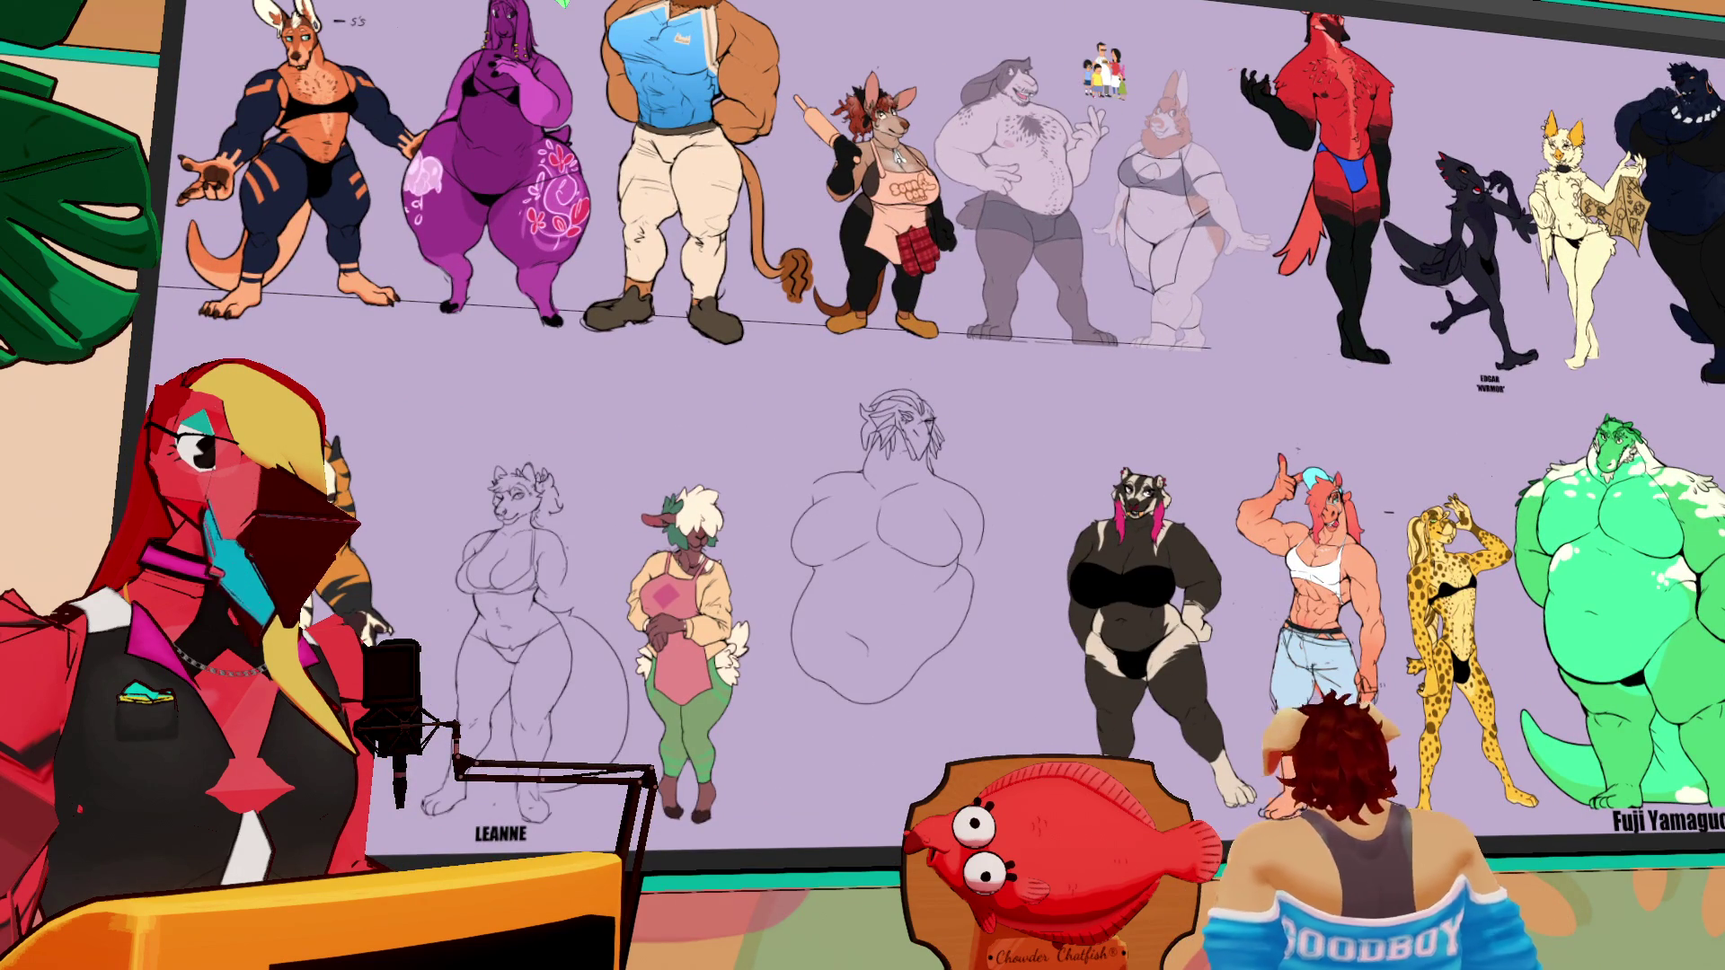
mouse_move(576, 715)
mouse_down()
mouse_move(997, 566)
mouse_move(1402, 593)
mouse_move(1473, 624)
mouse_up()
scroll(998, 566, up, 5)
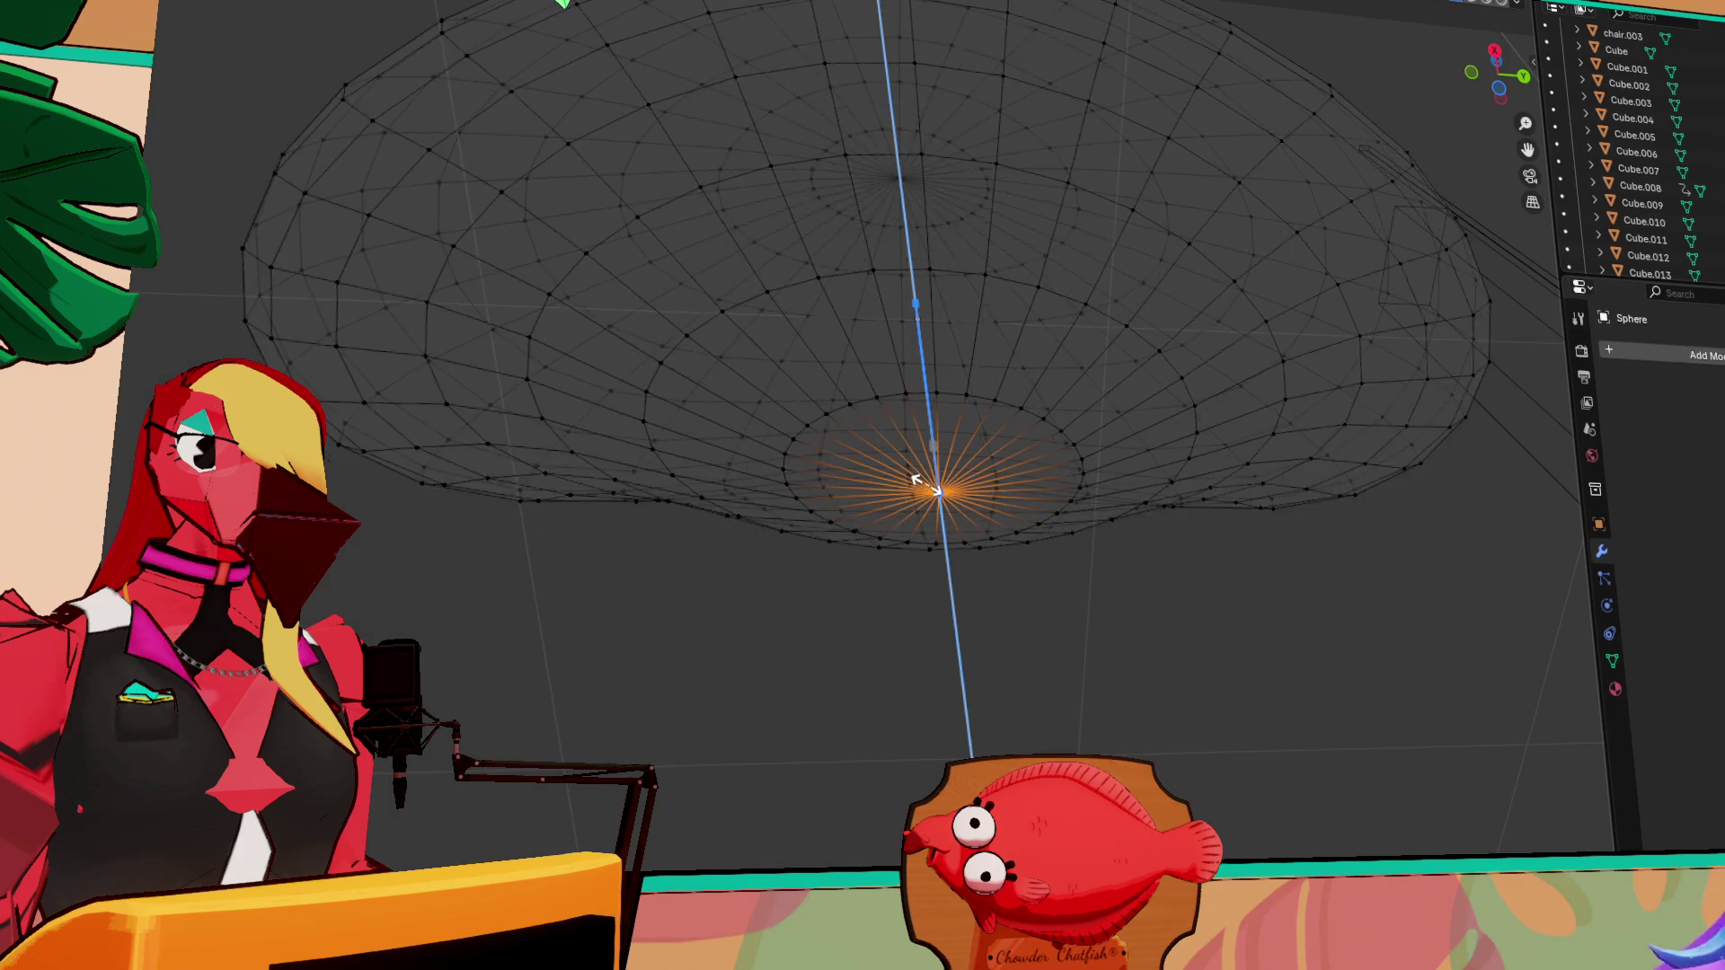
Confirm the sphere's vertical squash and shift its bottom ring along Z
scroll(916, 485, down, 3)
click(919, 496)
mouse_move(919, 497)
middle_down()
mouse_move(1013, 561)
mouse_move(1022, 620)
middle_up()
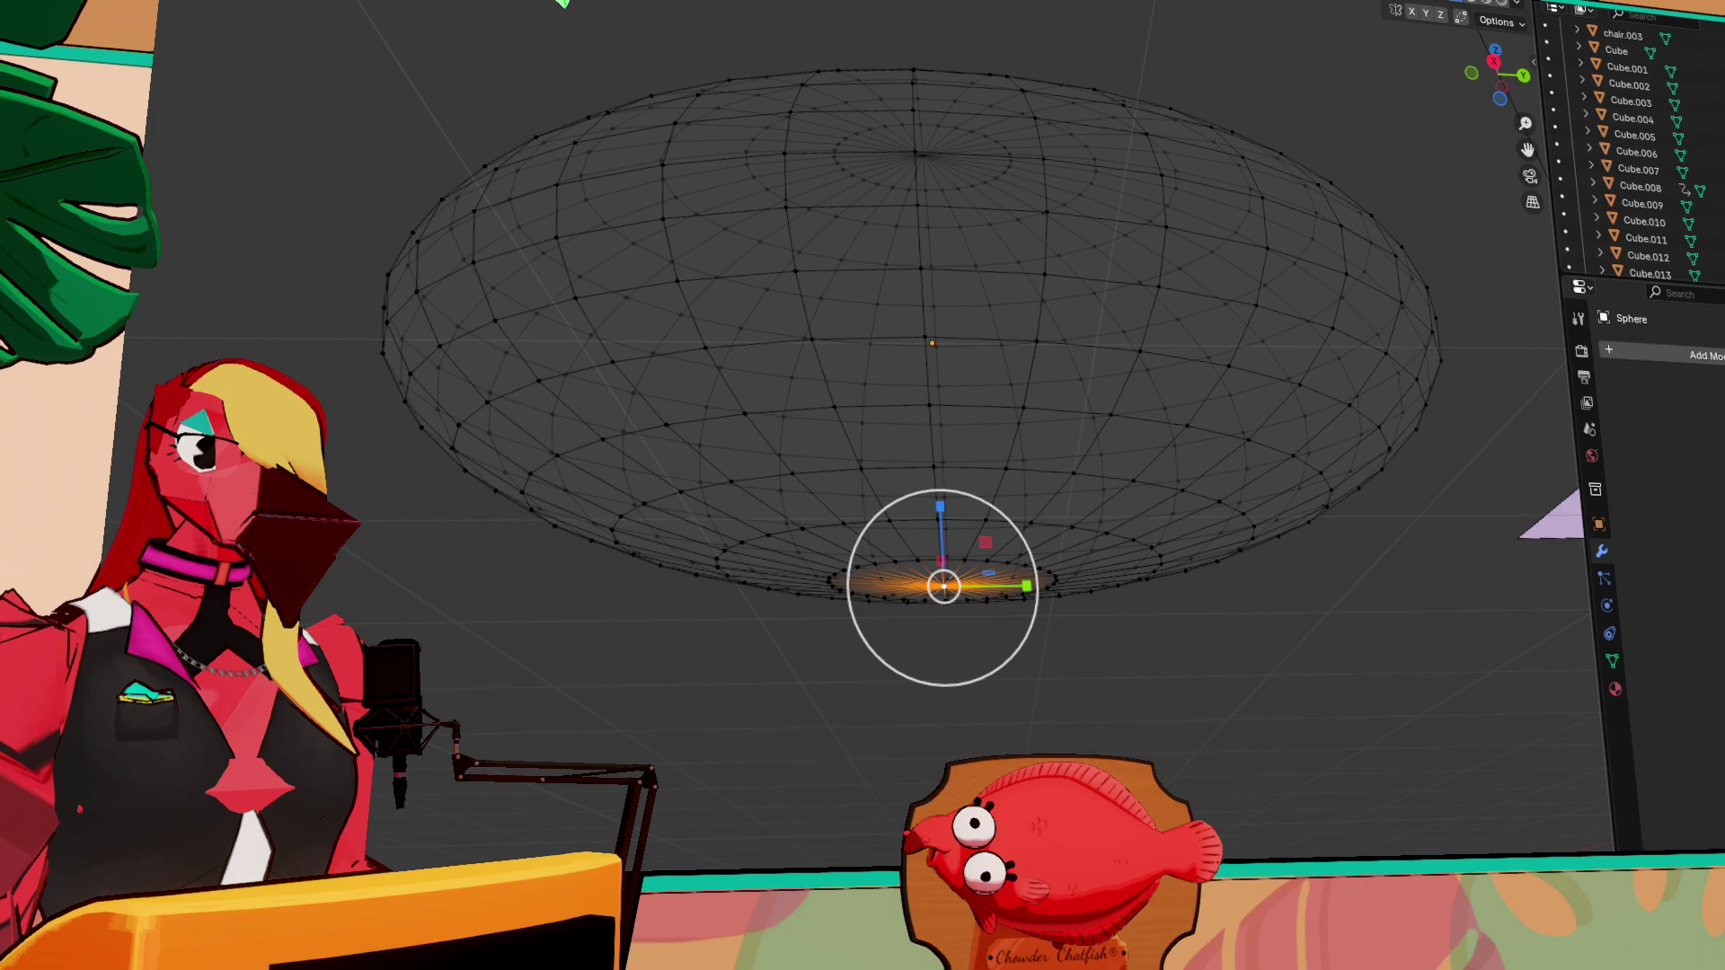
mouse_move(943, 502)
mouse_down()
mouse_move(980, 498)
mouse_move(982, 404)
mouse_move(985, 424)
mouse_up()
scroll(982, 405, up, 2)
Switch the viewport to Solid shading and select all of the sphere's vertices
mouse_move(985, 423)
middle_down()
mouse_move(1006, 479)
mouse_move(1244, 516)
mouse_move(1232, 584)
mouse_move(1107, 684)
middle_up()
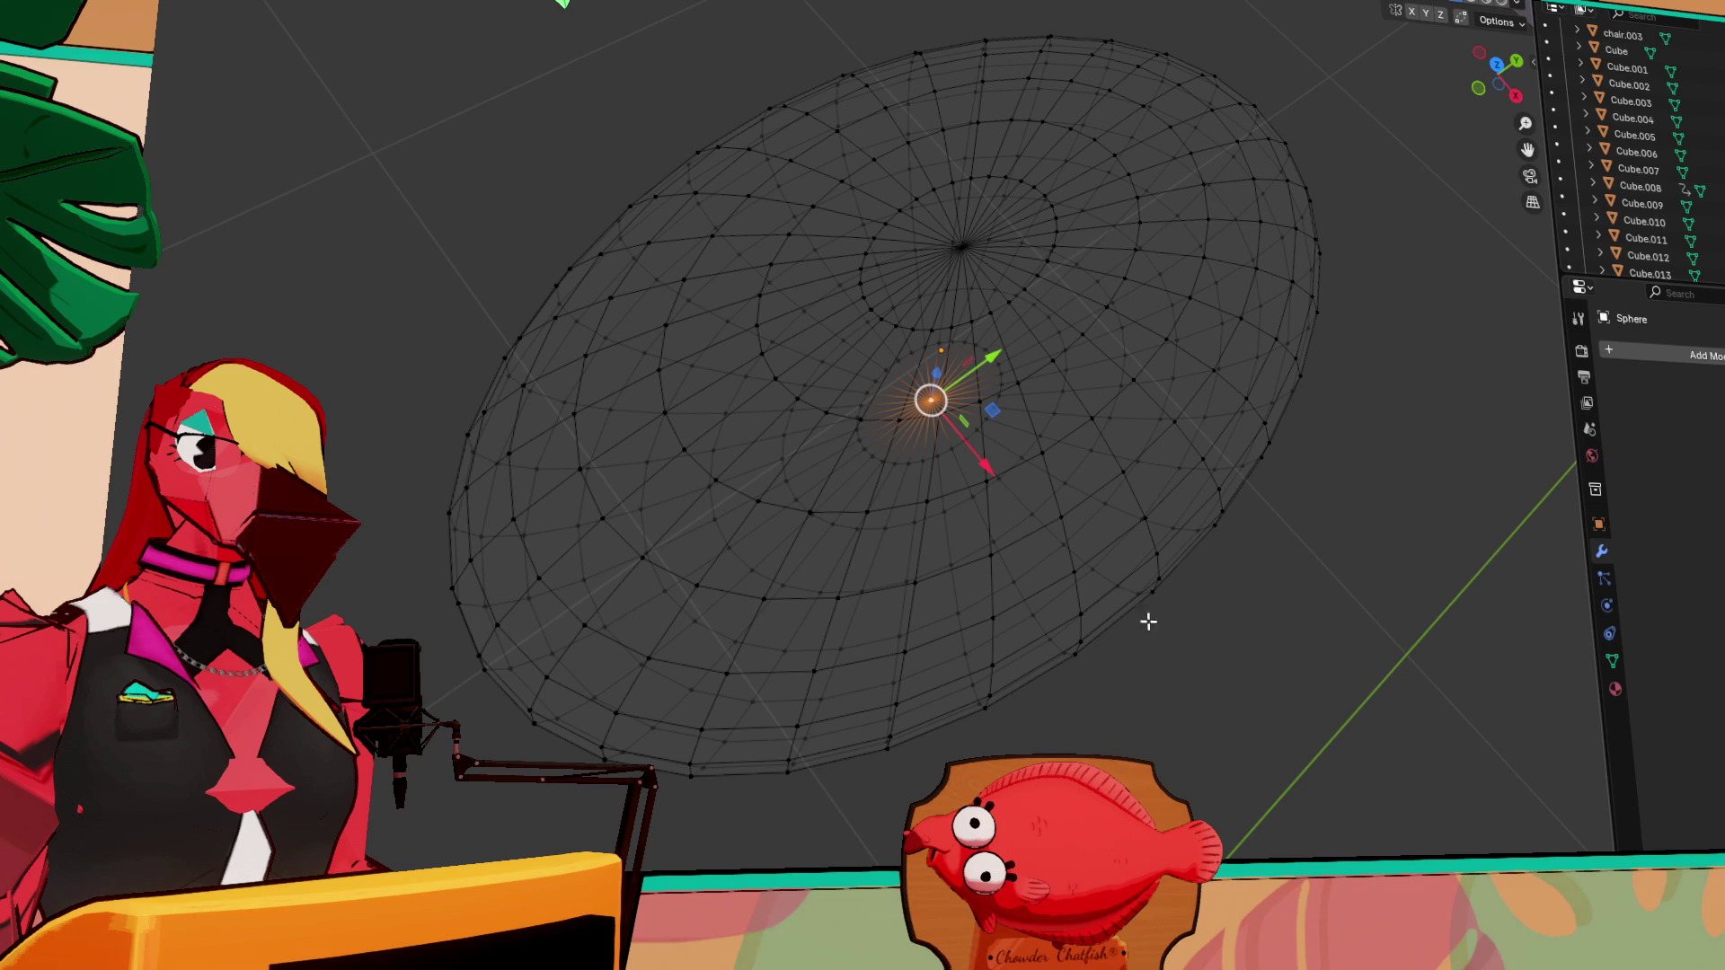
middle_drag(1262, 615, 1120, 608)
shift+right_click(1078, 705)
middle_drag(1079, 705, 972, 744)
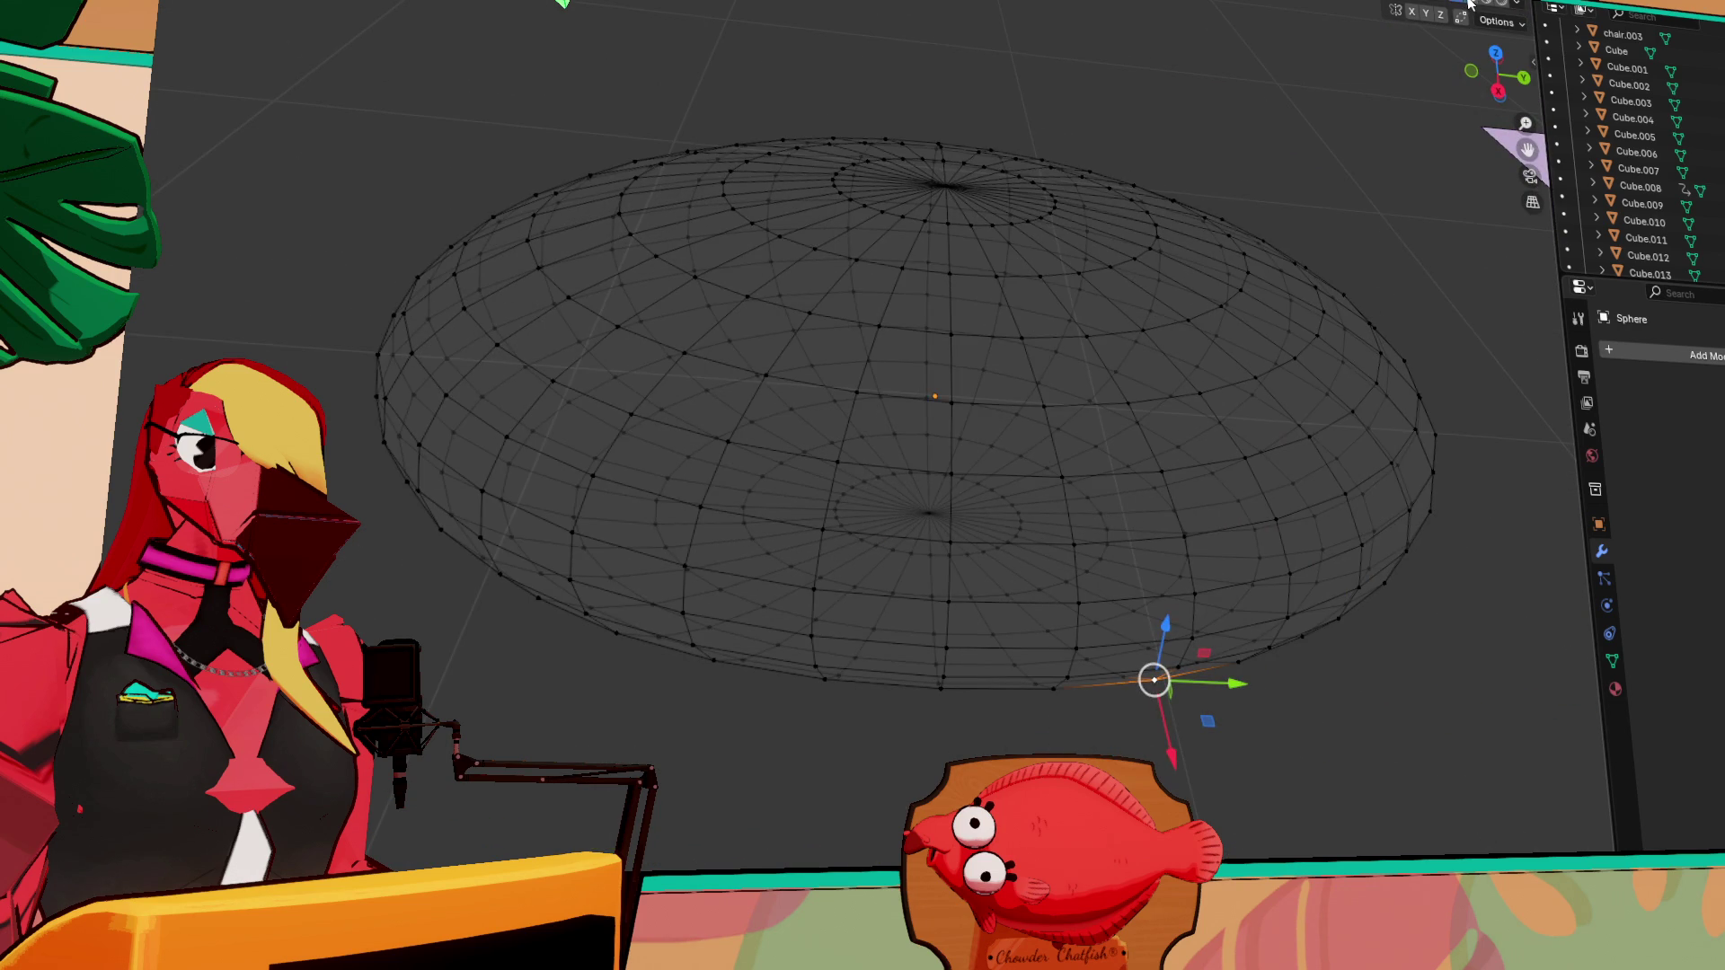
click(1468, 4)
middle_drag(1213, 77, 1197, 112)
mouse_move(1259, 434)
middle_down()
mouse_move(1242, 401)
mouse_move(1298, 470)
mouse_move(1250, 491)
mouse_move(1309, 512)
mouse_move(1299, 530)
middle_up()
key(a)
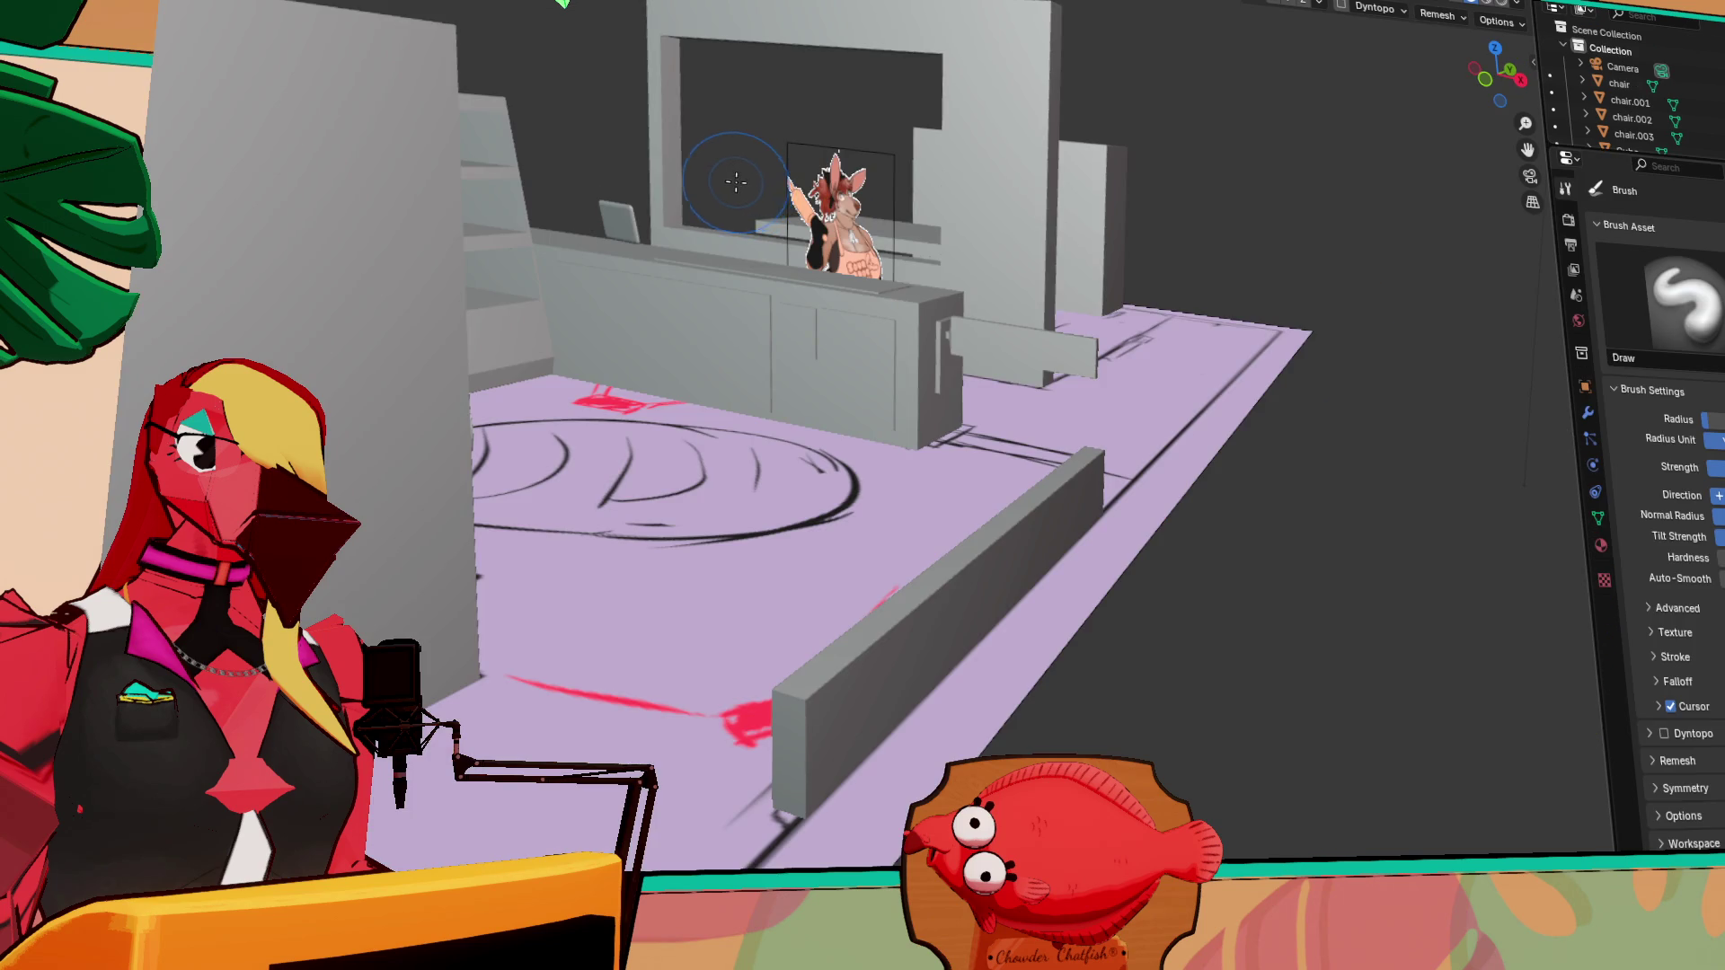
middle_drag(736, 183, 551, 259)
key(grave)
Frame the dome, then undo the thumb-shaped dent pressed into its top
click(1012, 656)
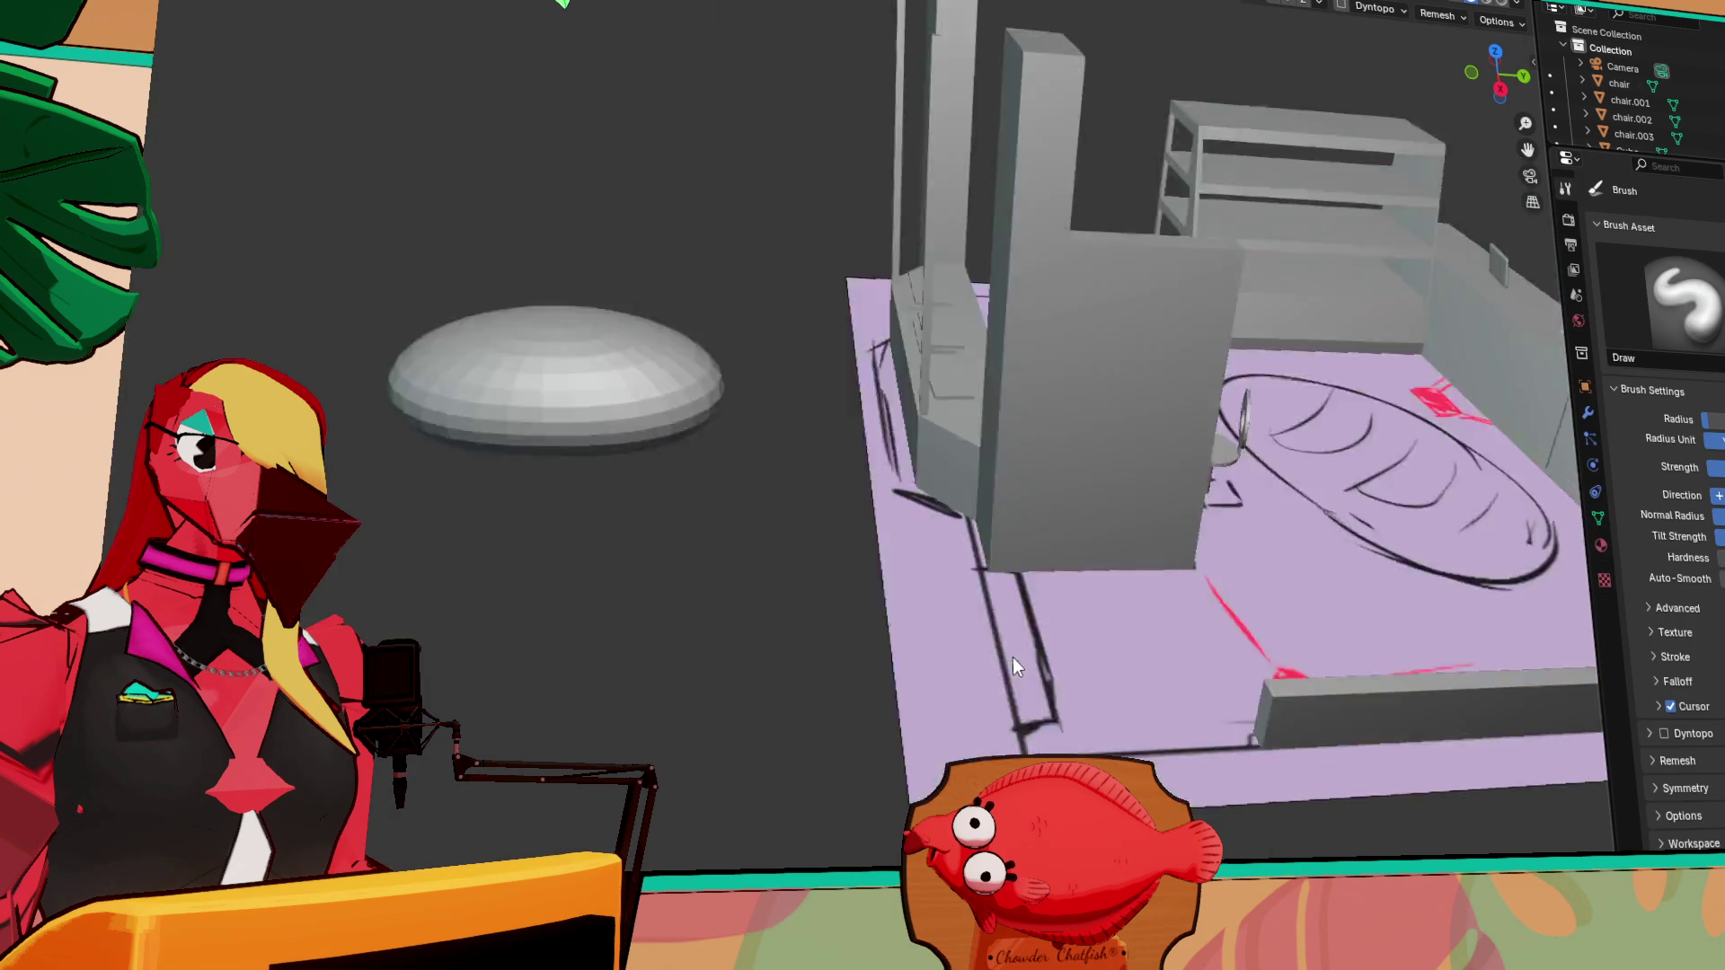
scroll(758, 389, up, 4)
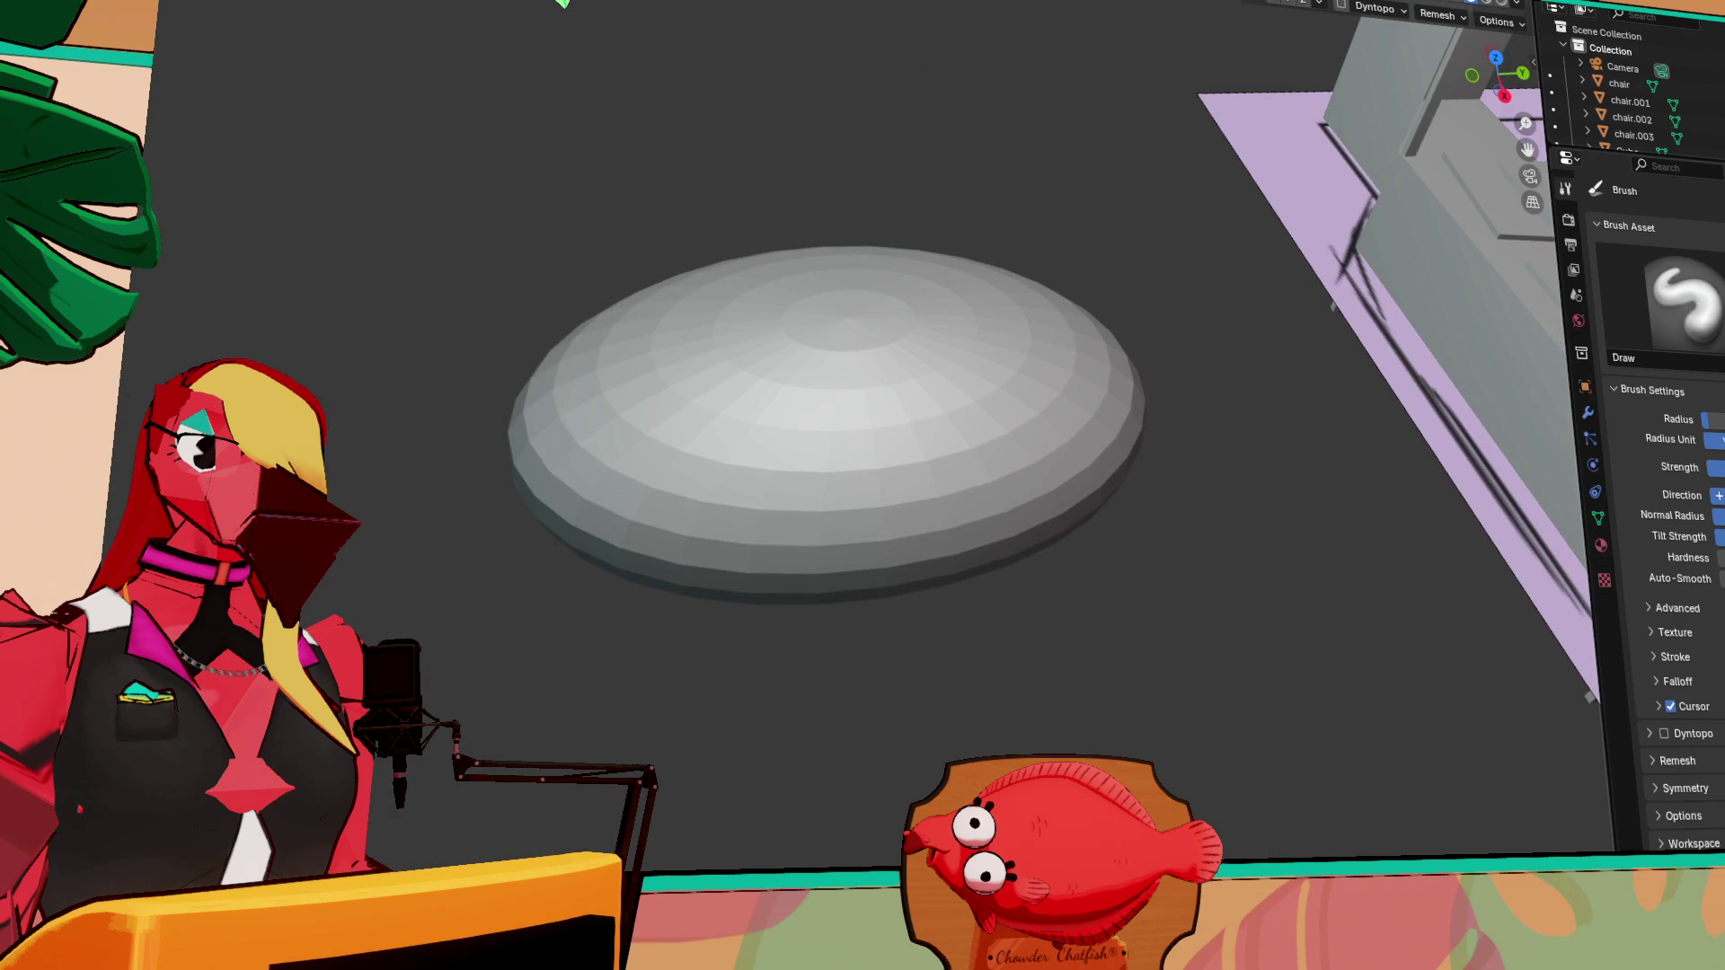
mouse_move(770, 308)
mouse_down()
mouse_move(801, 455)
mouse_move(785, 365)
mouse_move(773, 395)
mouse_move(791, 377)
mouse_move(786, 408)
mouse_move(798, 363)
mouse_move(766, 439)
mouse_move(763, 370)
mouse_move(790, 354)
mouse_move(783, 377)
mouse_up()
key(ctrl+z)
key(ctrl+z)
key(ctrl+z)
Cycle sculpt brushes from Boundary and Fill/Deepen to Inflate/Deflate and view the dome side-on
scroll(773, 445, up, 4)
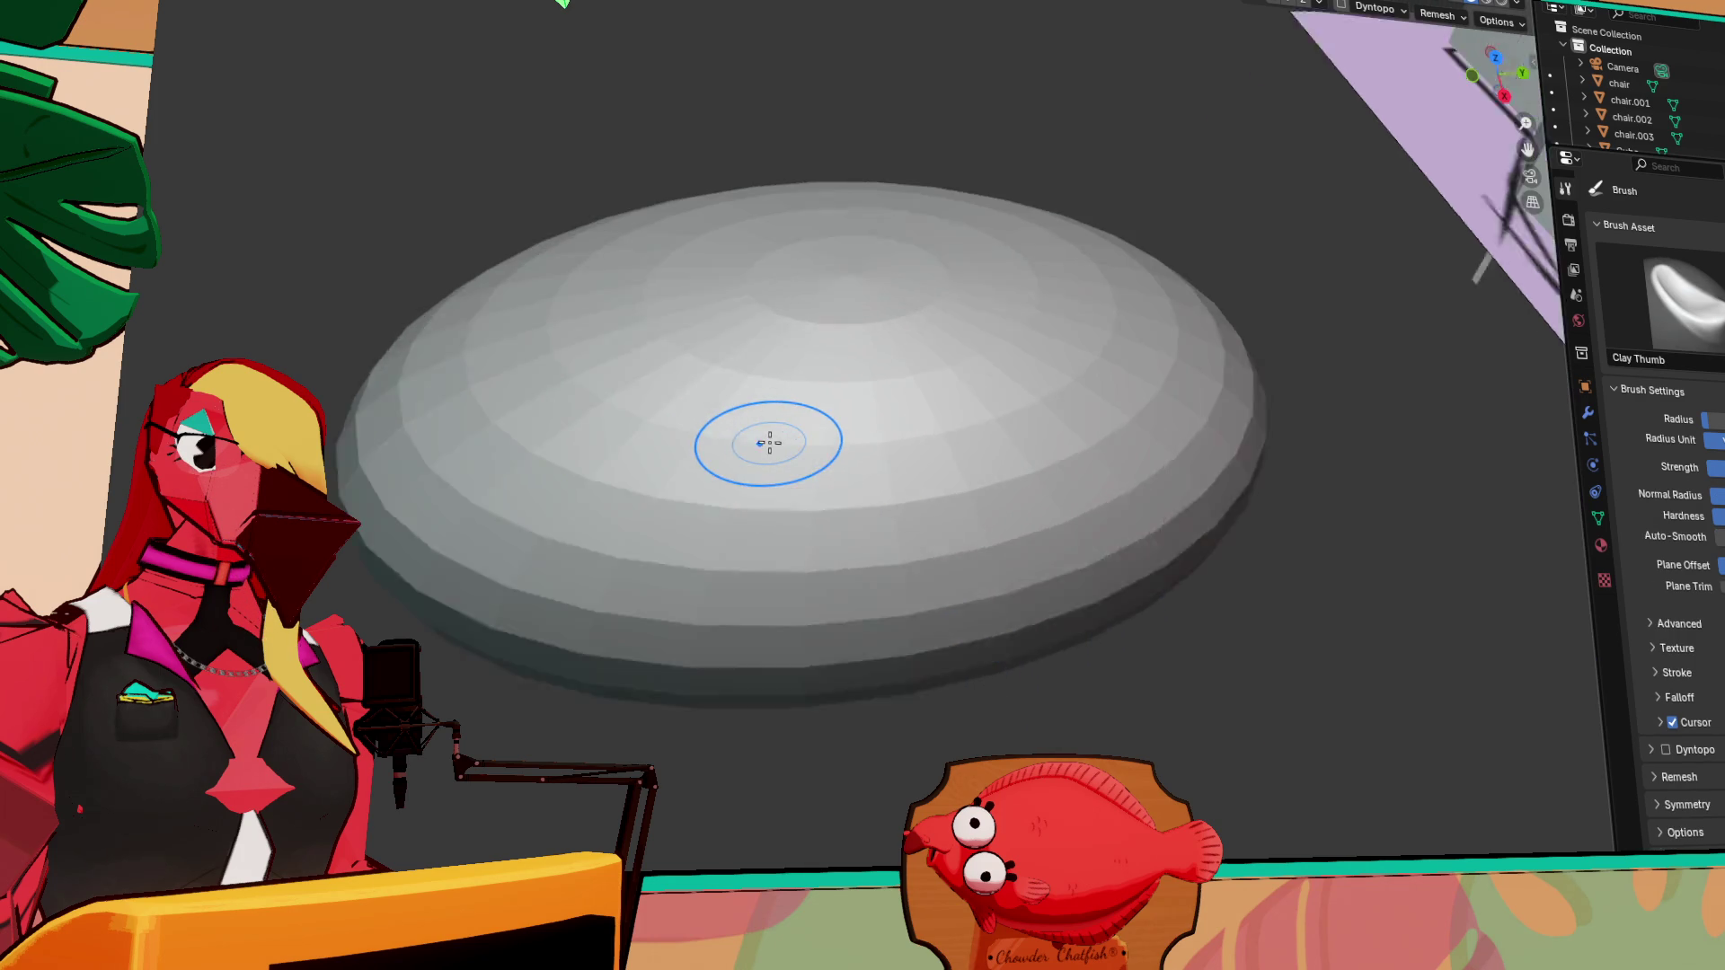
middle_drag(802, 432, 773, 482)
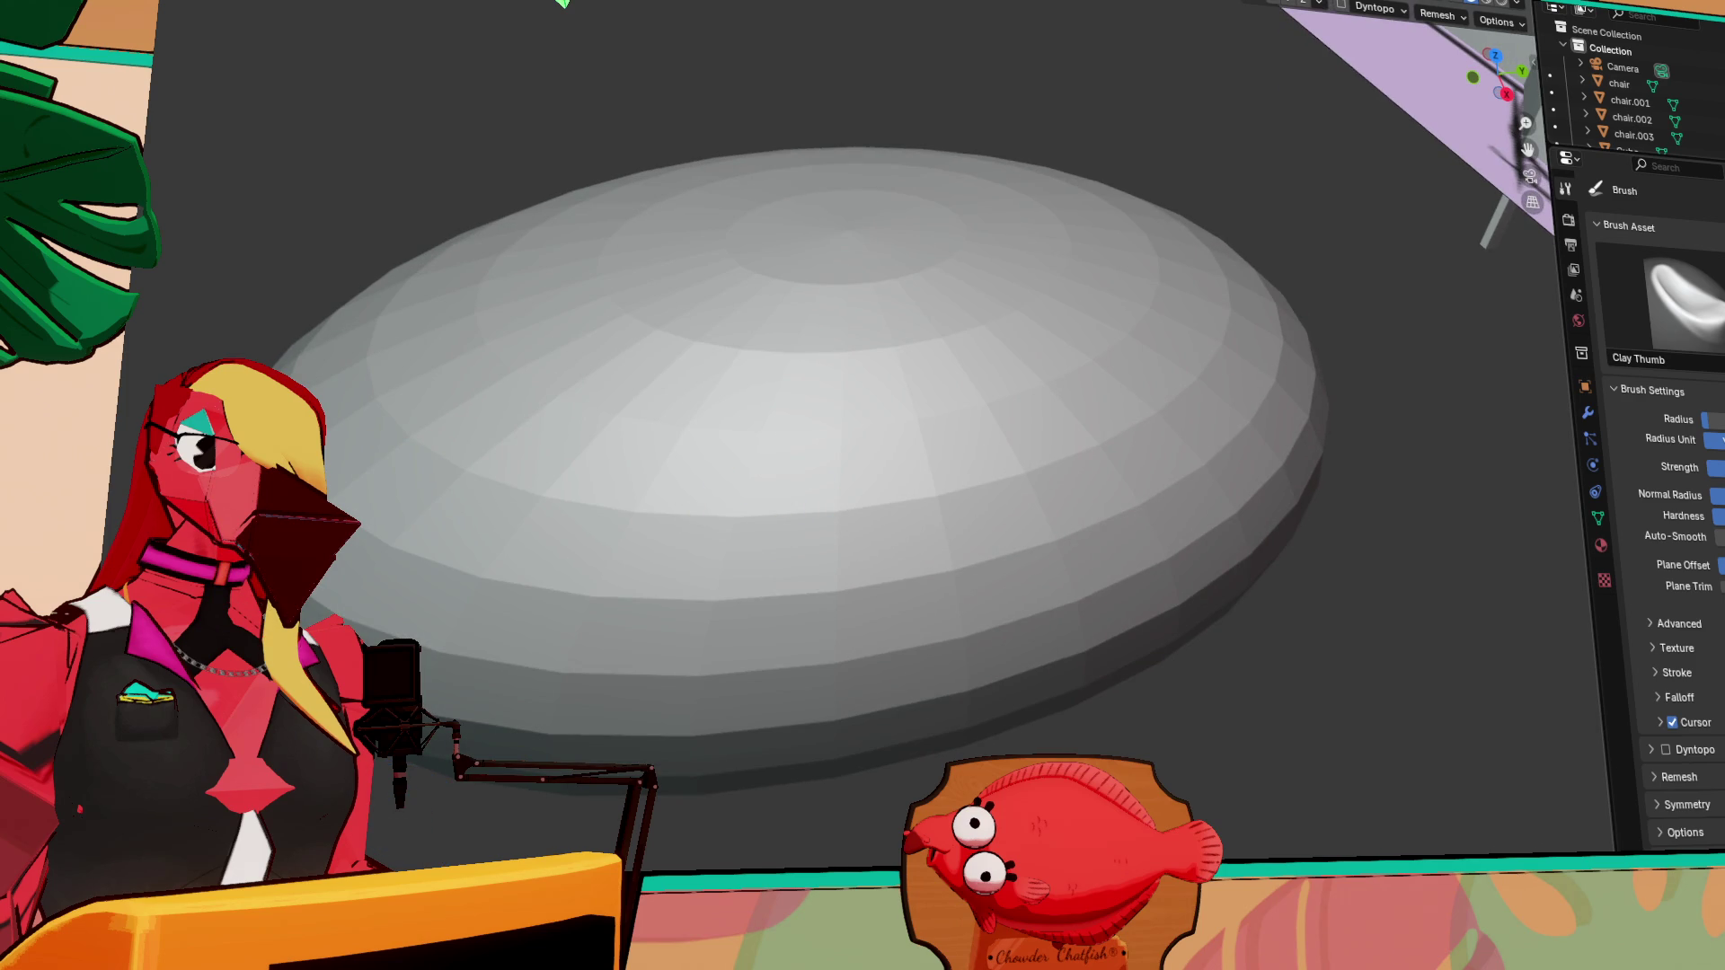
key(b)
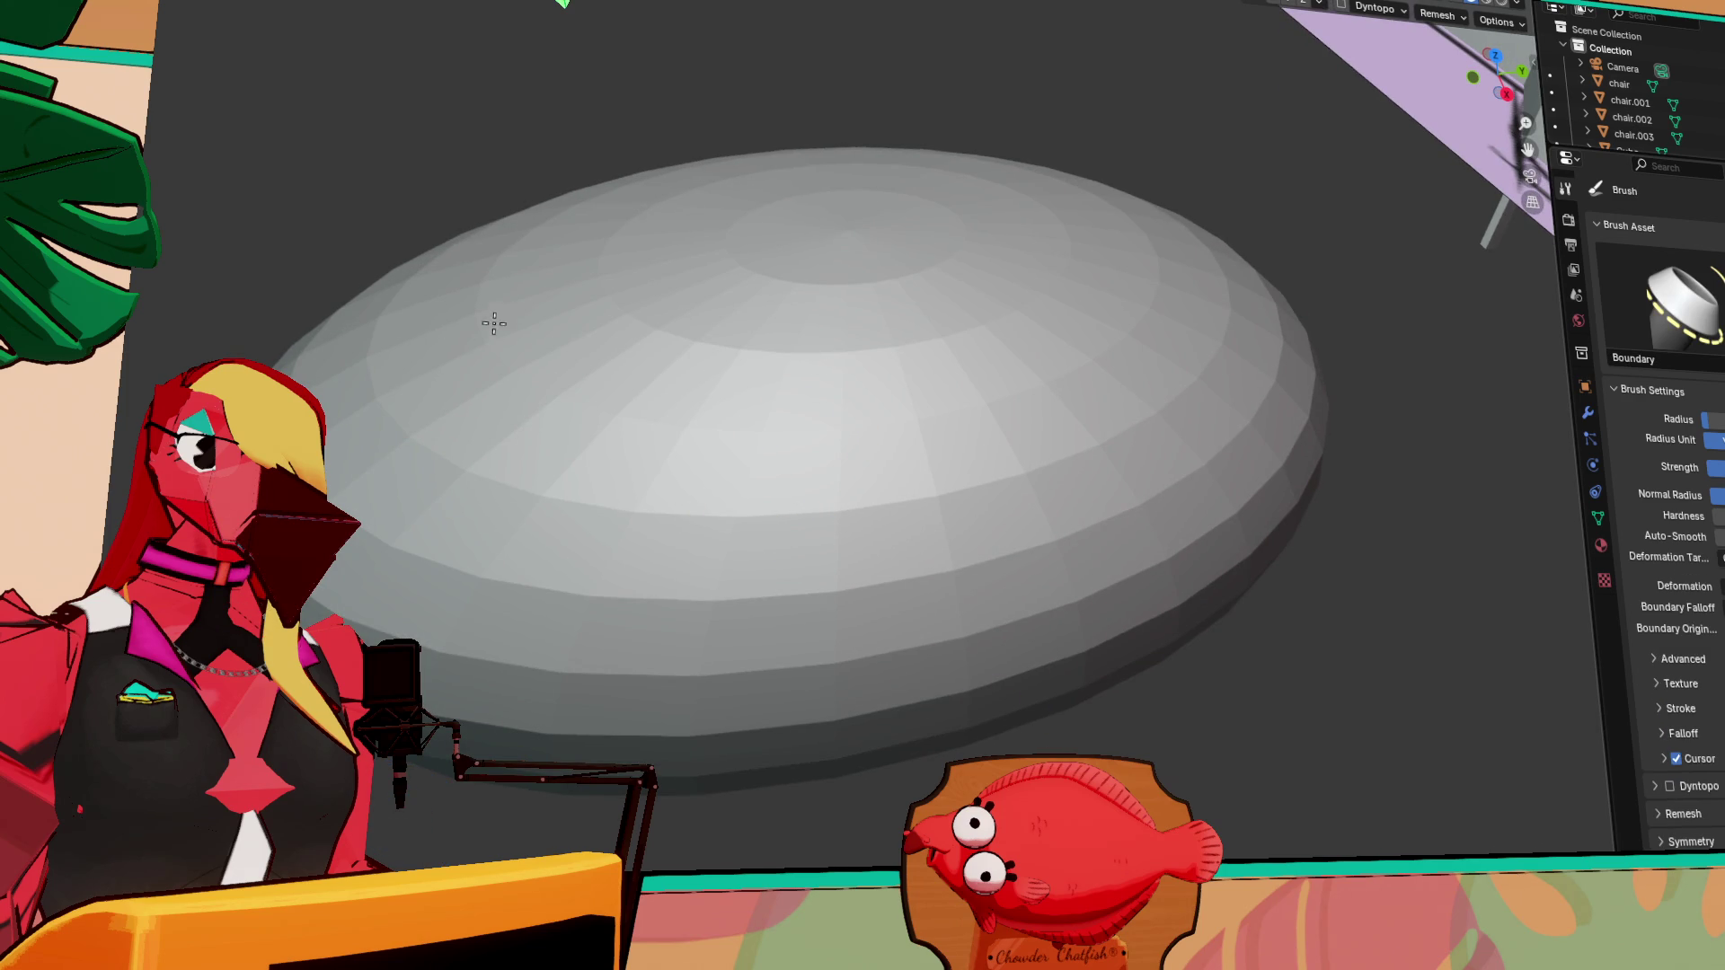
key(shift+t)
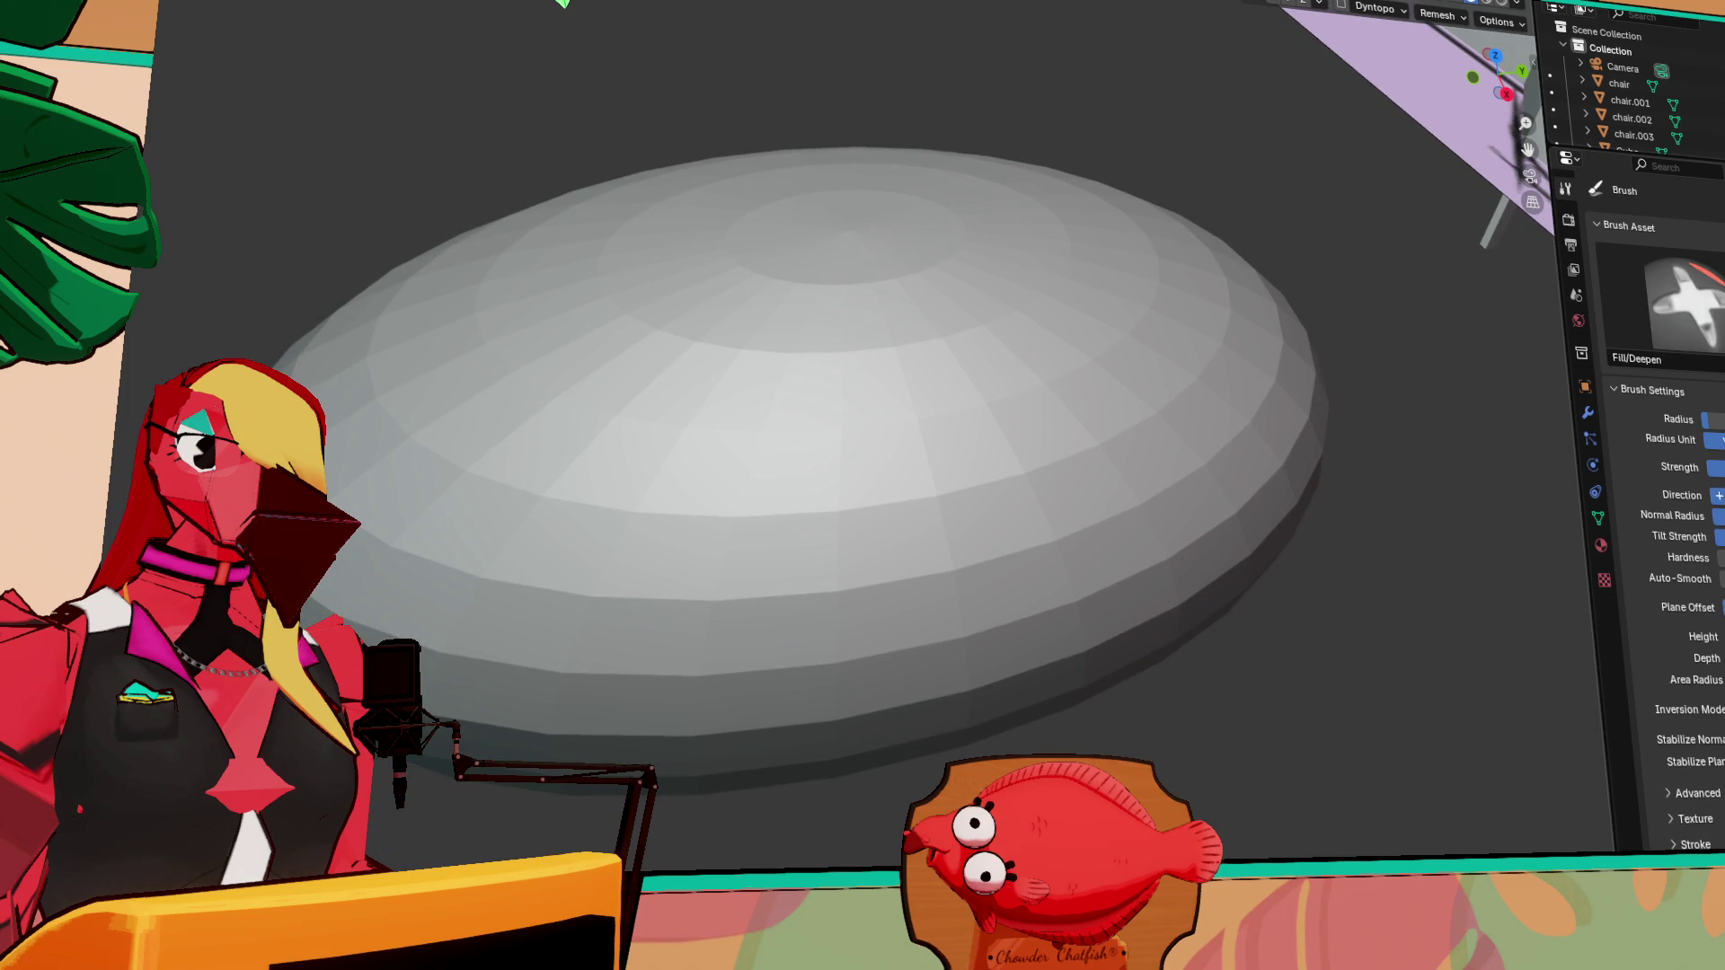
key(i)
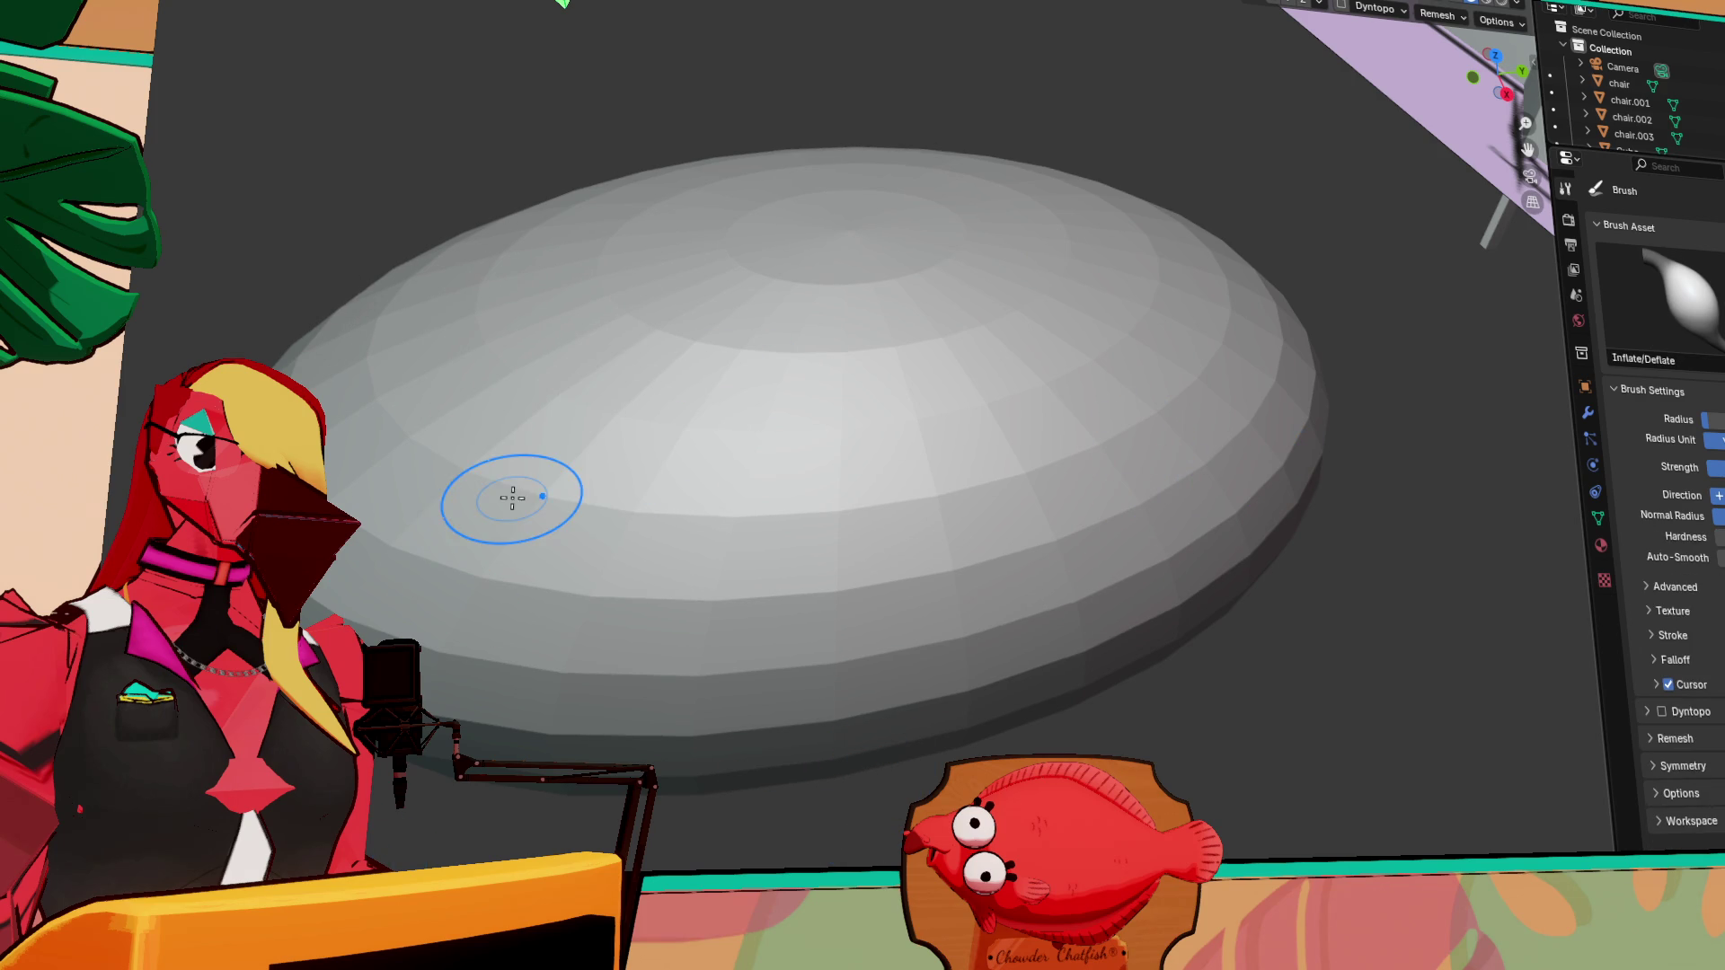
mouse_move(1021, 570)
middle_down()
mouse_move(1194, 454)
mouse_move(1333, 486)
mouse_move(1267, 545)
mouse_move(1047, 535)
middle_up()
scroll(1159, 422, down, 8)
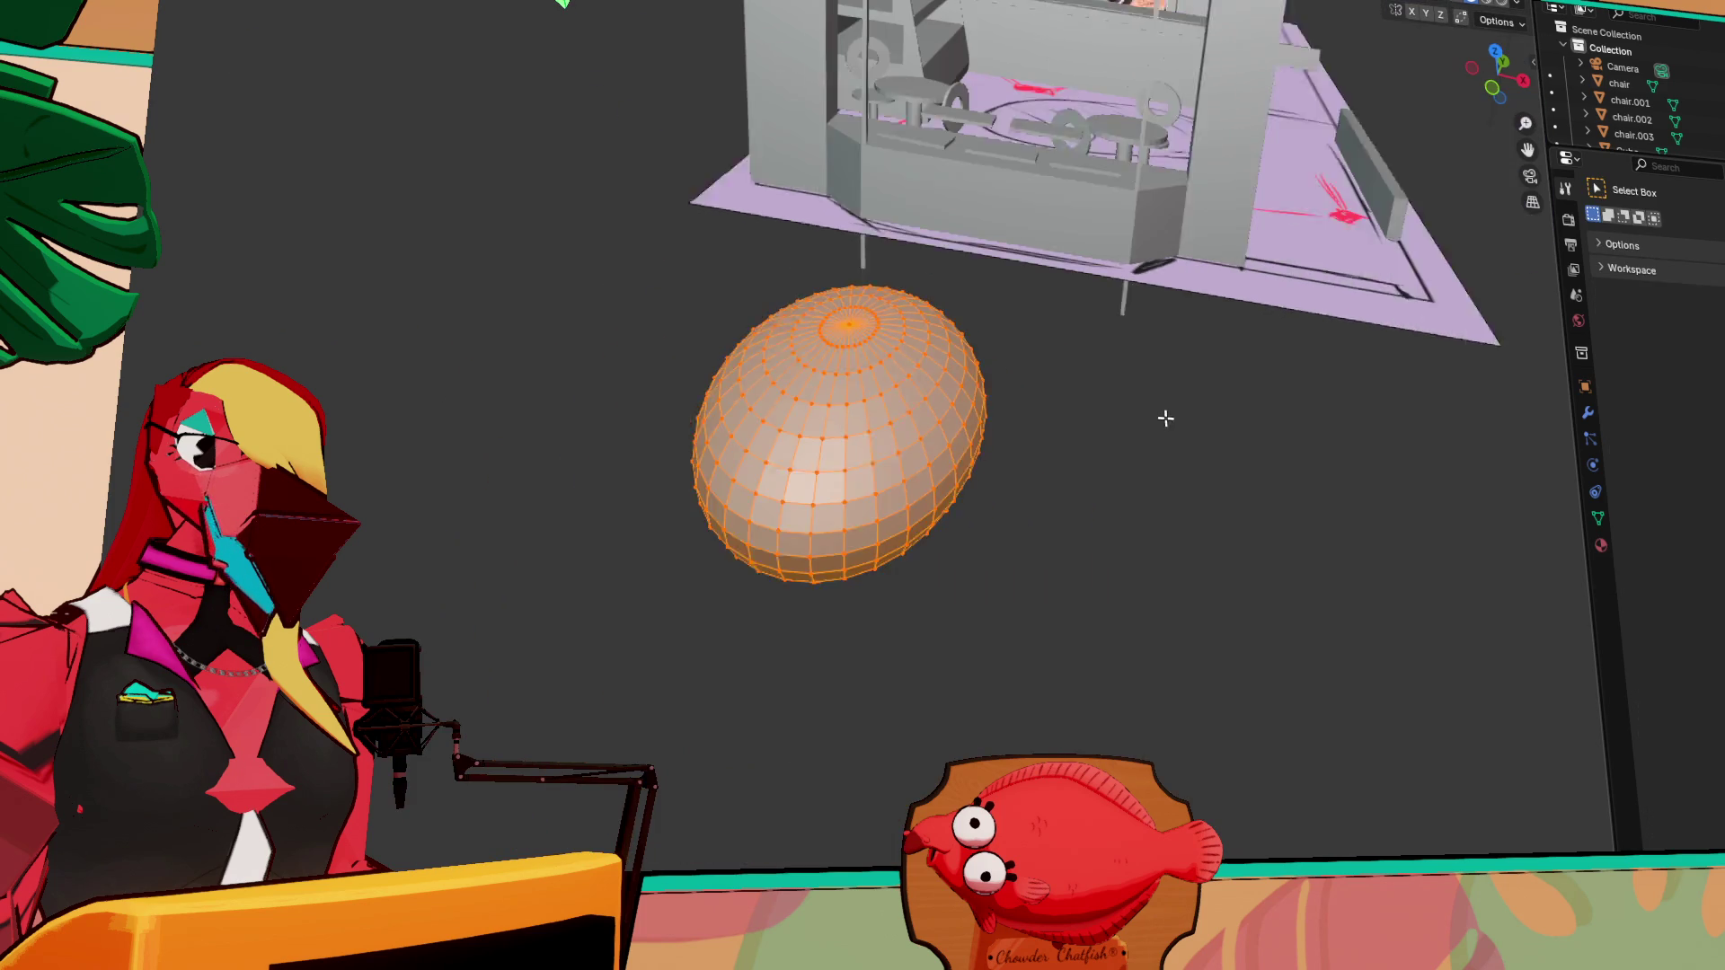
Return to Object Mode and slide the dome along Y toward the shelves
key(Tab)
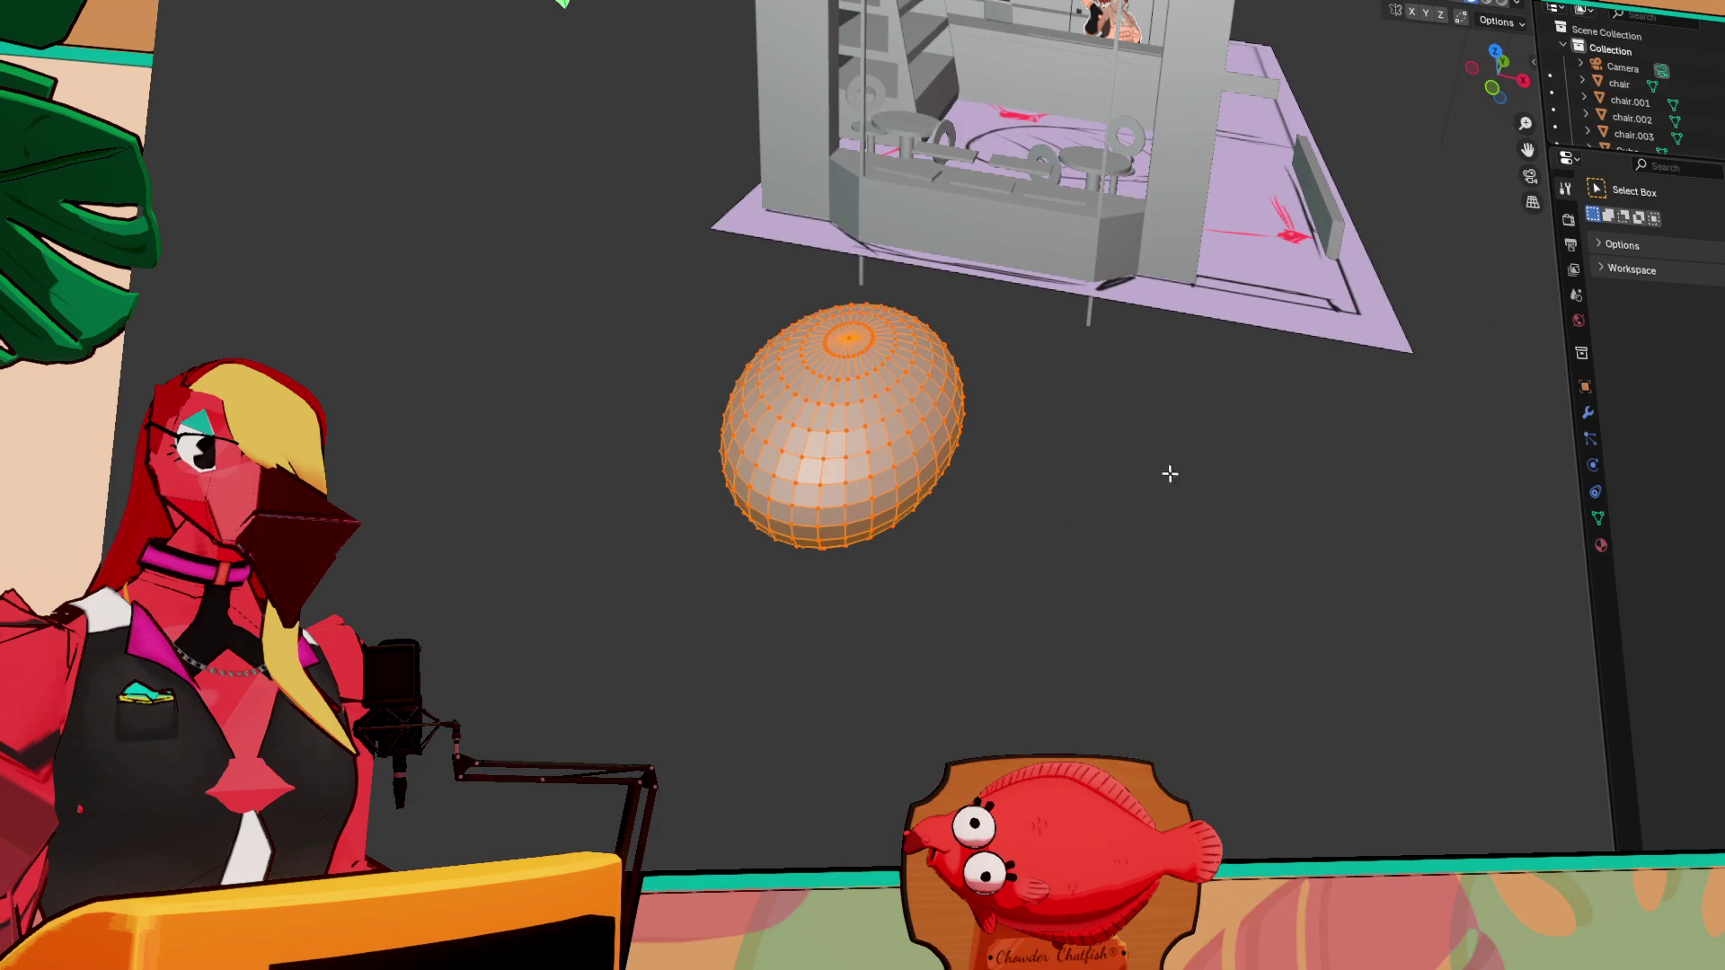
middle_drag(1177, 466, 913, 270)
key(Tab)
middle_drag(957, 413, 1038, 391)
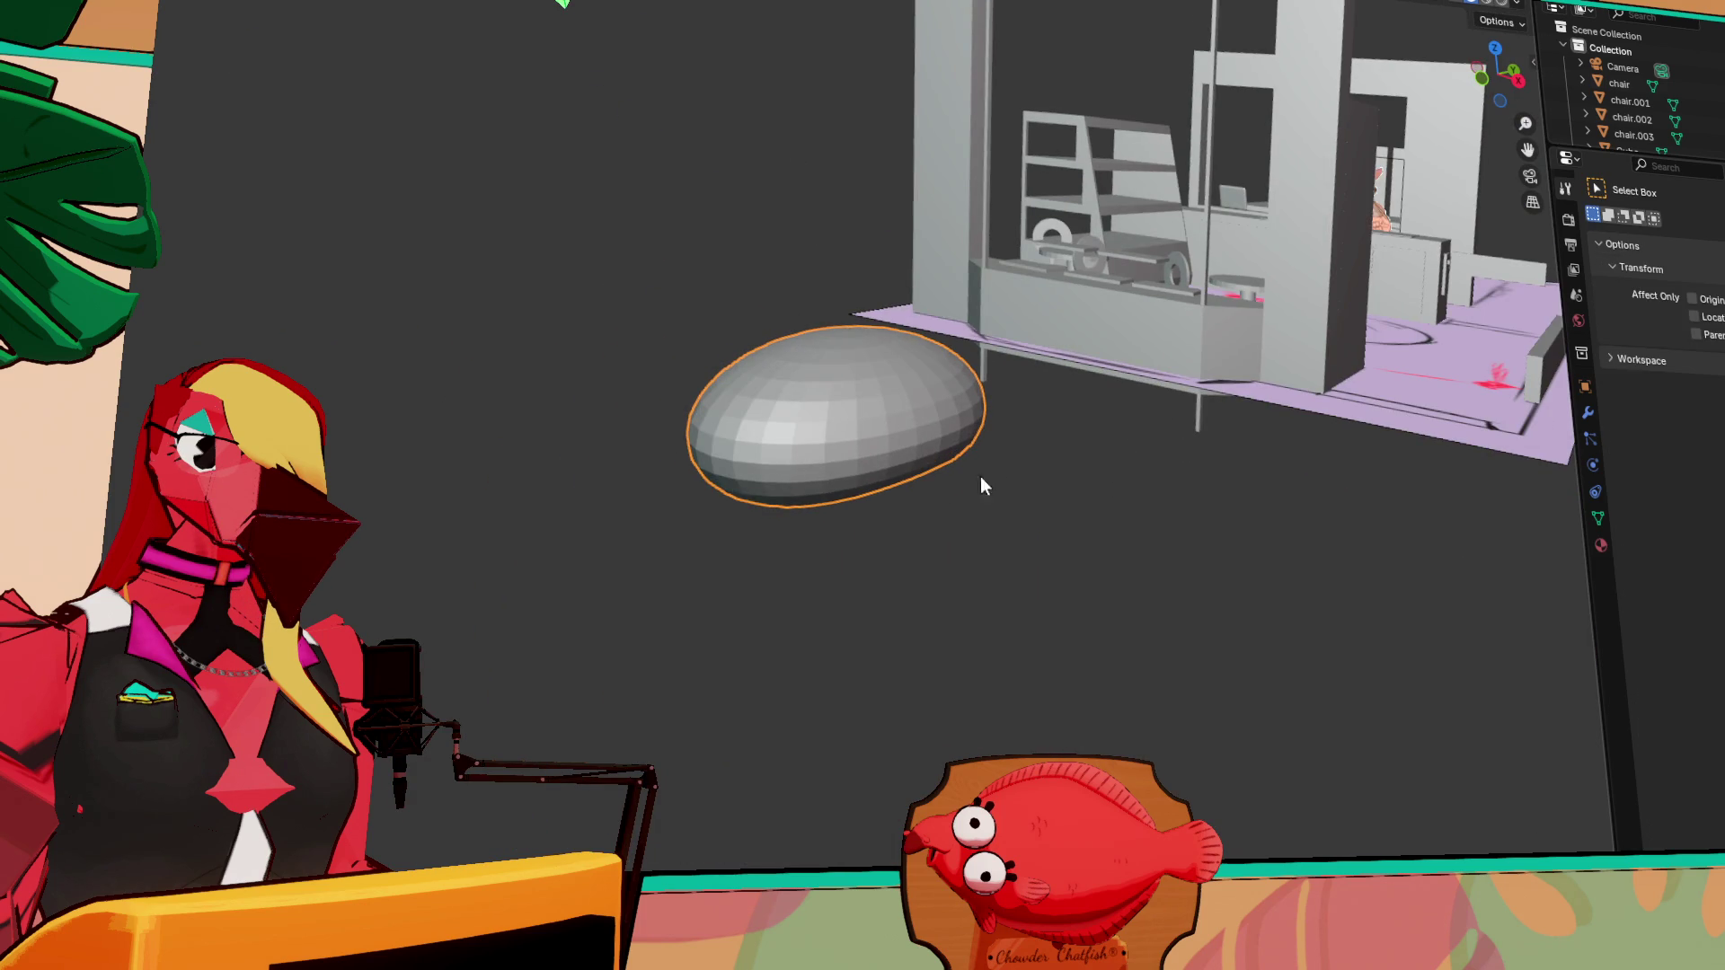
scroll(856, 574, up, 6)
middle_drag(859, 562, 834, 676)
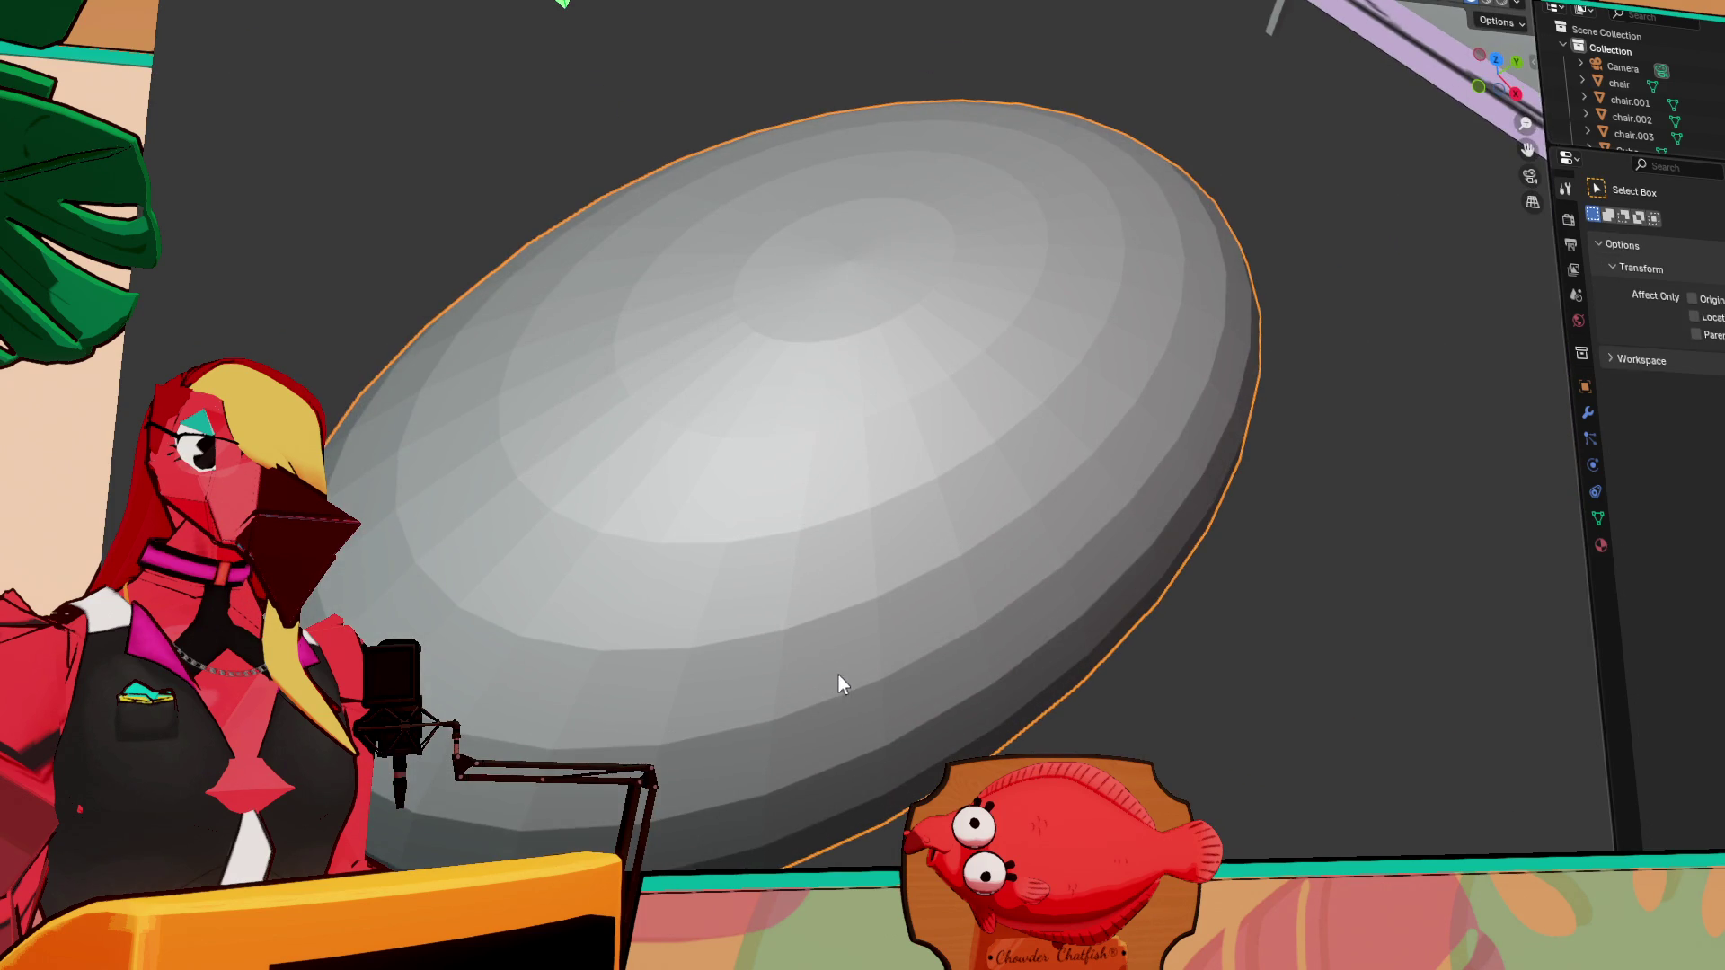
scroll(1020, 593, down, 6)
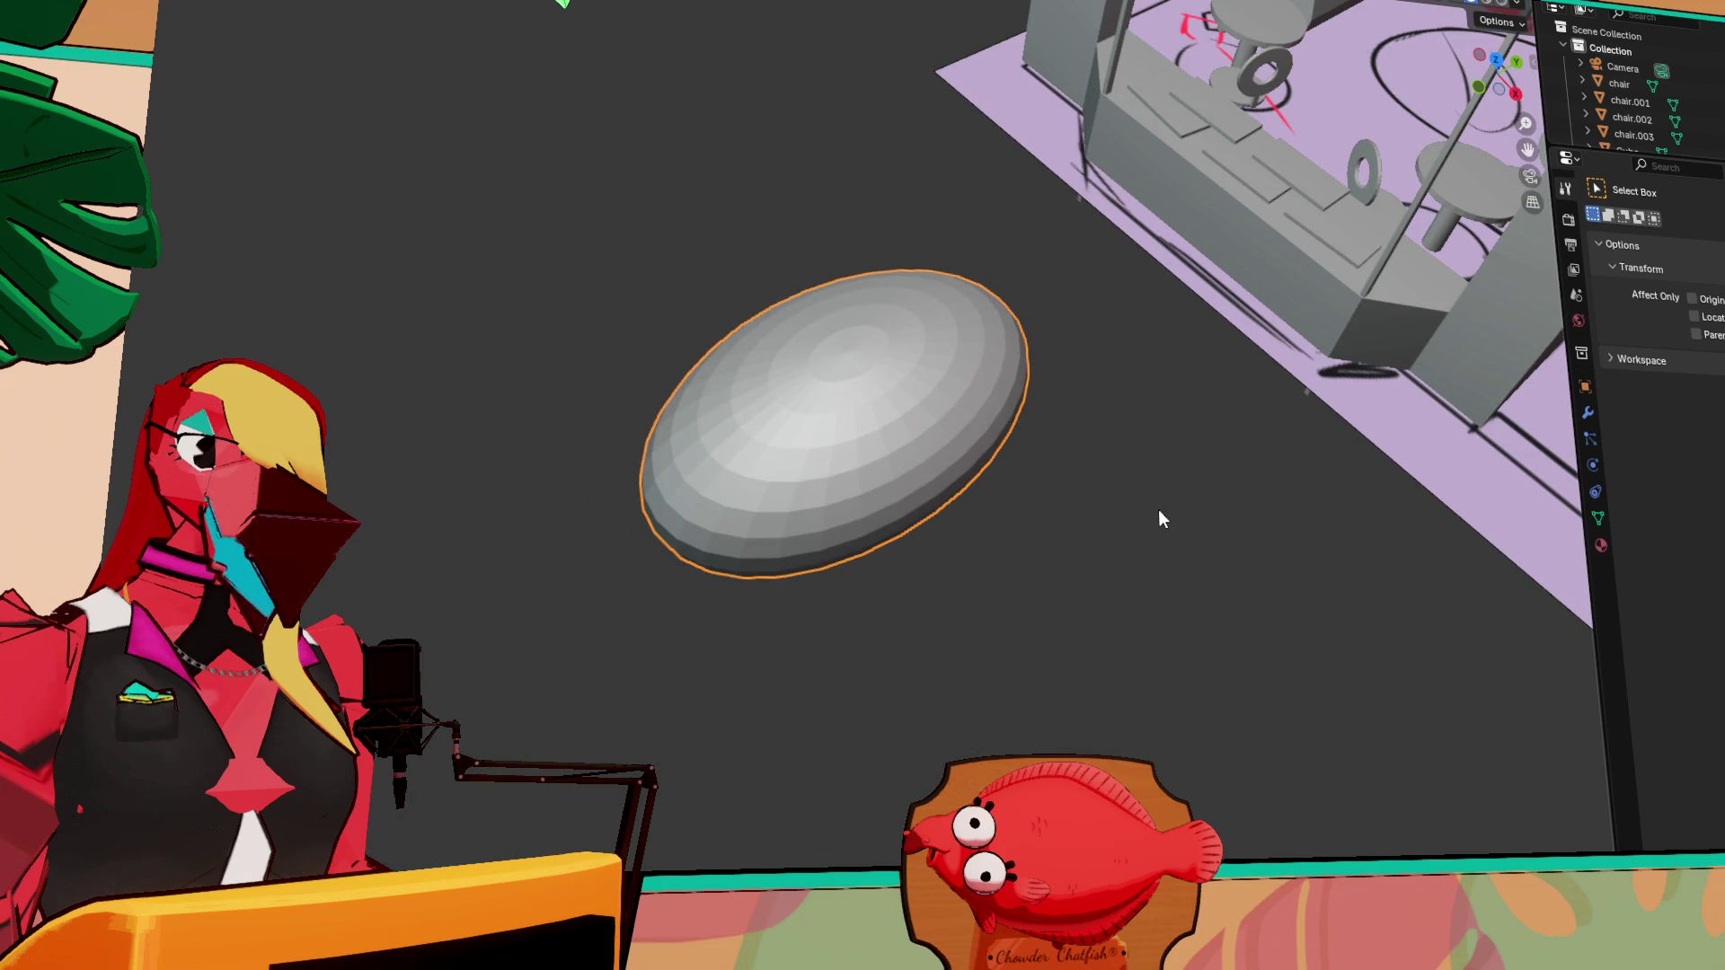
key(KP_Decimal)
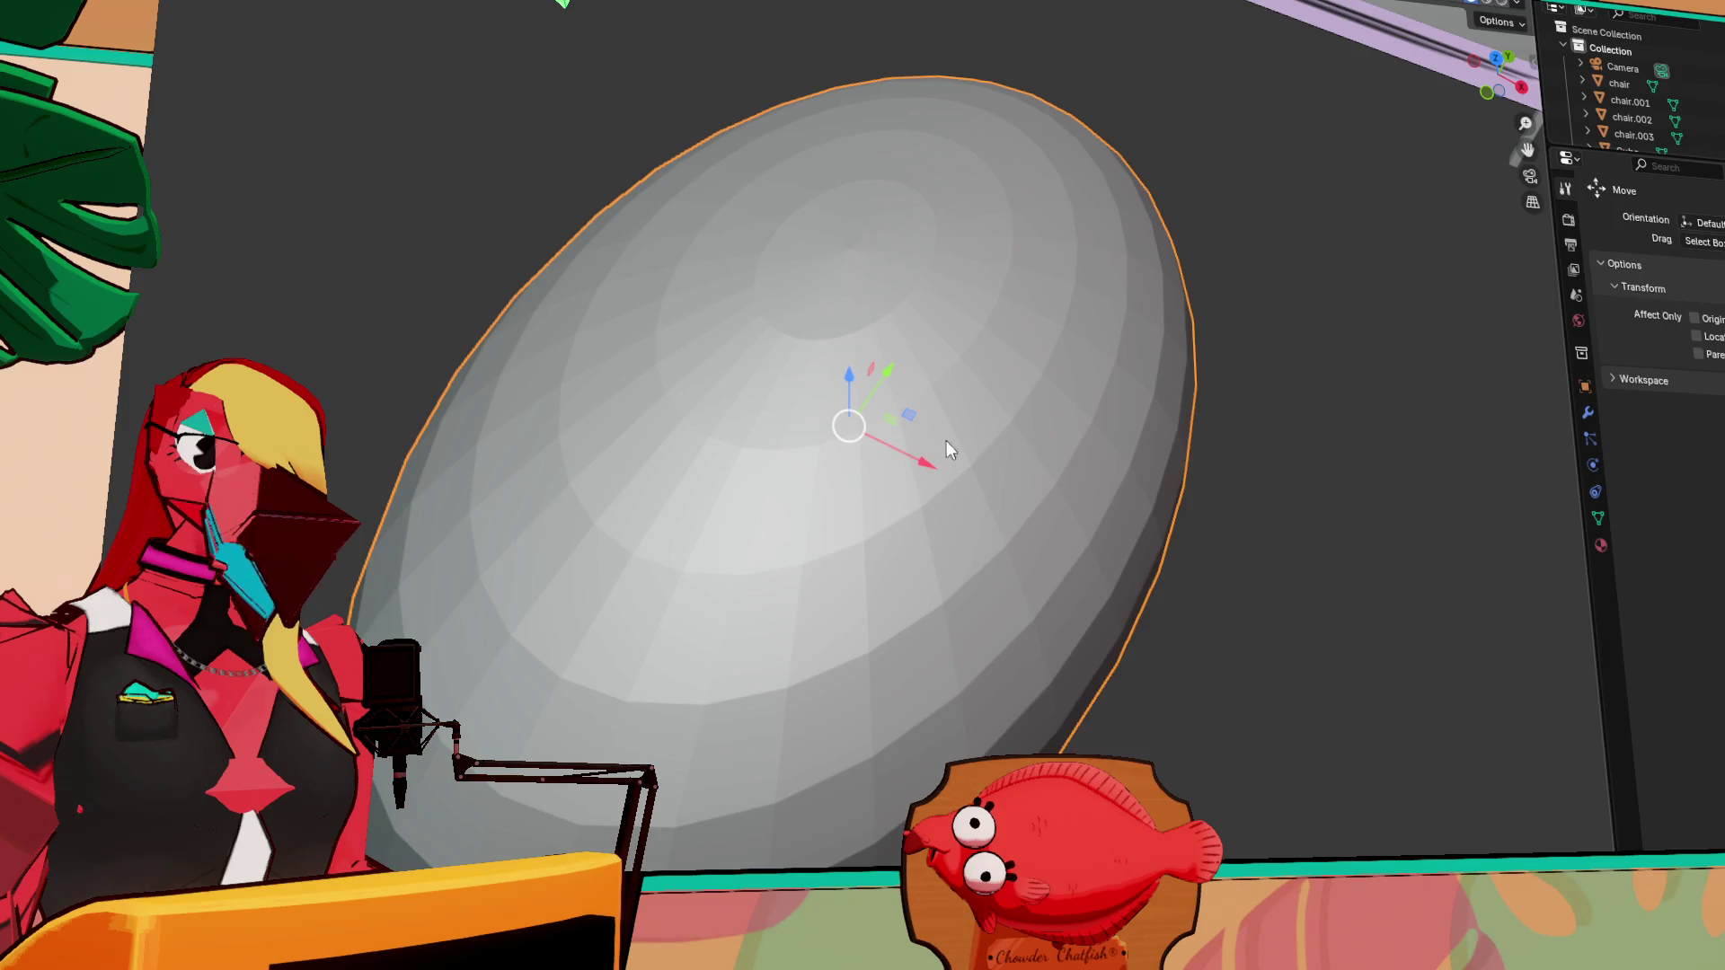
mouse_move(1198, 450)
middle_down()
mouse_move(974, 356)
mouse_move(1070, 414)
mouse_move(1130, 492)
middle_up()
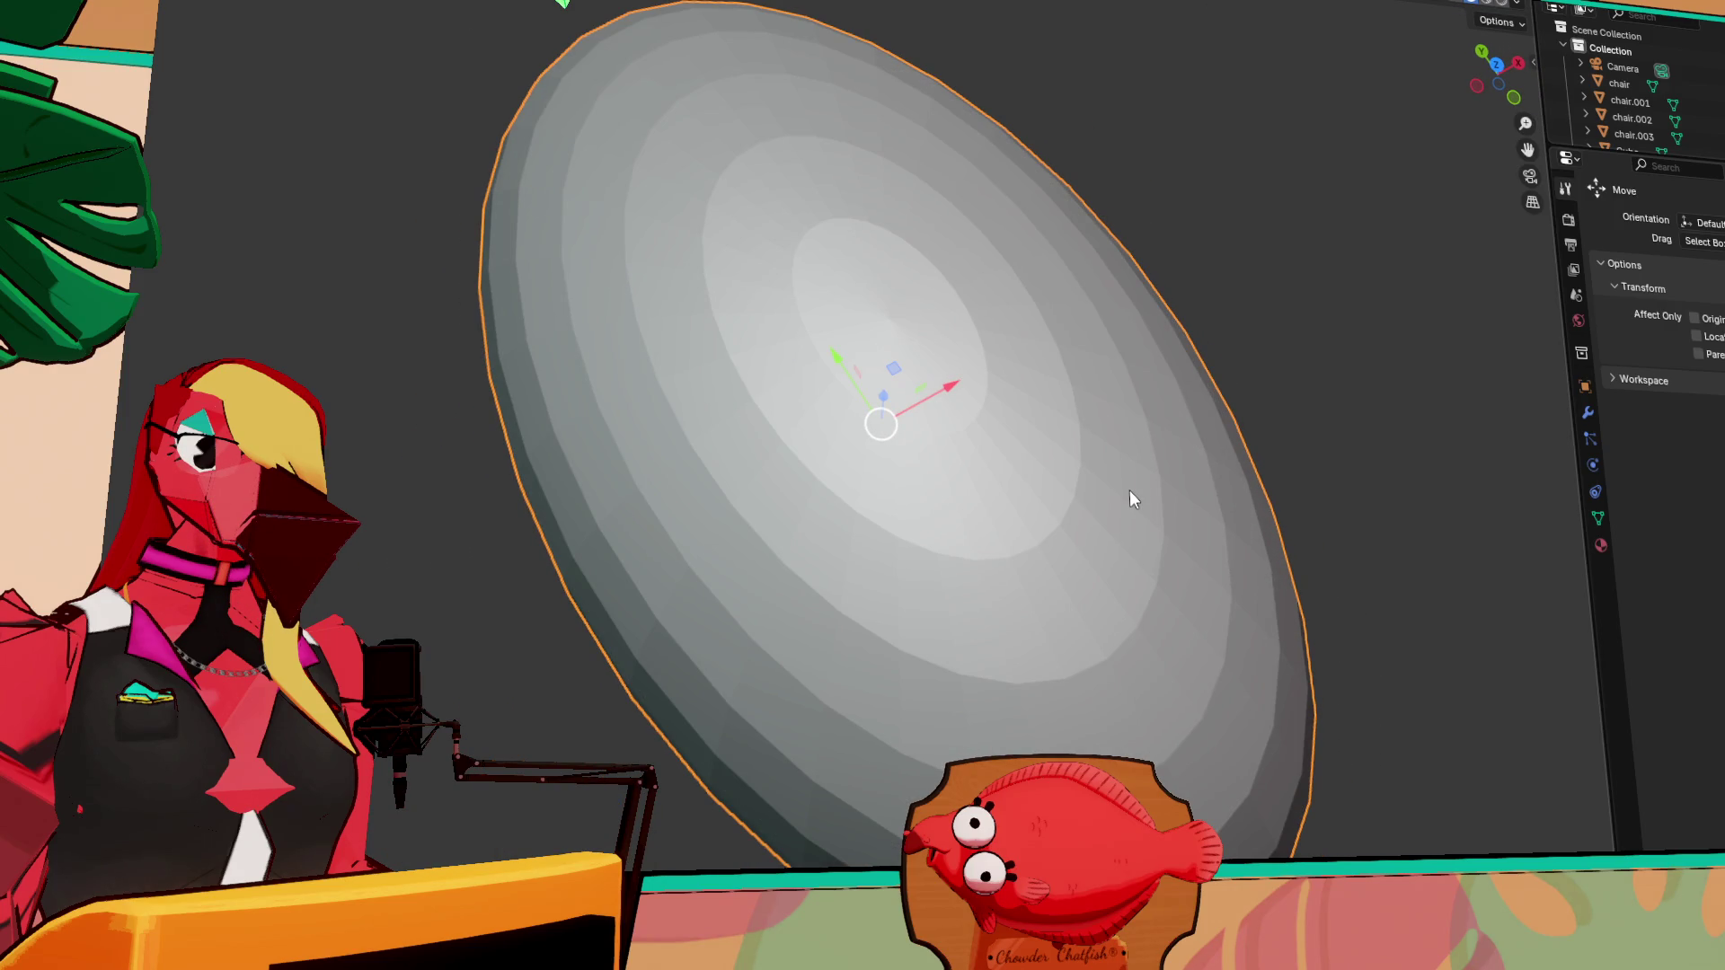
mouse_move(1129, 488)
middle_down()
mouse_move(1013, 608)
mouse_move(1004, 503)
mouse_move(1004, 591)
mouse_move(894, 471)
mouse_move(938, 520)
mouse_move(843, 478)
middle_up()
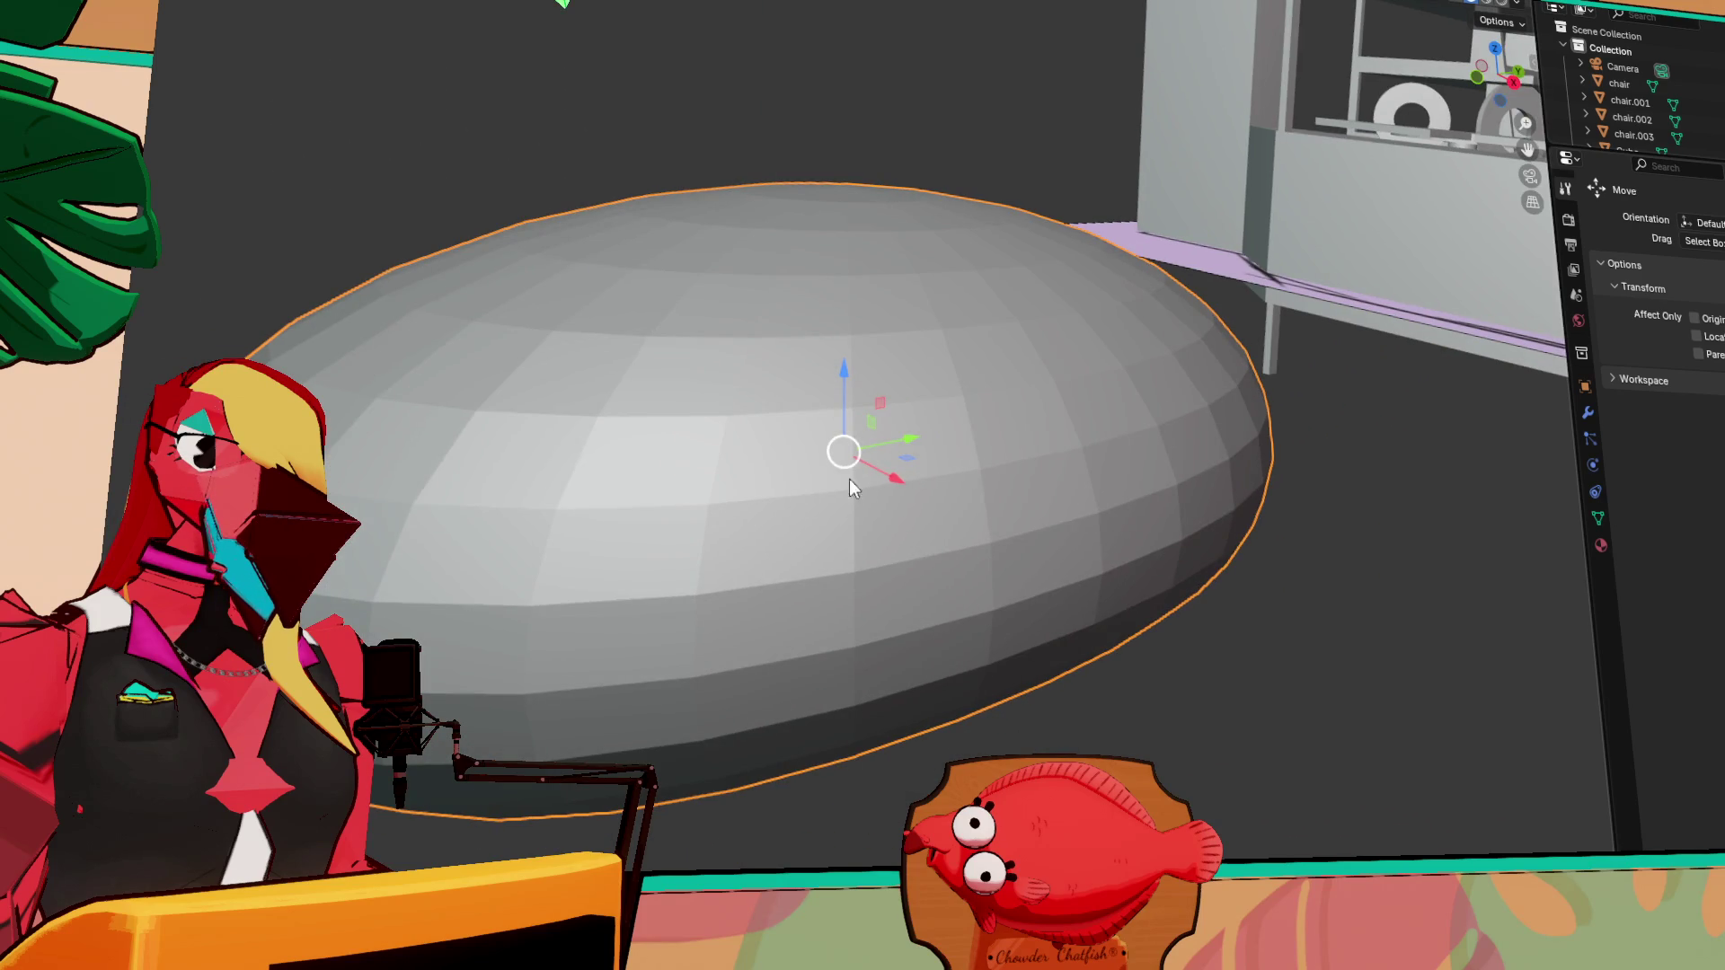
mouse_move(1211, 485)
middle_down()
mouse_move(1195, 520)
mouse_move(962, 570)
mouse_move(906, 451)
middle_up()
mouse_move(906, 452)
mouse_down()
mouse_move(1195, 422)
mouse_move(1320, 476)
mouse_up()
mouse_move(1320, 476)
middle_down()
mouse_move(1412, 478)
mouse_move(1143, 337)
mouse_move(1292, 496)
mouse_move(1066, 482)
mouse_move(1060, 466)
middle_up()
key(KP_Decimal)
scroll(1047, 435, up, 5)
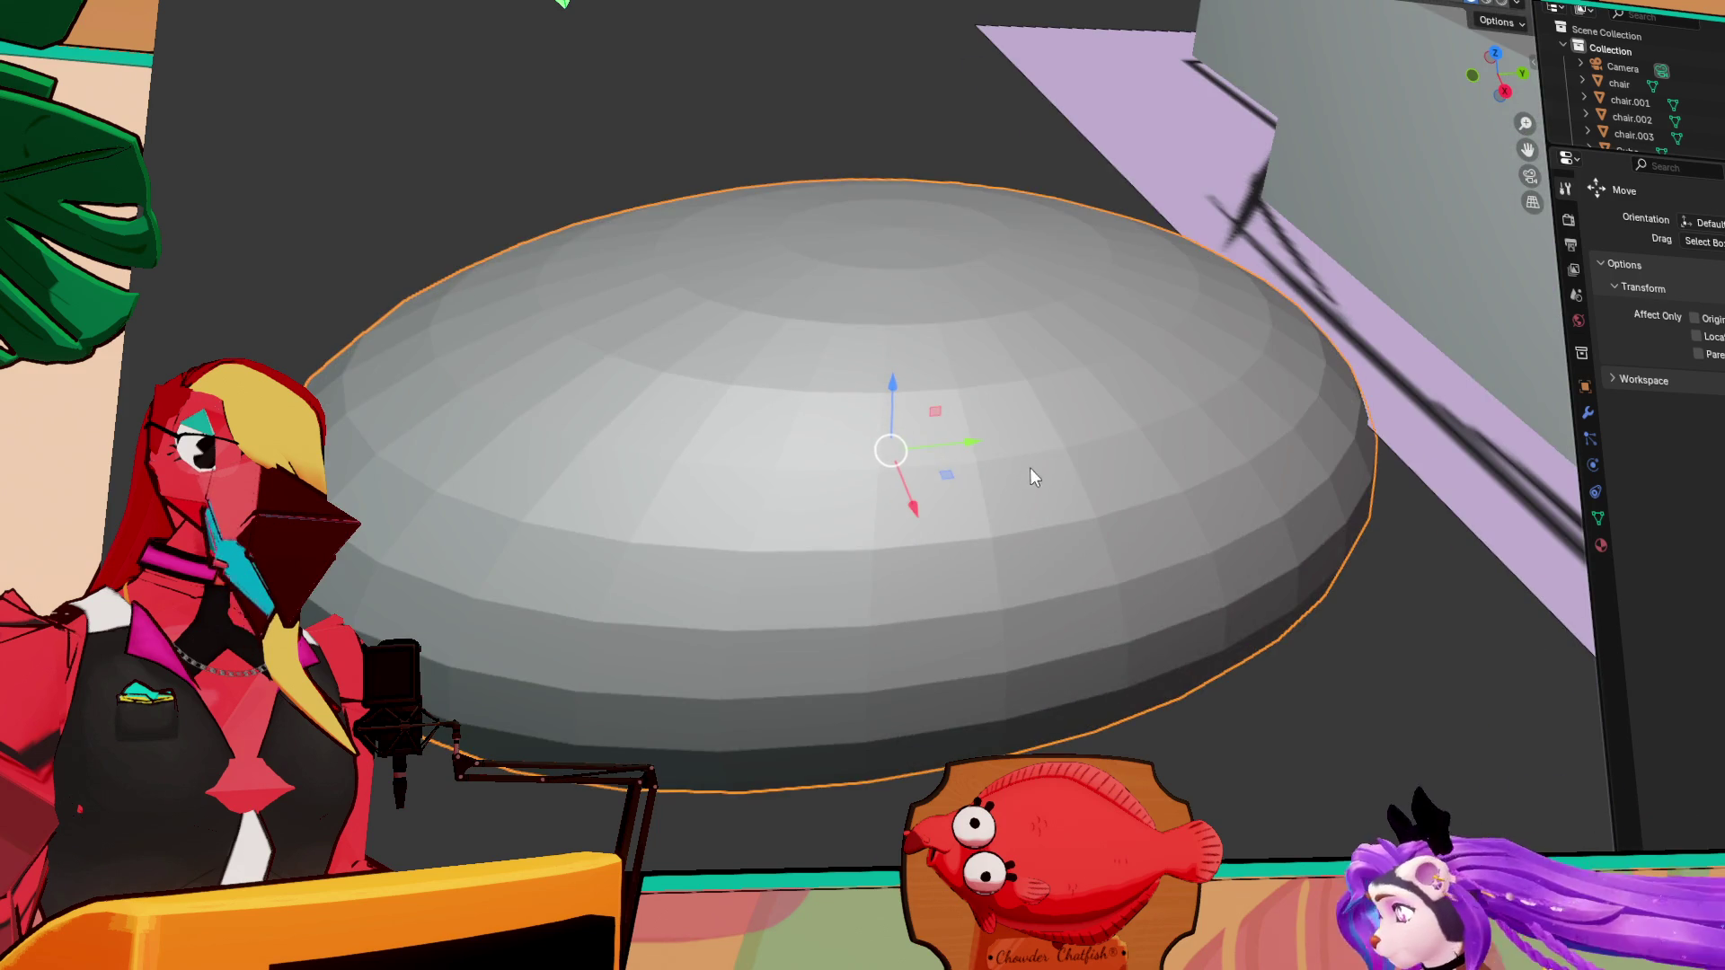
Scale the dome down, then move it along Y and raise it along Z onto the counter top
key(s)
click(980, 480)
mouse_move(979, 480)
middle_down()
mouse_move(1074, 488)
mouse_move(1027, 428)
middle_up()
scroll(1075, 482, down, 5)
scroll(1109, 467, up, 4)
mouse_move(973, 424)
mouse_down()
mouse_move(1312, 432)
mouse_move(1321, 447)
mouse_up()
drag(1250, 325, 1466, 186)
key(KP_Decimal)
mouse_move(952, 341)
middle_down()
mouse_move(919, 410)
mouse_move(1177, 435)
mouse_move(1081, 435)
mouse_move(1293, 470)
middle_up()
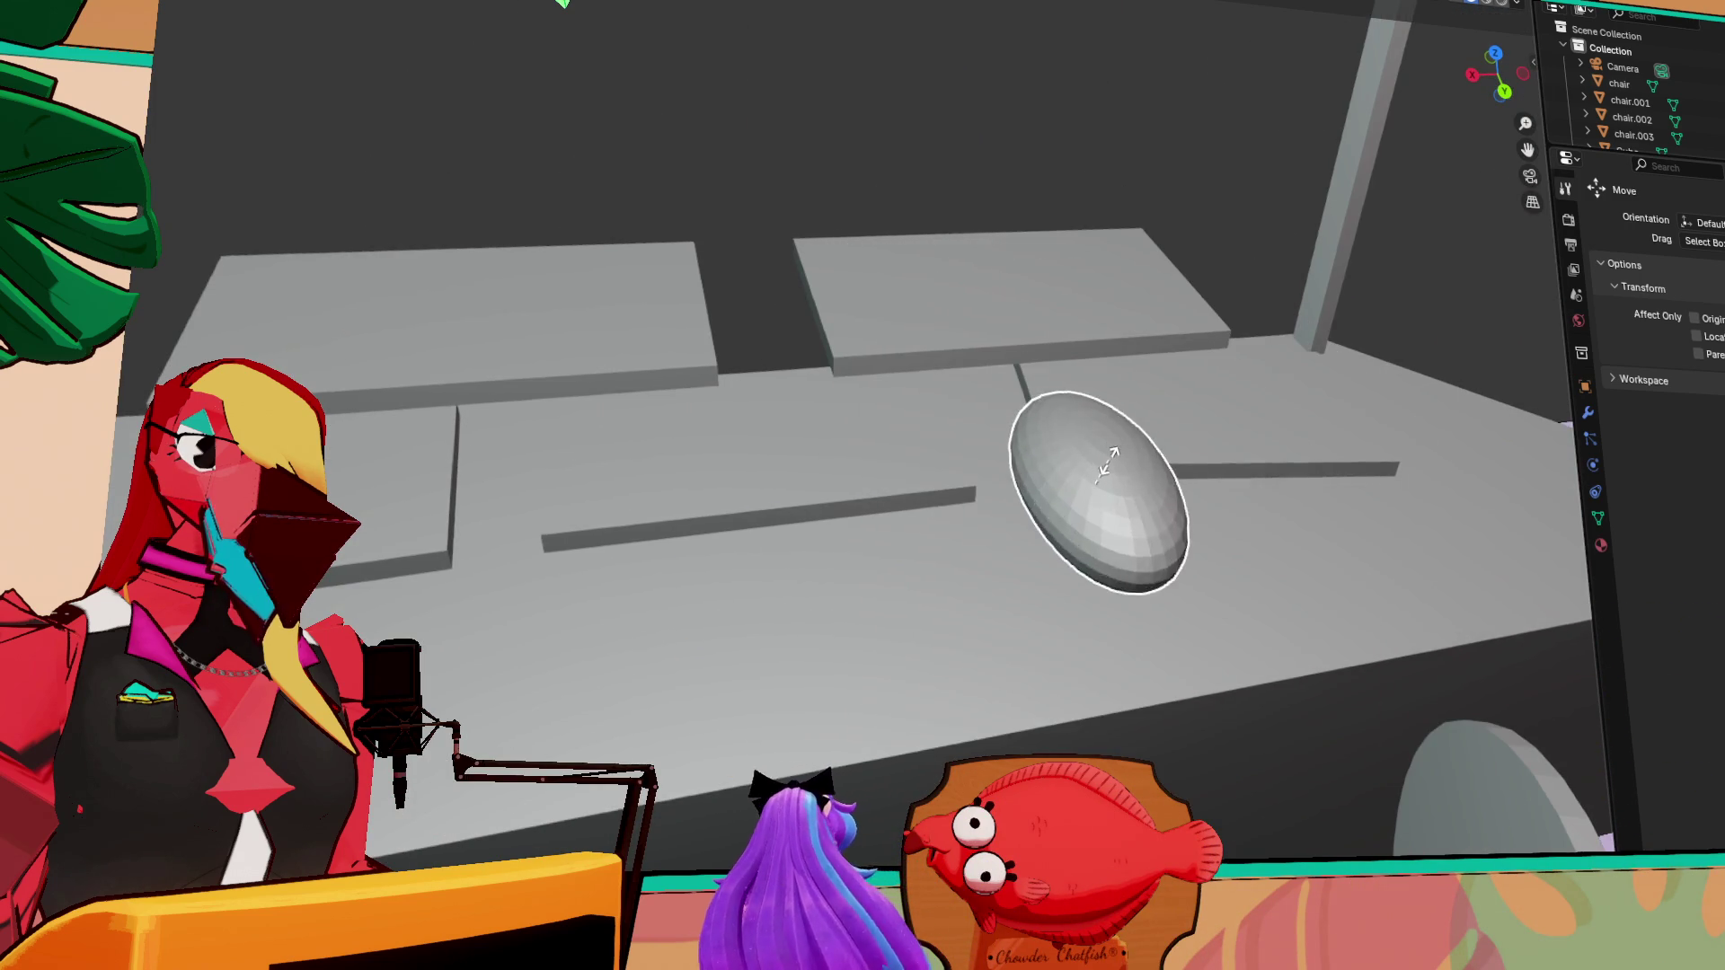
Confirm the dome's reduced size and shrink the ellipsoid further uniformly
click(1076, 419)
mouse_move(1075, 419)
middle_down()
mouse_move(1107, 401)
mouse_move(1098, 392)
middle_up()
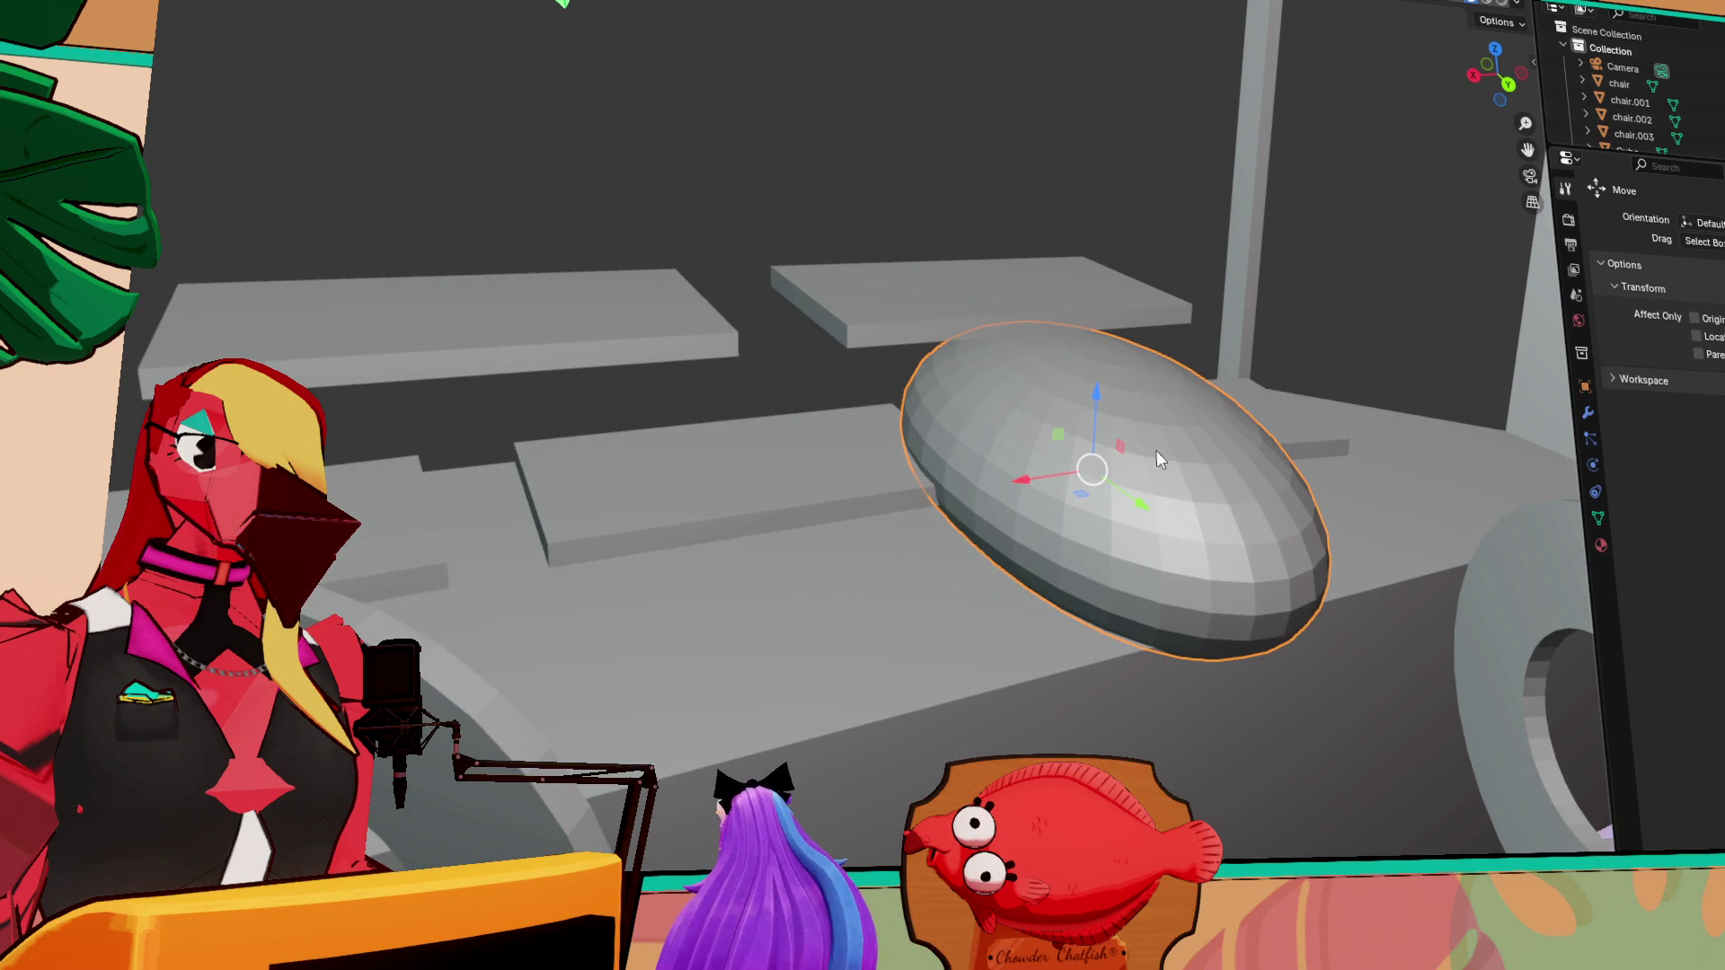
middle_drag(1077, 335, 1064, 370)
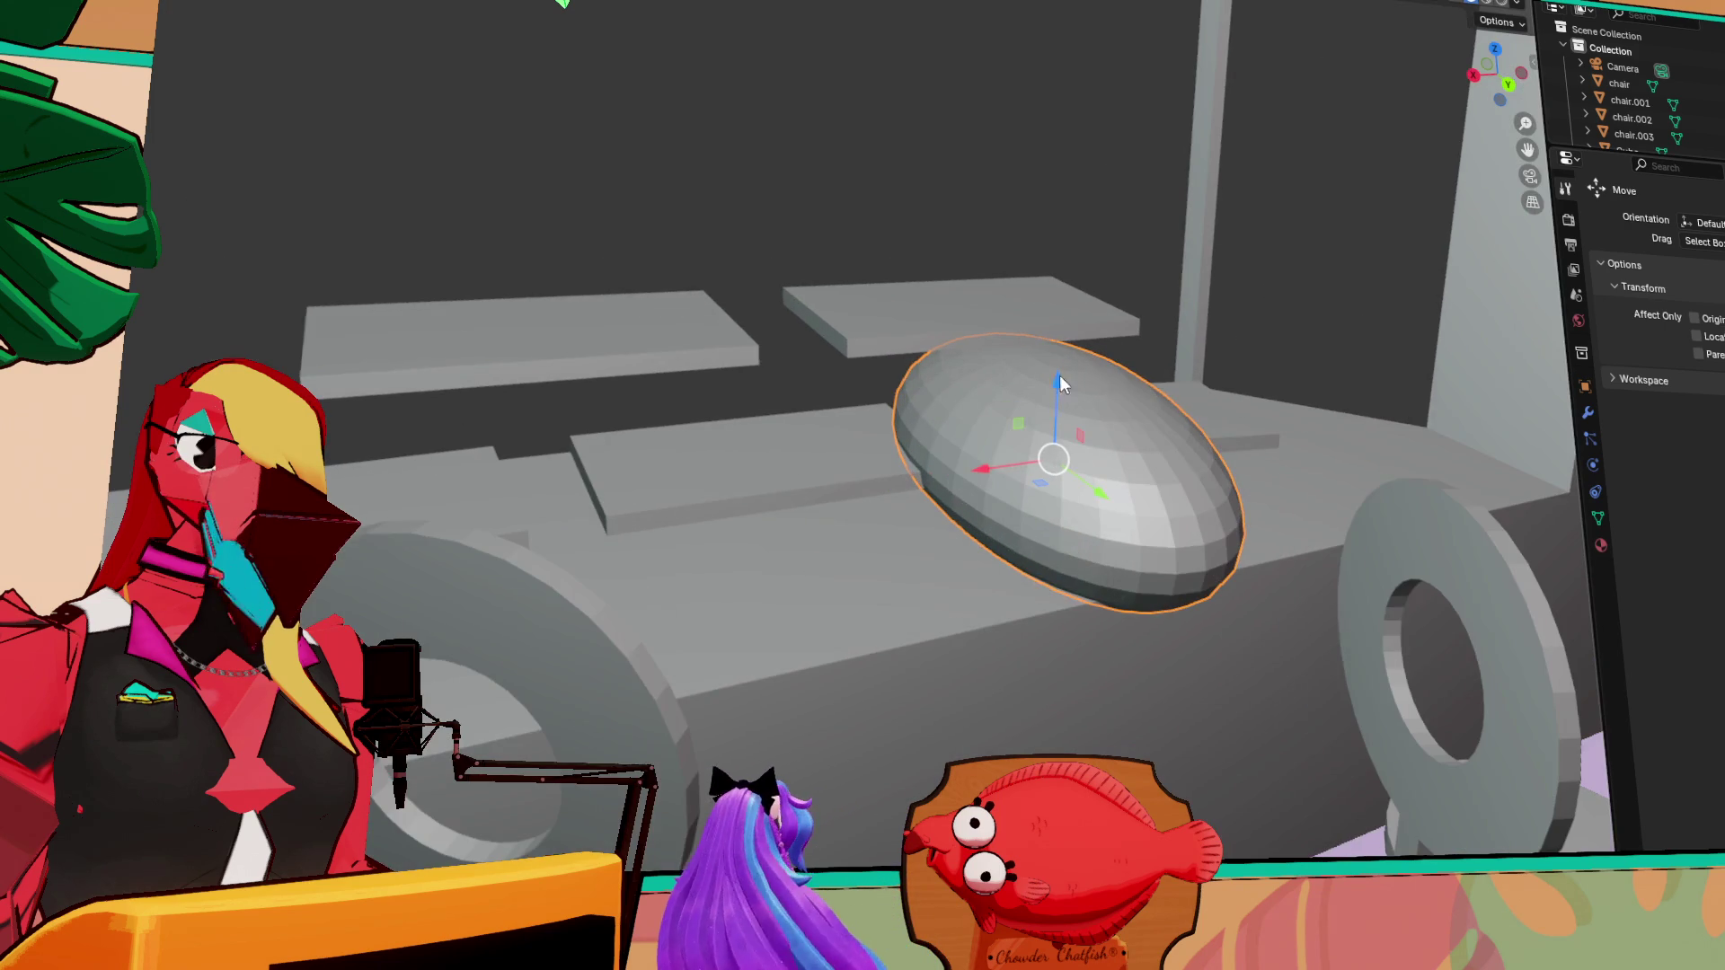
key(s)
click(1141, 431)
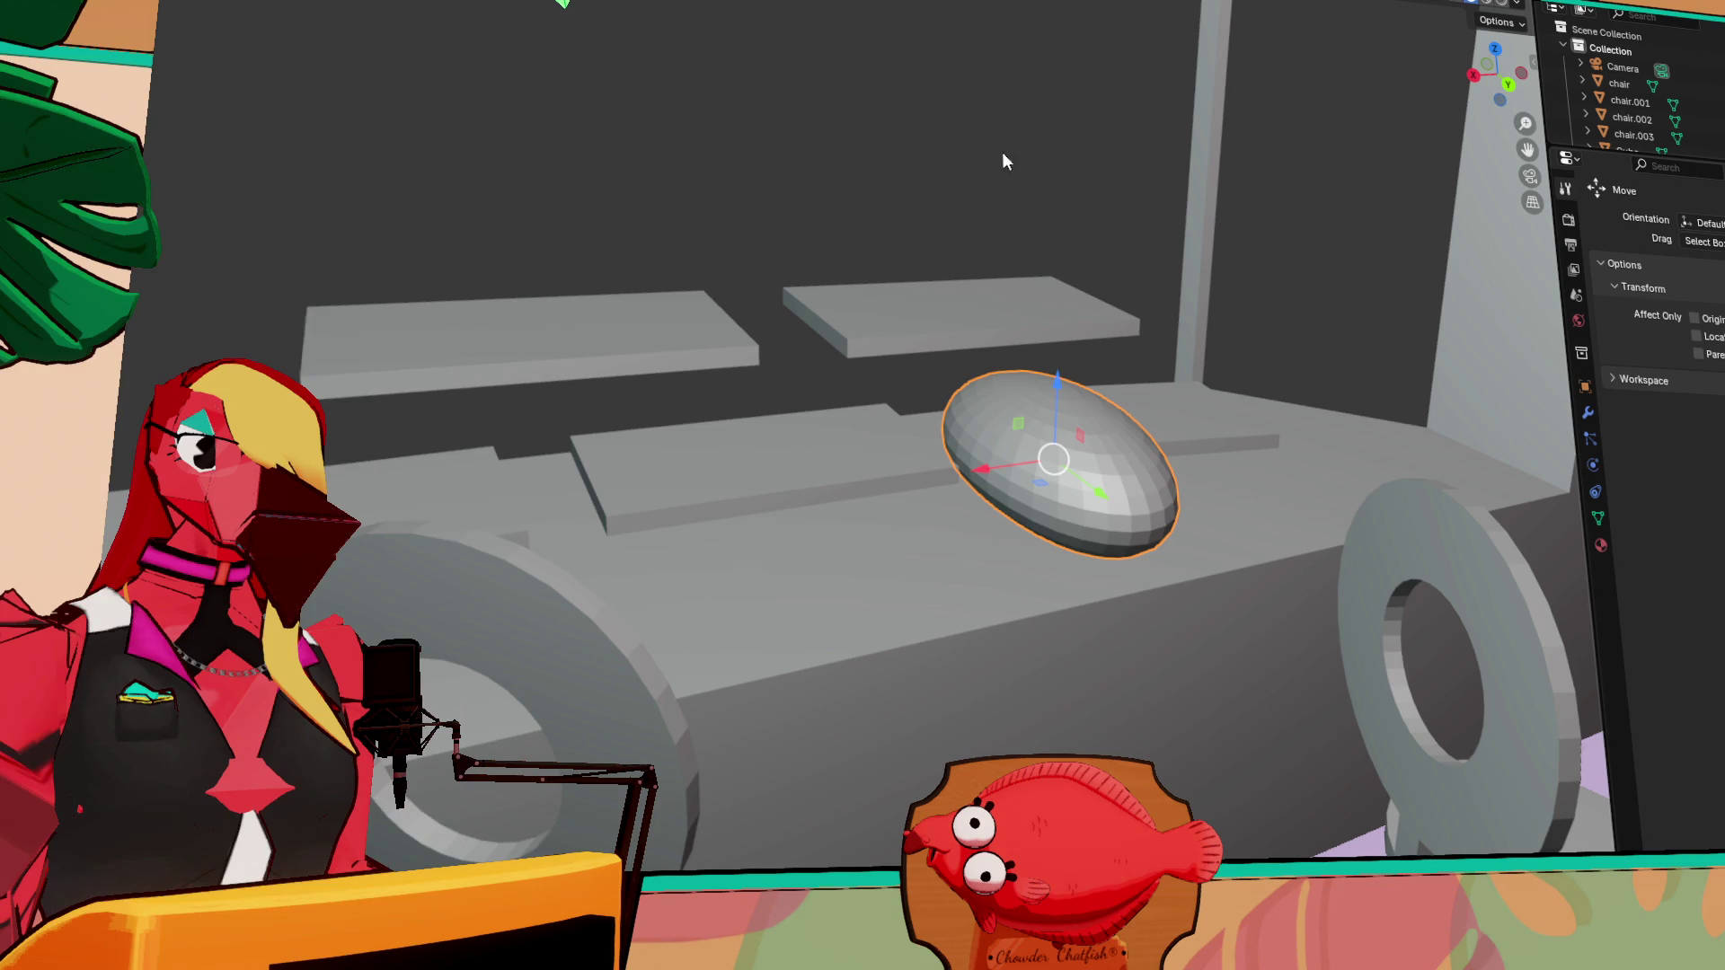
Move the ellipsoid to the left, to a new spot on the counter
mouse_move(1157, 434)
middle_down()
mouse_move(1161, 552)
mouse_move(1132, 503)
middle_up()
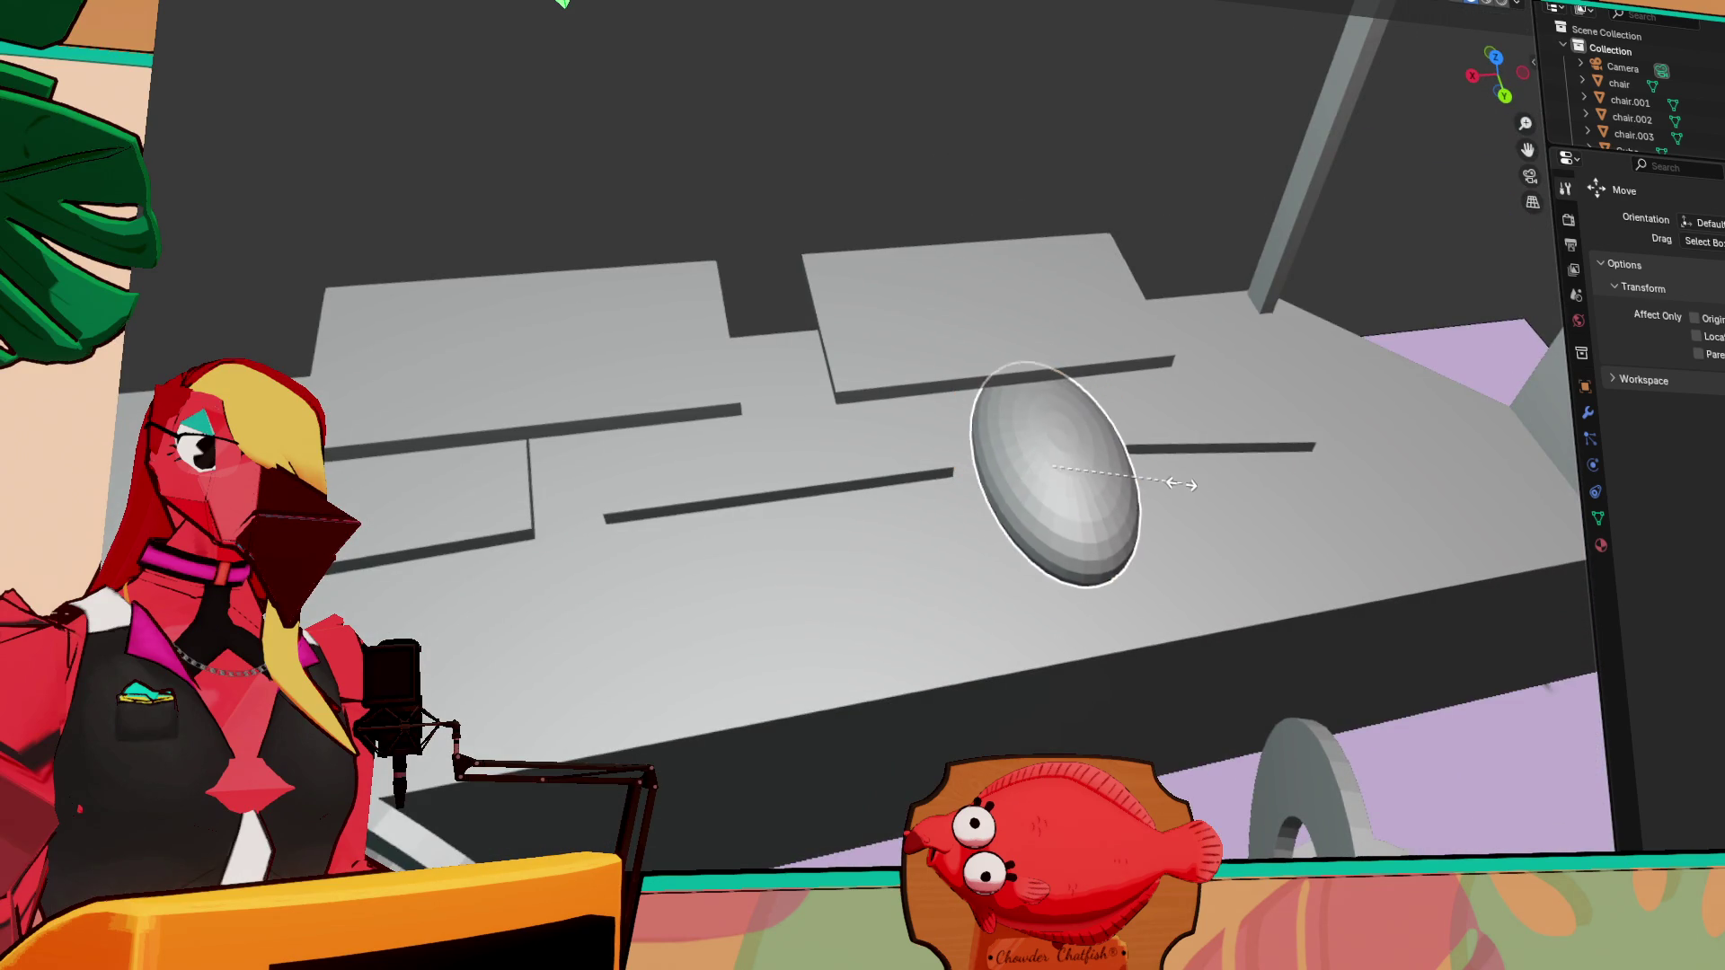
click(1503, 95)
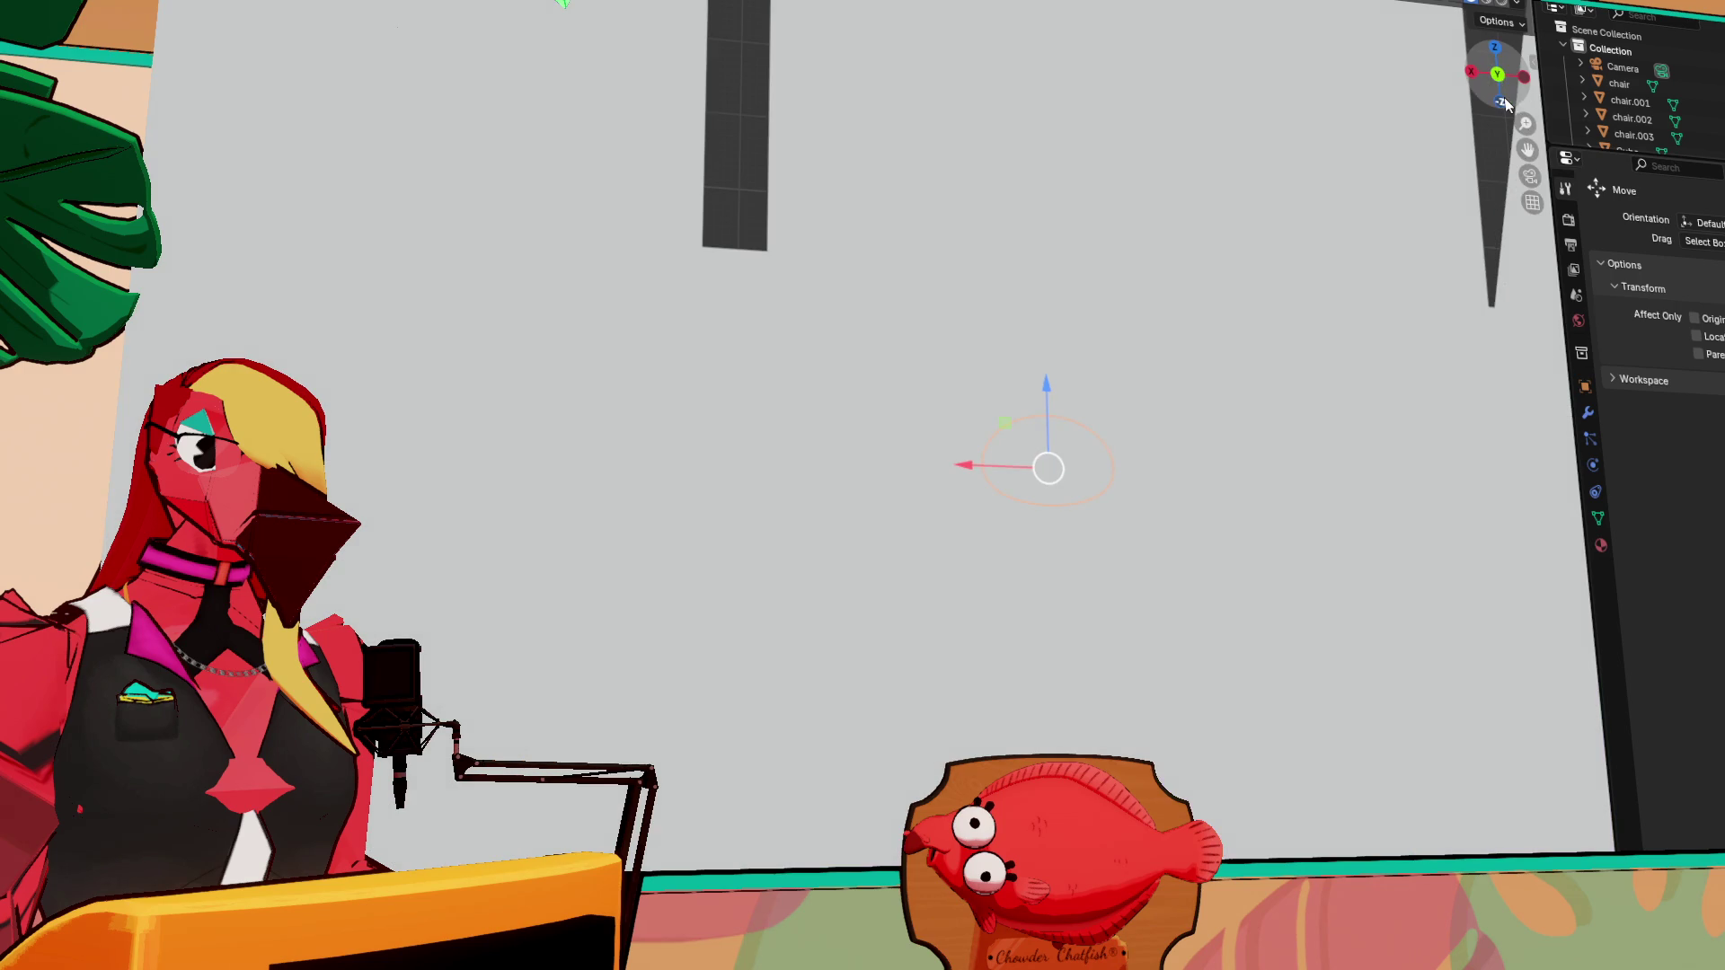
key(KP_5)
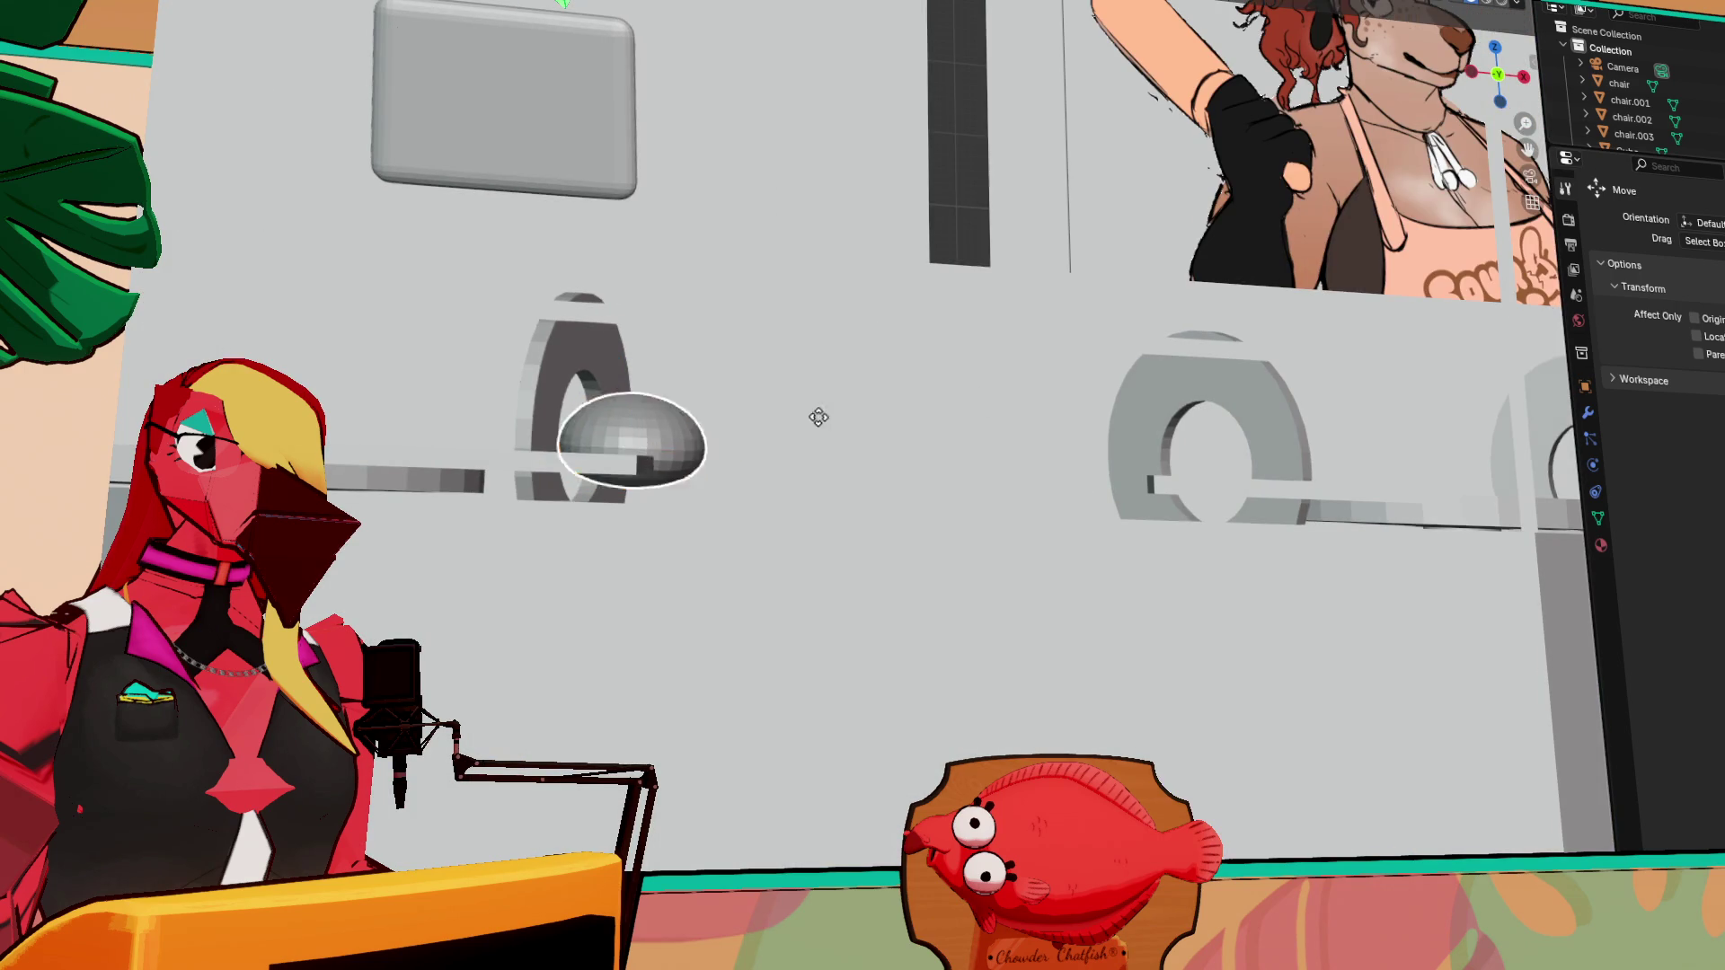
key(g)
middle_drag(699, 387, 663, 435)
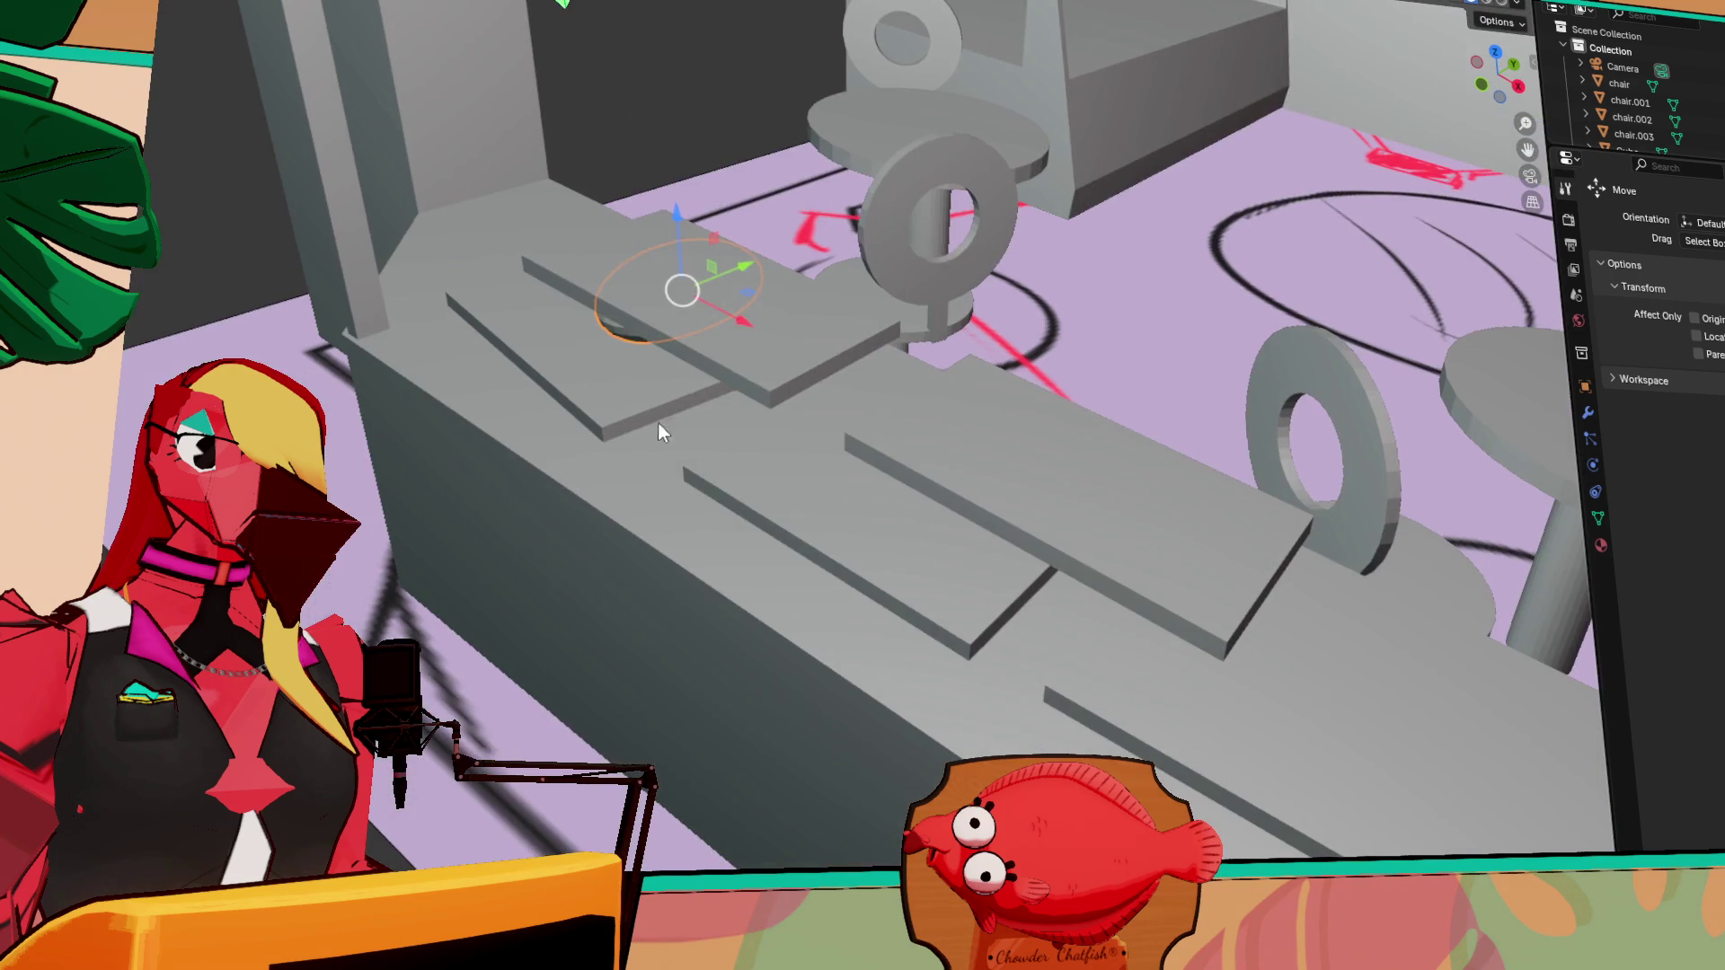
click(859, 256)
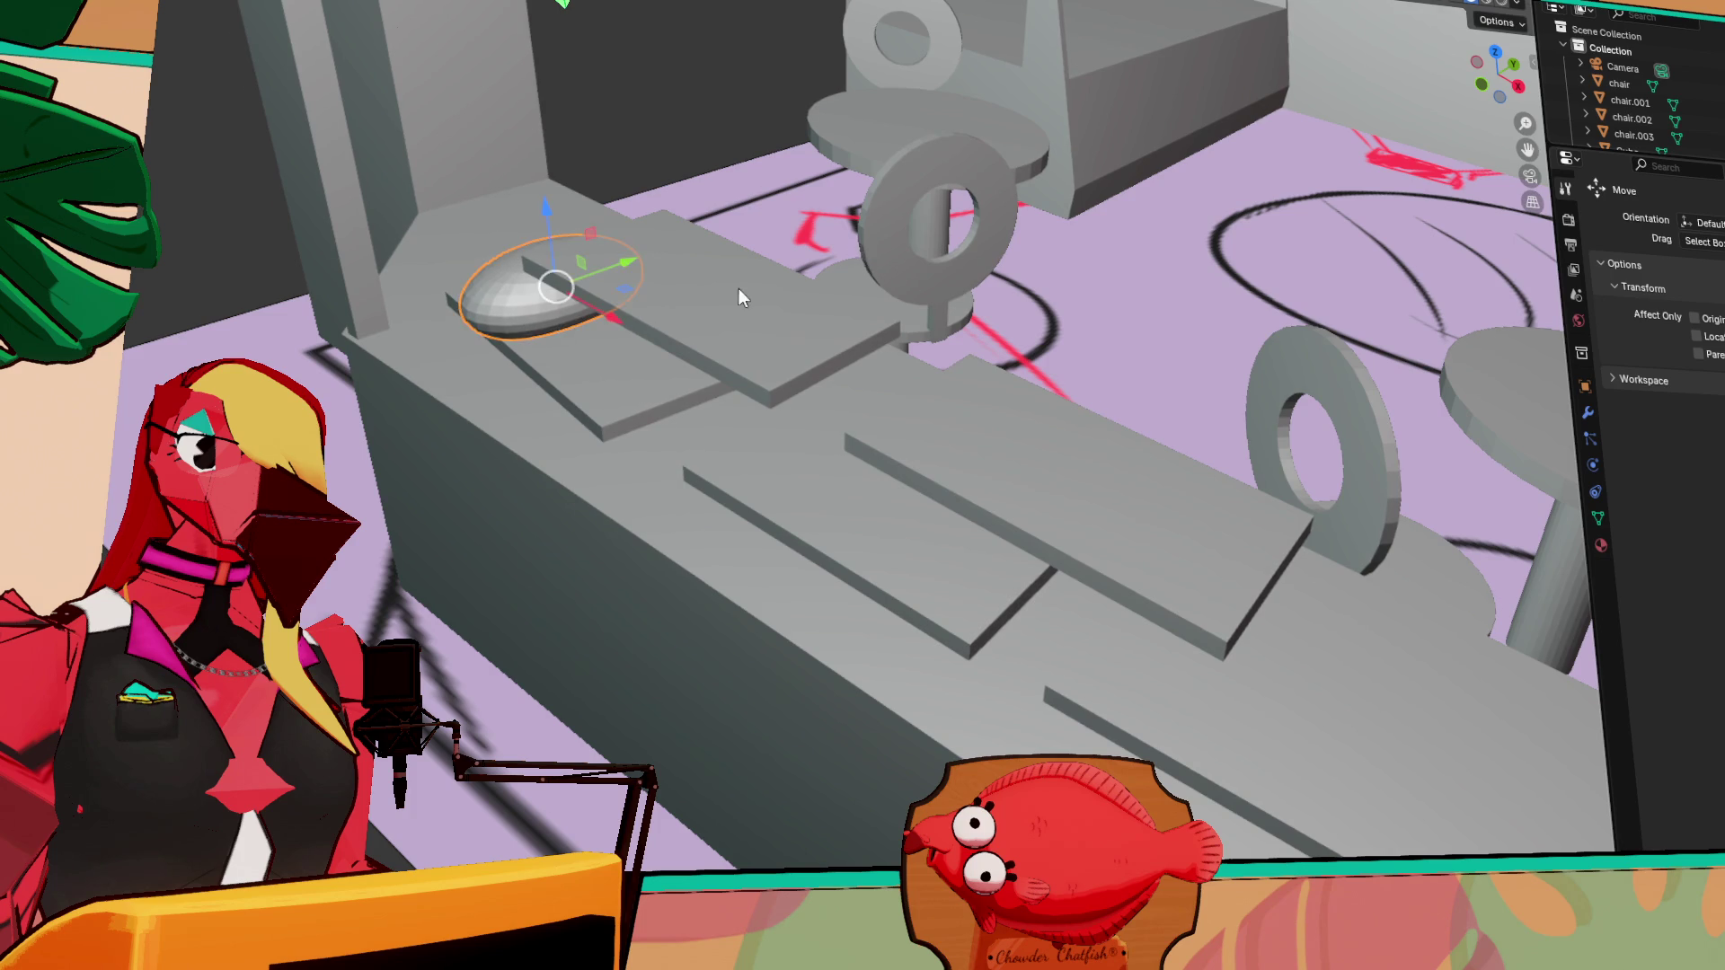
middle_drag(741, 283, 878, 320)
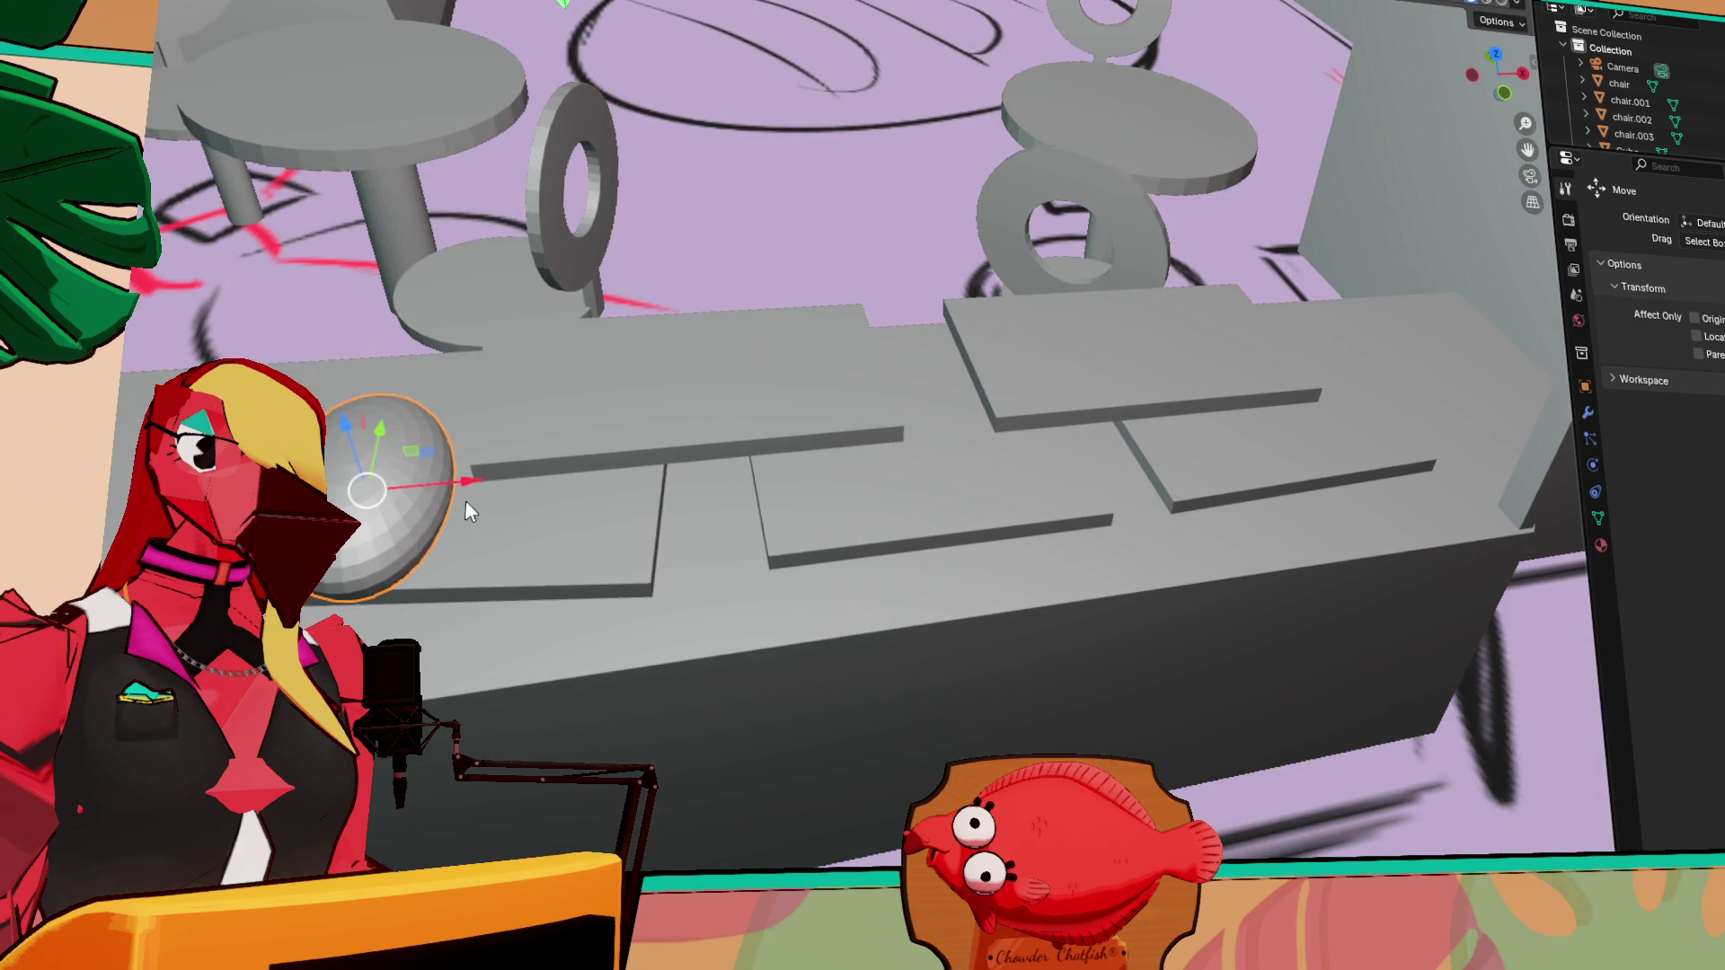
Duplicate the ellipsoid along X just right of the original and turn the copy around Z
key(shift+d)
key(x)
click(665, 466)
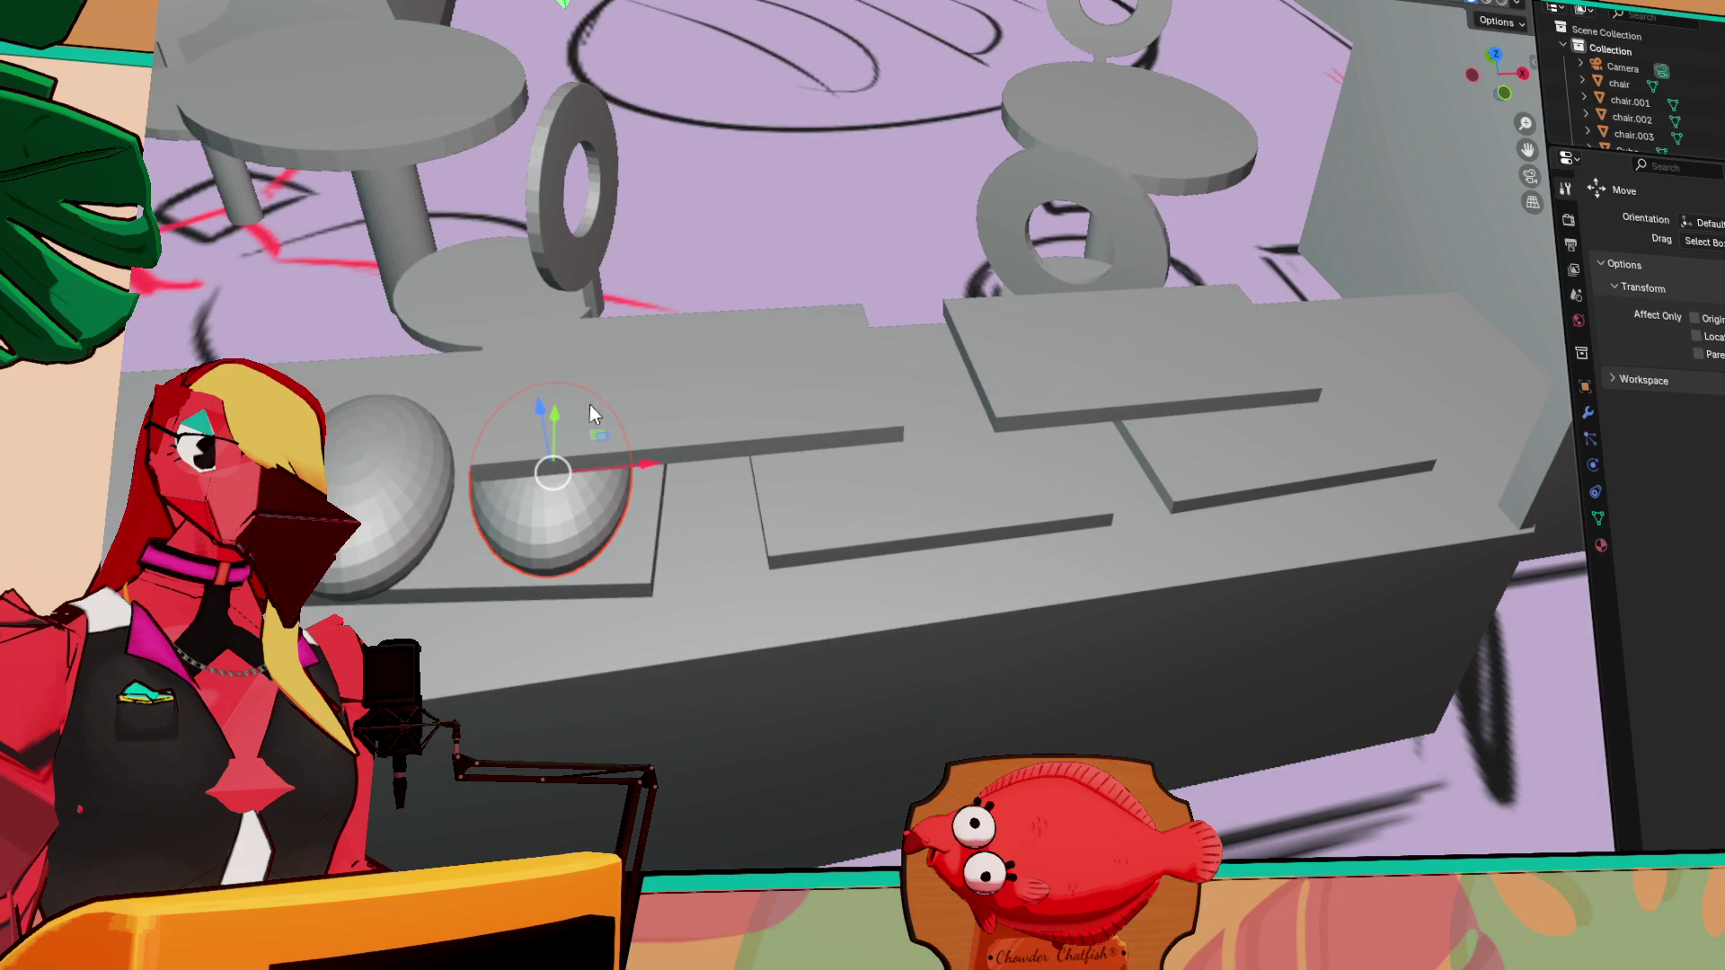
key(shift+space)
key(r)
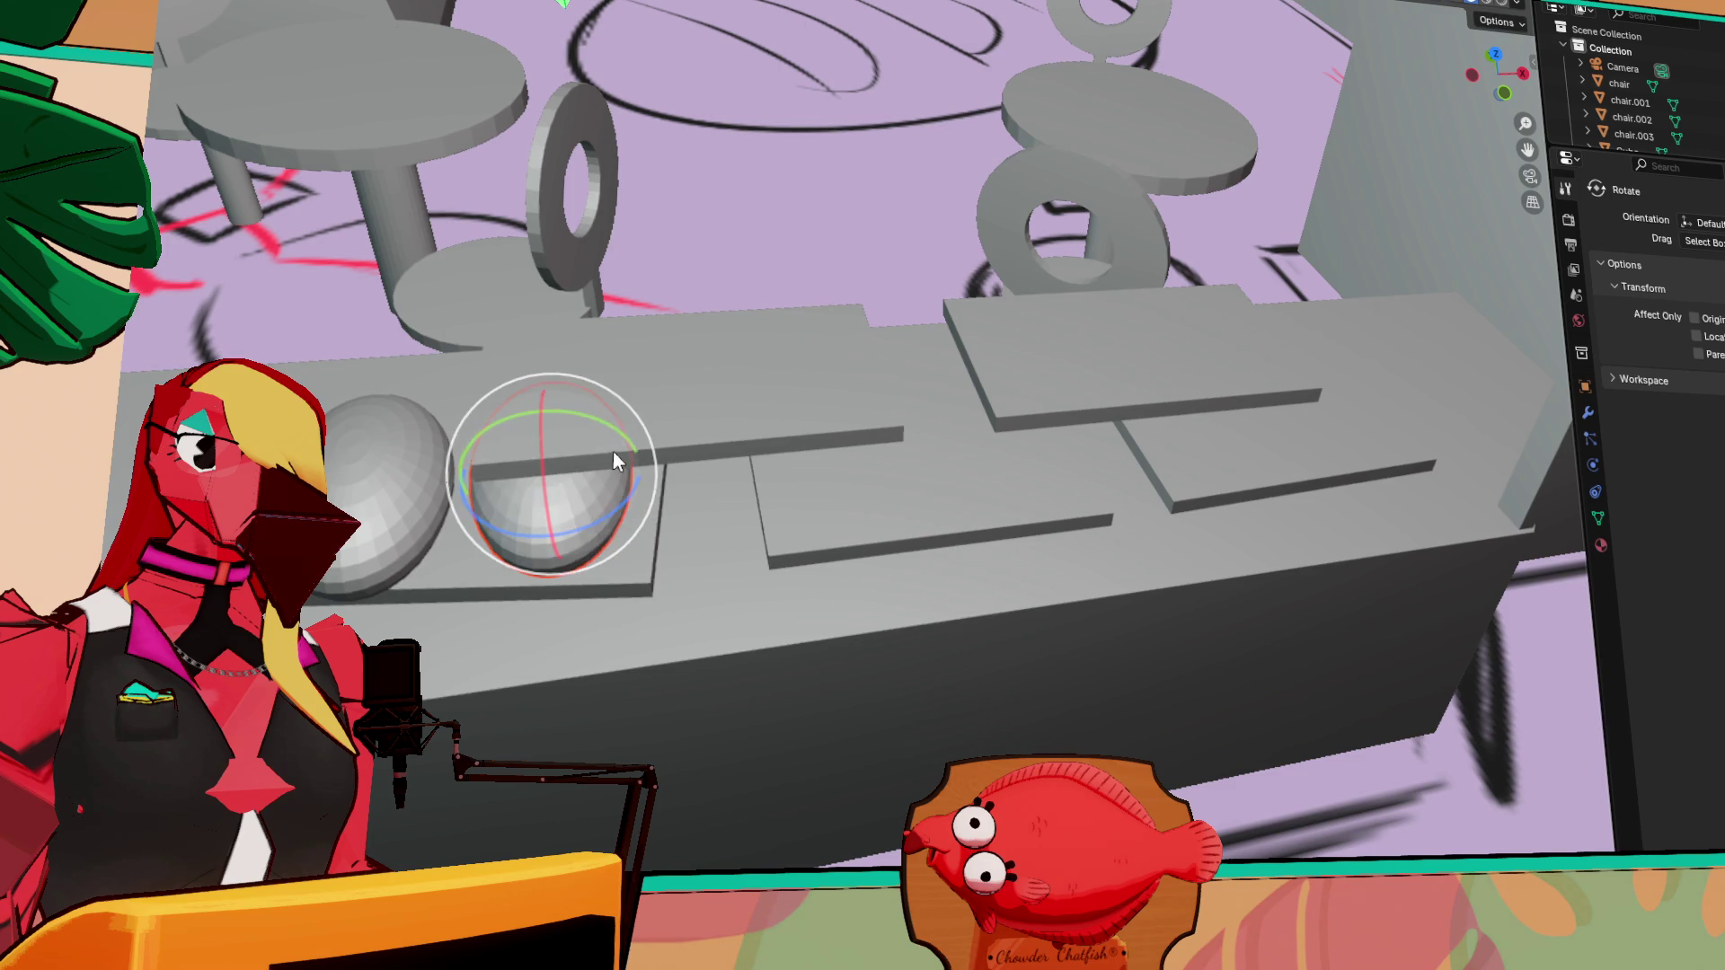
drag(577, 532, 634, 521)
middle_drag(634, 521, 704, 451)
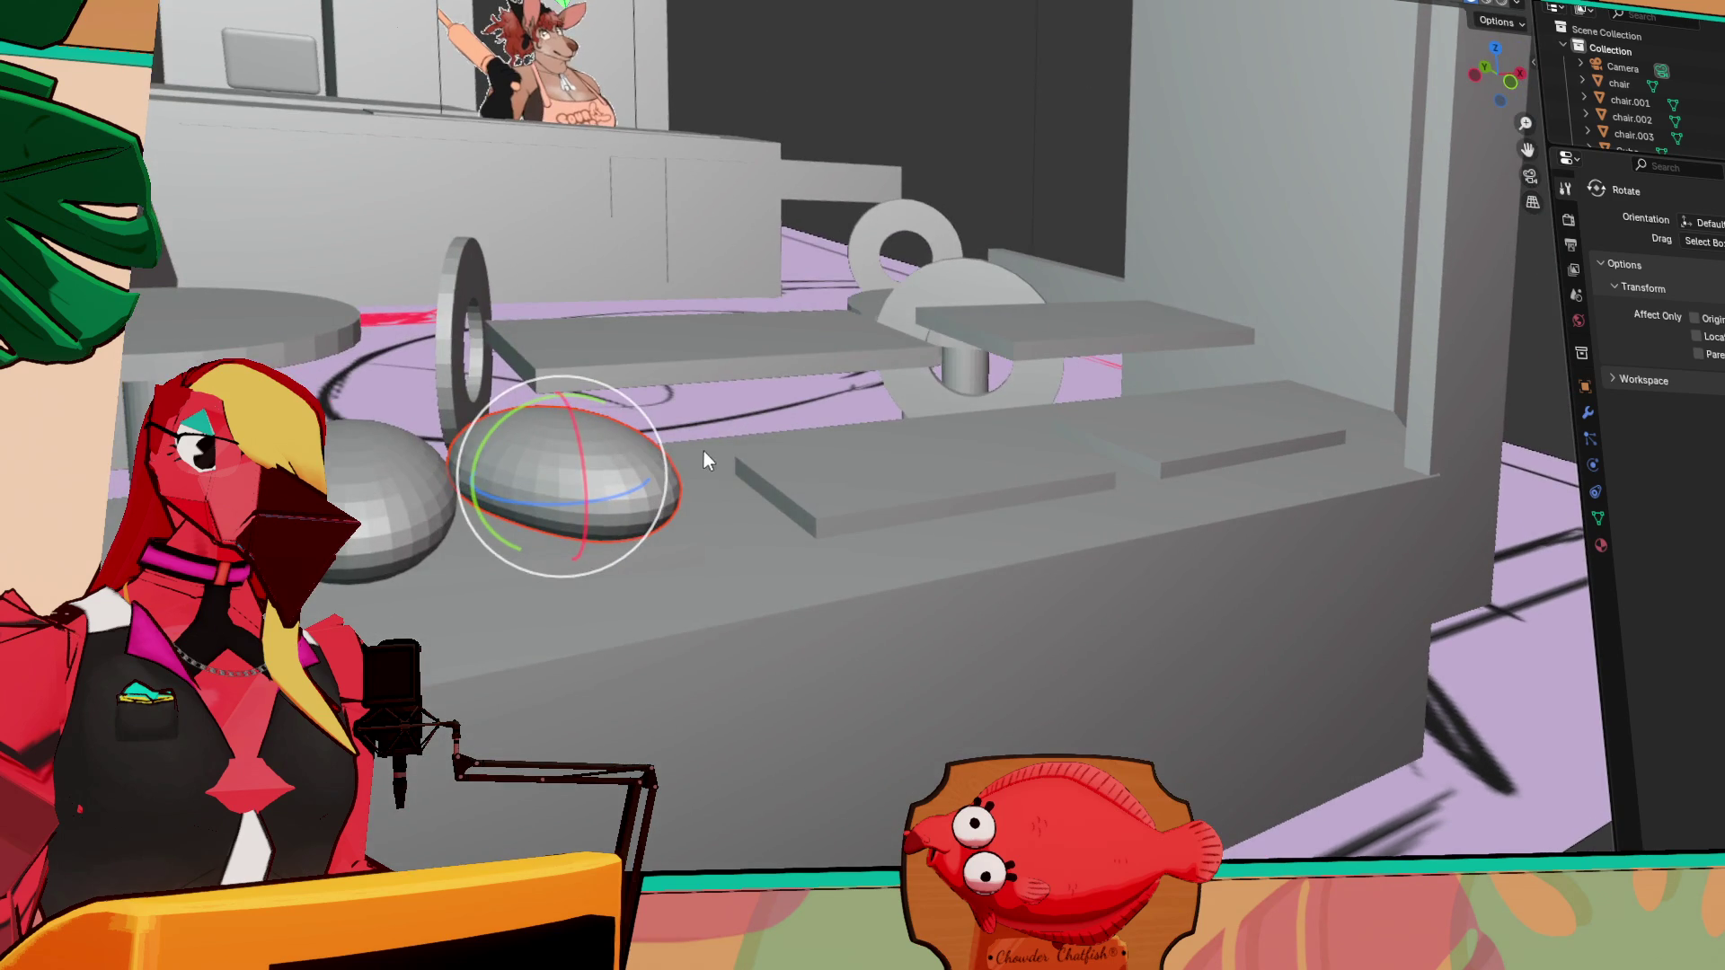
Select the left sphere on the counter and start duplicating it
mouse_move(1206, 619)
middle_down()
mouse_move(1116, 735)
mouse_move(1206, 731)
mouse_move(865, 487)
mouse_move(1047, 696)
middle_up()
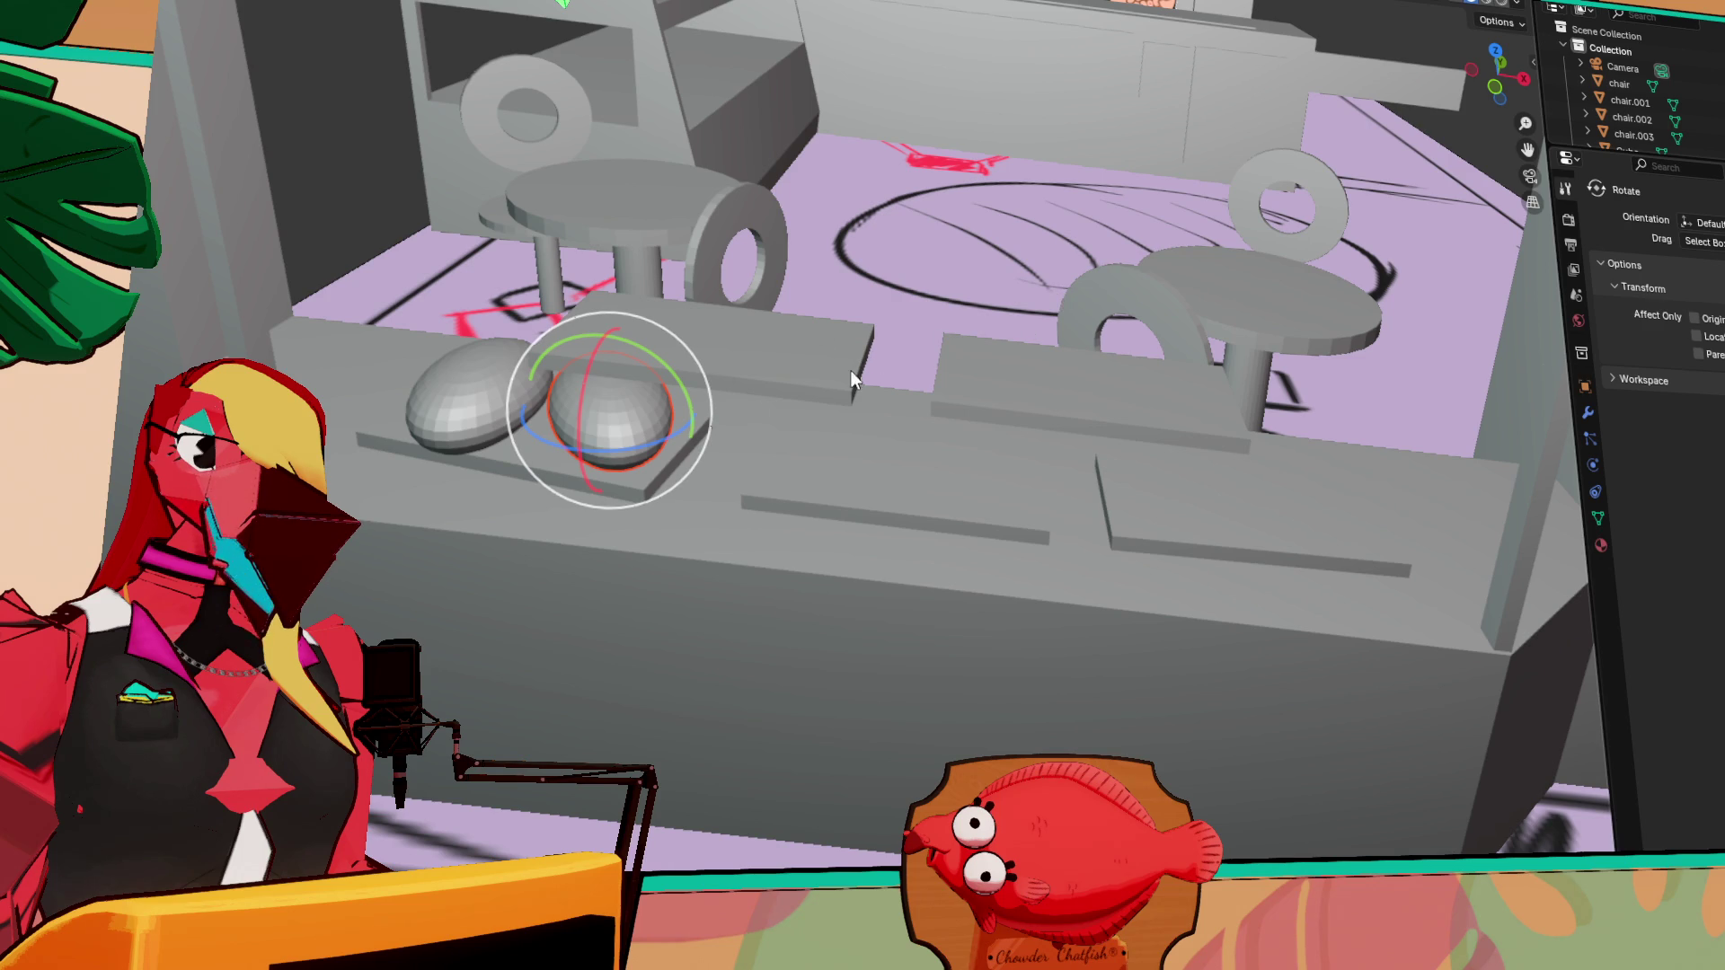
mouse_move(926, 474)
middle_down()
mouse_move(852, 527)
mouse_move(786, 430)
middle_up()
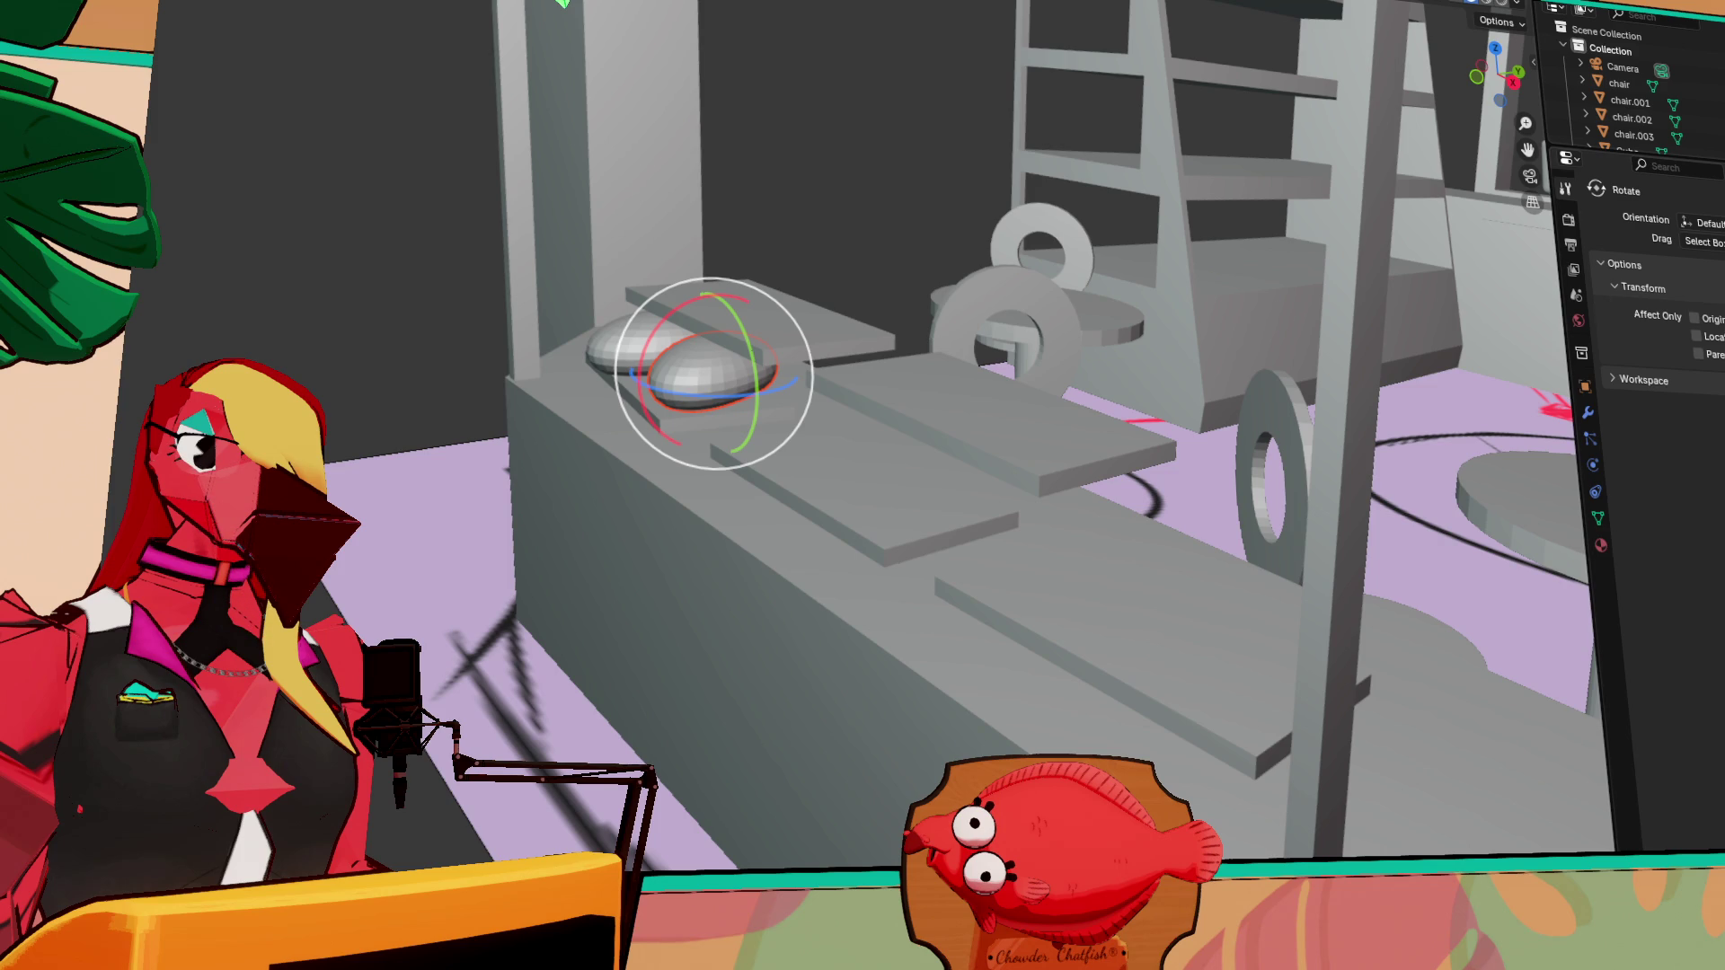
middle_drag(1109, 647, 1218, 671)
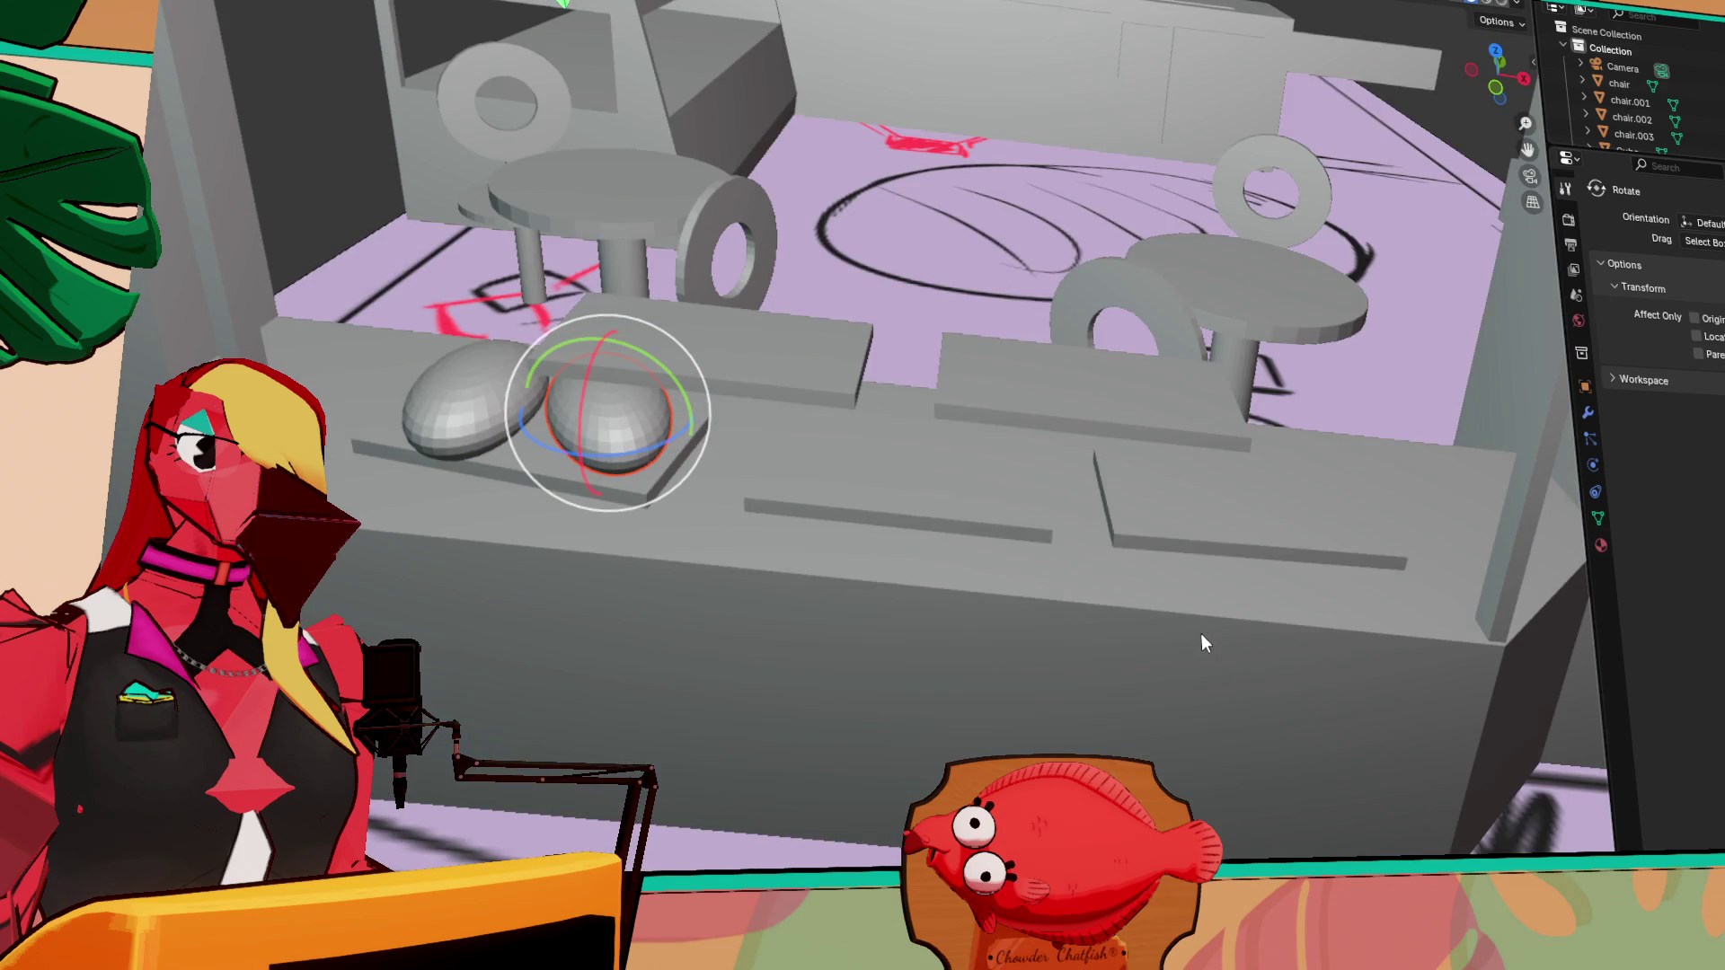
click(439, 374)
key(shift+space)
key(g)
key(shift+d)
Place the X-constrained copy on the right-hand plank and scale it into a round ball
key(x)
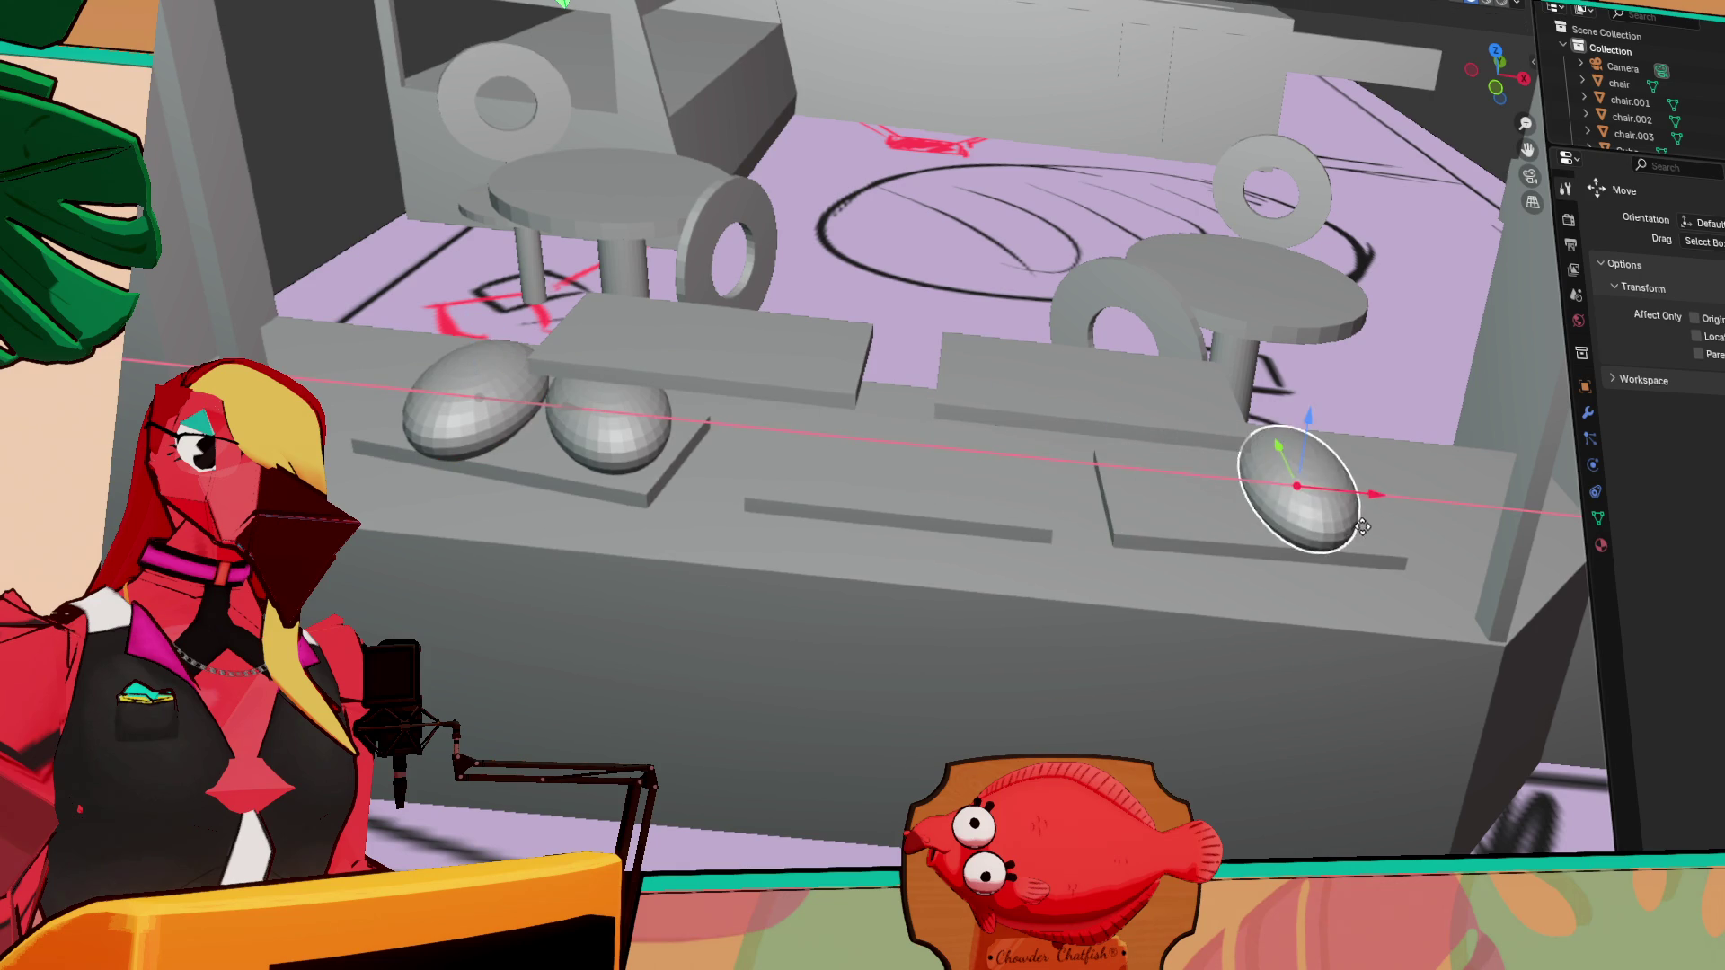
click(1387, 532)
mouse_move(1388, 532)
middle_down()
mouse_move(1436, 570)
mouse_move(1222, 613)
middle_up()
key(shift+space)
key(s)
drag(910, 820, 896, 836)
middle_drag(896, 836, 952, 674)
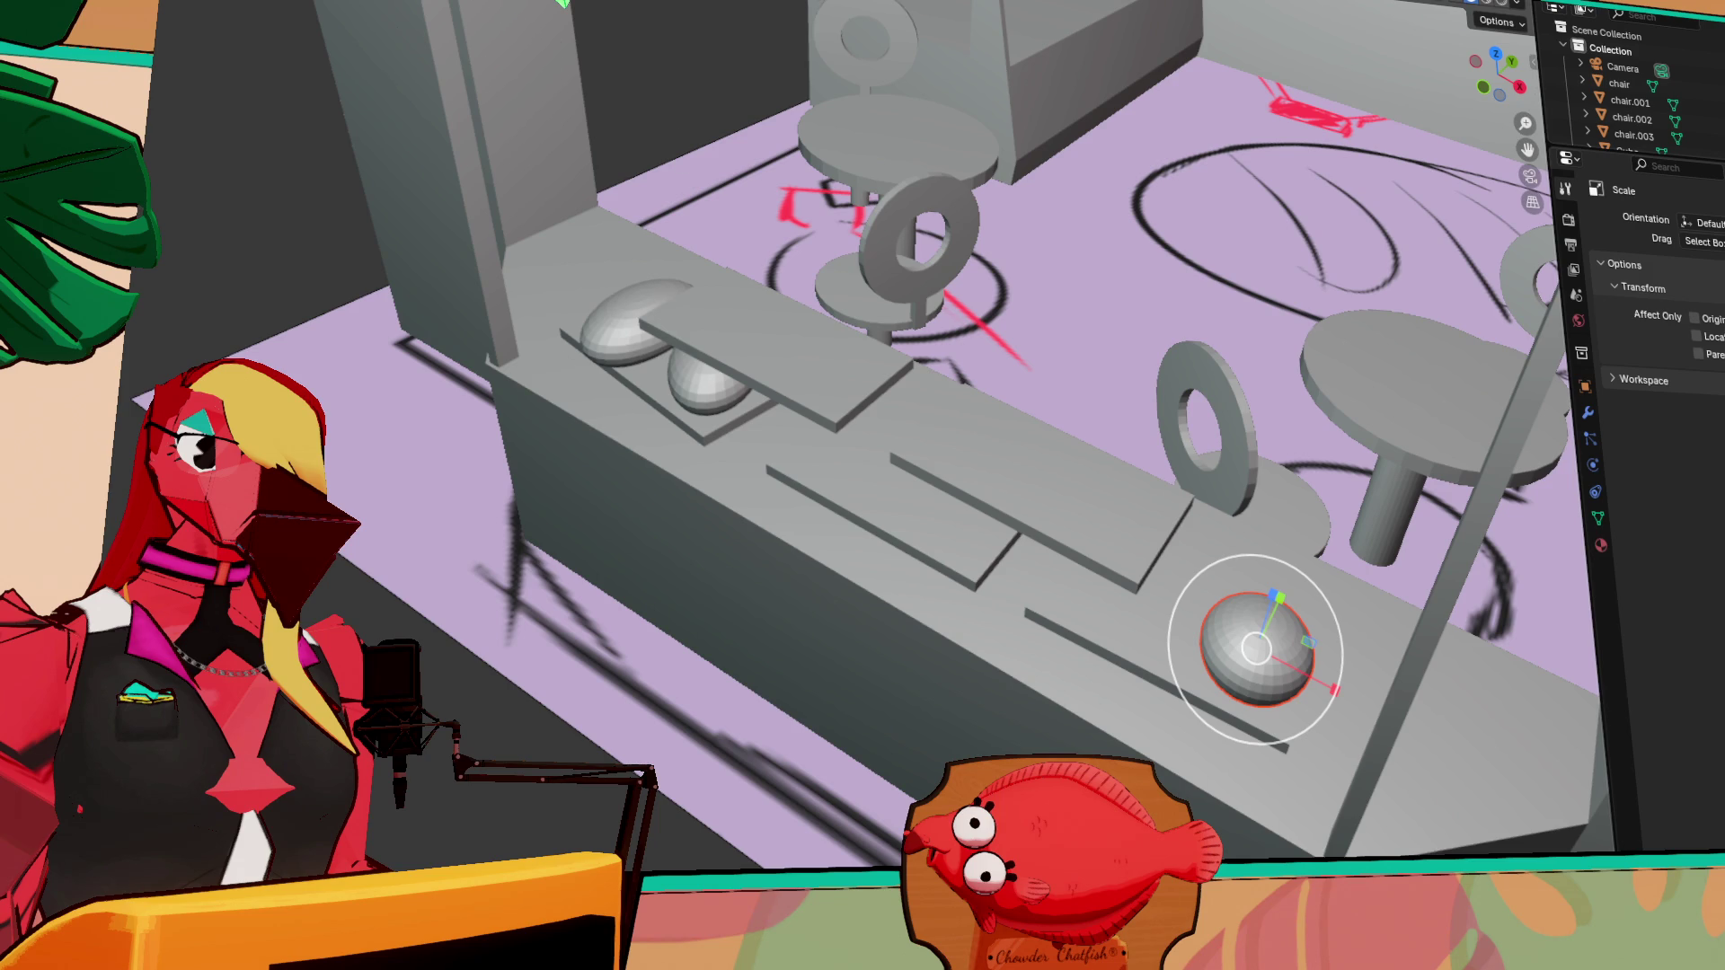
Nudge the ball slightly along Y and set an X-constrained duplicate beside it
mouse_move(1125, 671)
middle_down()
mouse_move(1279, 661)
mouse_move(1350, 547)
mouse_move(1240, 626)
mouse_move(1233, 663)
mouse_move(1147, 710)
mouse_move(811, 701)
middle_up()
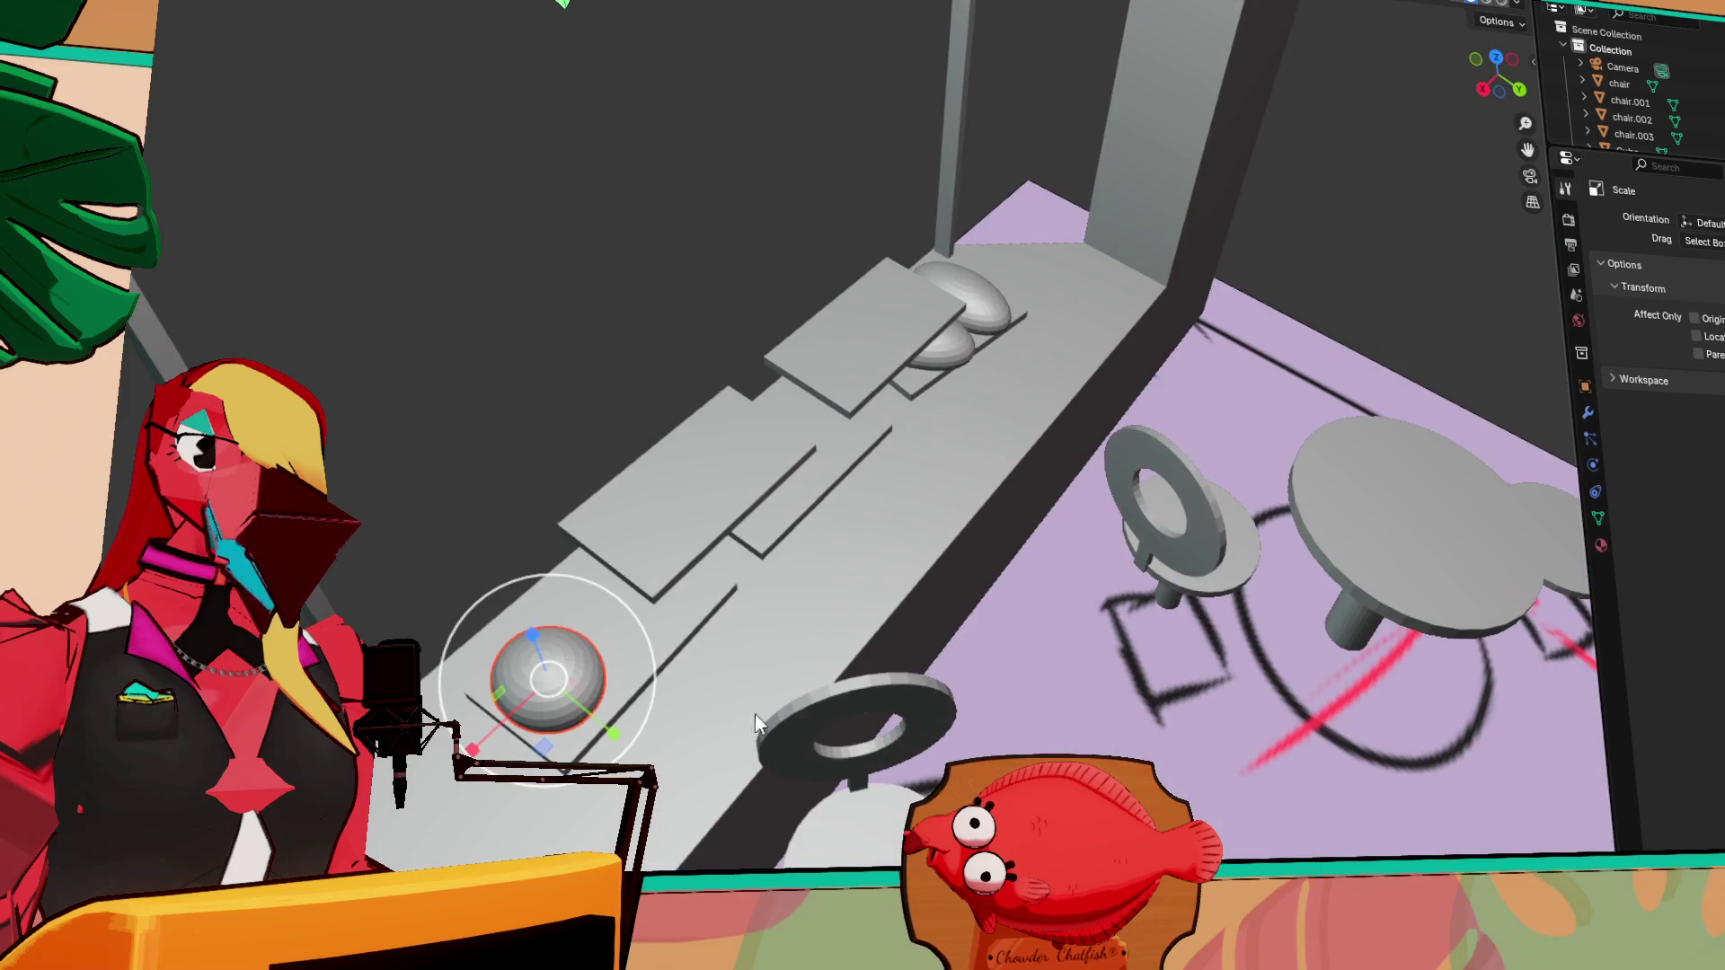
key(shift+space)
key(g)
drag(613, 735, 604, 727)
key(shift+d)
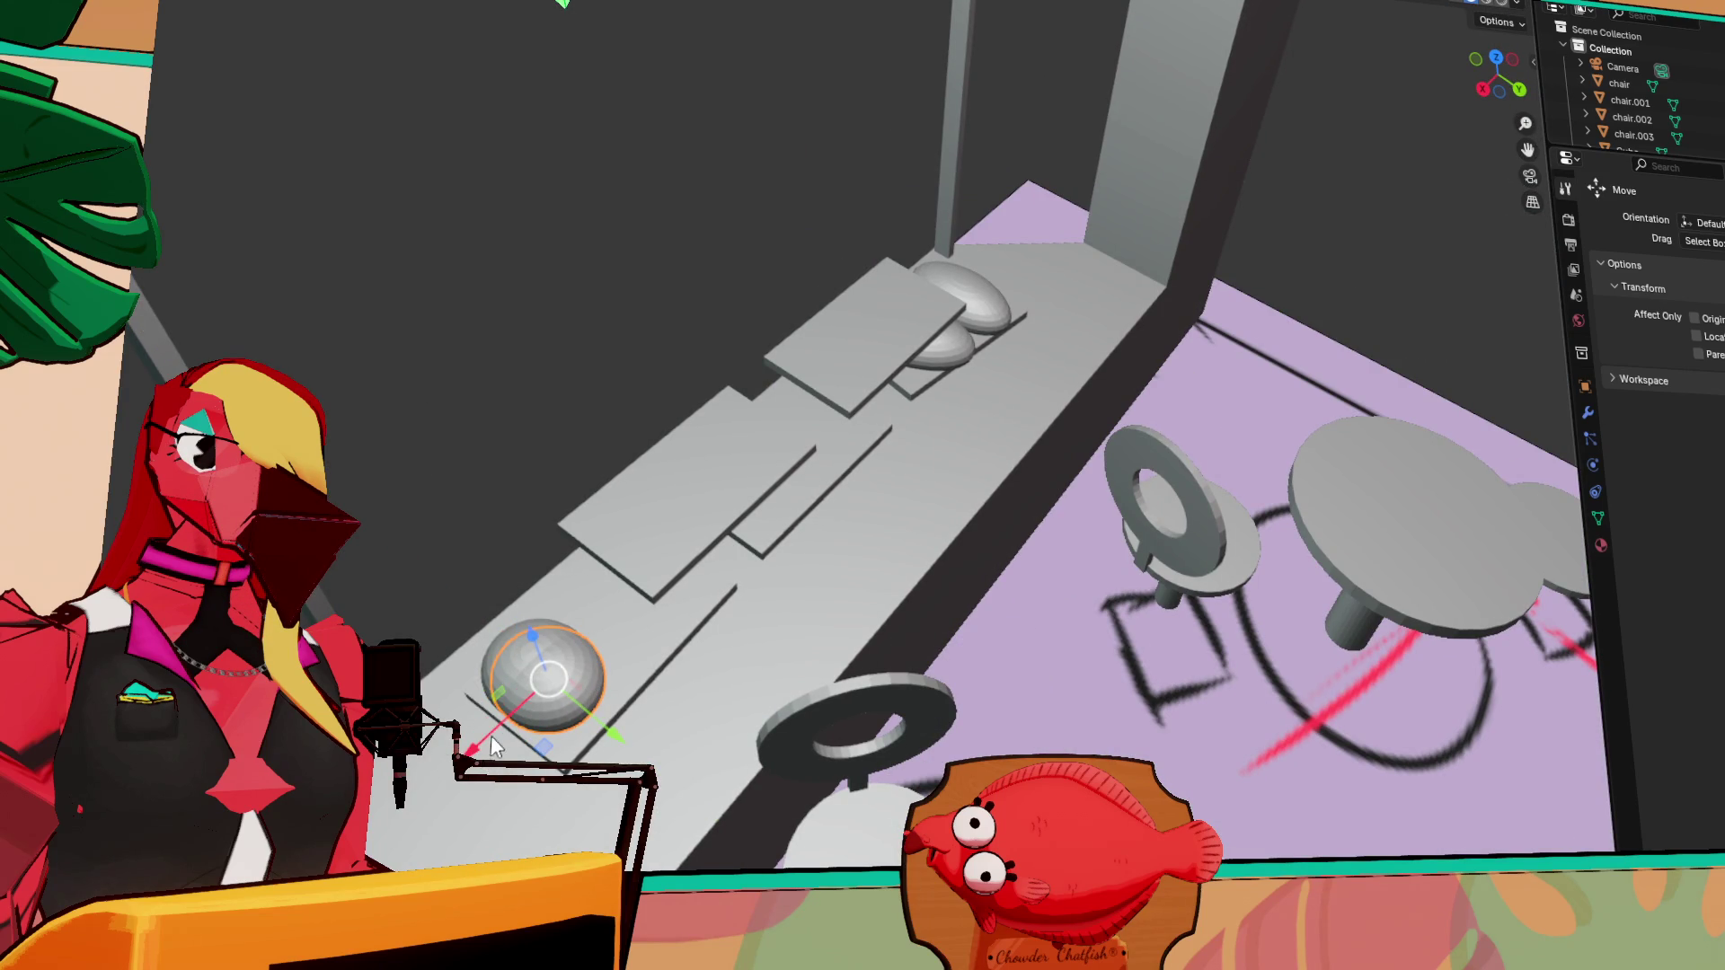
key(x)
click(567, 656)
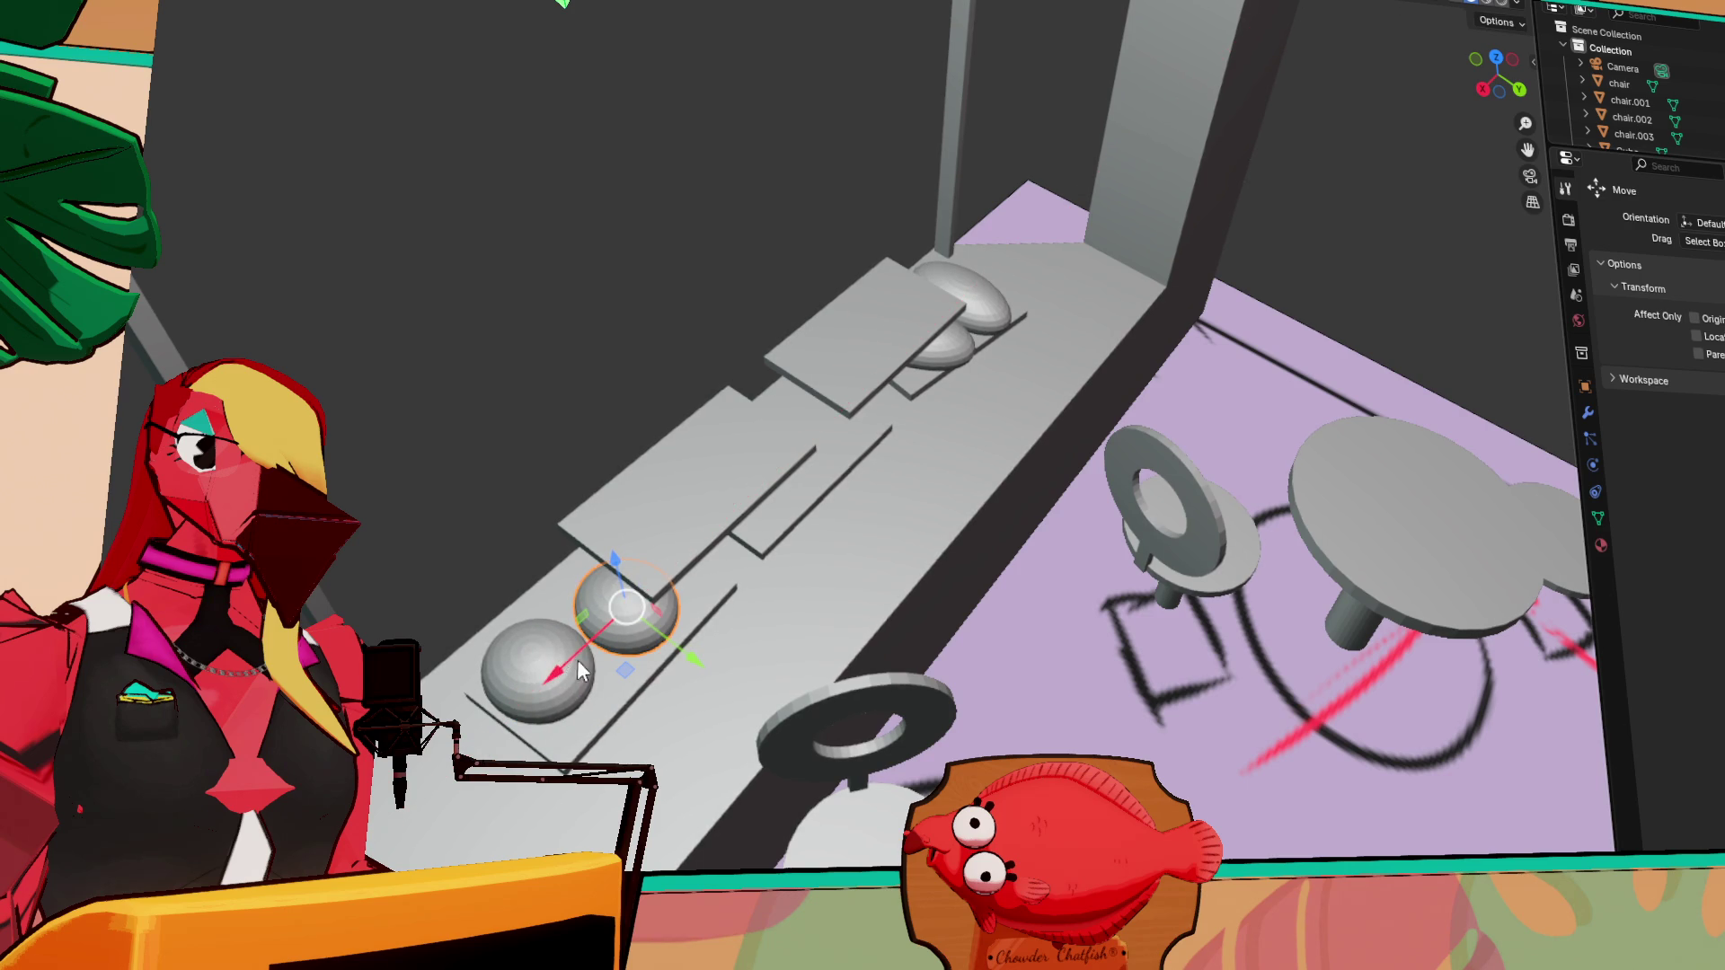
Zoom and orbit in to look down on the planks and spheres
scroll(719, 806, up, 3)
mouse_move(782, 808)
shift+middle_down()
mouse_move(775, 605)
mouse_move(1055, 335)
shift+middle_up()
scroll(902, 413, up, 4)
scroll(902, 413, up, 3)
scroll(801, 360, down, 6)
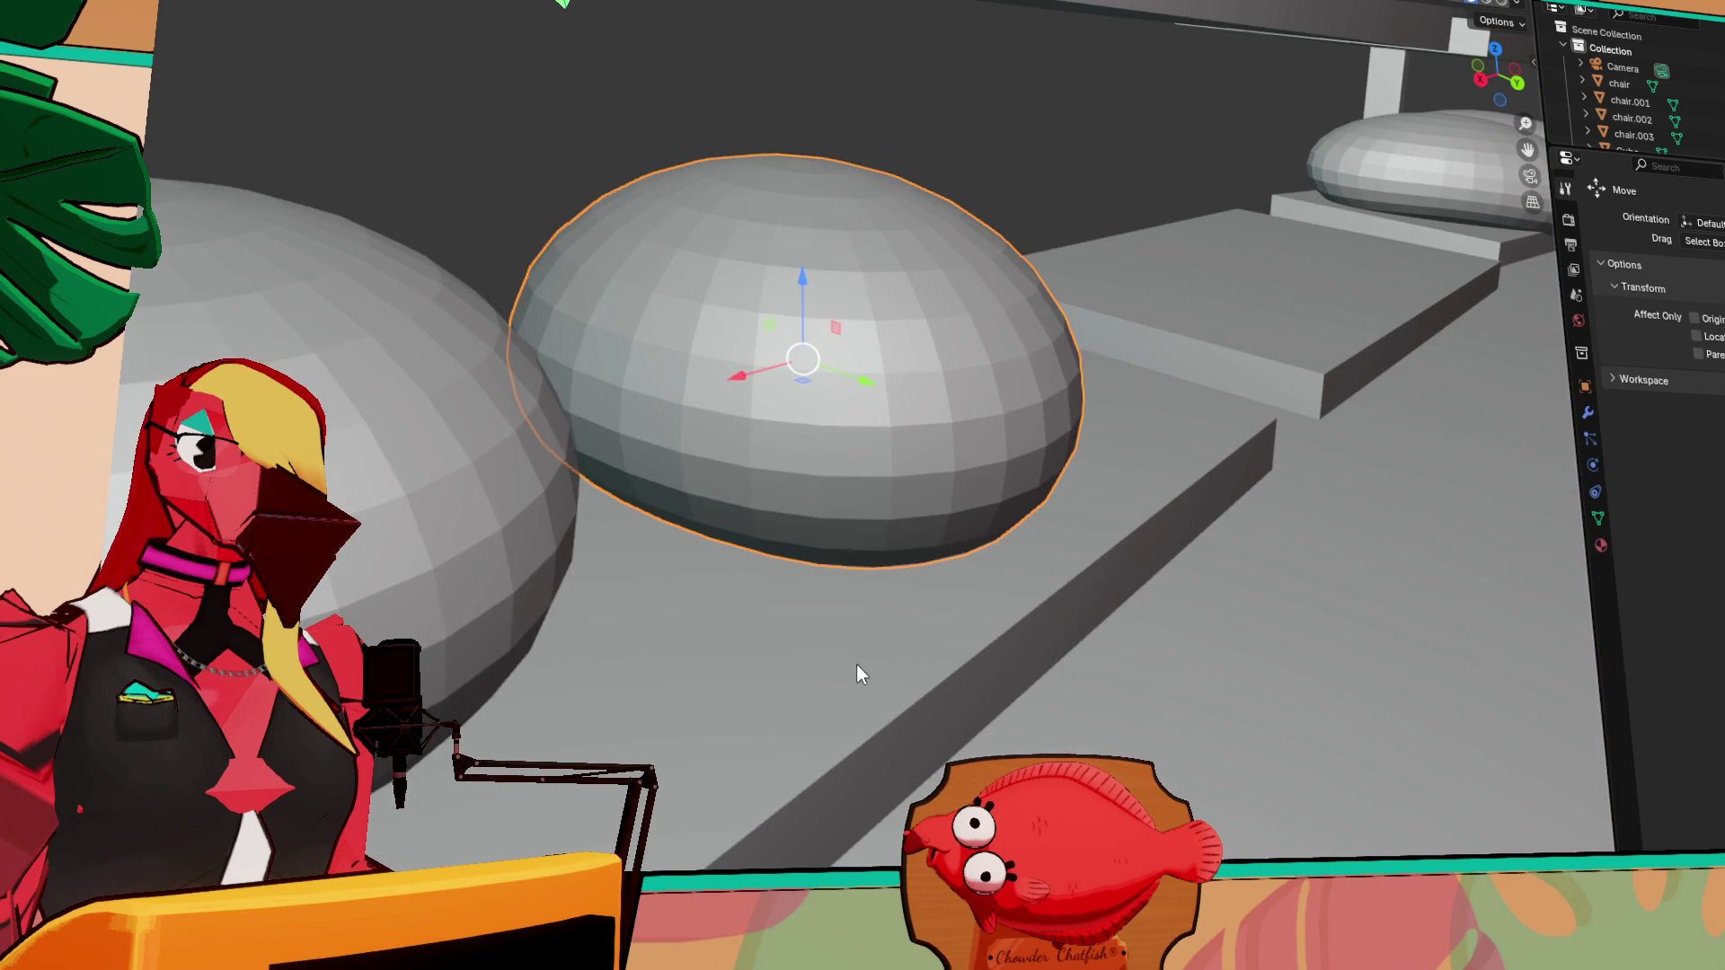
mouse_move(850, 692)
middle_down()
mouse_move(869, 752)
mouse_move(762, 769)
mouse_move(1042, 474)
mouse_move(990, 477)
mouse_move(988, 429)
mouse_move(1069, 444)
middle_up()
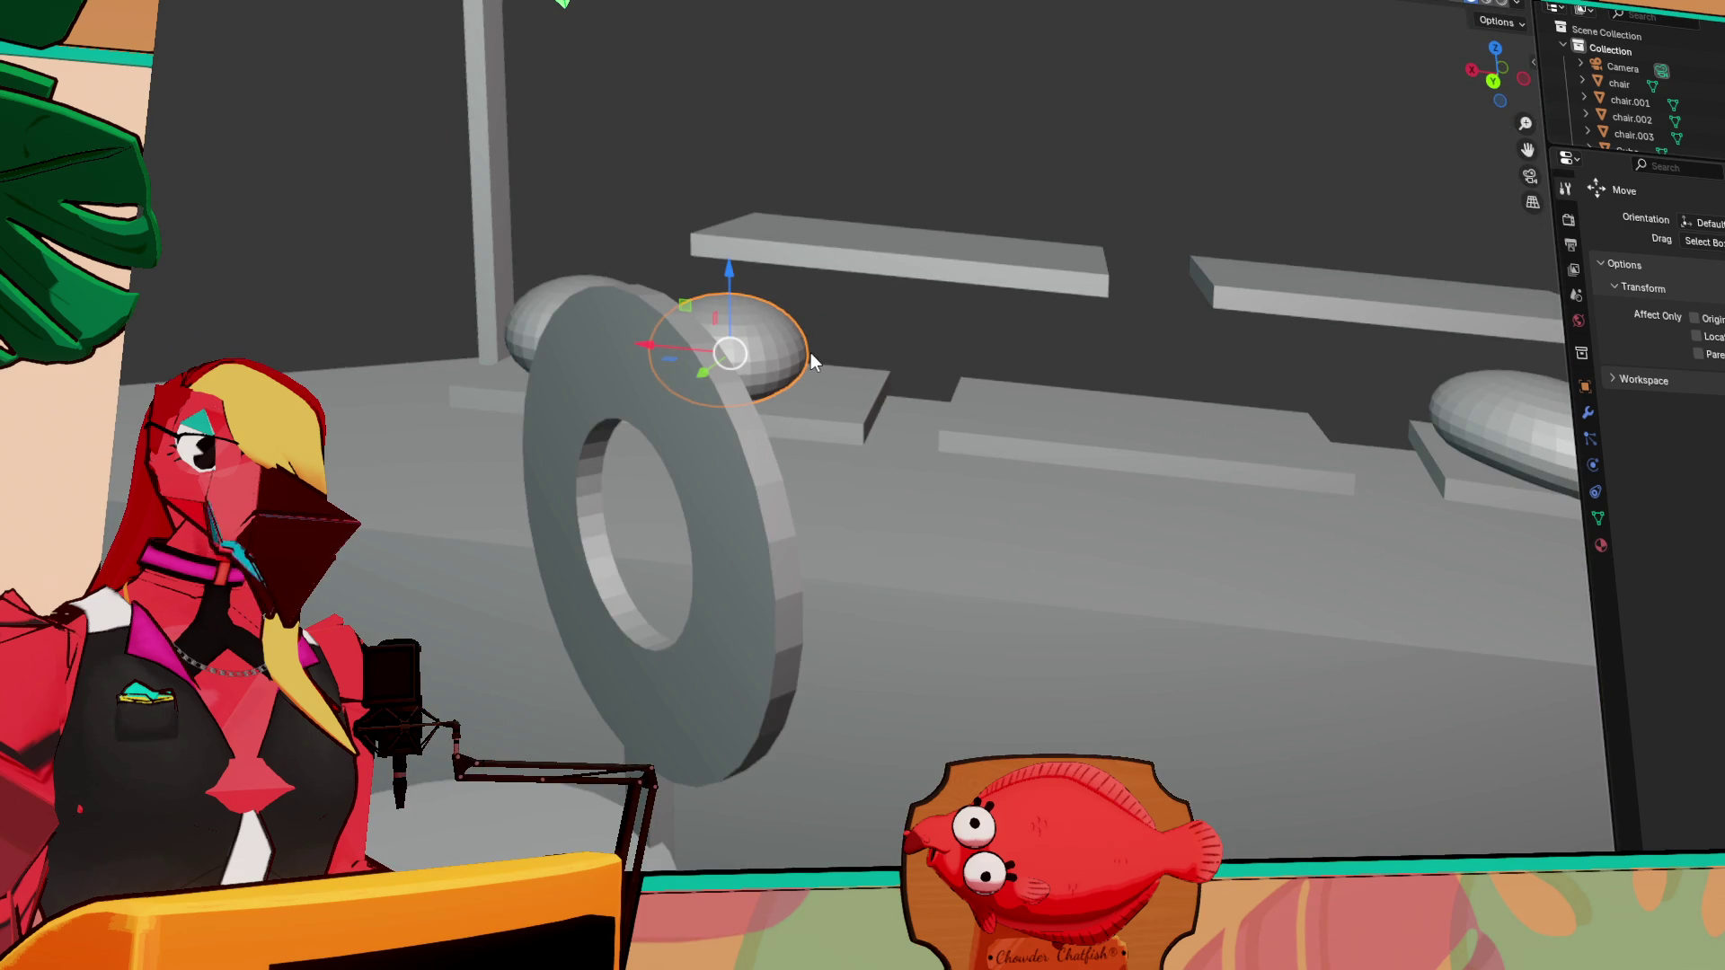
middle_drag(821, 326, 827, 423)
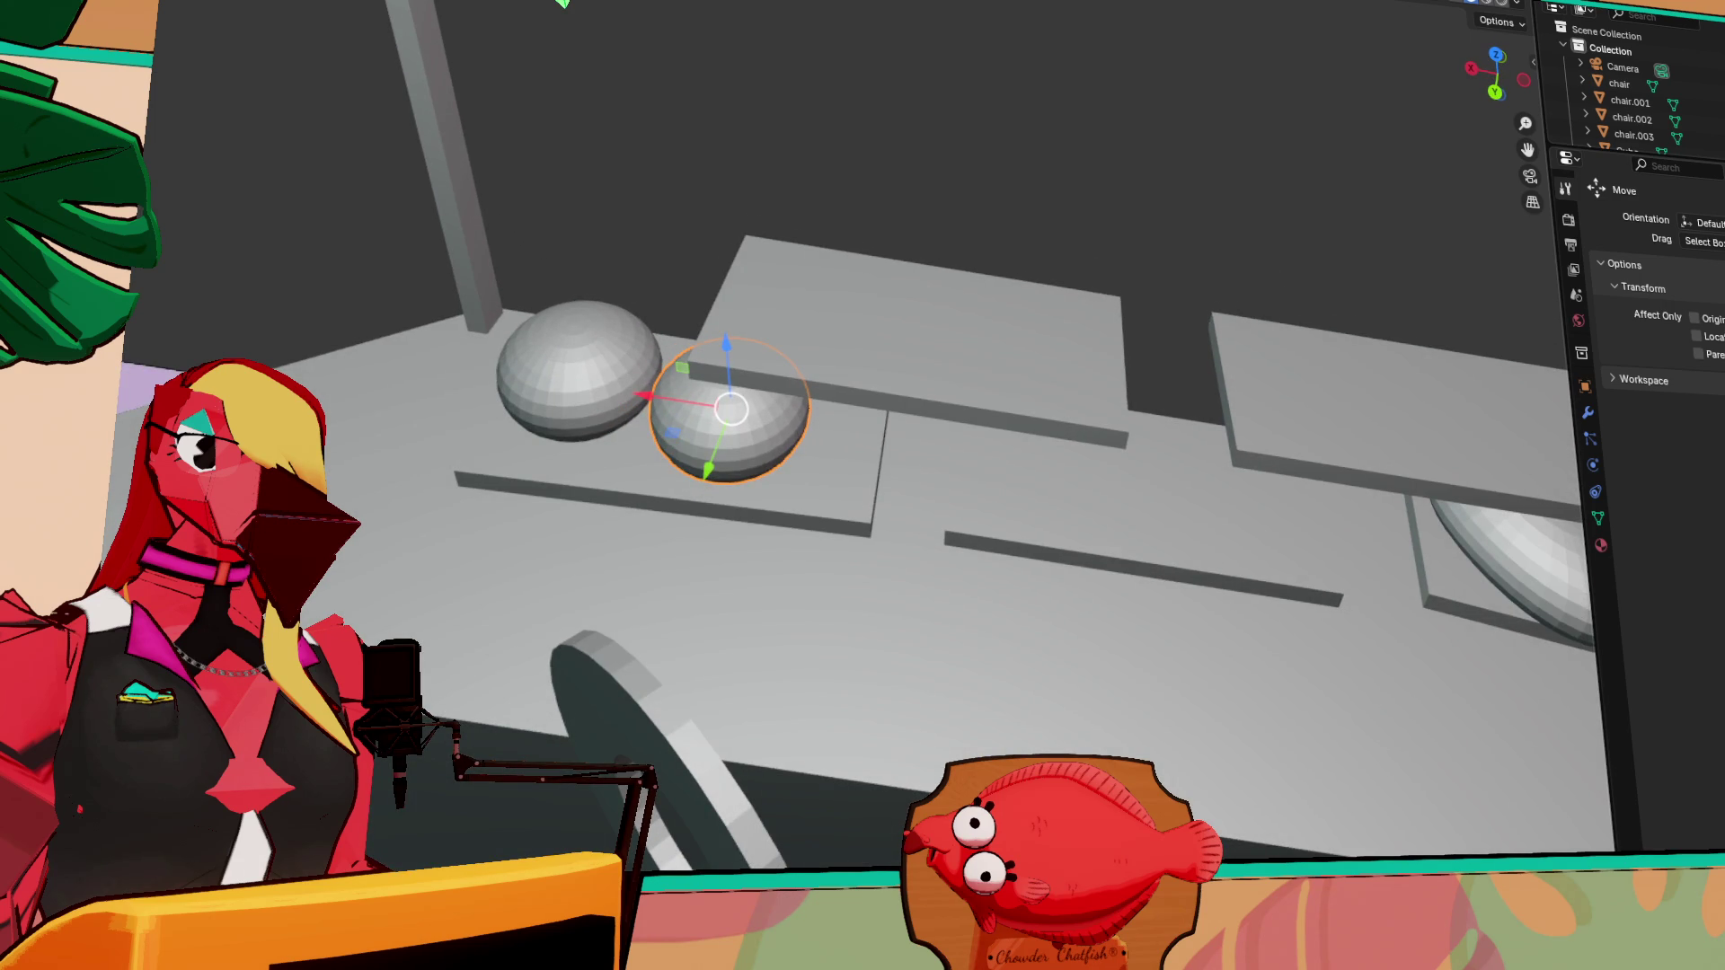
key(shift+space)
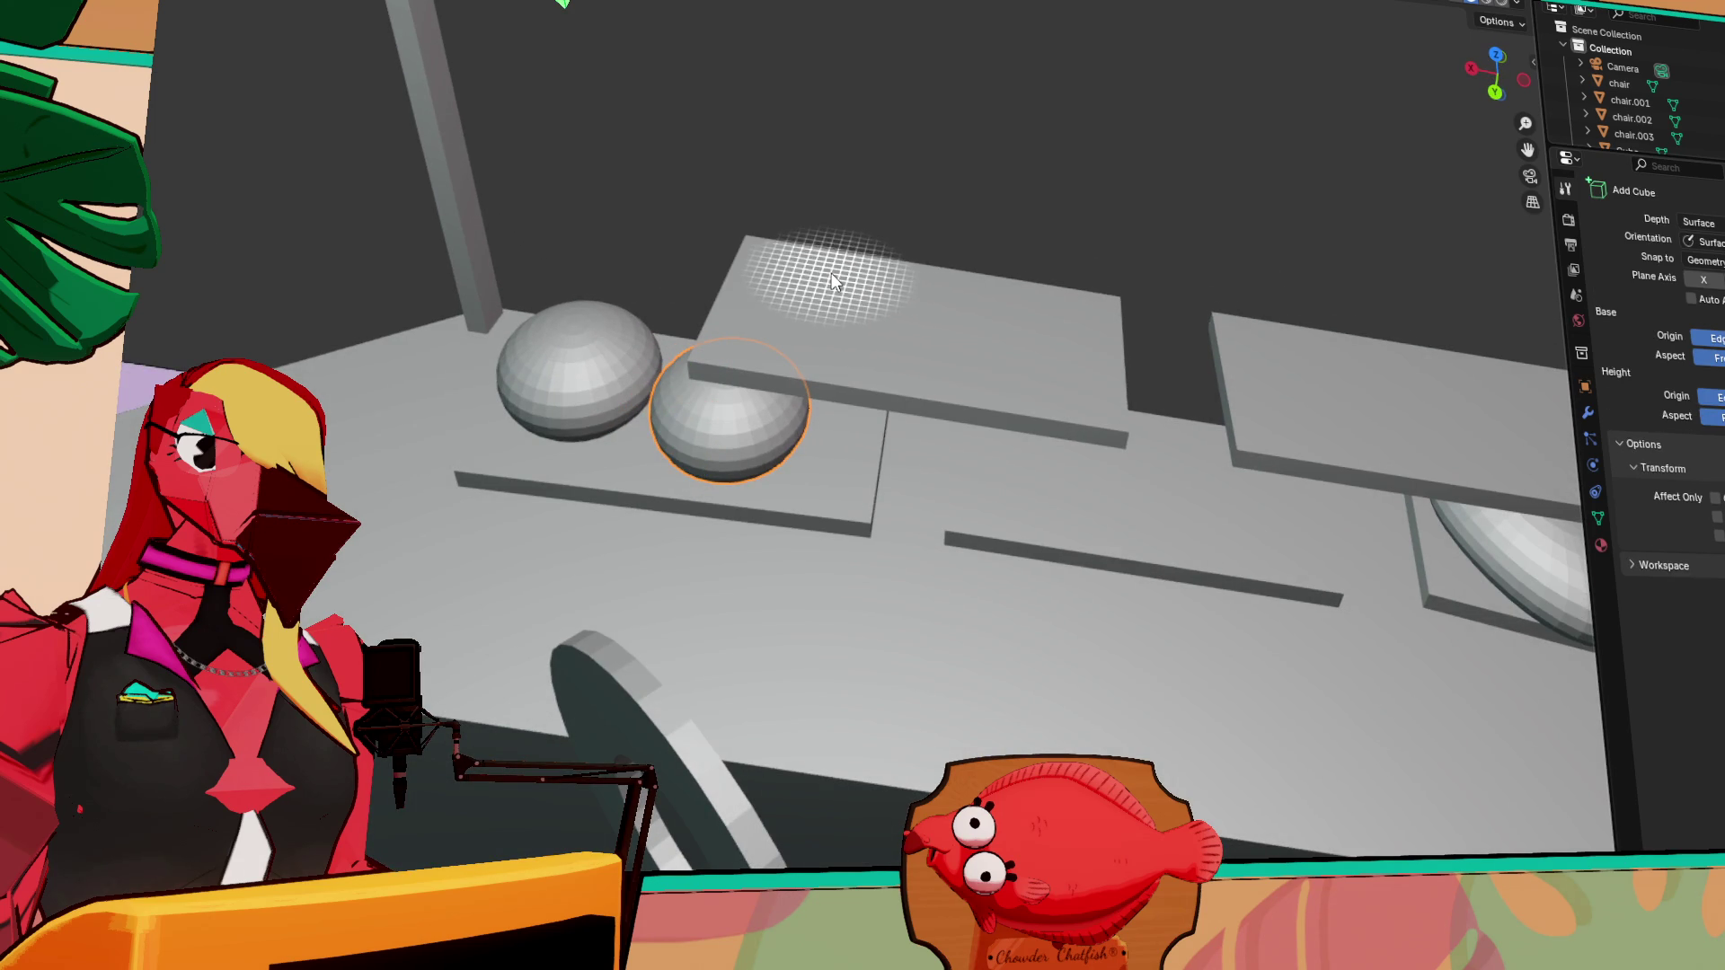
Draw a new box resting on the counter plank
drag(814, 269, 1046, 384)
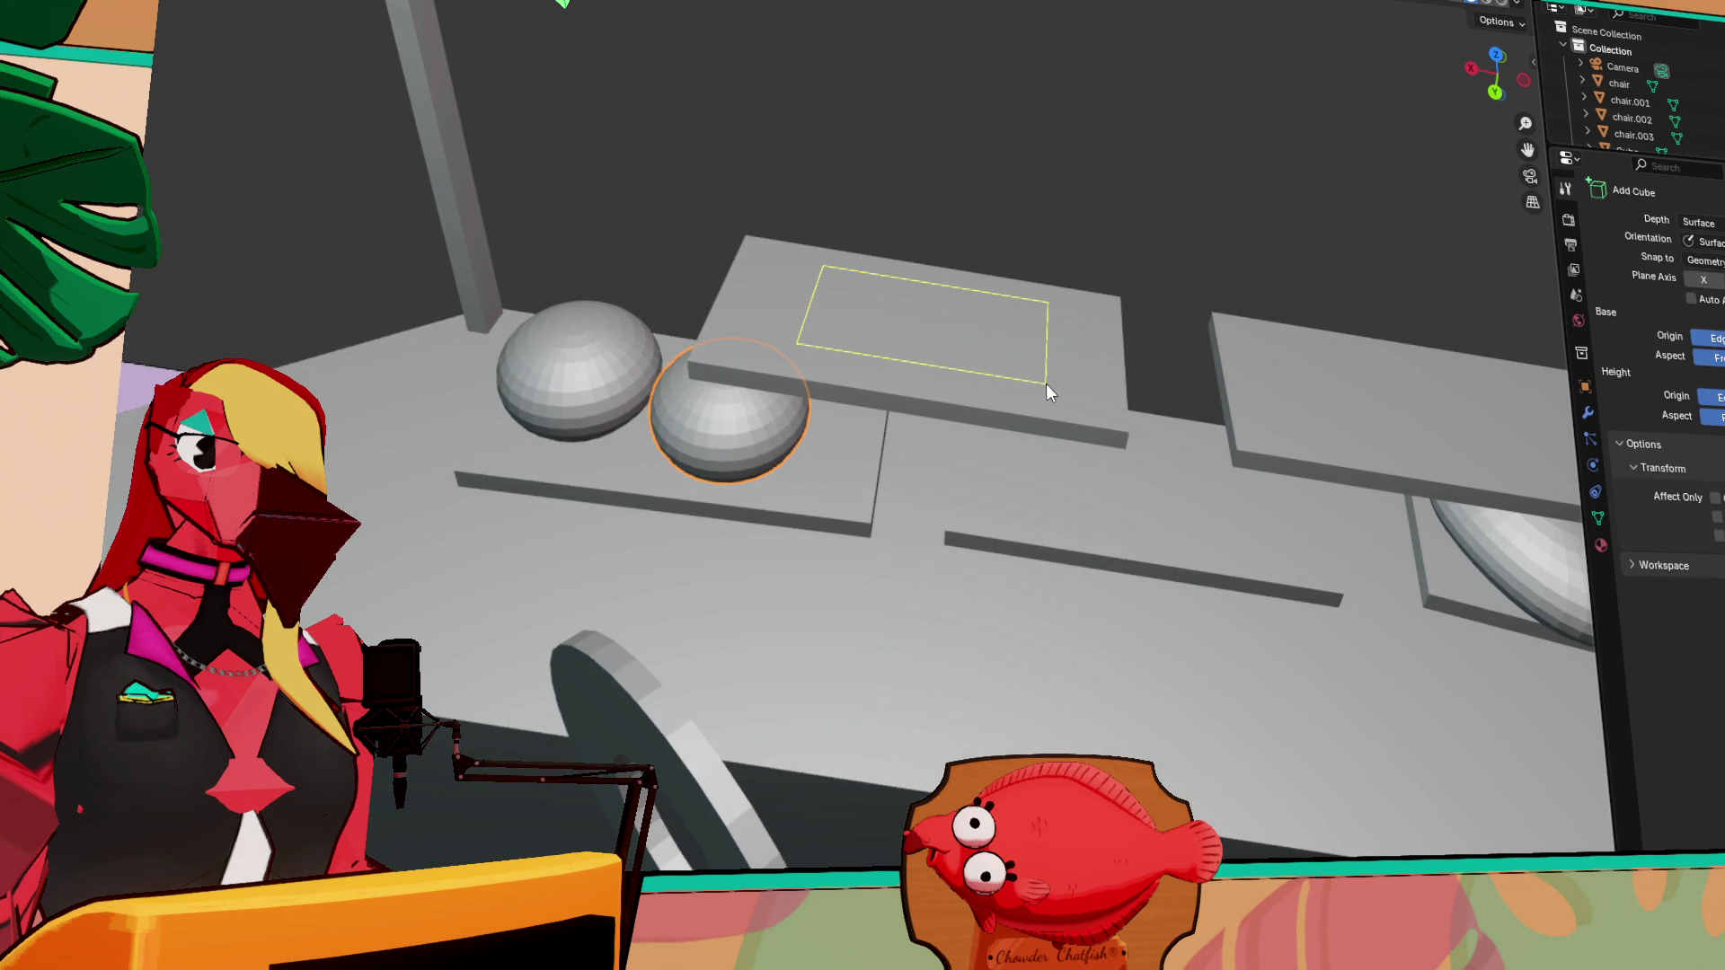
click(1051, 316)
mouse_move(979, 310)
middle_down()
mouse_move(1105, 338)
mouse_move(1204, 308)
middle_up()
key(KP_Decimal)
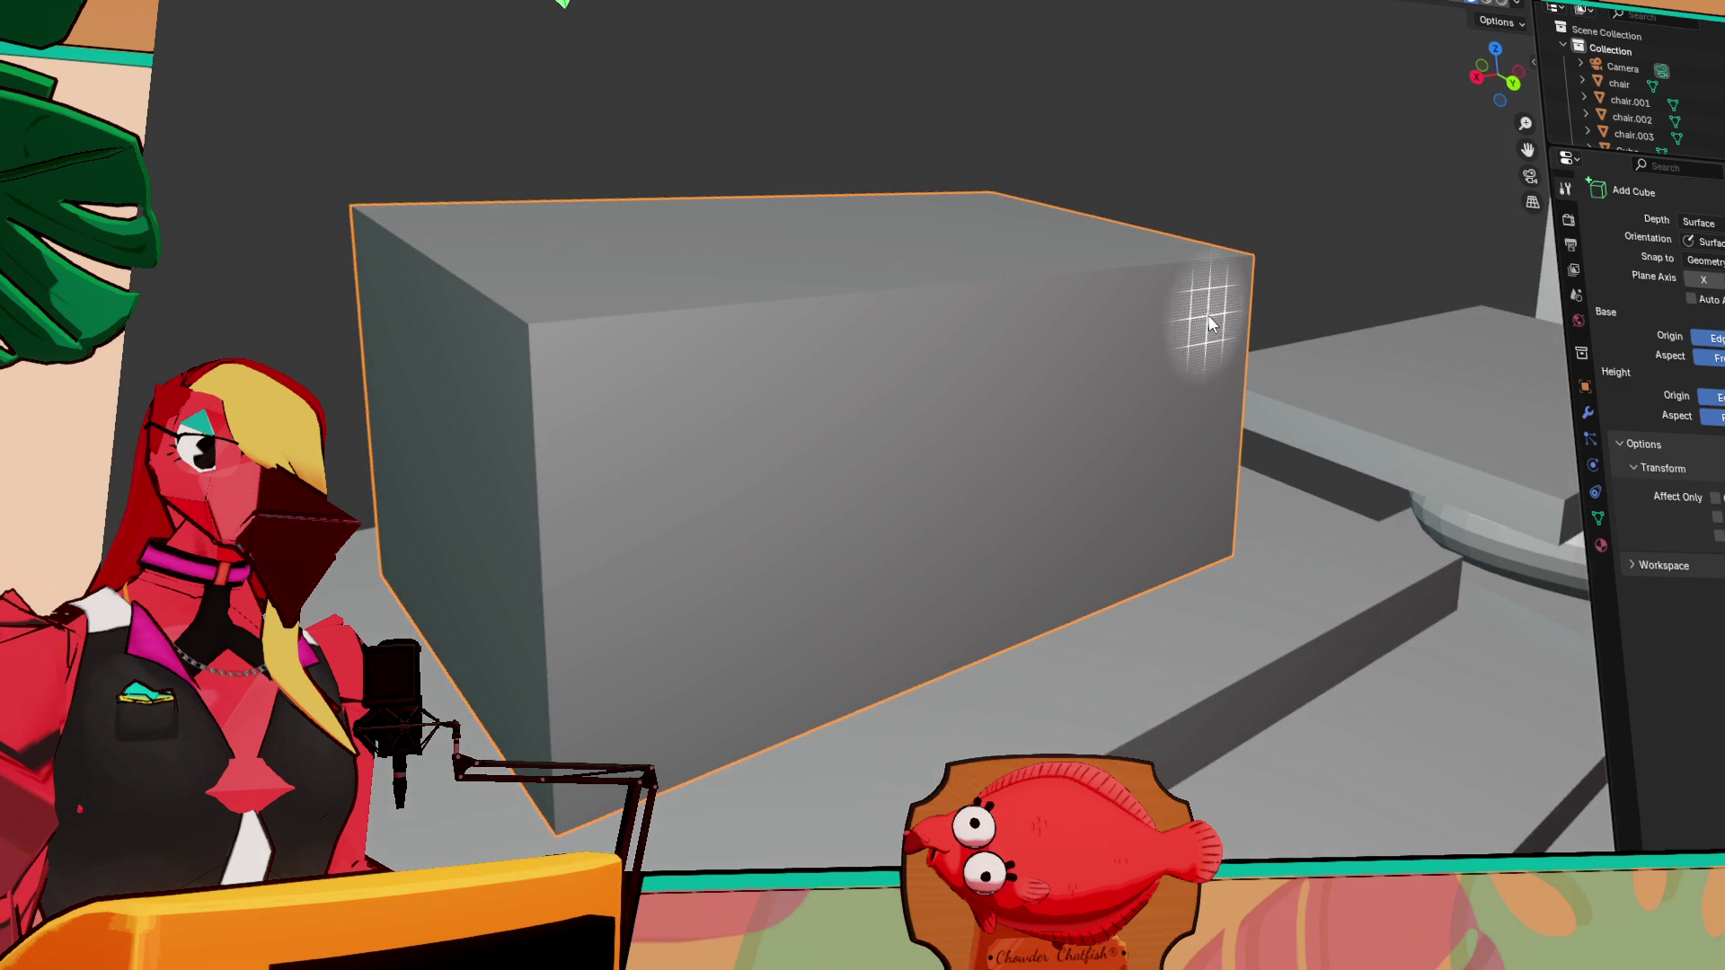
Add a Bevel modifier to the new box
click(1583, 412)
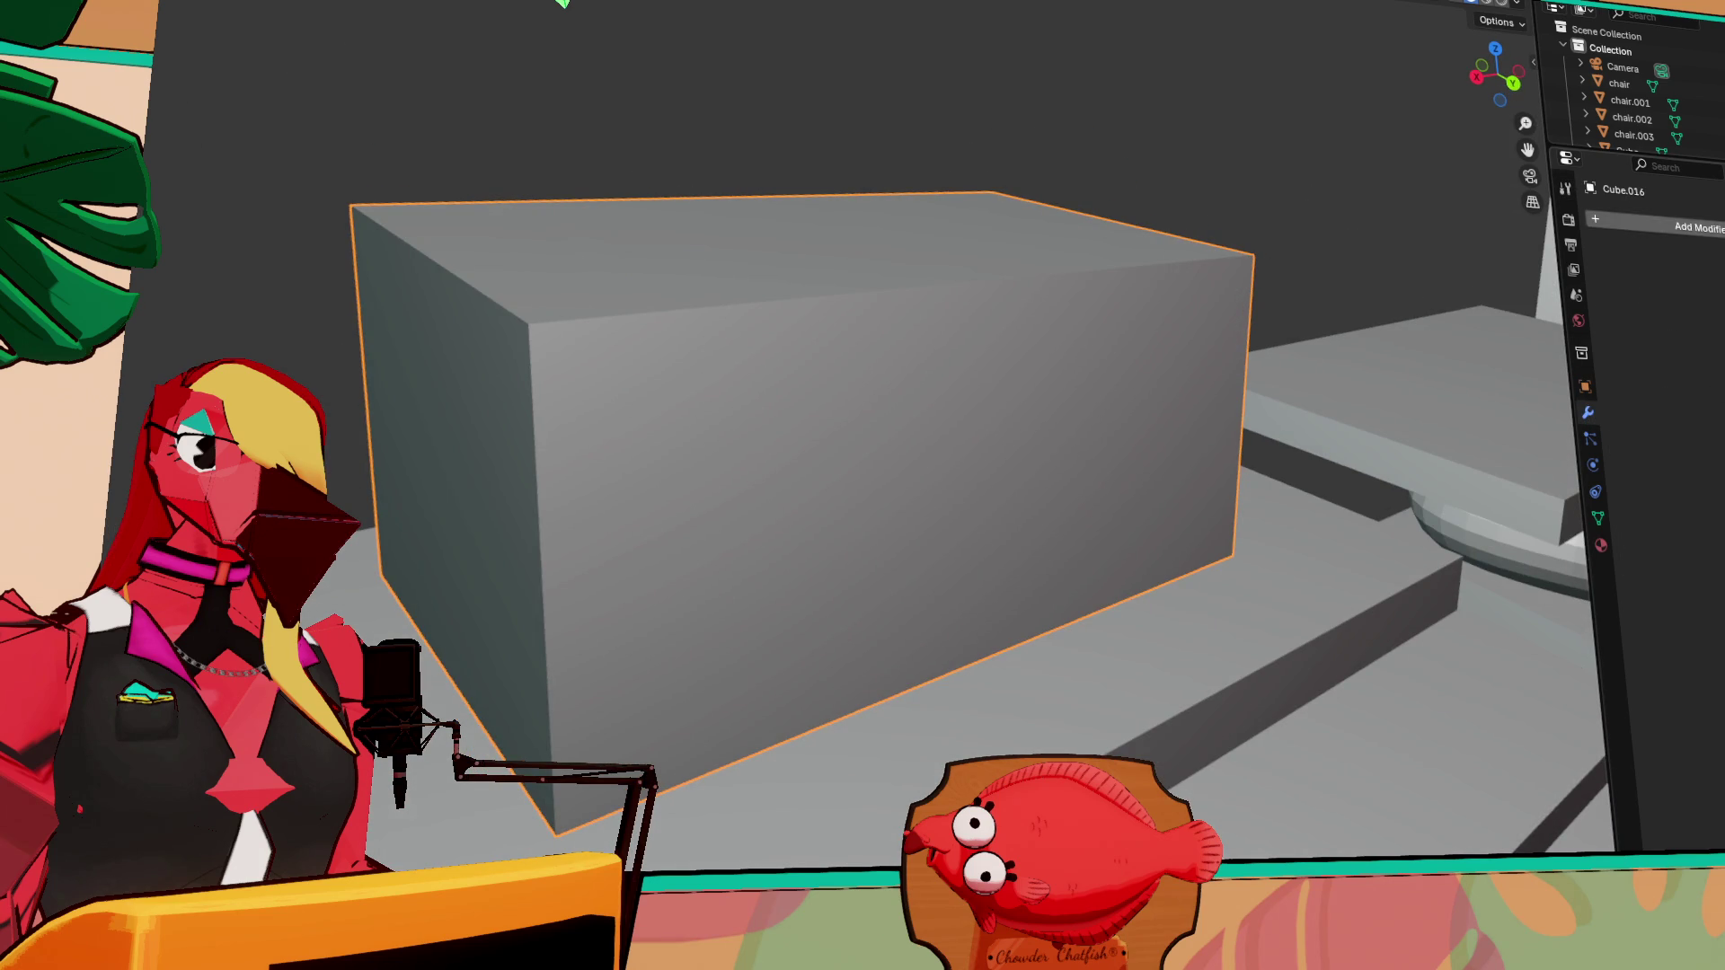
click(1644, 196)
mouse_move(1703, 288)
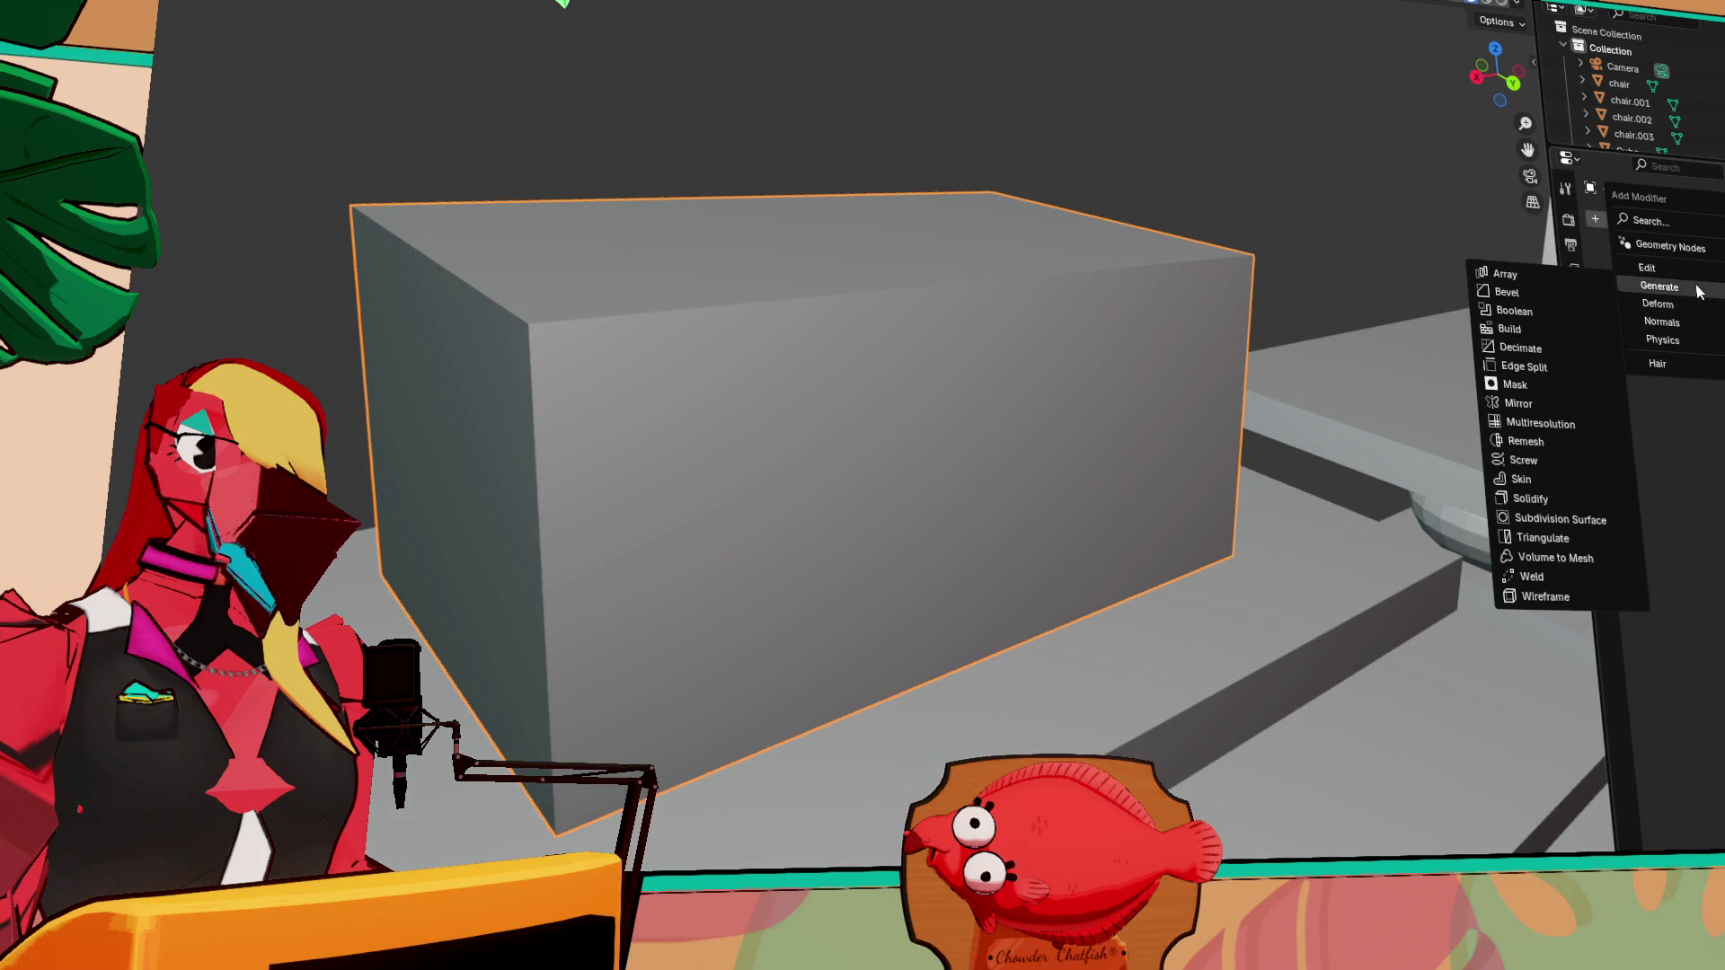
click(1533, 299)
mouse_move(1194, 354)
middle_down()
mouse_move(977, 421)
mouse_move(985, 455)
mouse_move(1015, 395)
mouse_move(1014, 333)
mouse_move(1031, 374)
mouse_move(1178, 369)
mouse_move(984, 402)
mouse_move(870, 375)
mouse_move(591, 381)
middle_up()
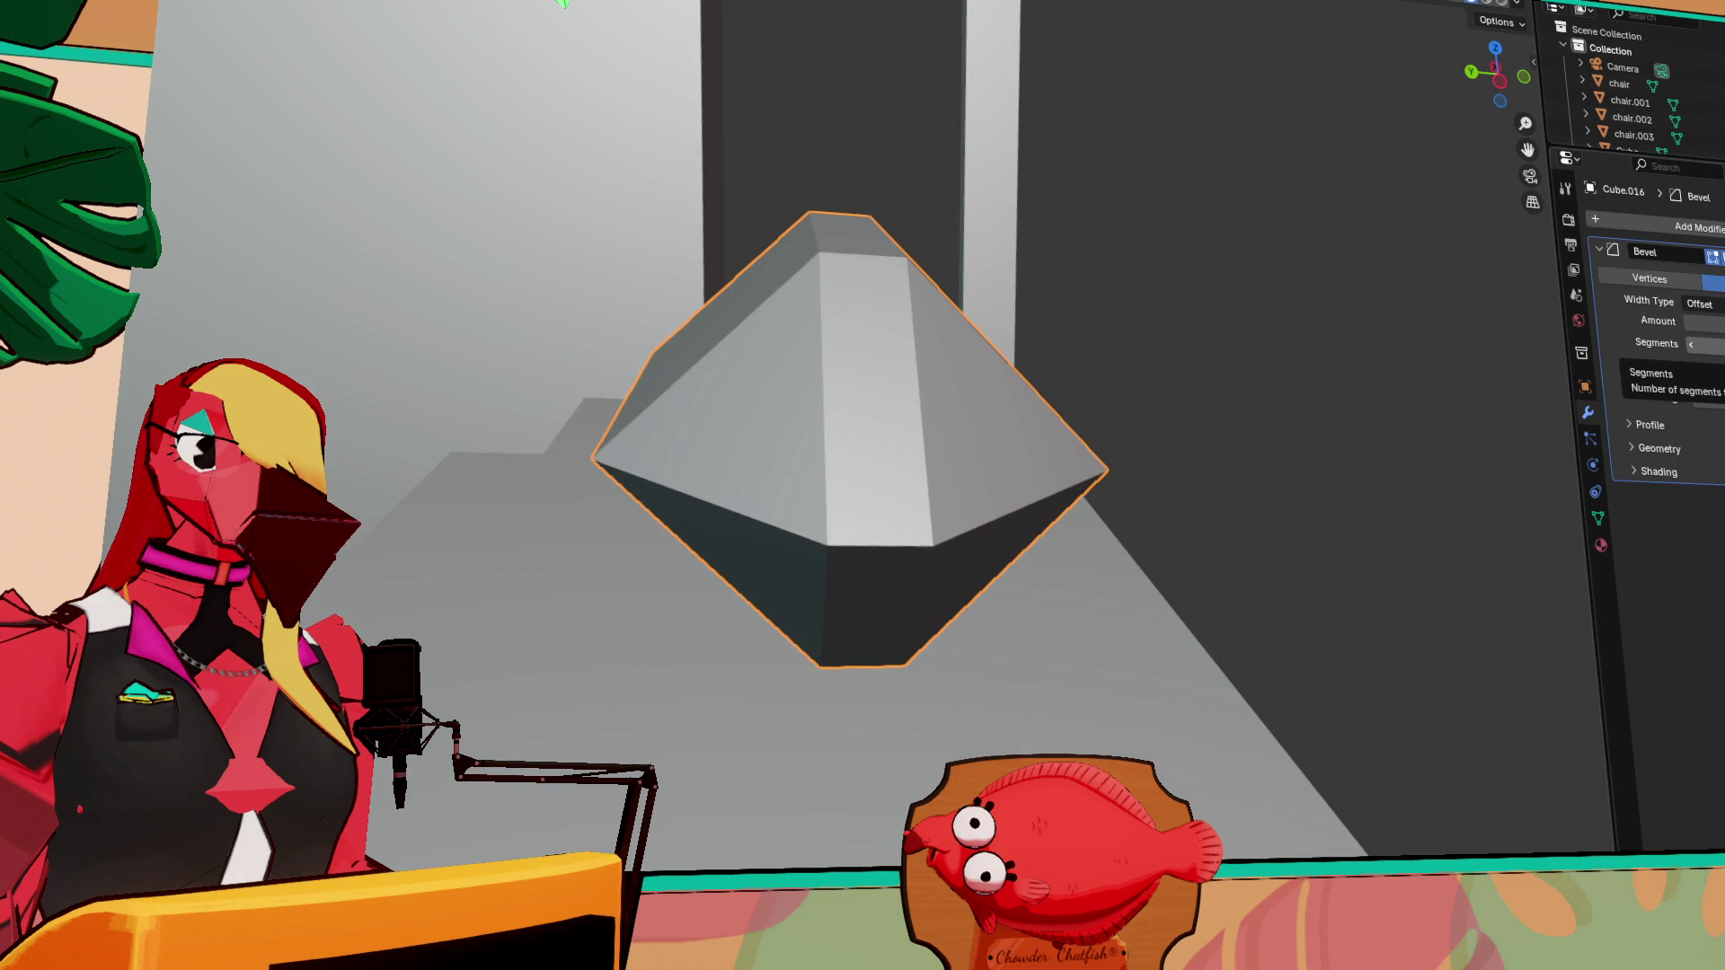
ctrl+scroll(1707, 344, up, 3)
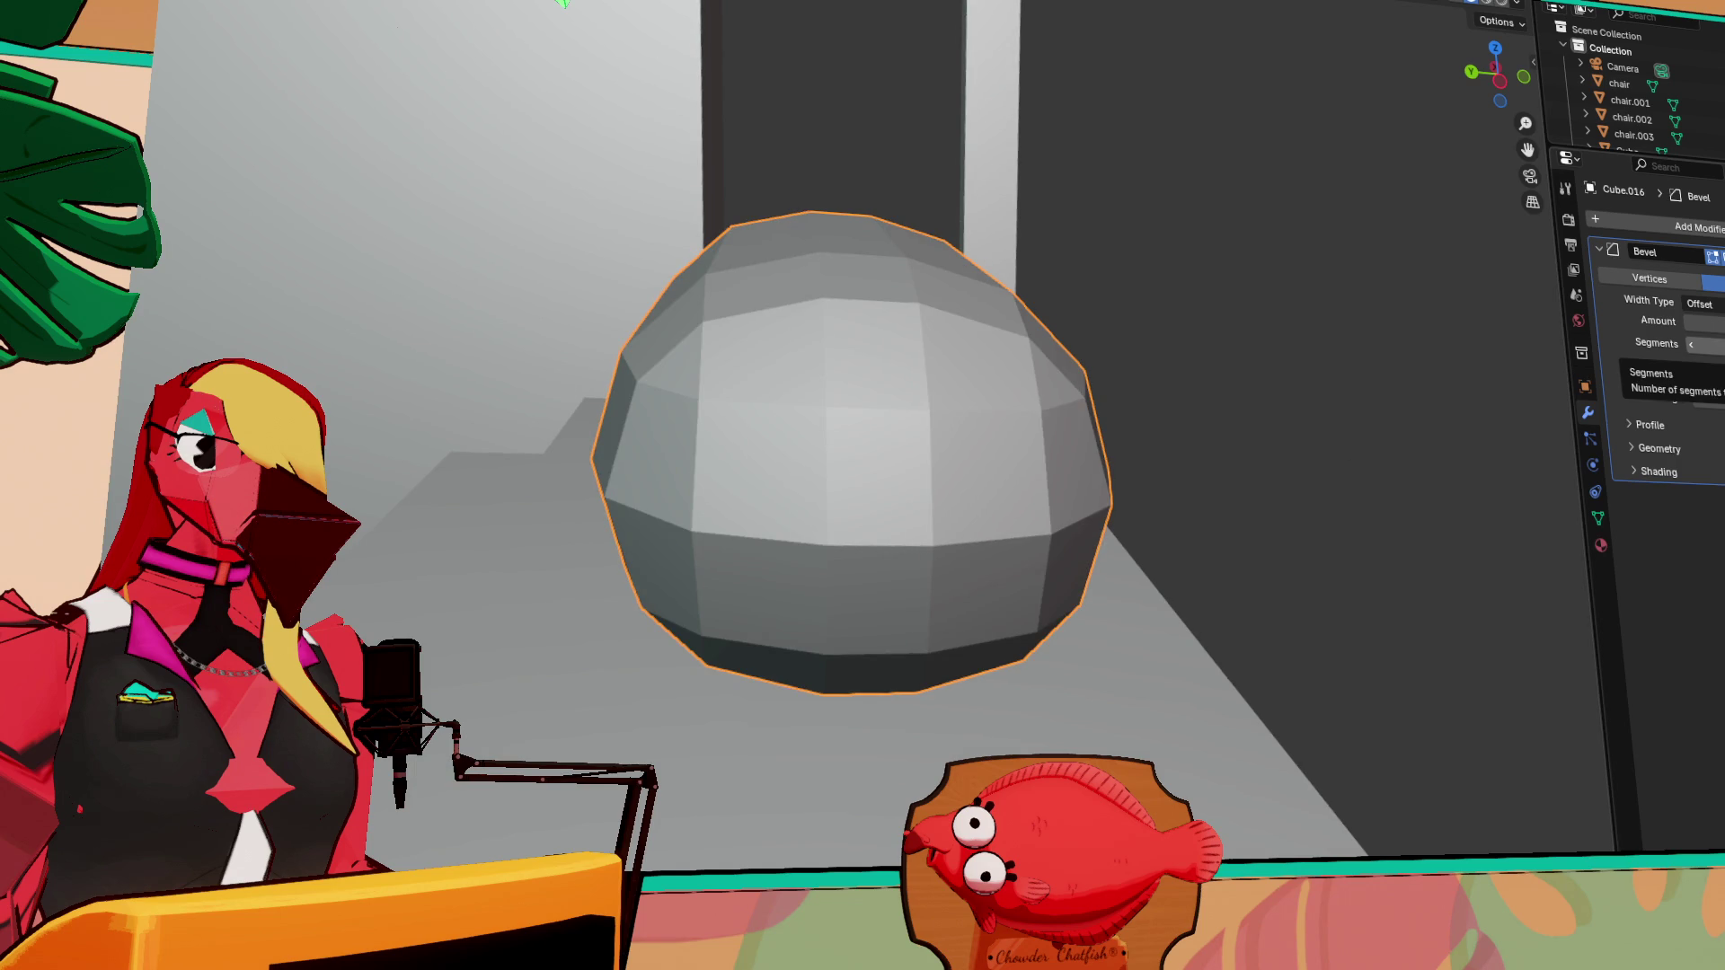
ctrl+scroll(1708, 344, up, 3)
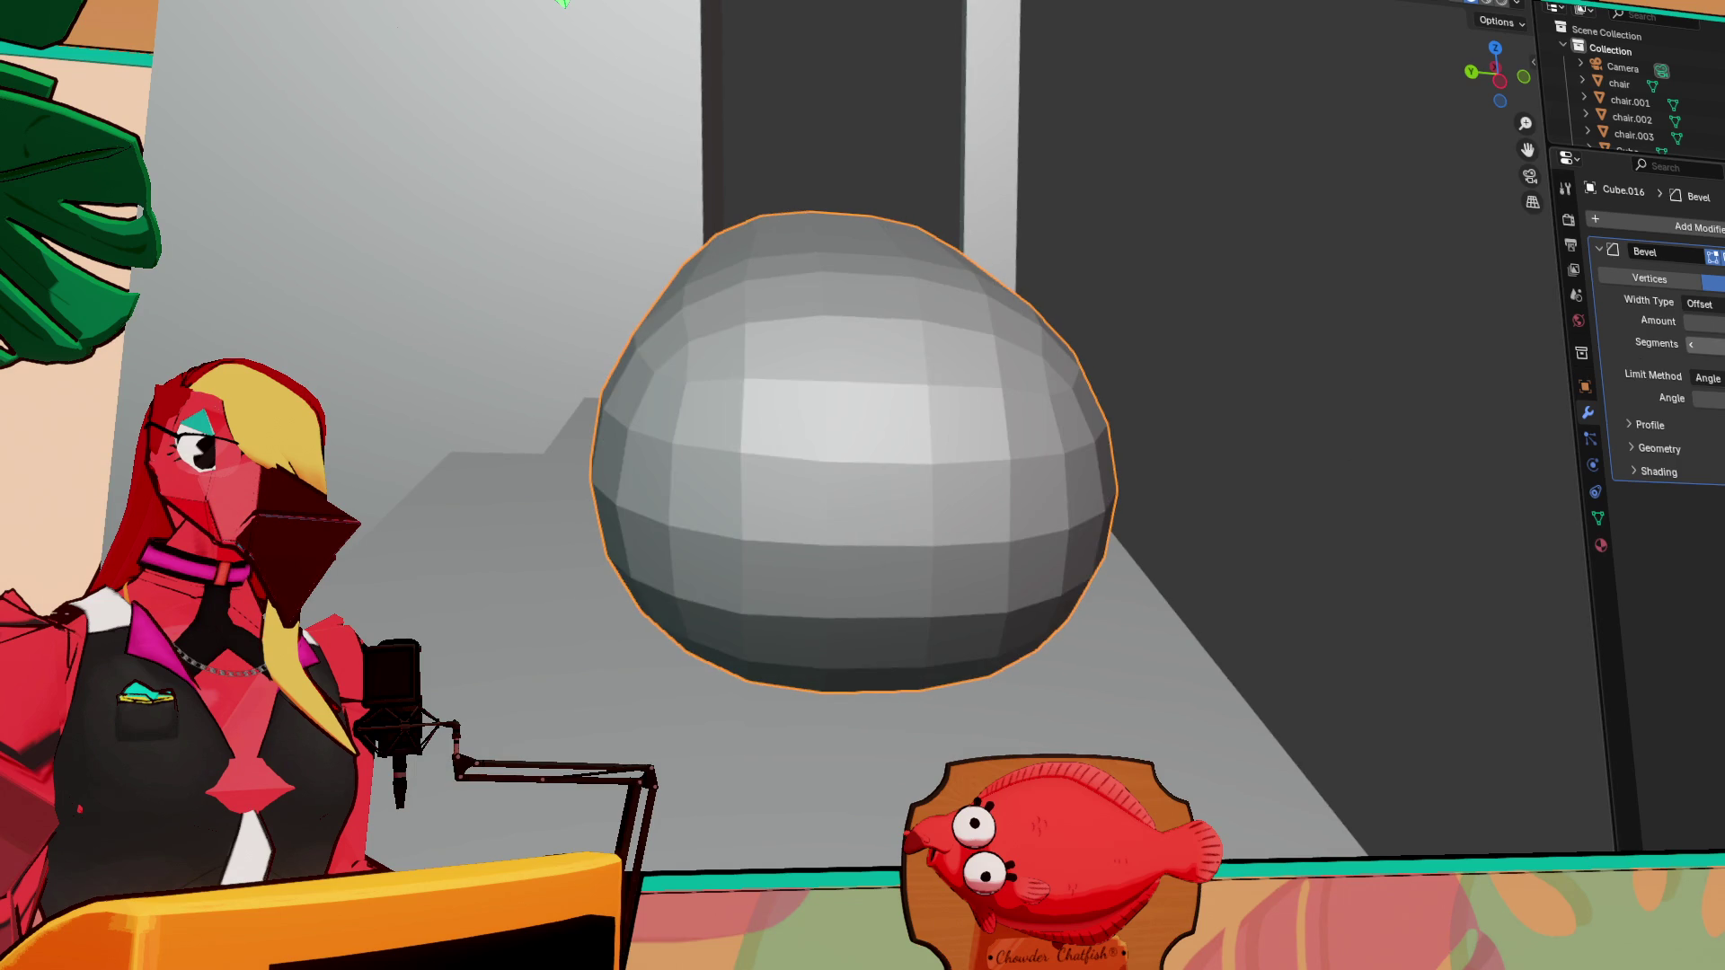
mouse_move(1125, 473)
middle_down()
mouse_move(1150, 493)
mouse_move(1265, 490)
mouse_move(847, 493)
mouse_move(1060, 480)
middle_up()
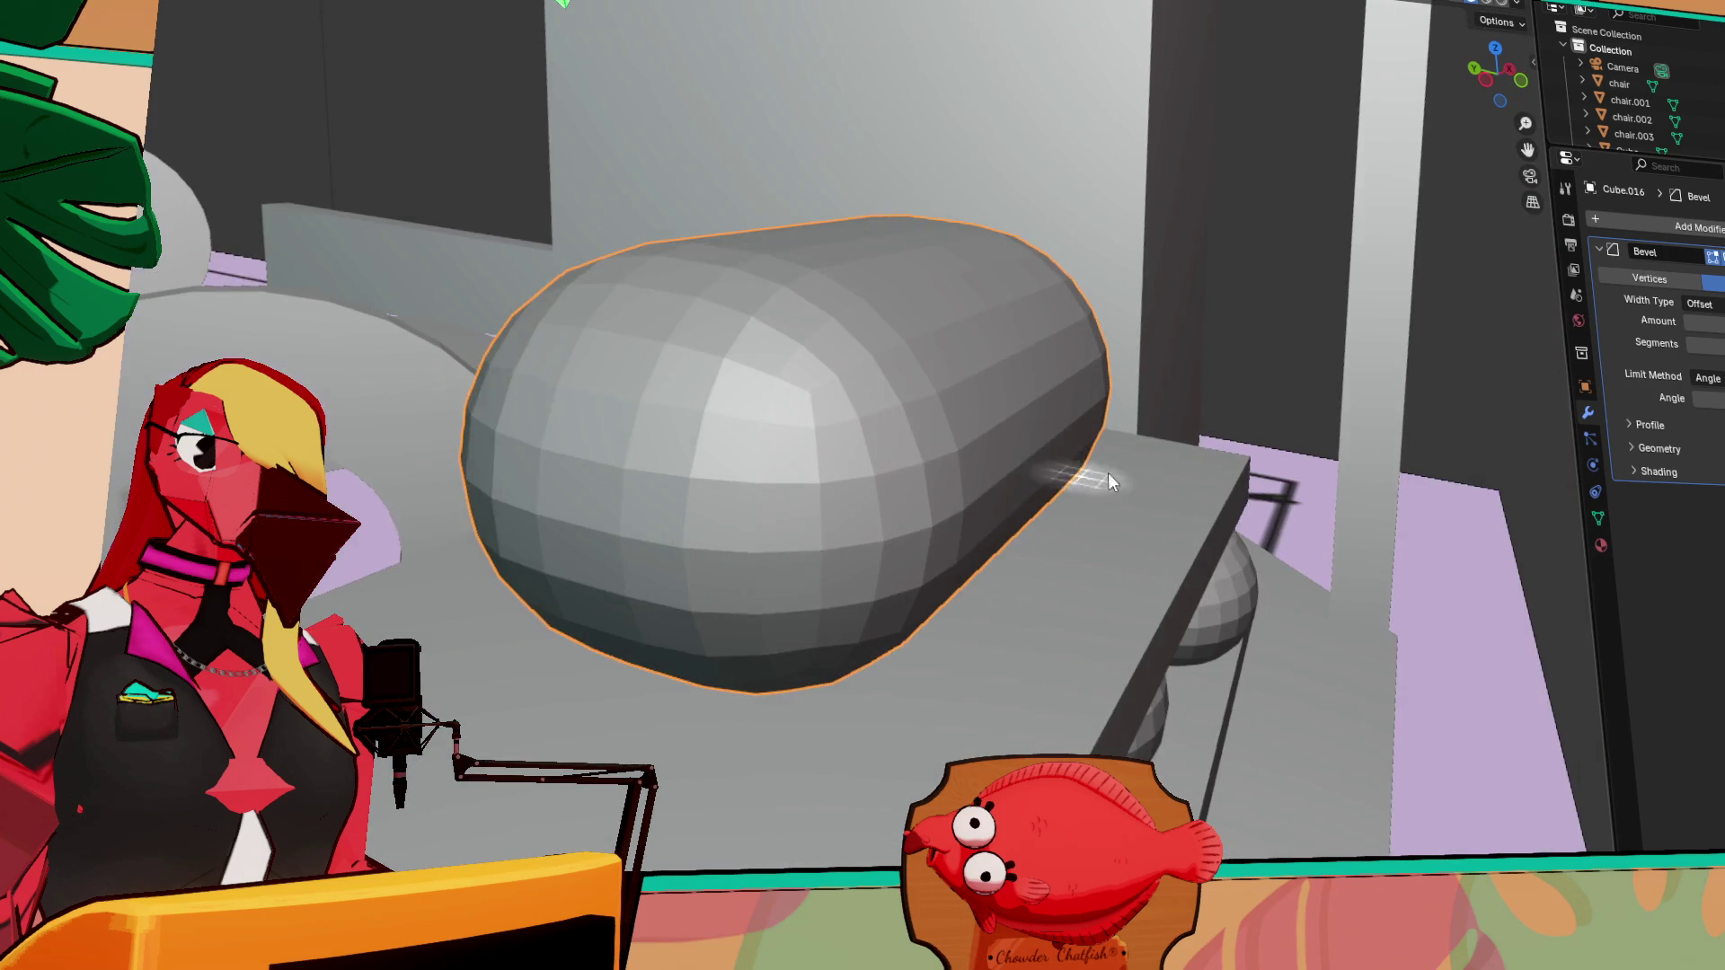
Try higher and lower bevel segment counts, then remove the Bevel modifier
key(ctrl+z)
key(ctrl+z)
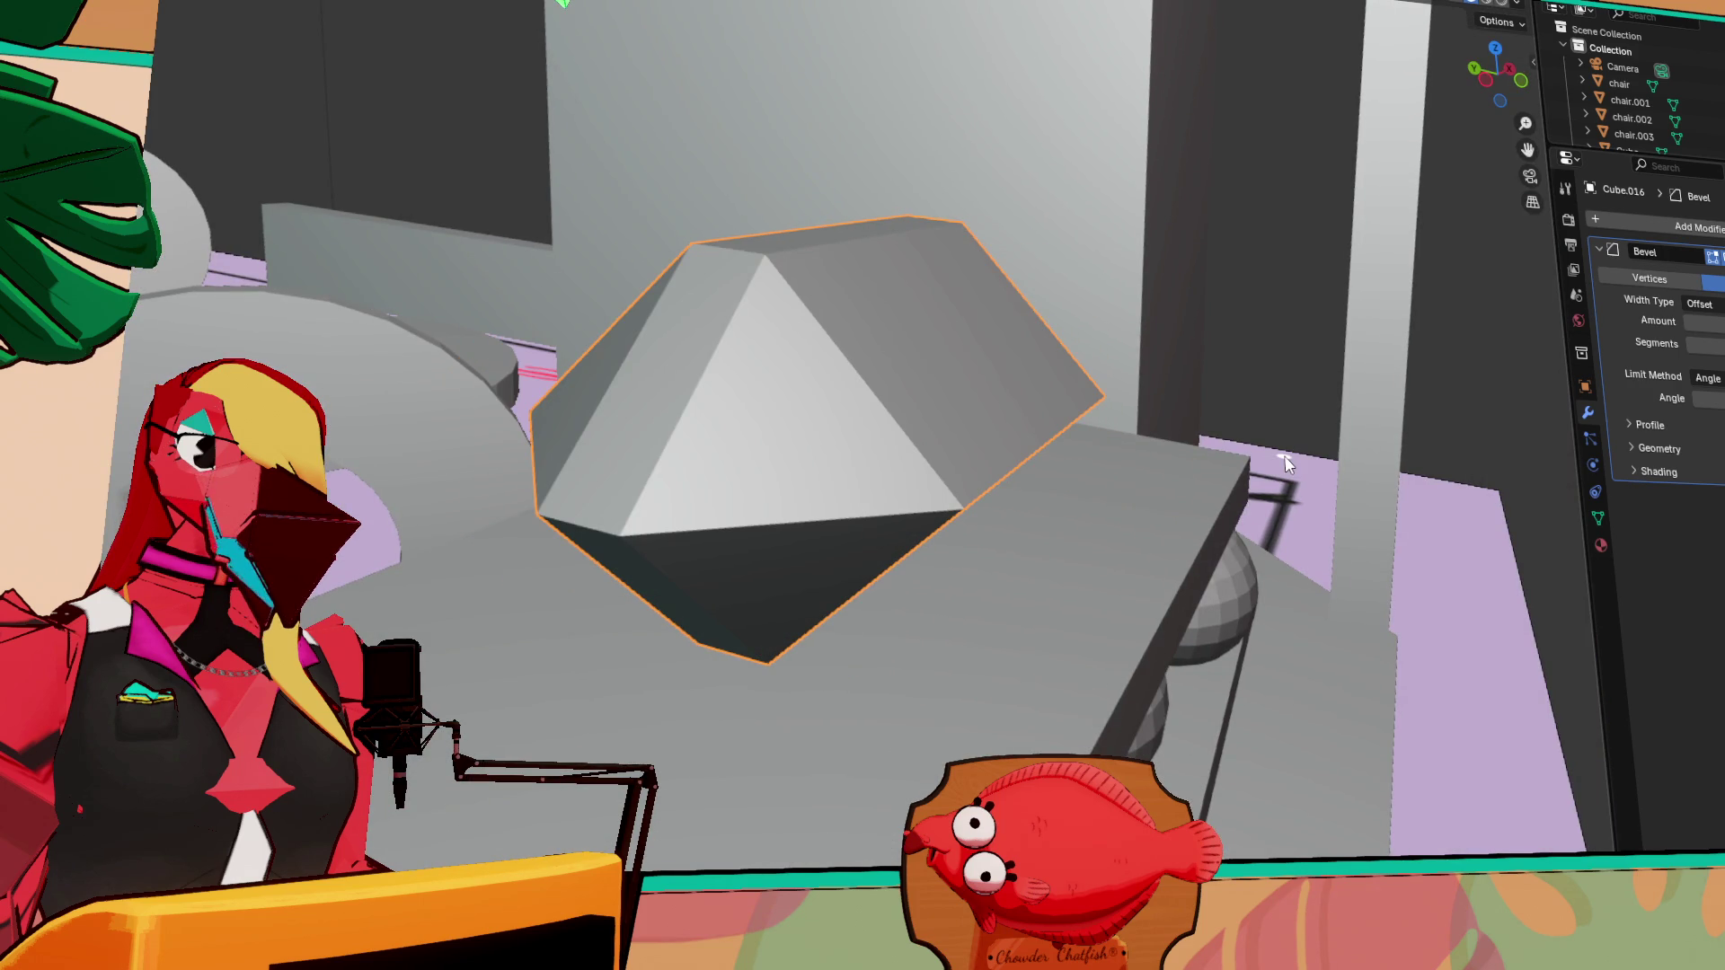
key(ctrl+shift+z)
key(ctrl+shift+z)
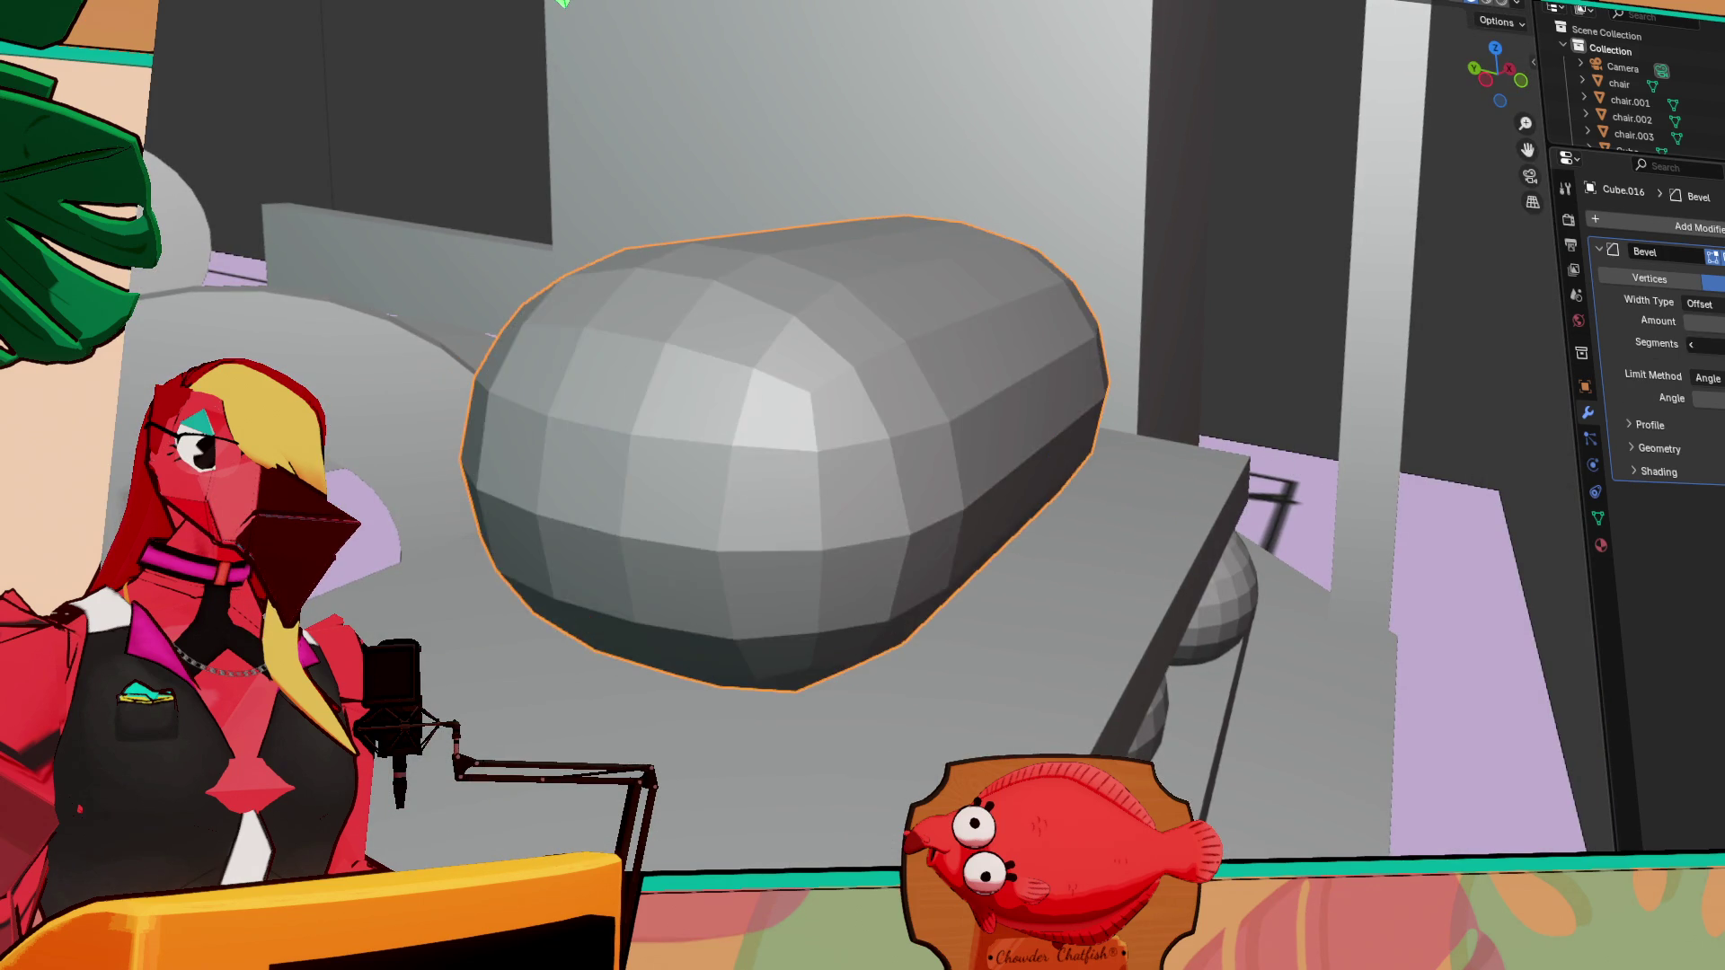
key(ctrl+shift+z)
key(ctrl+shift+z)
key(ctrl+shift+z)
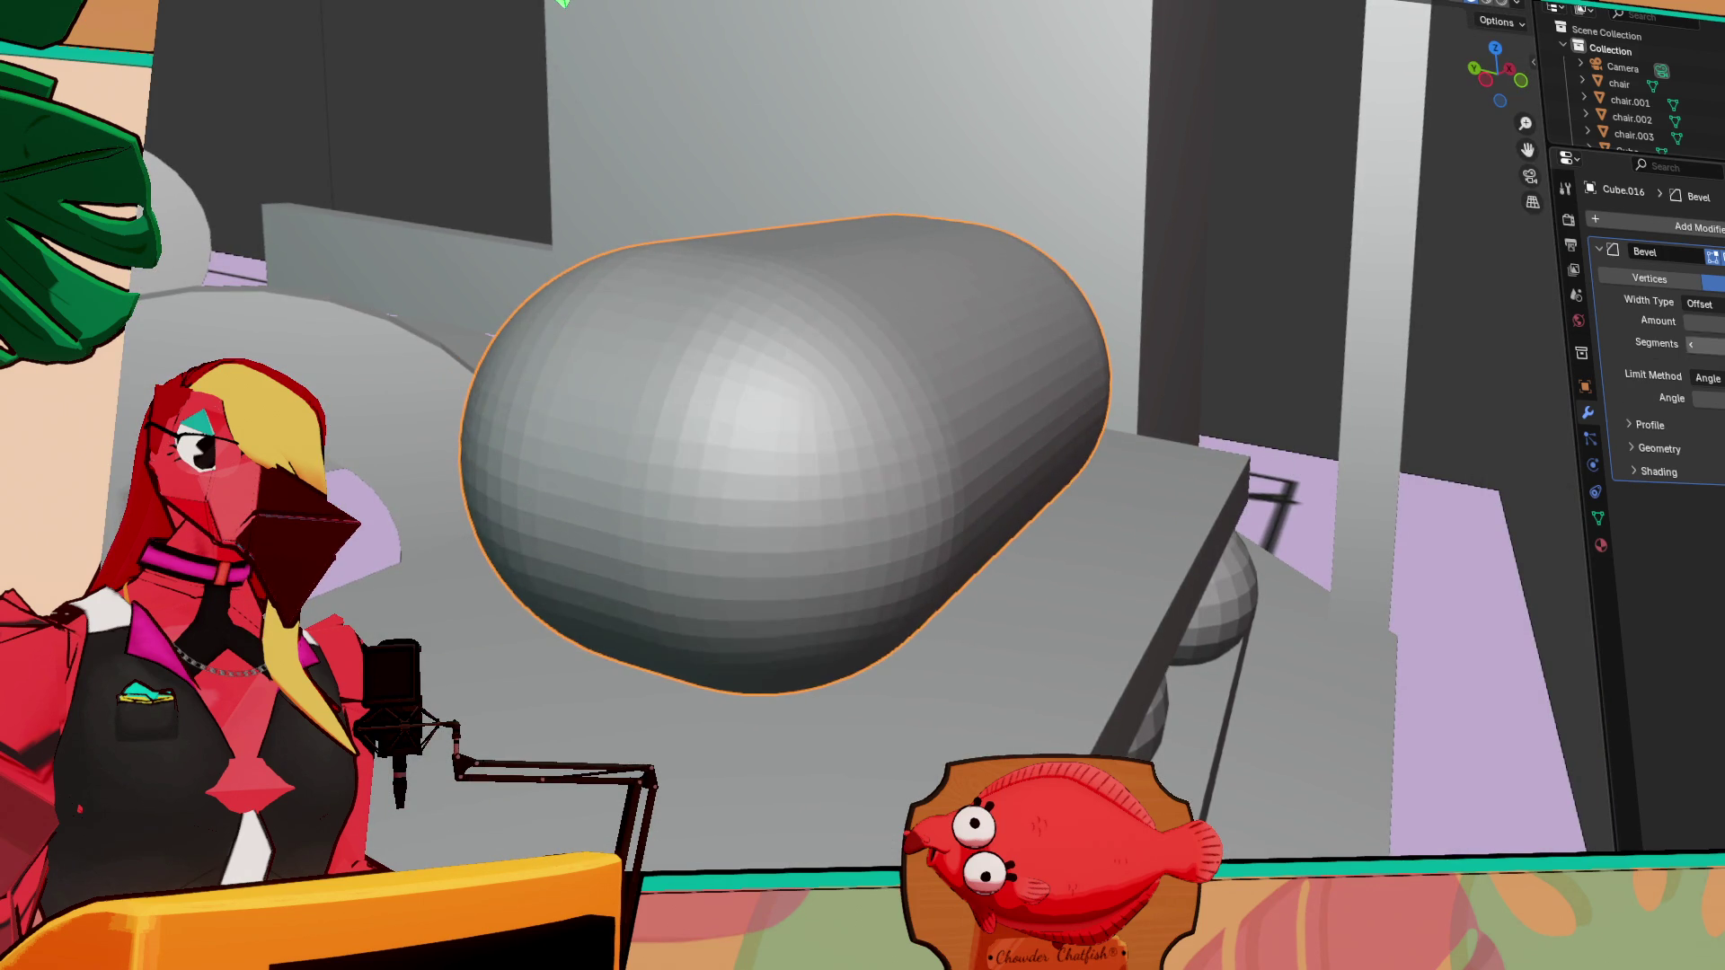
mouse_move(1078, 440)
middle_down()
mouse_move(1179, 407)
mouse_move(1332, 424)
mouse_move(1524, 482)
mouse_move(1521, 425)
middle_up()
key(ctrl+z)
key(ctrl+z)
key(ctrl+z)
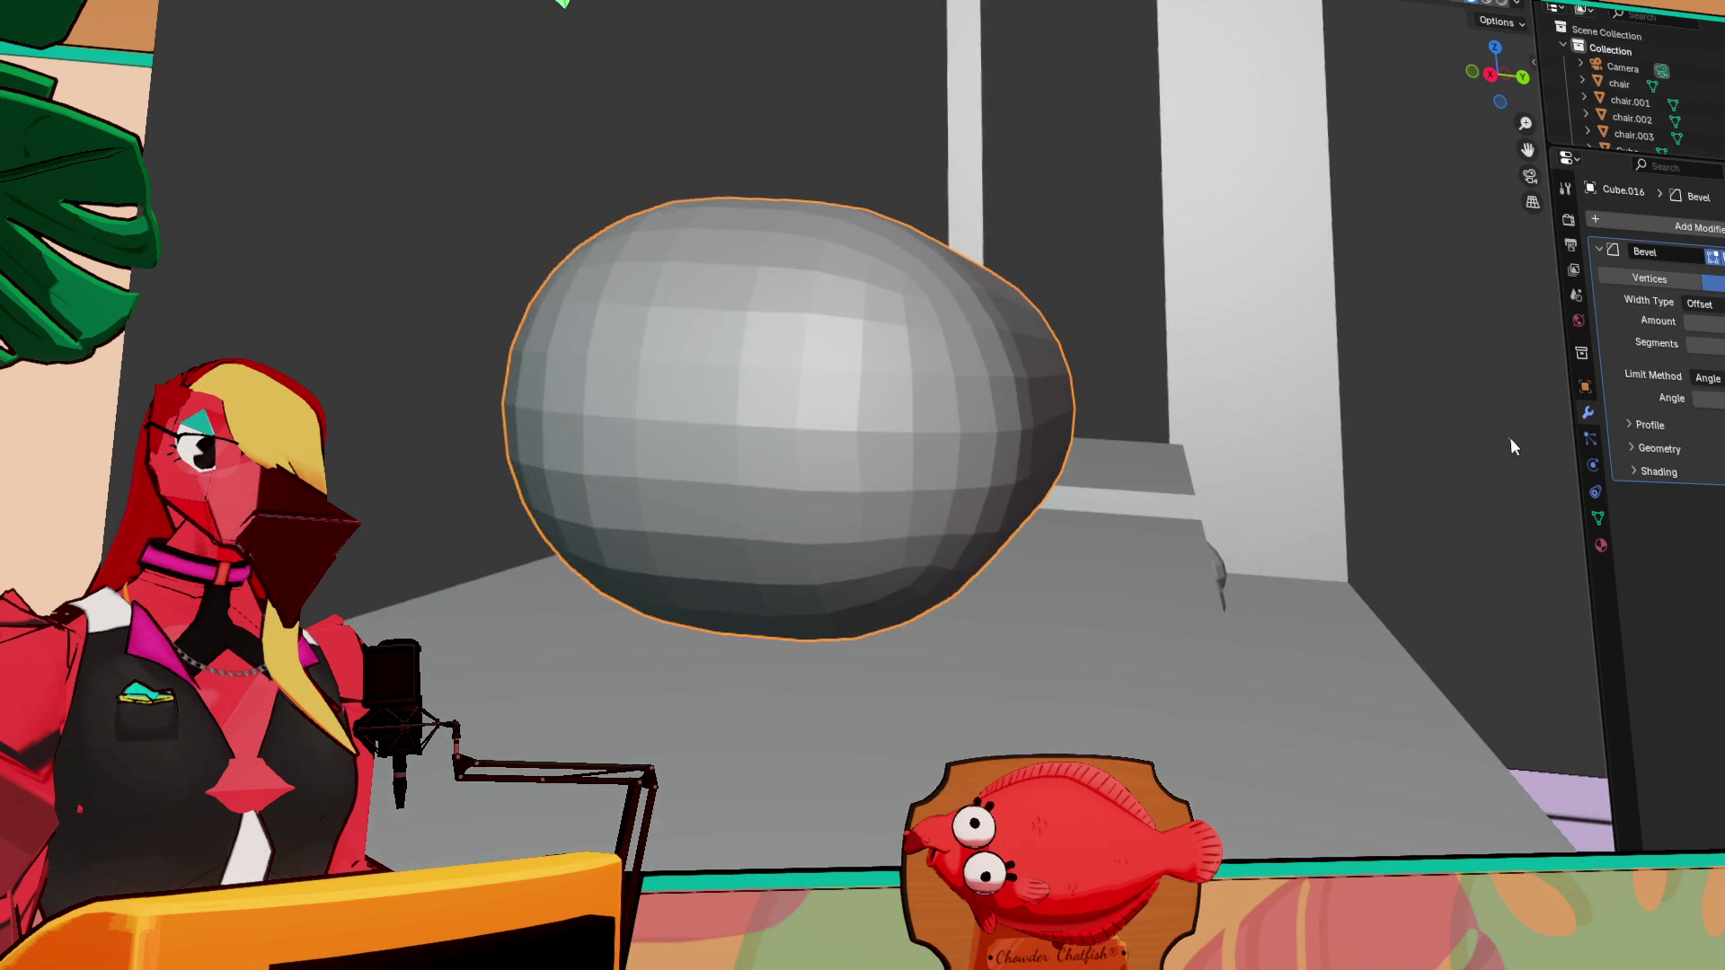
key(ctrl+z)
key(ctrl+z)
key(ctrl+z)
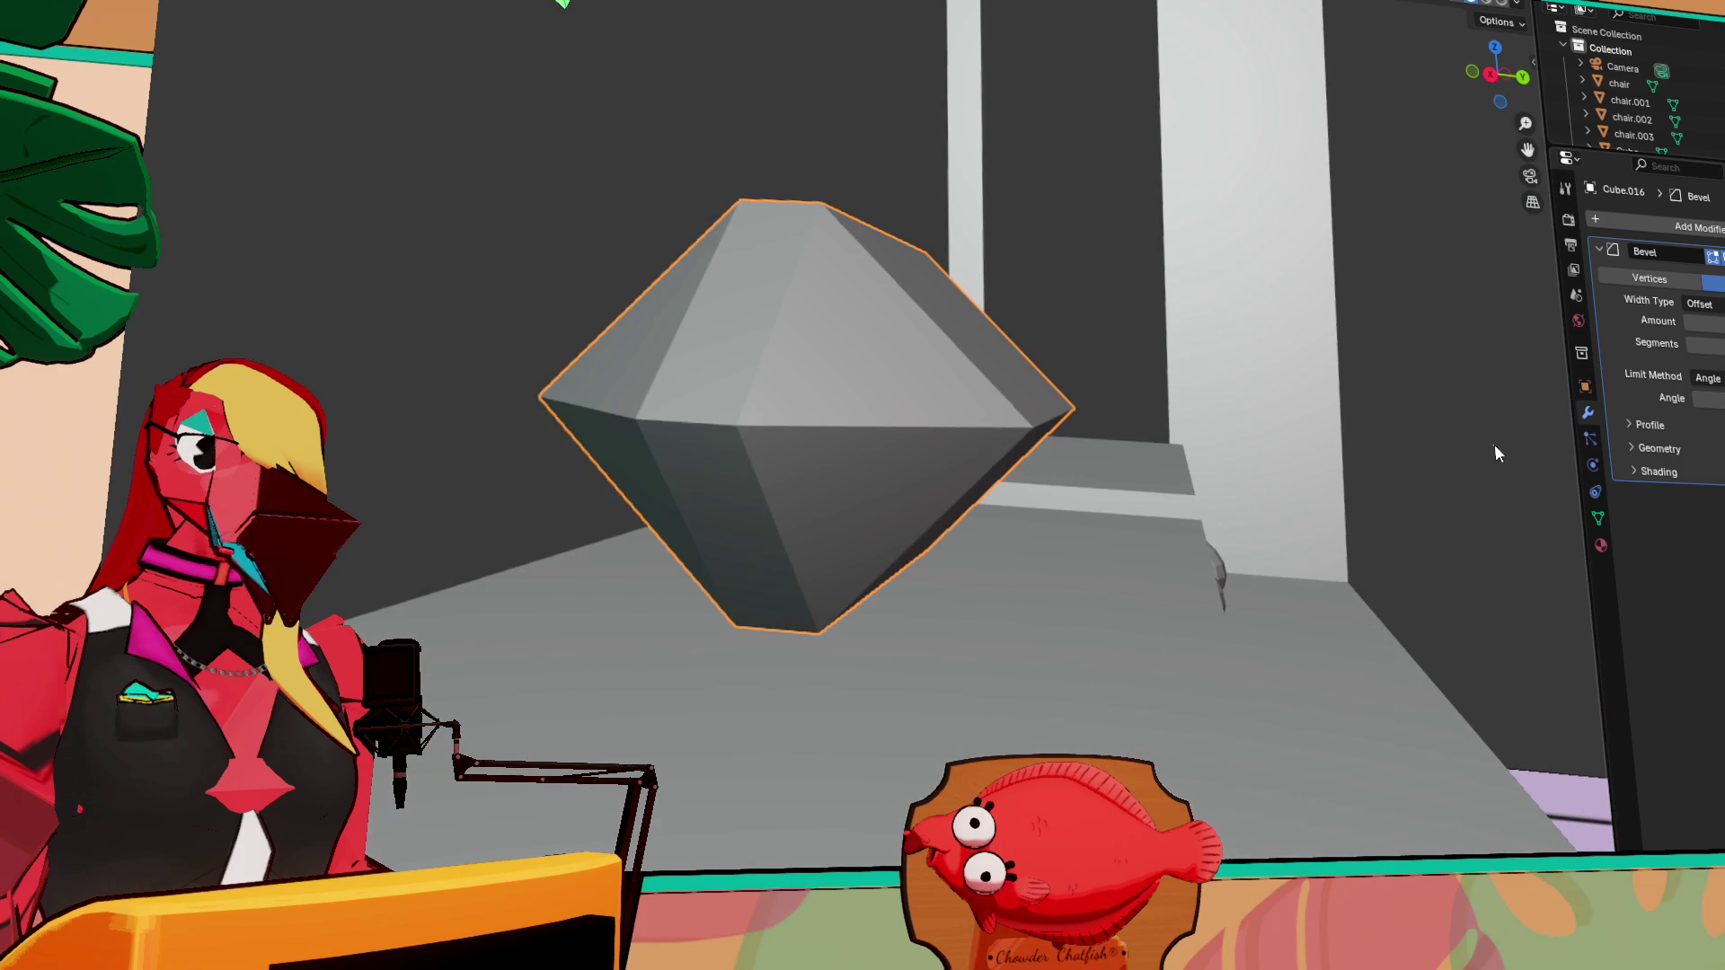
click(1693, 236)
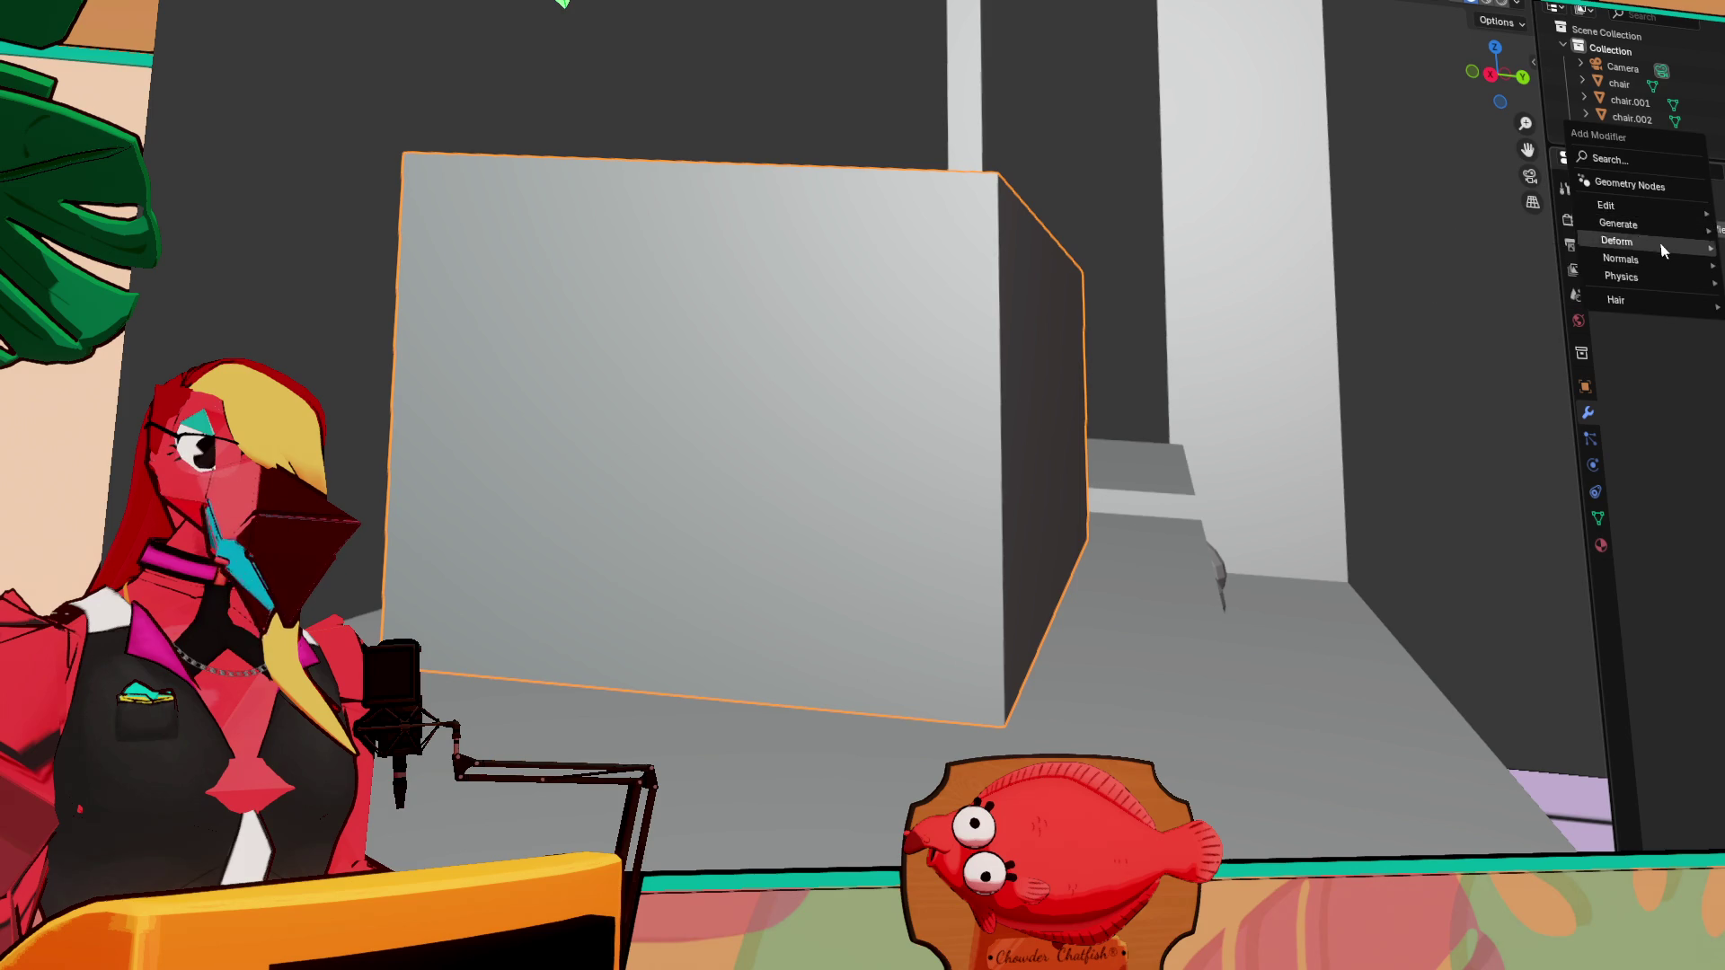
Cancel the modifier list, smooth-shade the box, then revert it to flat shading
mouse_move(1629, 208)
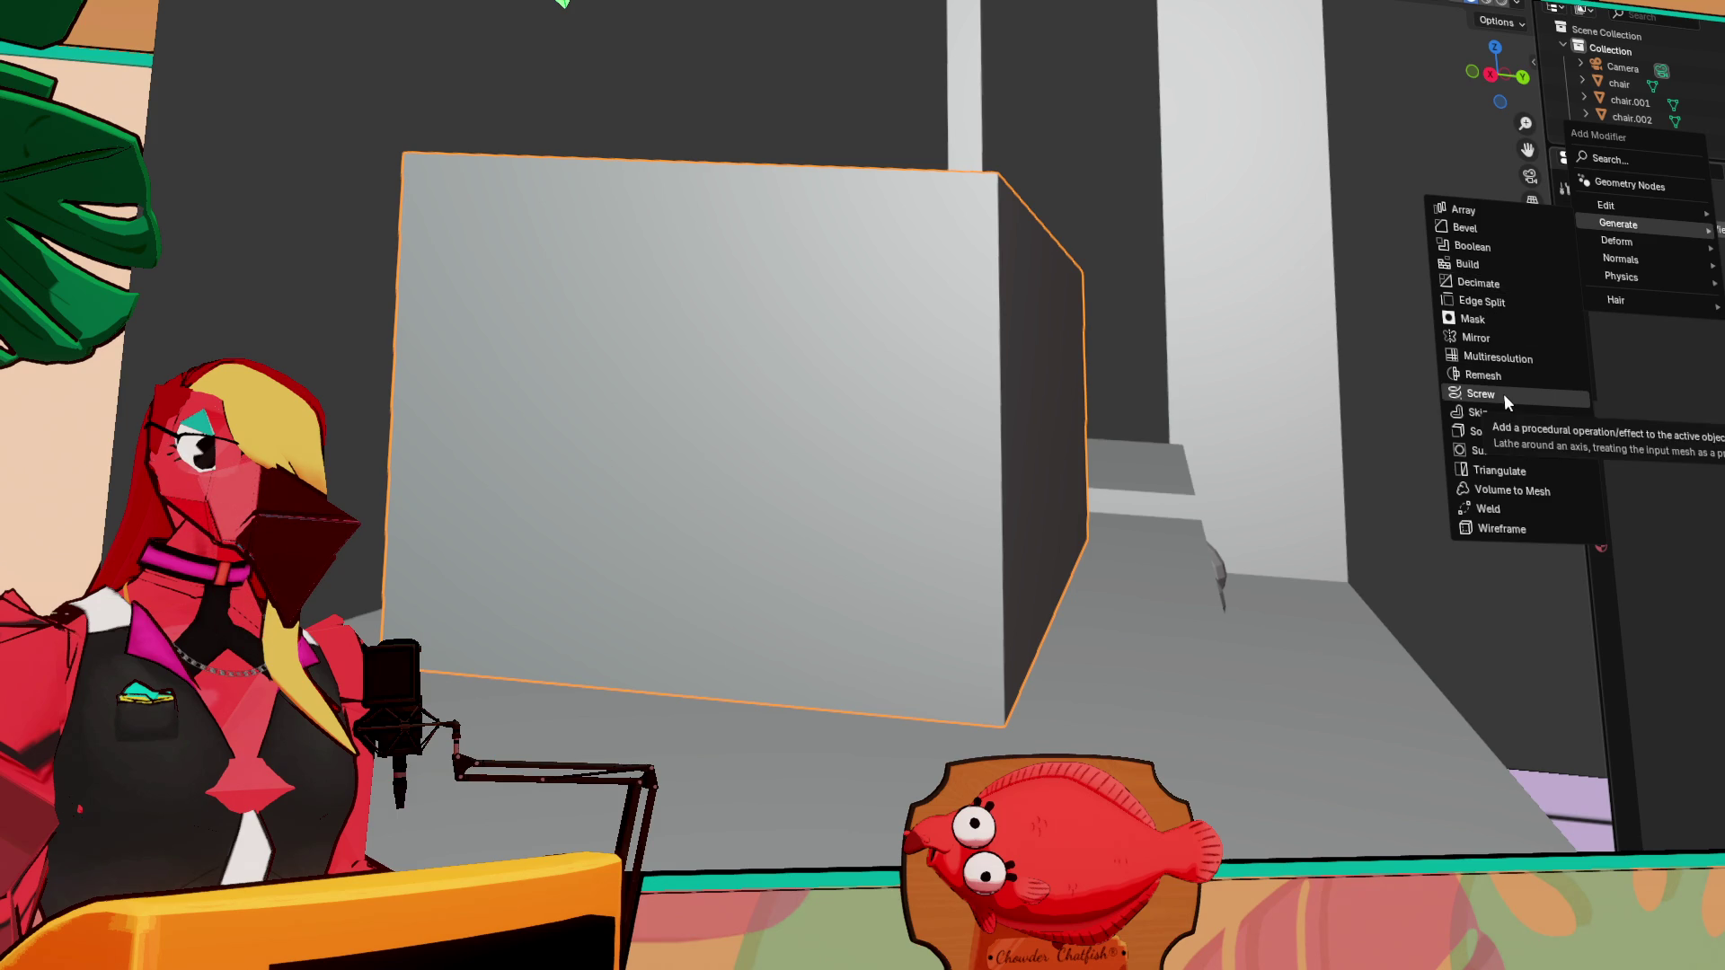
key(Escape)
right_click(844, 354)
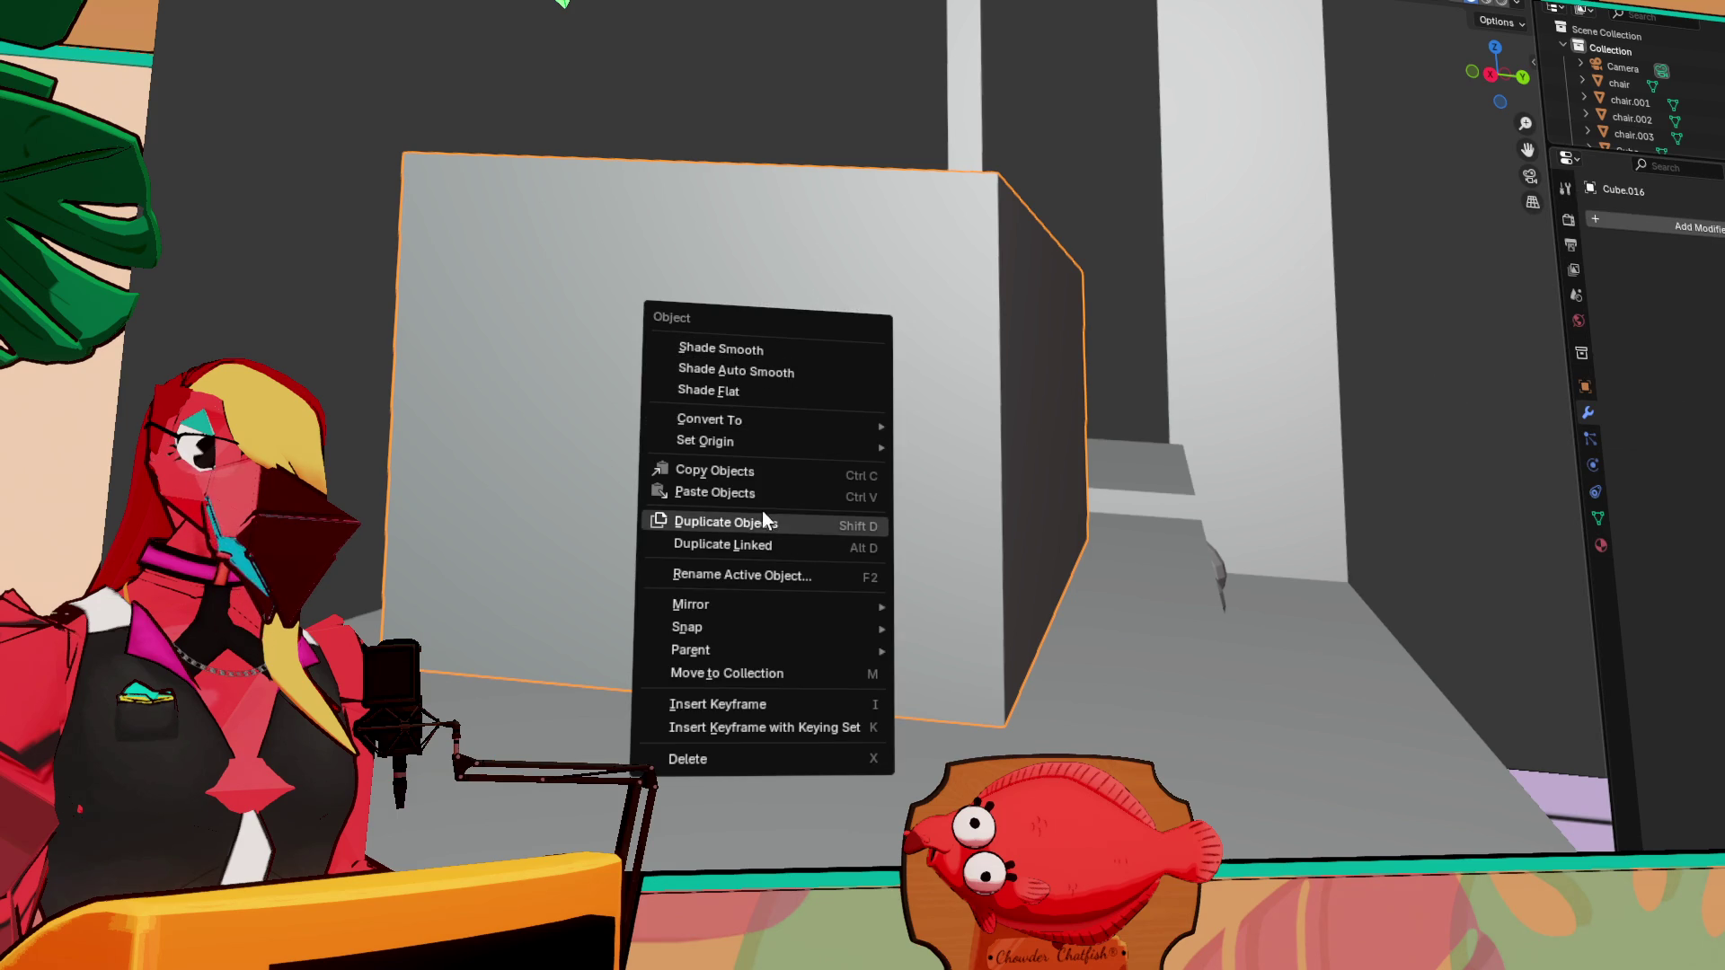
click(735, 349)
mouse_move(746, 374)
middle_down()
mouse_move(793, 435)
mouse_move(767, 467)
mouse_move(855, 443)
middle_up()
key(ctrl+z)
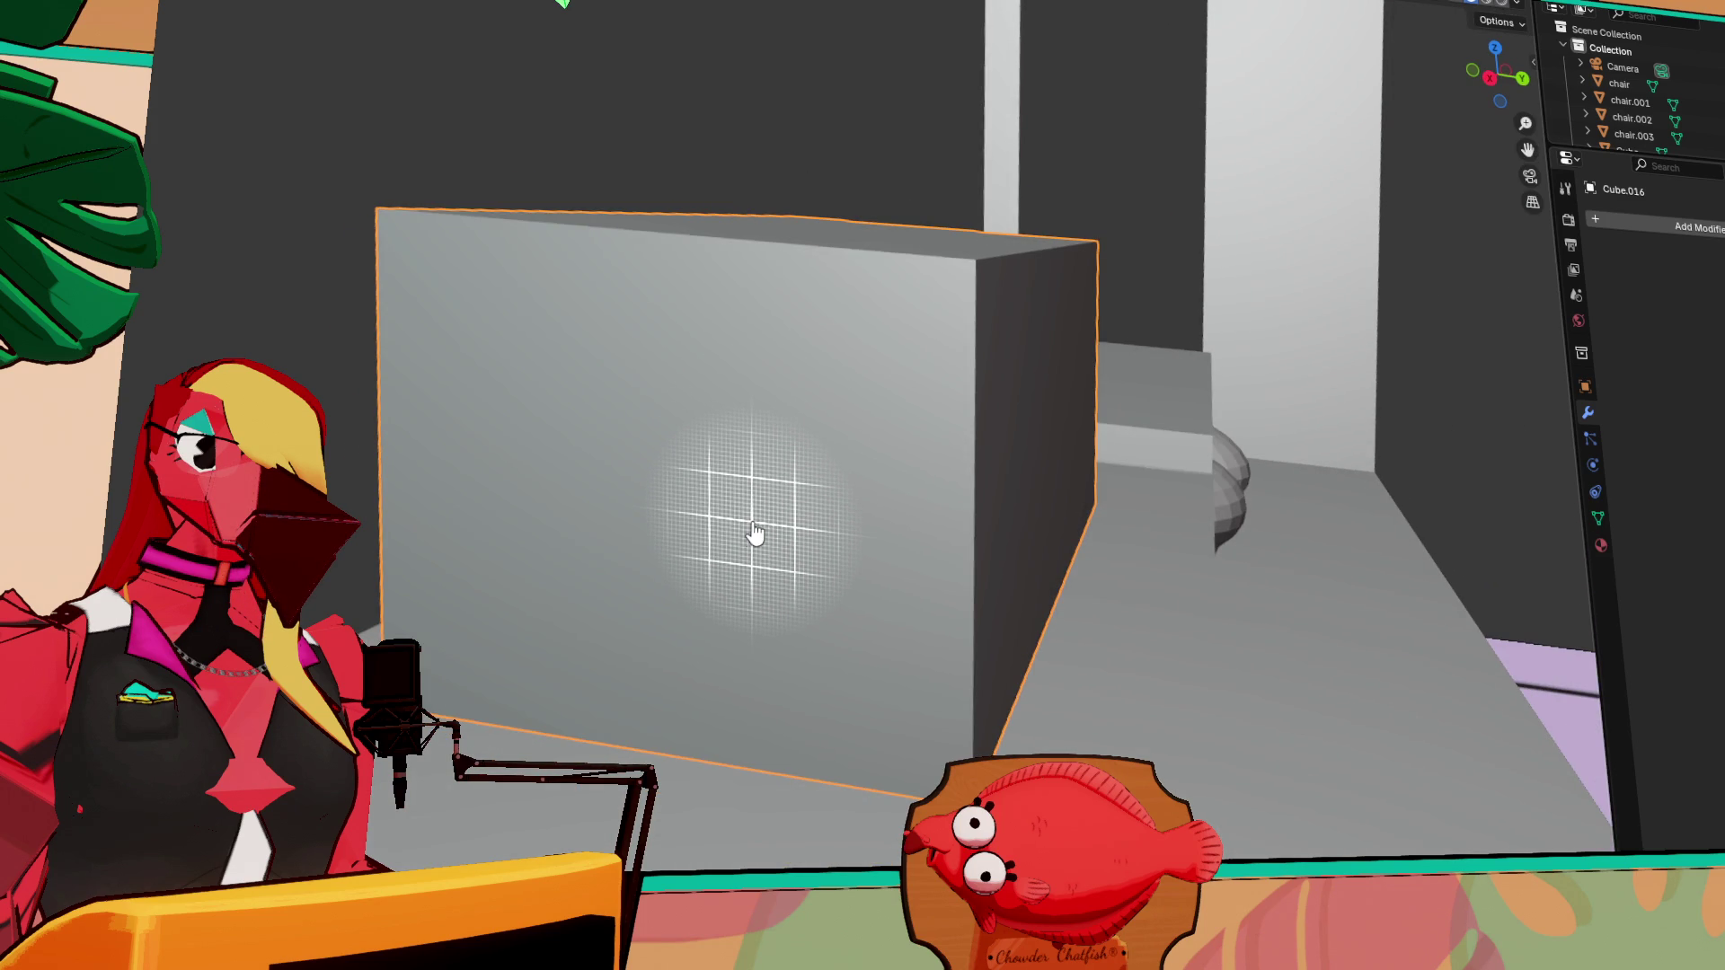
Reapply smooth shading to the box, finishing with Shade Auto Smooth, and open Add Modifier
right_click(688, 323)
click(655, 325)
mouse_move(655, 337)
middle_down()
mouse_move(753, 352)
mouse_move(731, 347)
middle_up()
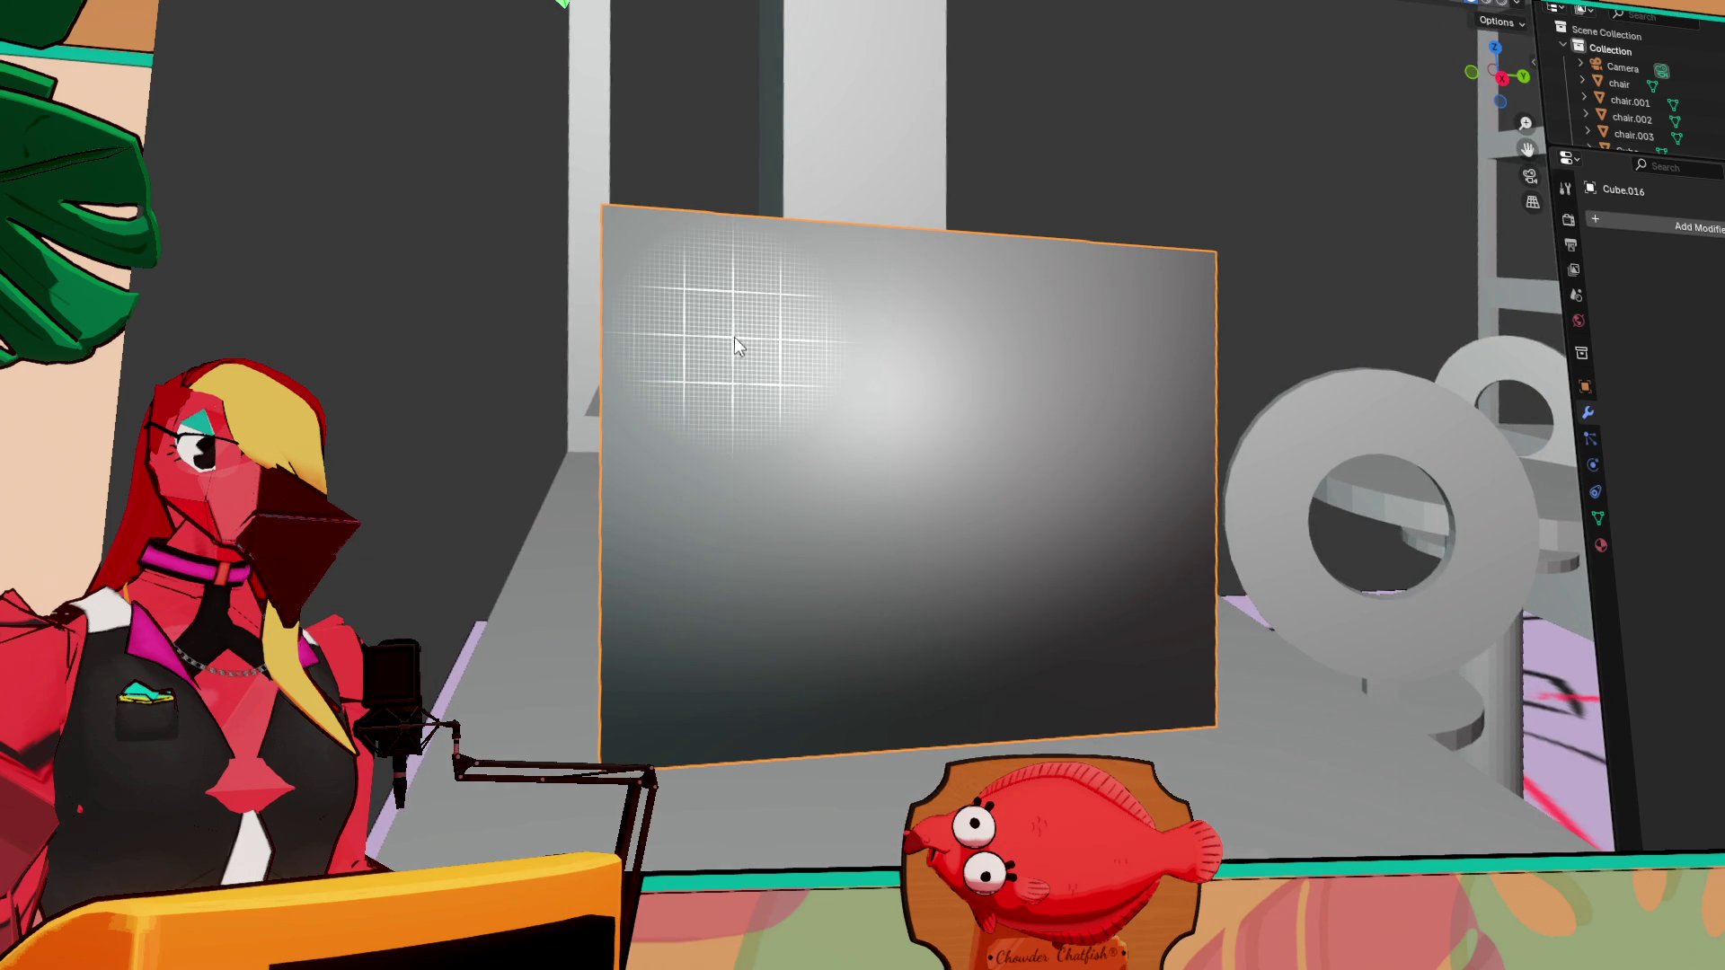
right_click(811, 373)
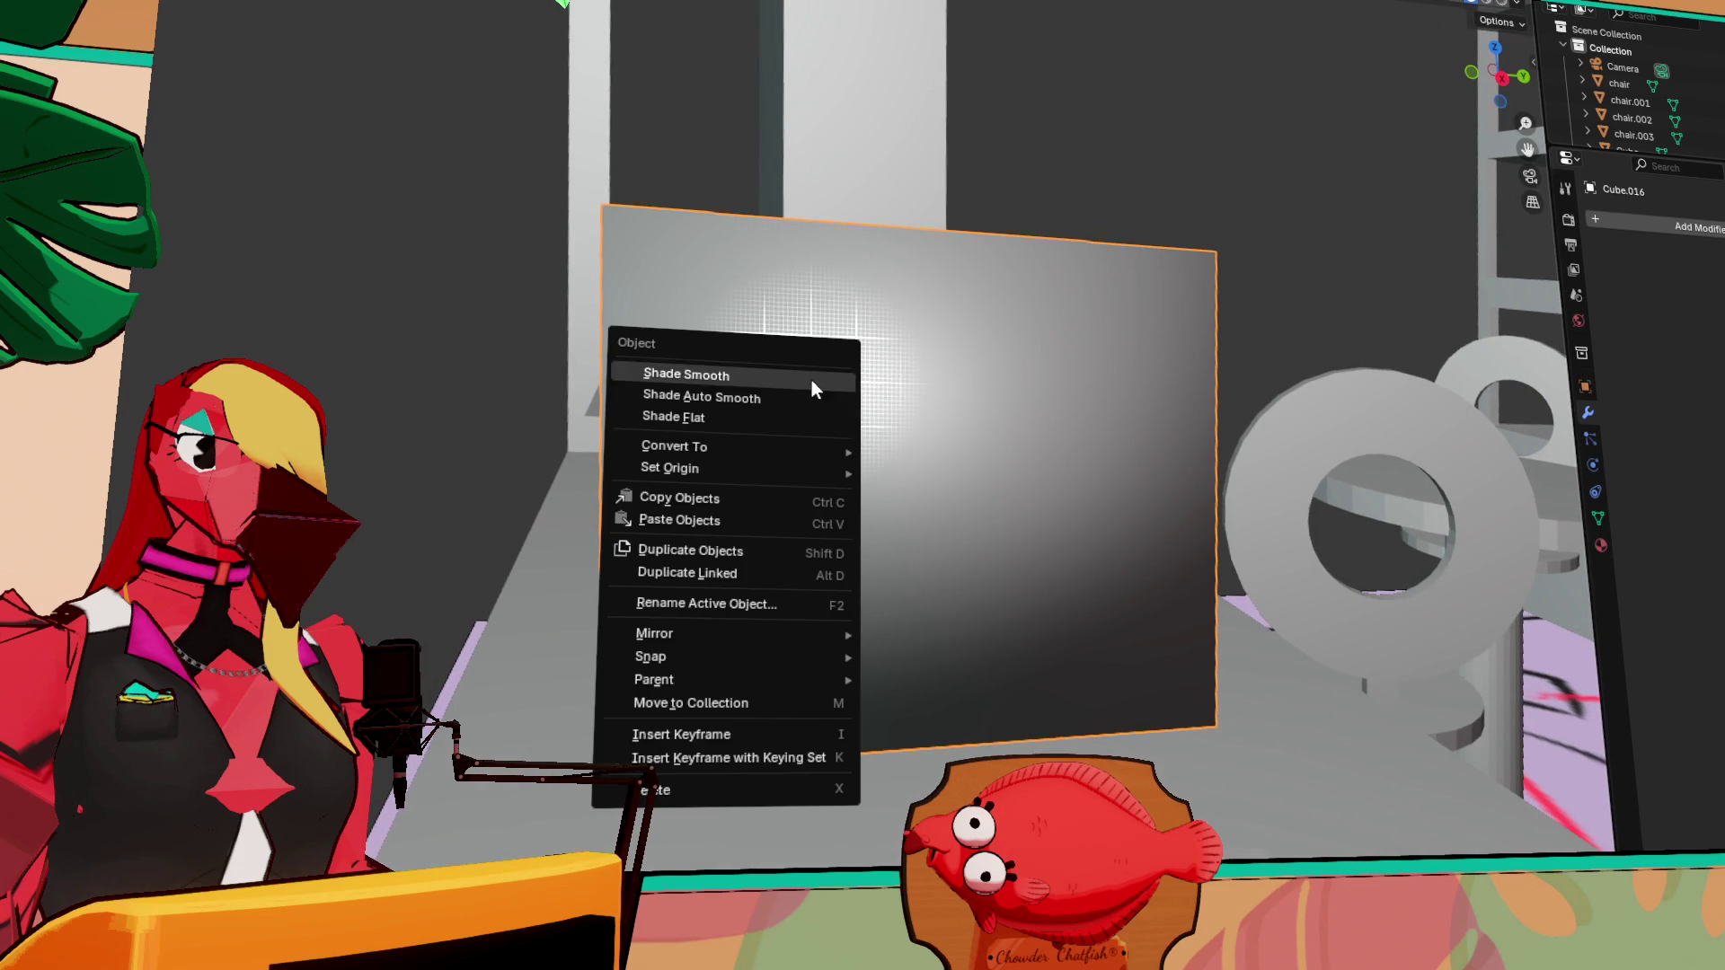
click(765, 377)
mouse_move(790, 389)
middle_down()
mouse_move(820, 431)
mouse_move(1044, 428)
mouse_move(994, 381)
mouse_move(1090, 431)
mouse_move(1097, 450)
mouse_move(1053, 458)
mouse_move(1240, 462)
mouse_move(1286, 590)
mouse_move(884, 453)
mouse_move(924, 485)
mouse_move(861, 428)
mouse_move(751, 449)
middle_up()
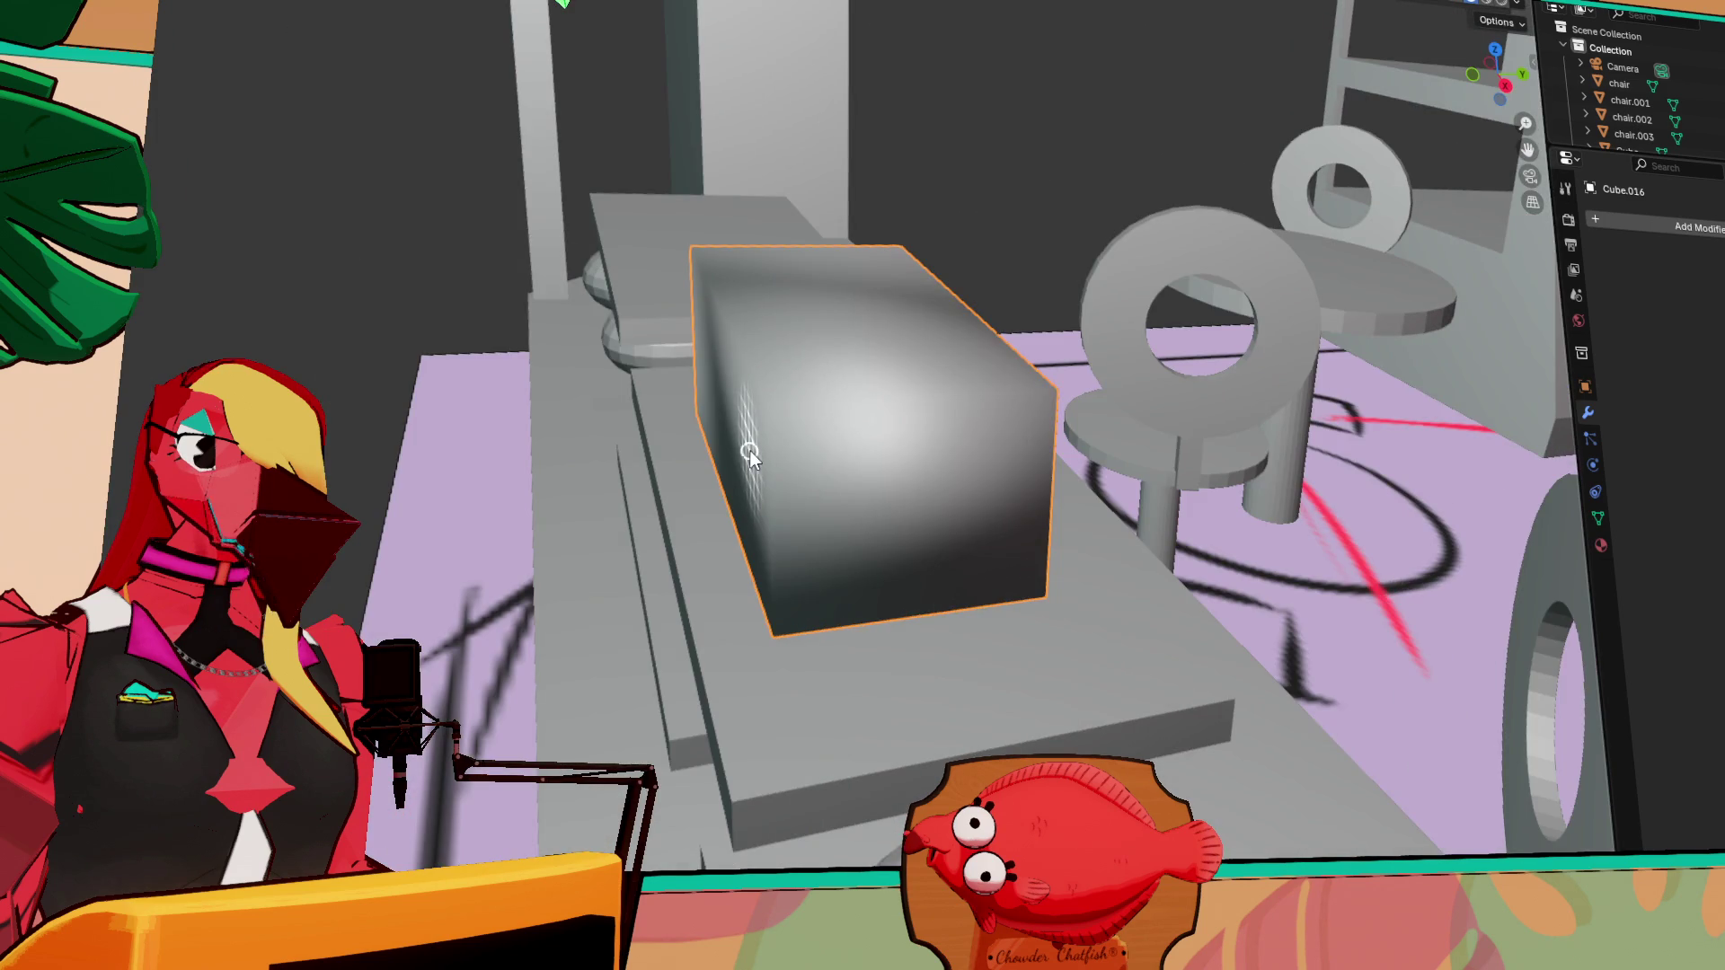
right_click(867, 446)
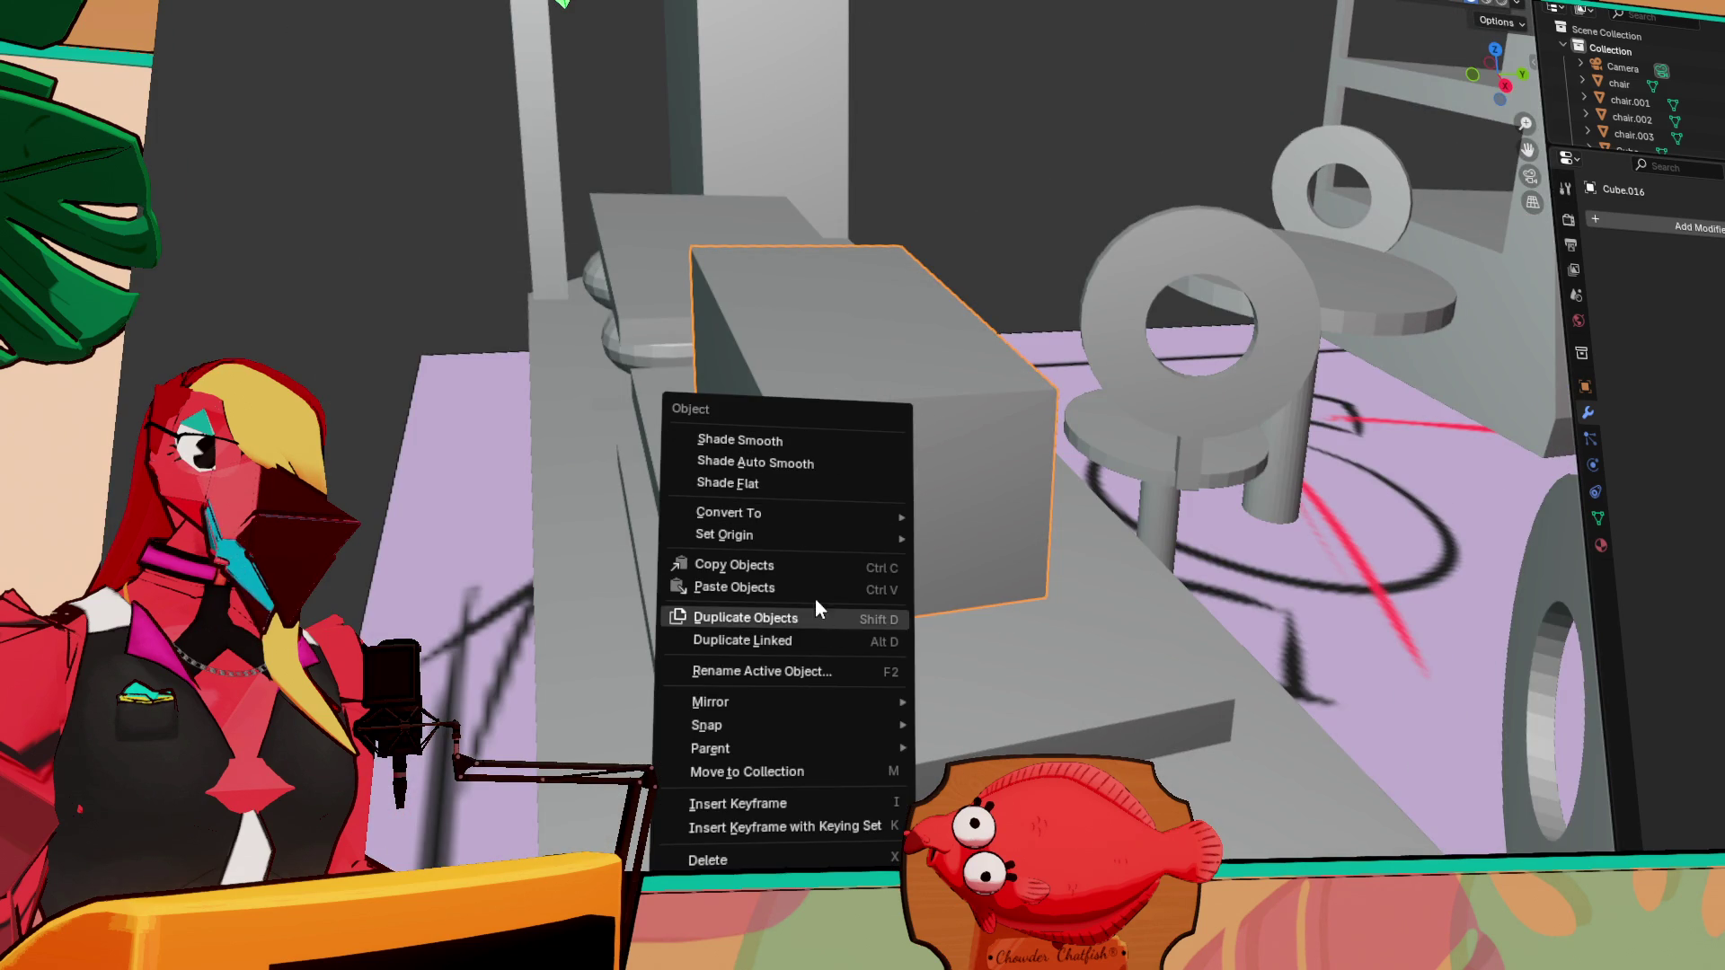
click(754, 462)
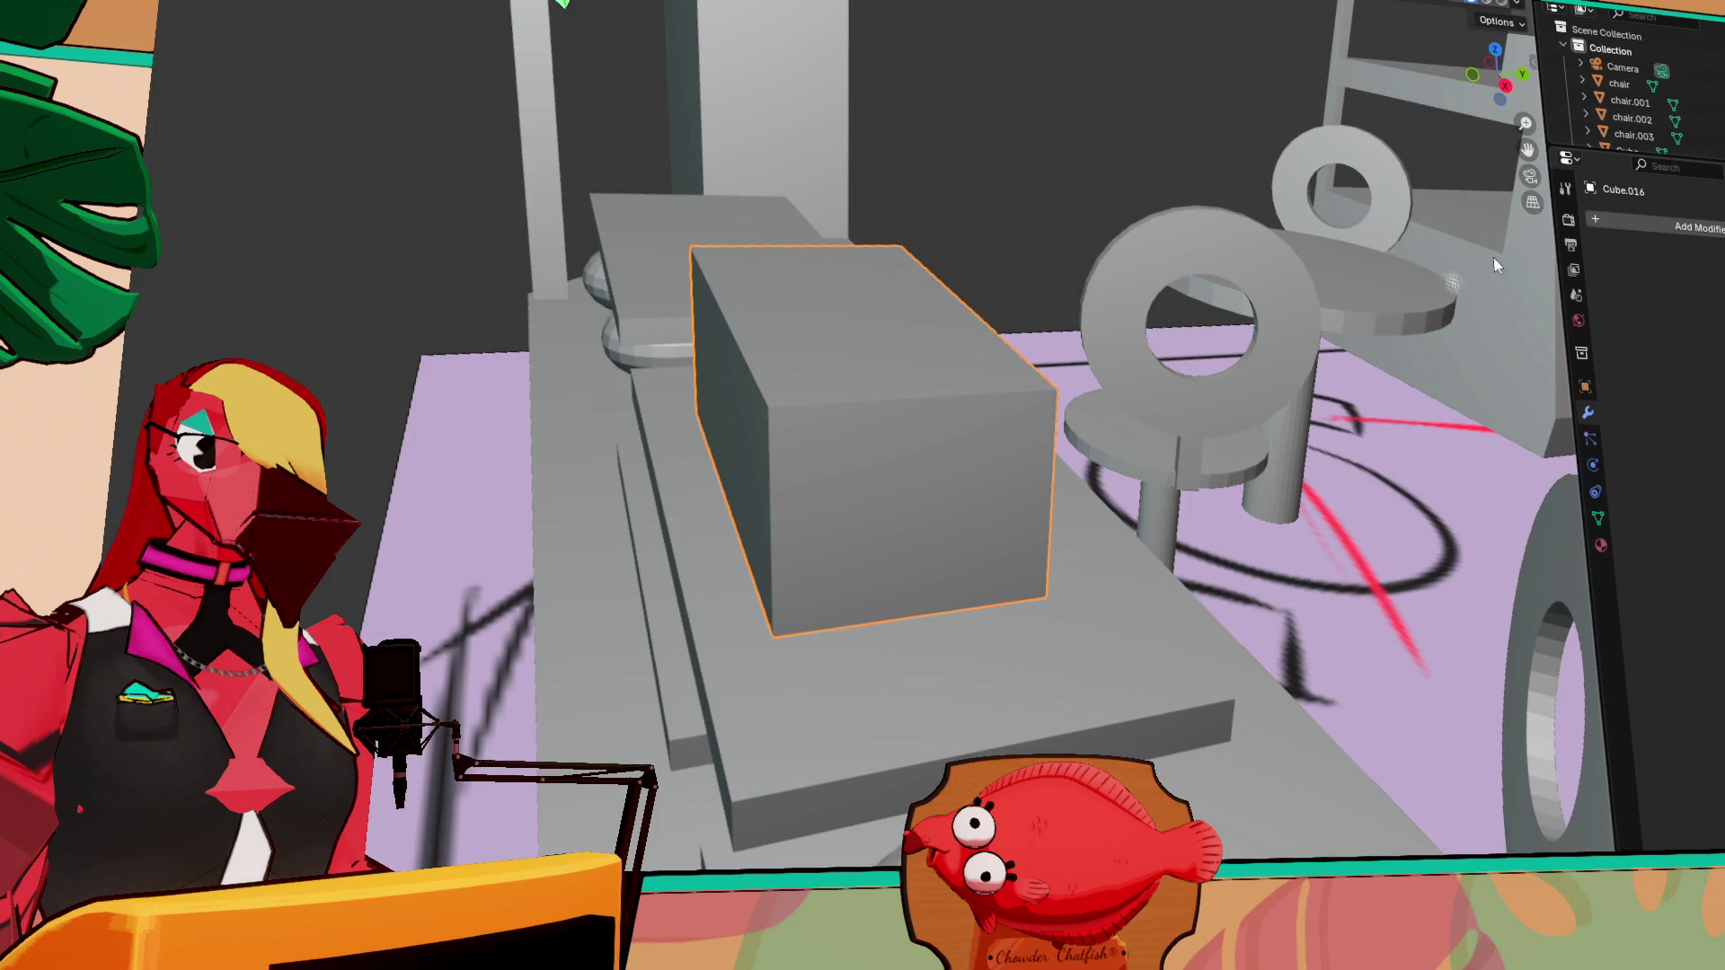
click(1643, 222)
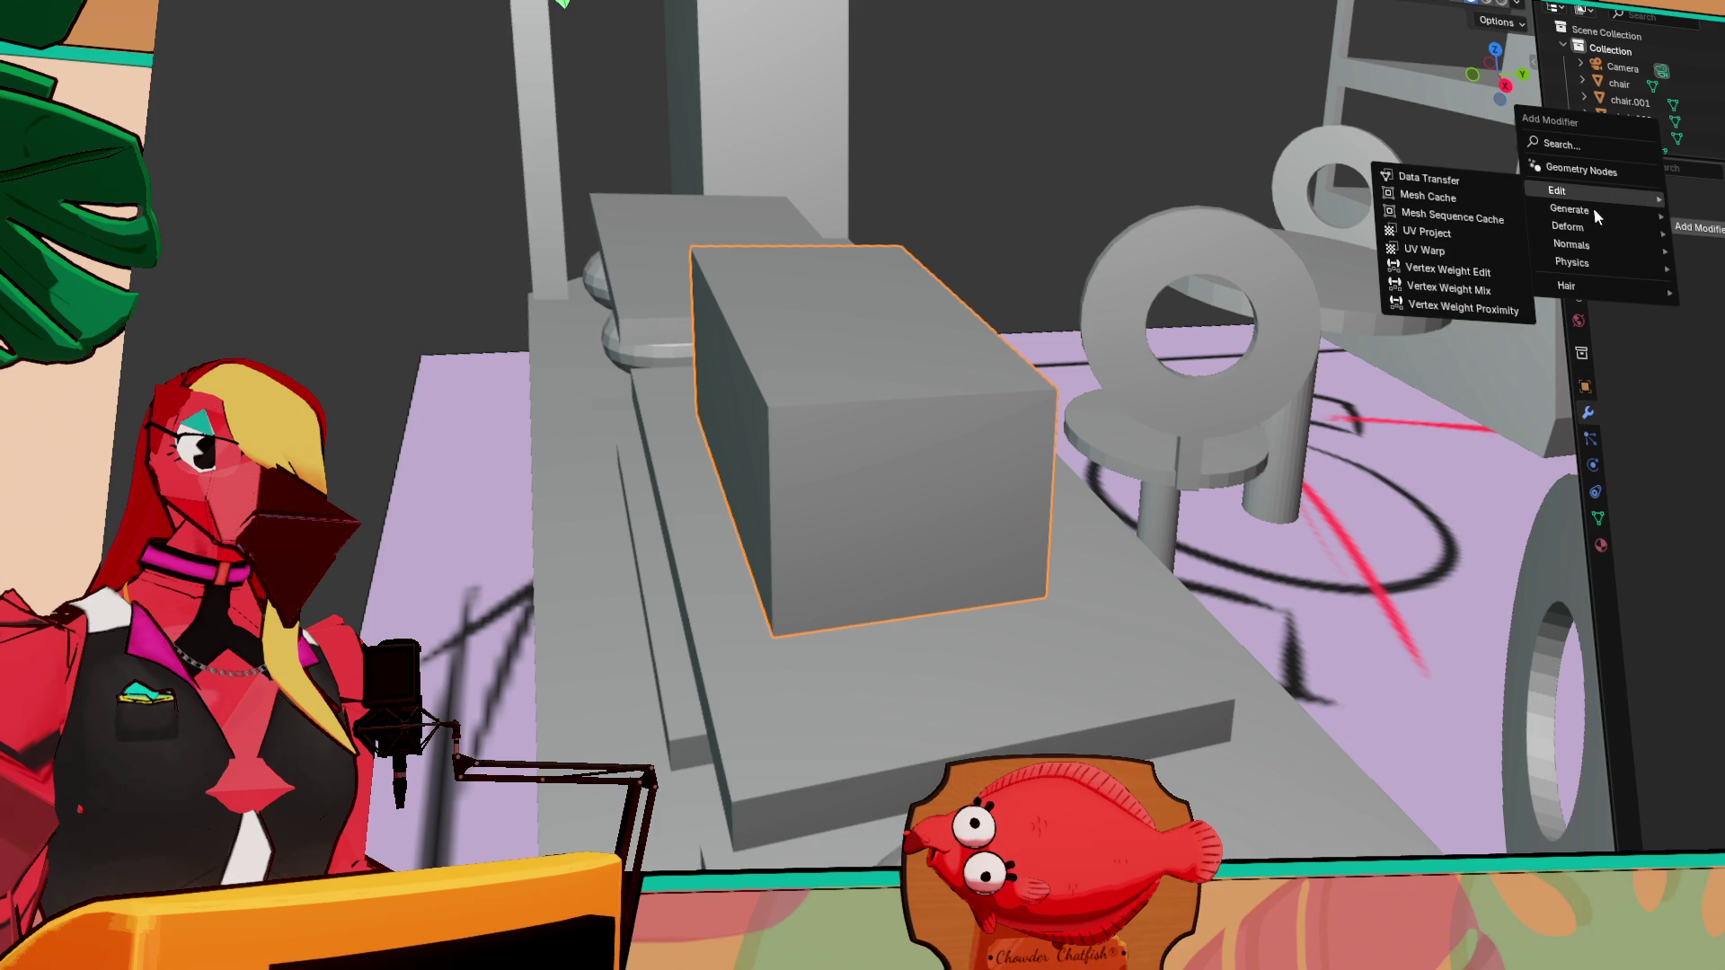
mouse_move(1601, 219)
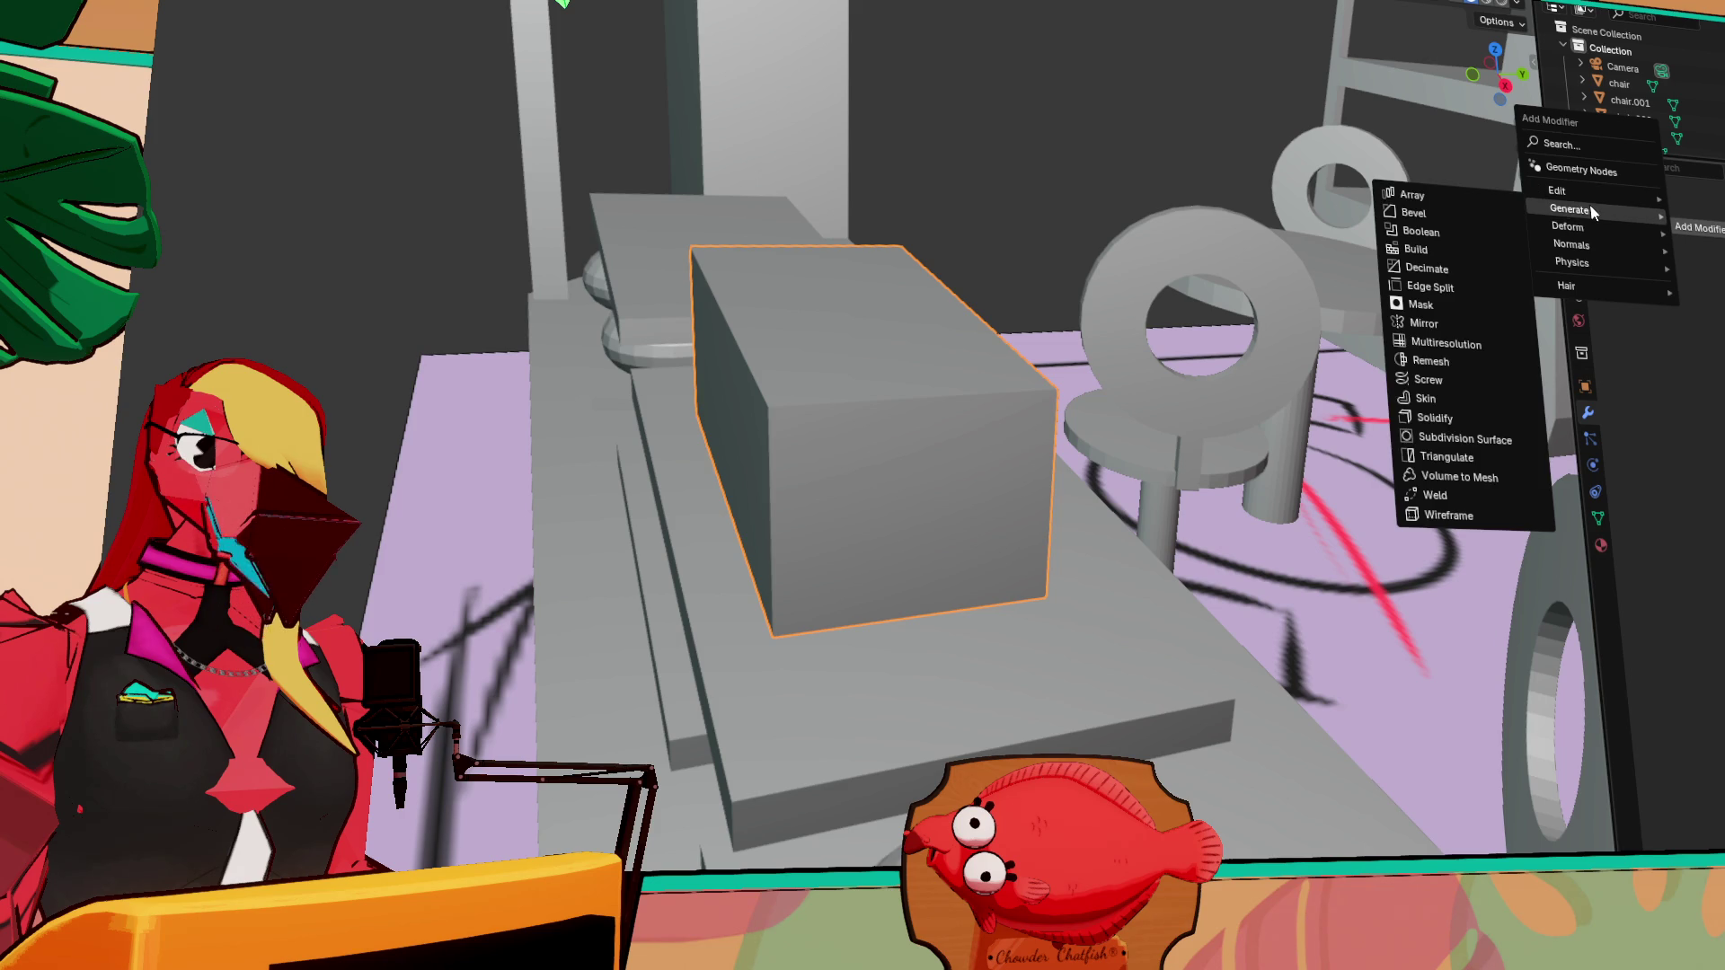
Add Subdivision Surface at level 3, compare Simple and Catmull-Clark, keep Catmull-Clark with lower viewport levels
click(1453, 441)
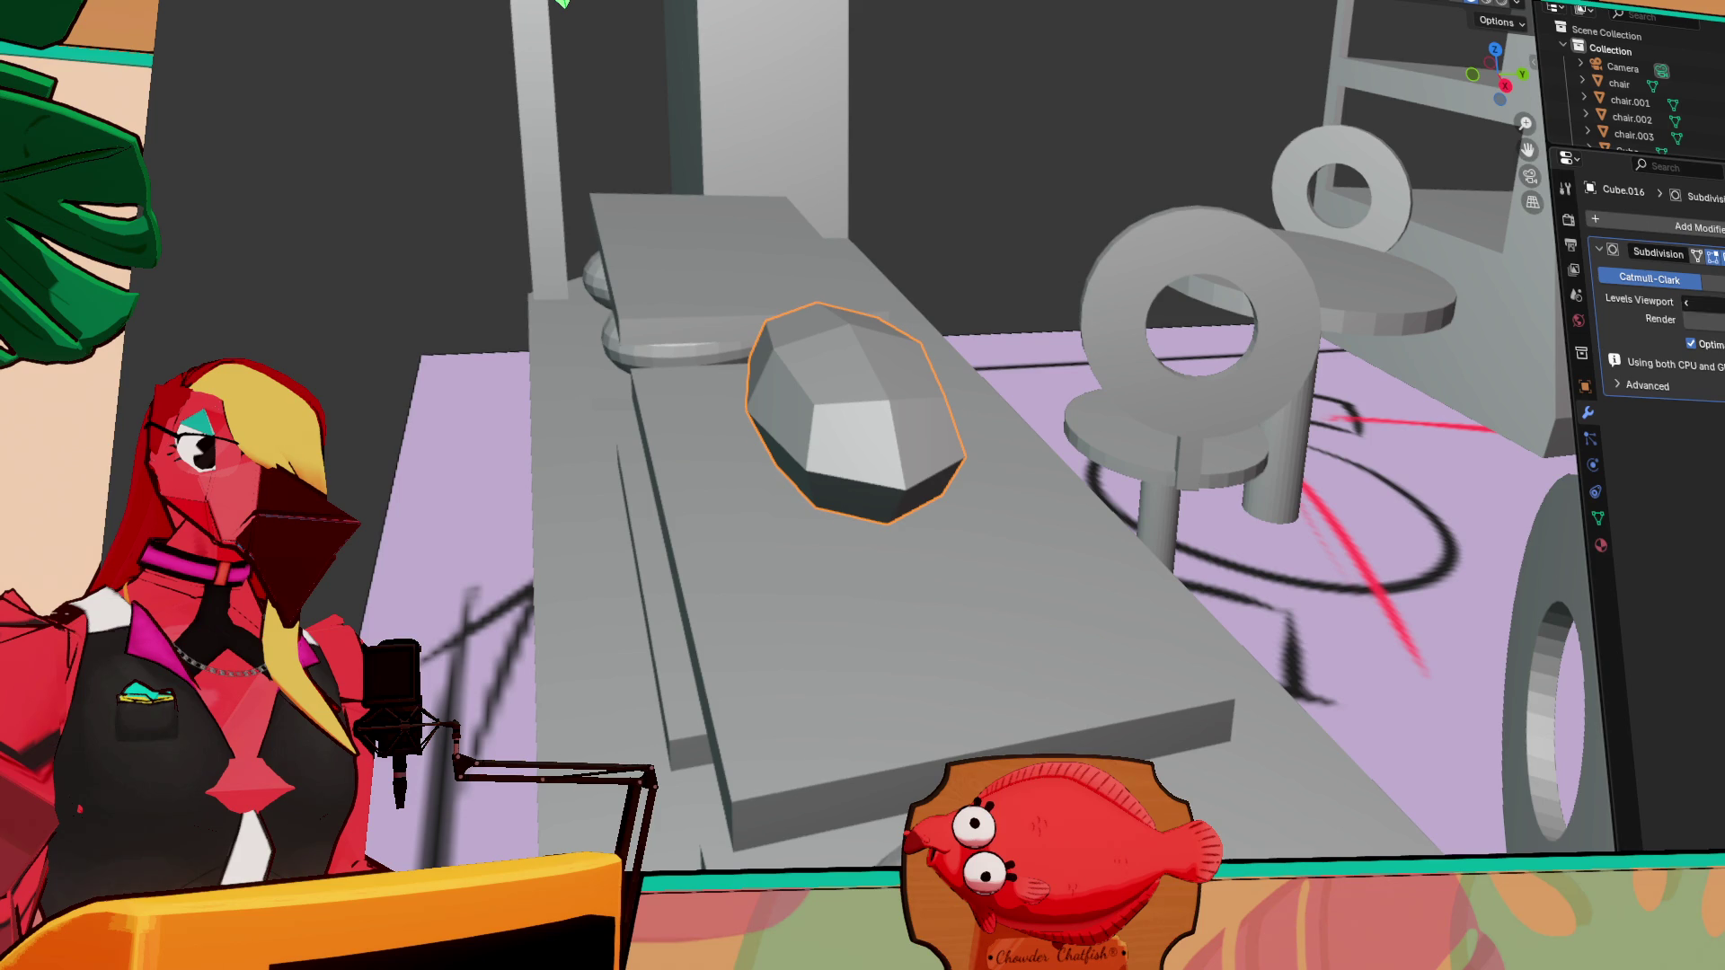
key(ctrl+3)
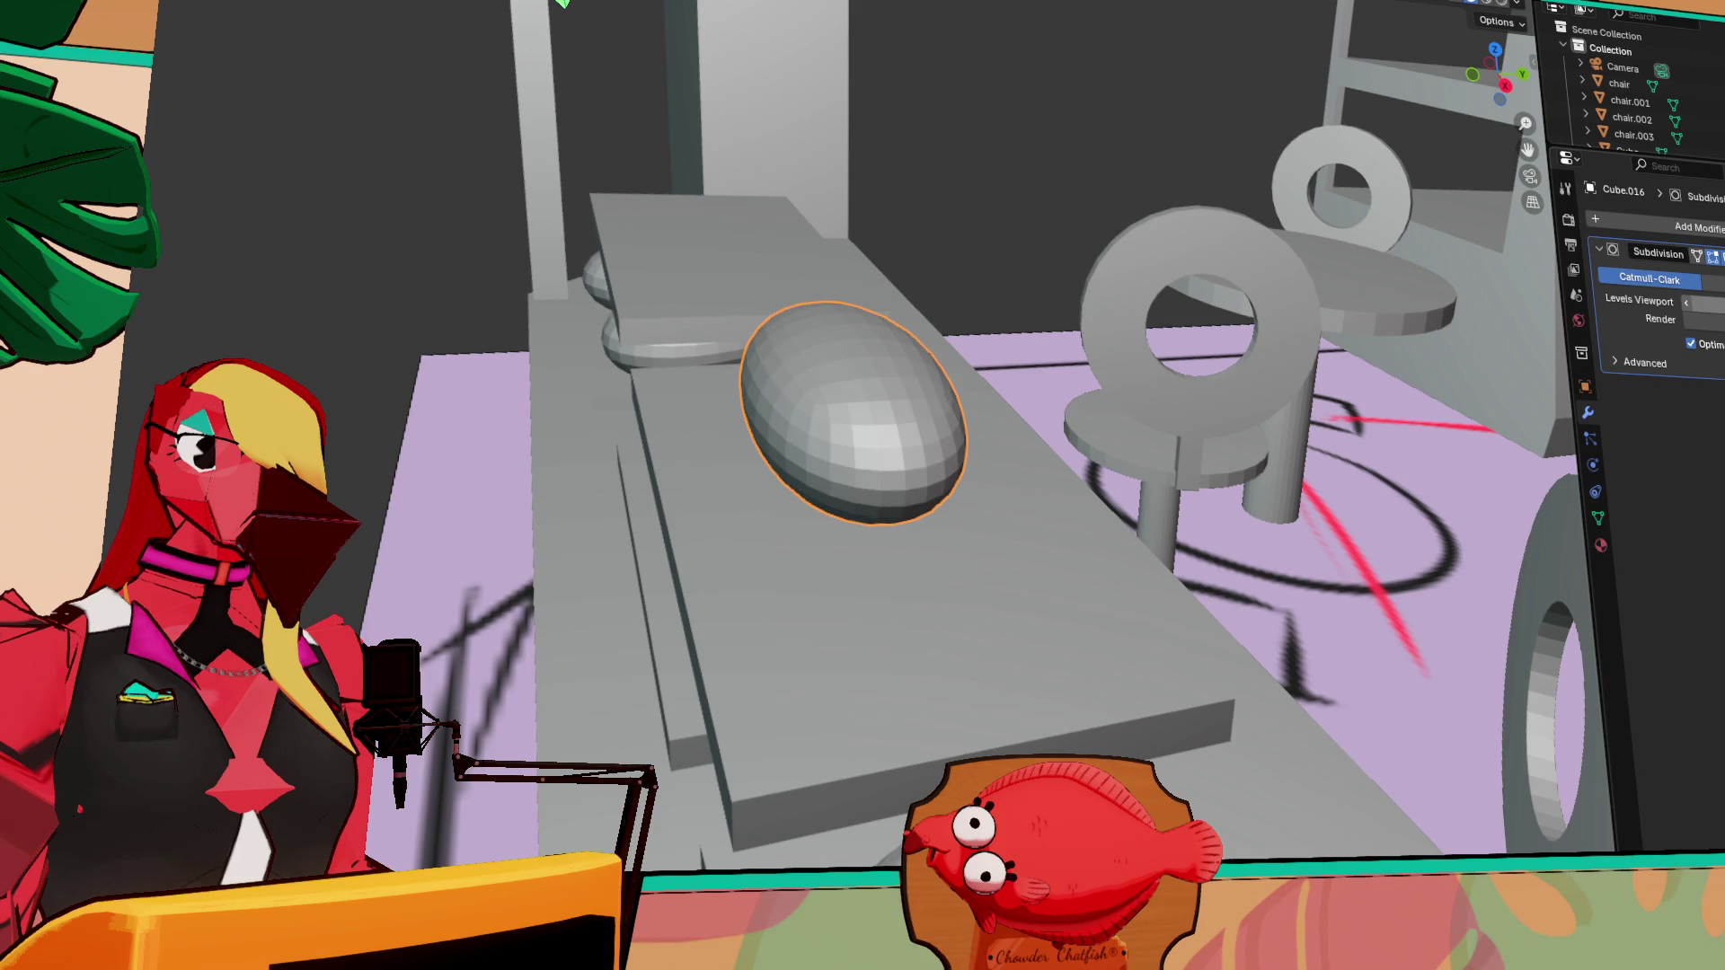
scroll(858, 542, up, 4)
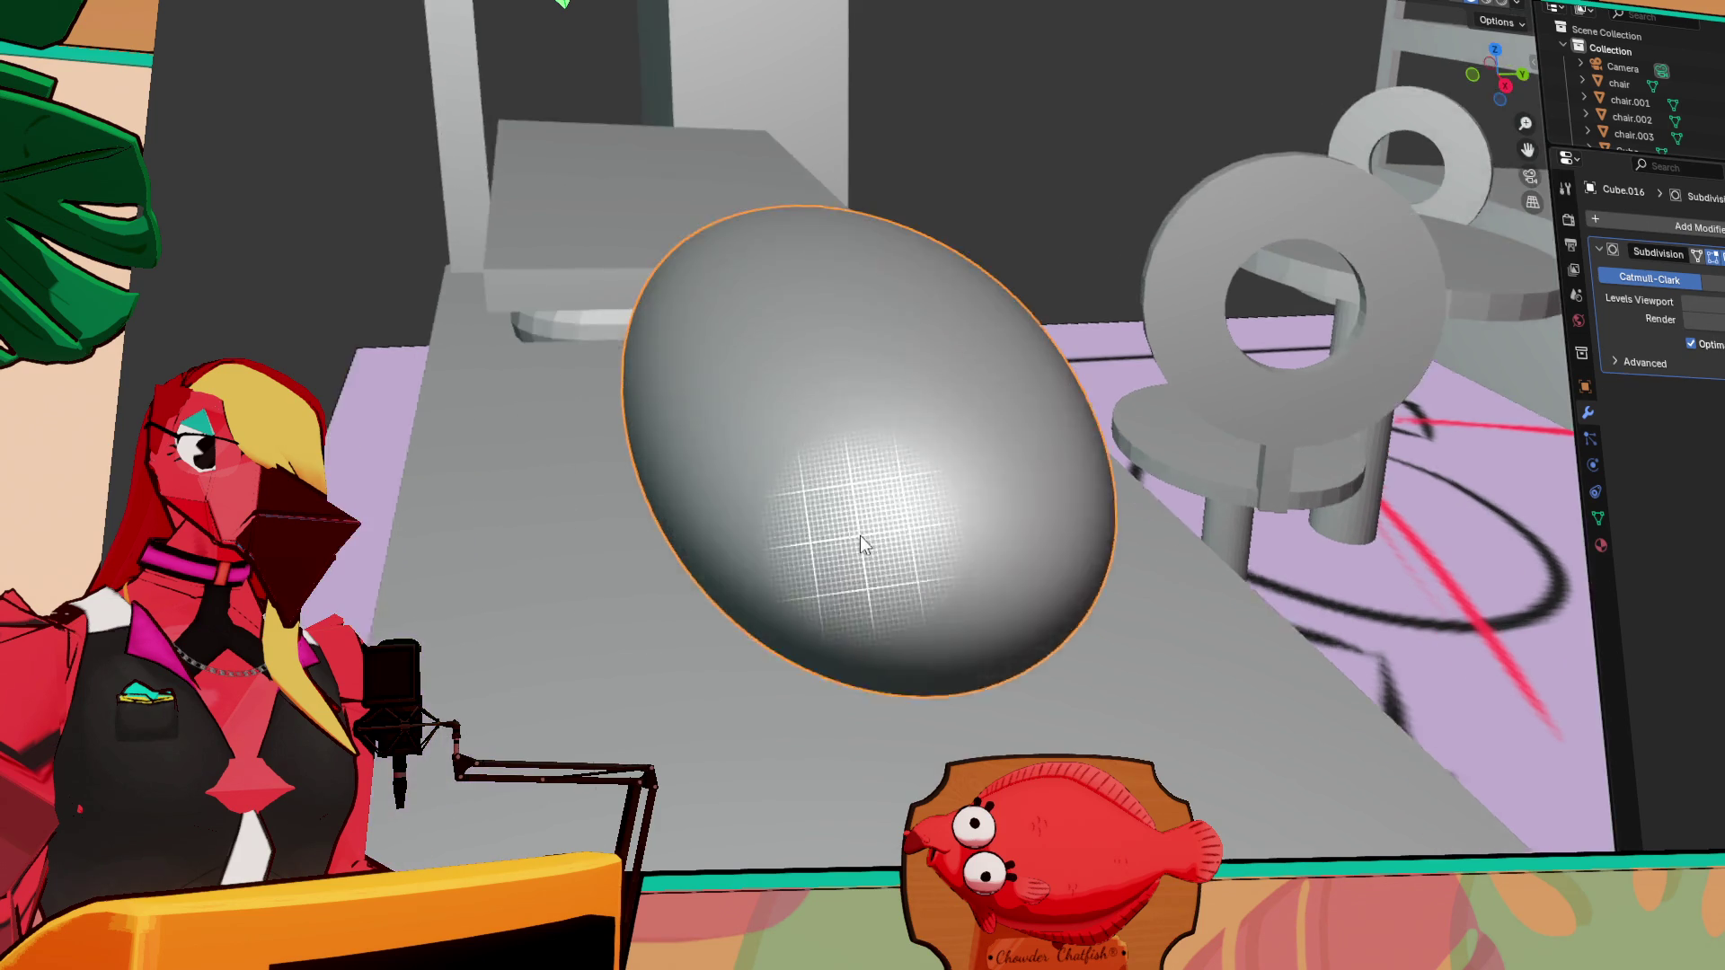
mouse_move(848, 508)
middle_down()
mouse_move(956, 443)
mouse_move(1293, 494)
mouse_move(1282, 595)
mouse_move(1244, 589)
middle_up()
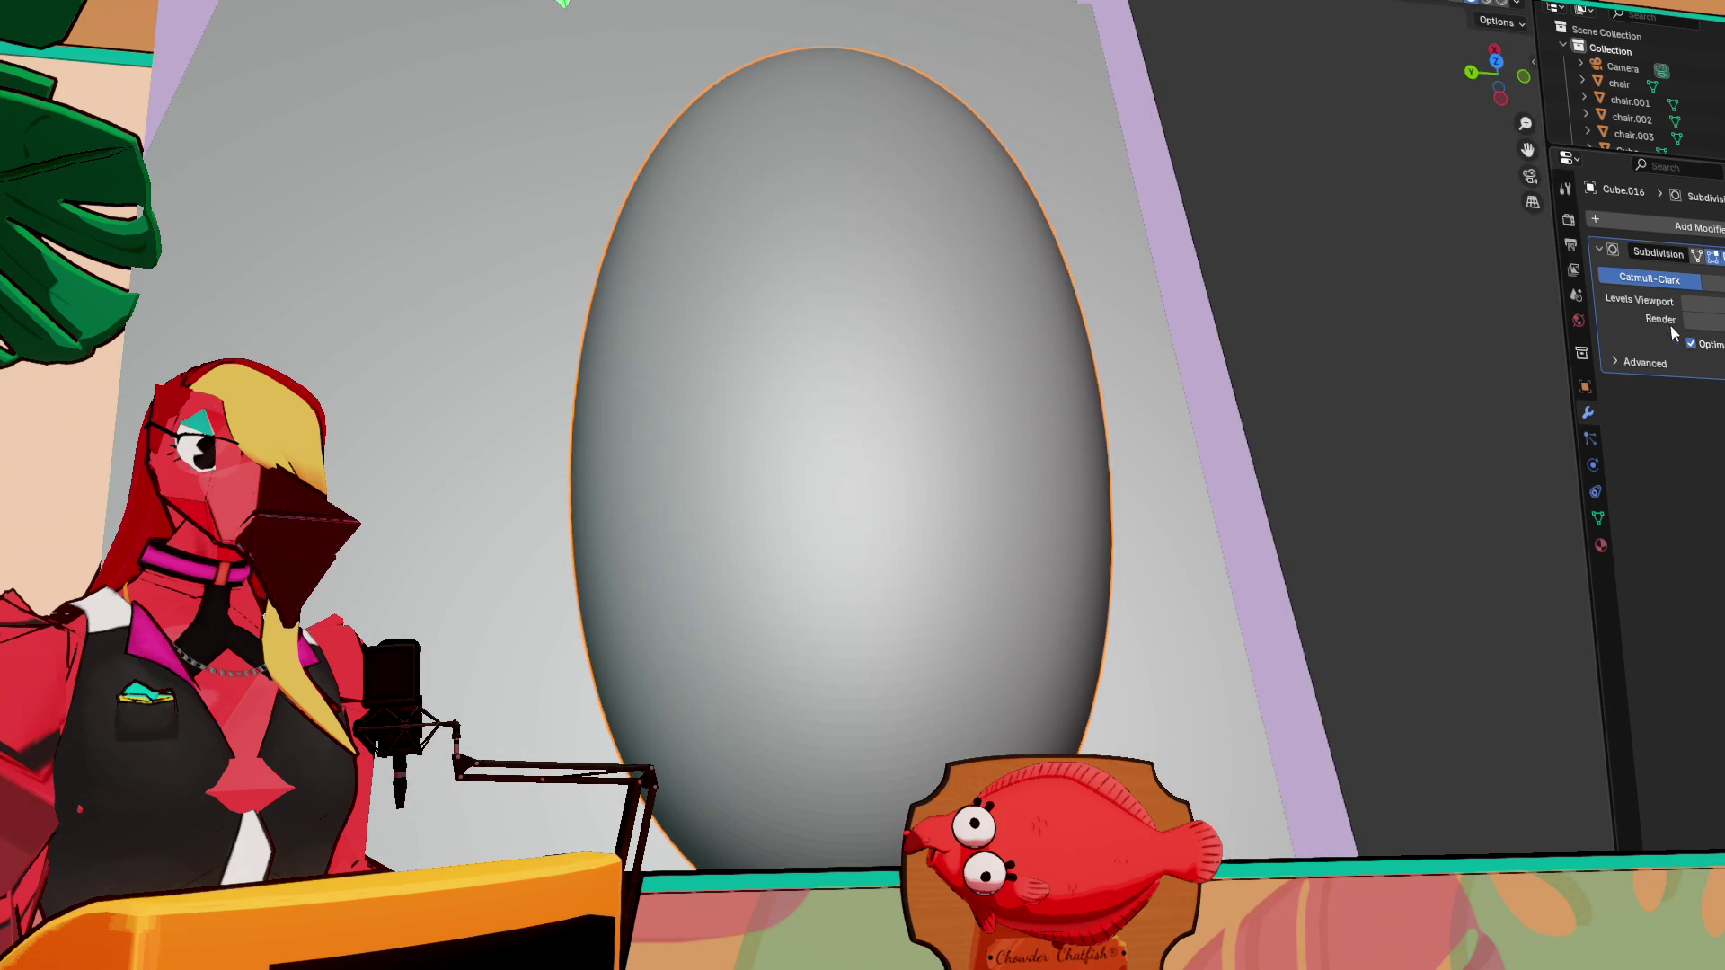
click(1687, 304)
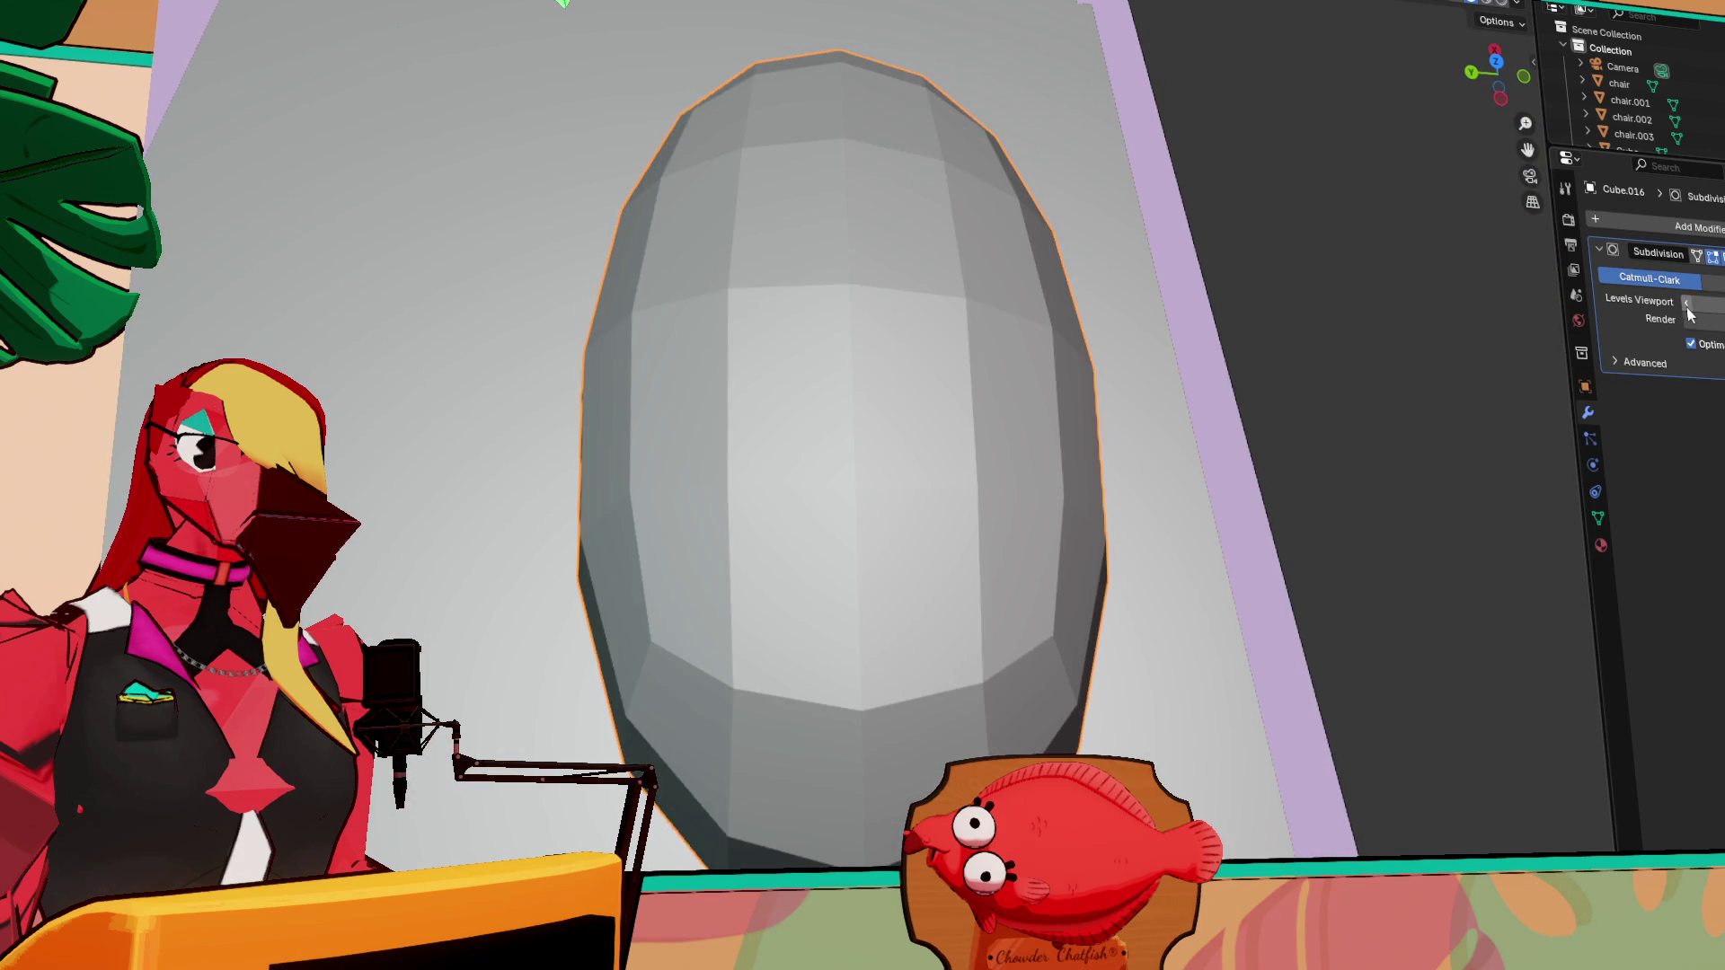
click(1713, 284)
click(1674, 284)
click(1713, 282)
middle_drag(1232, 364, 1060, 261)
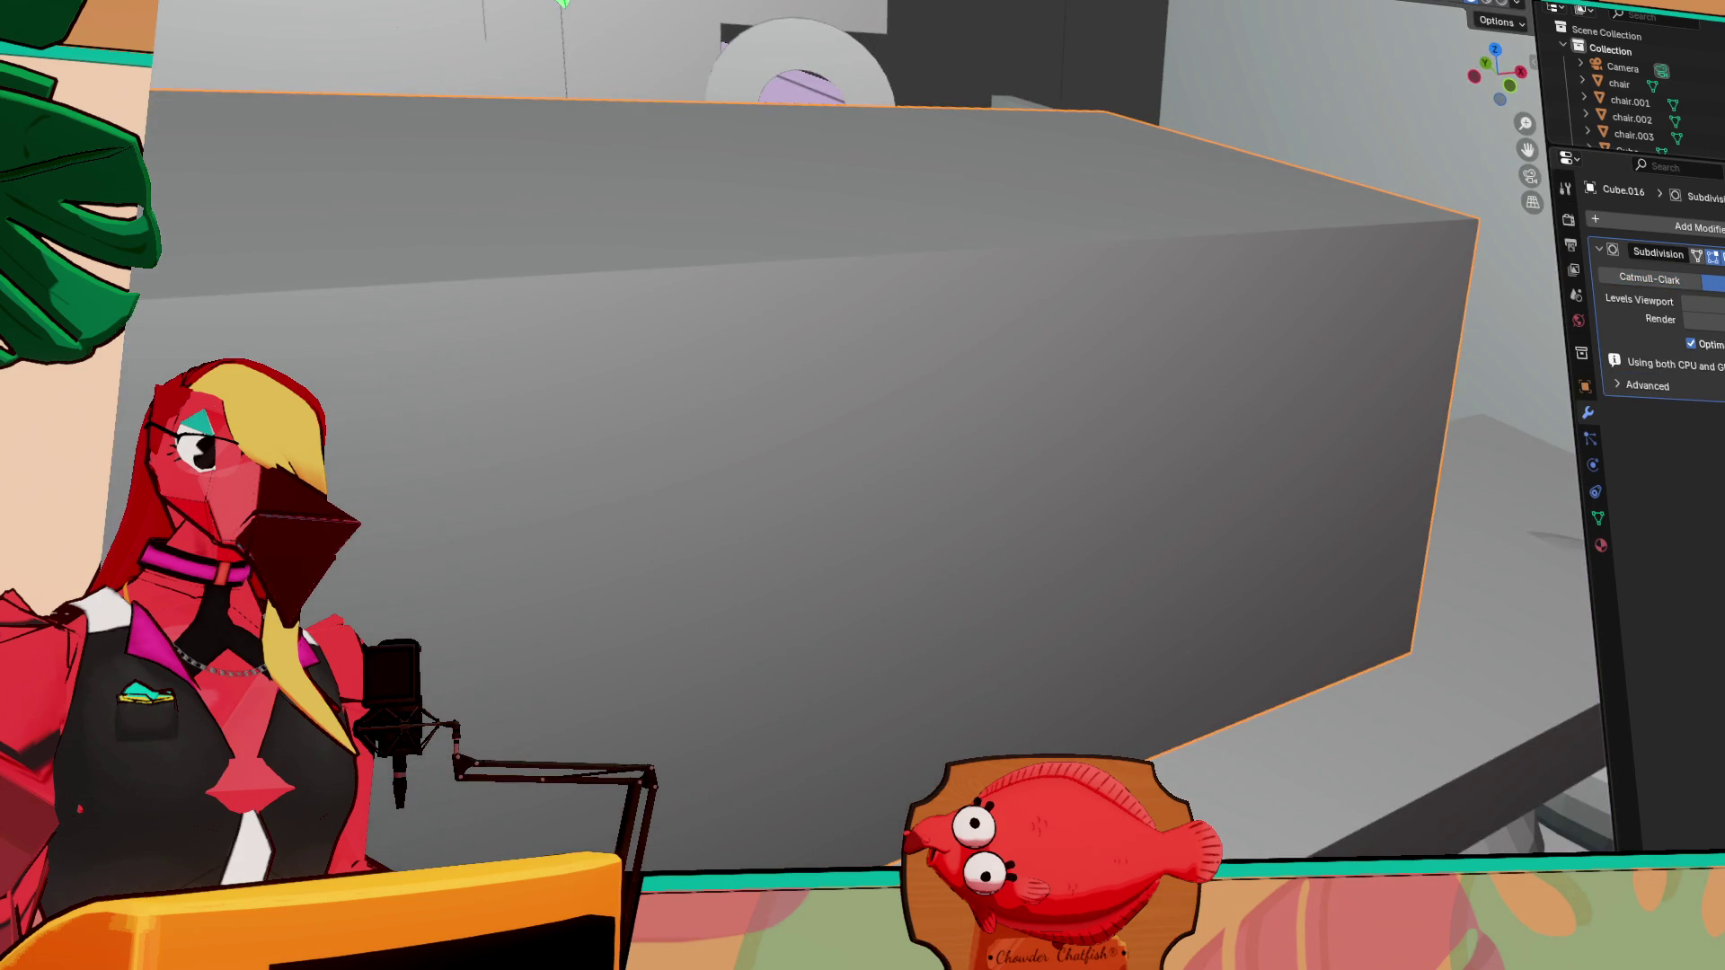
click(1688, 306)
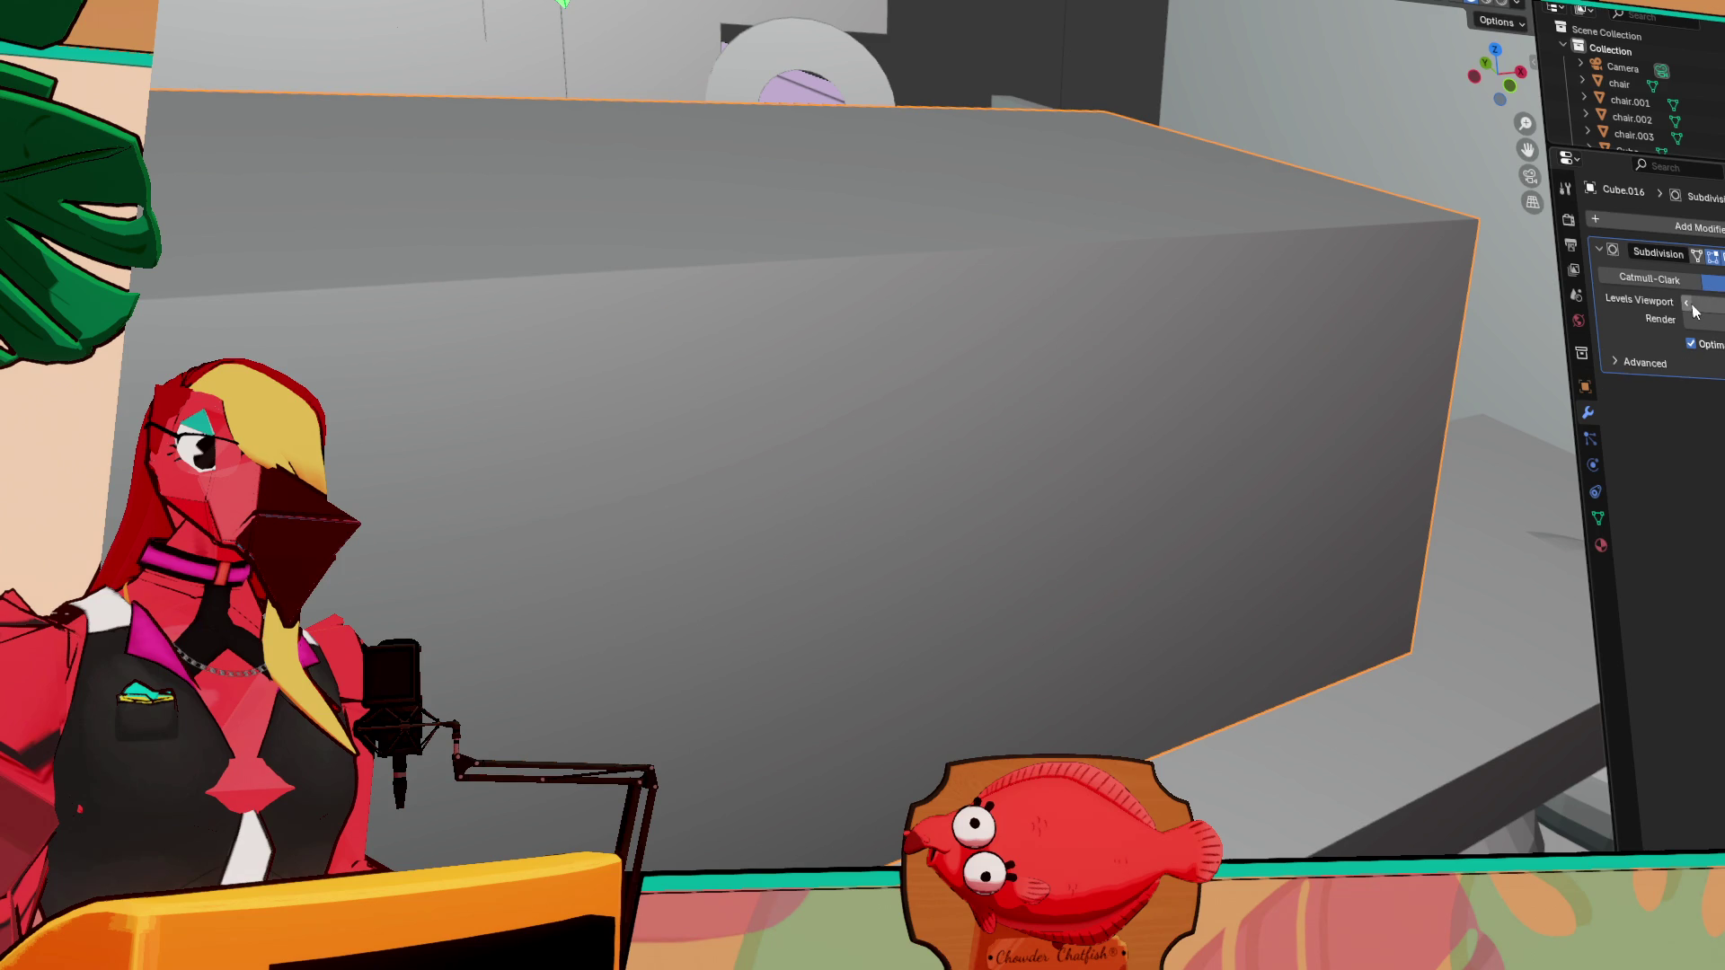
click(1676, 280)
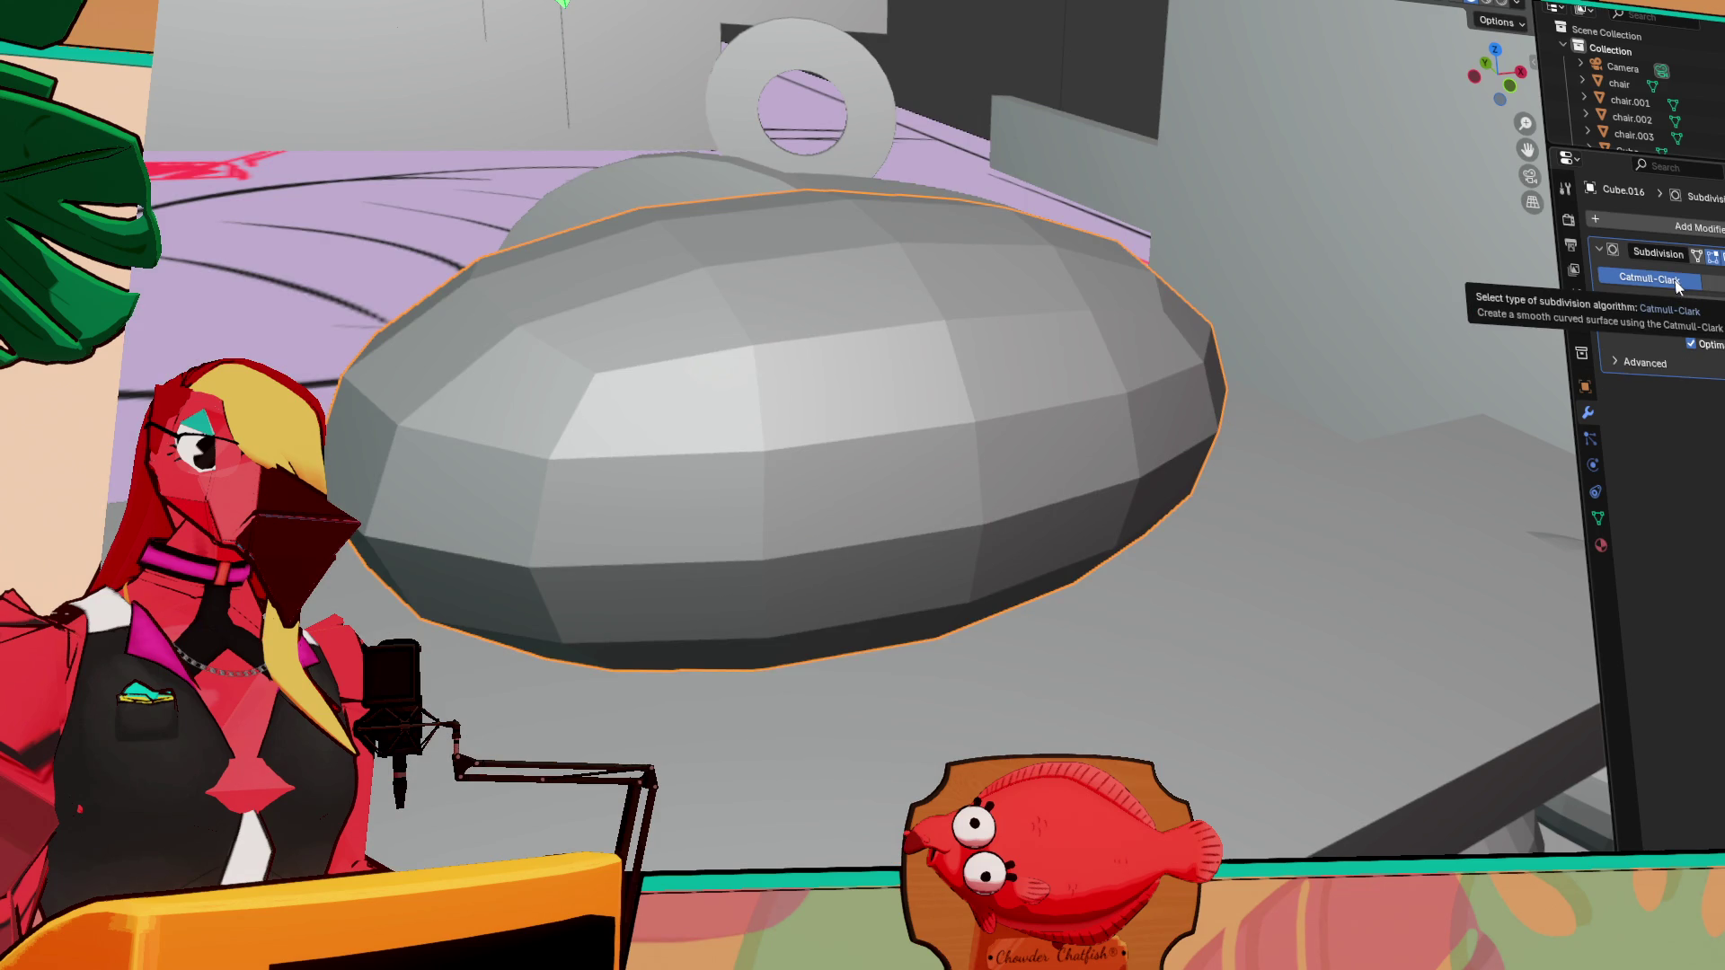
In Edit Mode, raise the viewport subdivision level and add loop cuts near the top and bottom
key(Tab)
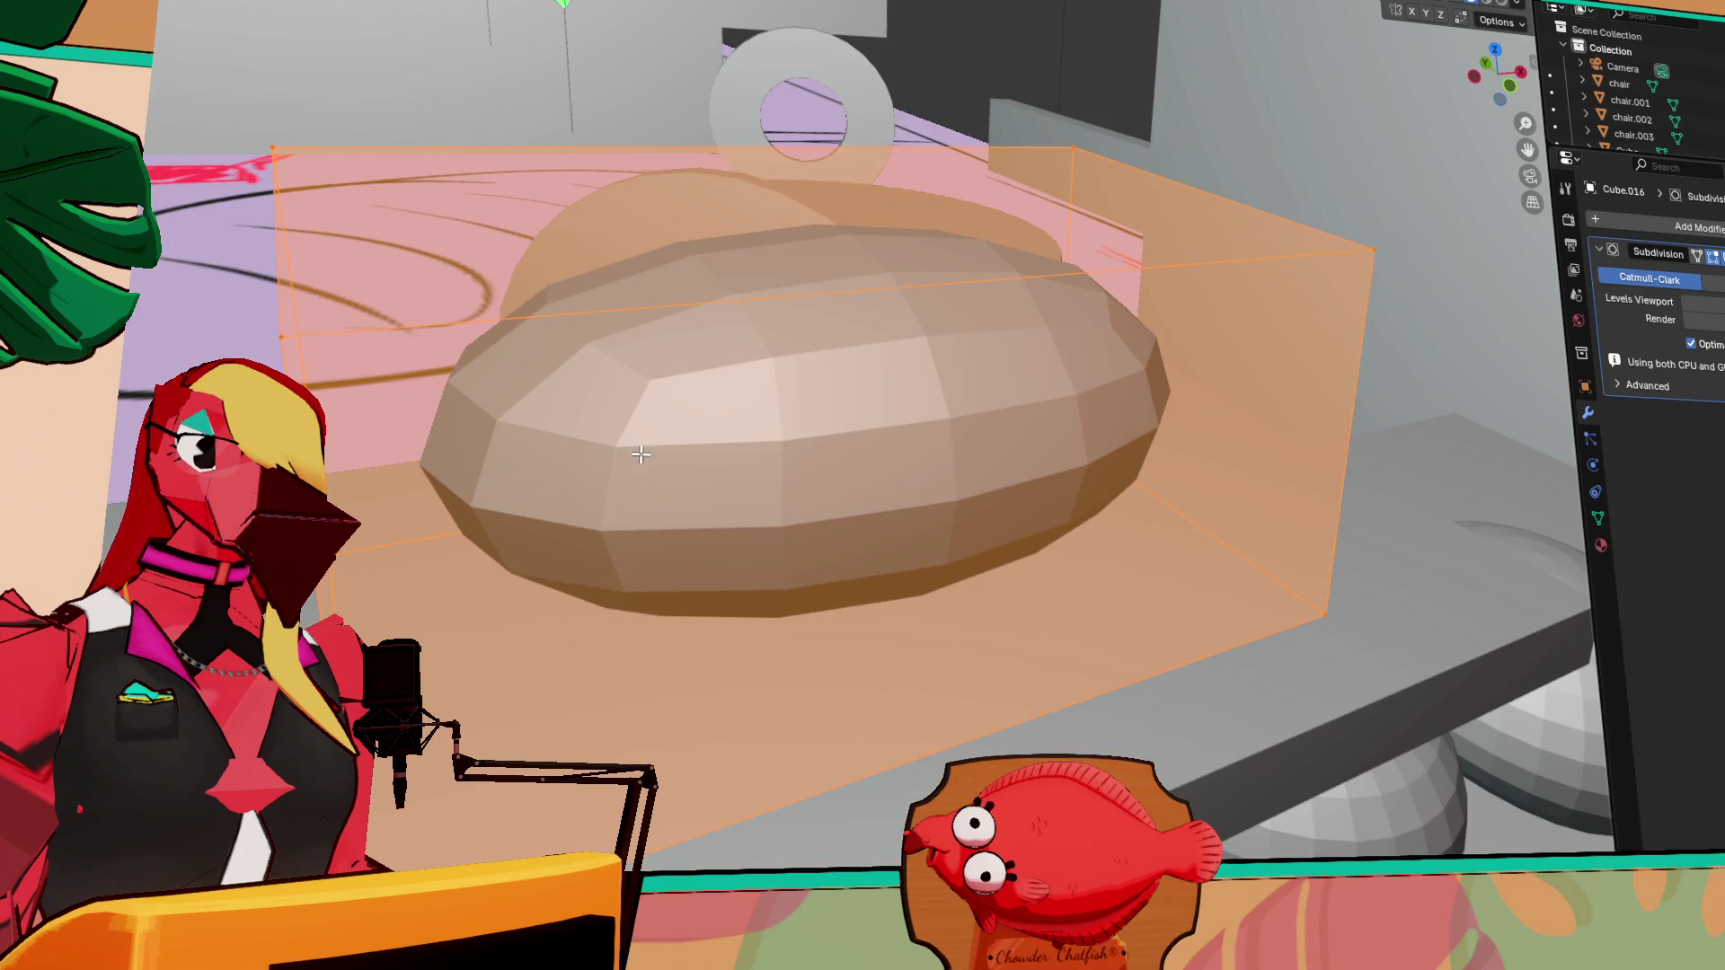
drag(1703, 302, 1720, 302)
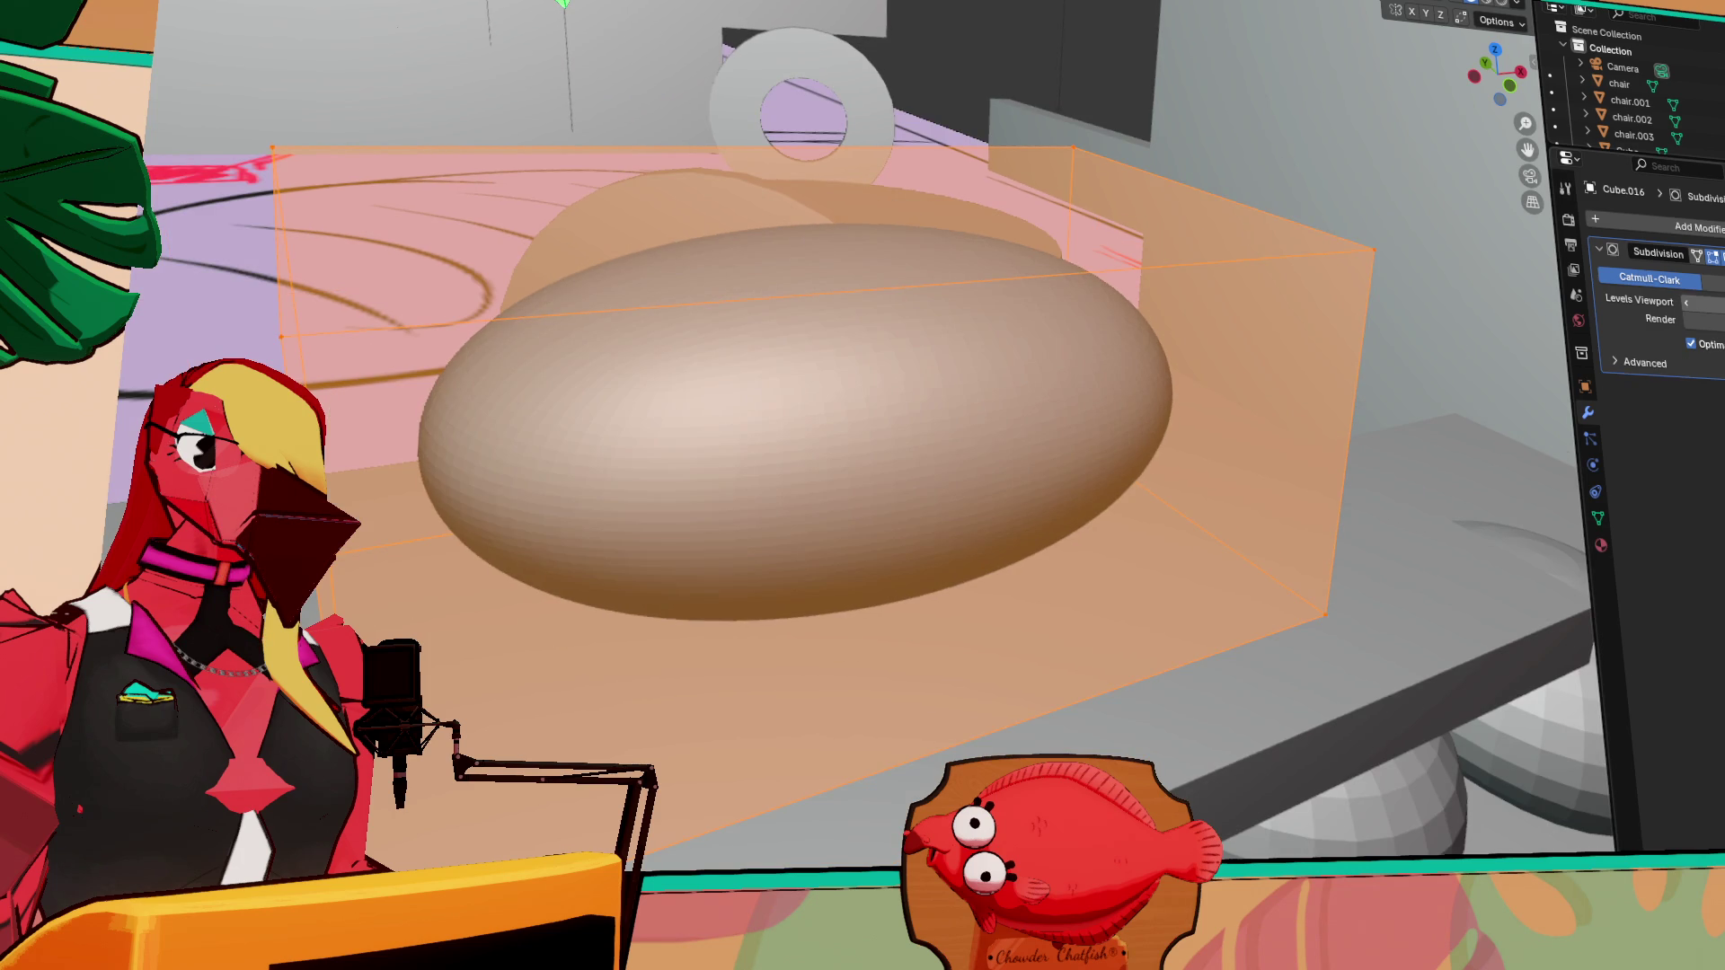
key(ctrl+r)
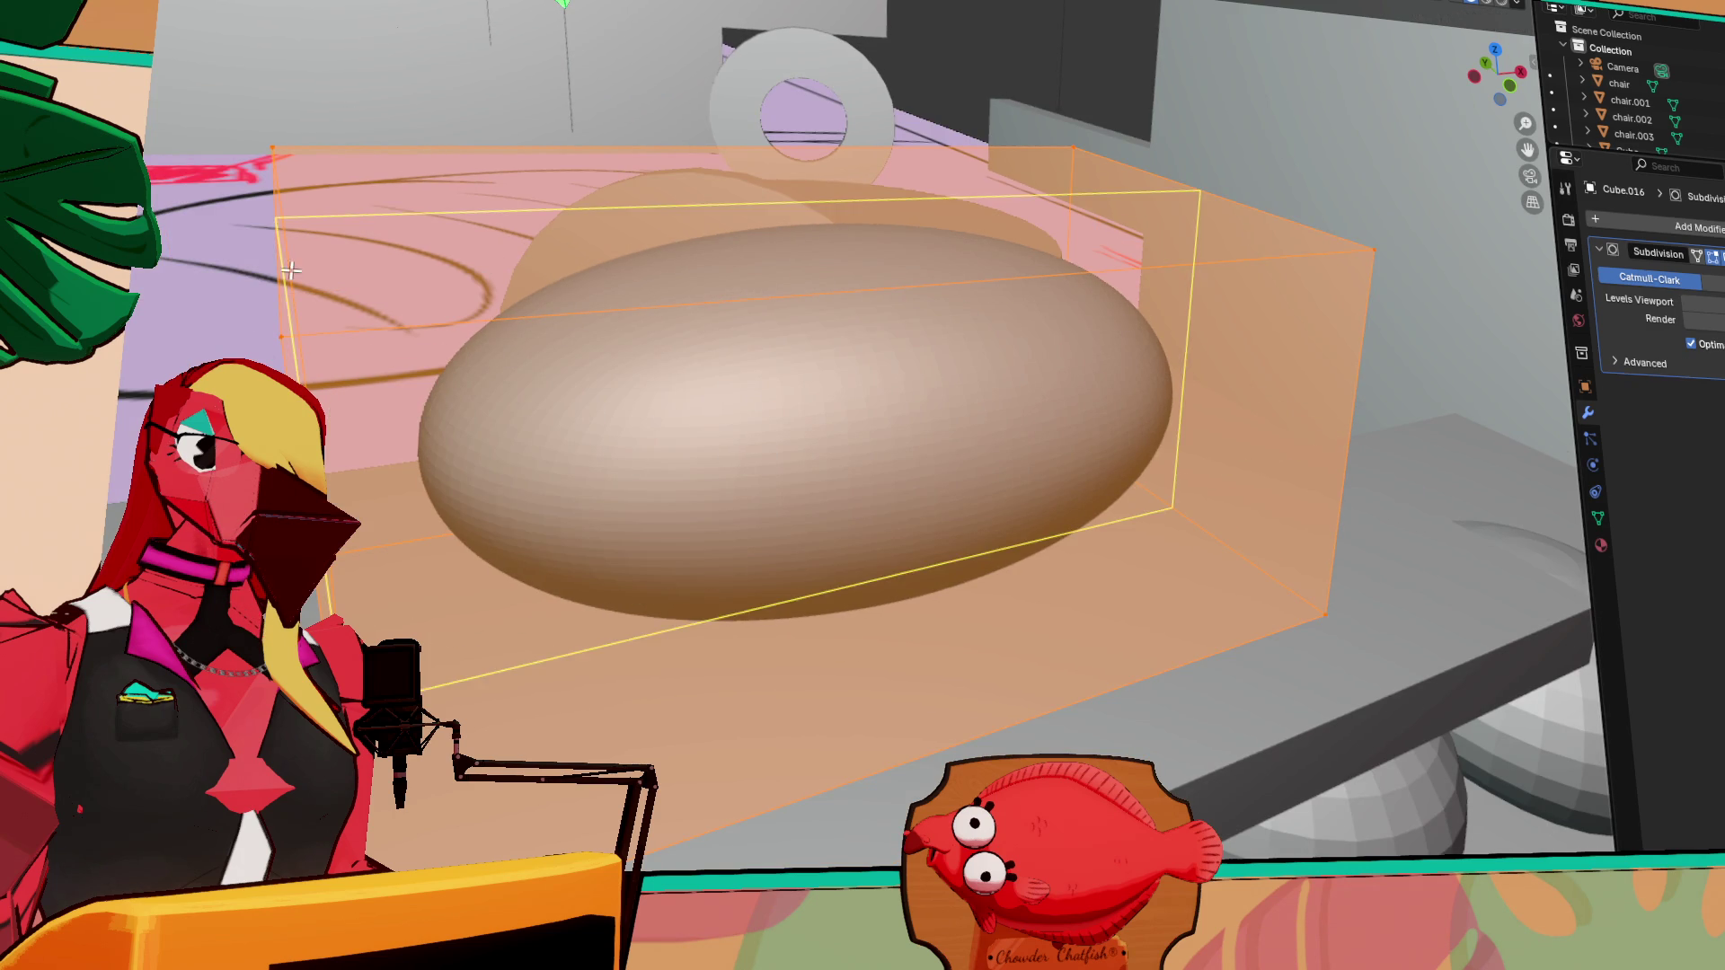
click(1363, 422)
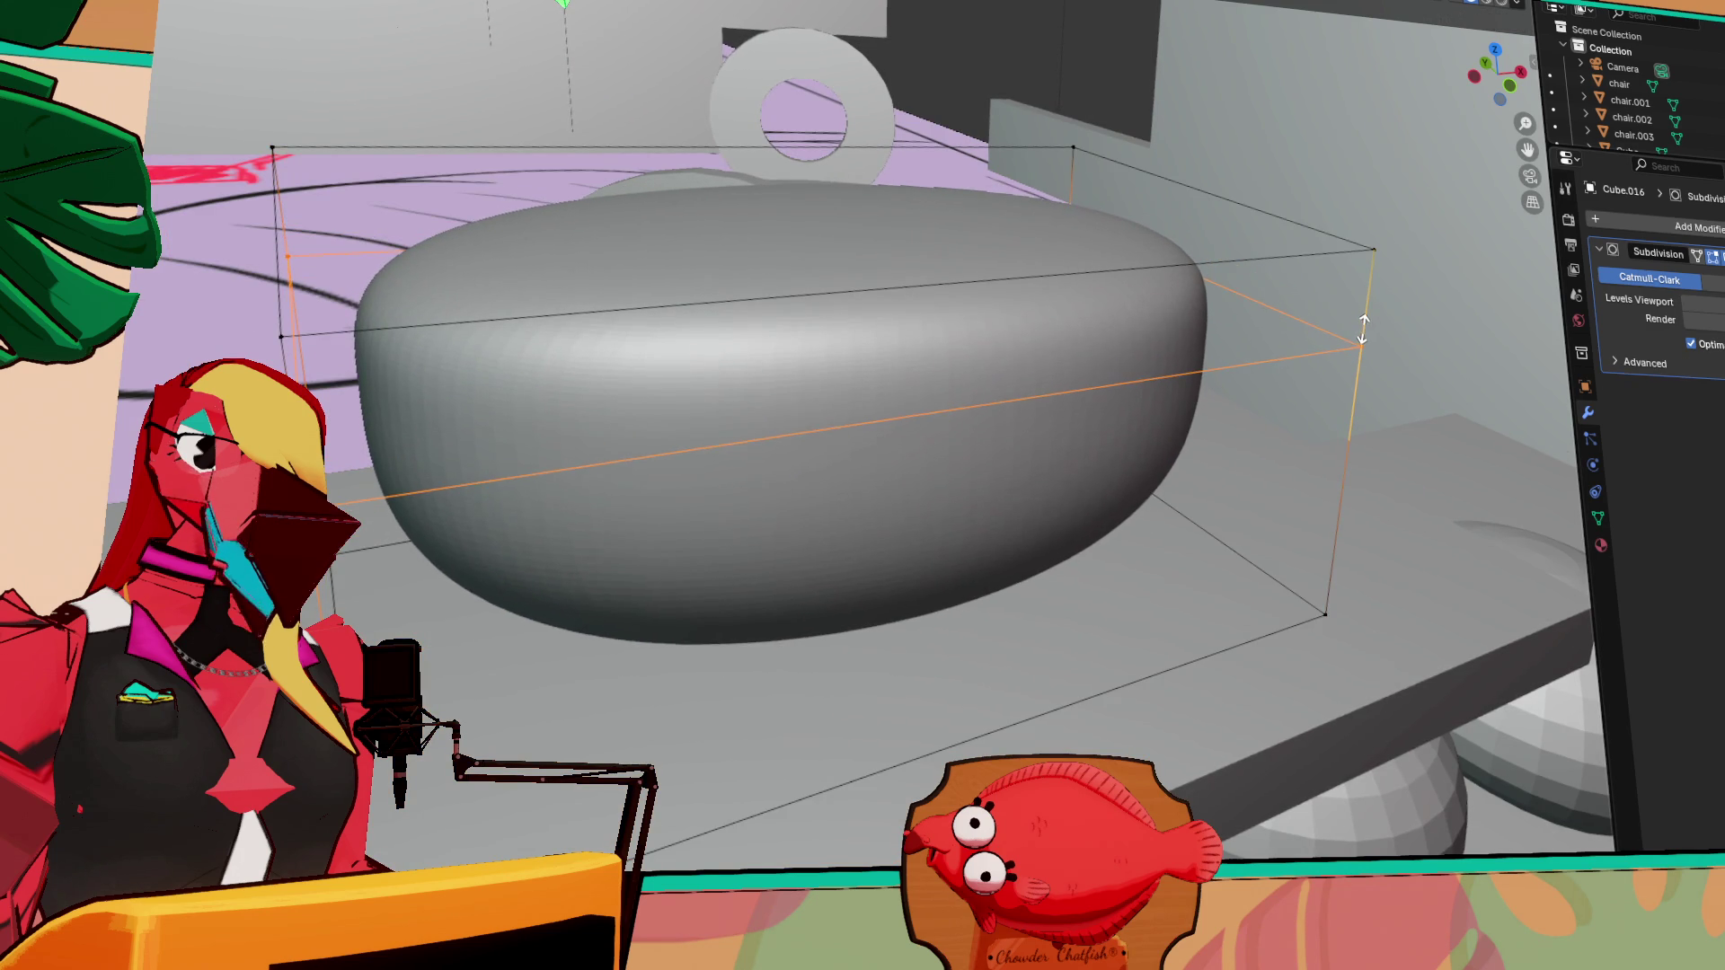
click(1363, 320)
mouse_move(1227, 396)
middle_down()
mouse_move(1243, 362)
mouse_move(1270, 366)
middle_up()
key(ctrl+r)
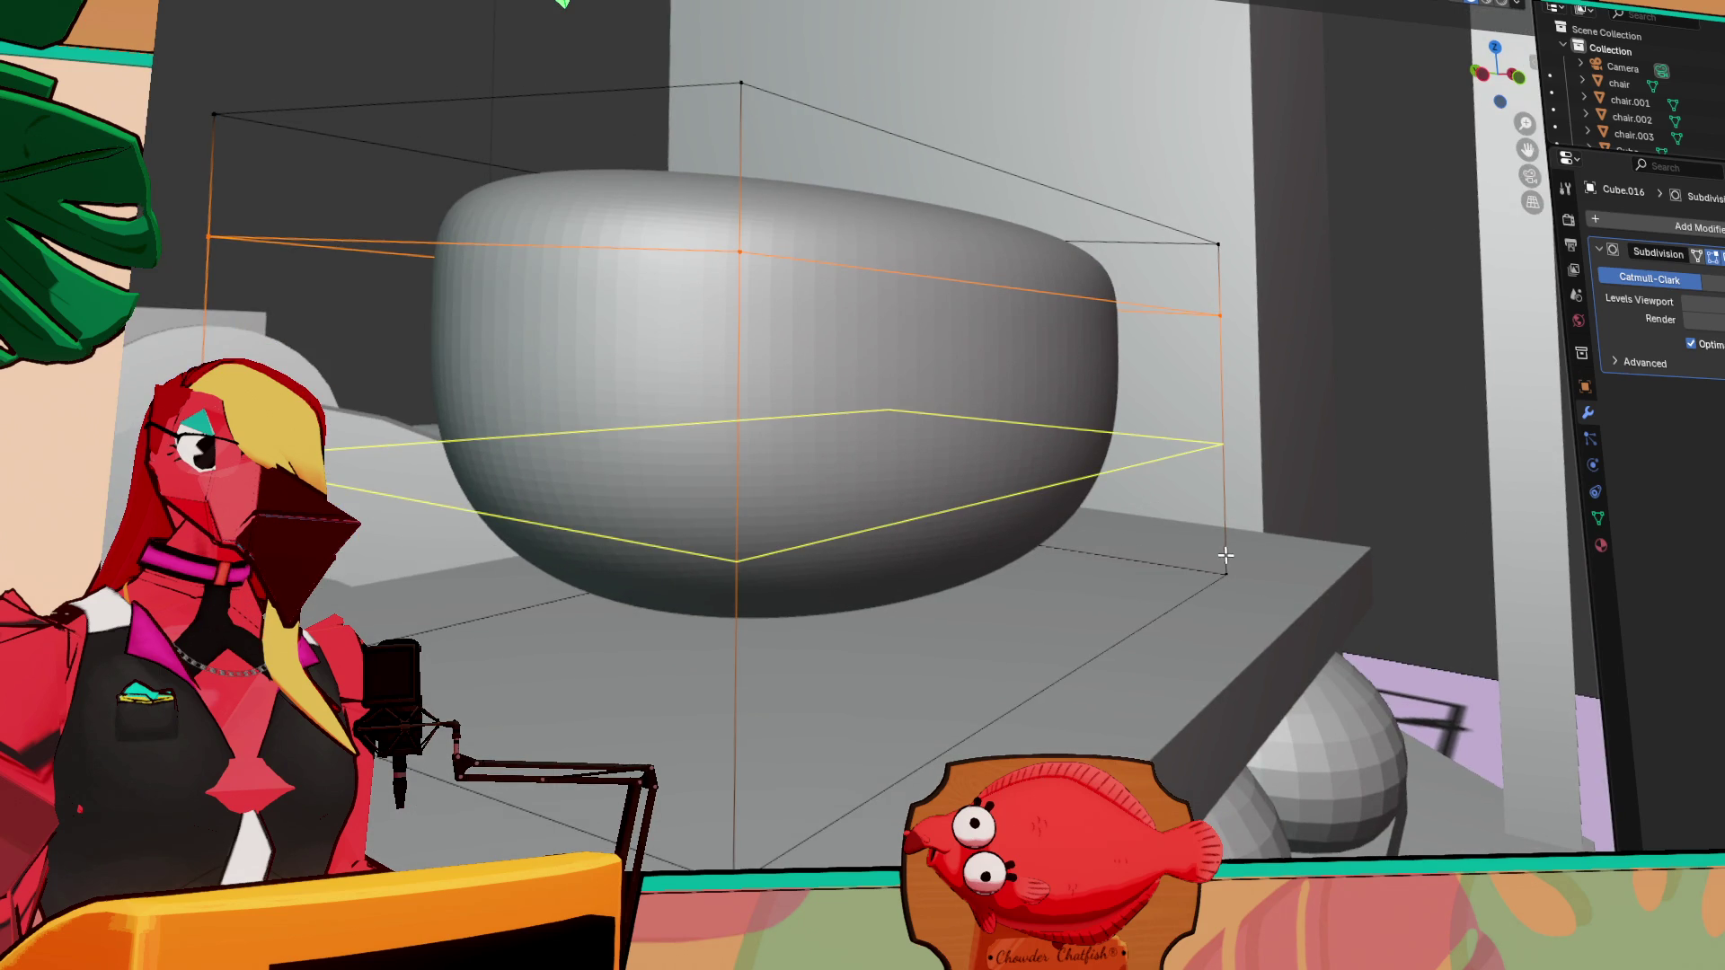
click(1225, 550)
click(1232, 674)
mouse_move(1233, 674)
middle_down()
mouse_move(859, 500)
mouse_move(817, 462)
mouse_move(708, 486)
middle_up()
Add loop cuts slid toward the left and right ends, then start a horizontal loop
key(ctrl+r)
scroll(593, 339, up, 1)
scroll(593, 338, down, 1)
click(593, 339)
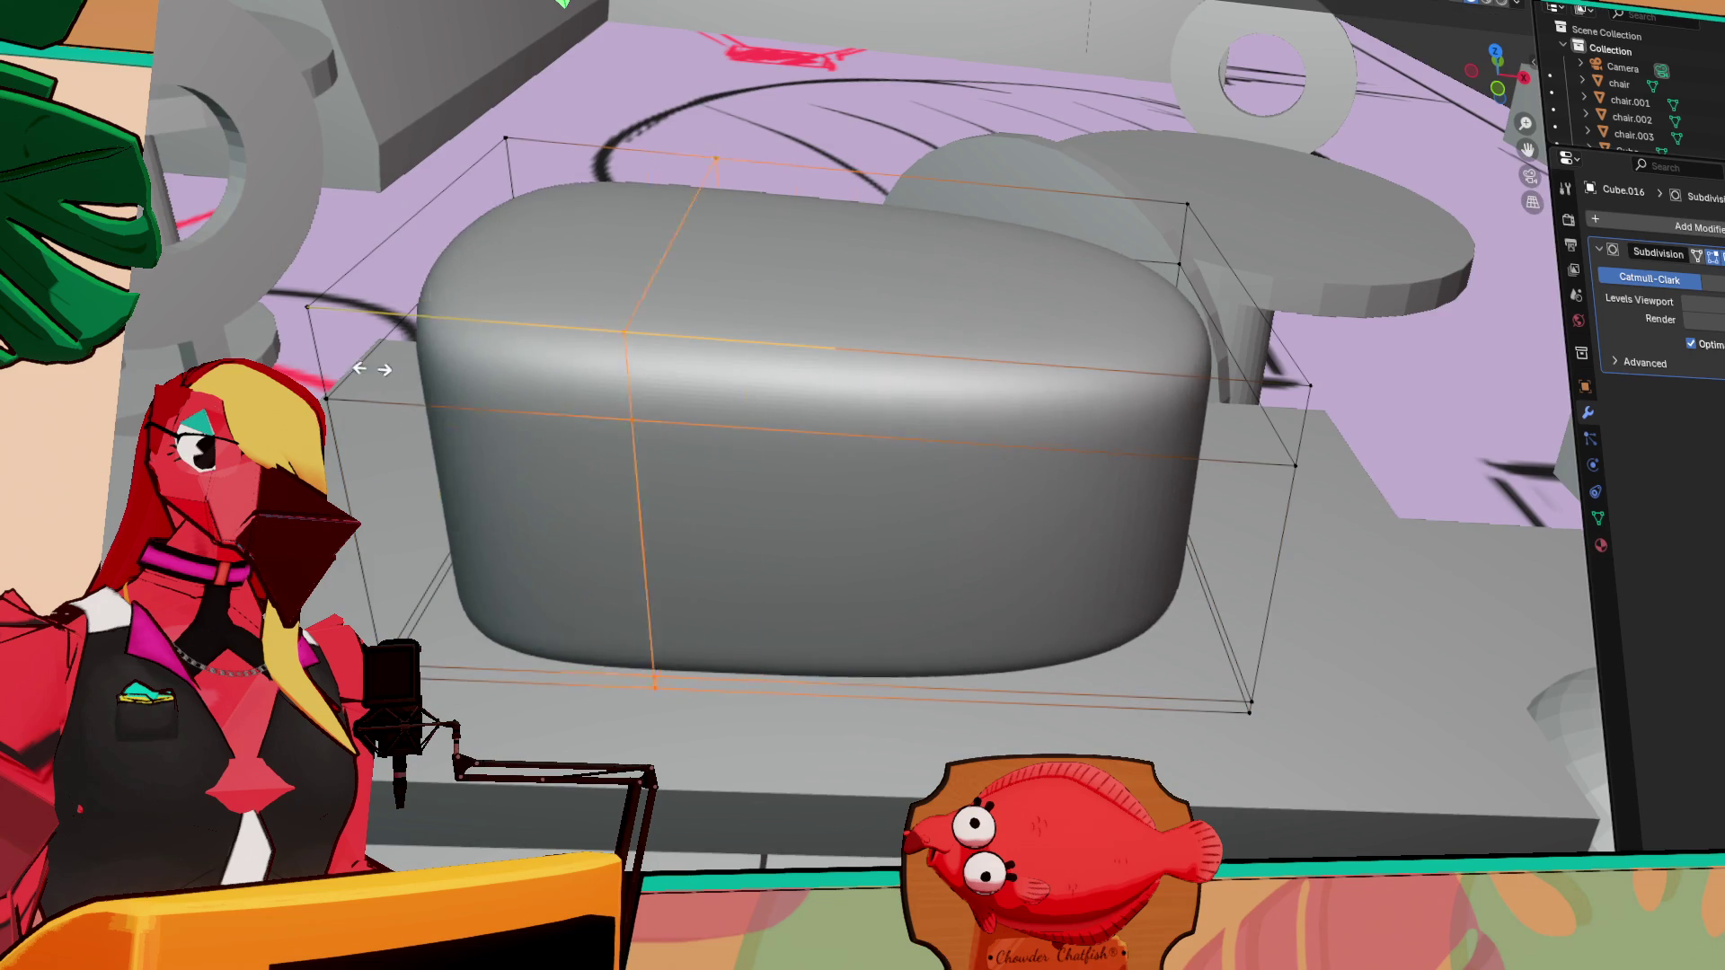
click(190, 366)
key(ctrl+r)
click(1127, 385)
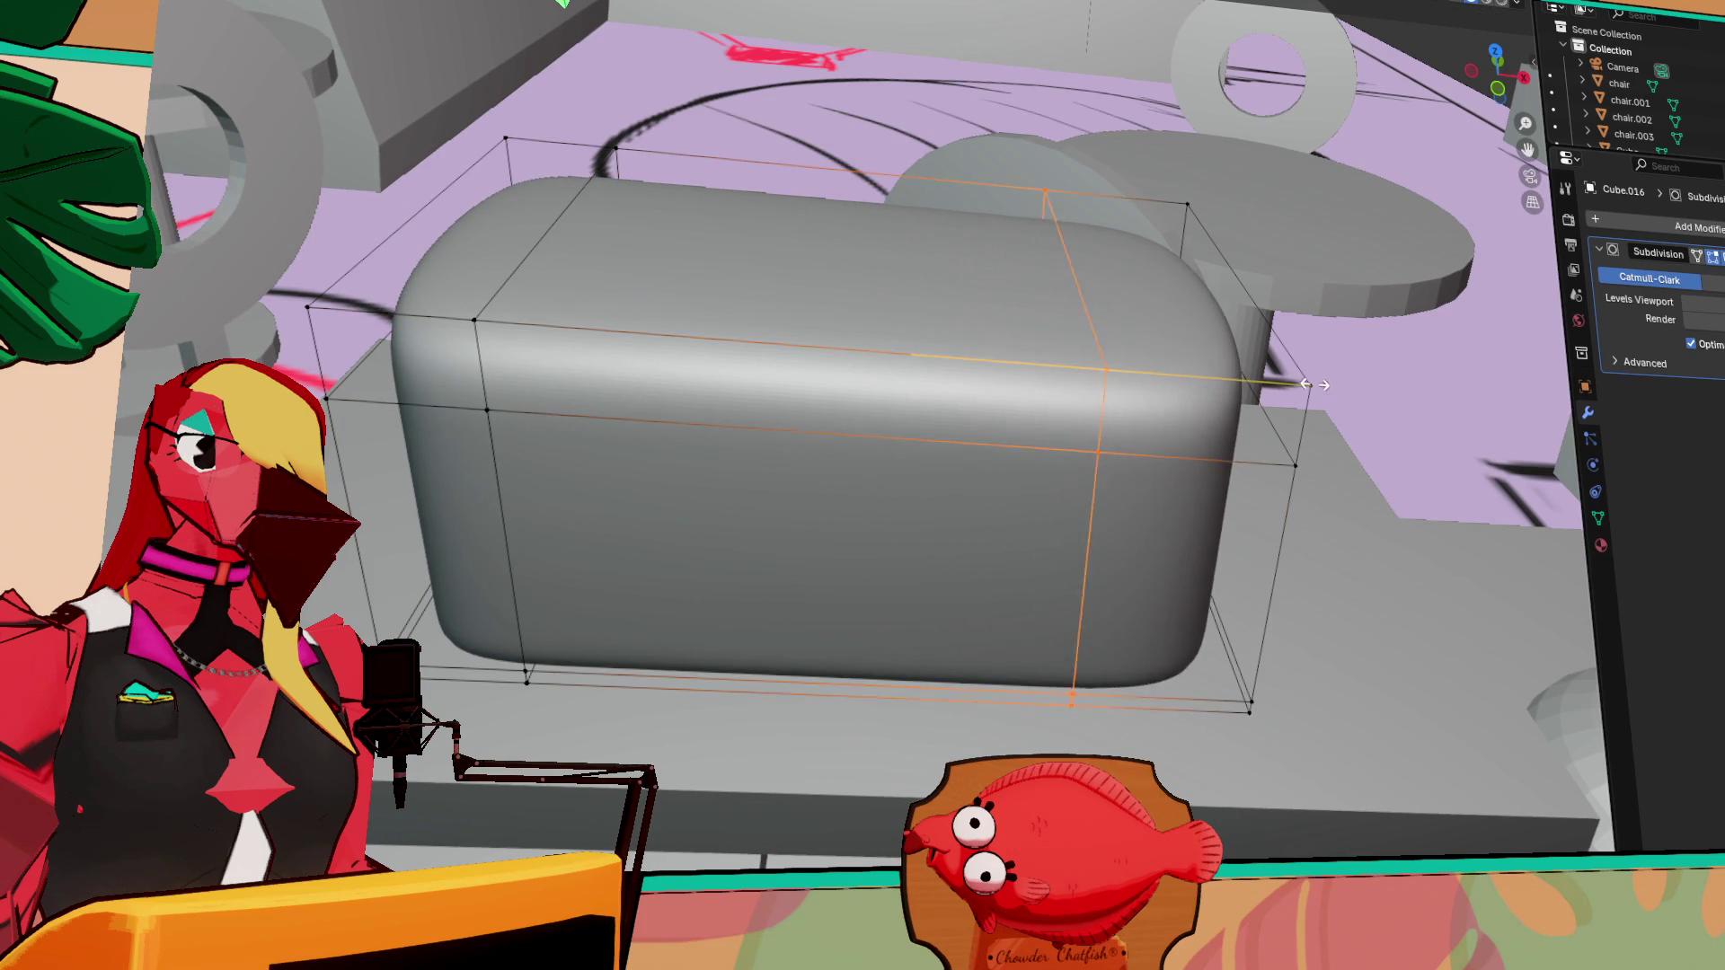
click(1384, 388)
mouse_move(1392, 391)
middle_down()
mouse_move(1033, 468)
mouse_move(919, 512)
middle_up()
key(ctrl+r)
click(938, 431)
Fix the first horizontal loop cut, then place a second loop just below it
click(968, 367)
key(ctrl+r)
click(947, 416)
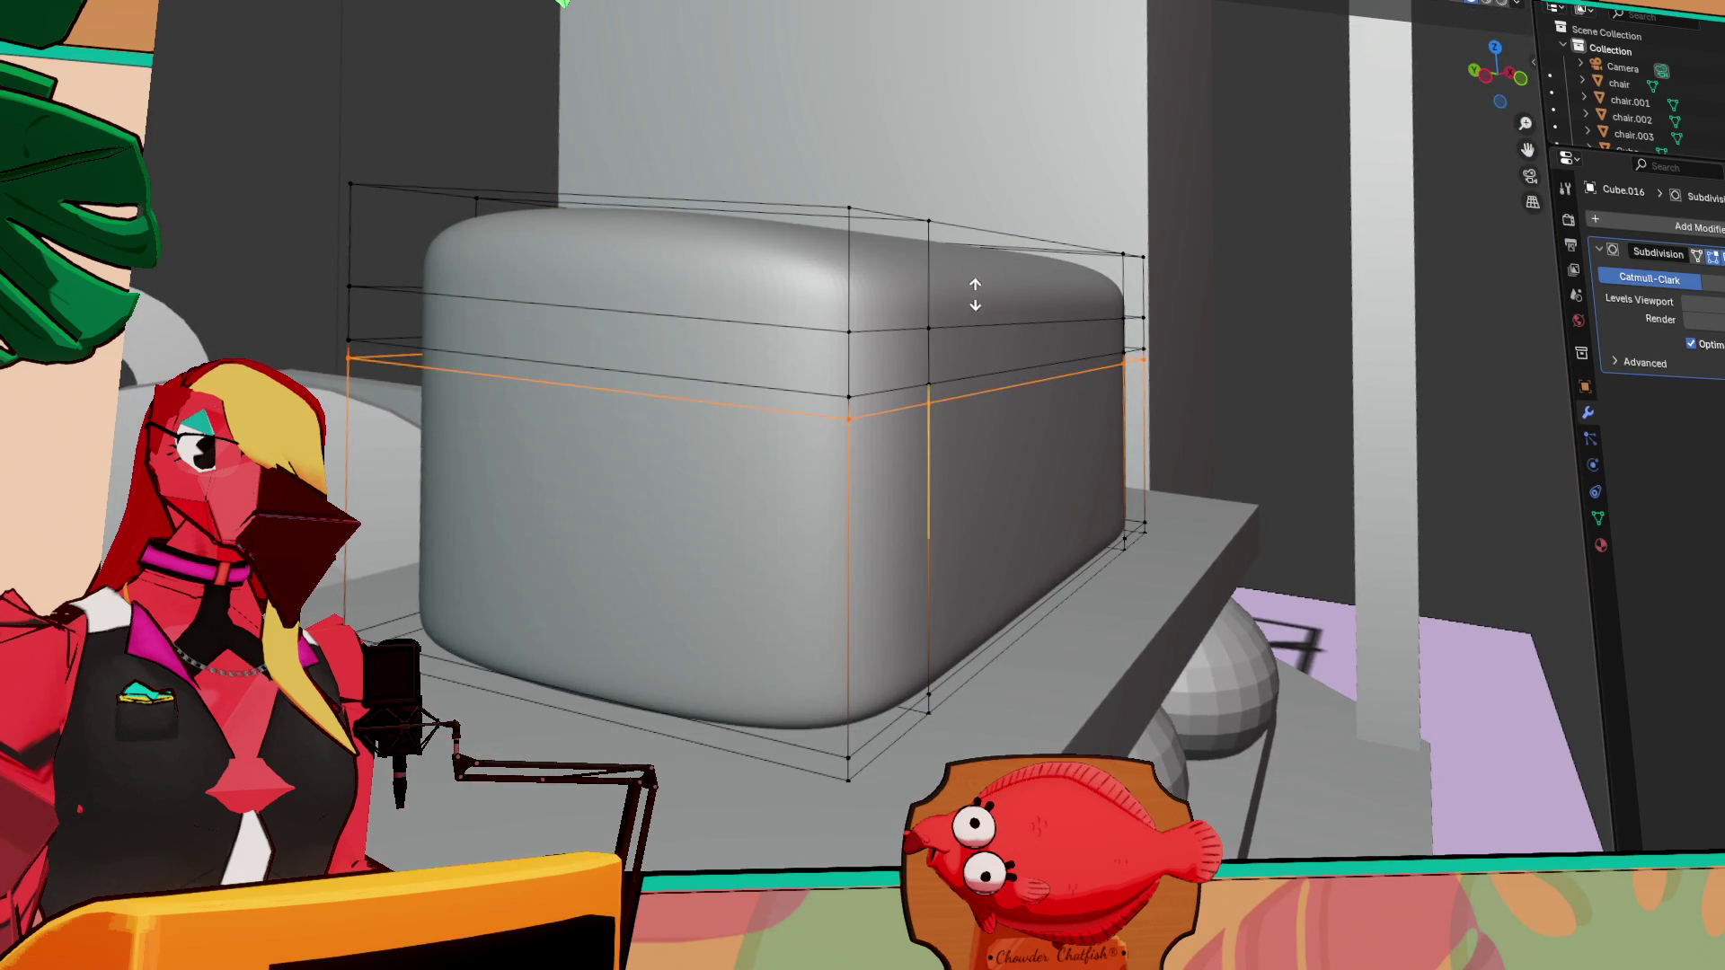
click(968, 321)
Select two horizontal edge loops as a face band and try extruding it, then cancel
alt+click(801, 393)
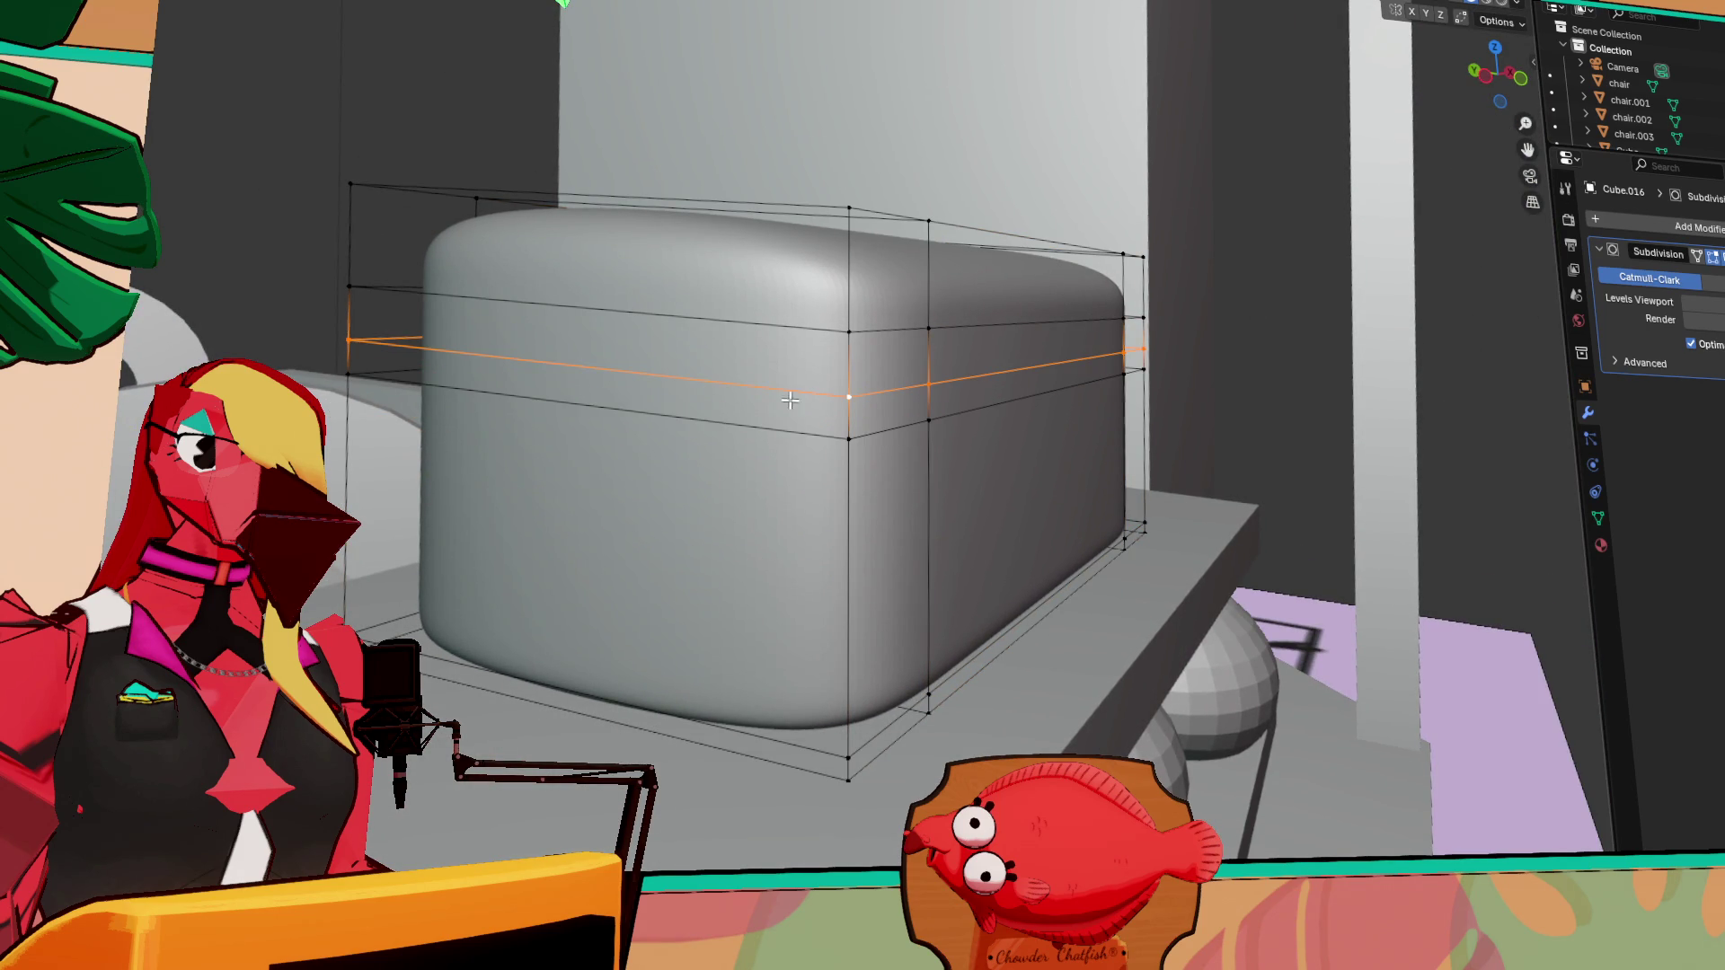
alt+click(761, 433)
alt+shift+click(786, 394)
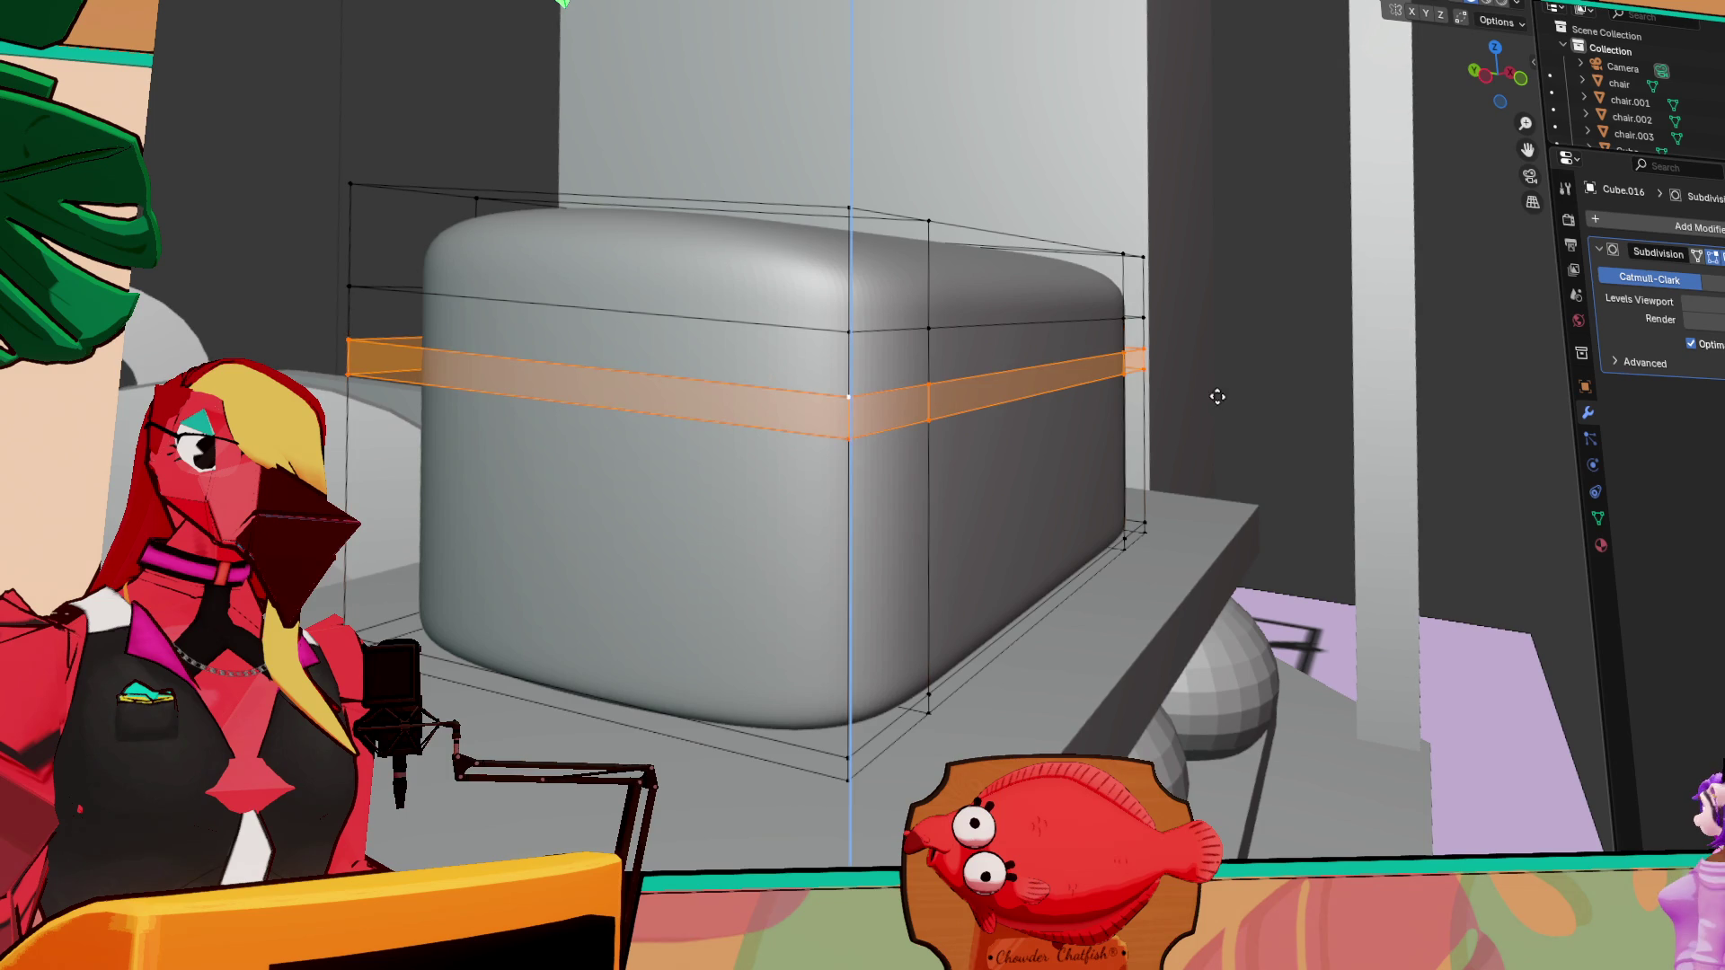
key(e)
right_click(1147, 419)
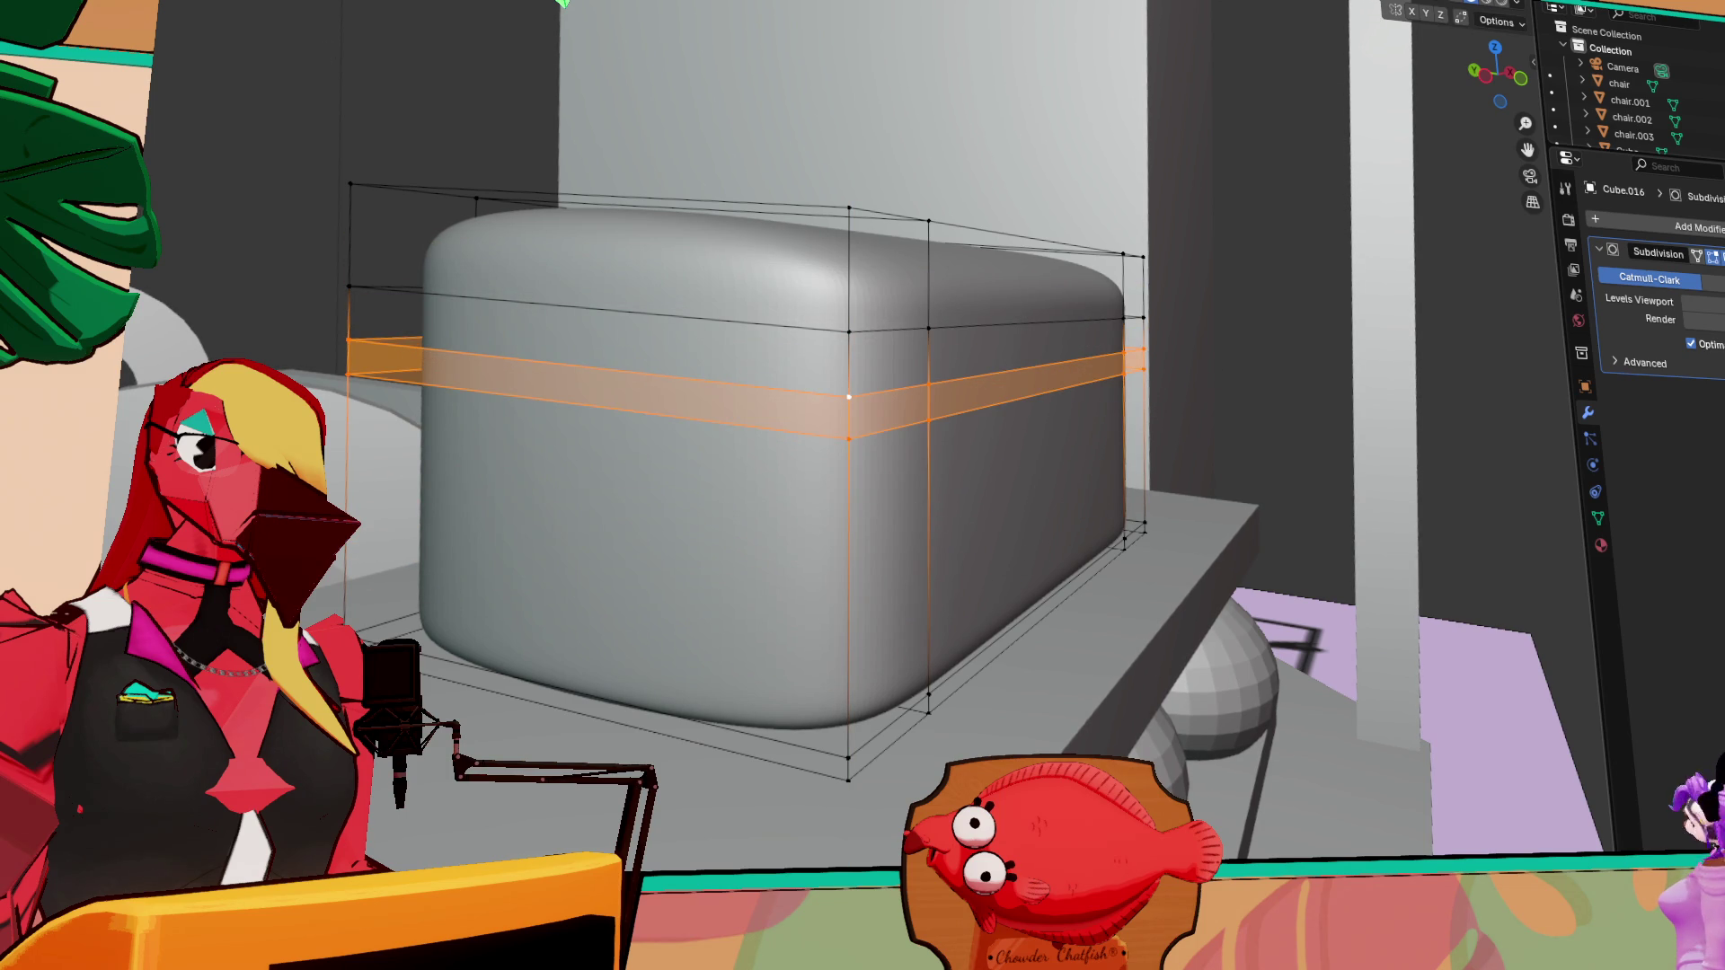
key(ctrl+grave)
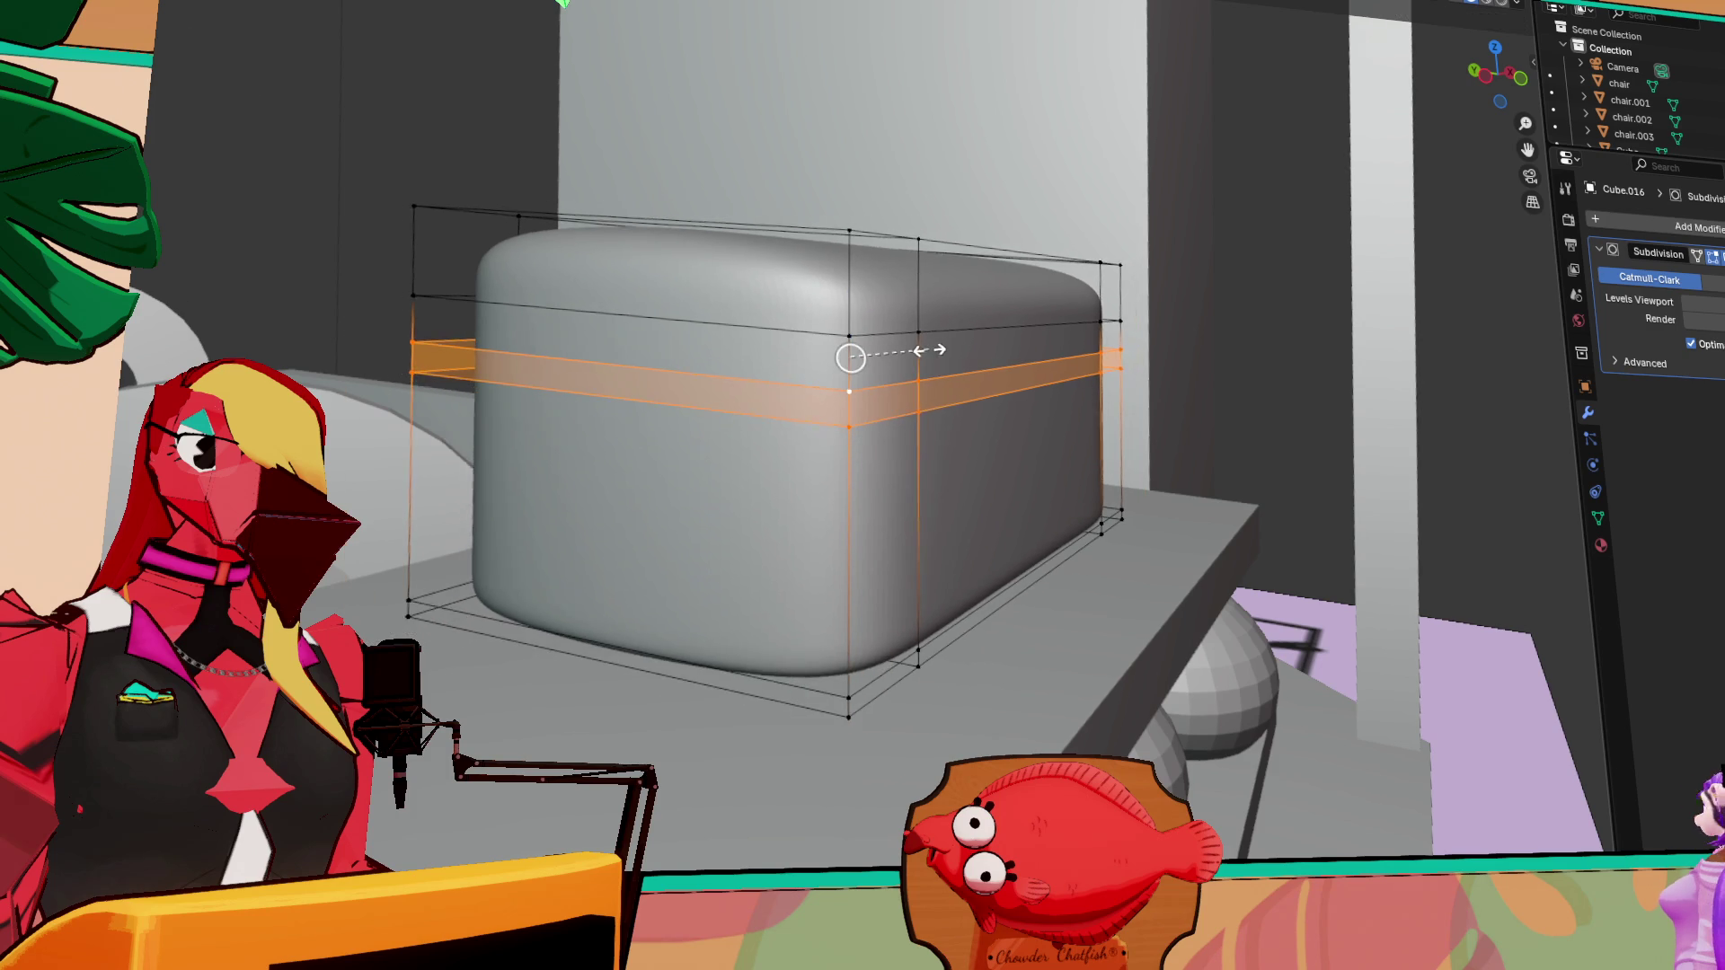
mouse_move(841, 381)
middle_down()
mouse_move(903, 476)
mouse_move(915, 468)
mouse_move(939, 557)
mouse_move(892, 502)
middle_up()
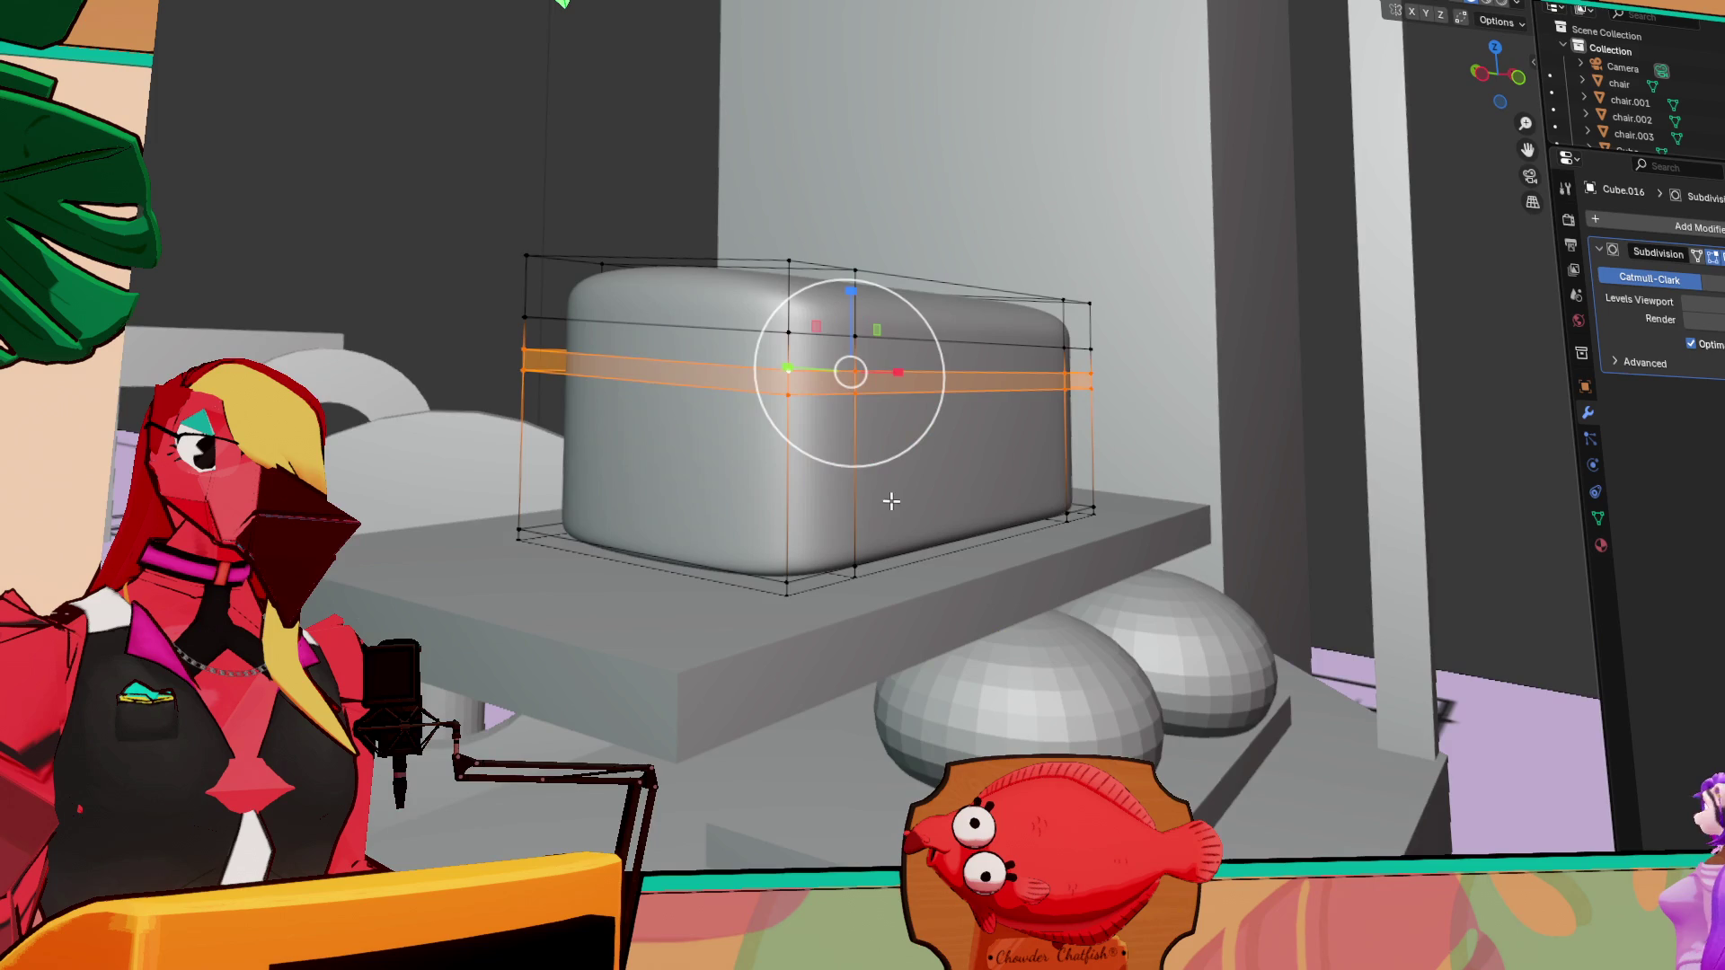
Flatten the band vertically with S Z and try shifting the box along its width
key(Tab)
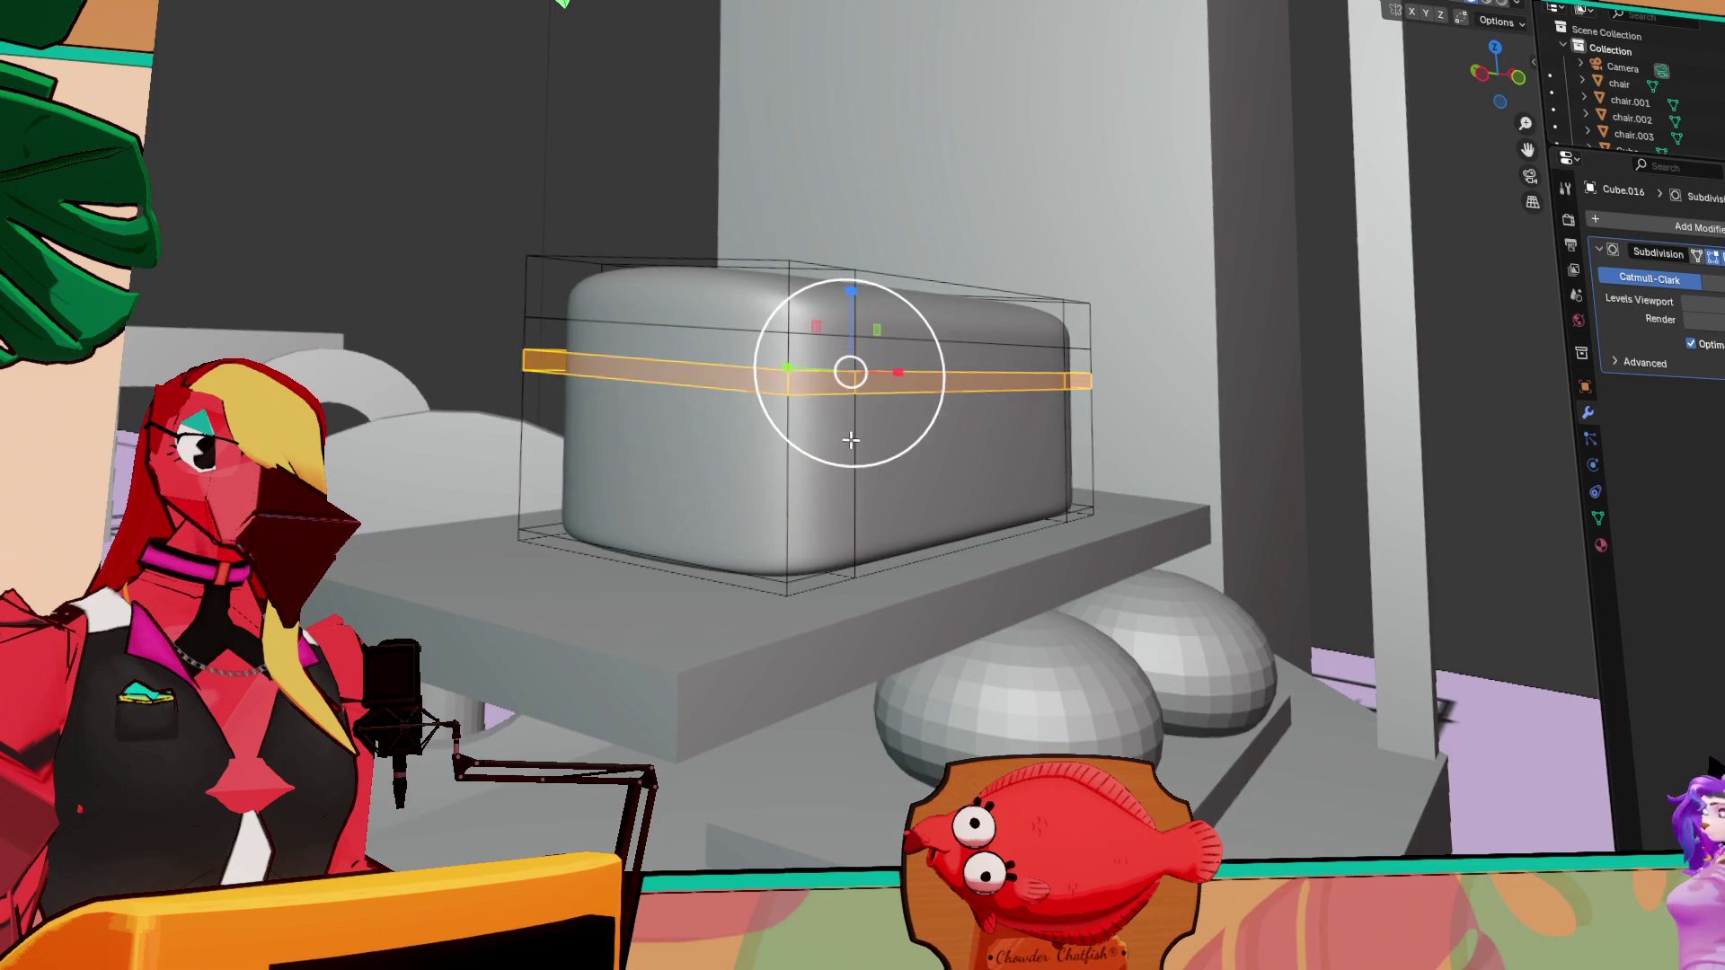
key(s)
key(z)
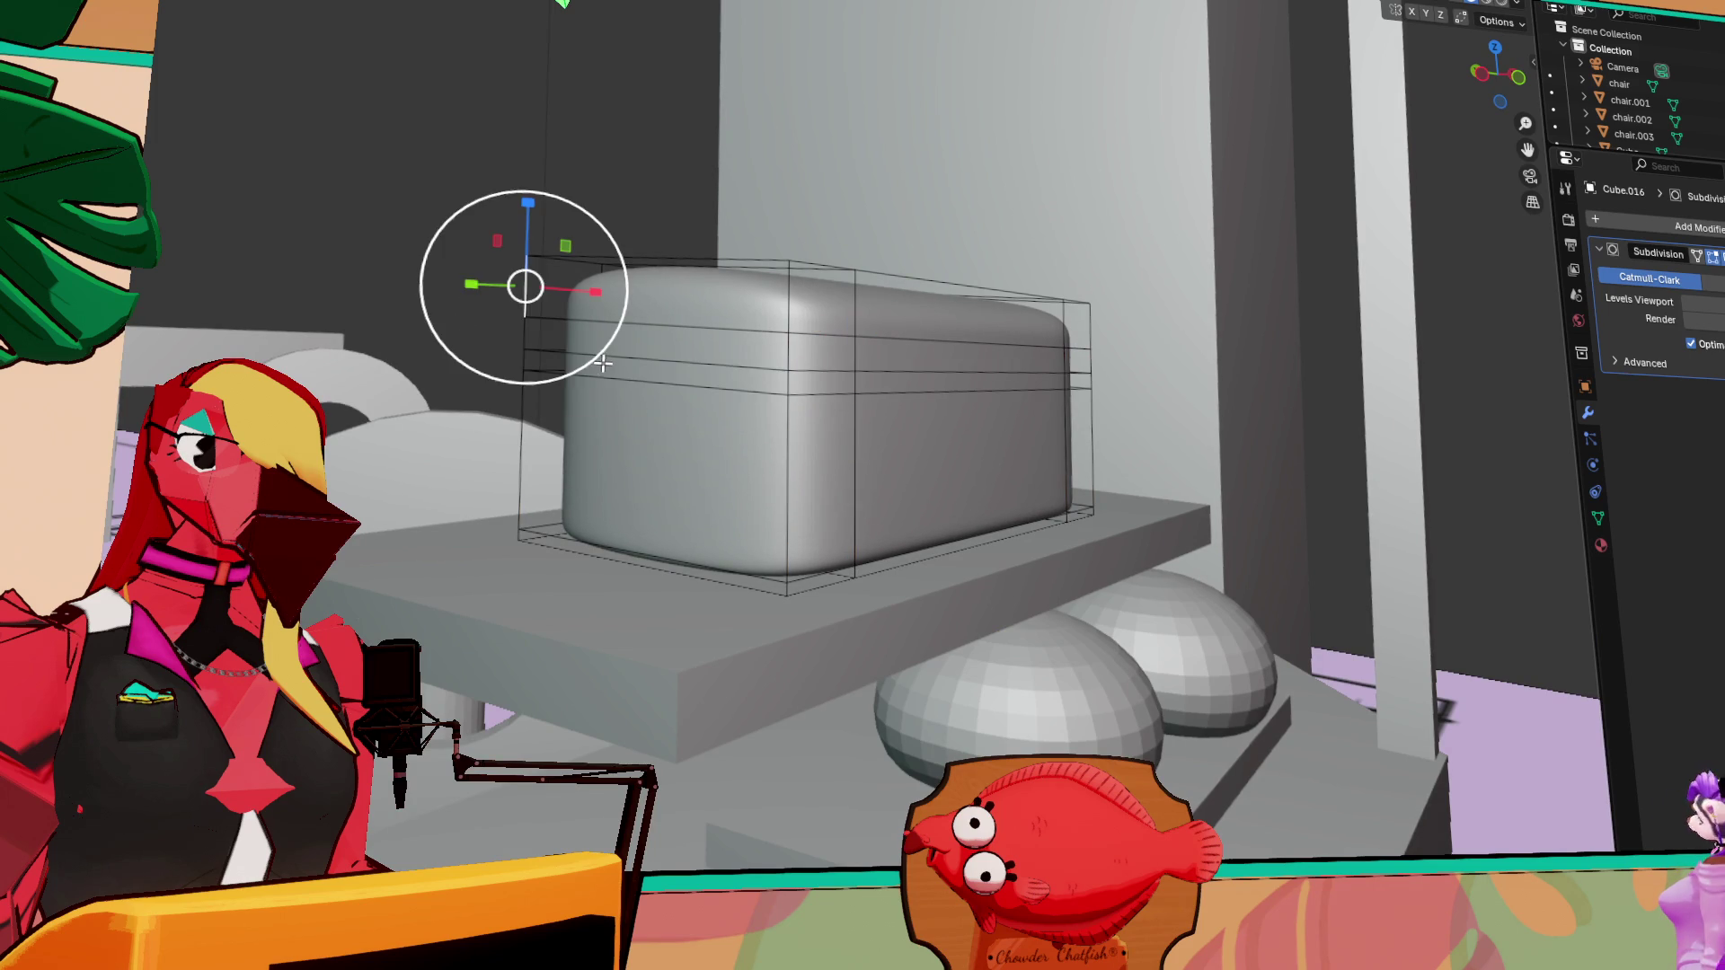
click(819, 374)
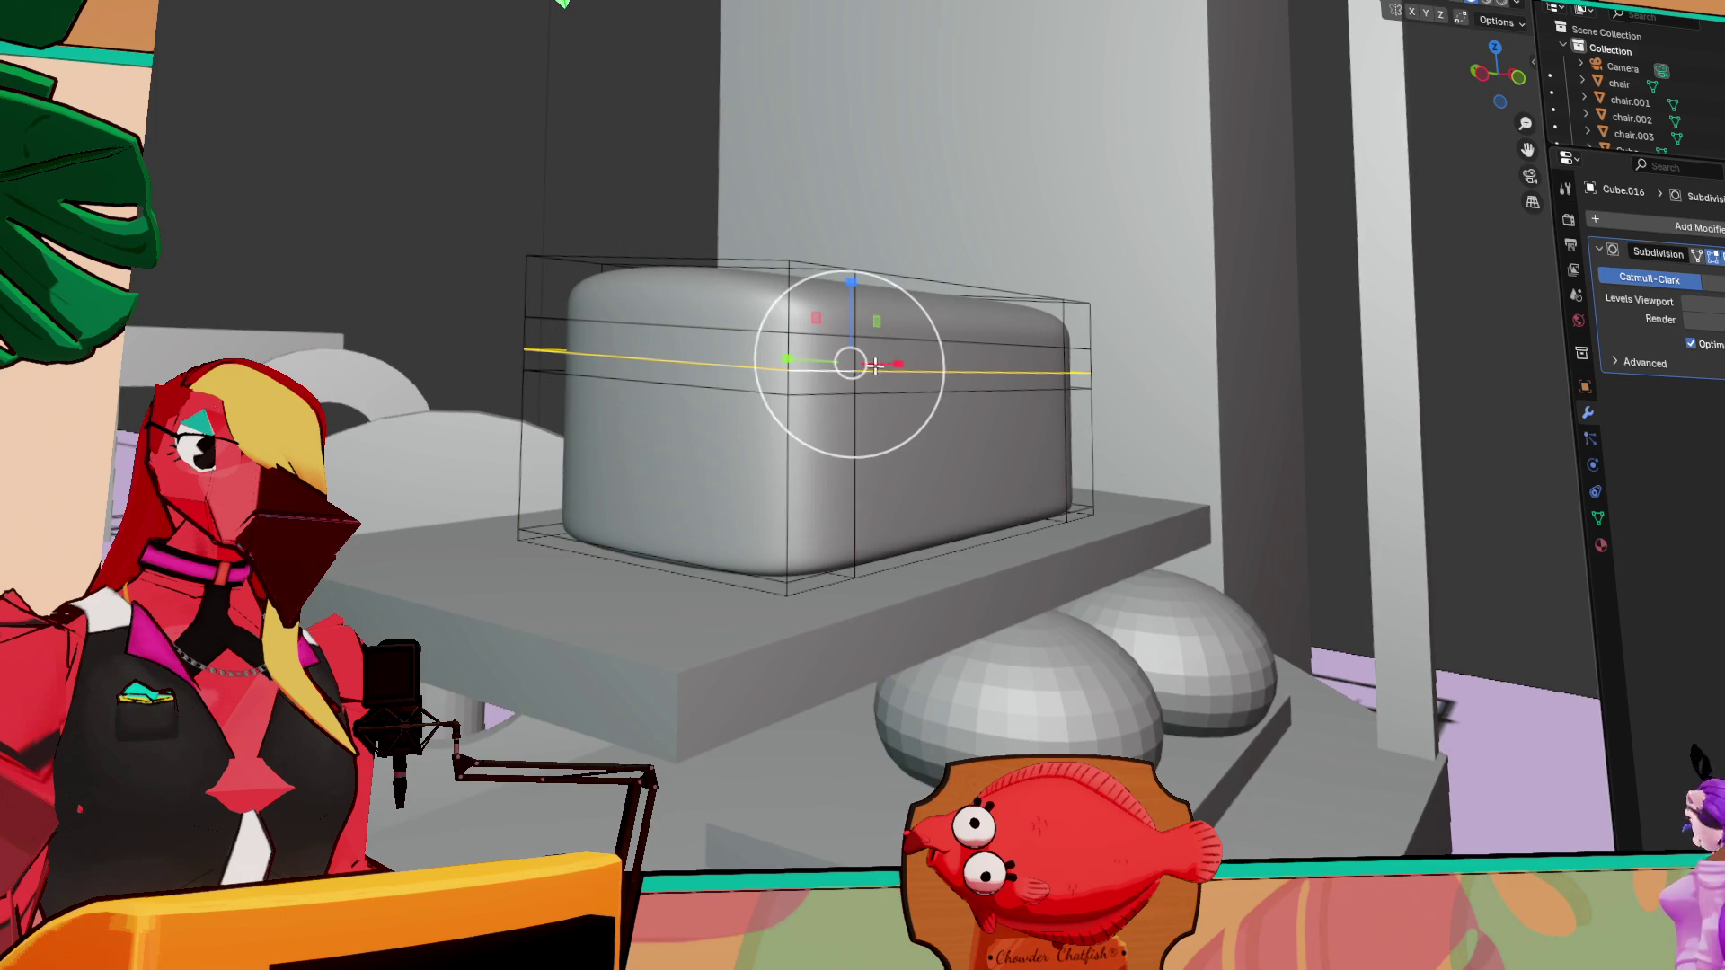
mouse_move(850, 366)
middle_down()
mouse_move(876, 416)
mouse_move(987, 413)
middle_up()
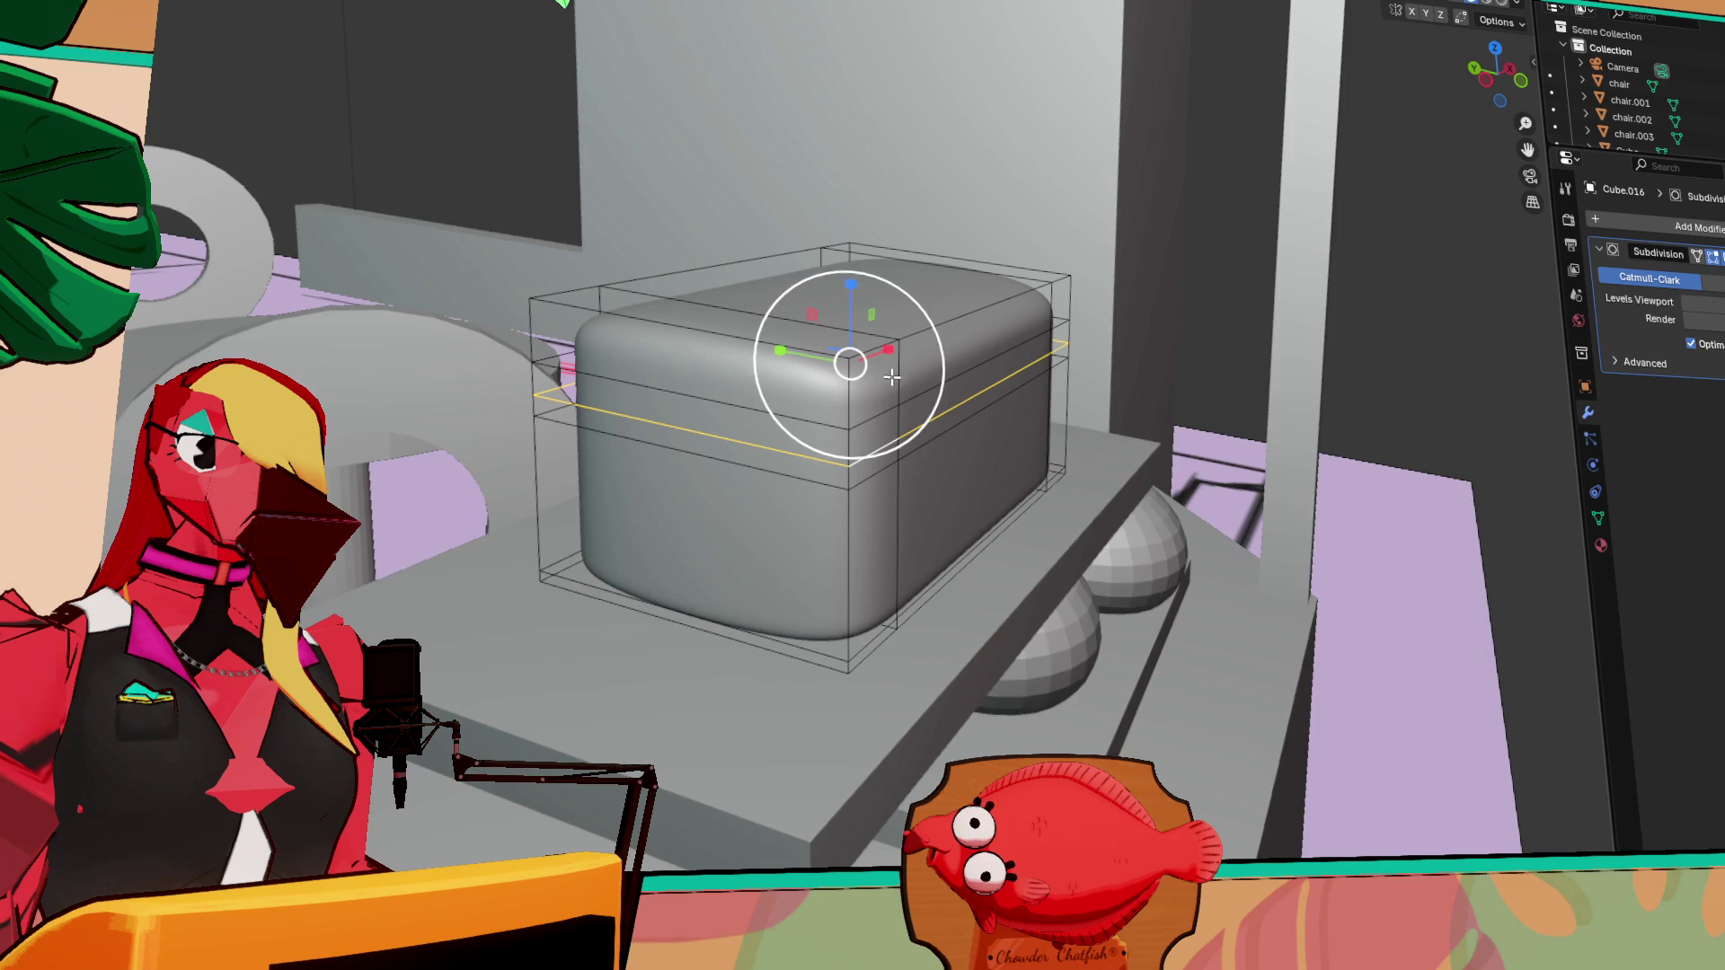
drag(779, 353, 958, 420)
Scale the box wider, then select its diagonal edge and frame the view on it
key(Escape)
scroll(988, 450, up, 5)
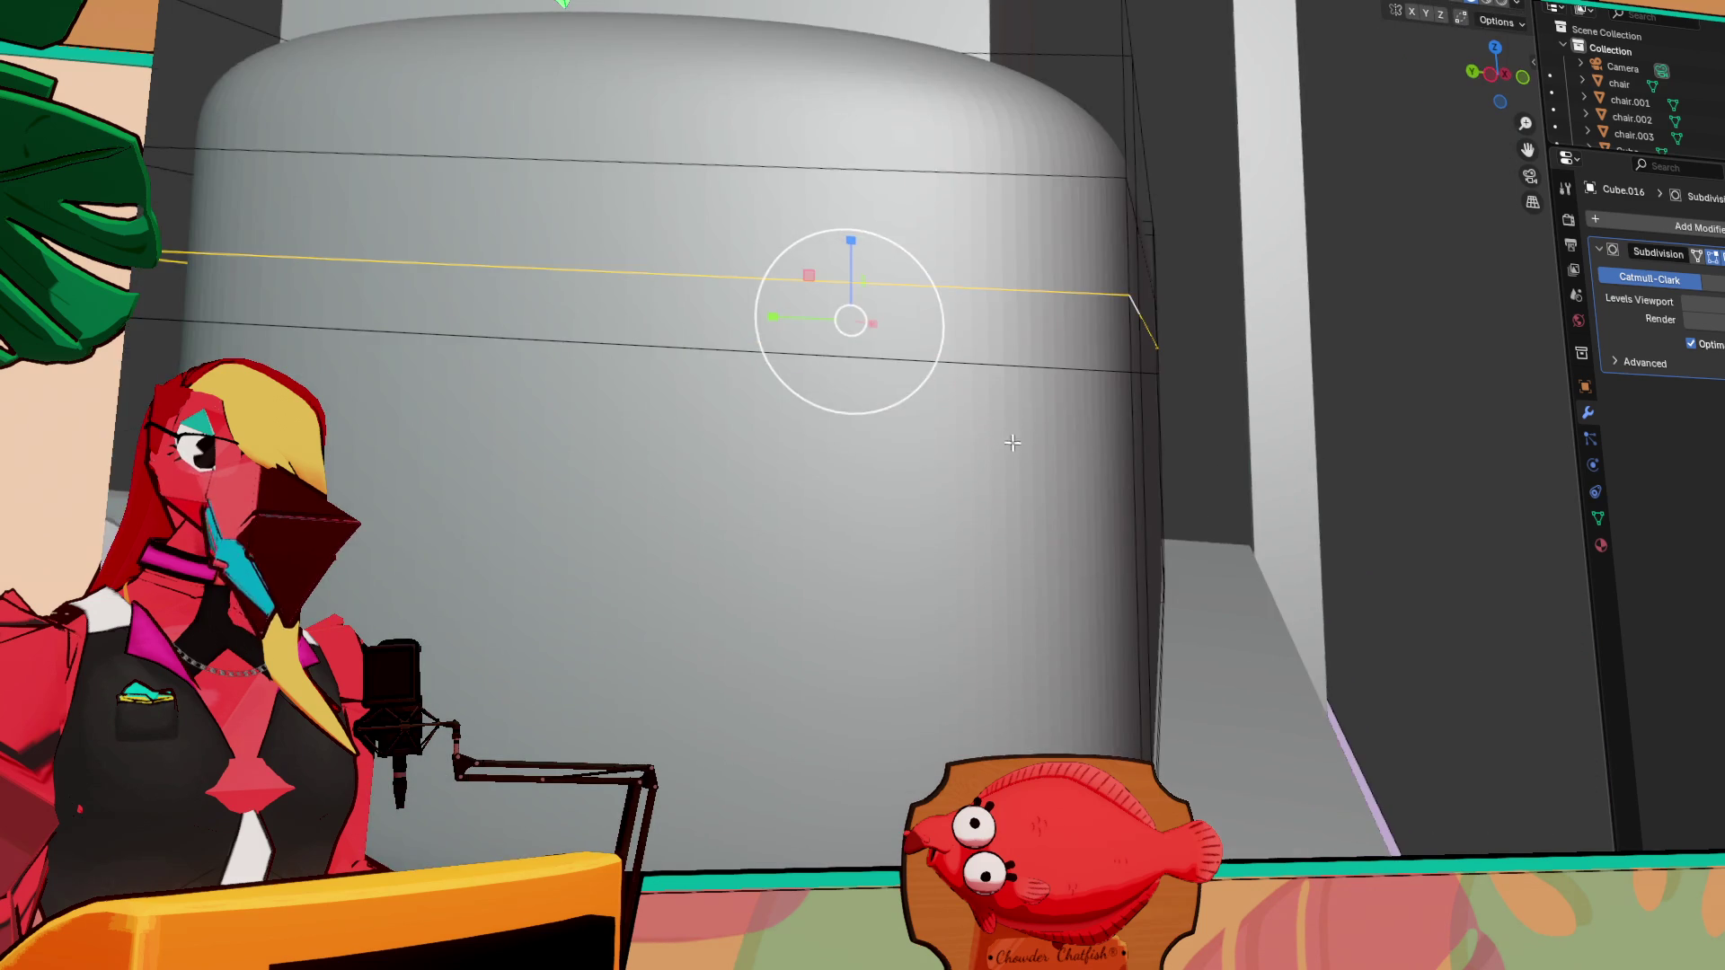
key(s)
click(1159, 411)
mouse_move(1211, 420)
middle_down()
mouse_move(1232, 427)
mouse_move(1079, 412)
mouse_move(1172, 471)
middle_up()
click(1016, 421)
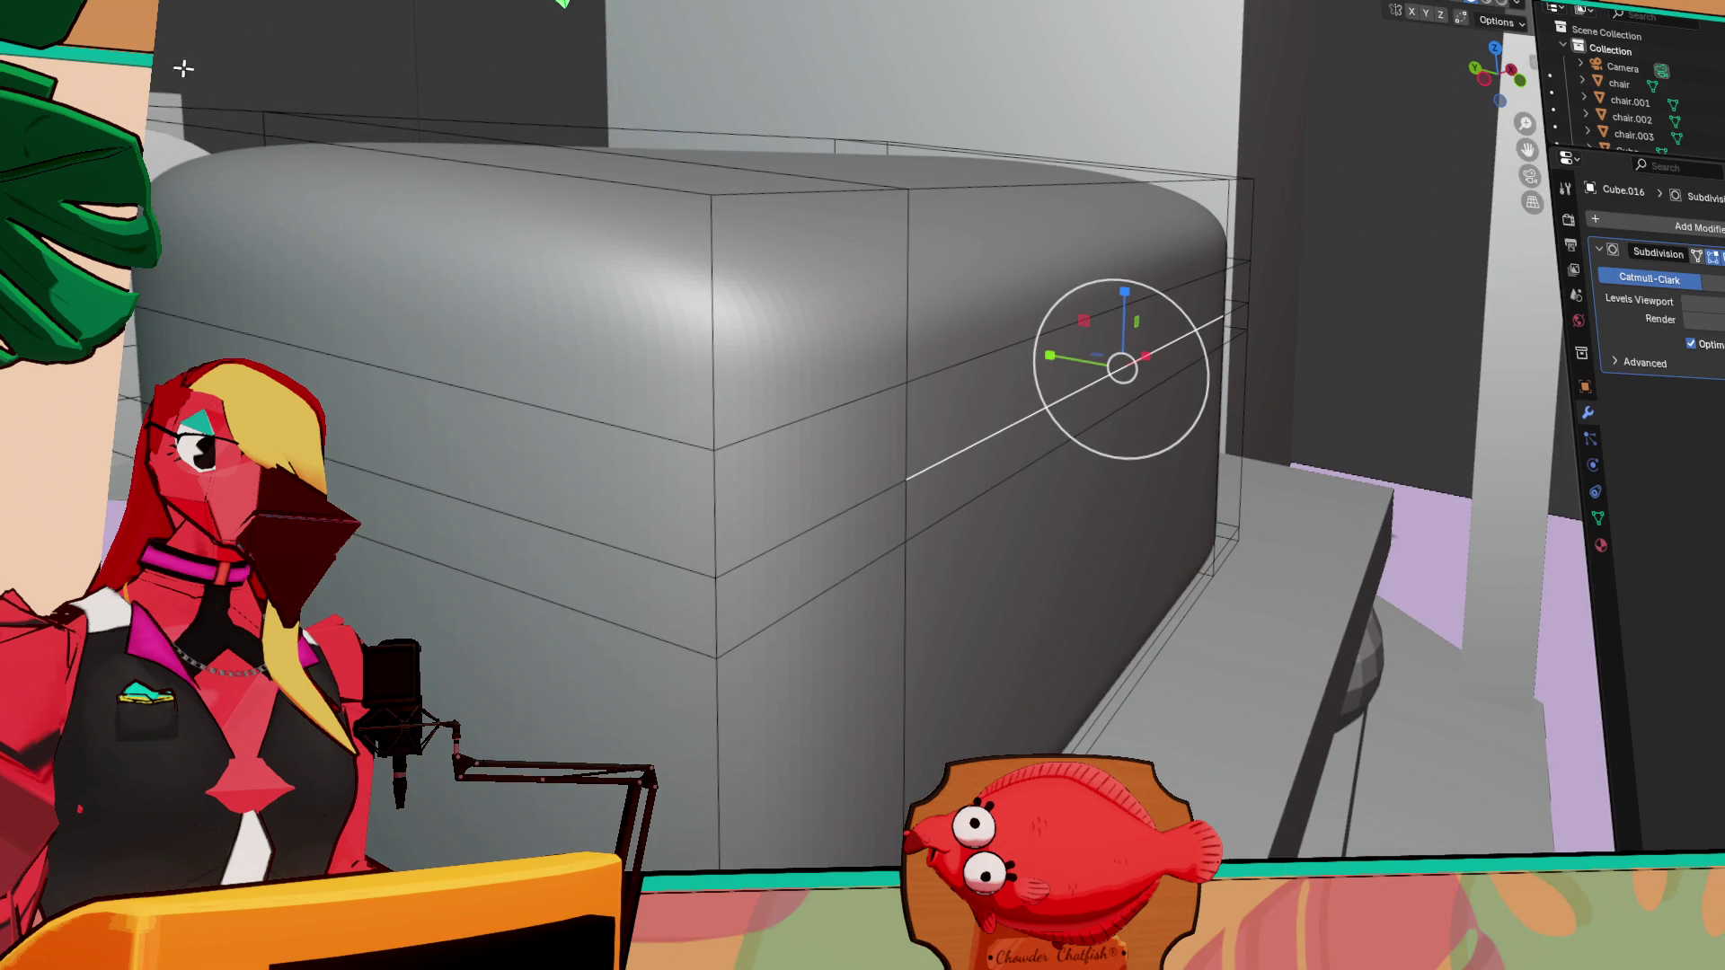
key(w)
drag(1042, 350, 1126, 437)
key(Escape)
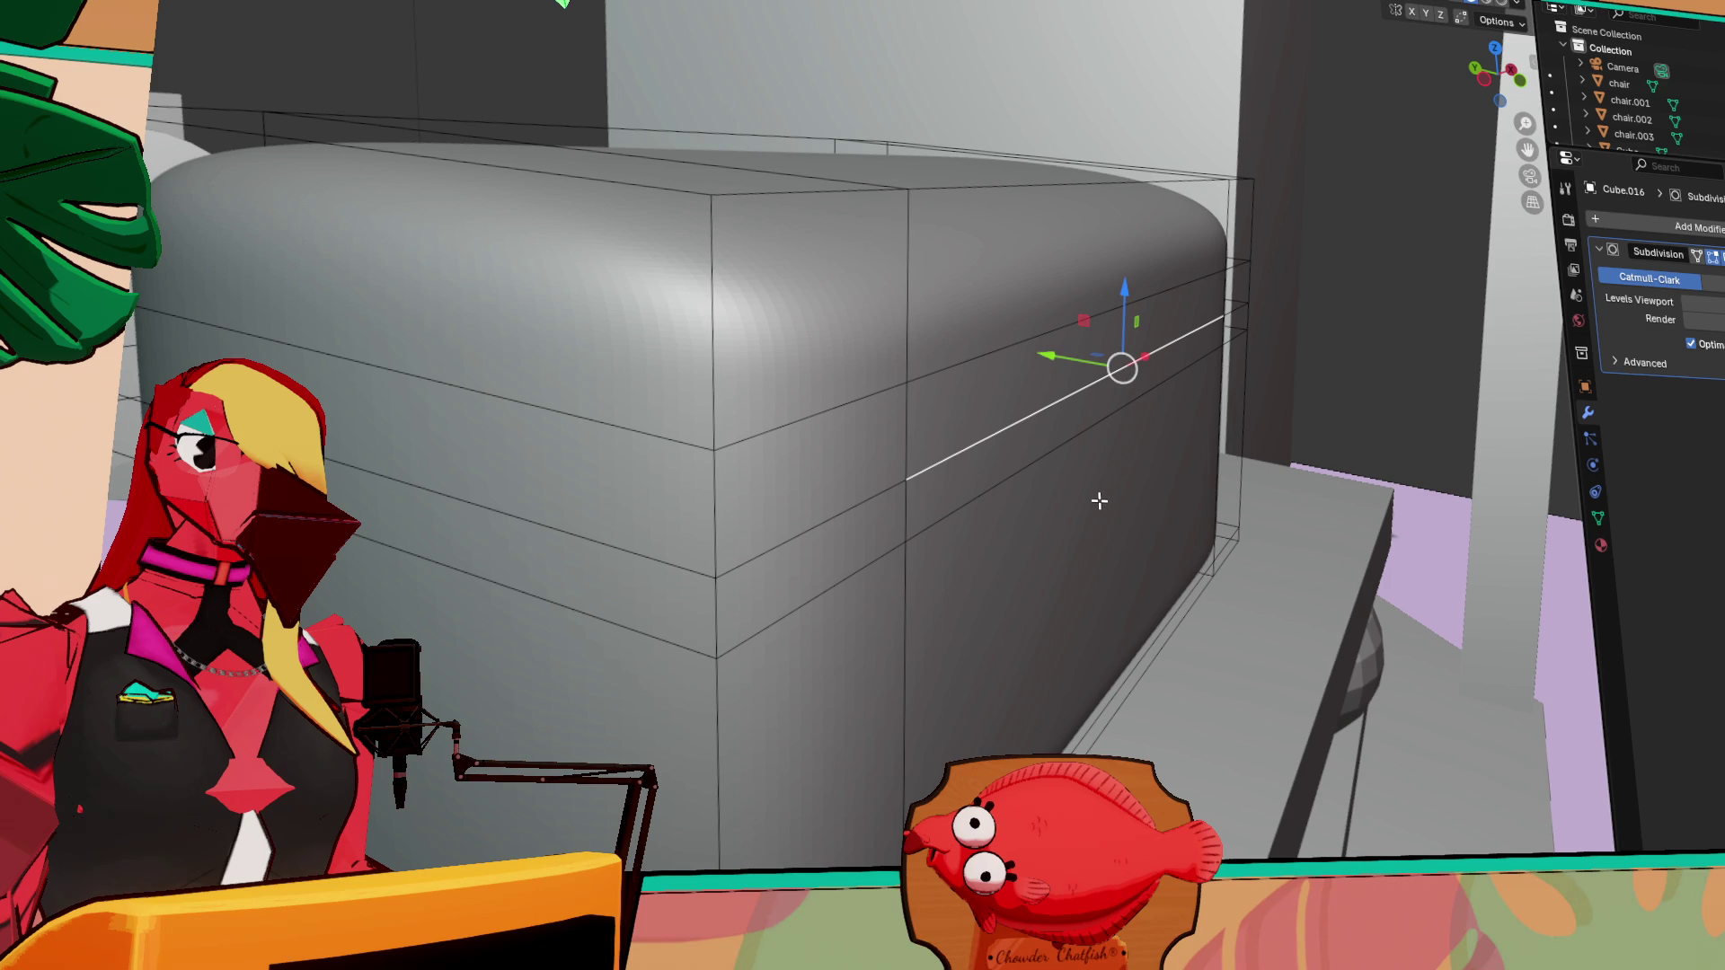
key(ctrl+KP_3)
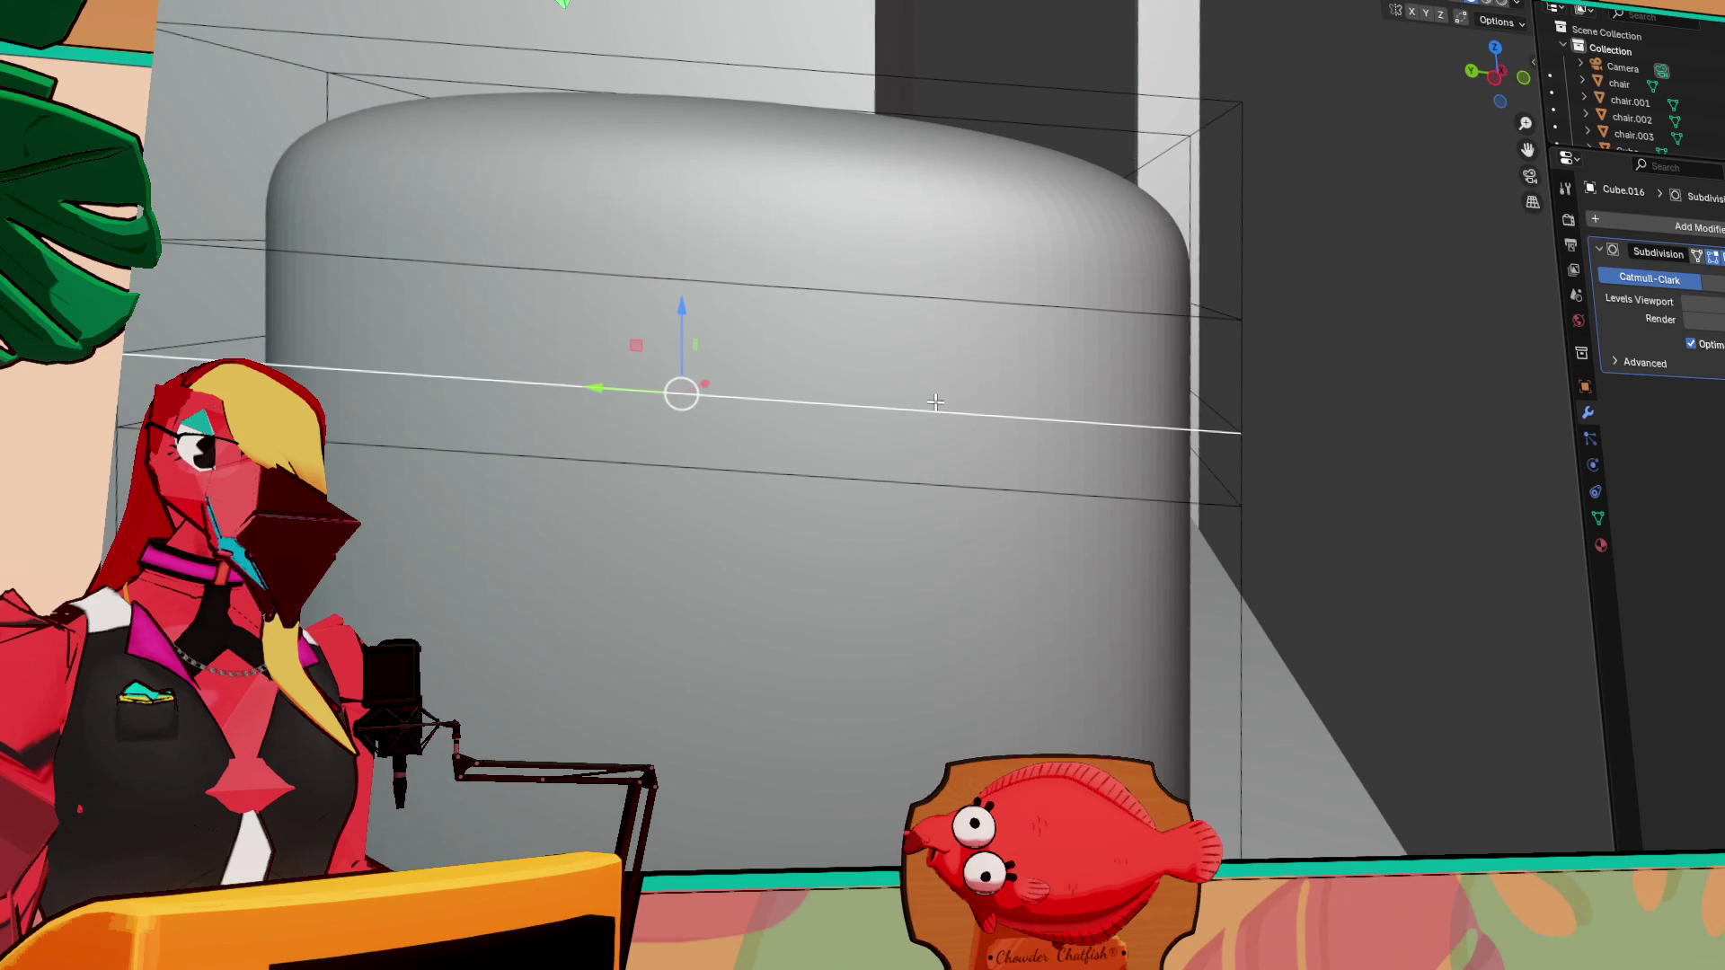
Select the lower and upper horizontal edge loops and try tilting them, then cancel
middle_drag(935, 402, 855, 431)
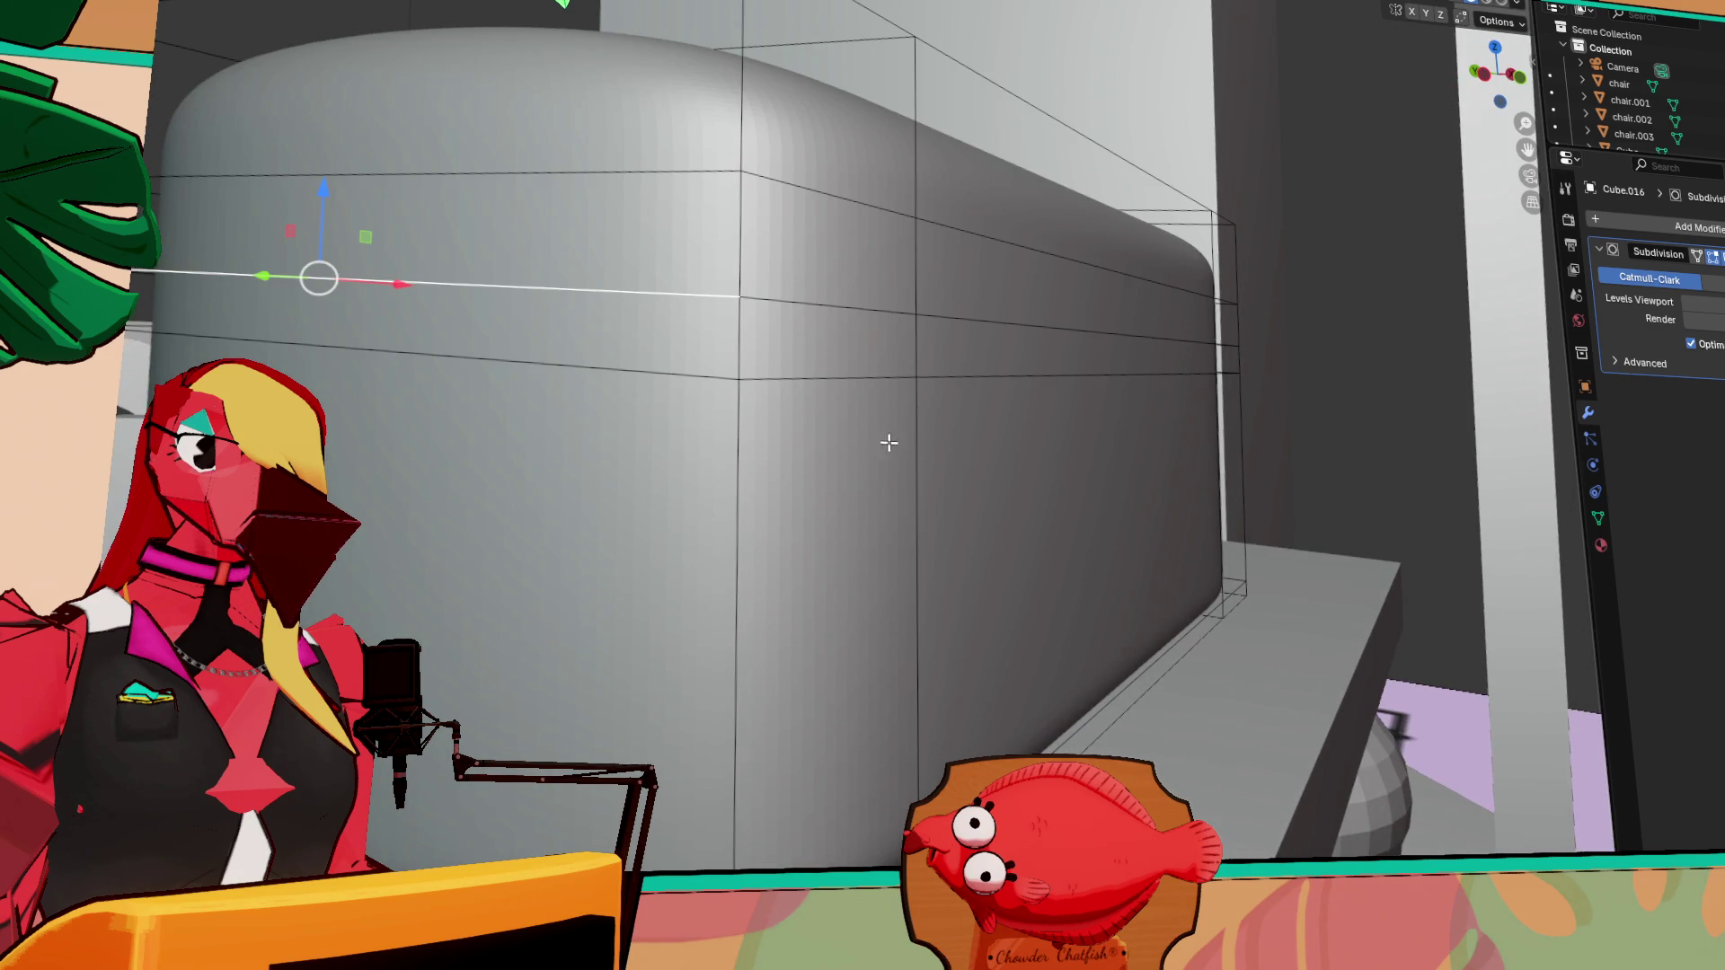
alt+click(706, 297)
alt+click(695, 375)
alt+shift+click(710, 296)
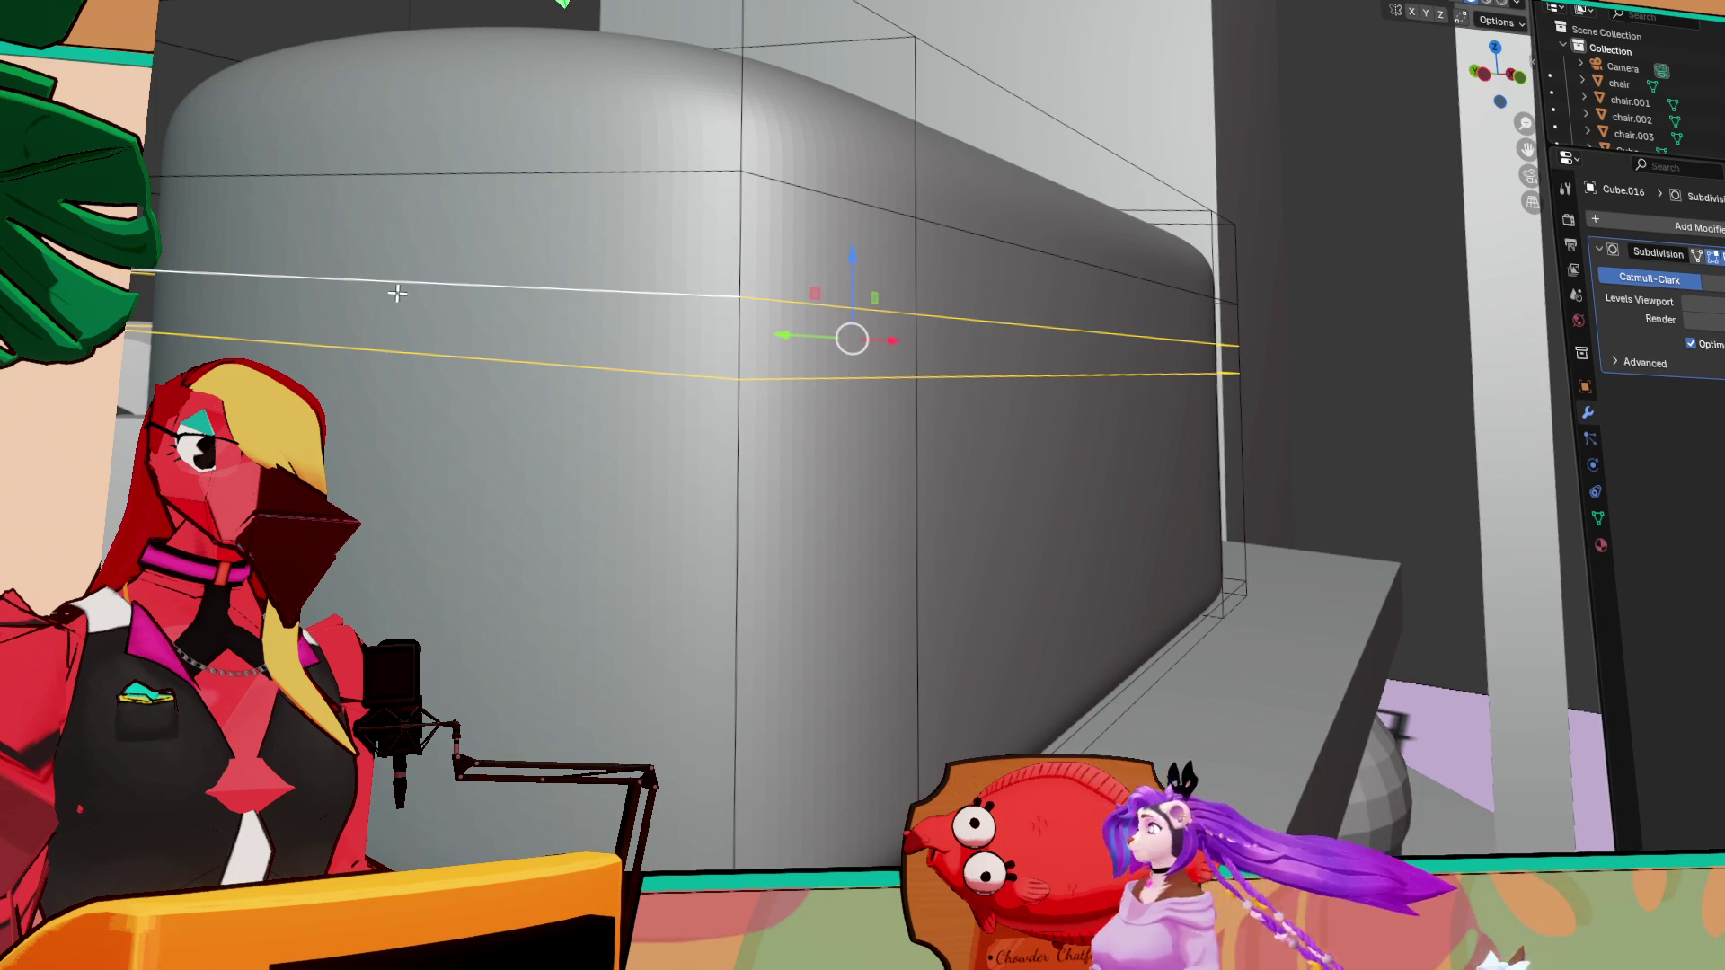
key(shift+space)
key(r)
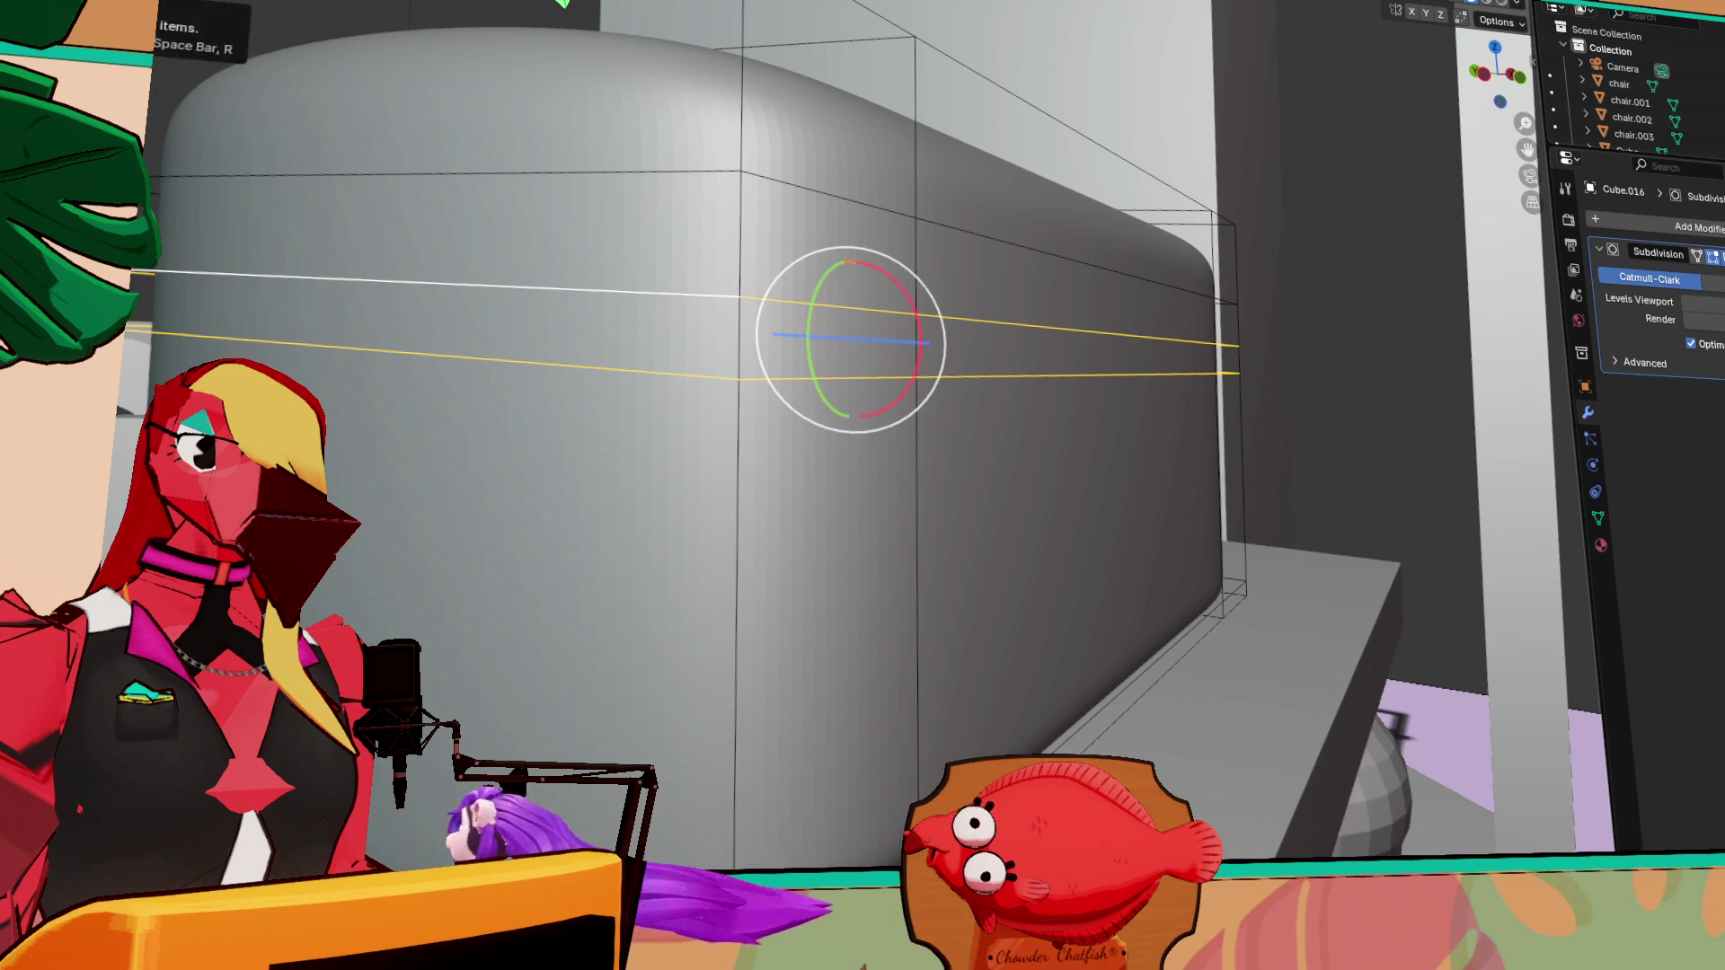
mouse_move(815, 303)
mouse_down()
mouse_move(825, 284)
mouse_move(843, 327)
mouse_up()
right_click(843, 327)
mouse_move(852, 374)
middle_down()
mouse_move(719, 396)
mouse_move(820, 385)
mouse_move(955, 485)
middle_up()
scroll(918, 474, down, 3)
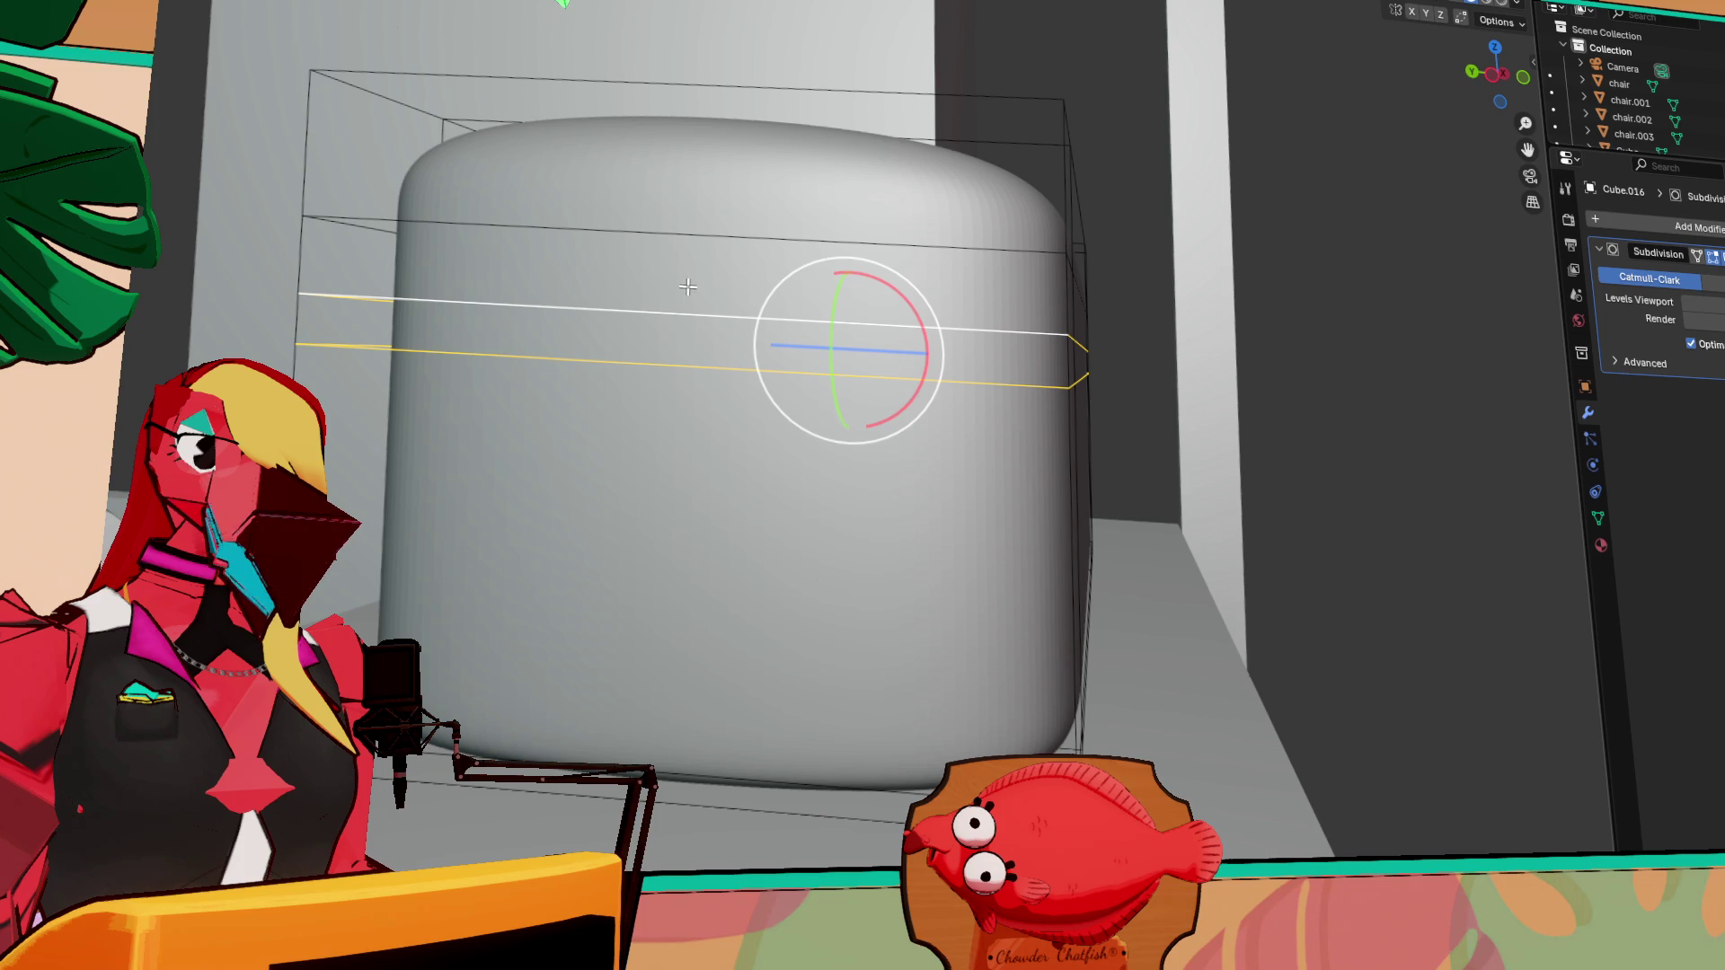
Move the selected edge loop vertically along Z to a new height
key(g)
key(z)
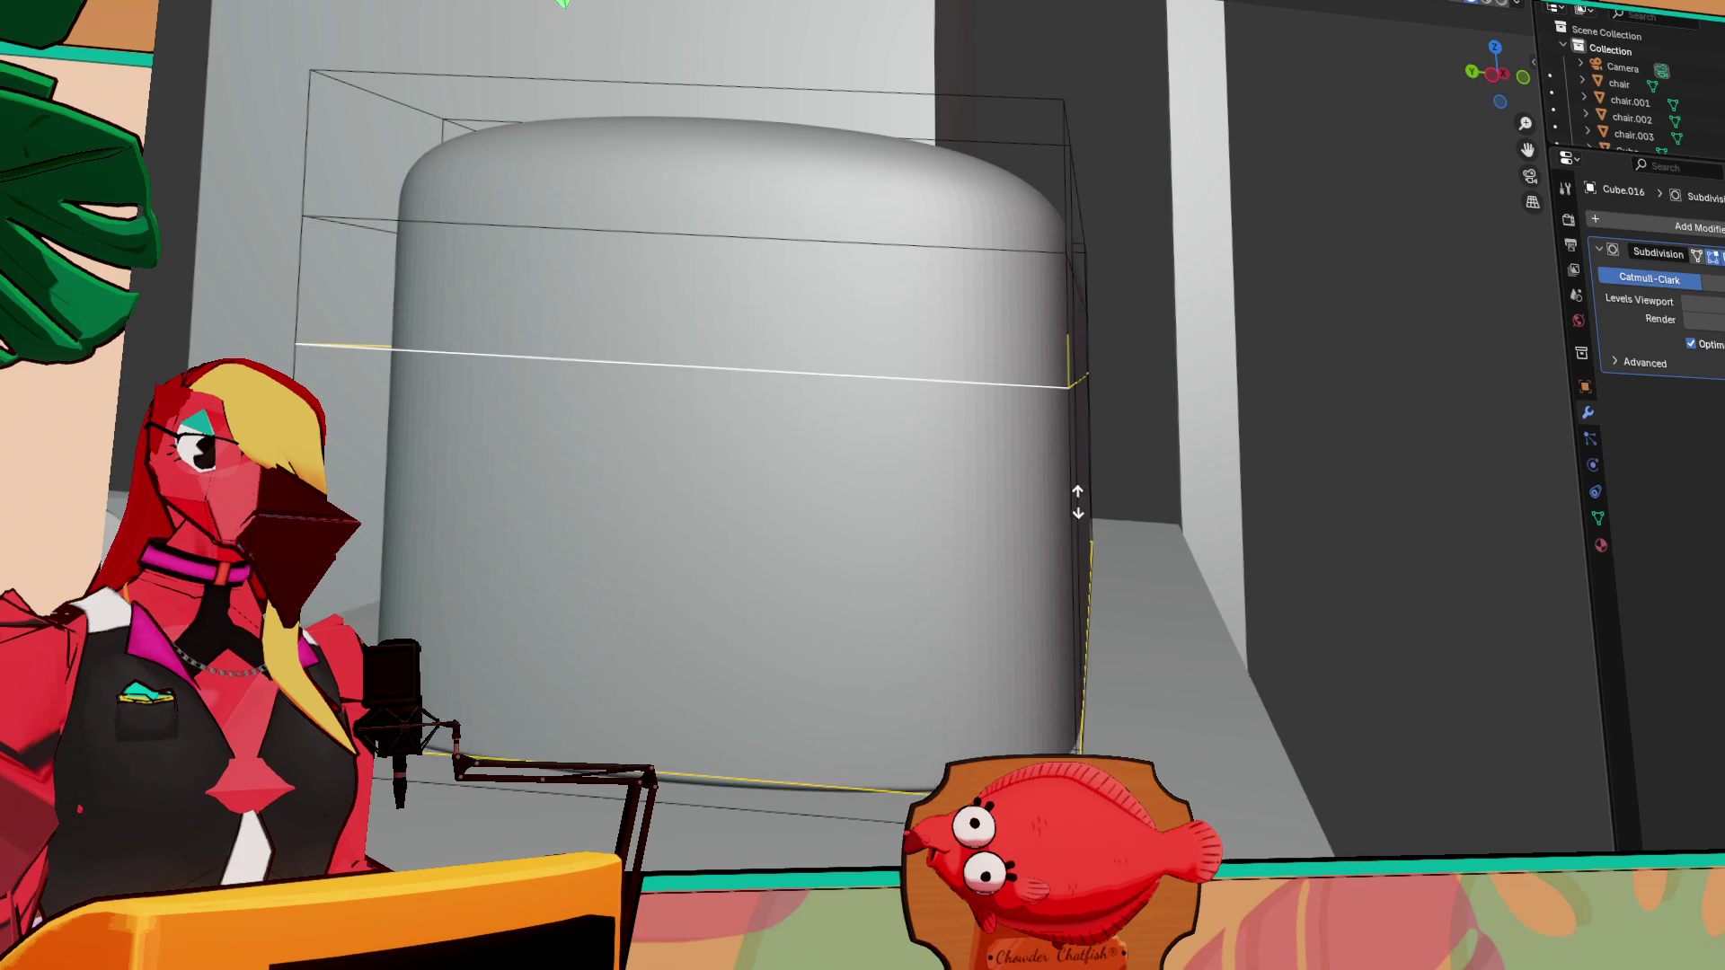
click(946, 358)
middle_drag(946, 358, 974, 419)
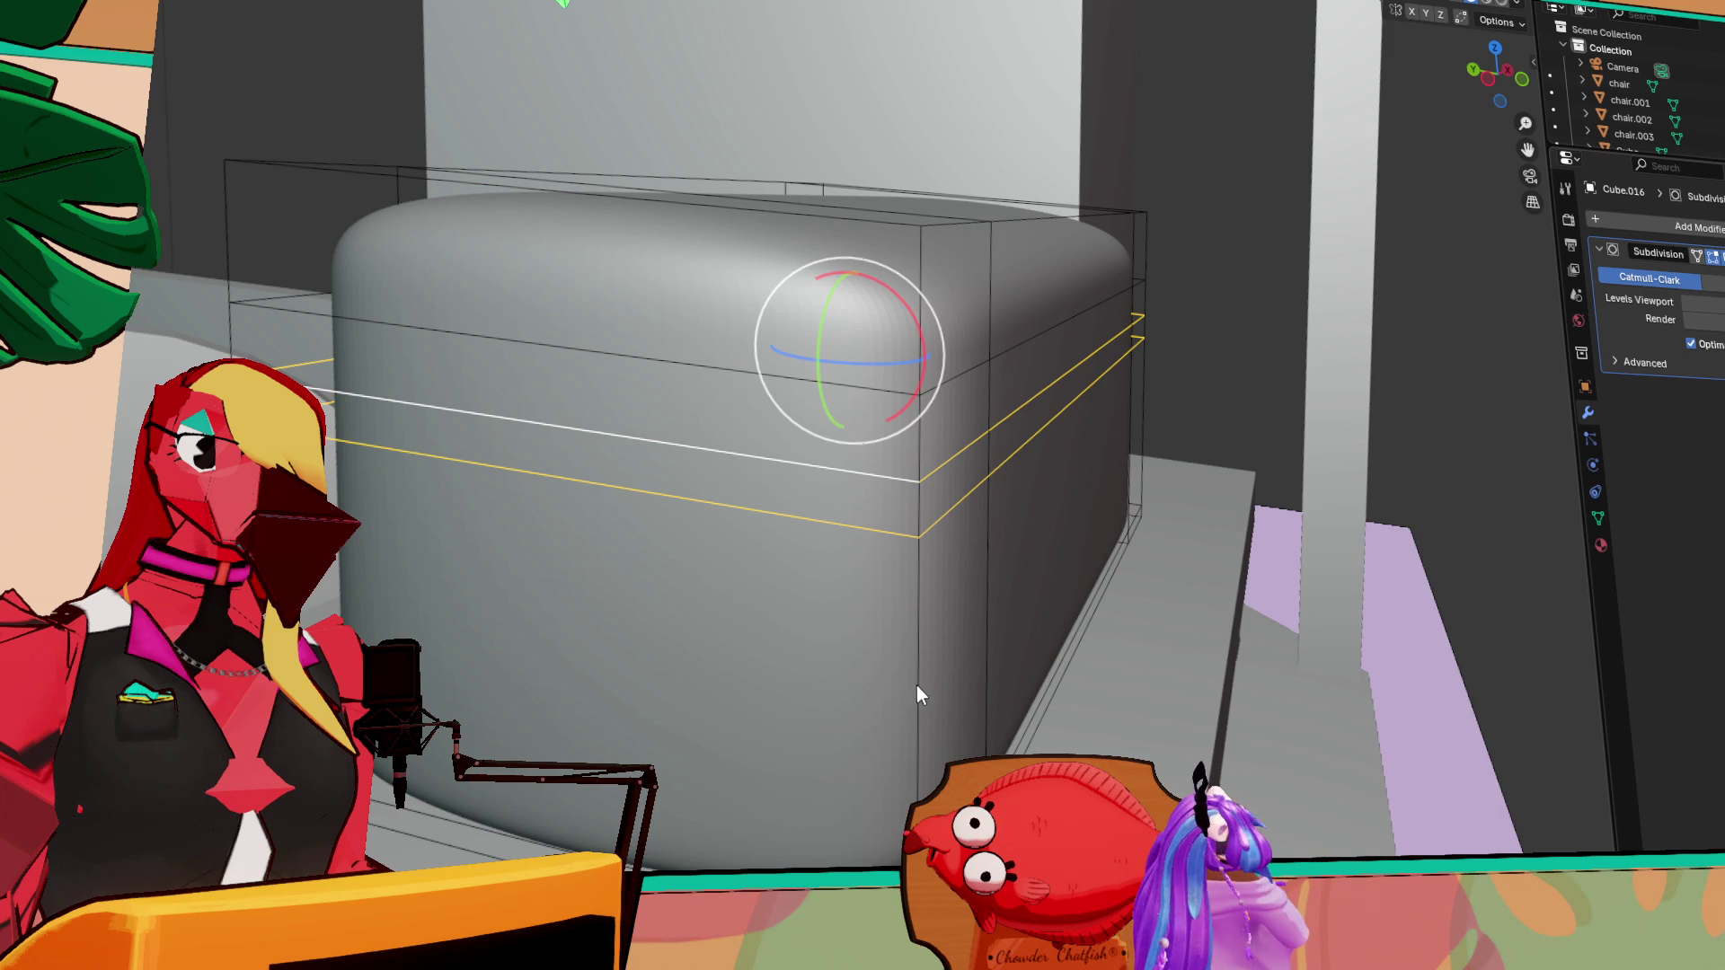
Resize the cube several times, undoing the last enlargement
key(s)
click(885, 463)
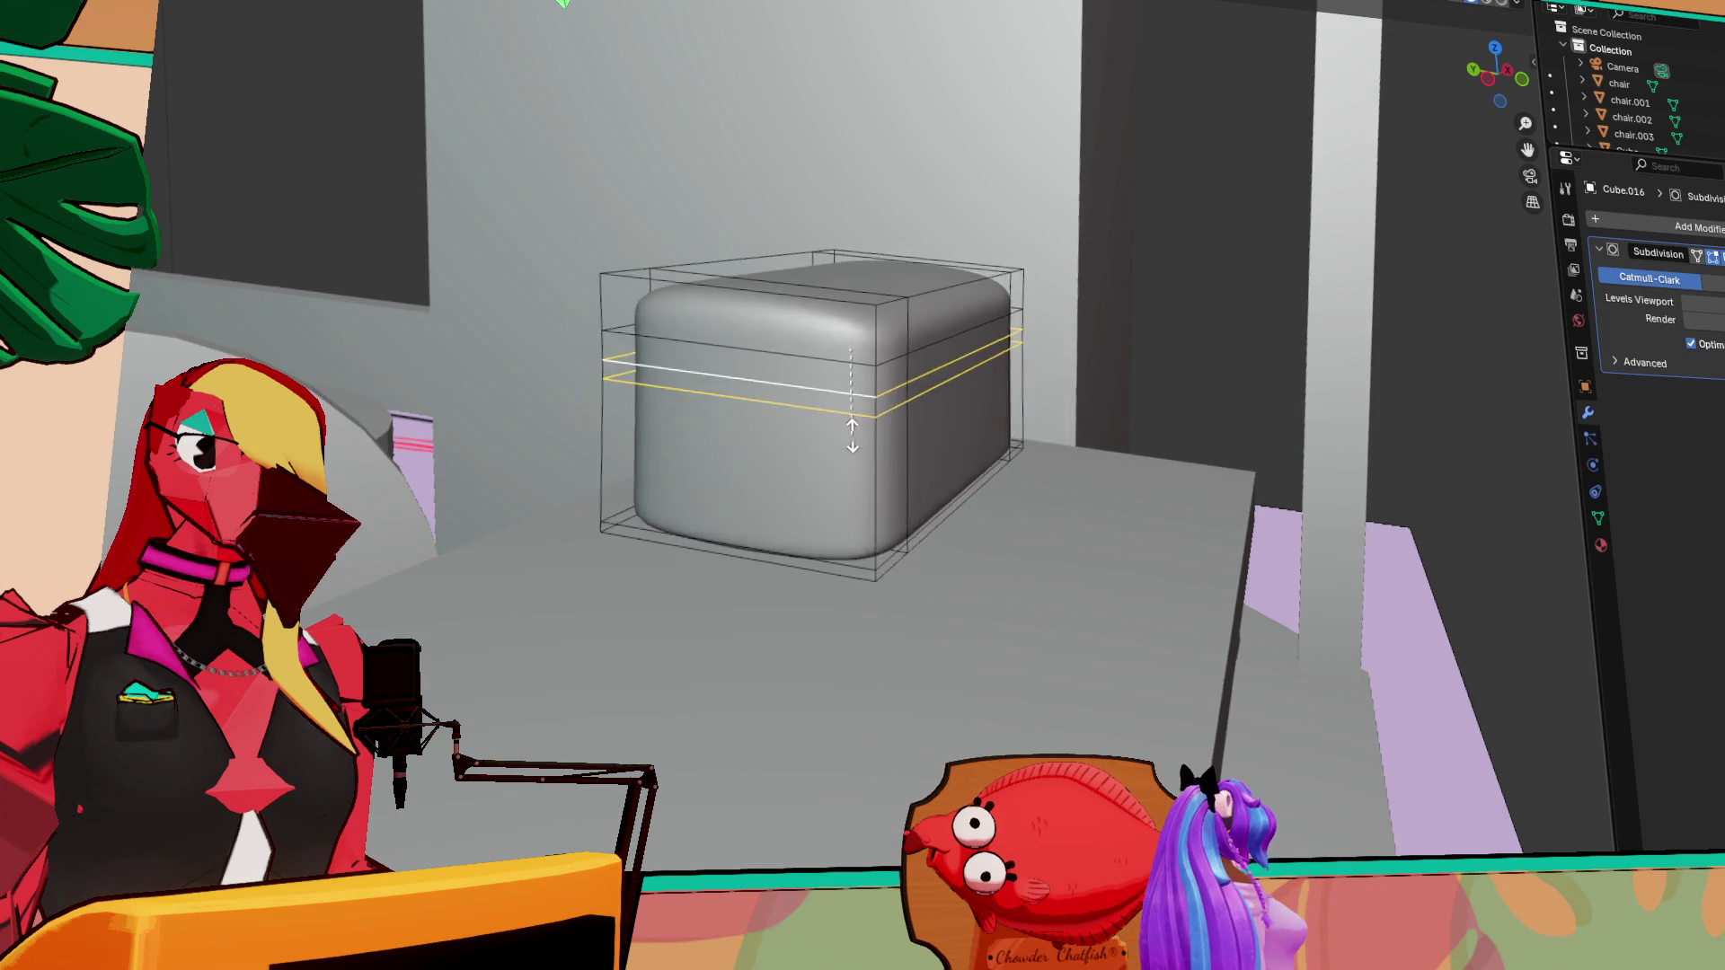
scroll(959, 456, up, 3)
scroll(955, 454, down, 5)
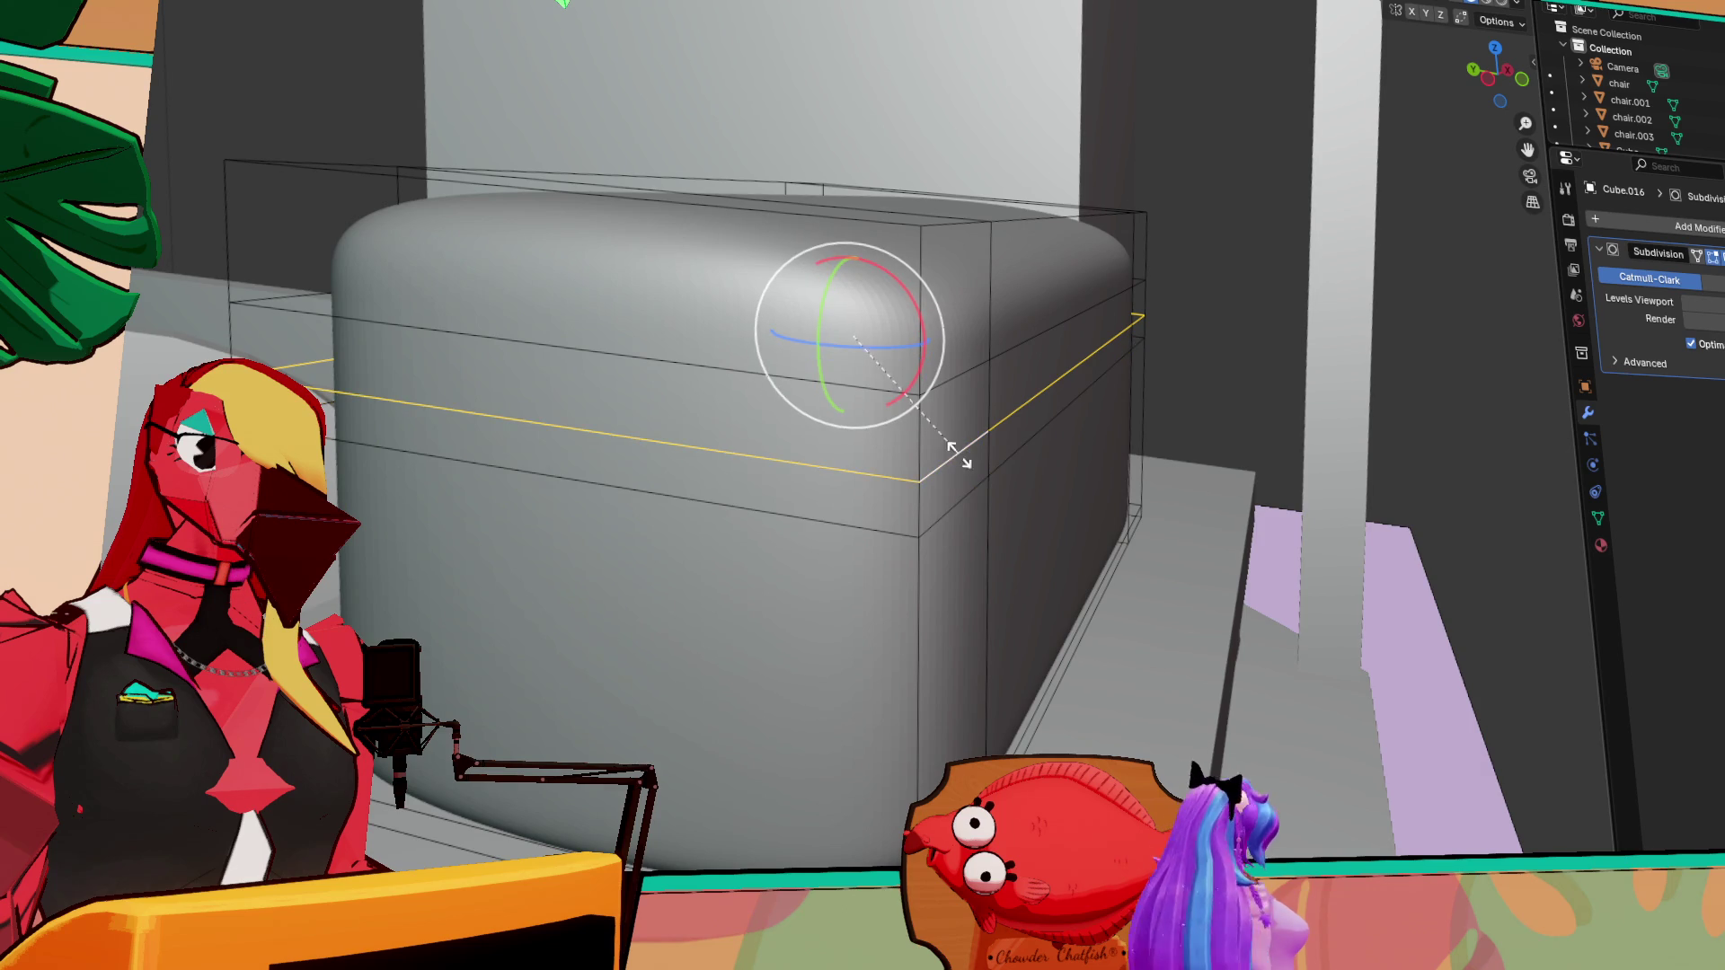
scroll(912, 420, up, 4)
key(s)
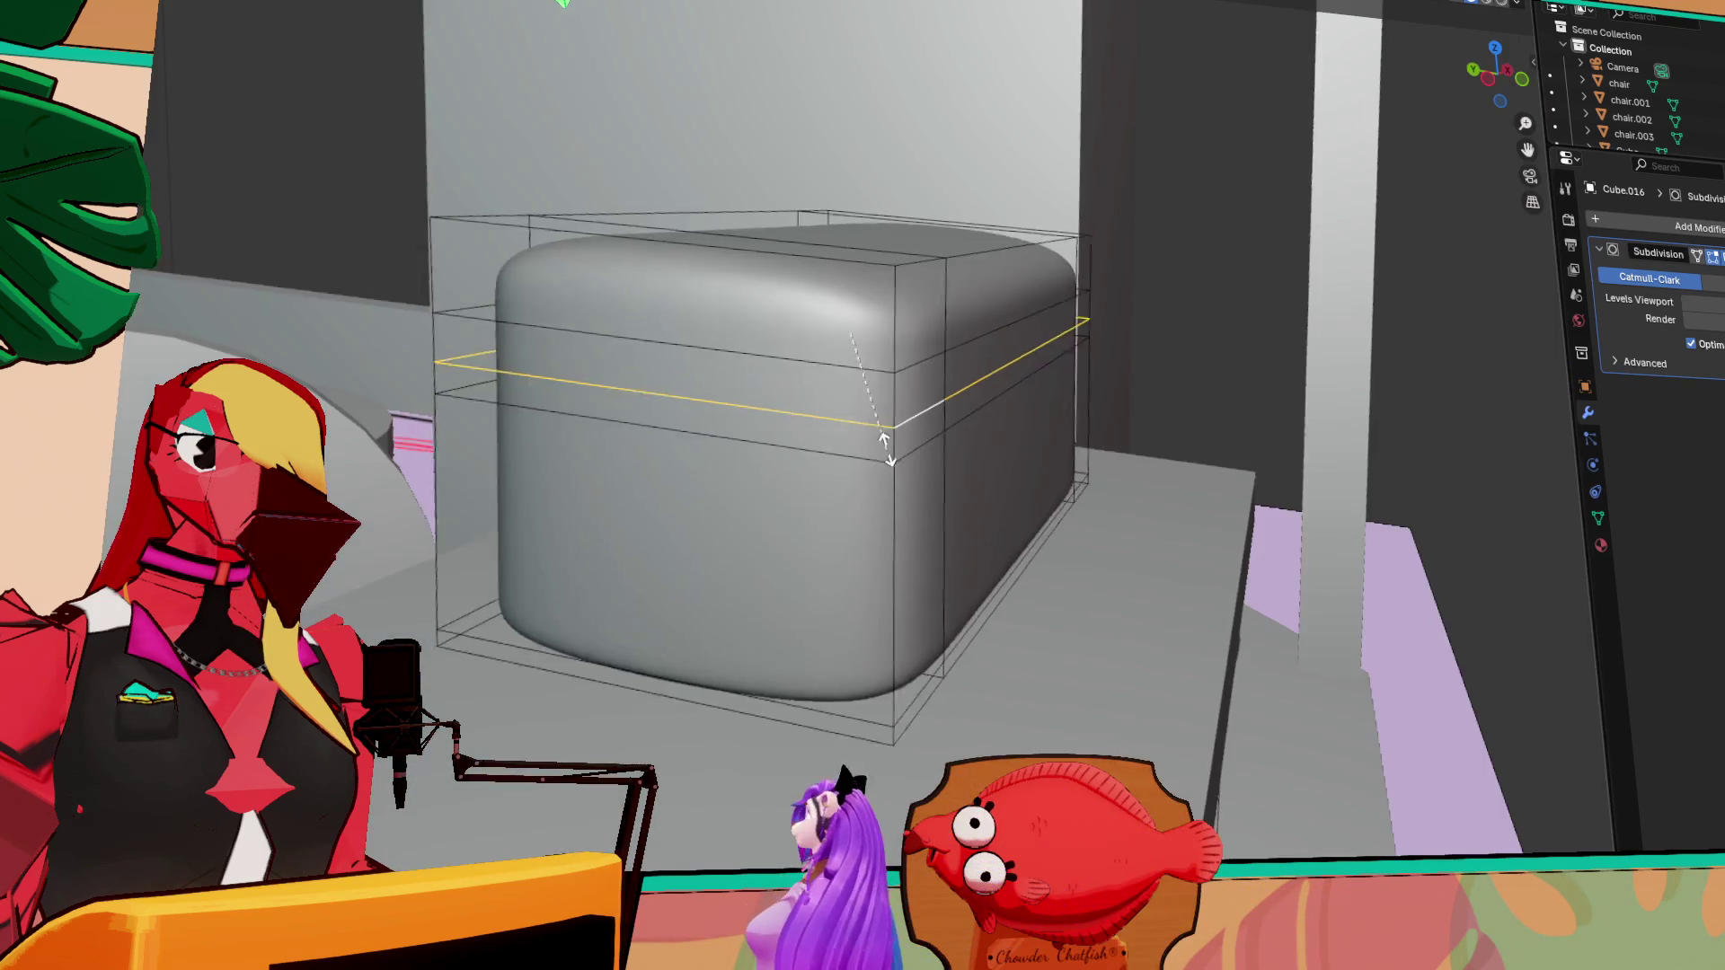
click(1147, 531)
key(s)
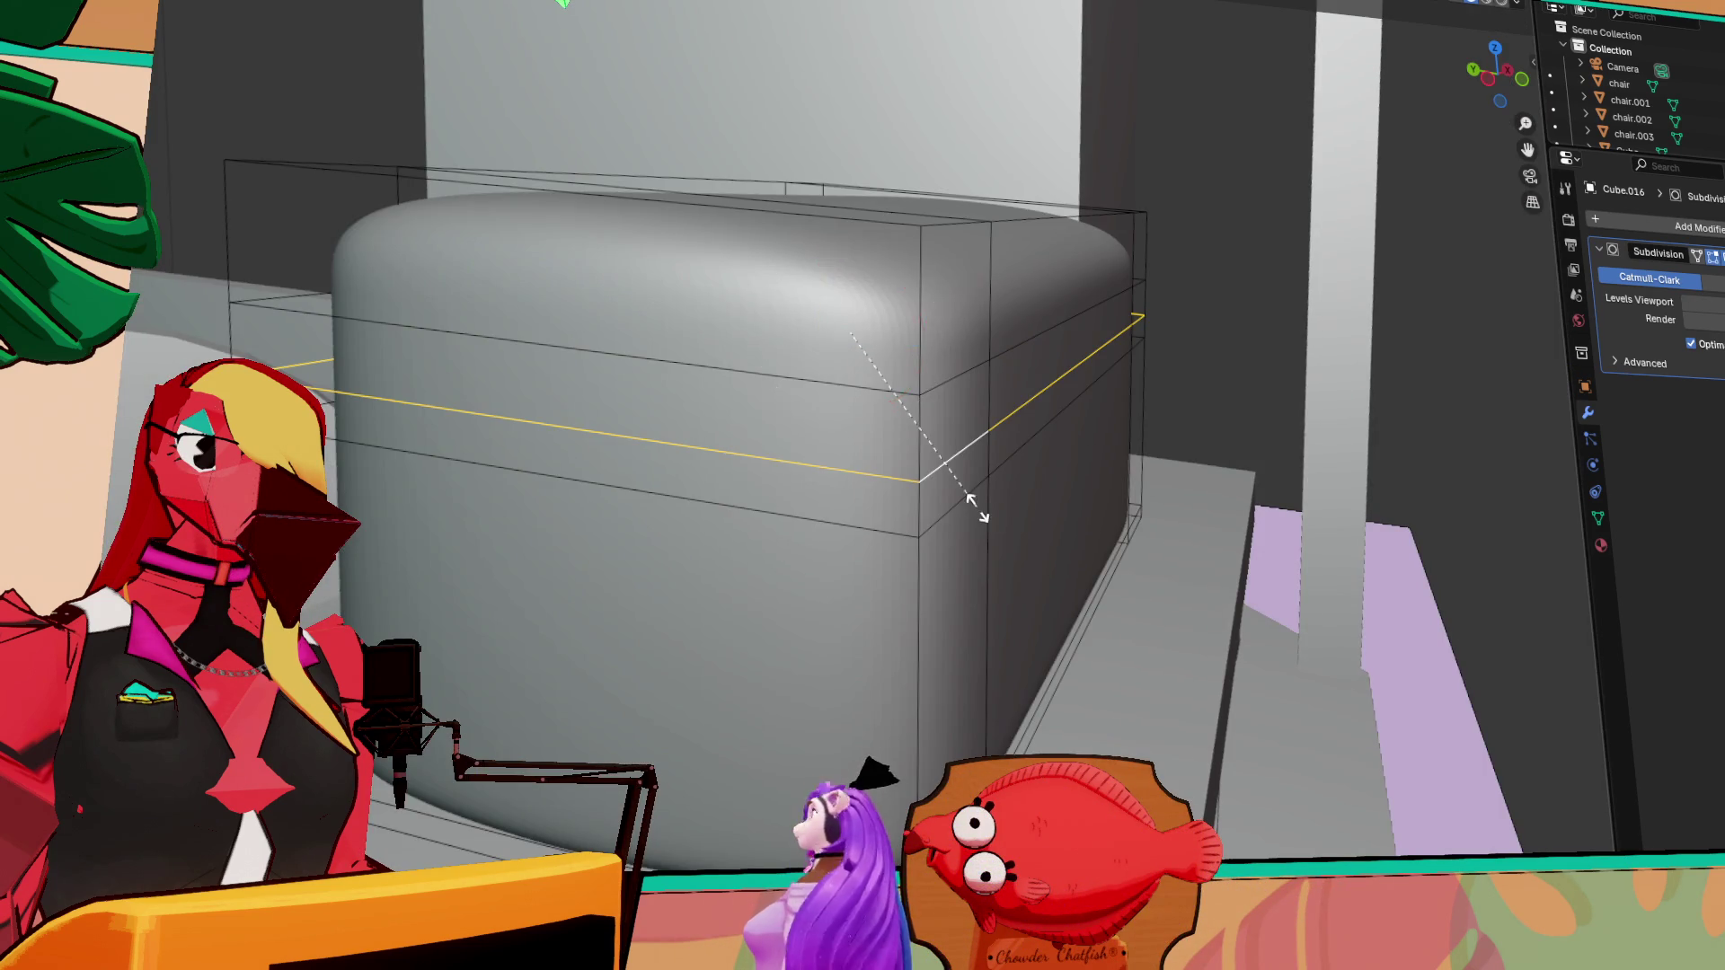
click(1142, 513)
key(ctrl+z)
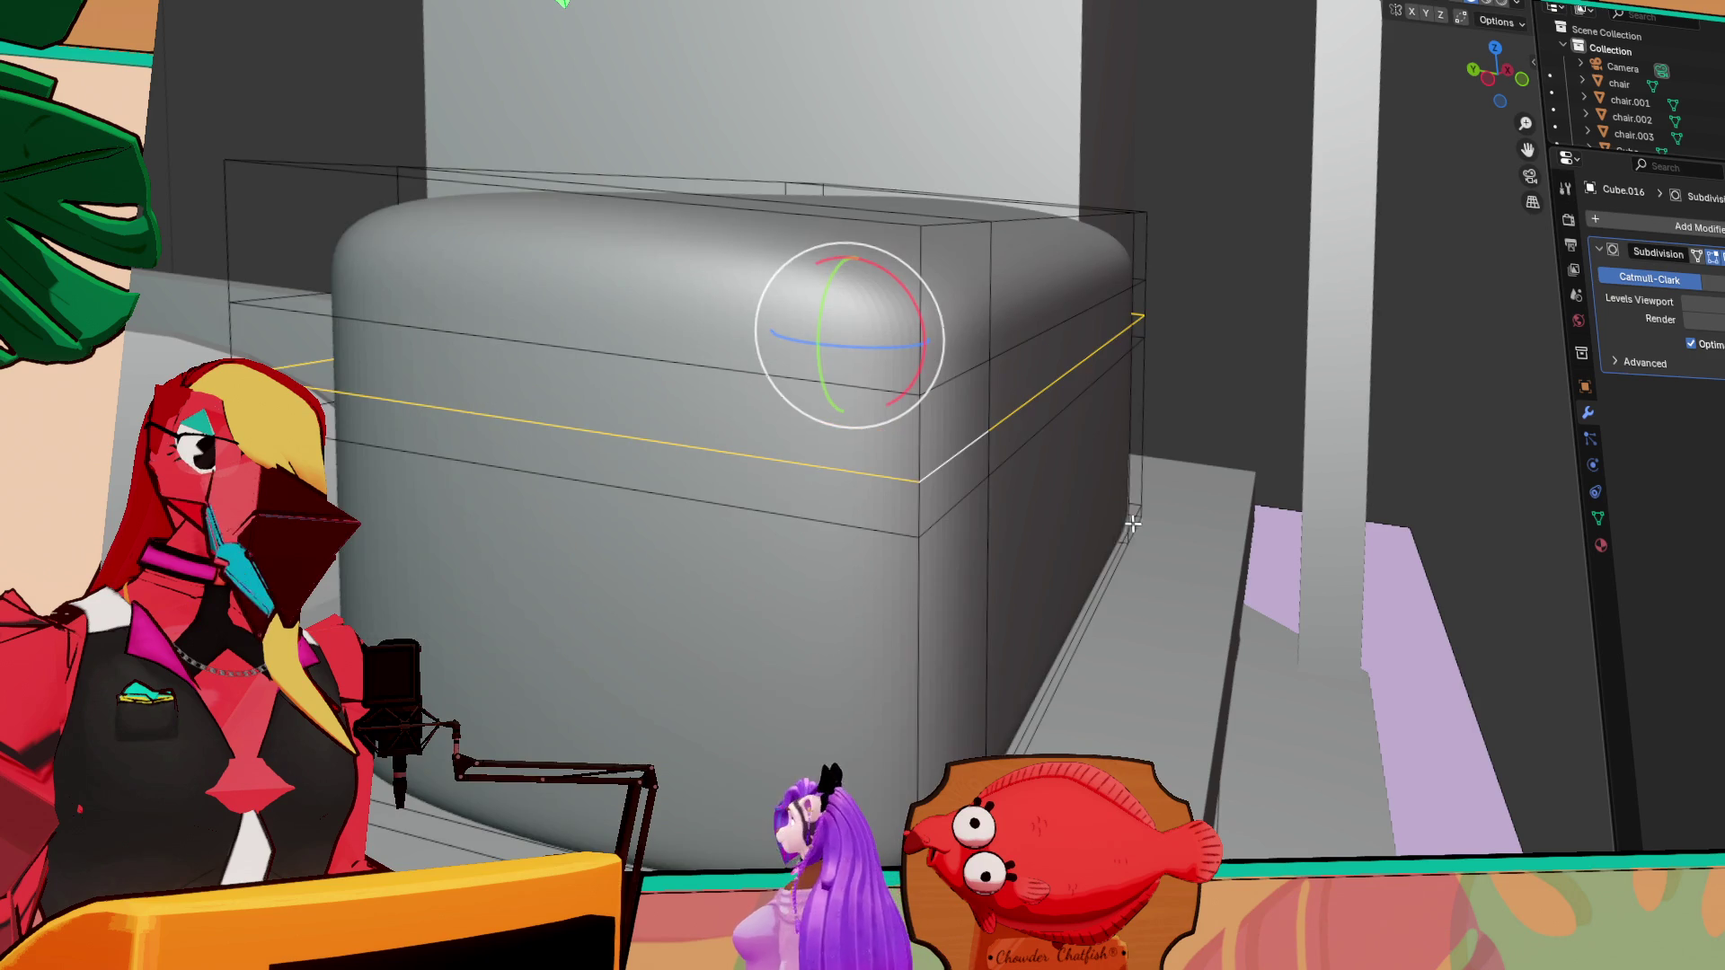
mouse_move(1097, 547)
middle_down()
mouse_move(1028, 574)
mouse_move(1107, 589)
mouse_move(988, 579)
middle_up()
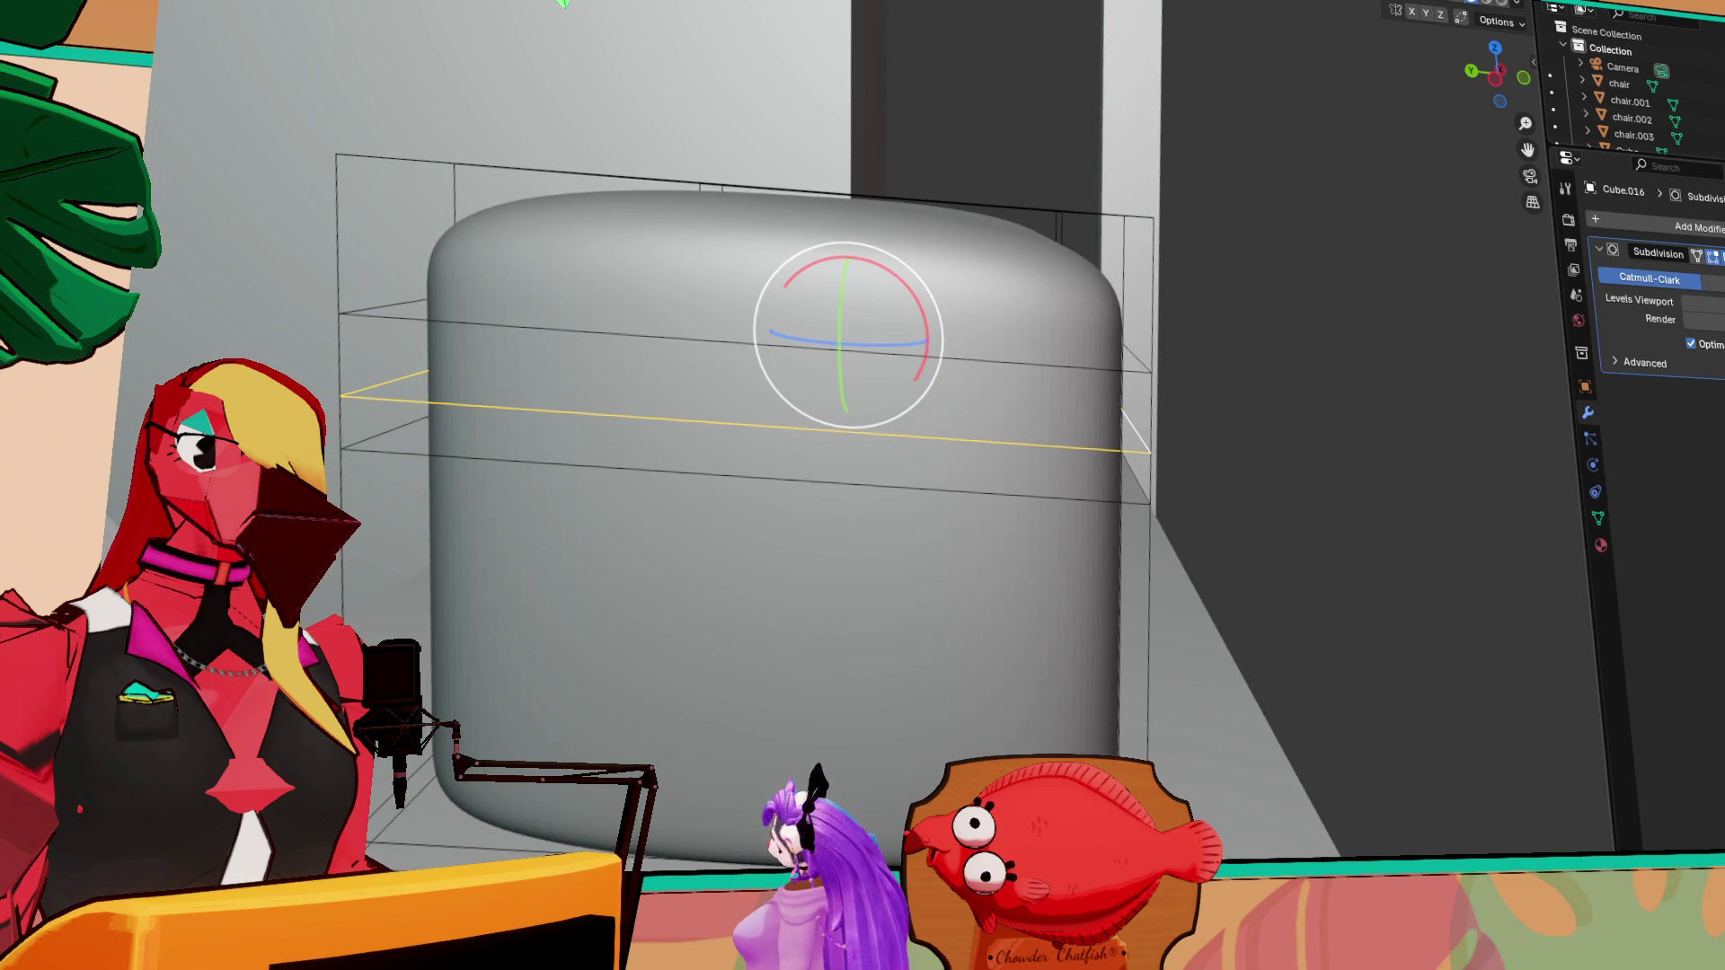
middle_drag(994, 384, 990, 411)
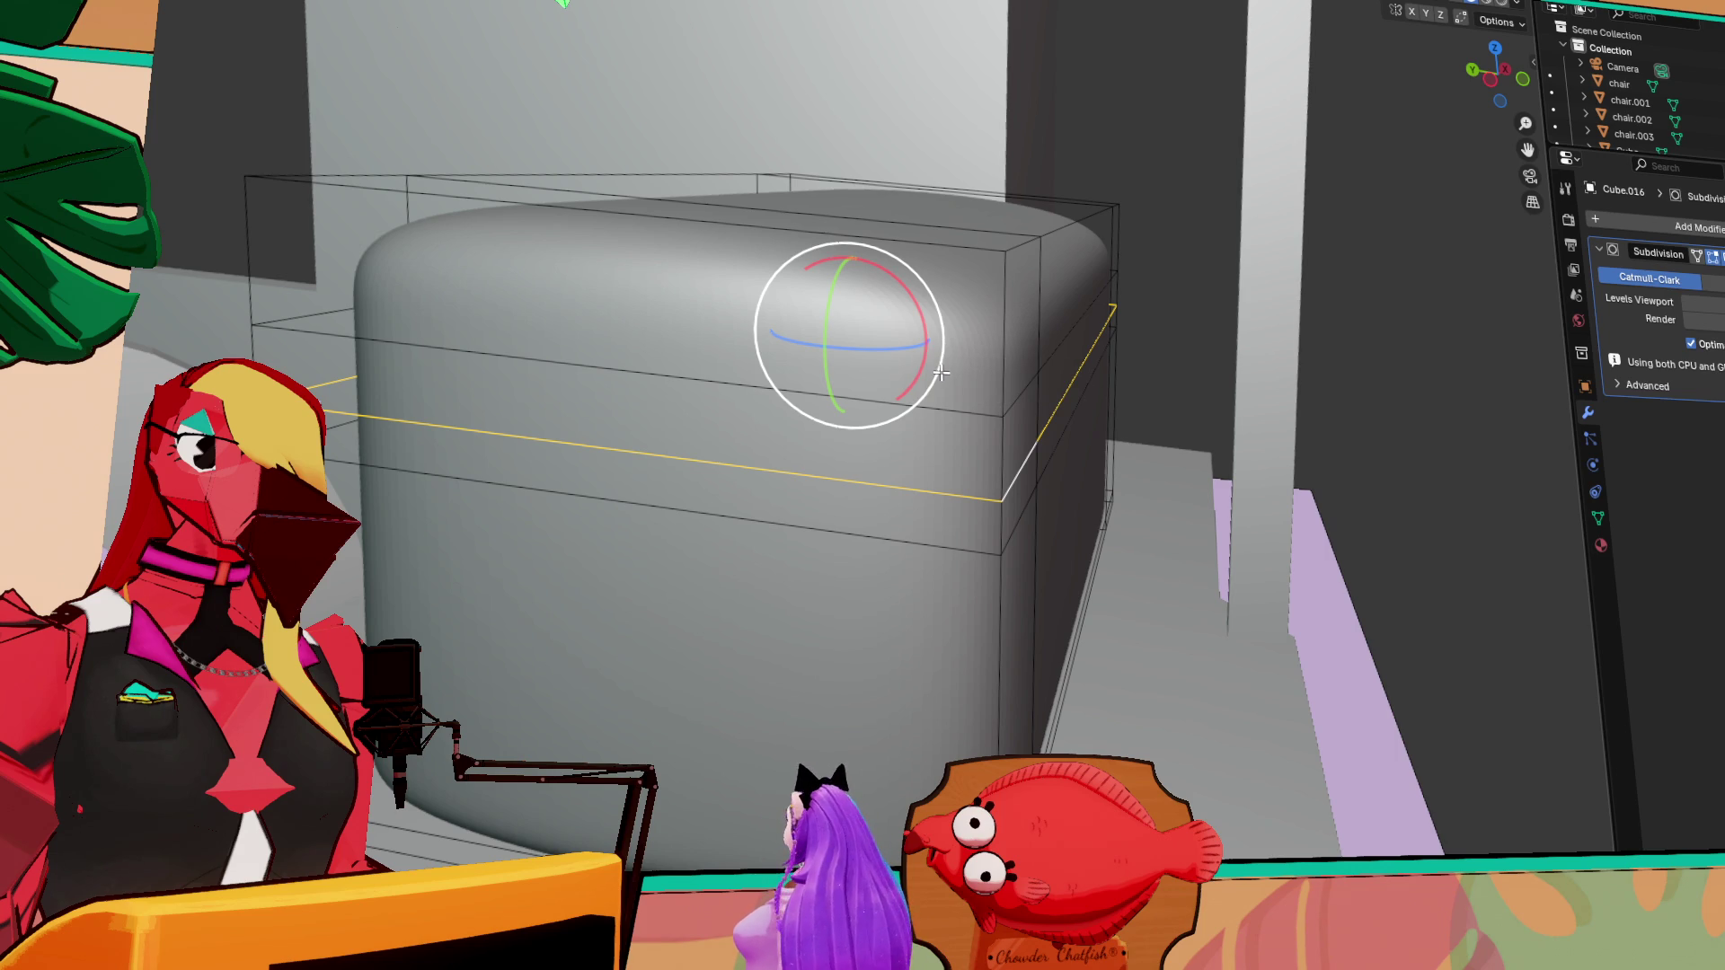
Scale the edge loop in to pinch the cushion, then select neighboring loops and try resizing them
key(s)
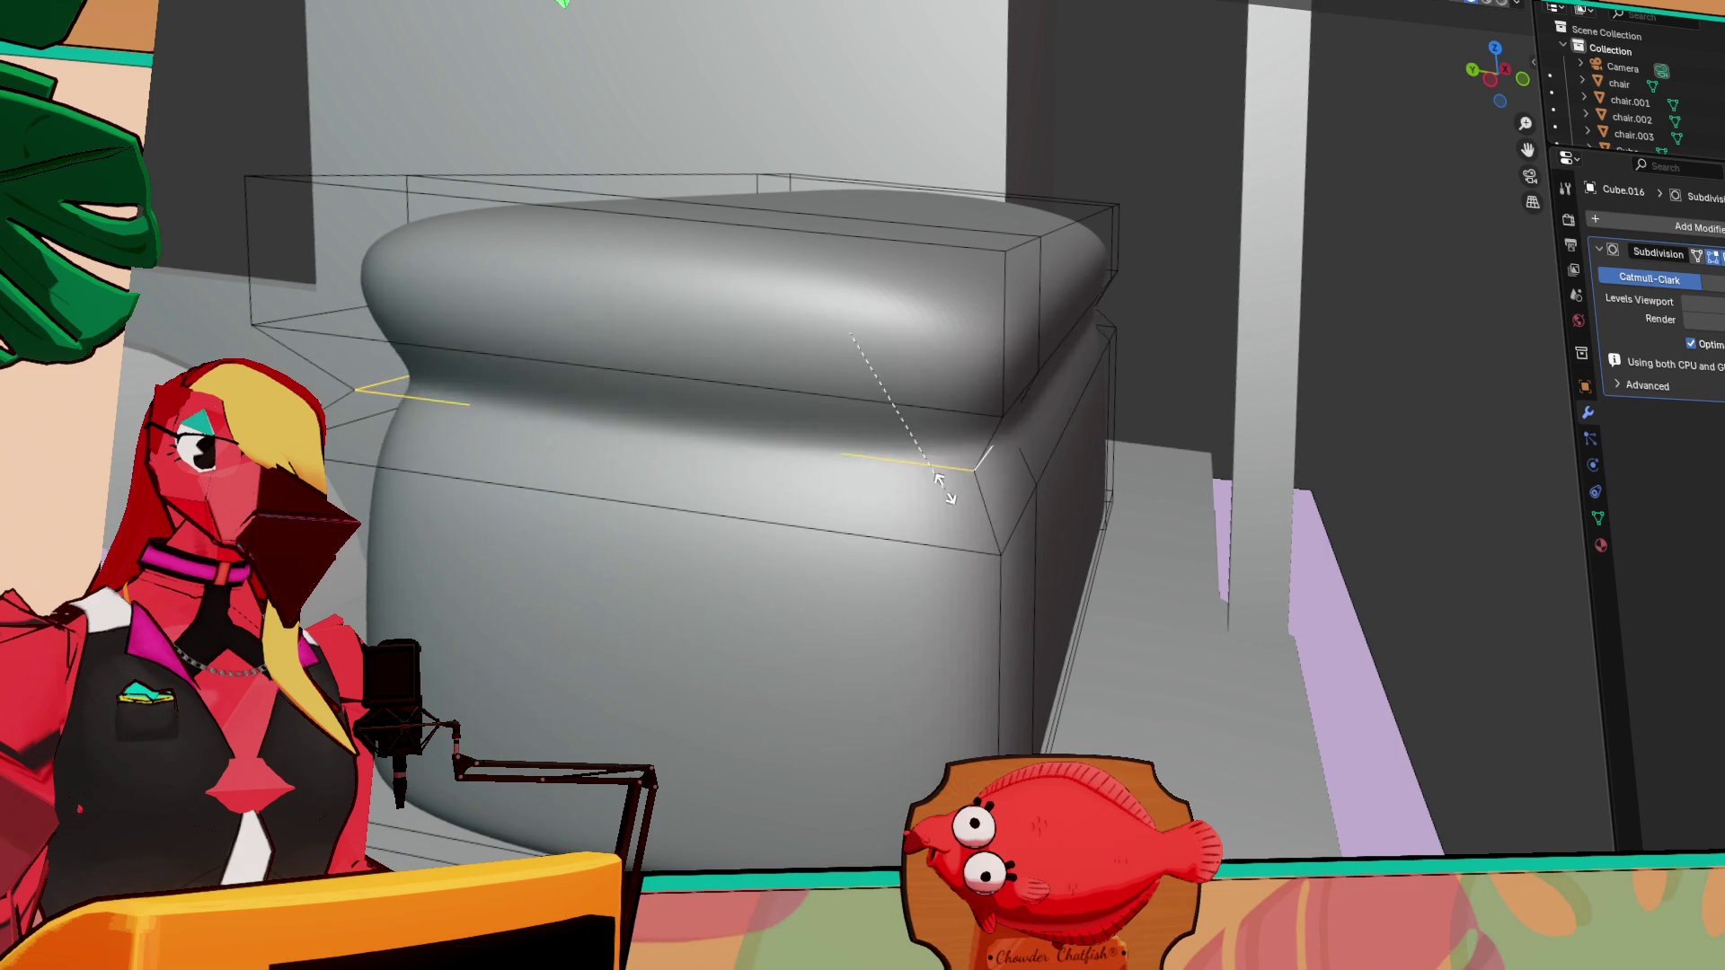
click(950, 501)
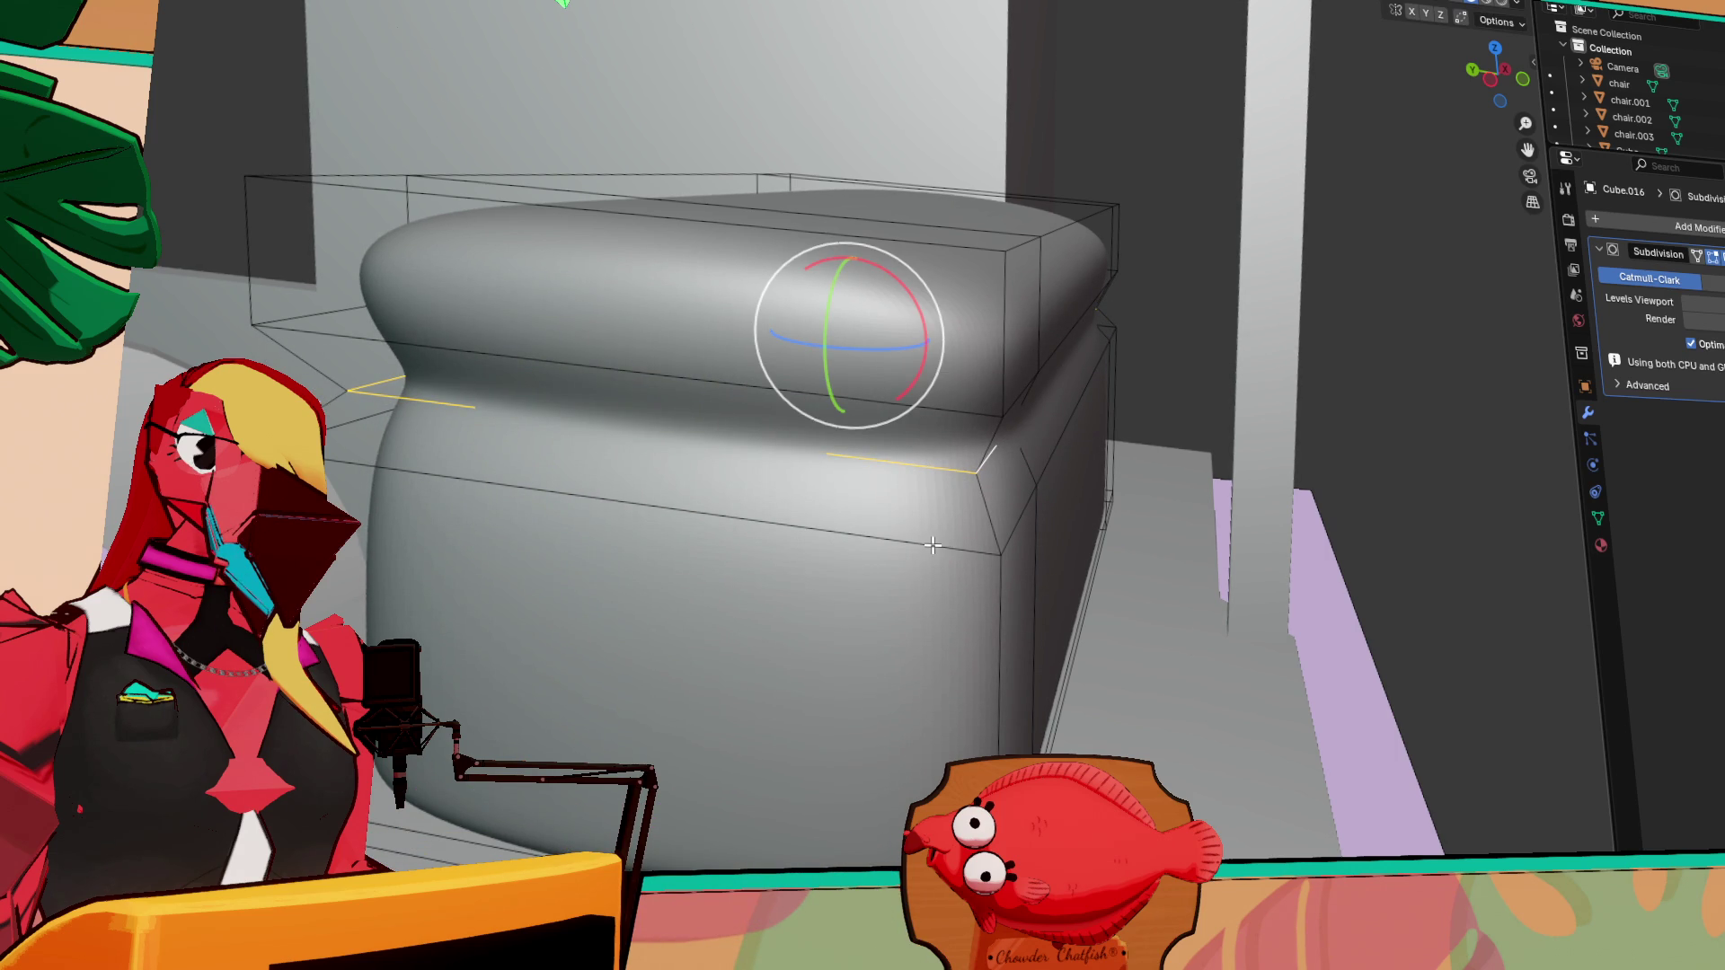
alt+click(945, 548)
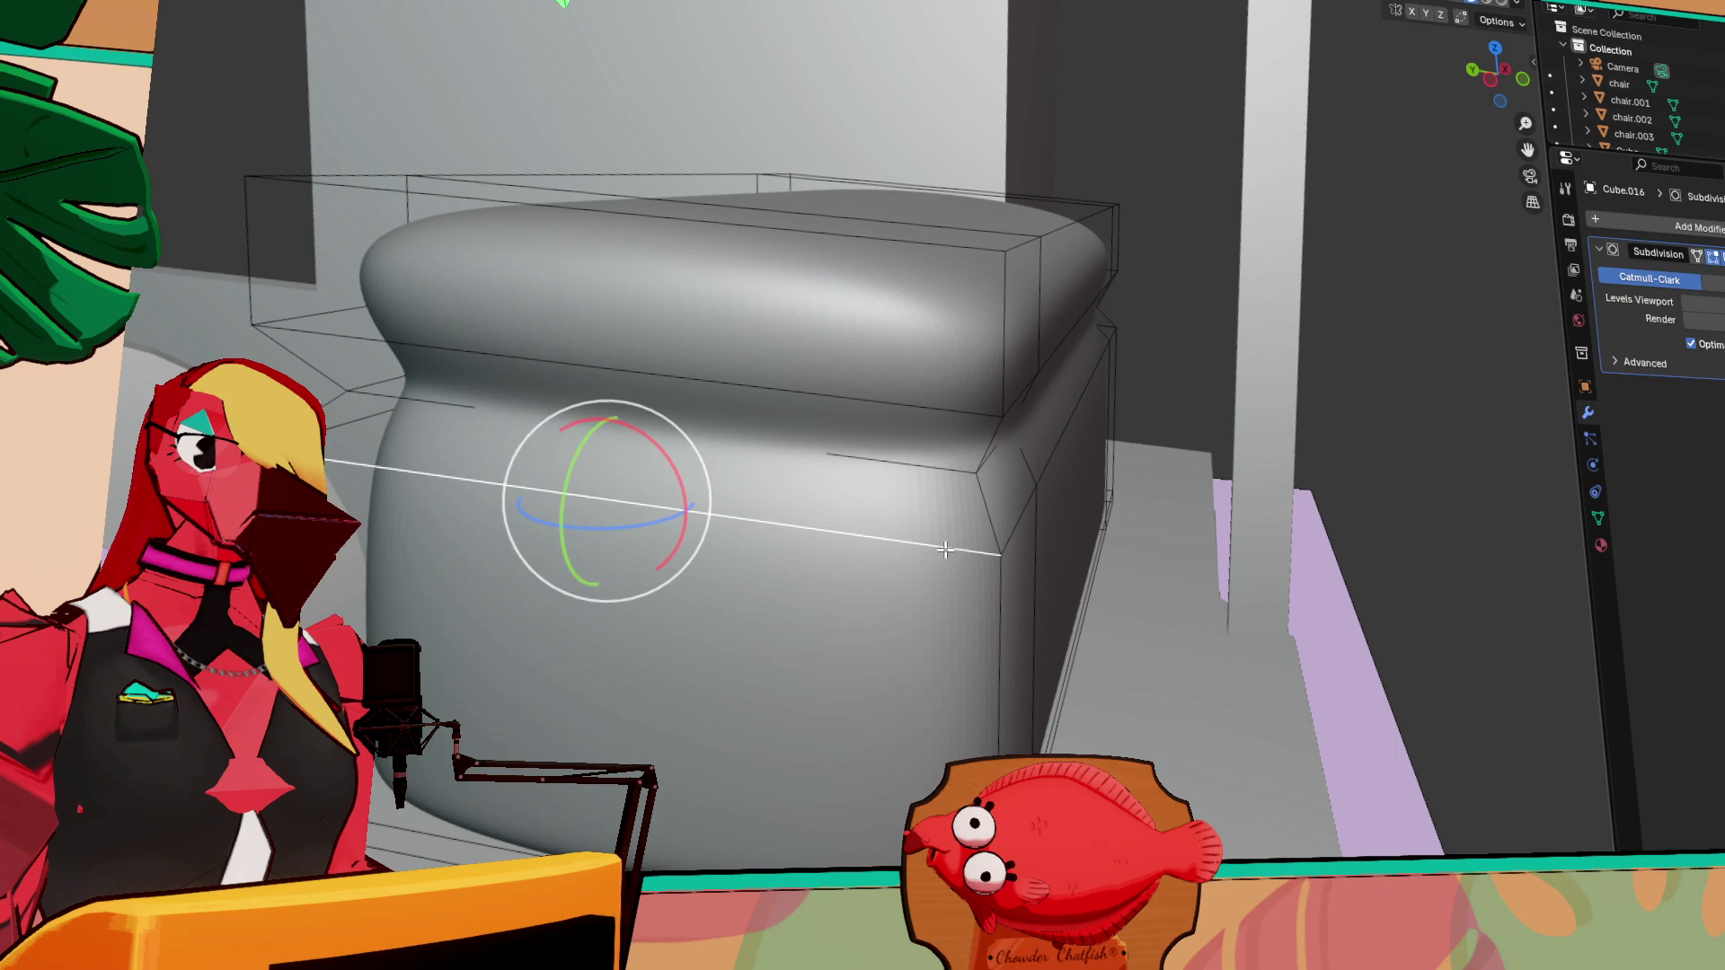
alt+click(928, 463)
alt+click(930, 467)
mouse_move(952, 476)
middle_down()
mouse_move(951, 451)
mouse_move(1006, 410)
mouse_move(871, 443)
mouse_move(609, 461)
mouse_move(878, 477)
mouse_move(903, 459)
middle_up()
key(s)
key(Escape)
mouse_move(798, 484)
middle_down()
mouse_move(686, 443)
mouse_move(582, 512)
mouse_move(369, 477)
mouse_move(388, 518)
mouse_move(570, 513)
mouse_move(668, 483)
middle_up()
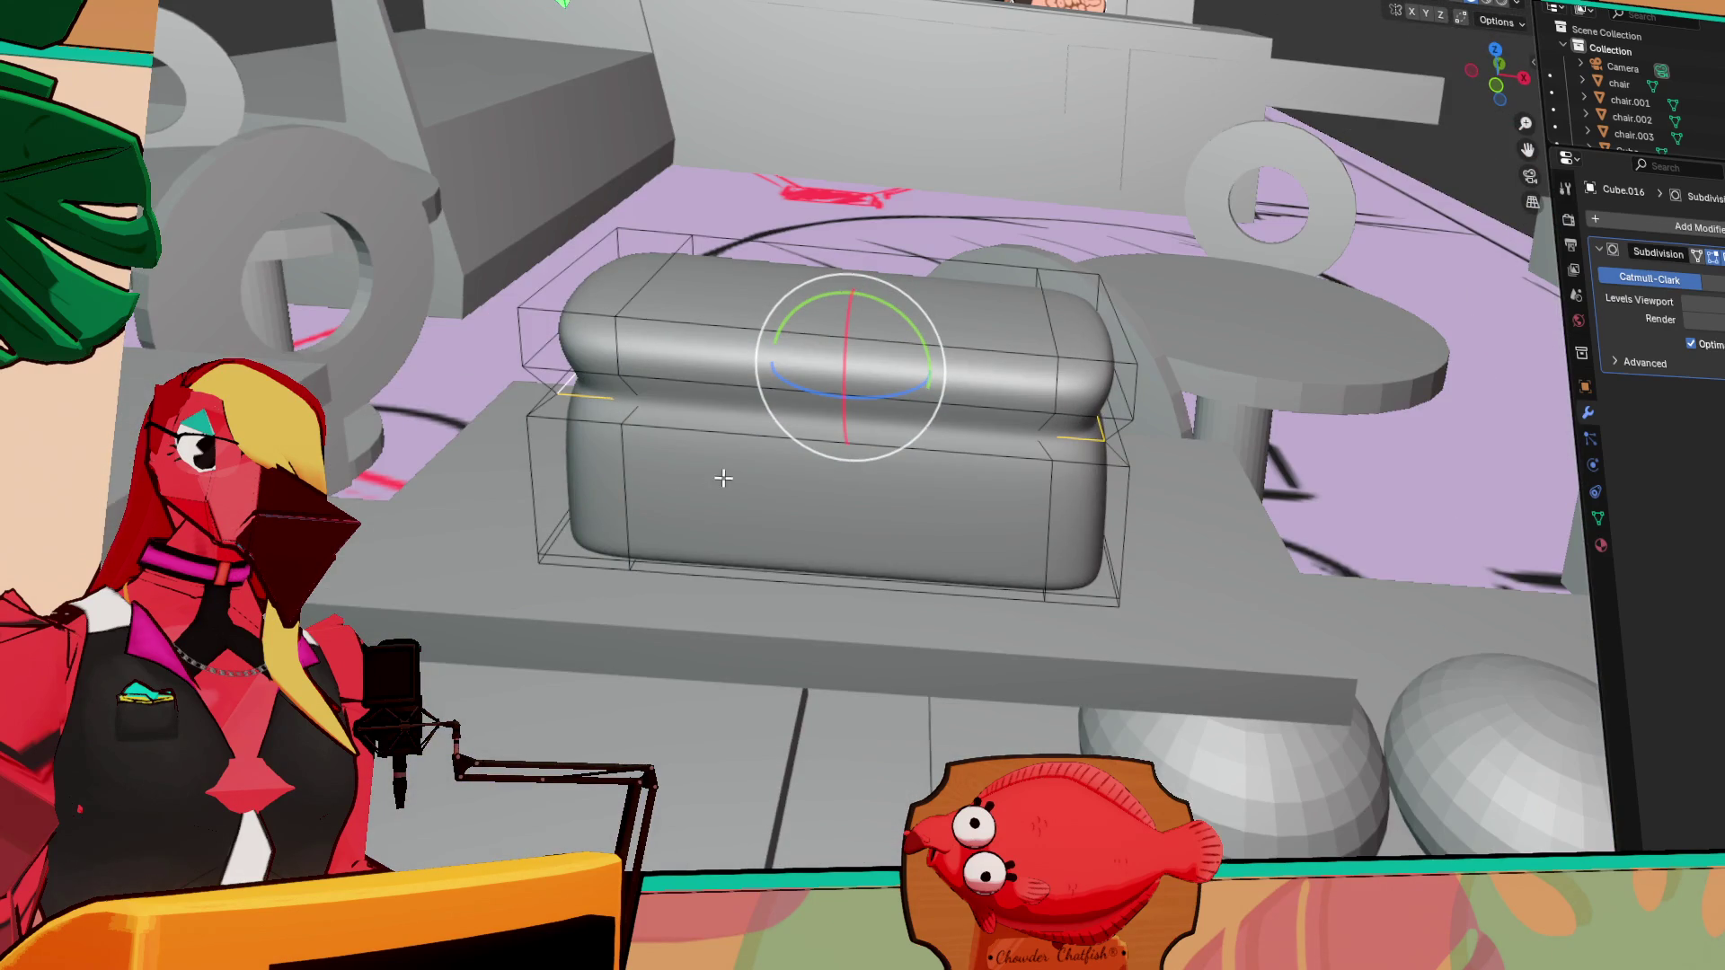
Cut a vertical loop through the cushion's middle, clear the selection and exit Edit Mode
key(ctrl+r)
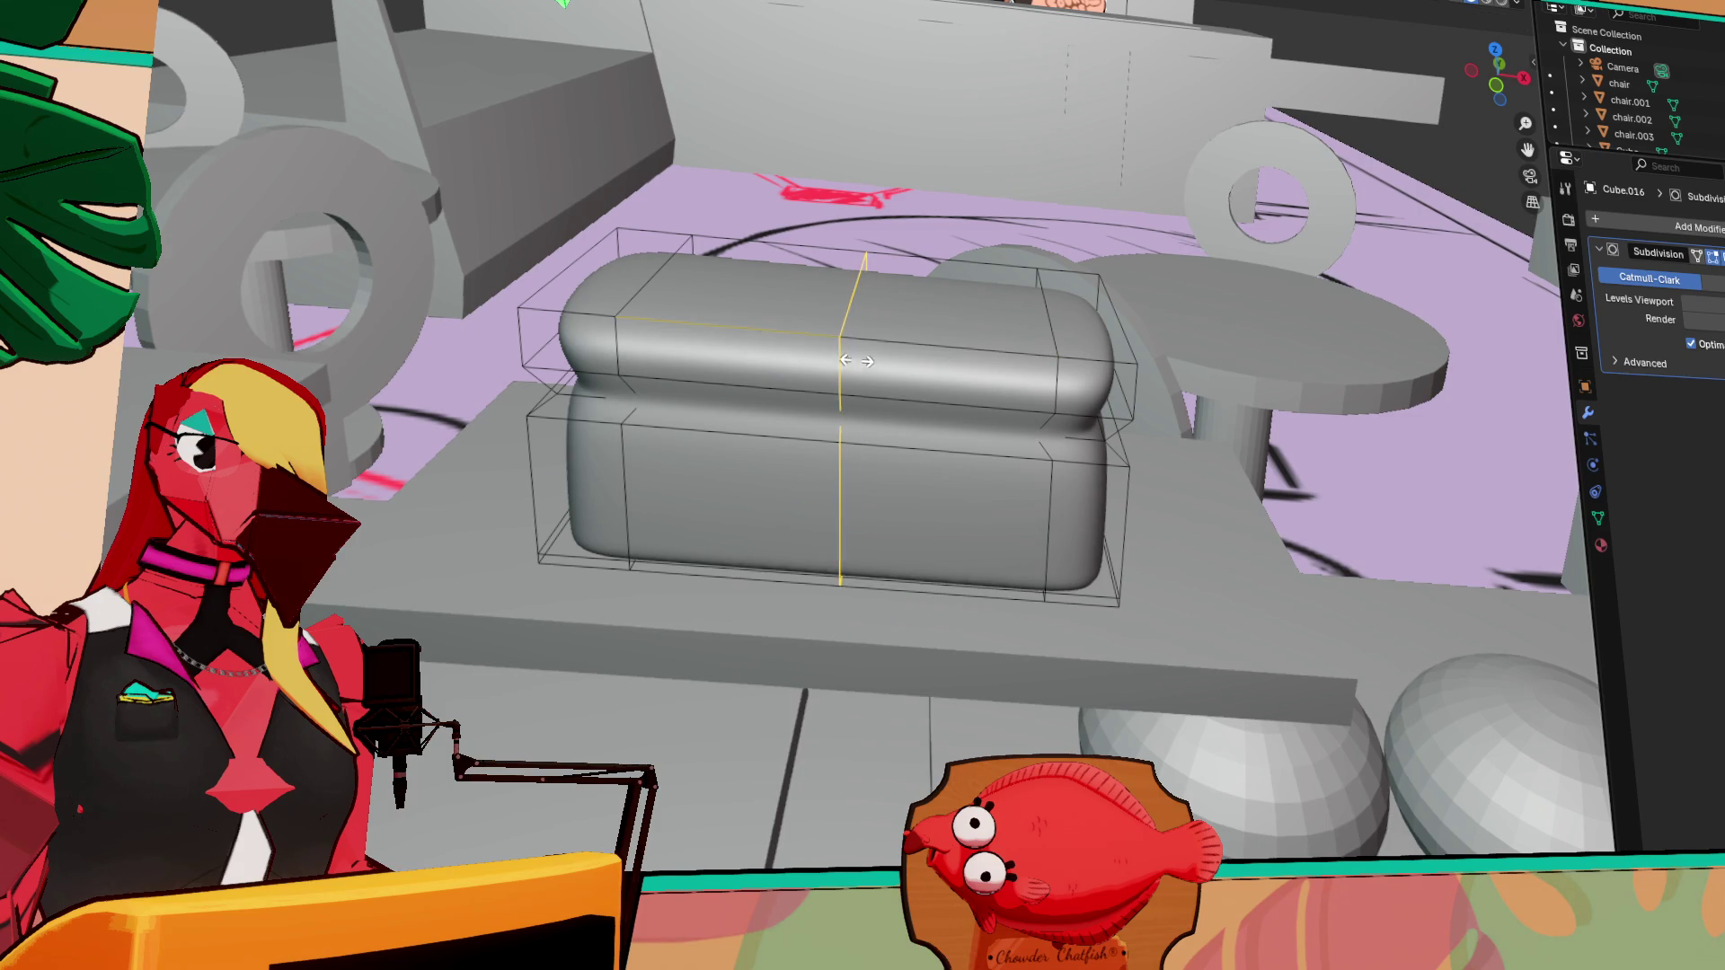
click(860, 308)
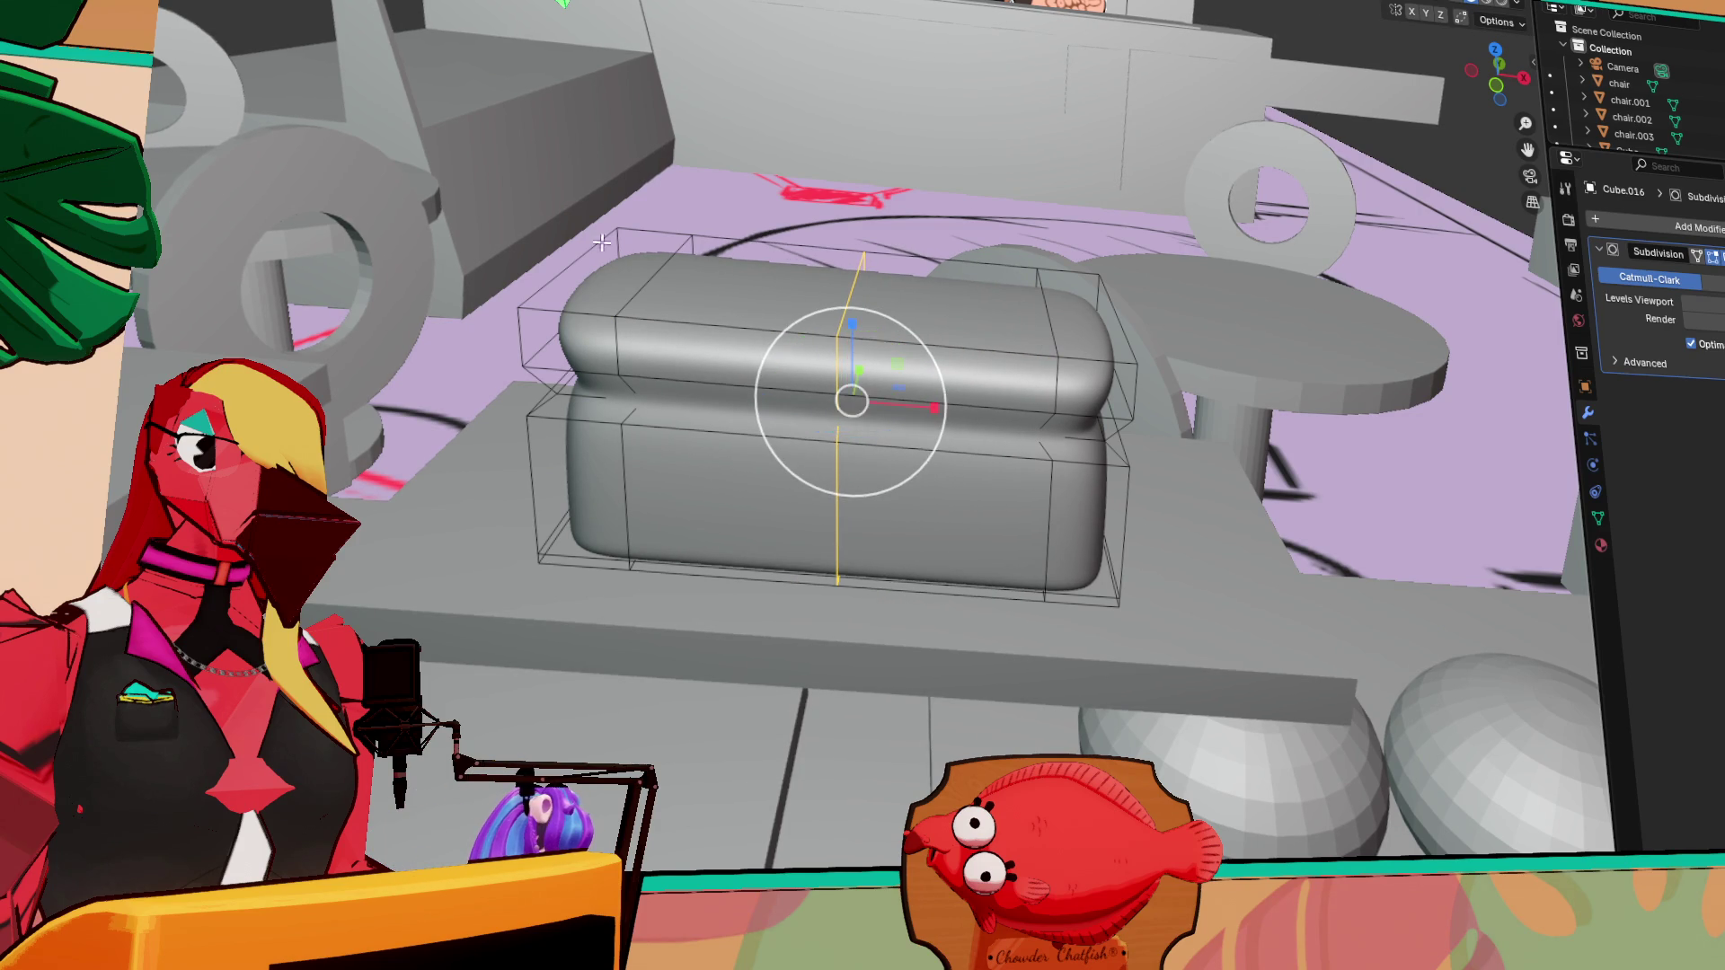
middle_drag(217, 124, 798, 318)
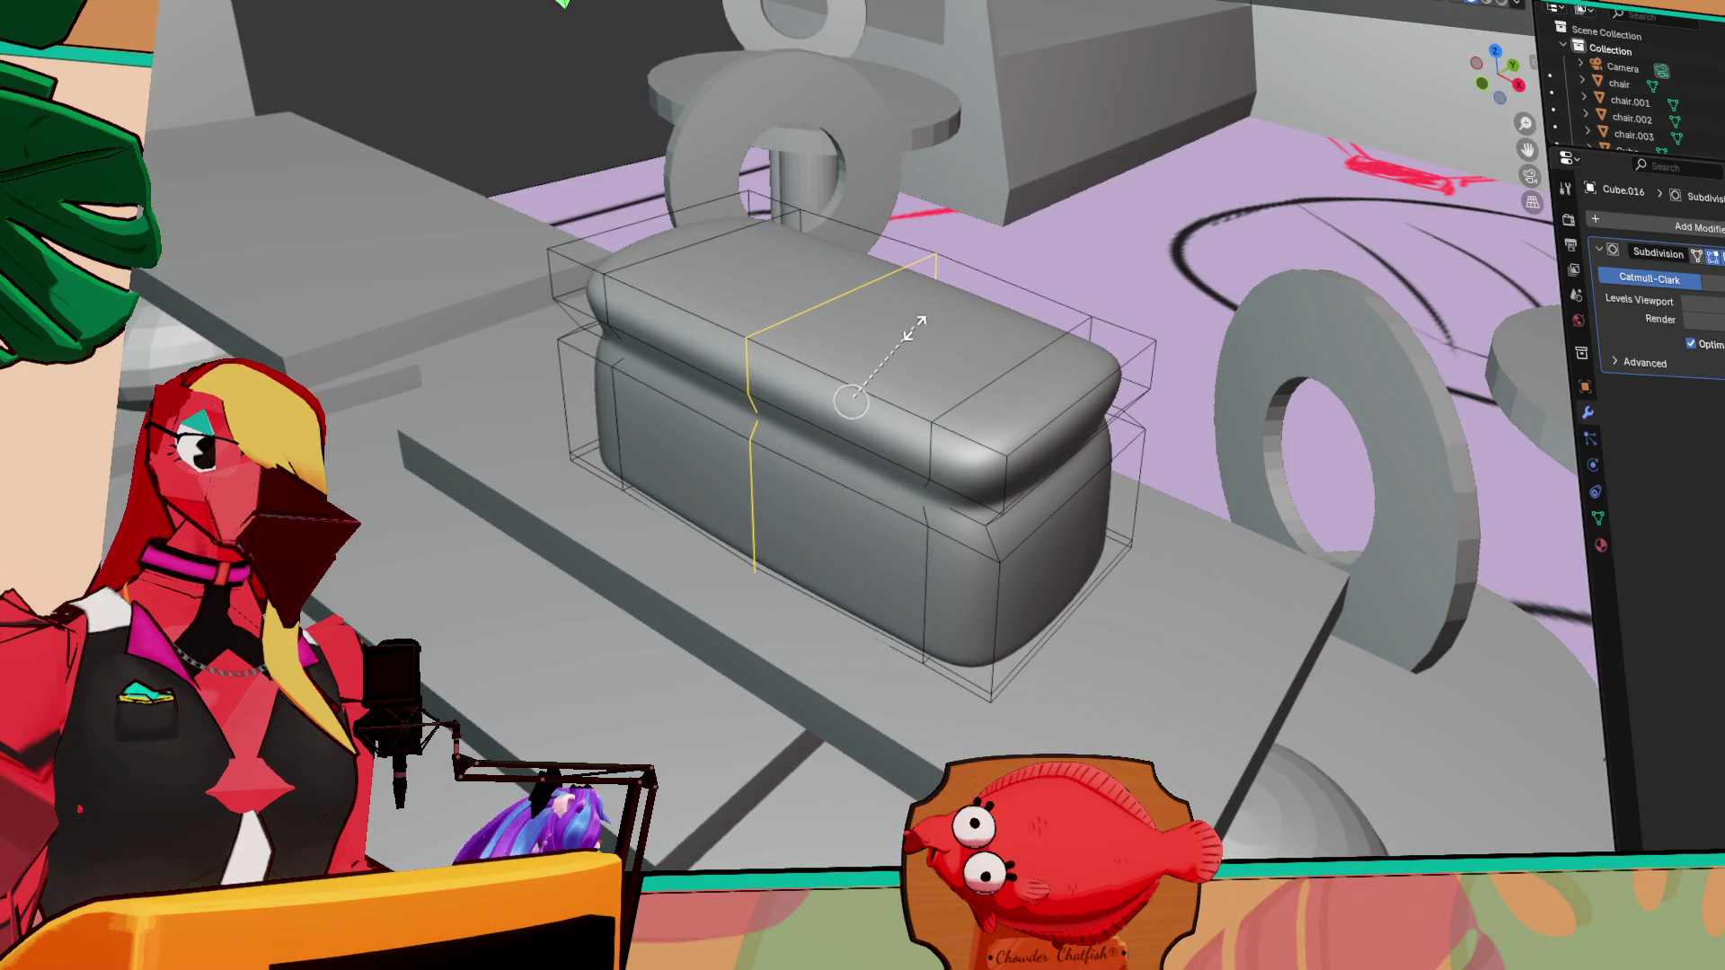
mouse_move(912, 333)
middle_down()
mouse_move(982, 268)
mouse_move(1433, 423)
mouse_move(1431, 396)
mouse_move(1365, 453)
mouse_move(929, 475)
mouse_move(925, 503)
mouse_move(911, 311)
middle_up()
click(1294, 394)
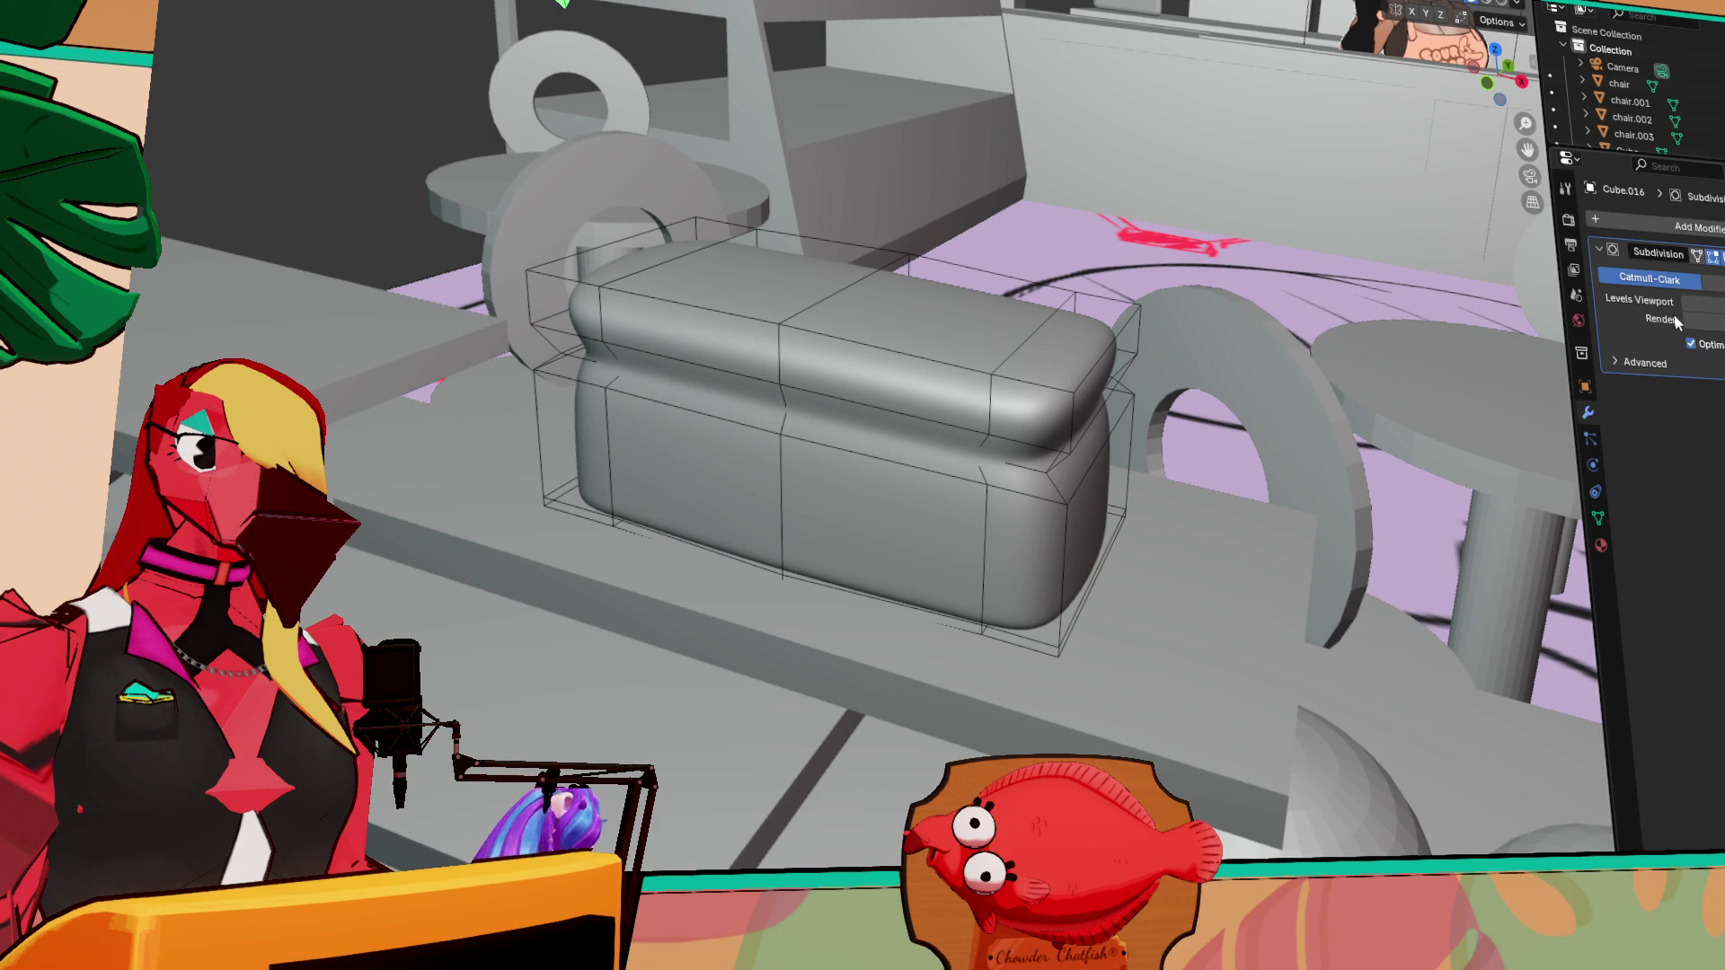
key(Tab)
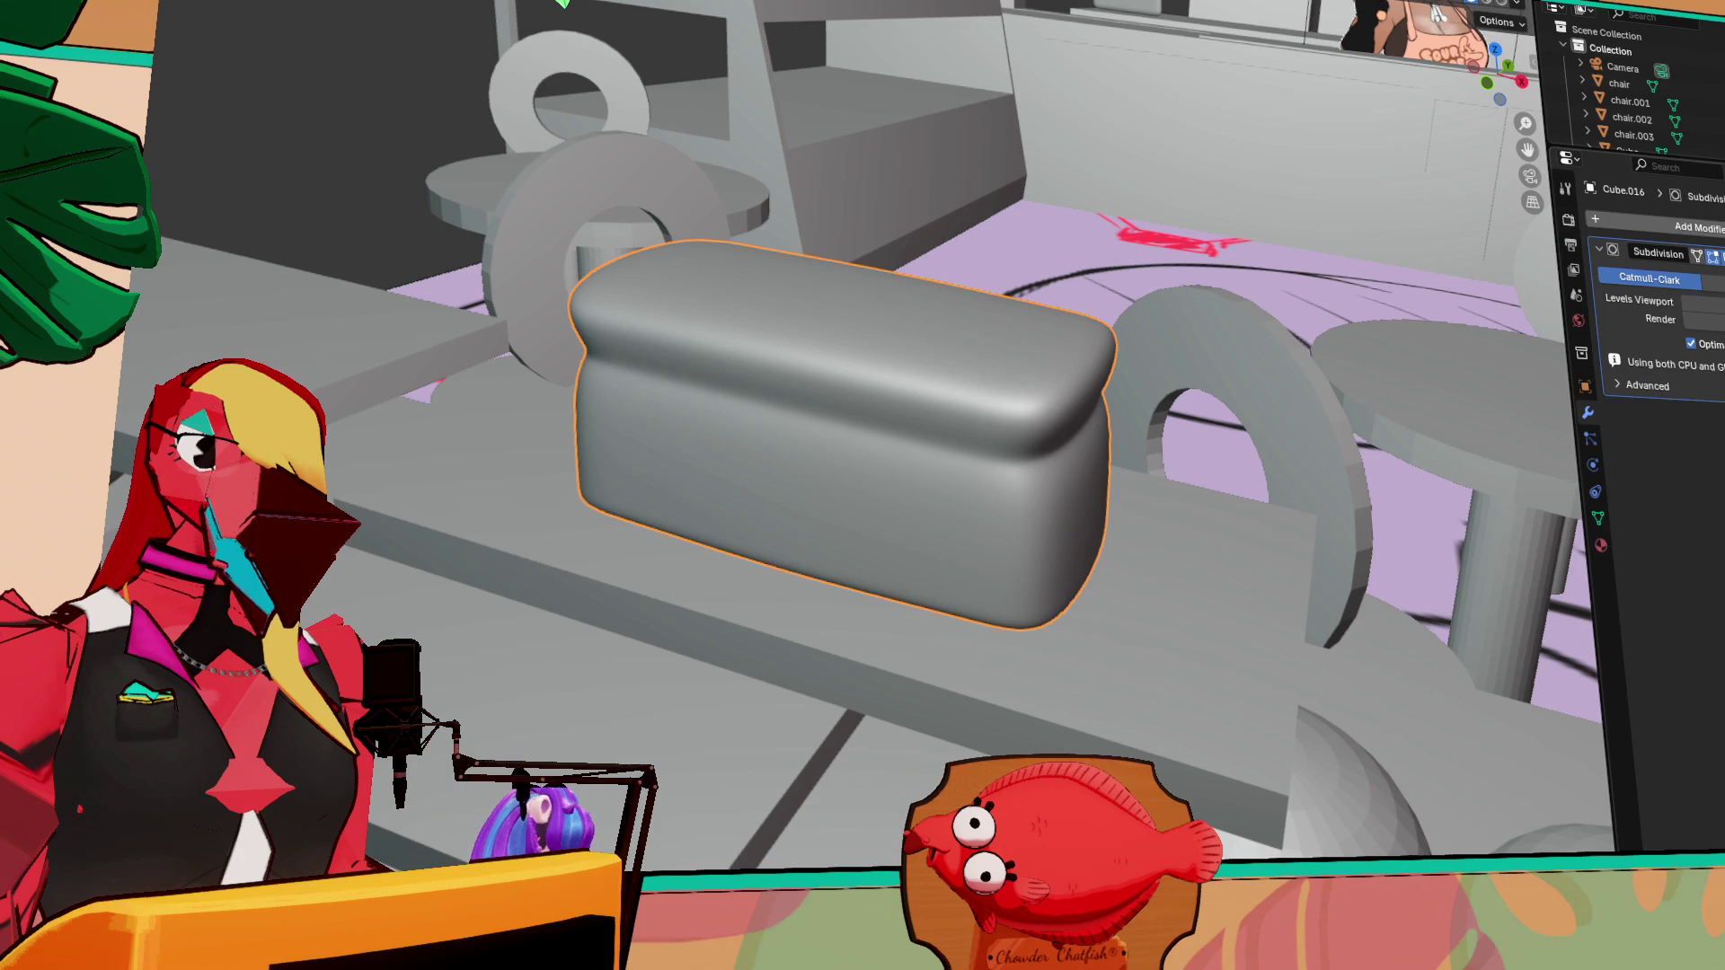
Use Ctrl+A on the cushion, then inspect its dense mesh in Edit Mode
key(ctrl+a)
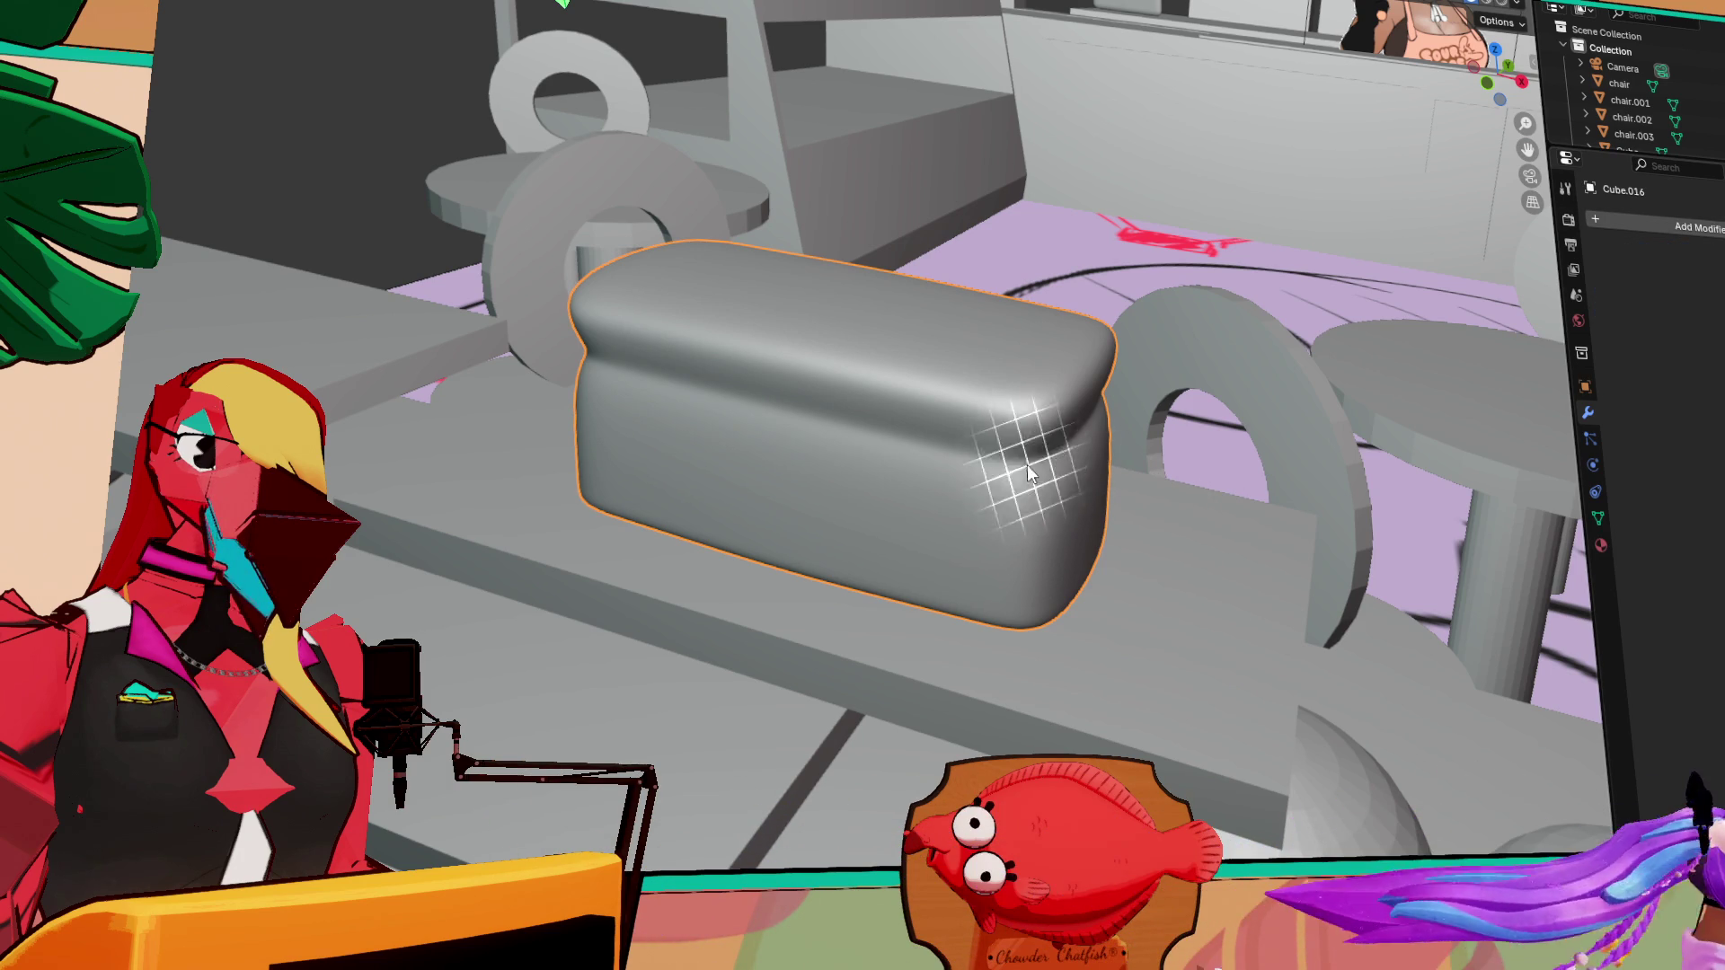
key(Tab)
scroll(970, 477, up, 5)
scroll(978, 476, up, 3)
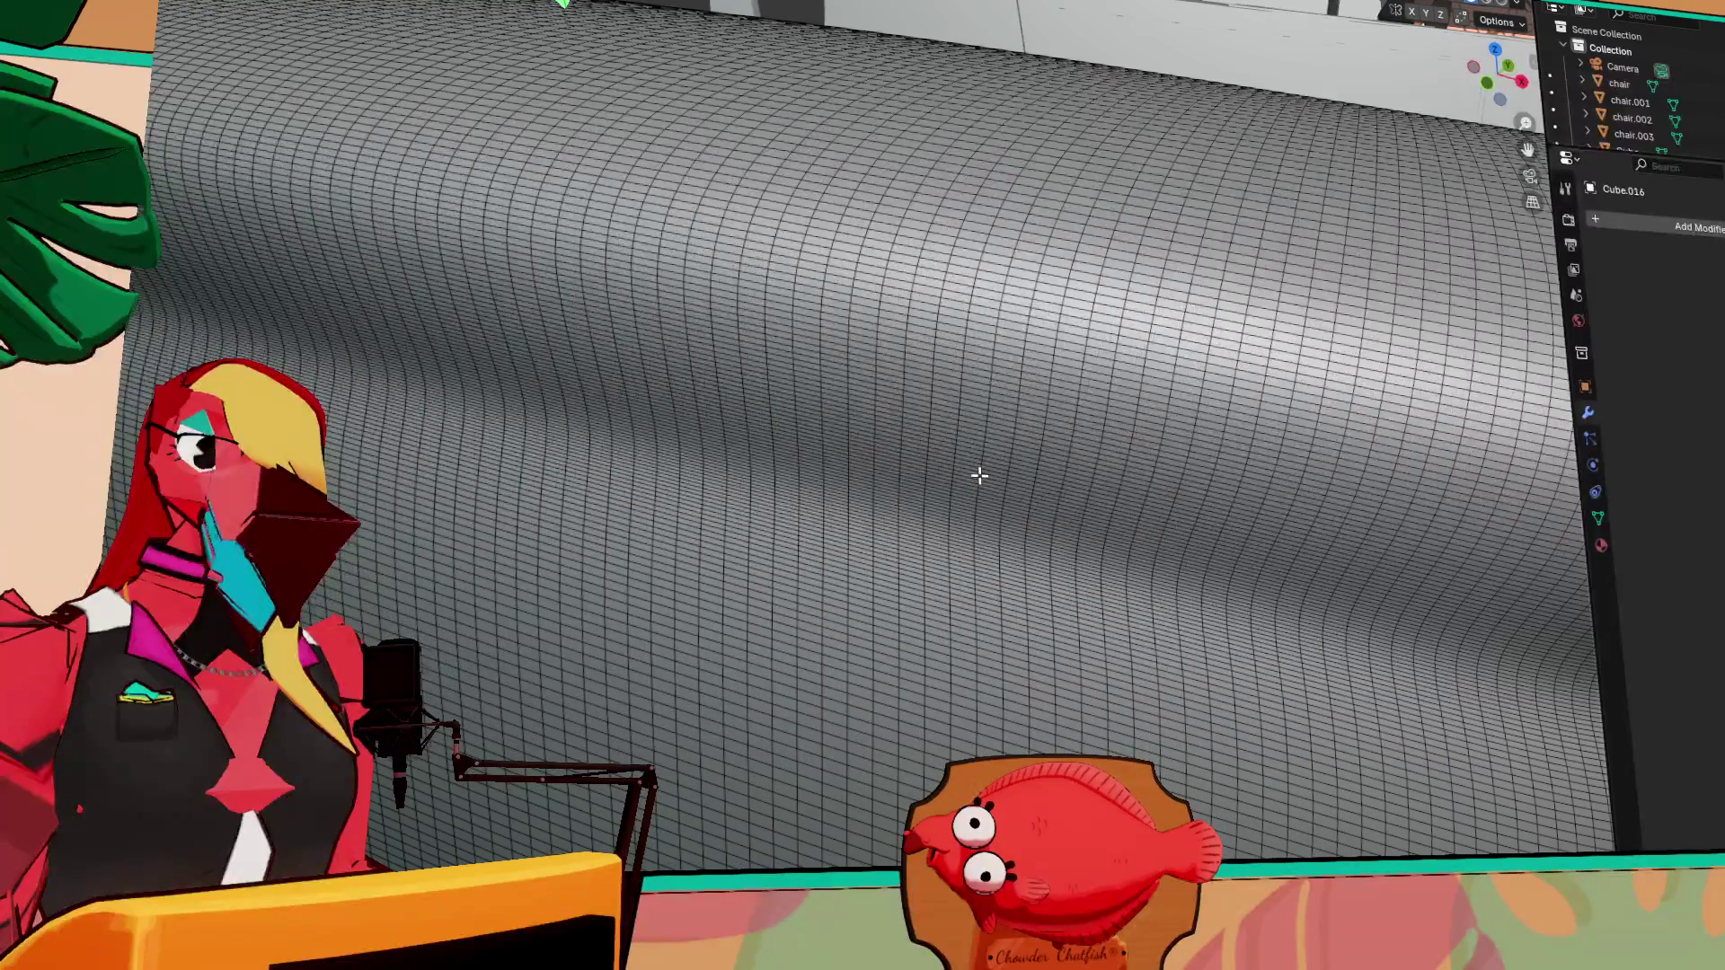
scroll(980, 505, down, 6)
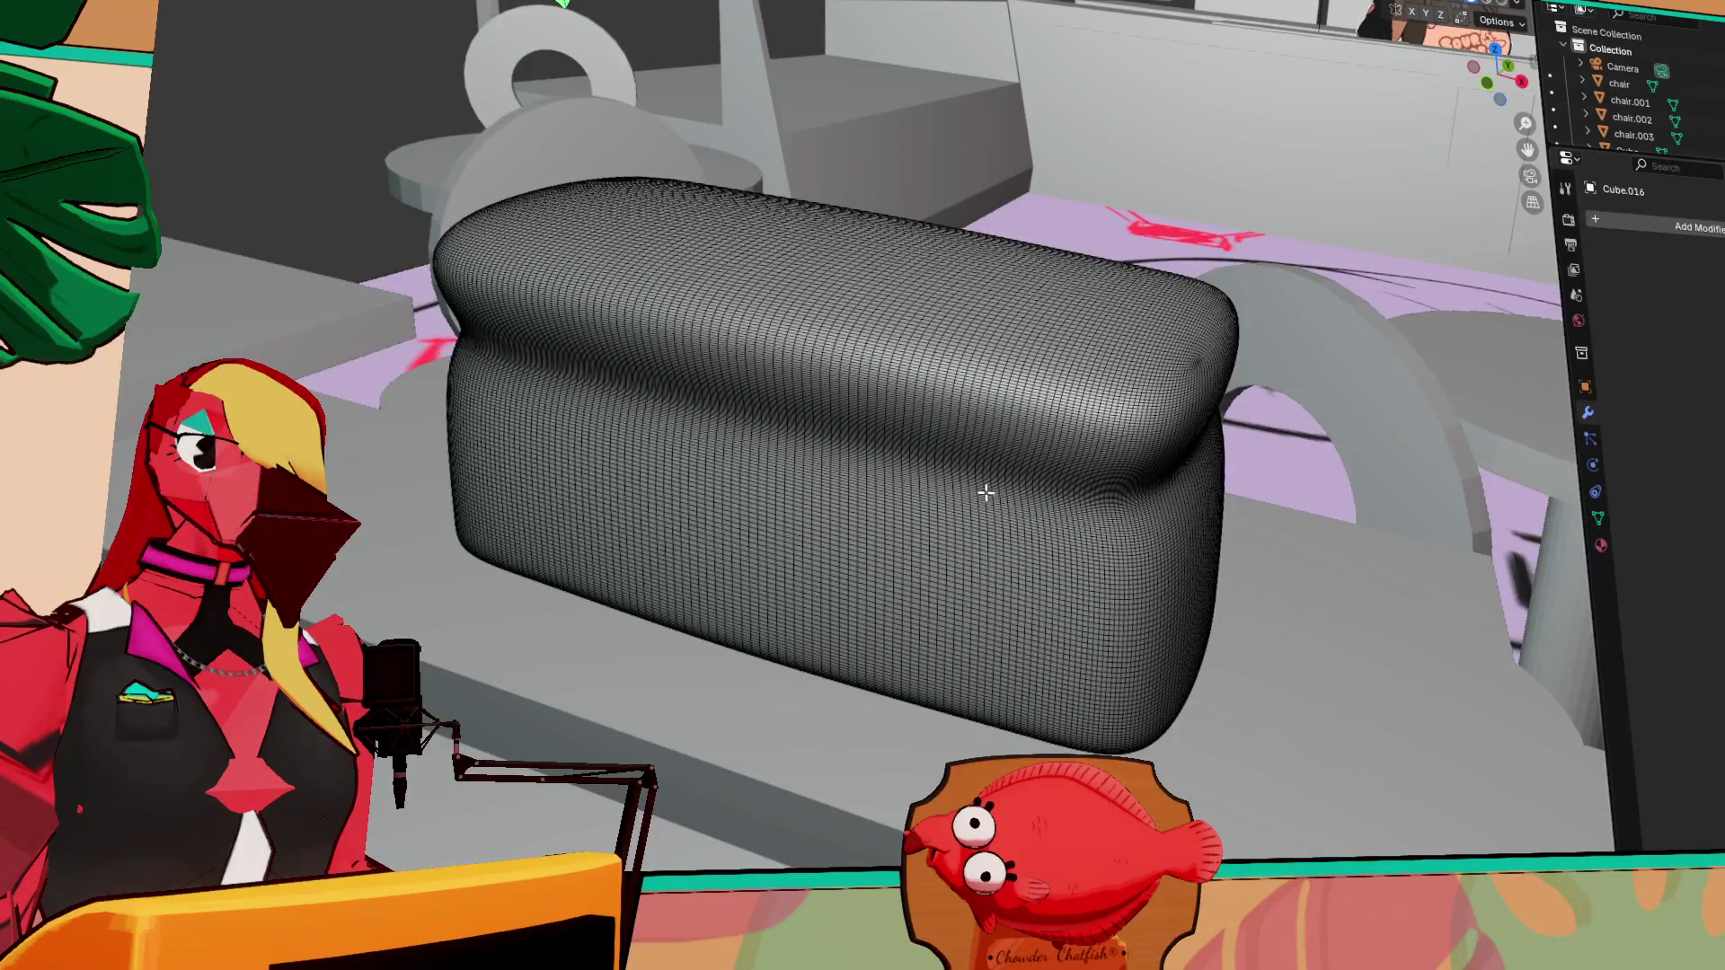
mouse_move(988, 490)
middle_down()
mouse_move(862, 476)
mouse_move(1002, 458)
middle_up()
key(Tab)
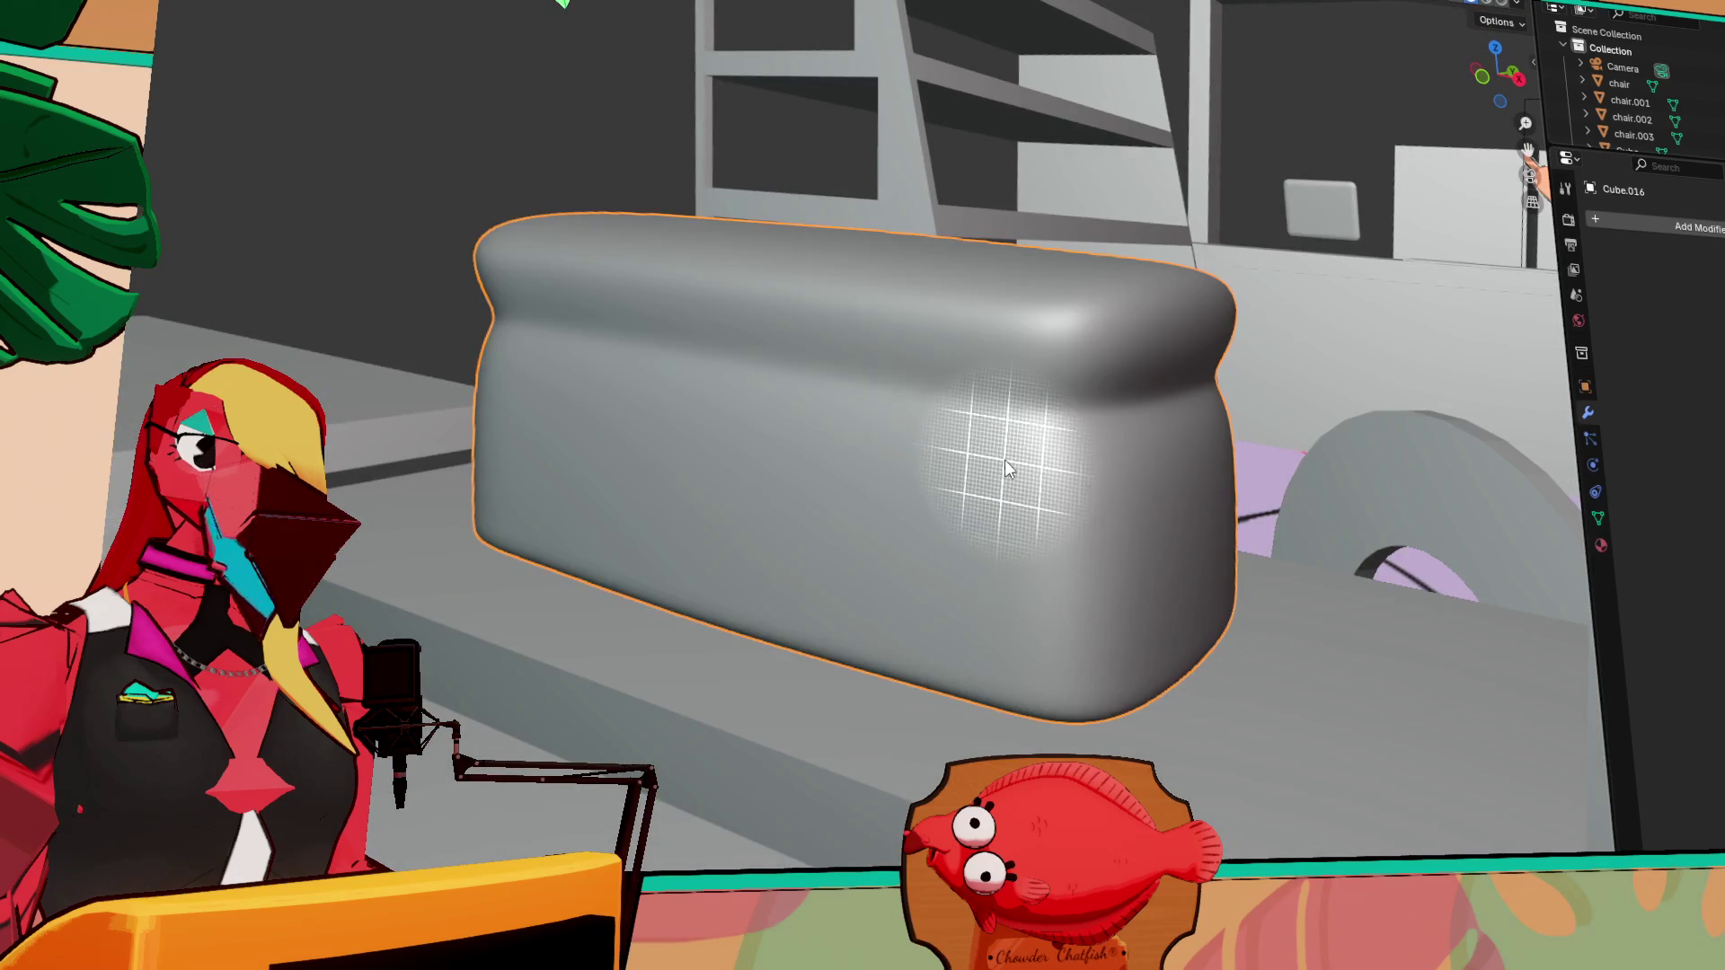
Open the cushion's object context menu, then compare the smooth cushion in and out of Edit Mode
right_click(1109, 482)
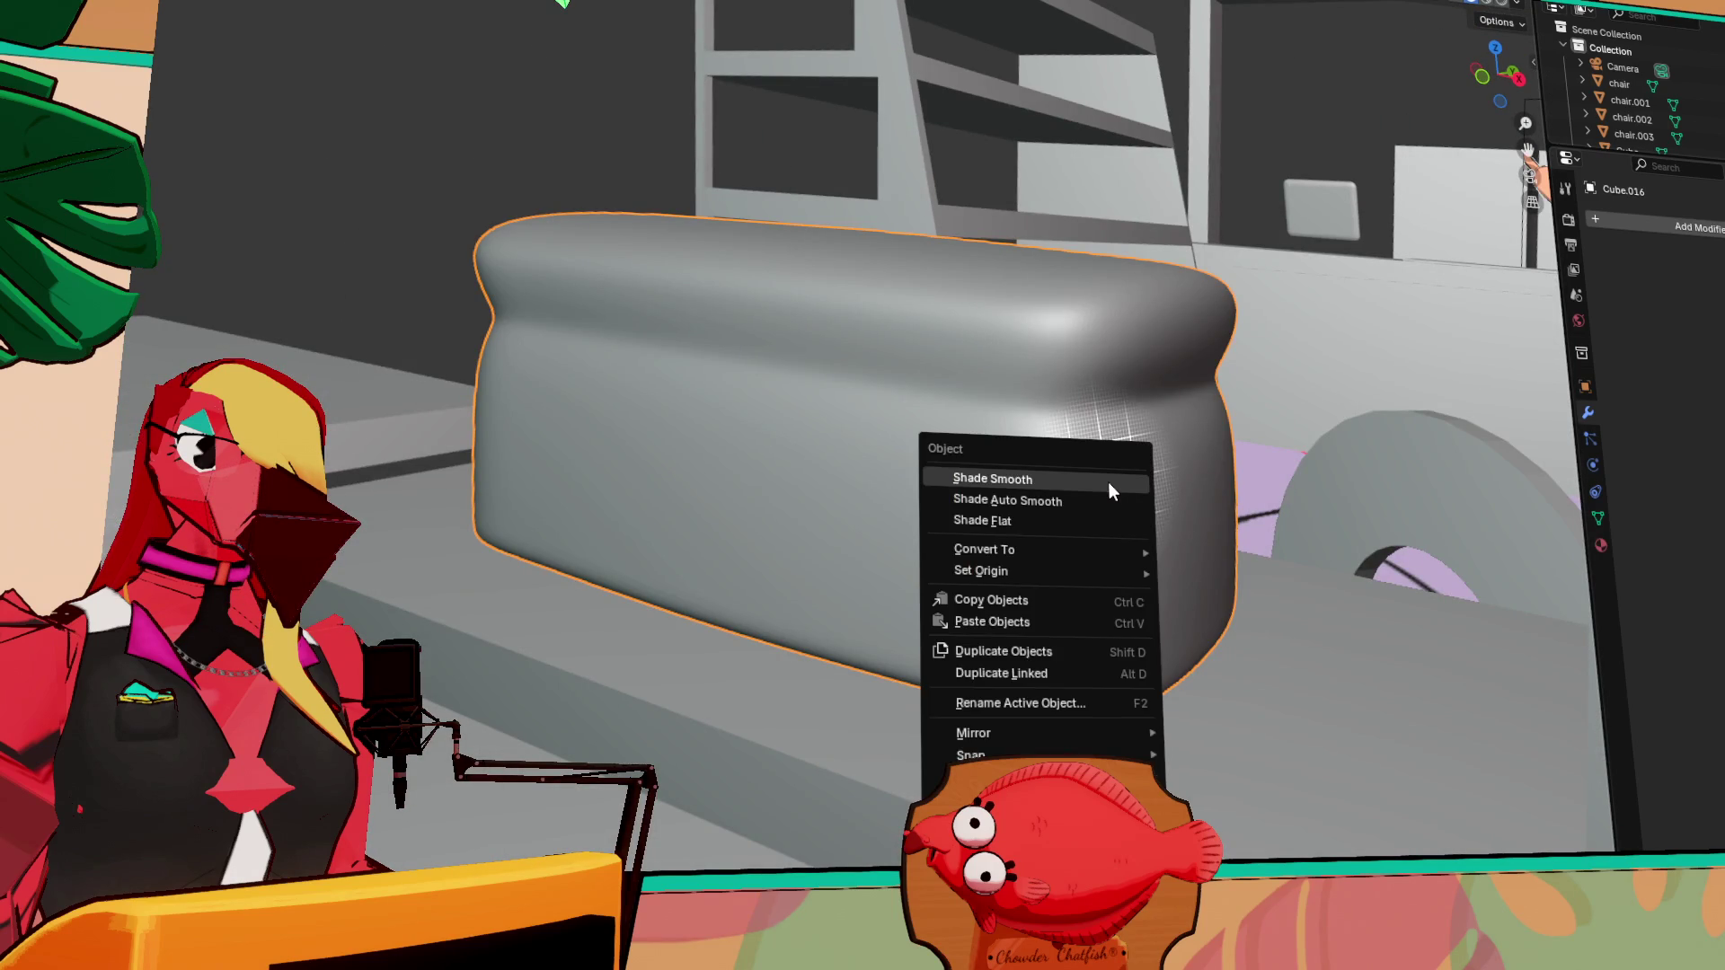
right_click(1060, 359)
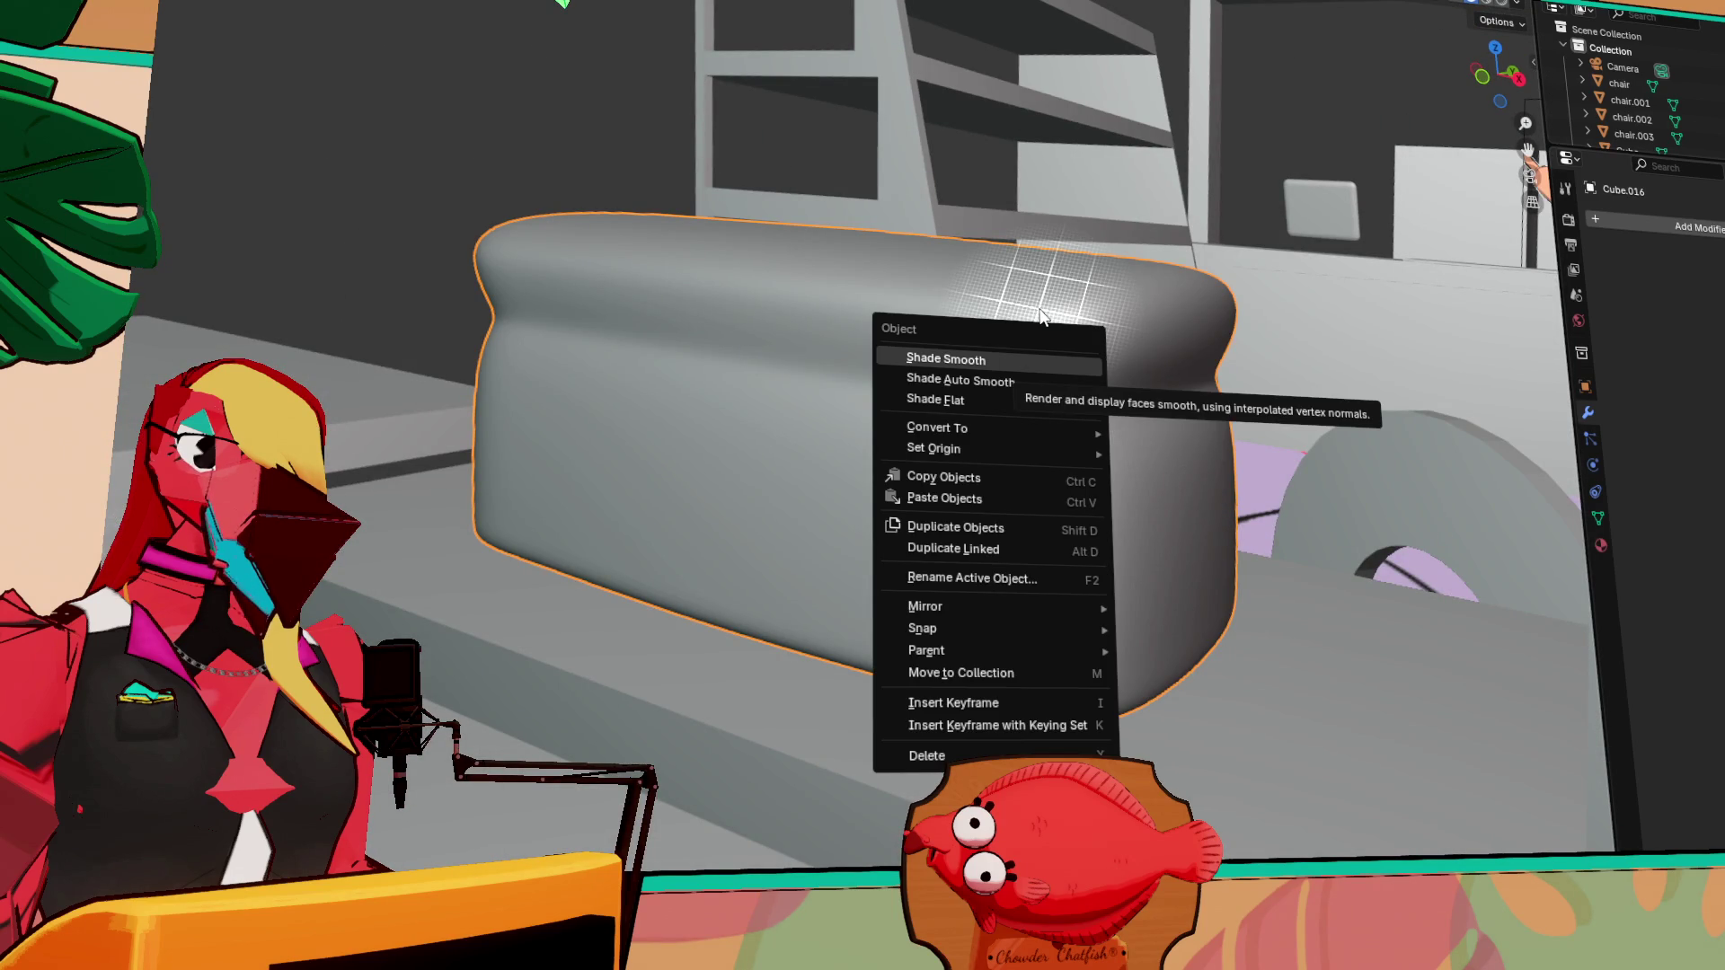
key(Escape)
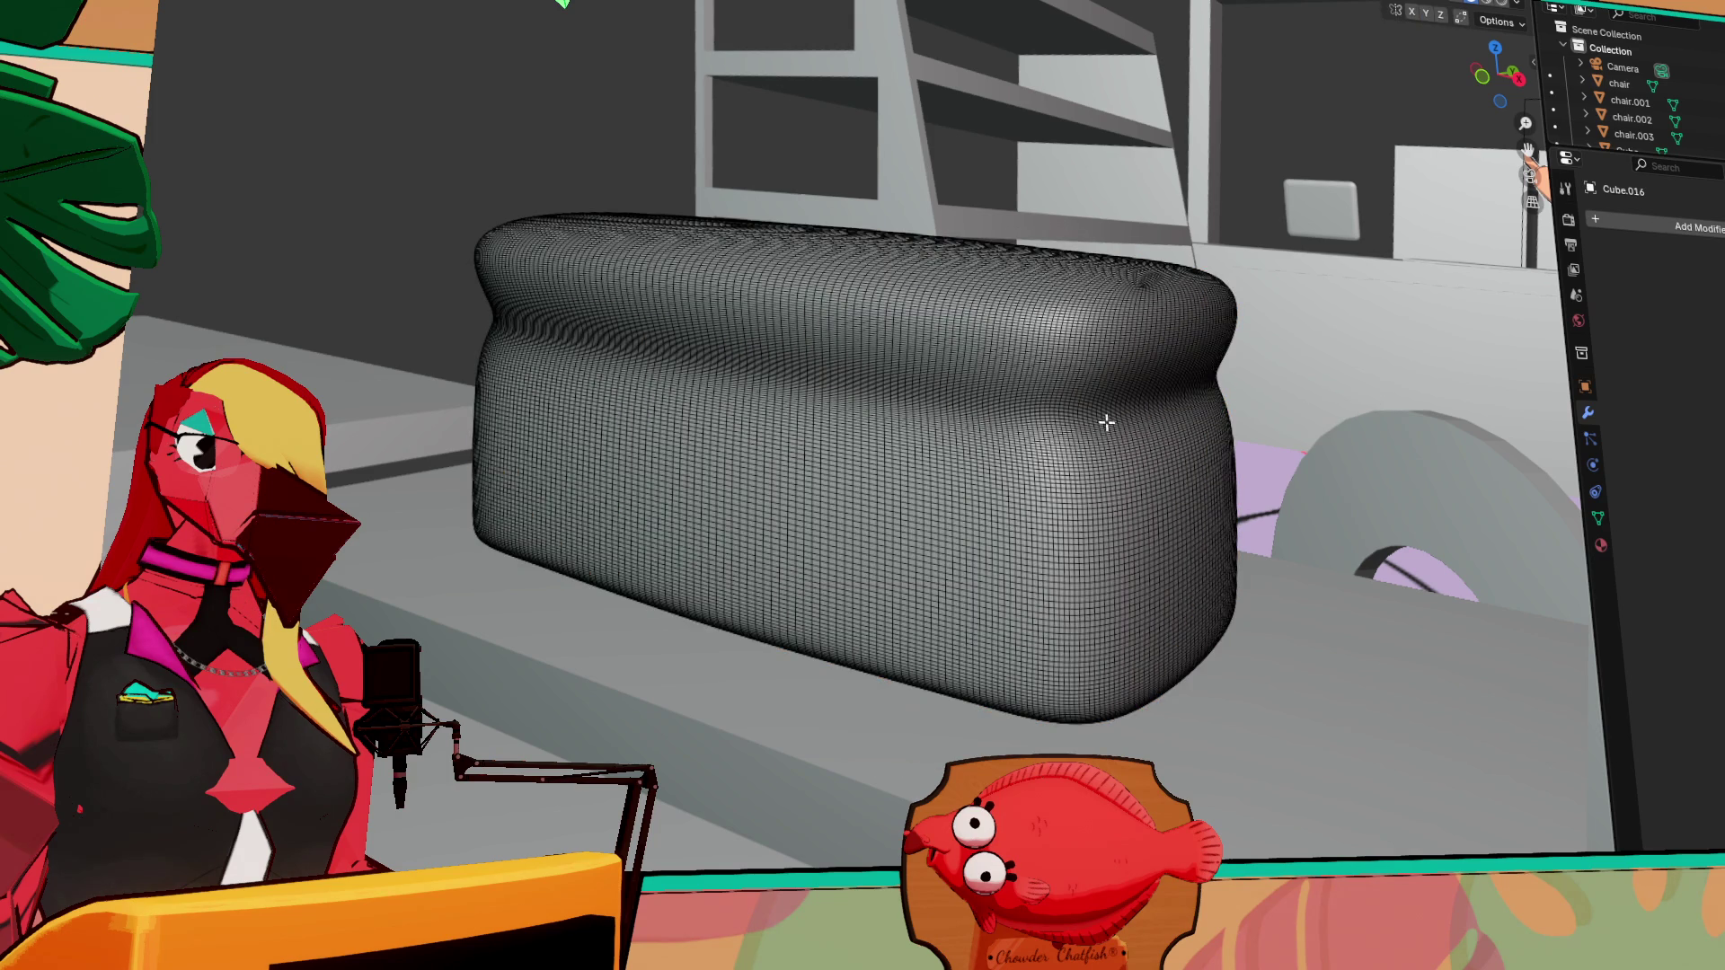
middle_drag(1094, 412, 1033, 414)
scroll(998, 415, up, 5)
mouse_move(889, 402)
middle_down()
mouse_move(905, 336)
mouse_move(934, 456)
mouse_move(975, 462)
middle_up()
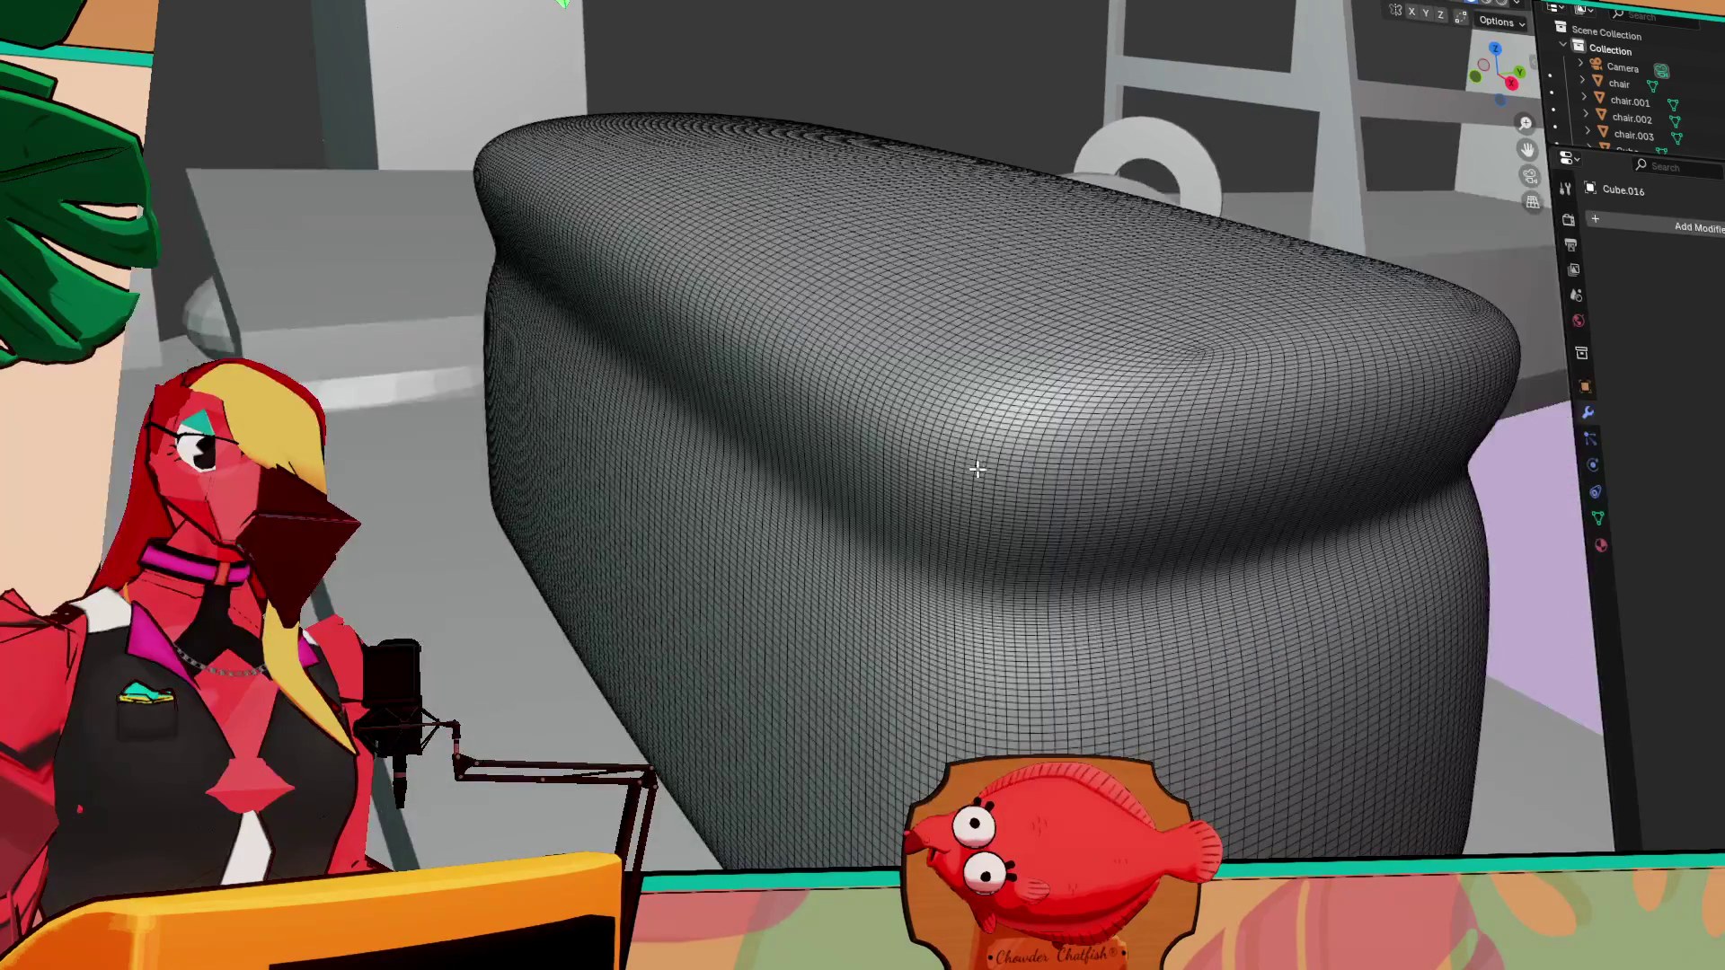
key(Tab)
key(Tab)
key(Tab)
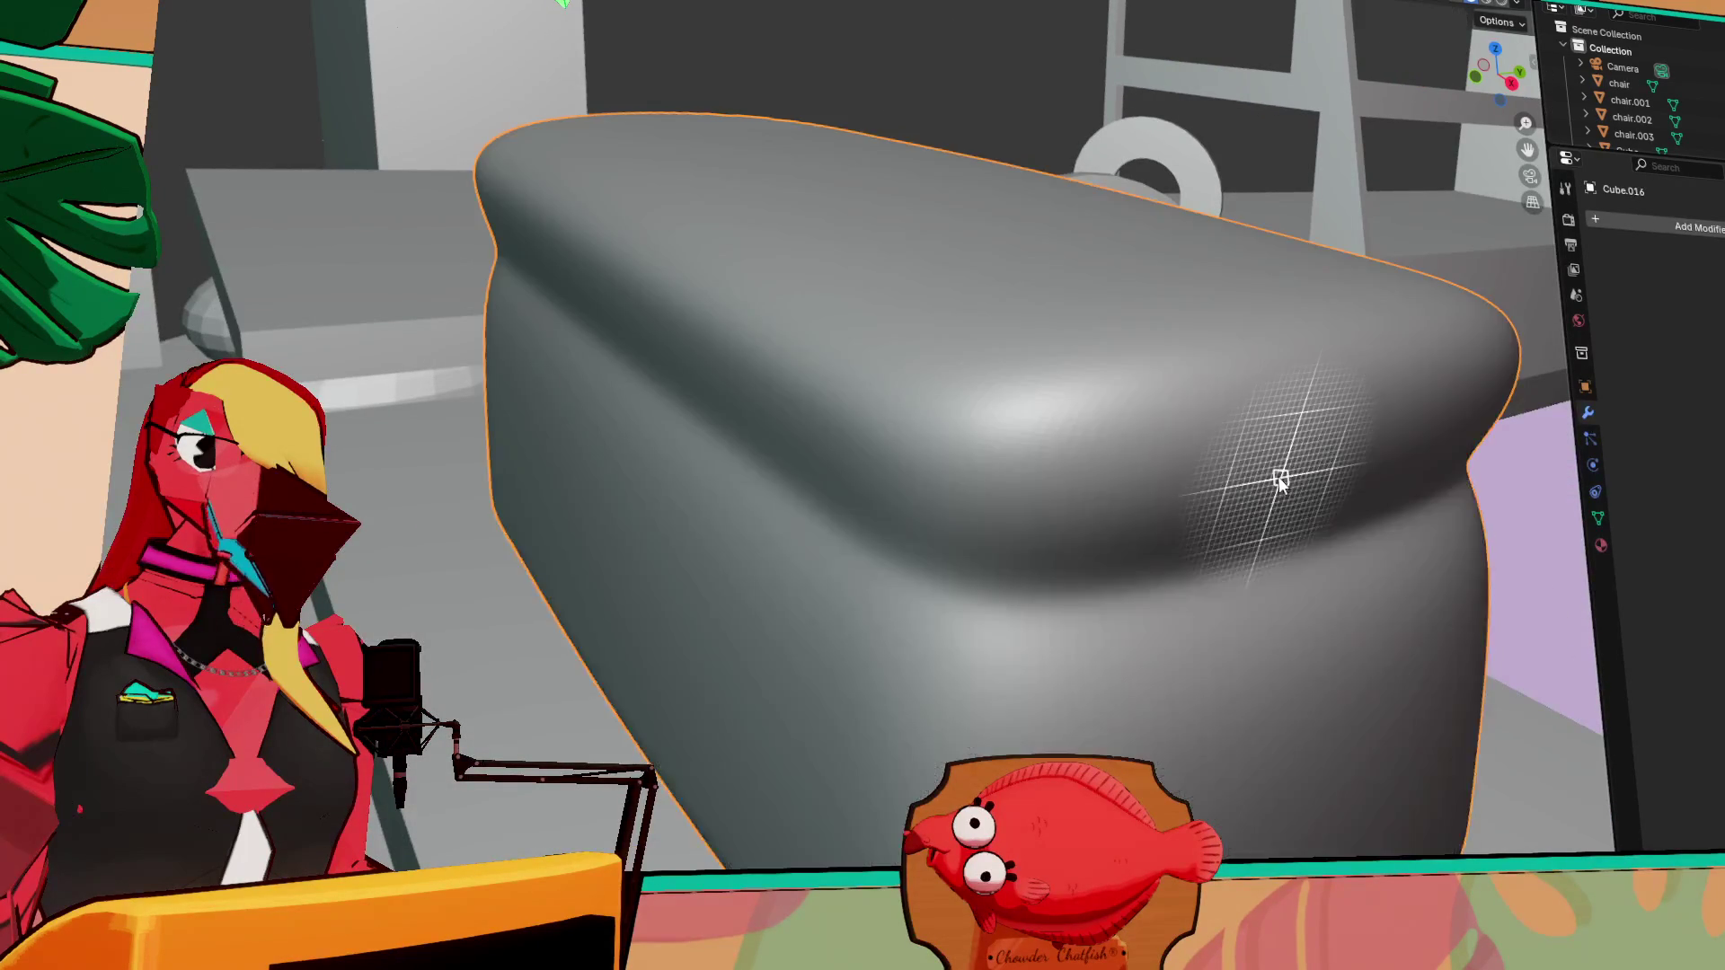
key(Tab)
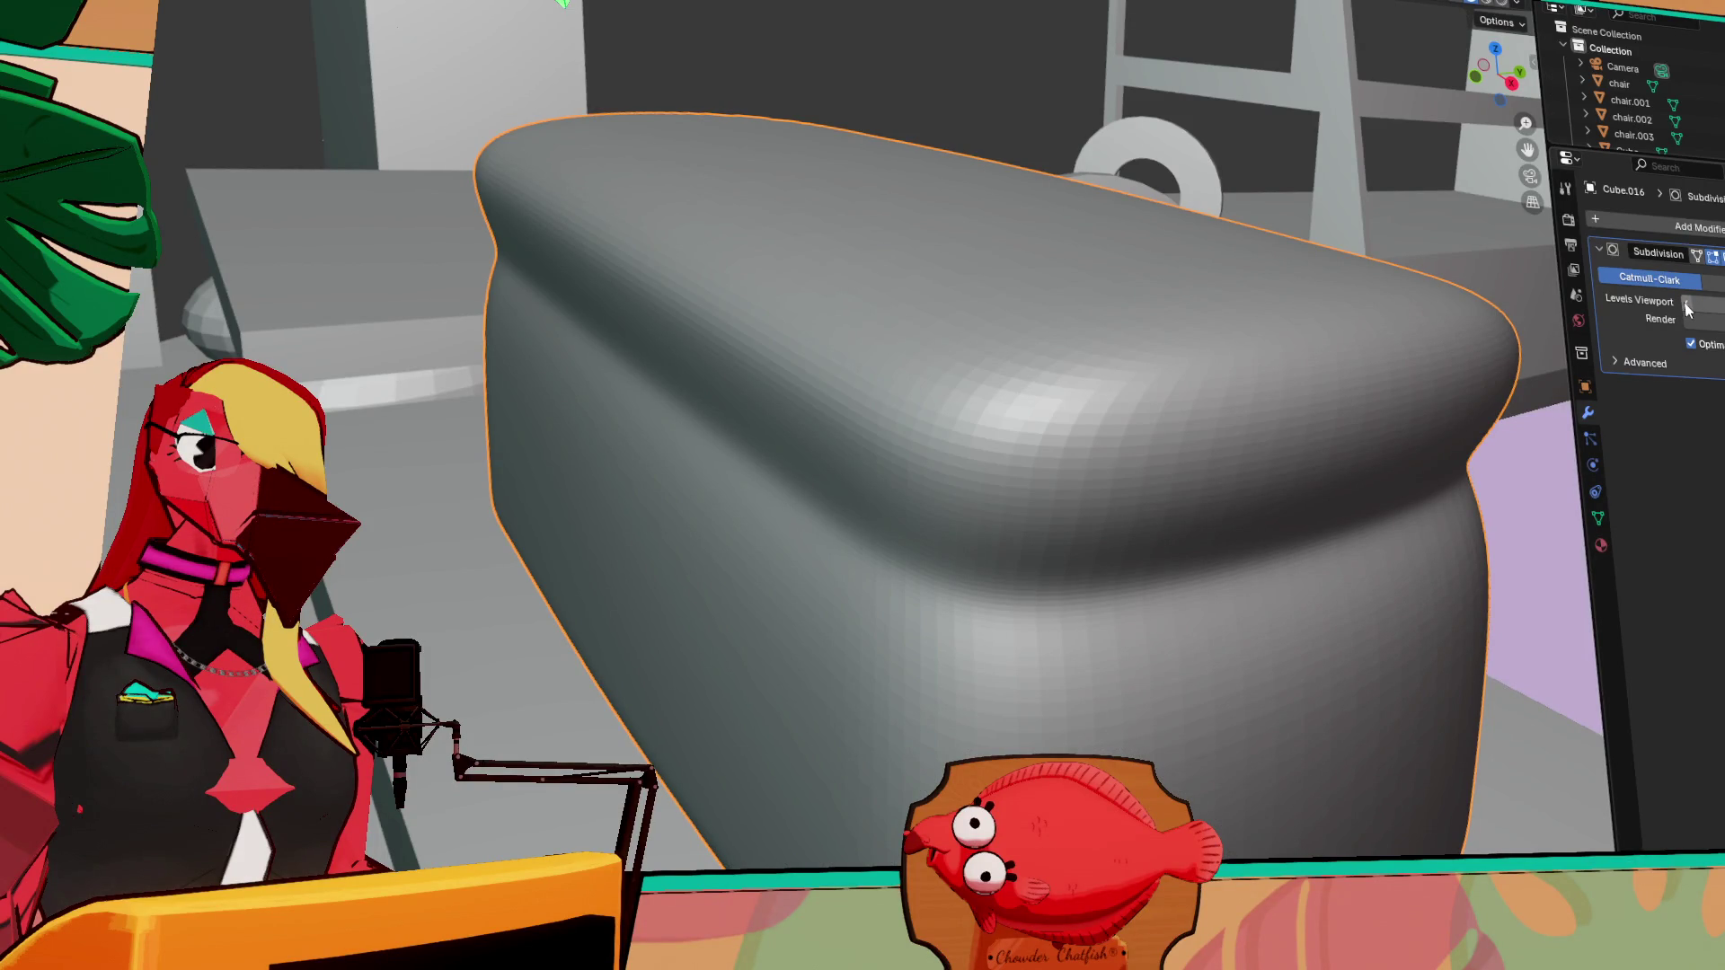
Lower the Subdivision modifier's viewport level and check the resulting cushion mesh in Edit Mode
middle_drag(1312, 375, 1381, 374)
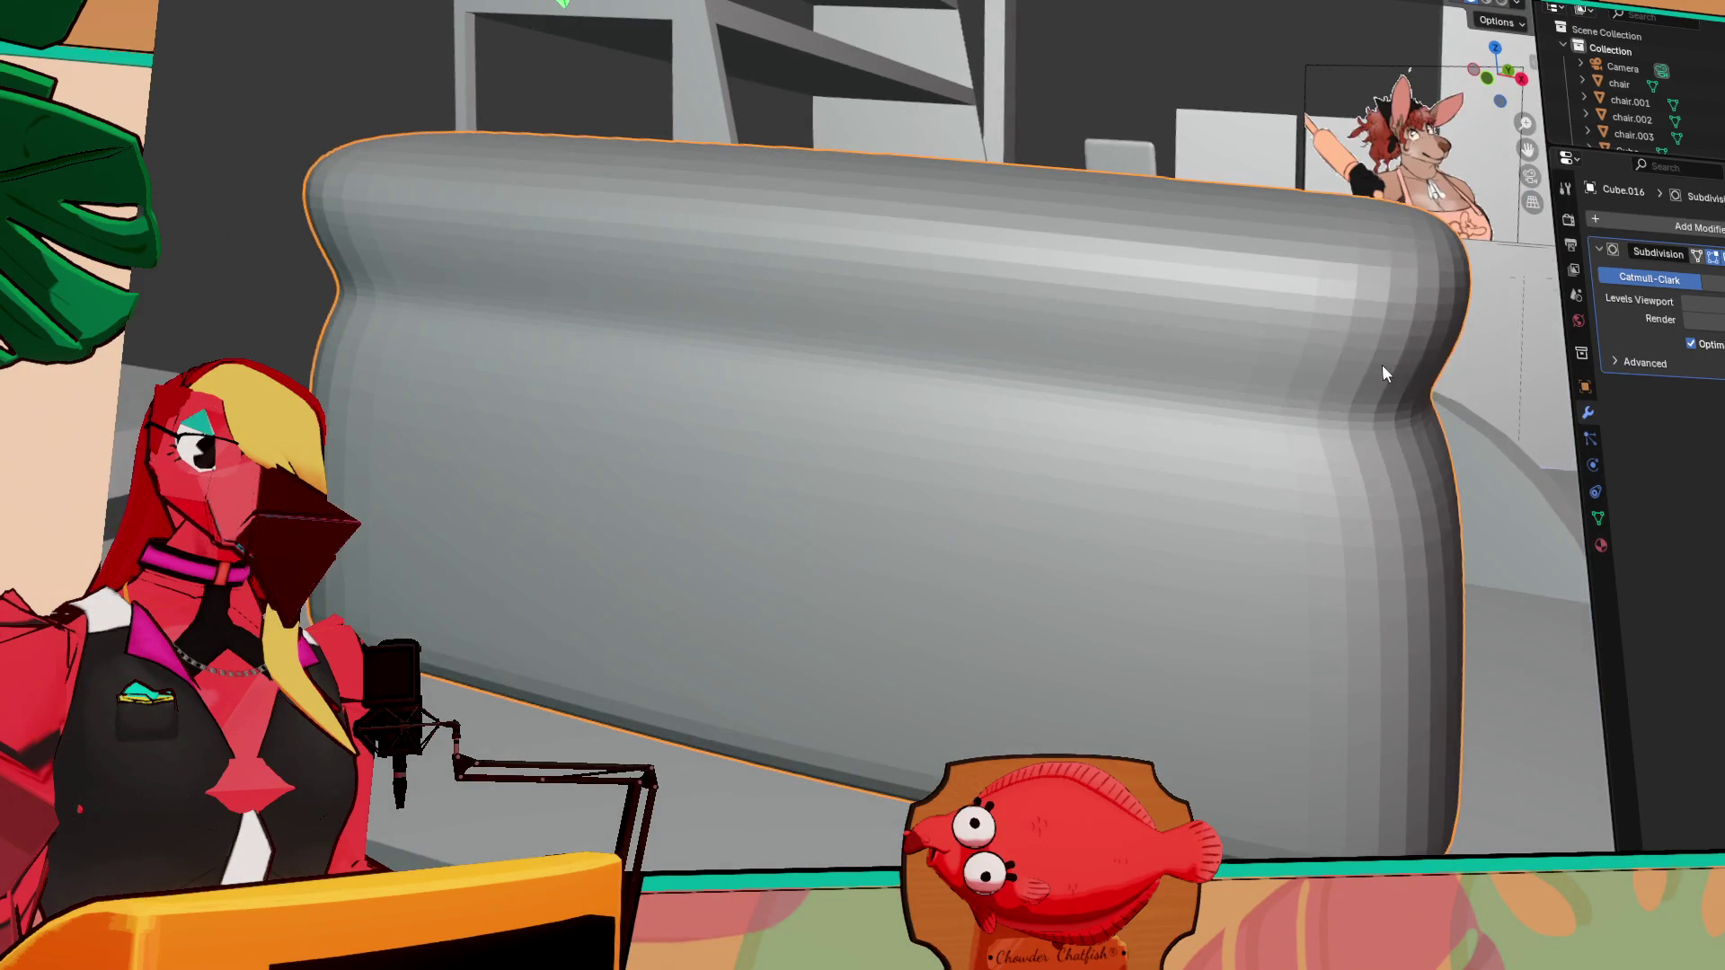
key(Tab)
key(Tab)
mouse_move(1476, 485)
middle_down()
mouse_move(1046, 463)
mouse_move(1274, 446)
mouse_move(1356, 461)
mouse_move(1473, 378)
middle_up()
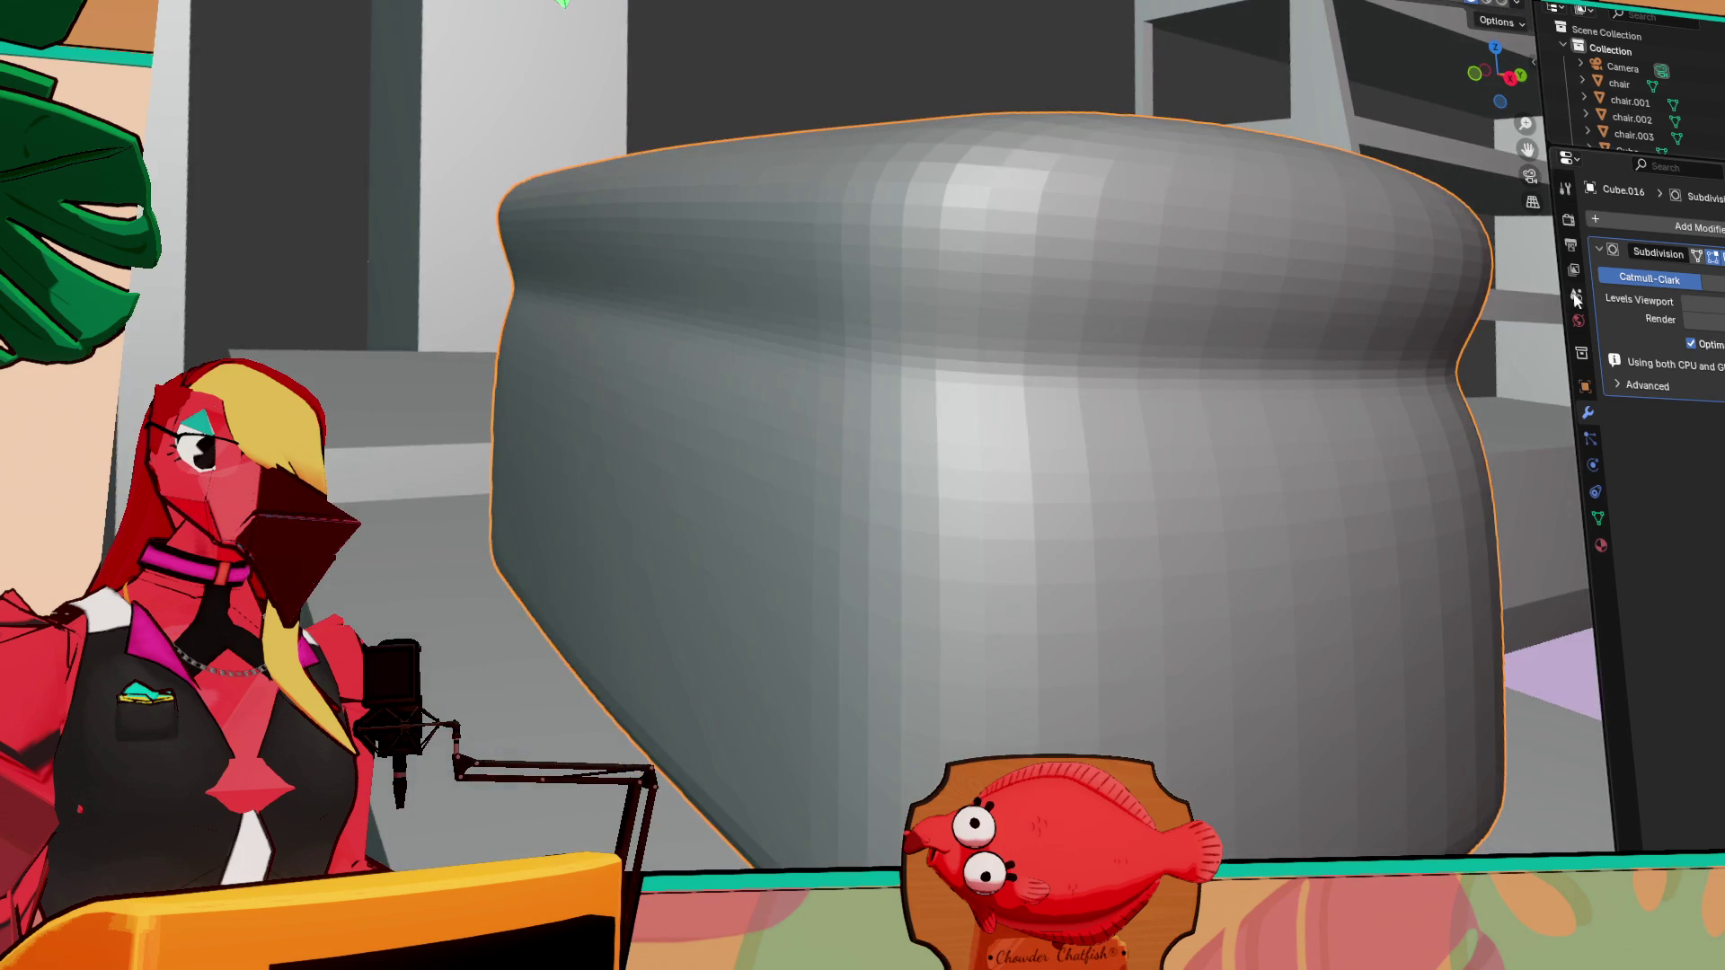
click(1686, 305)
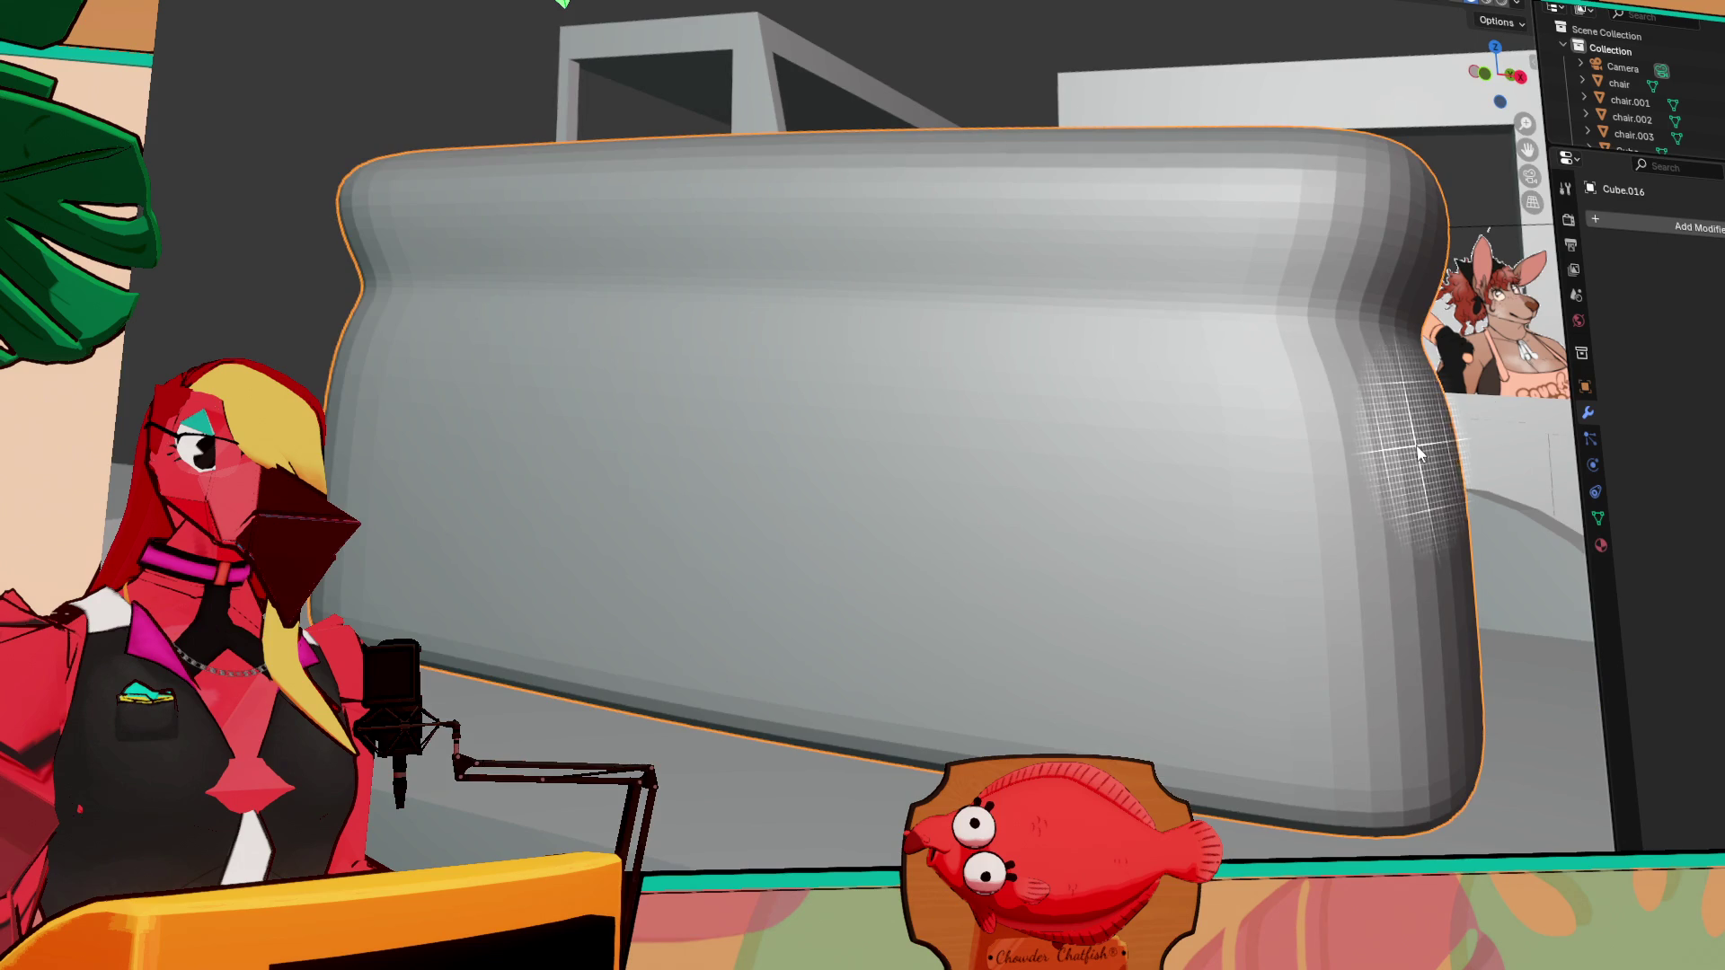
key(Tab)
mouse_move(1405, 471)
middle_down()
mouse_move(1146, 522)
mouse_move(1044, 323)
mouse_move(1189, 450)
mouse_move(1321, 473)
mouse_move(1393, 466)
mouse_move(1400, 441)
mouse_move(1319, 510)
middle_up()
scroll(1383, 466, down, 2)
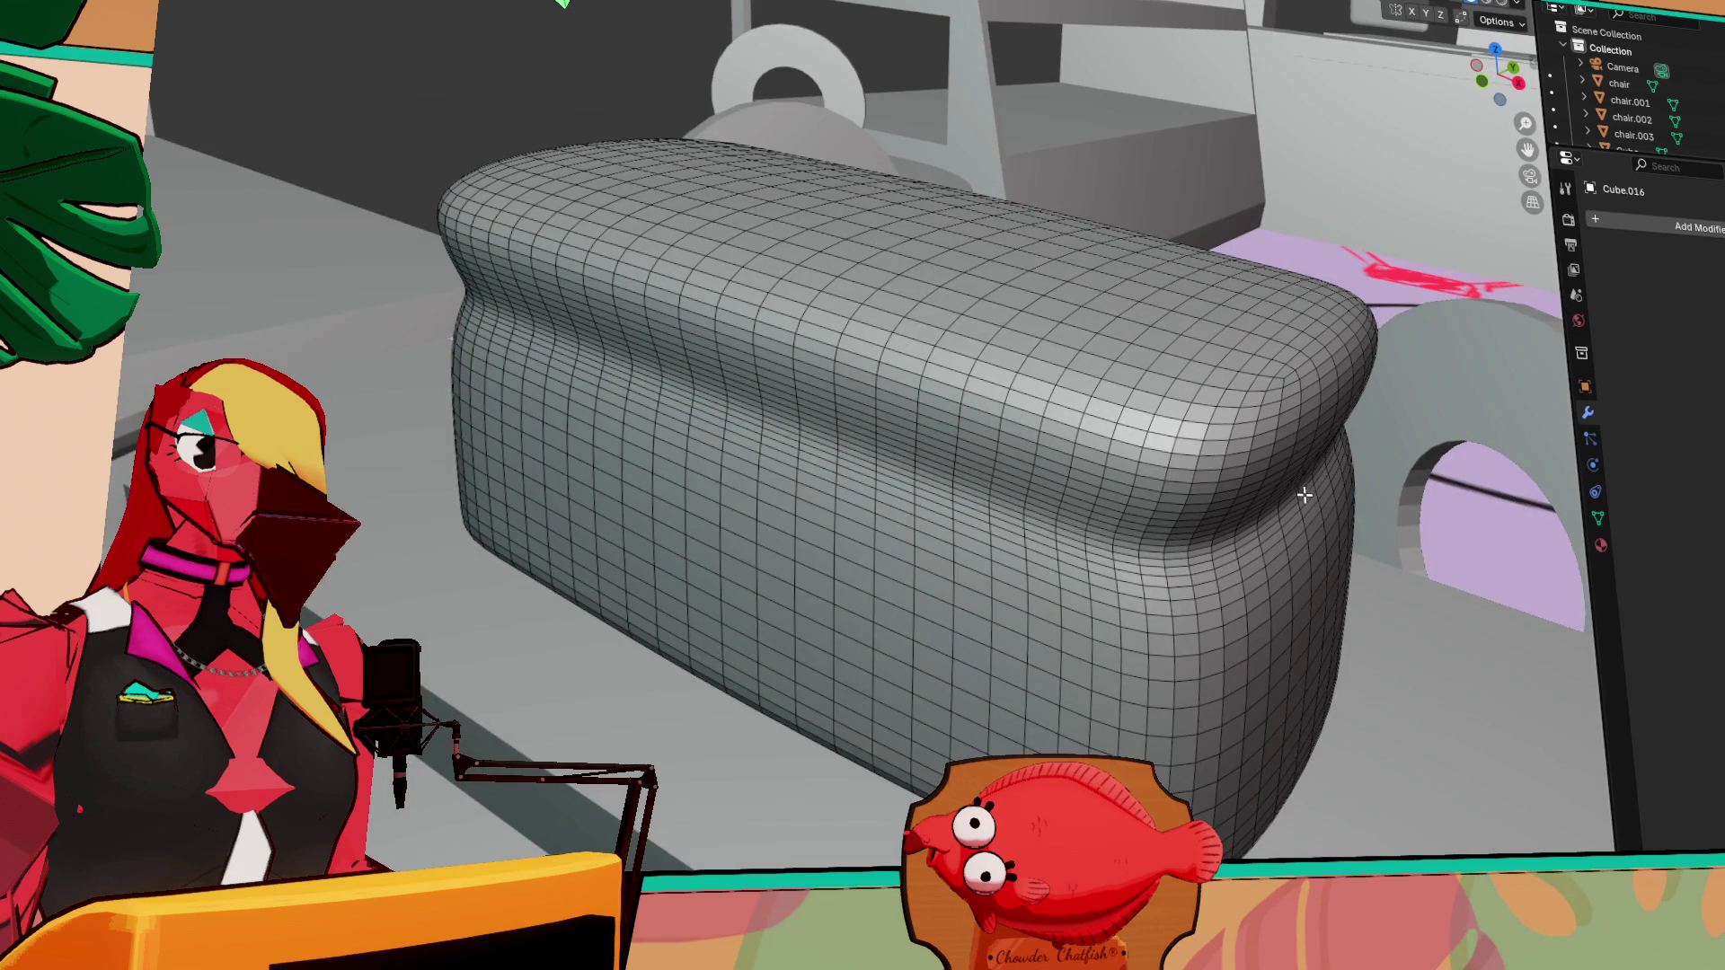
Zoom out to a frontal counter view, leave Edit Mode and select the sphere
scroll(1305, 496, down, 3)
scroll(1286, 494, down, 3)
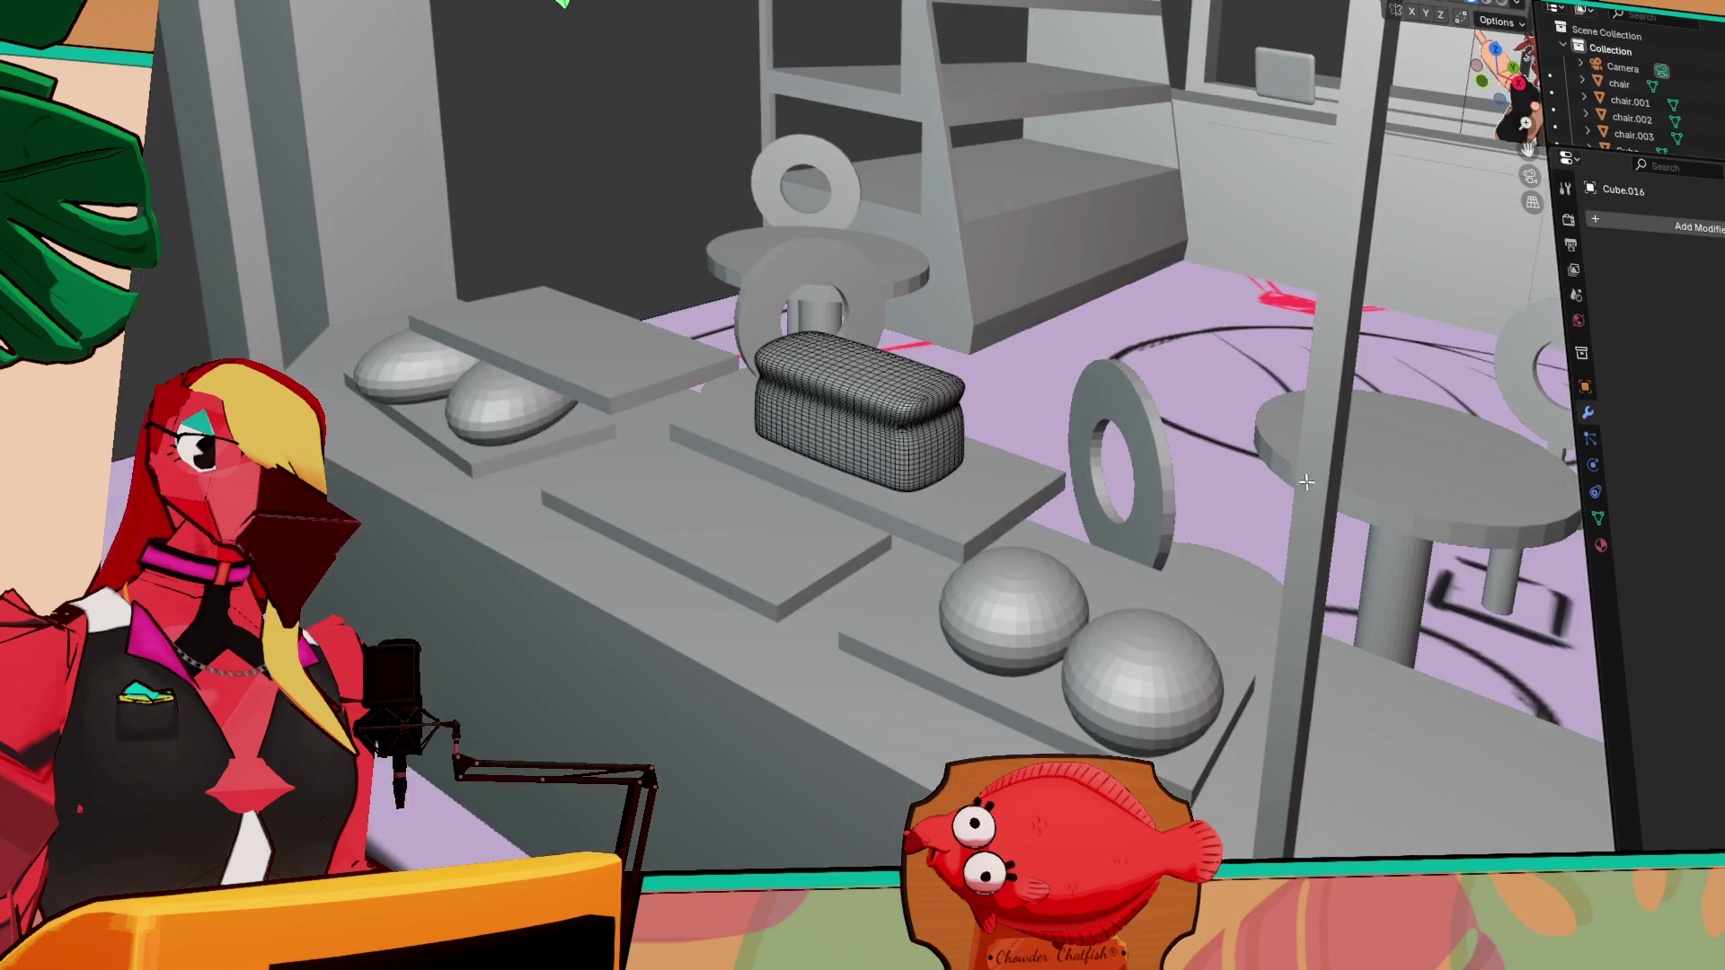
mouse_move(1173, 512)
middle_down()
mouse_move(1096, 500)
mouse_move(1168, 525)
middle_up()
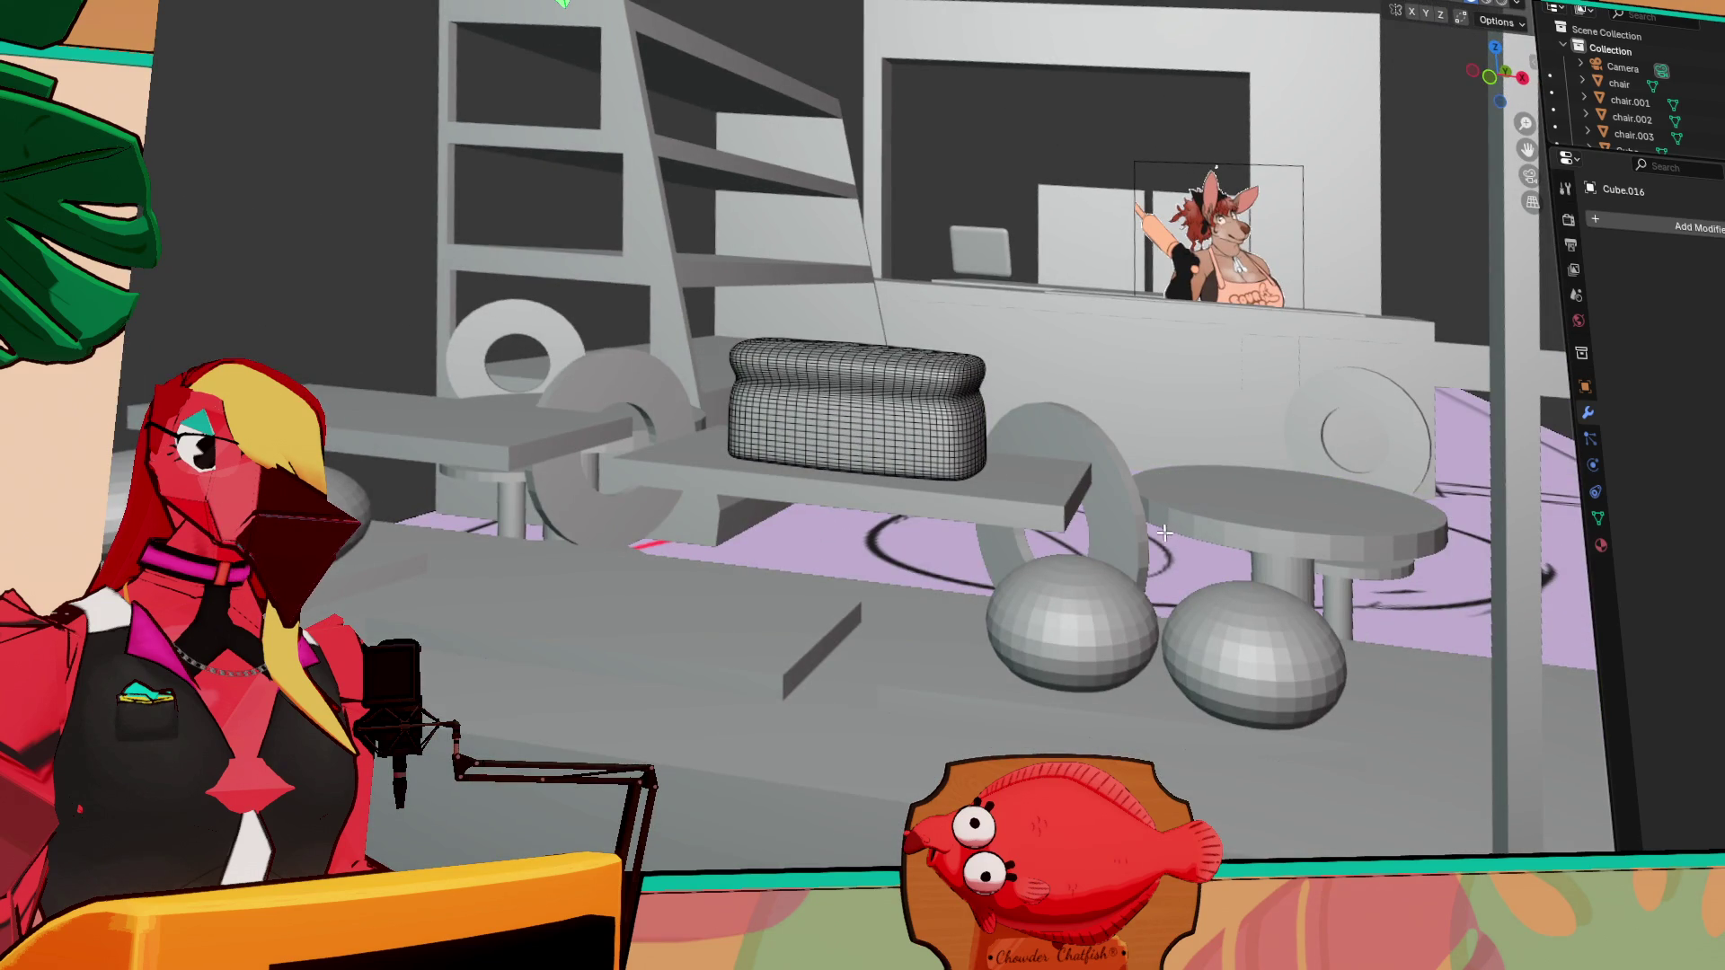
key(Tab)
click(1060, 613)
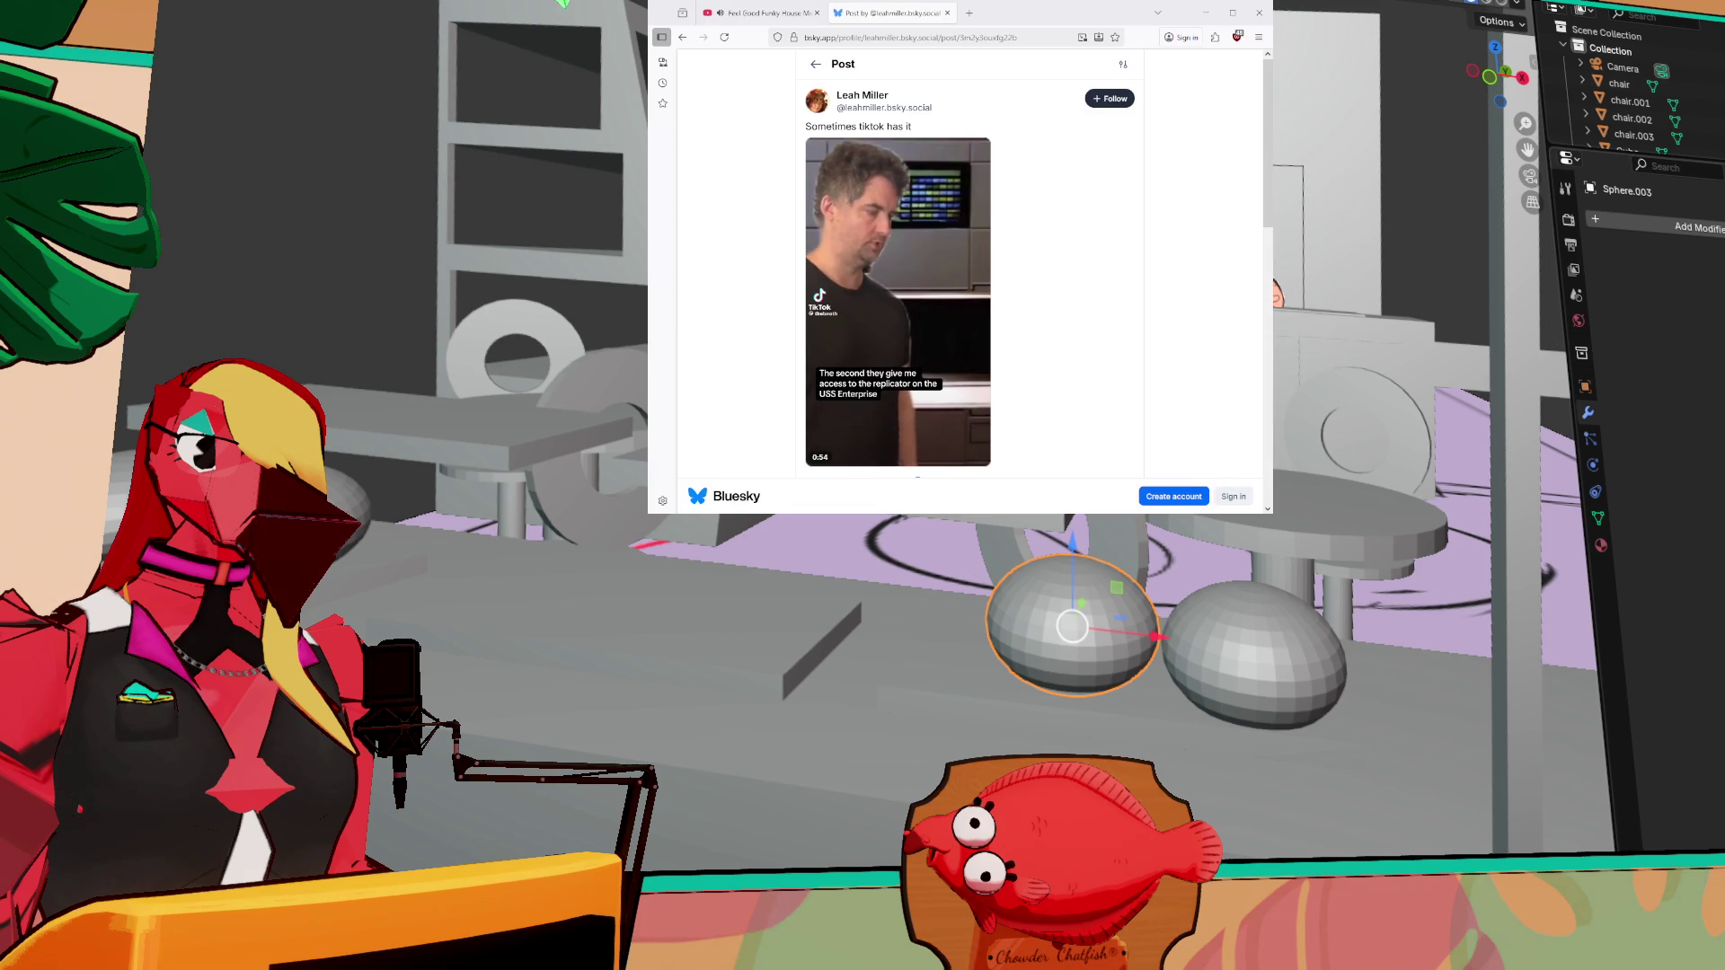
Return to the Bluesky tab, reload it and play the post's video, then alt-tab away
key(ctrl+Tab)
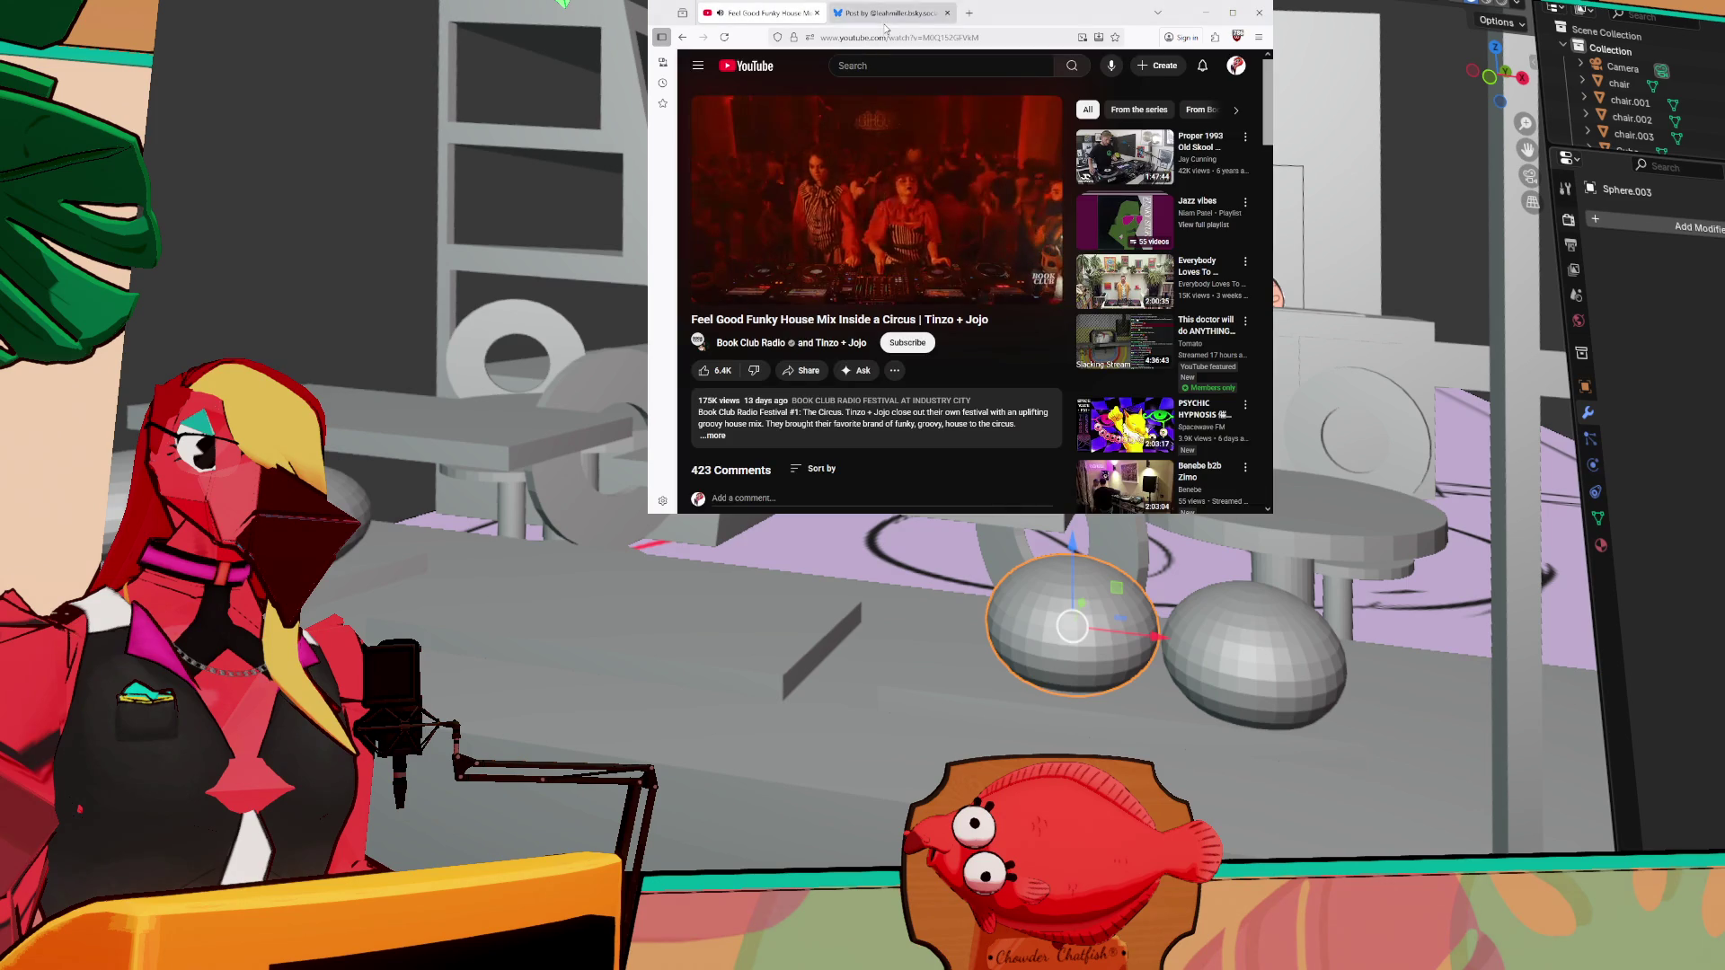
key(ctrl+Tab)
click(723, 38)
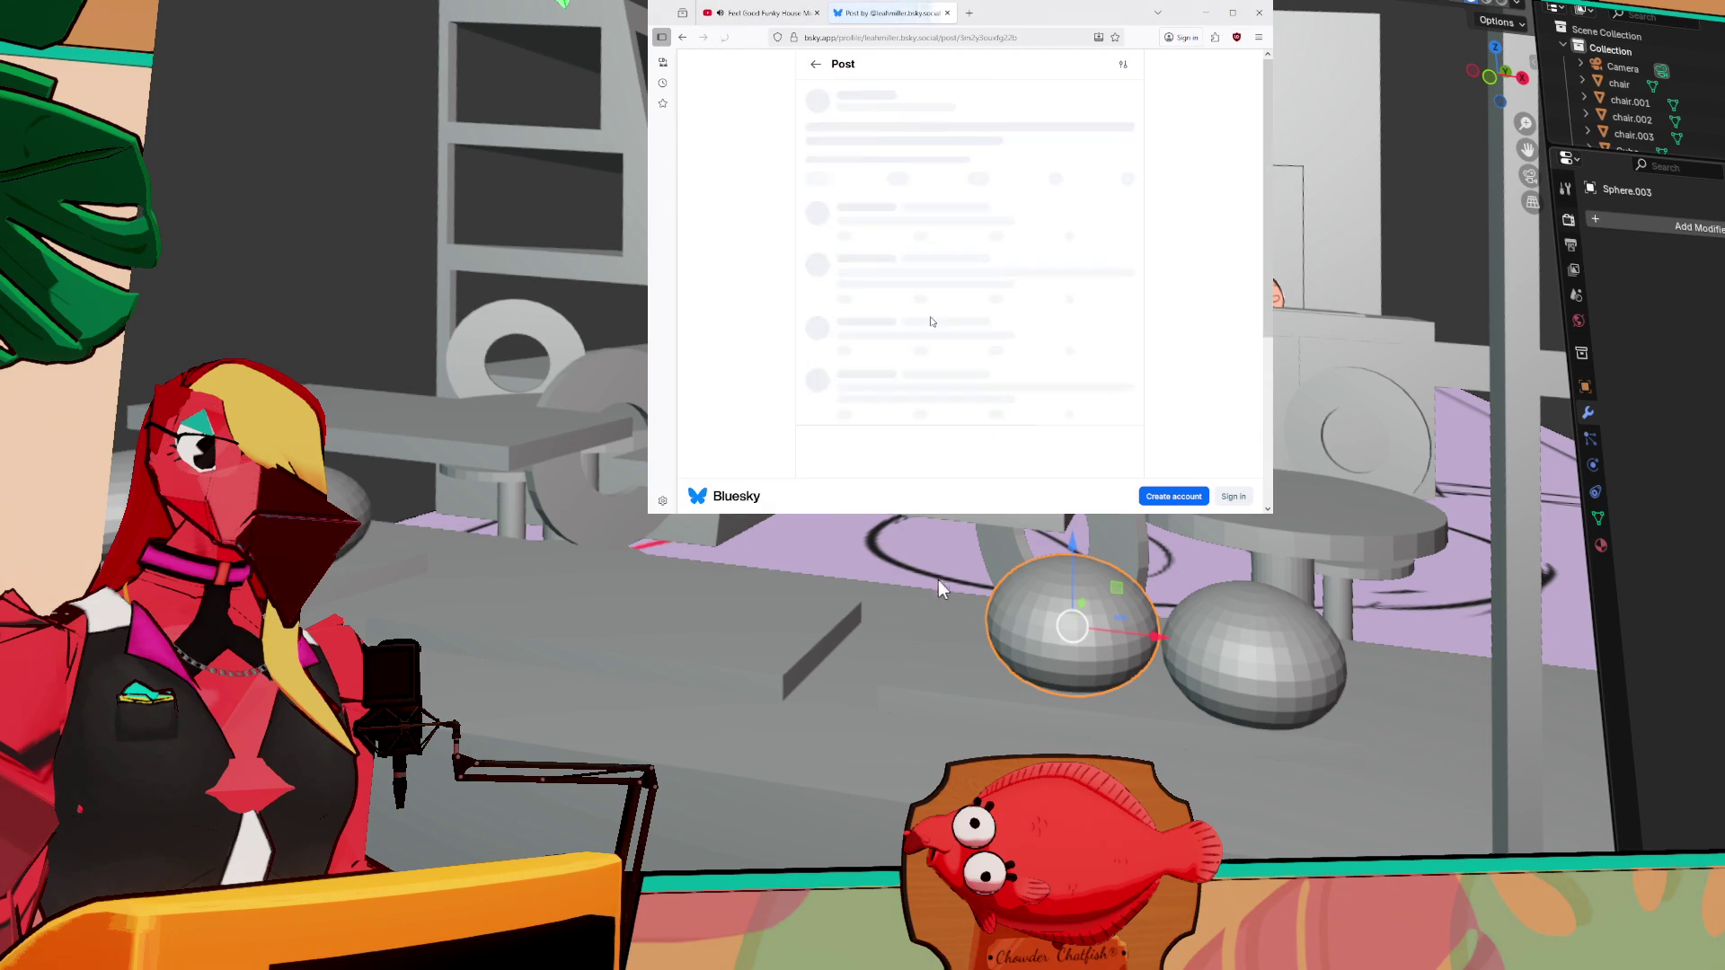
click(958, 451)
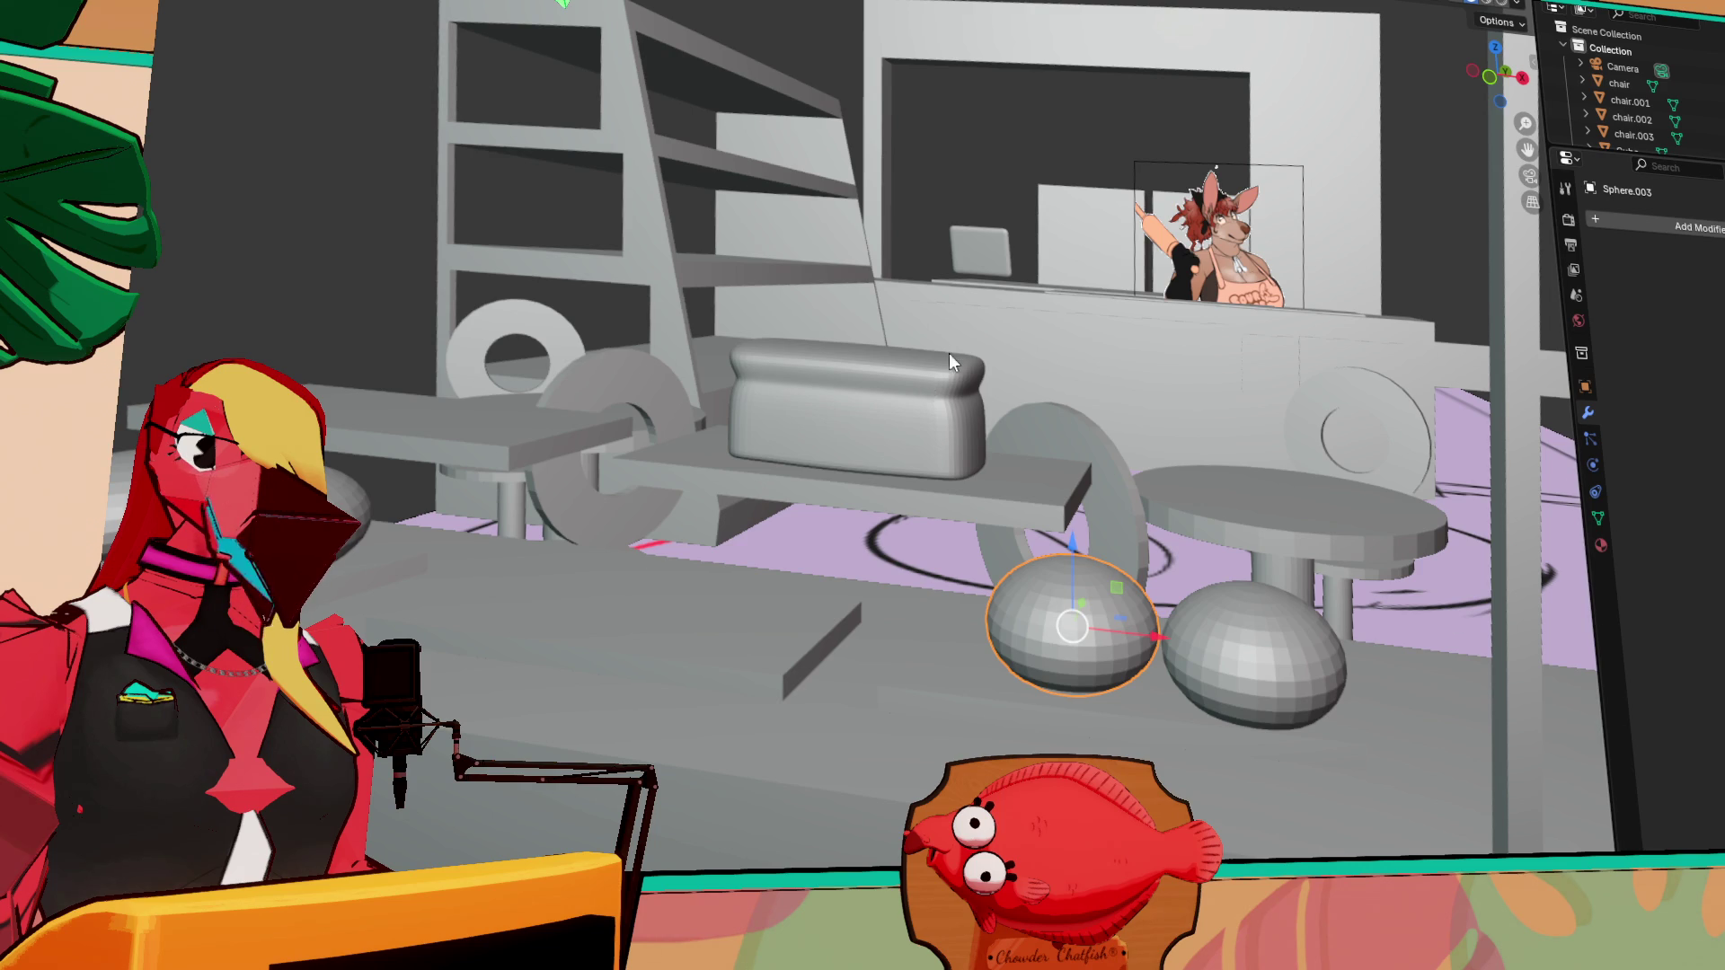
key(alt+Tab)
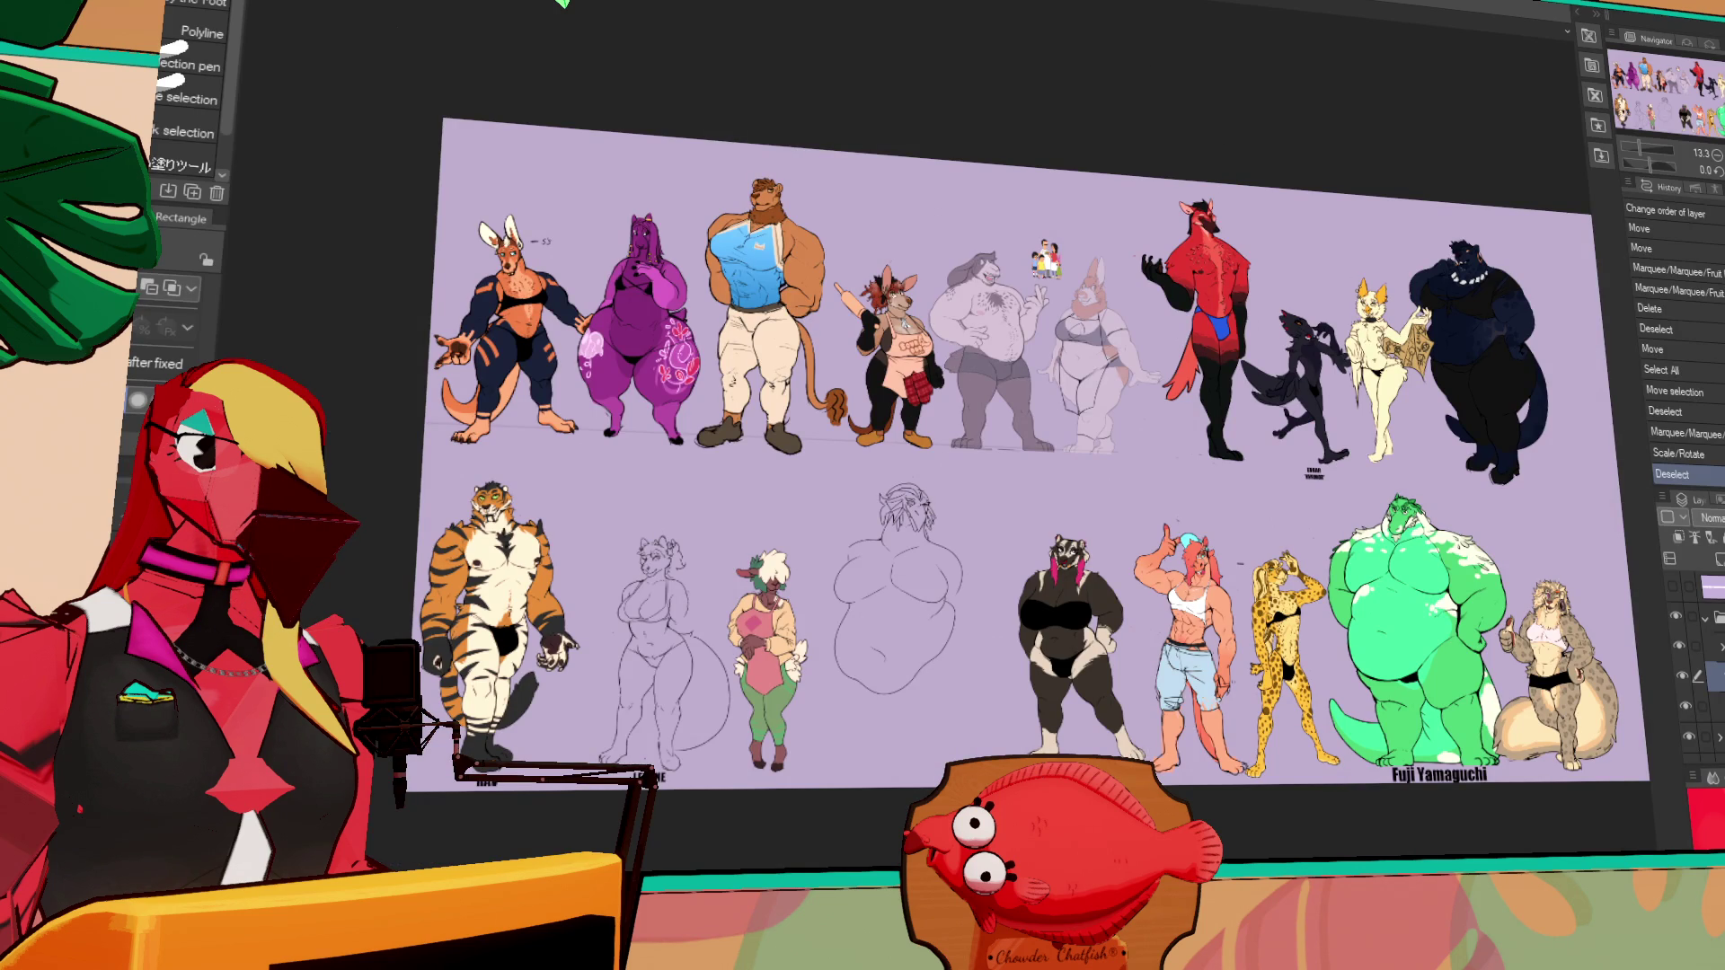
Zoom and pan the lineup canvas from the black character over to the cream and navy ones
scroll(1466, 305, up, 5)
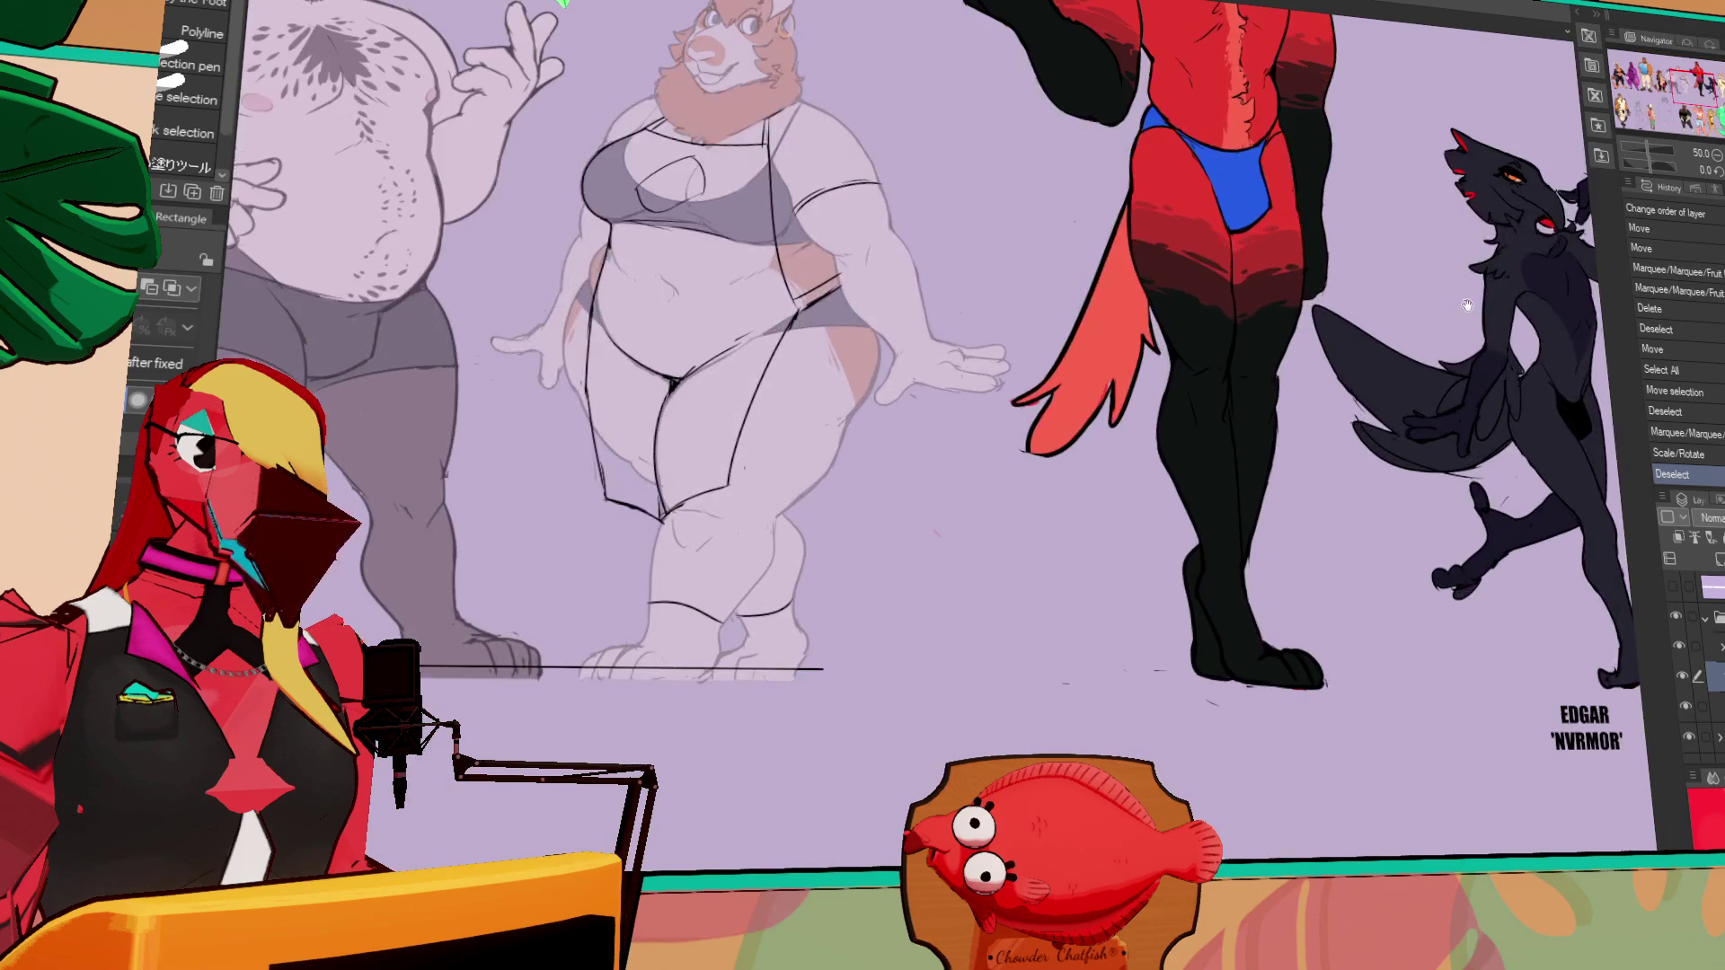
drag(1466, 305, 1020, 308)
scroll(993, 322, up, 3)
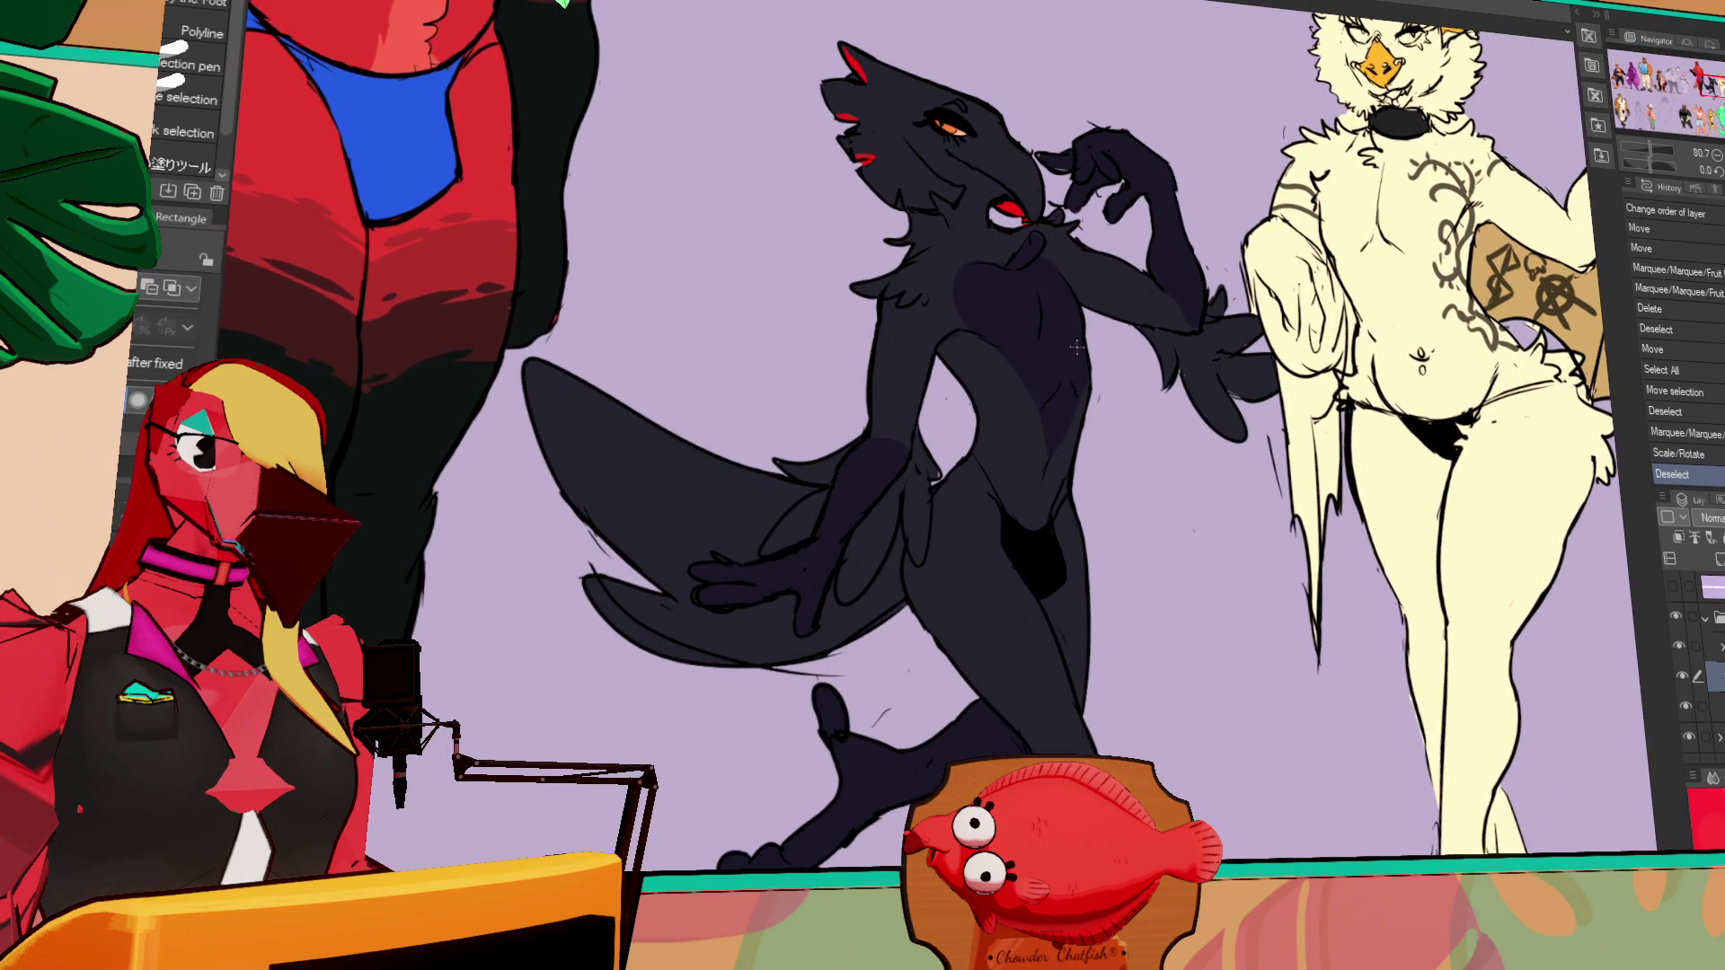
scroll(1168, 584, down, 2)
drag(1554, 476, 1129, 563)
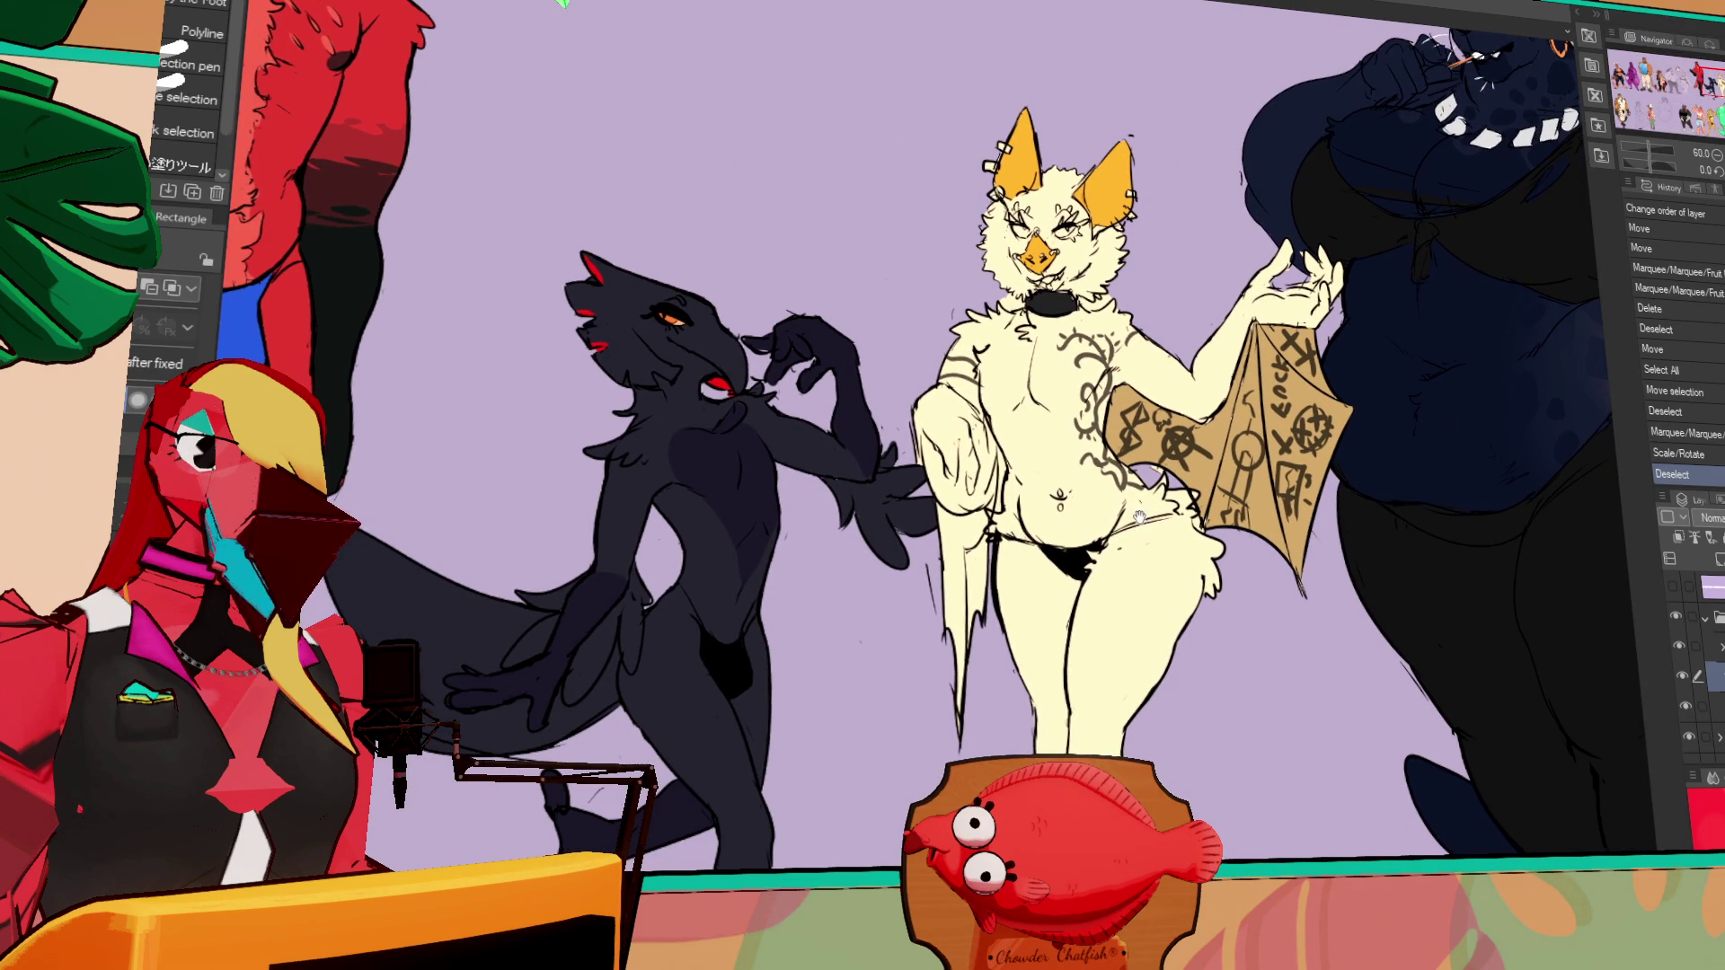
scroll(1019, 532, down, 1)
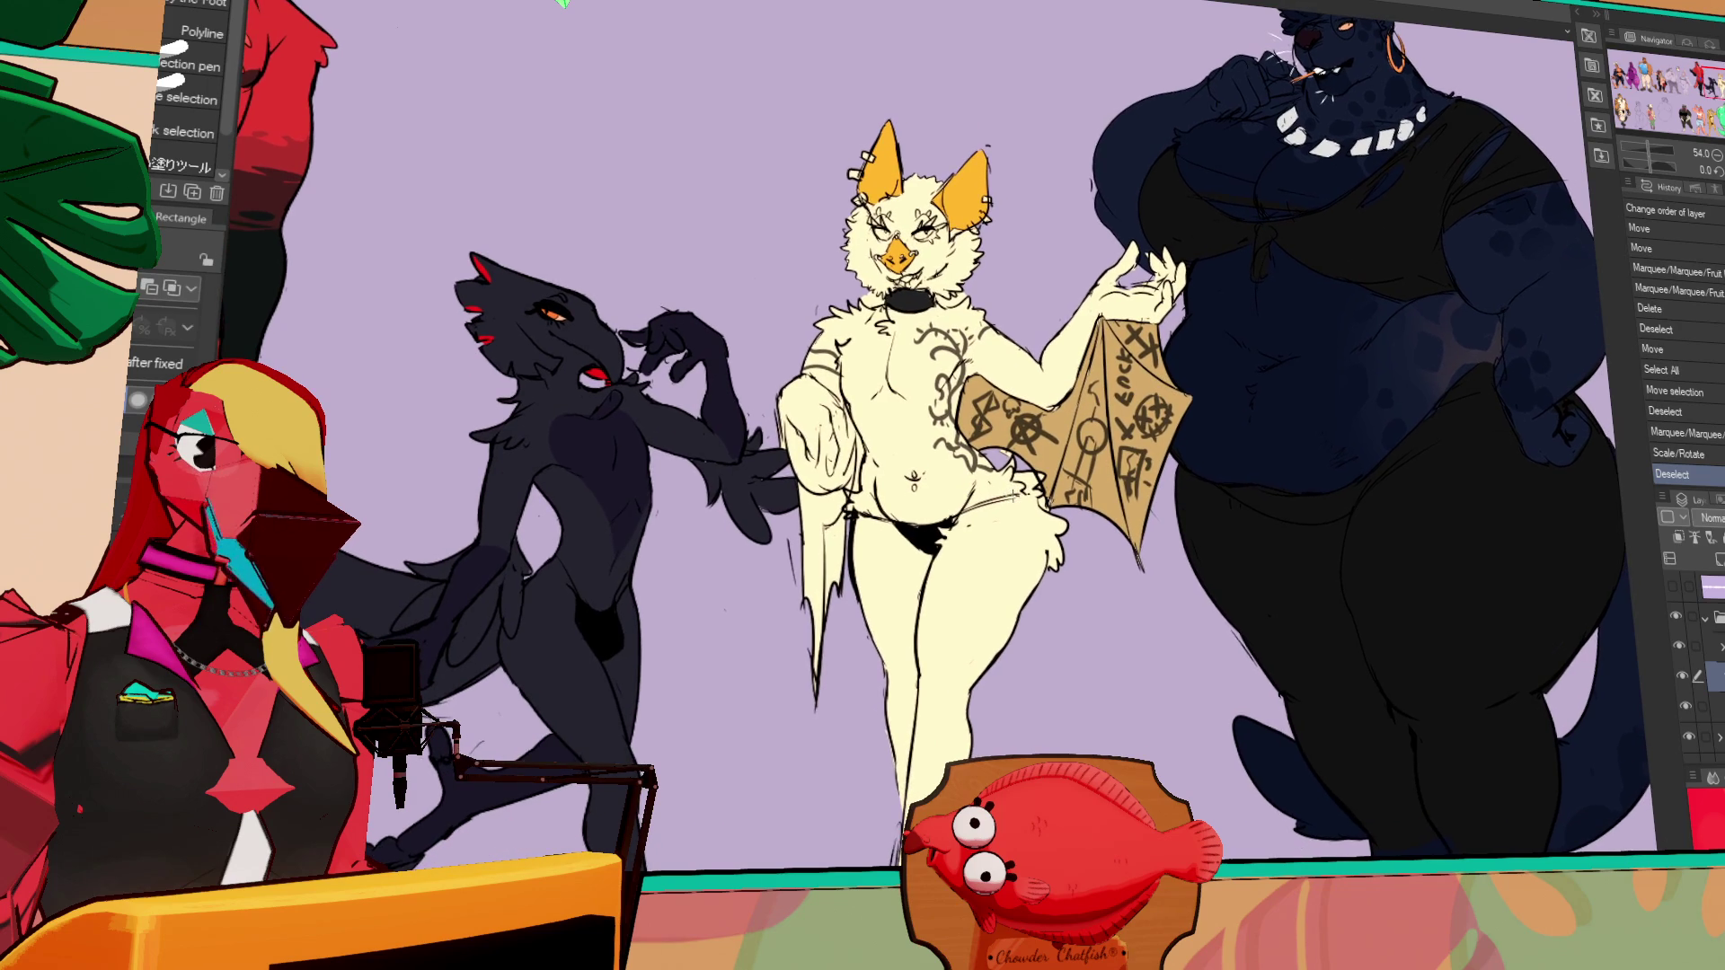
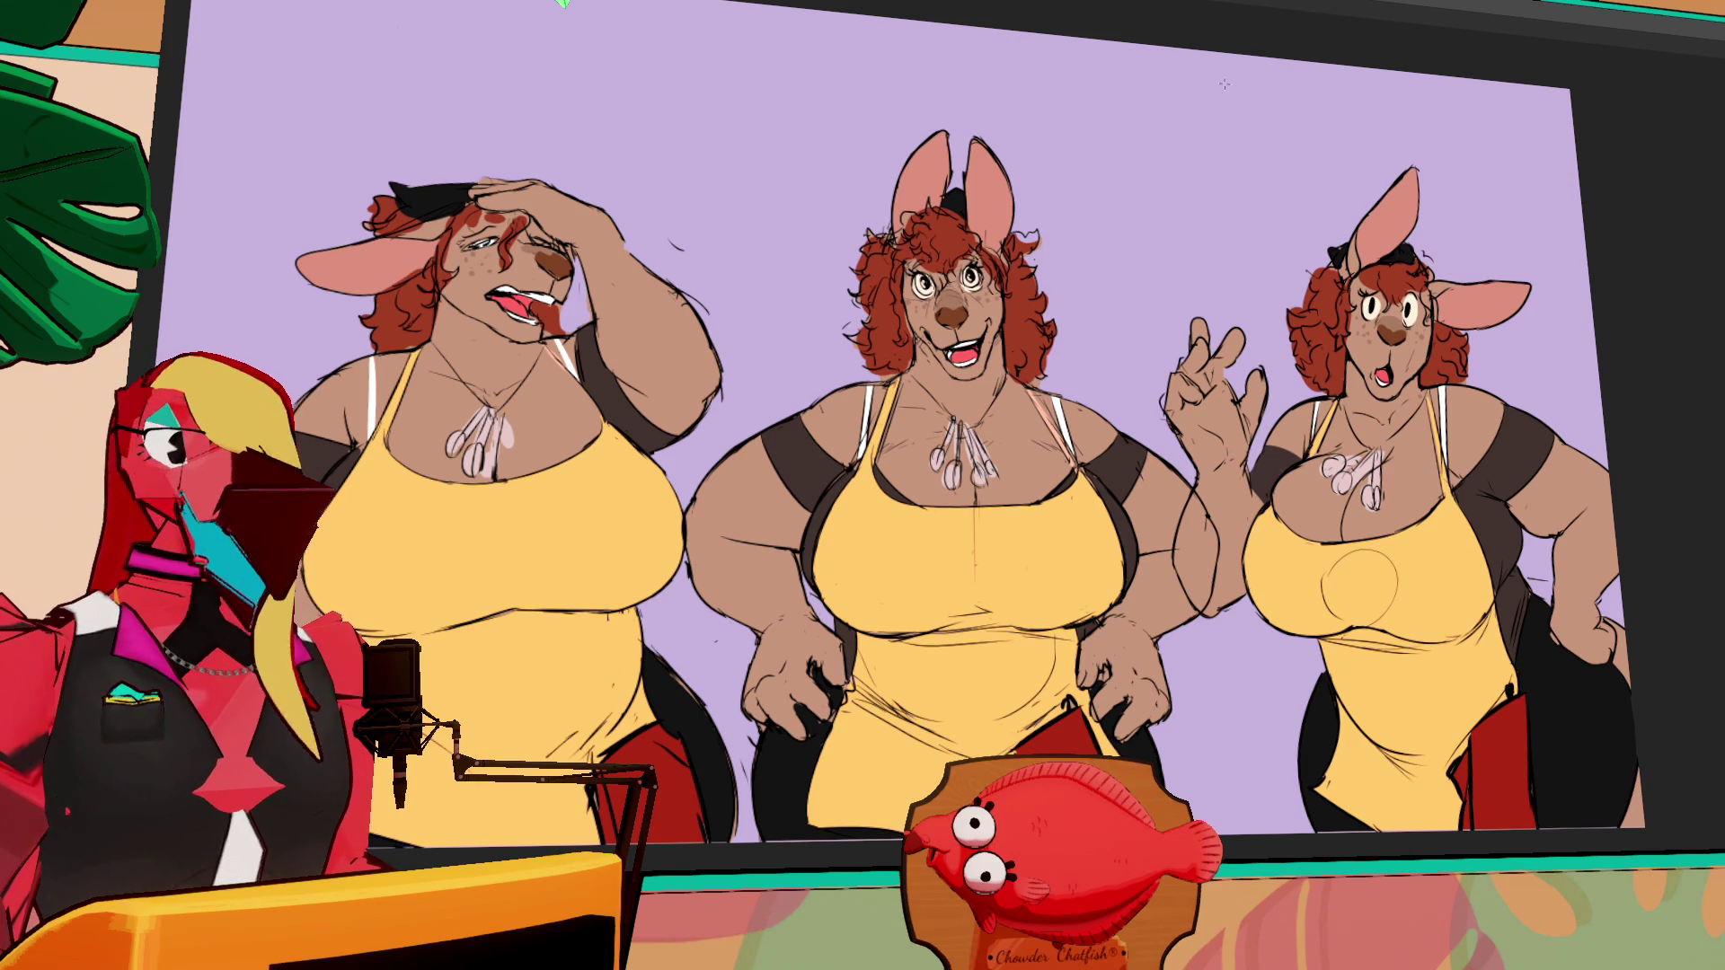
Restore the workspace panels, then pan and zoom out over the five-character lineup
key(Tab)
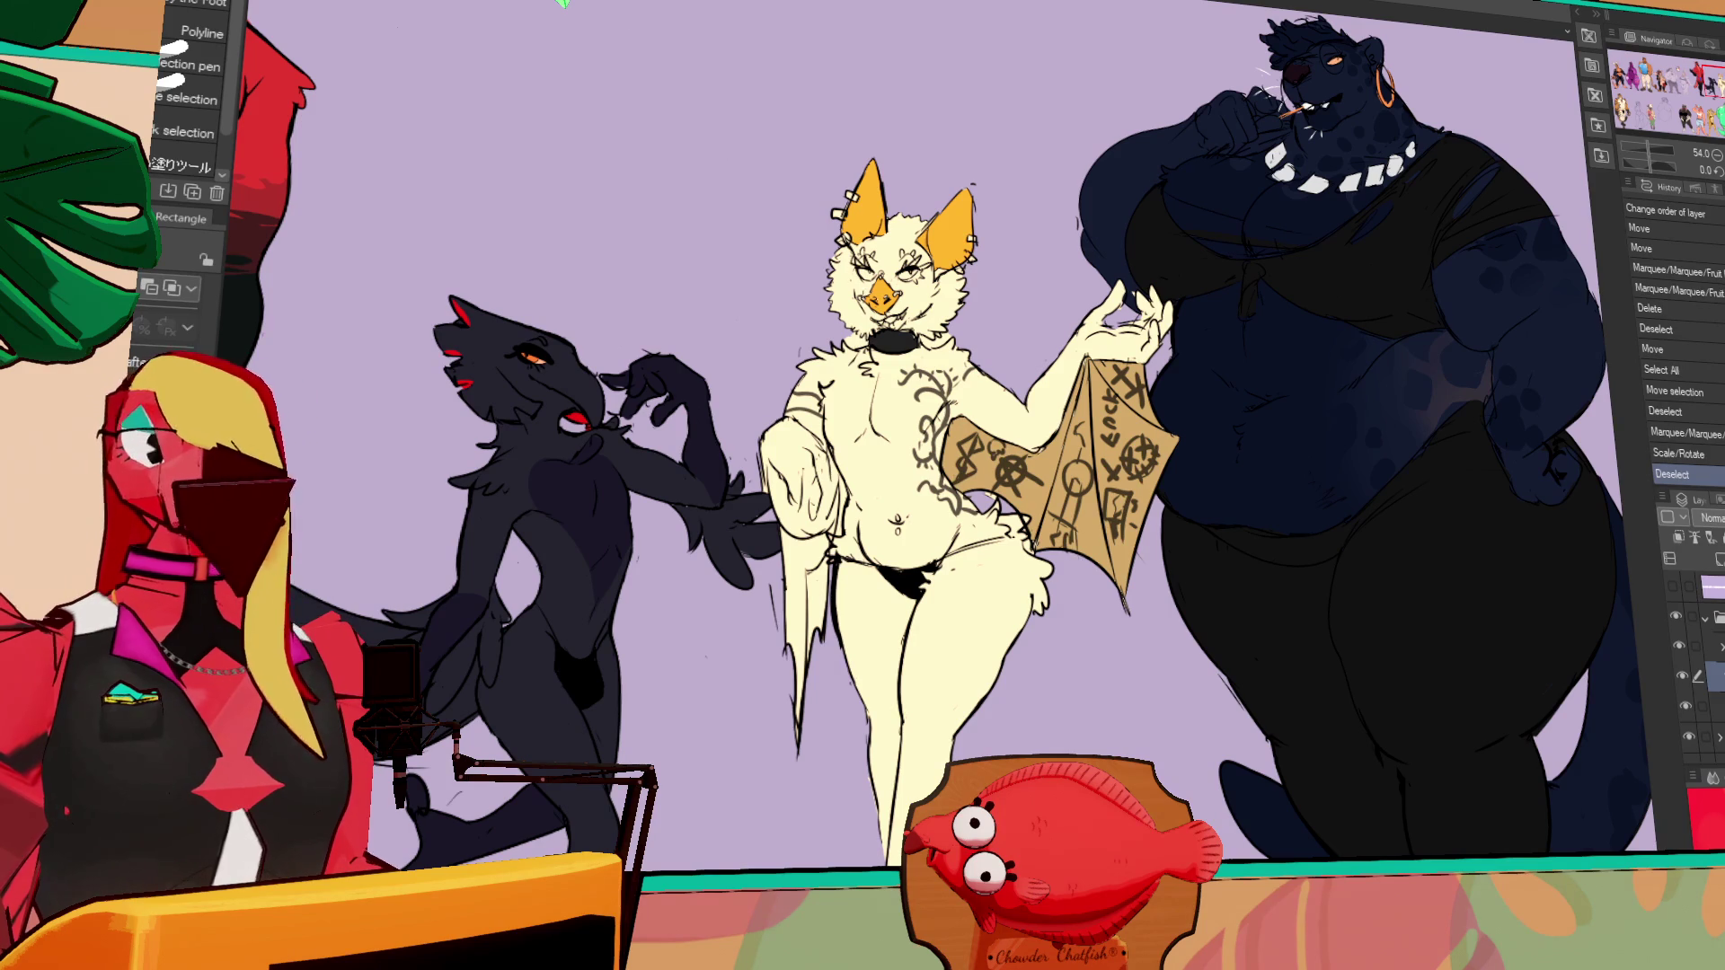
mouse_move(885, 356)
mouse_down()
mouse_move(963, 331)
mouse_move(957, 296)
mouse_move(981, 299)
mouse_up()
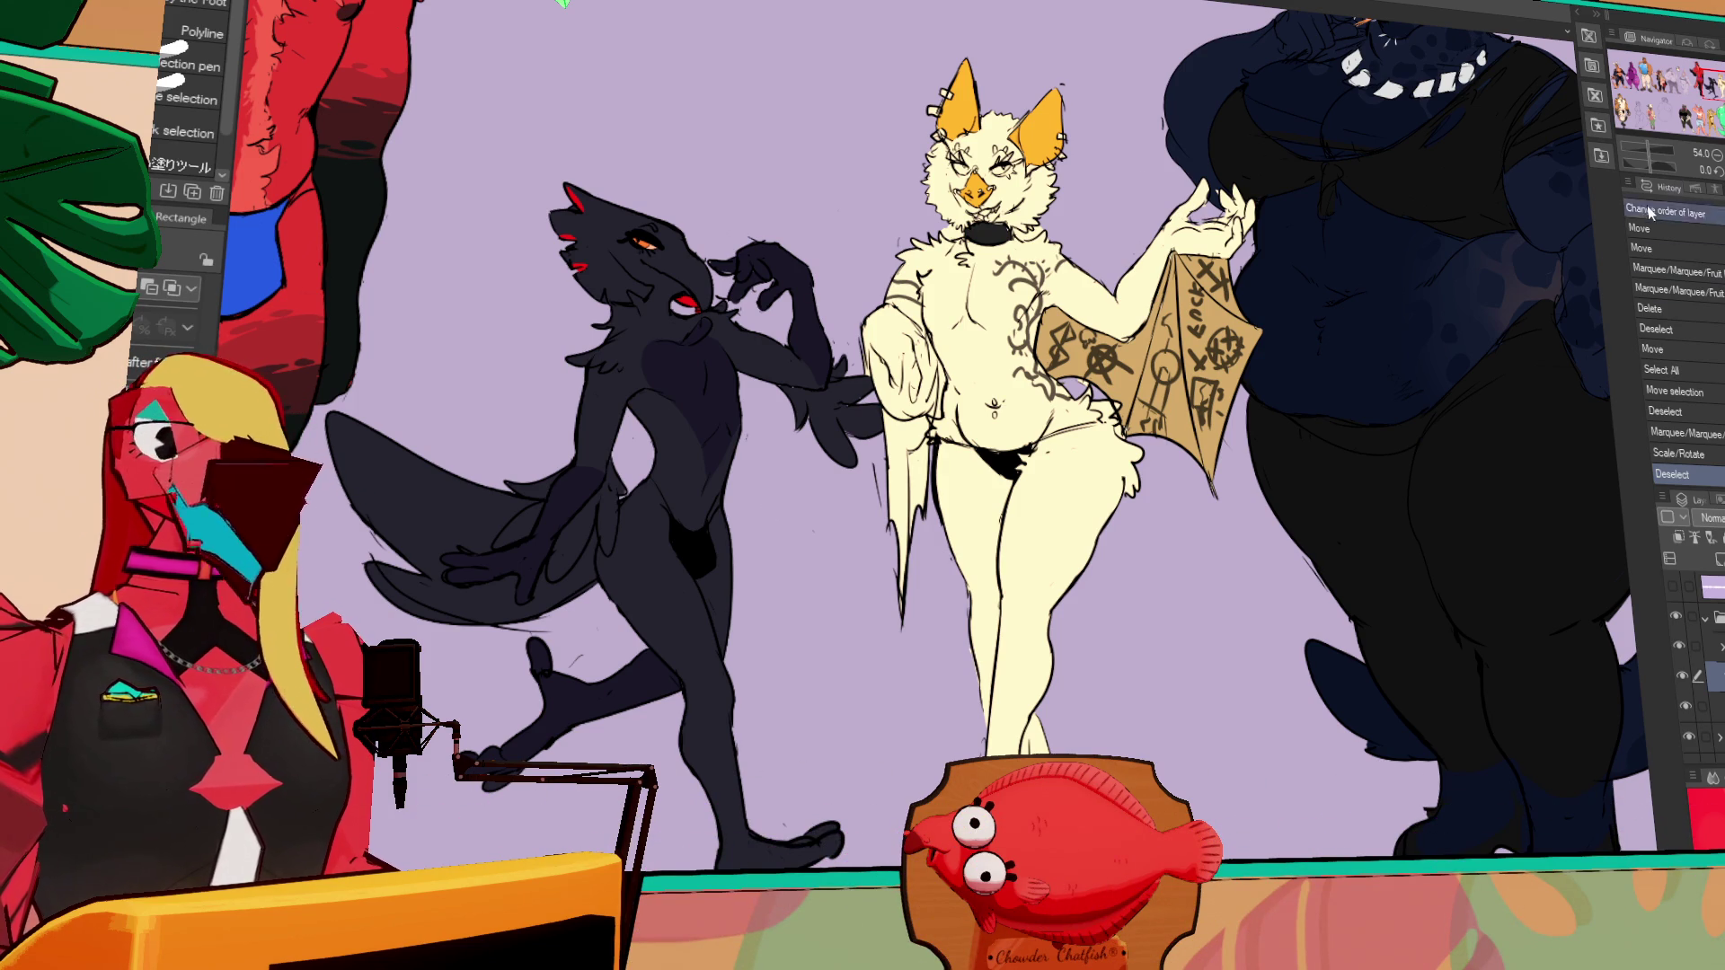
scroll(1318, 360, down, 2)
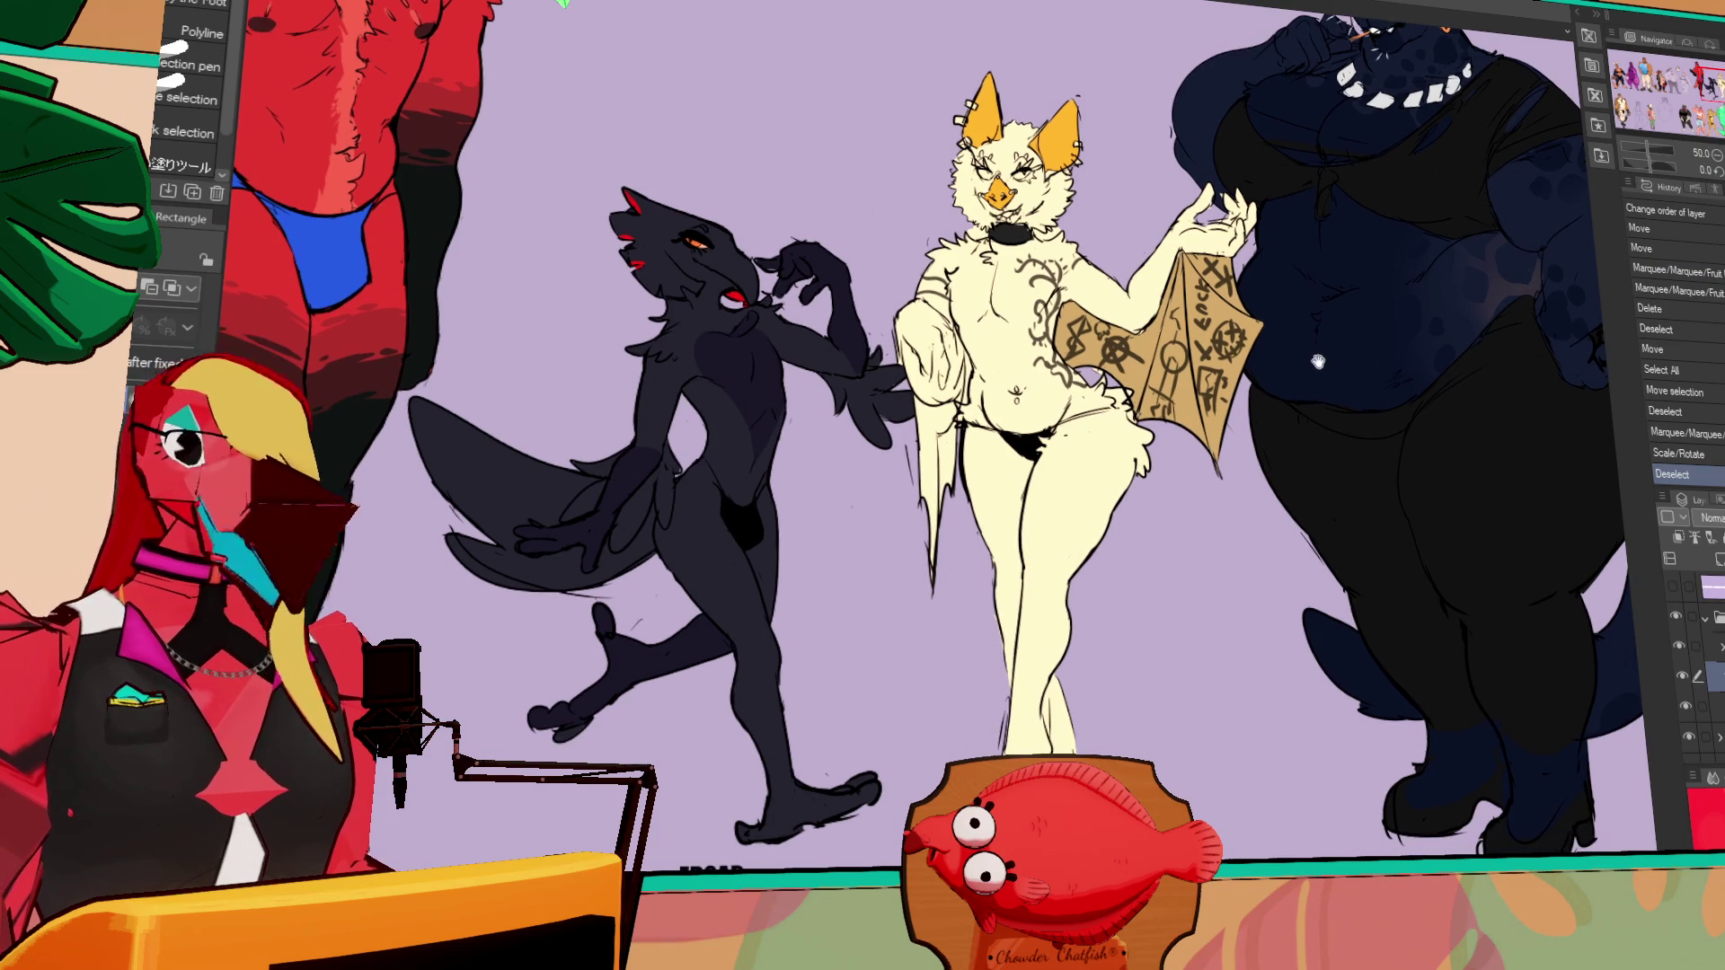
scroll(1319, 360, down, 2)
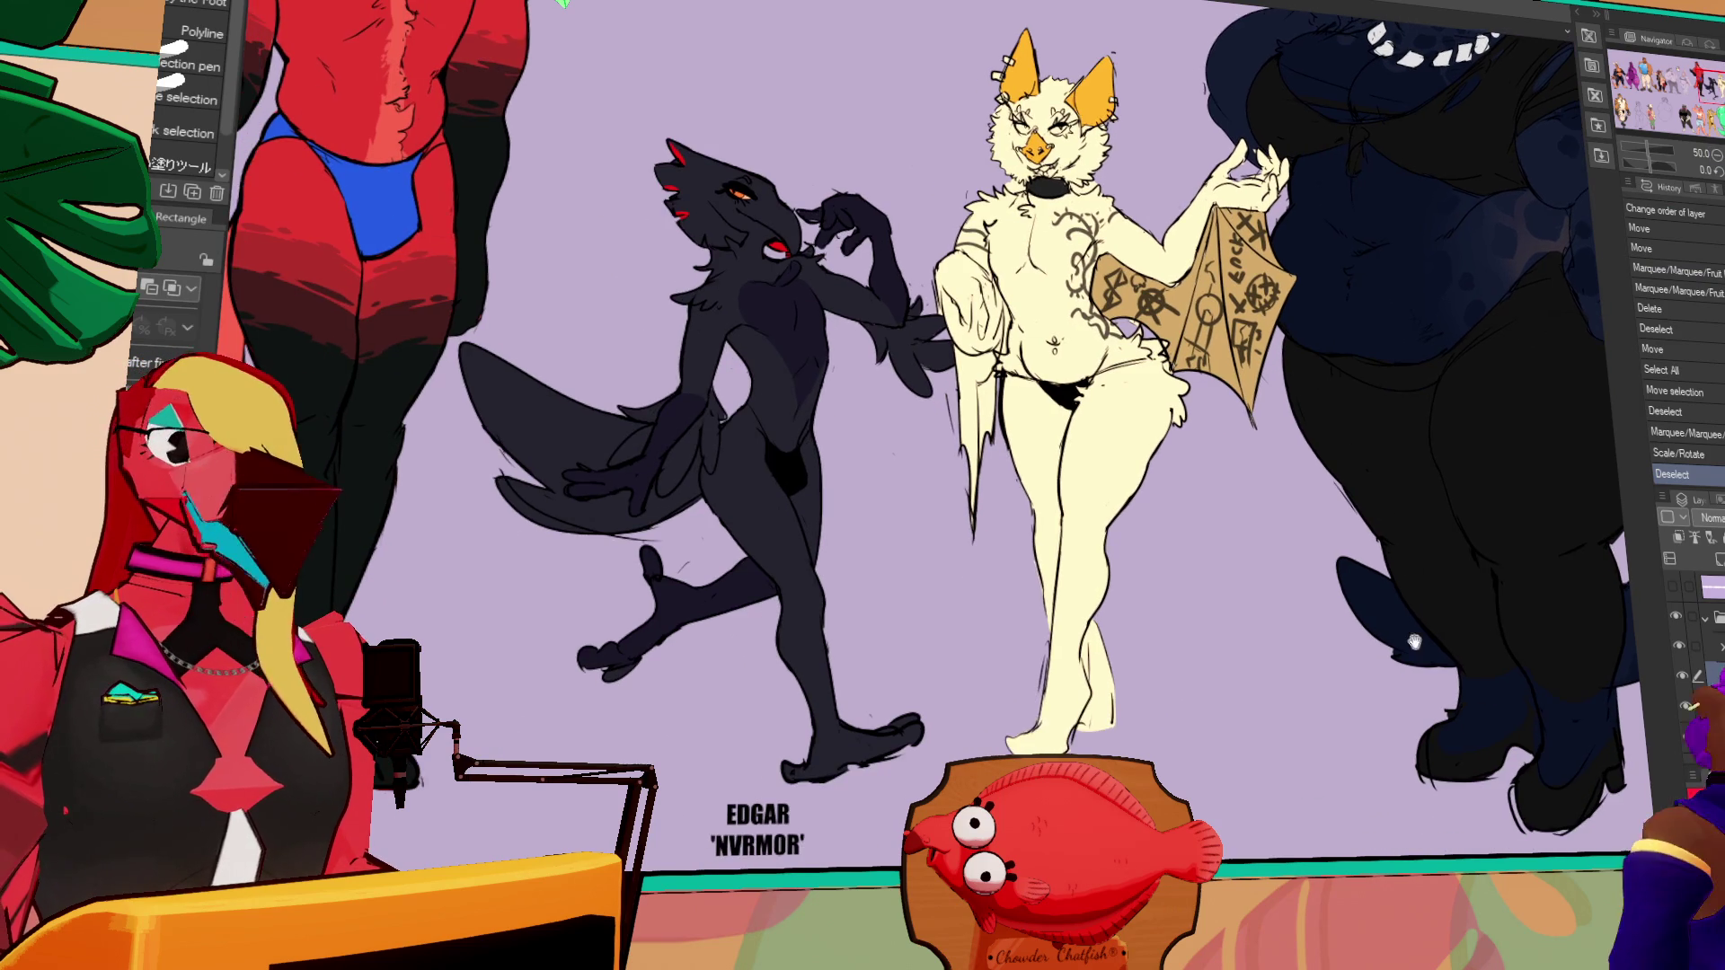
scroll(1263, 671, down, 3)
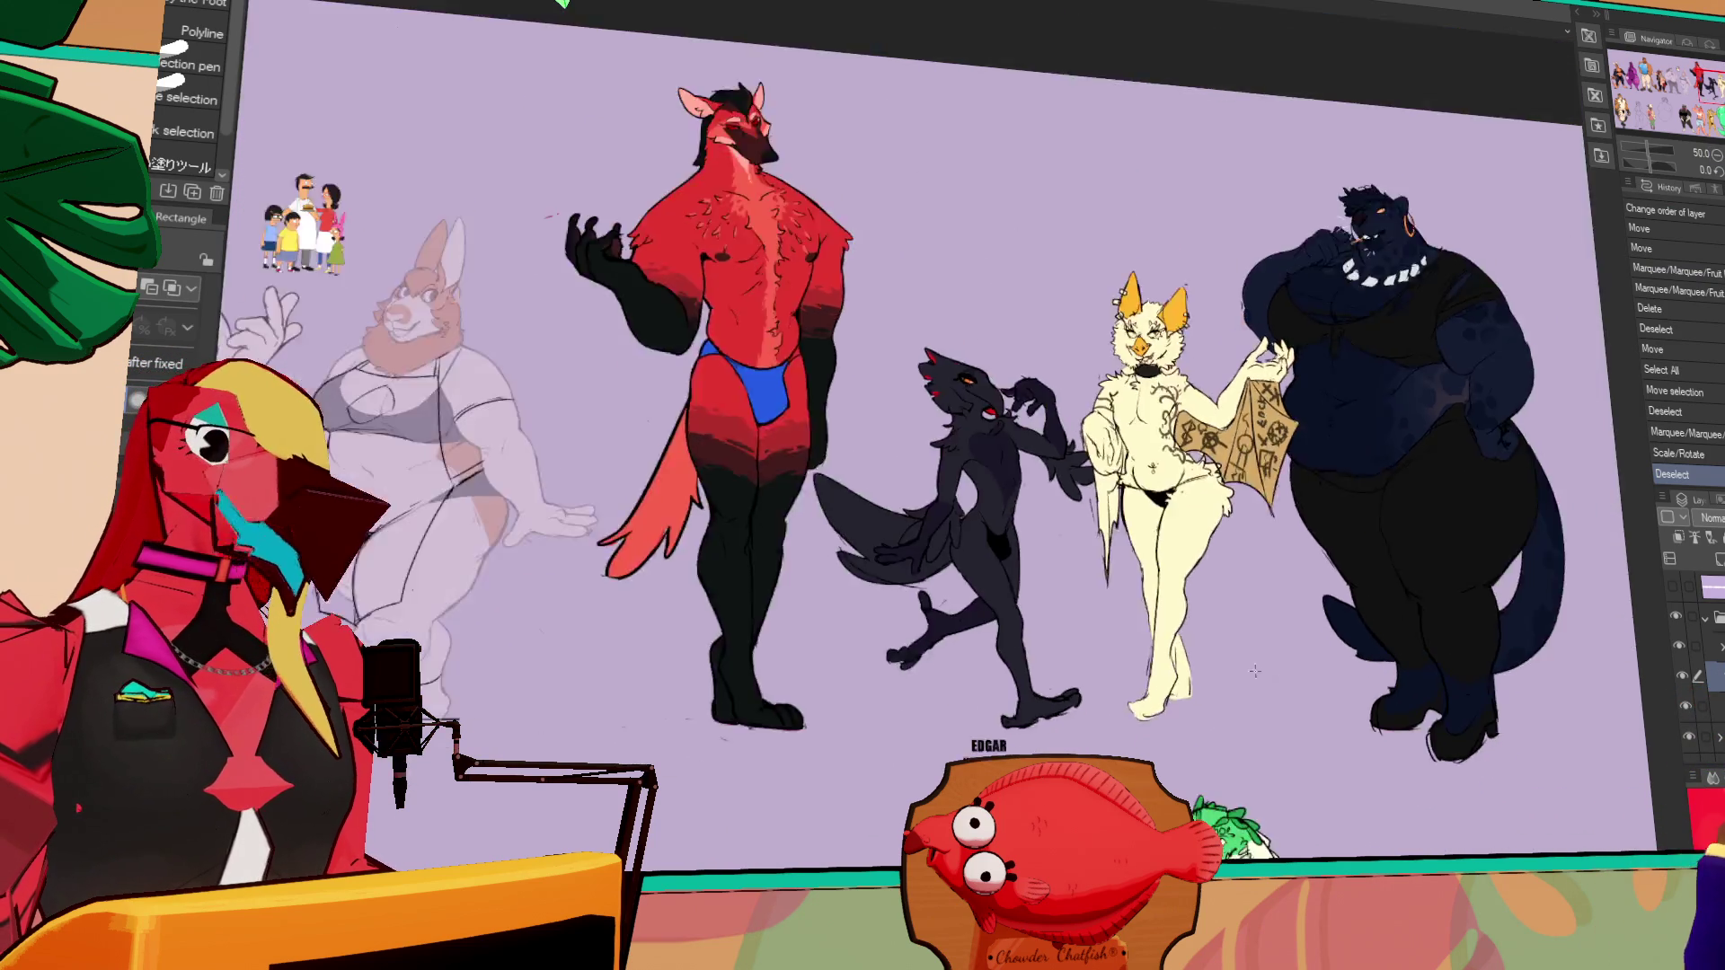
scroll(1263, 671, down, 5)
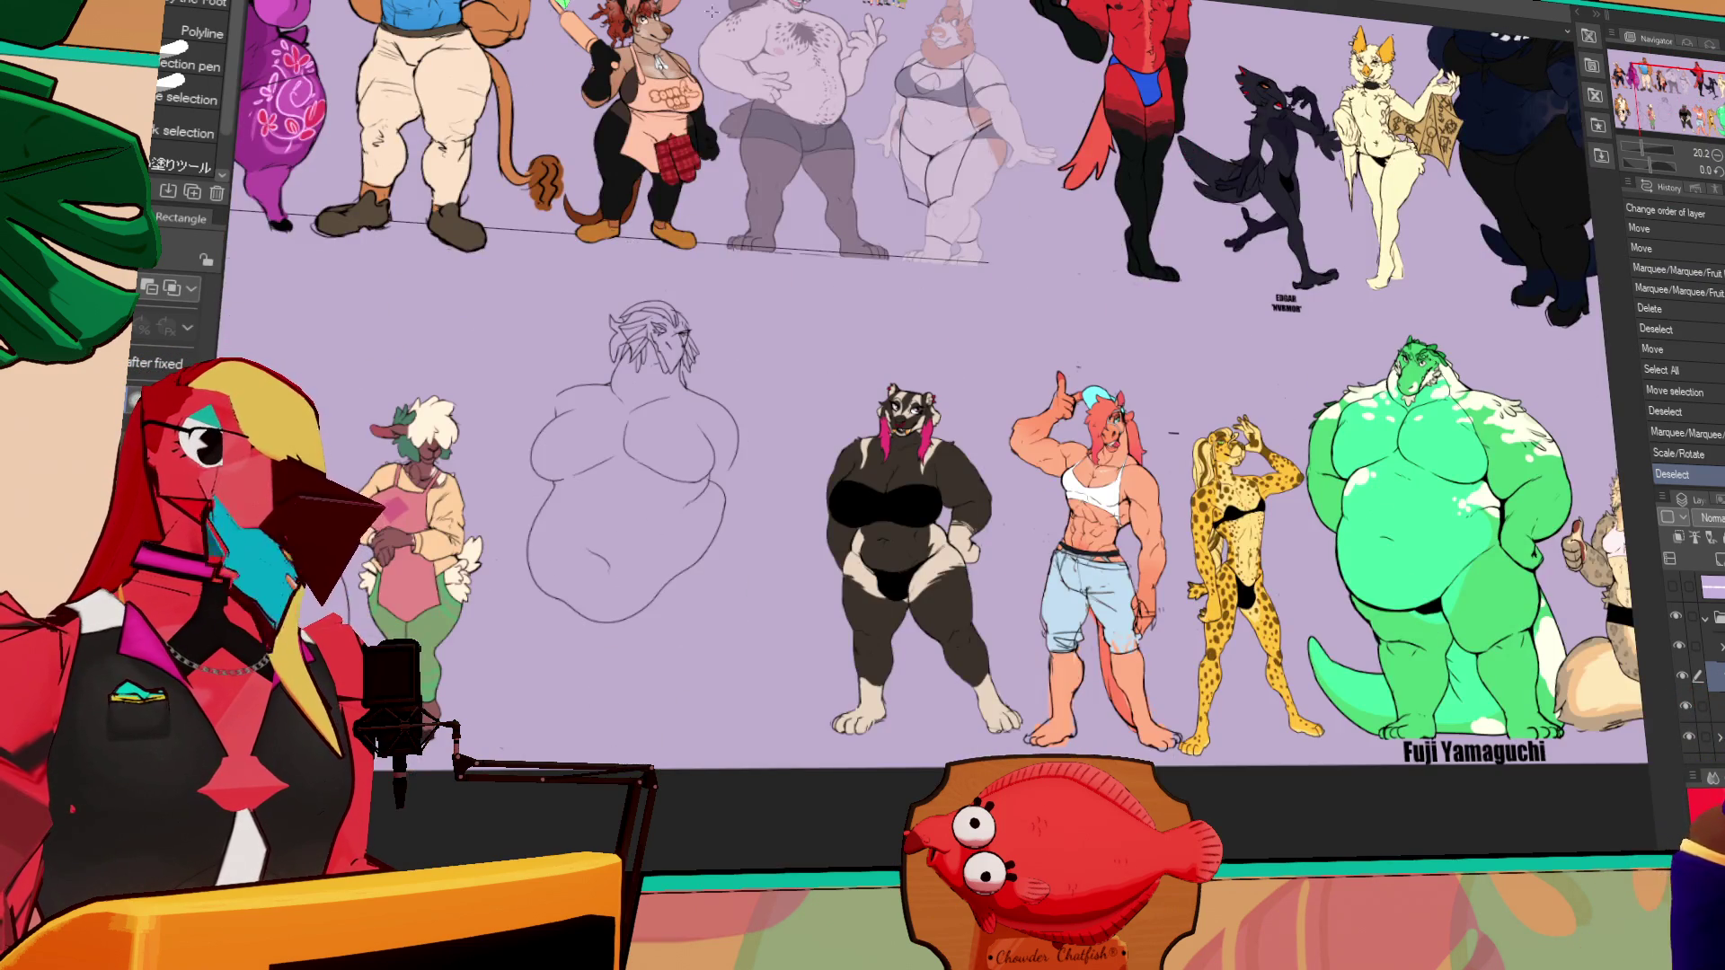
scroll(799, 569, up, 6)
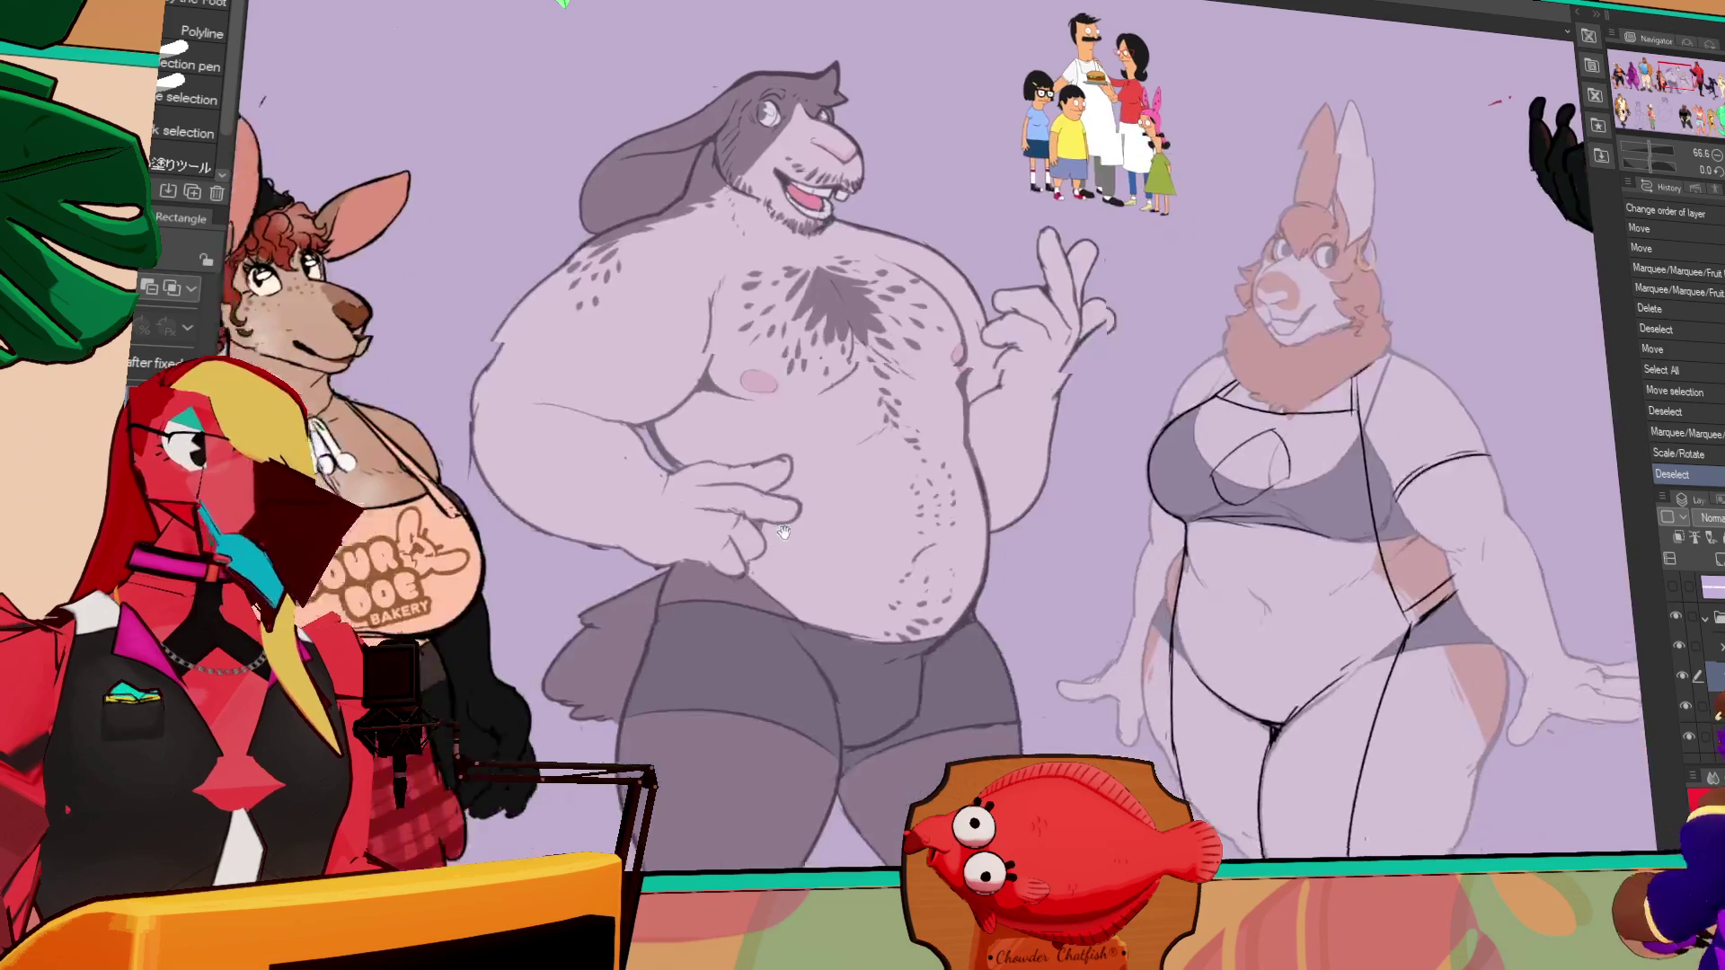
drag(1671, 79, 1697, 77)
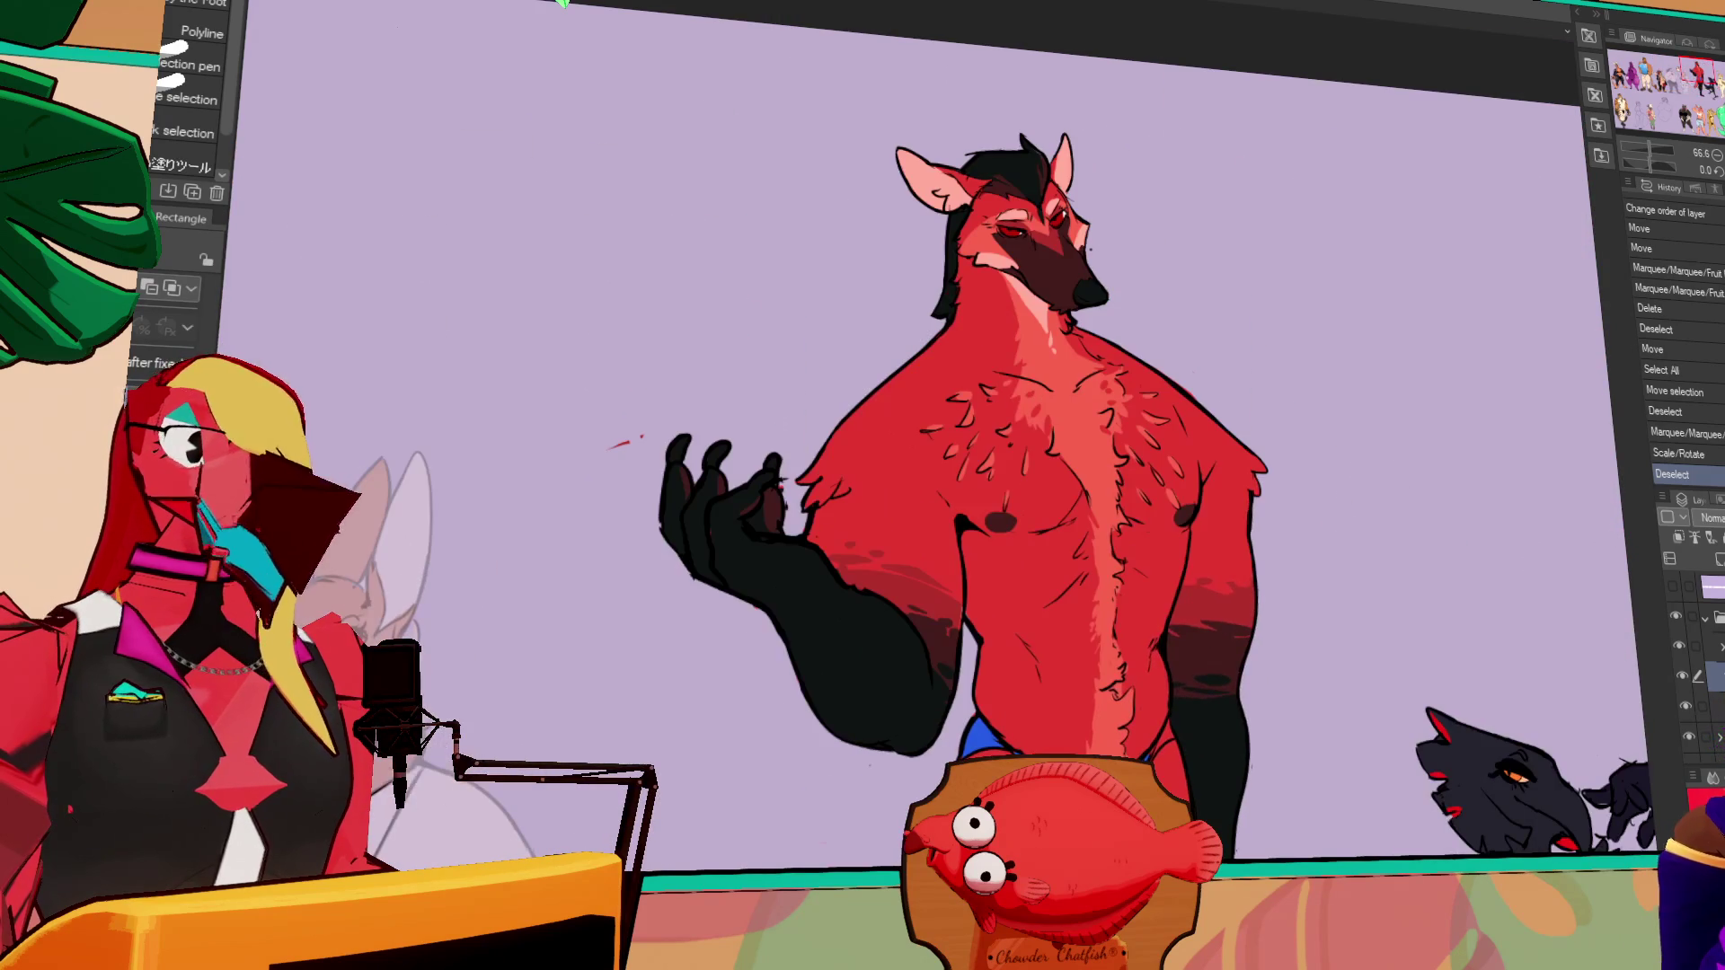
drag(1033, 953, 1036, 513)
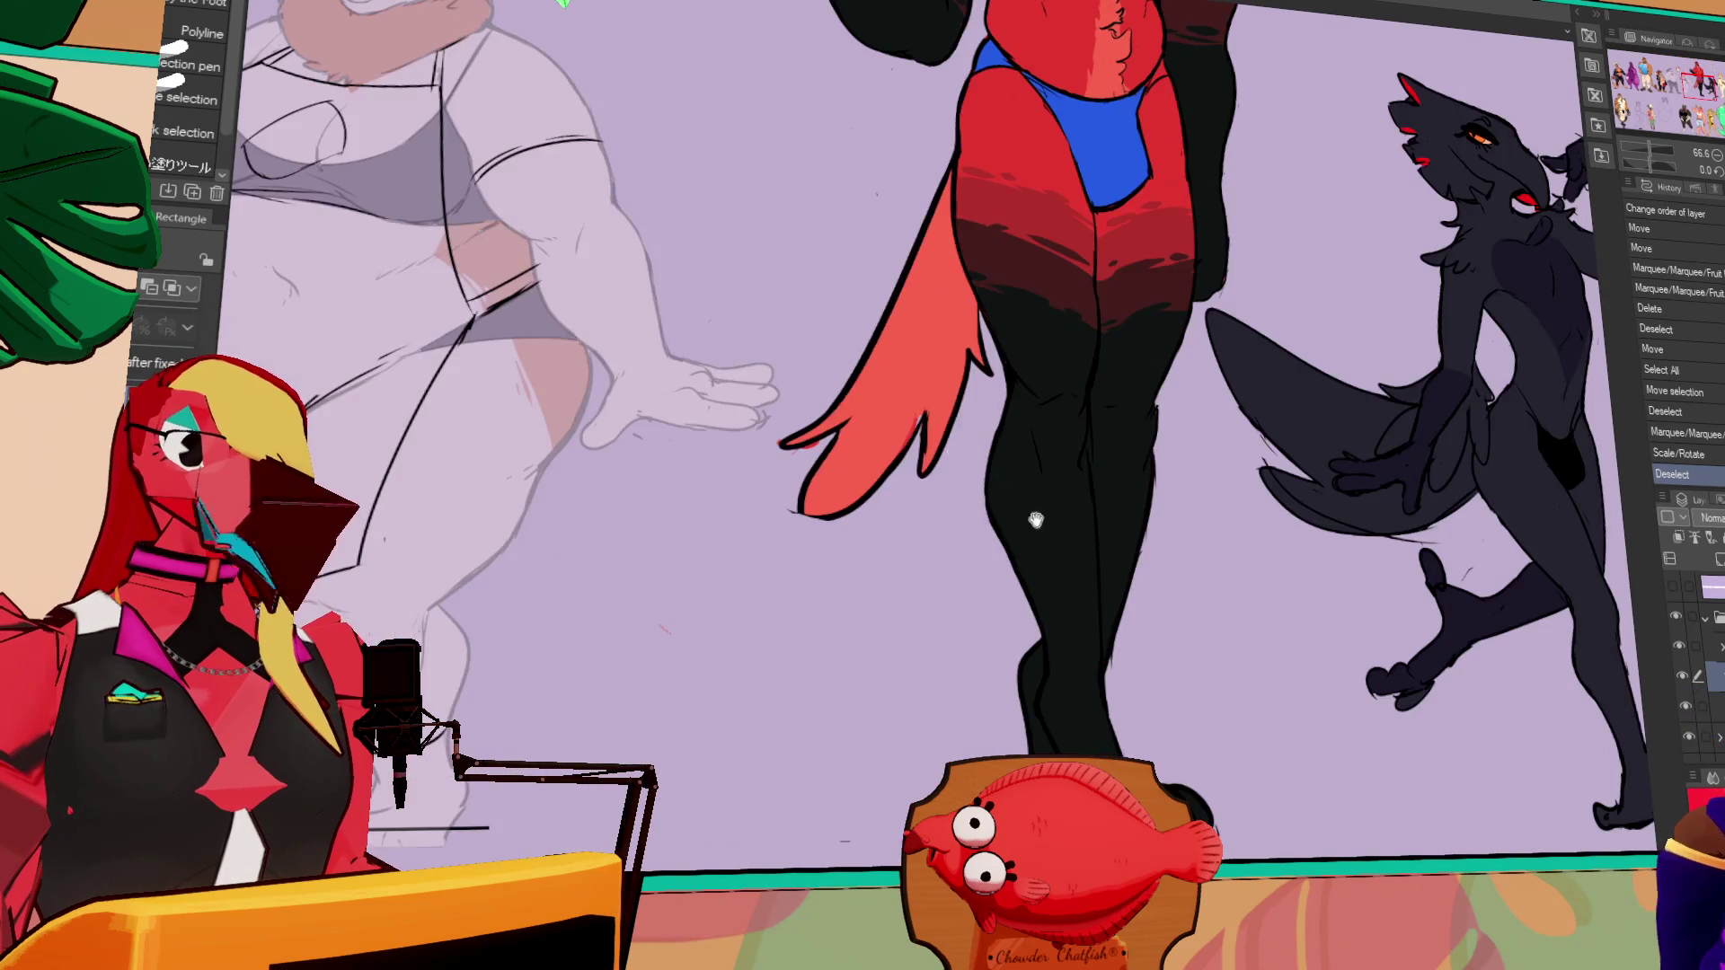
scroll(1036, 513, down, 3)
scroll(1021, 236, up, 2)
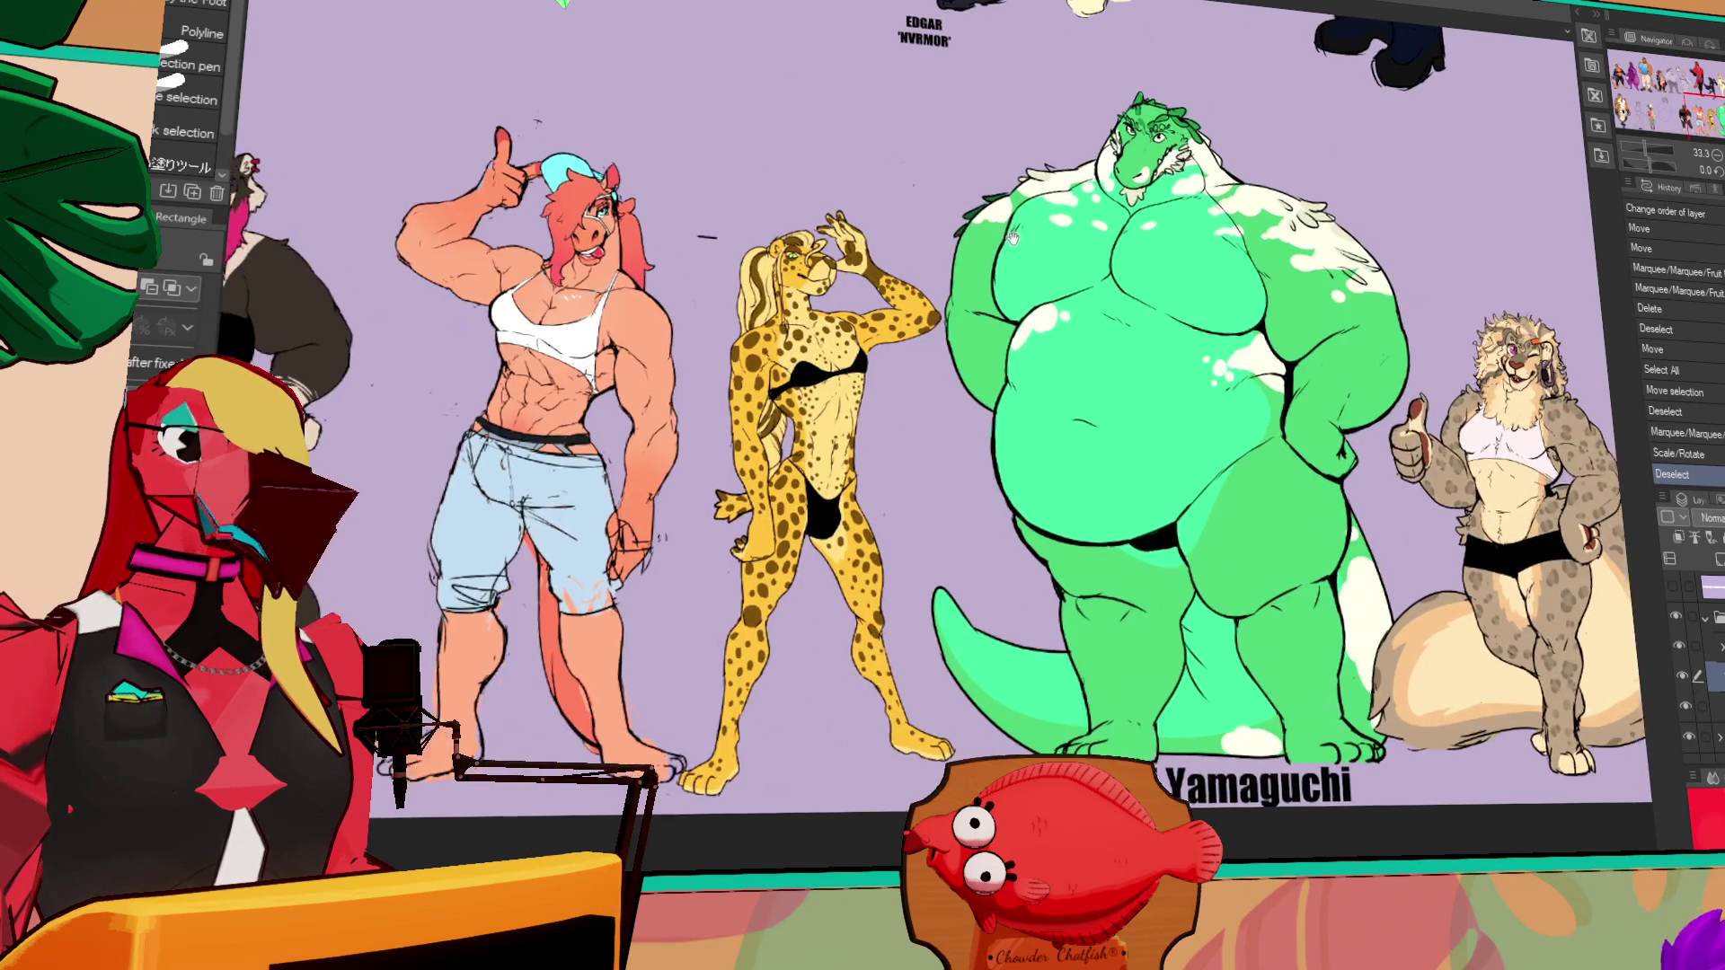
drag(1022, 236, 837, 205)
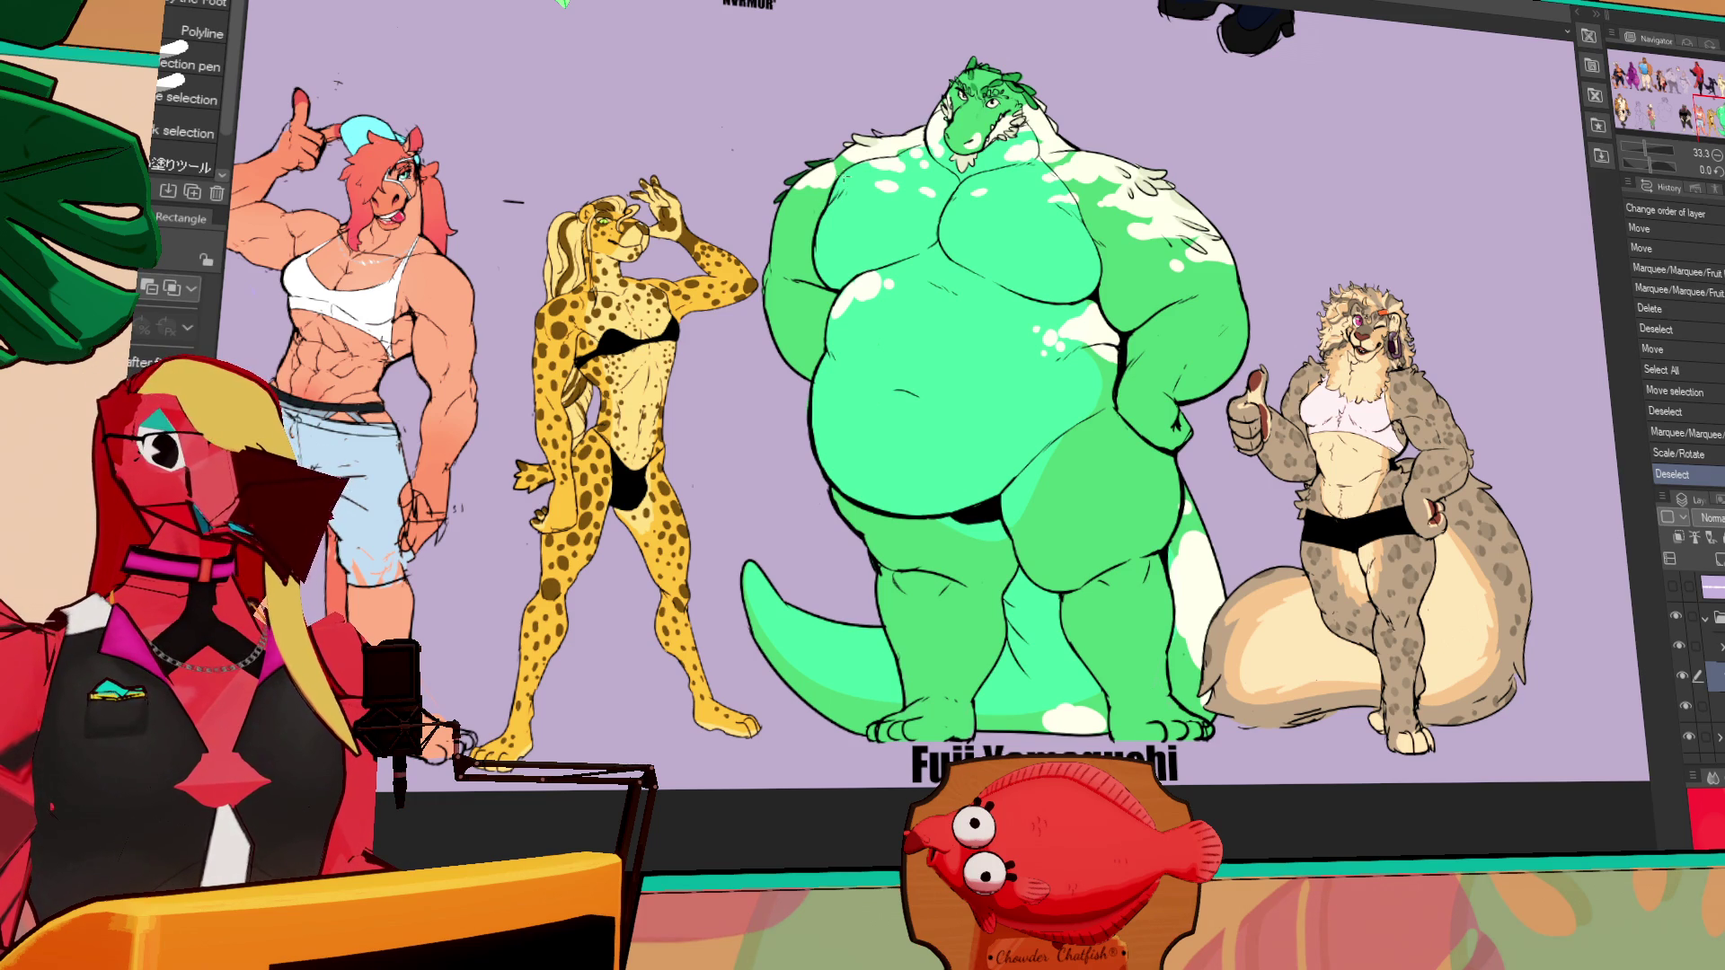
scroll(1384, 319, up, 5)
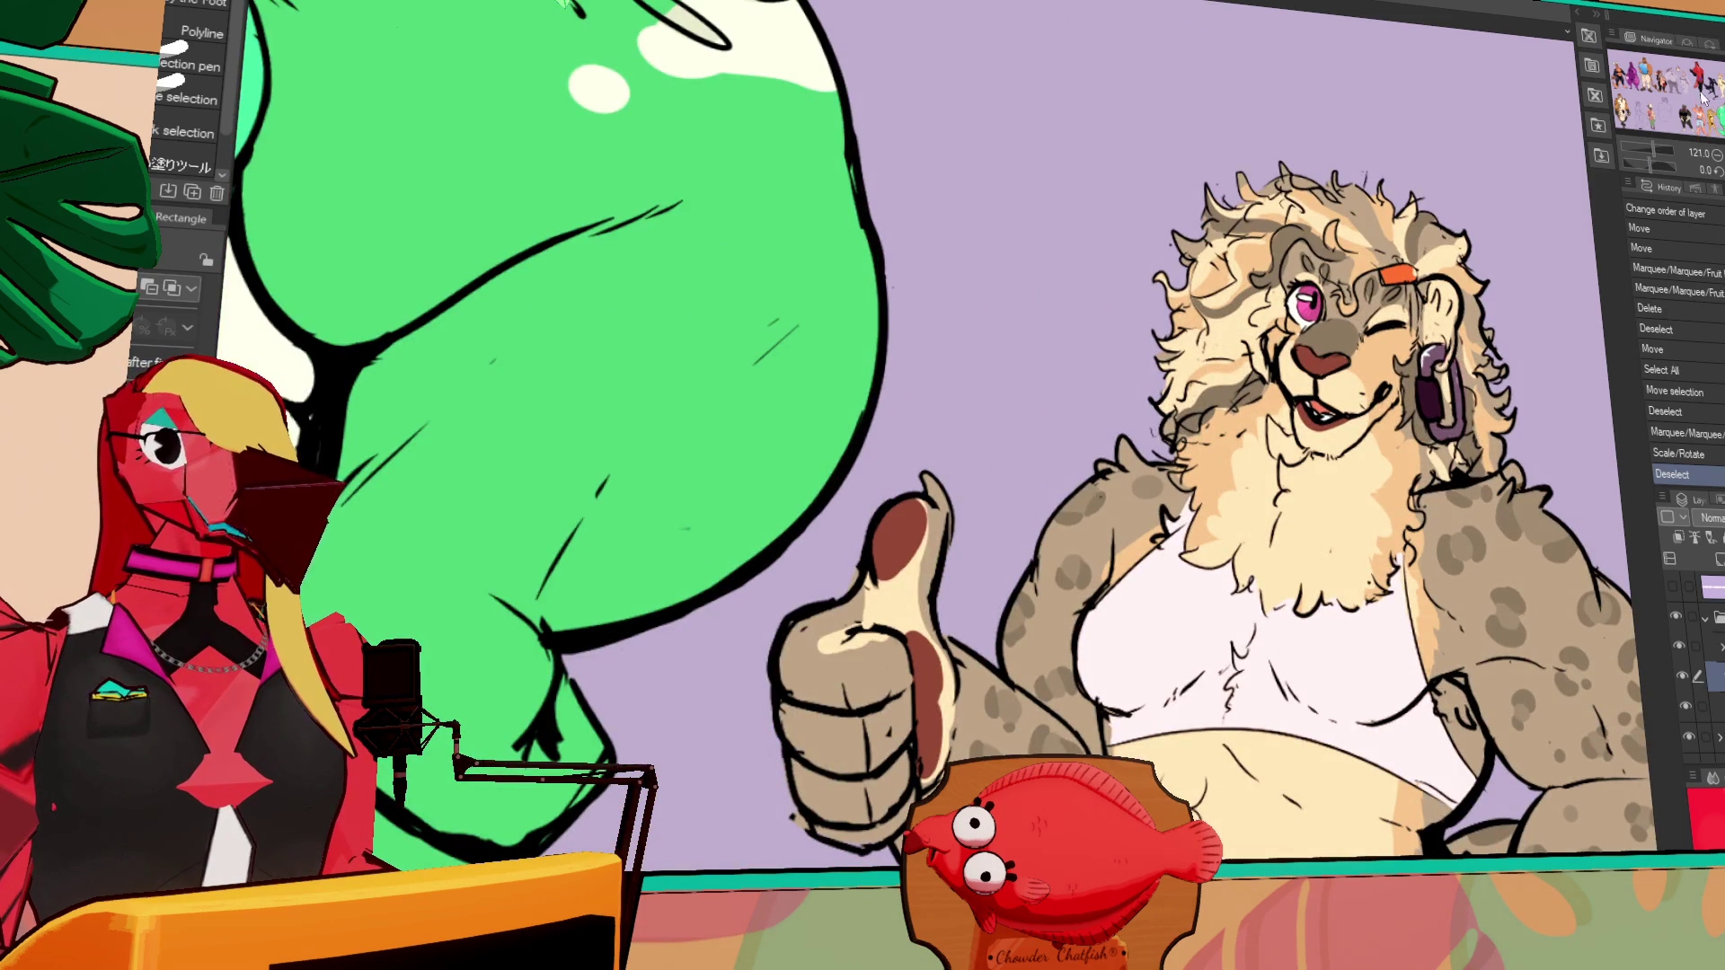
mouse_move(1312, 305)
mouse_down()
mouse_move(925, 153)
mouse_move(925, 192)
mouse_move(1087, 233)
mouse_up()
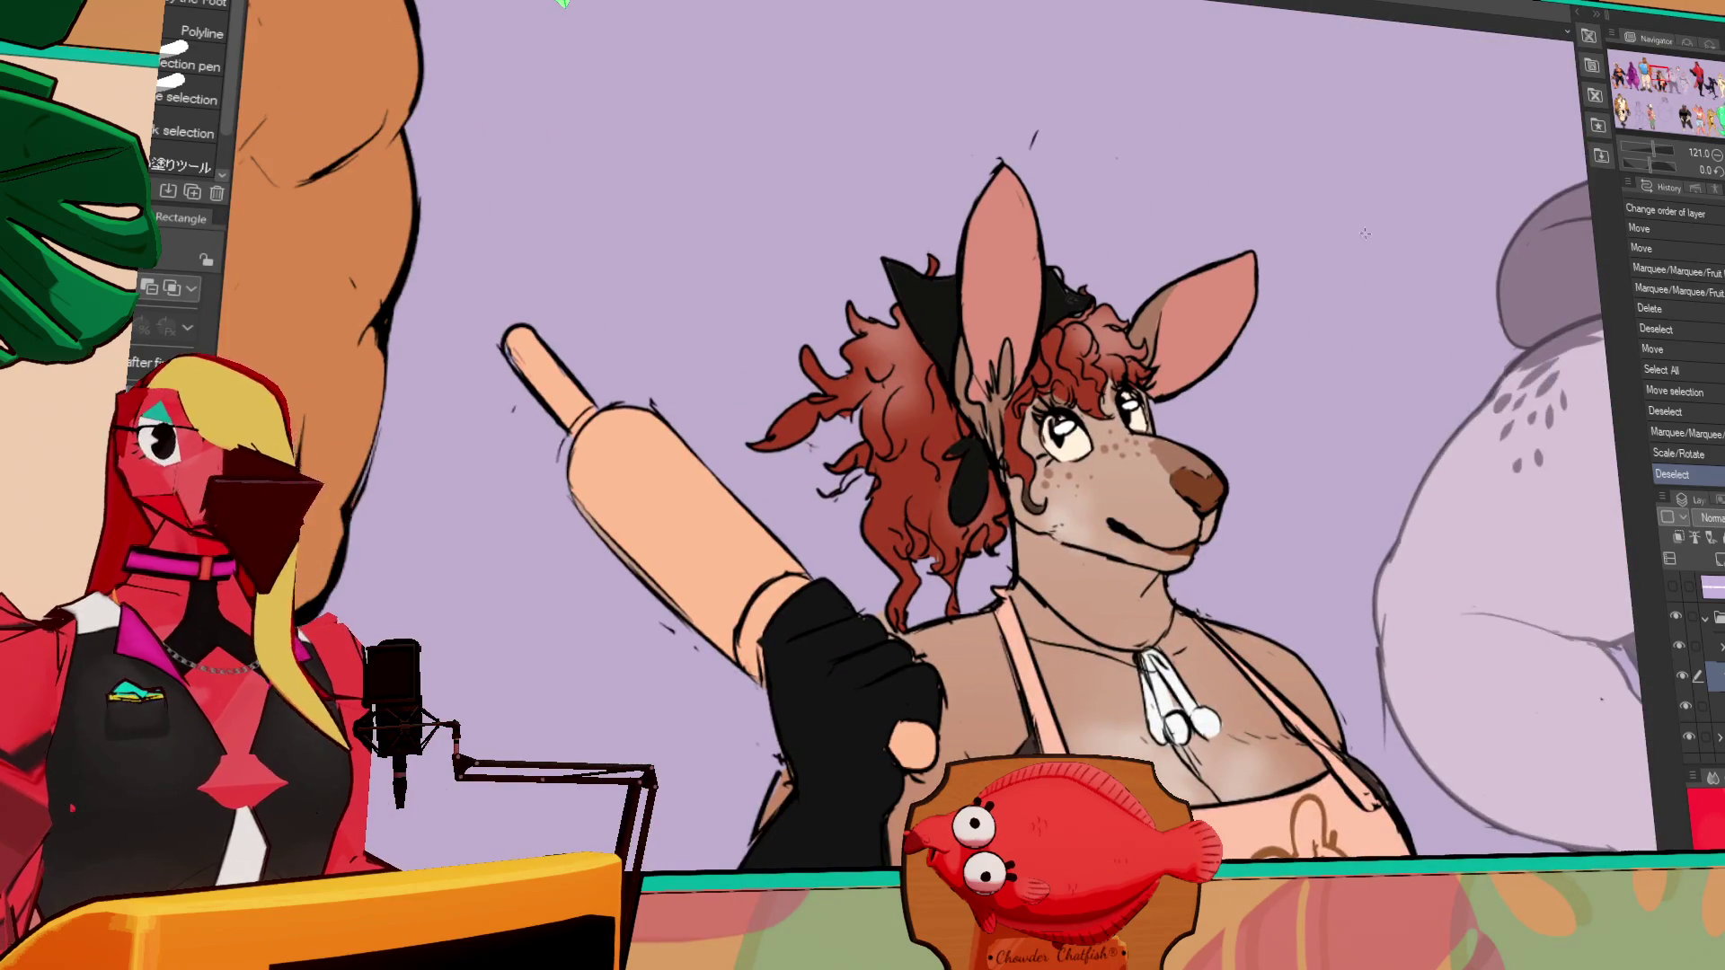
scroll(1354, 252, down, 5)
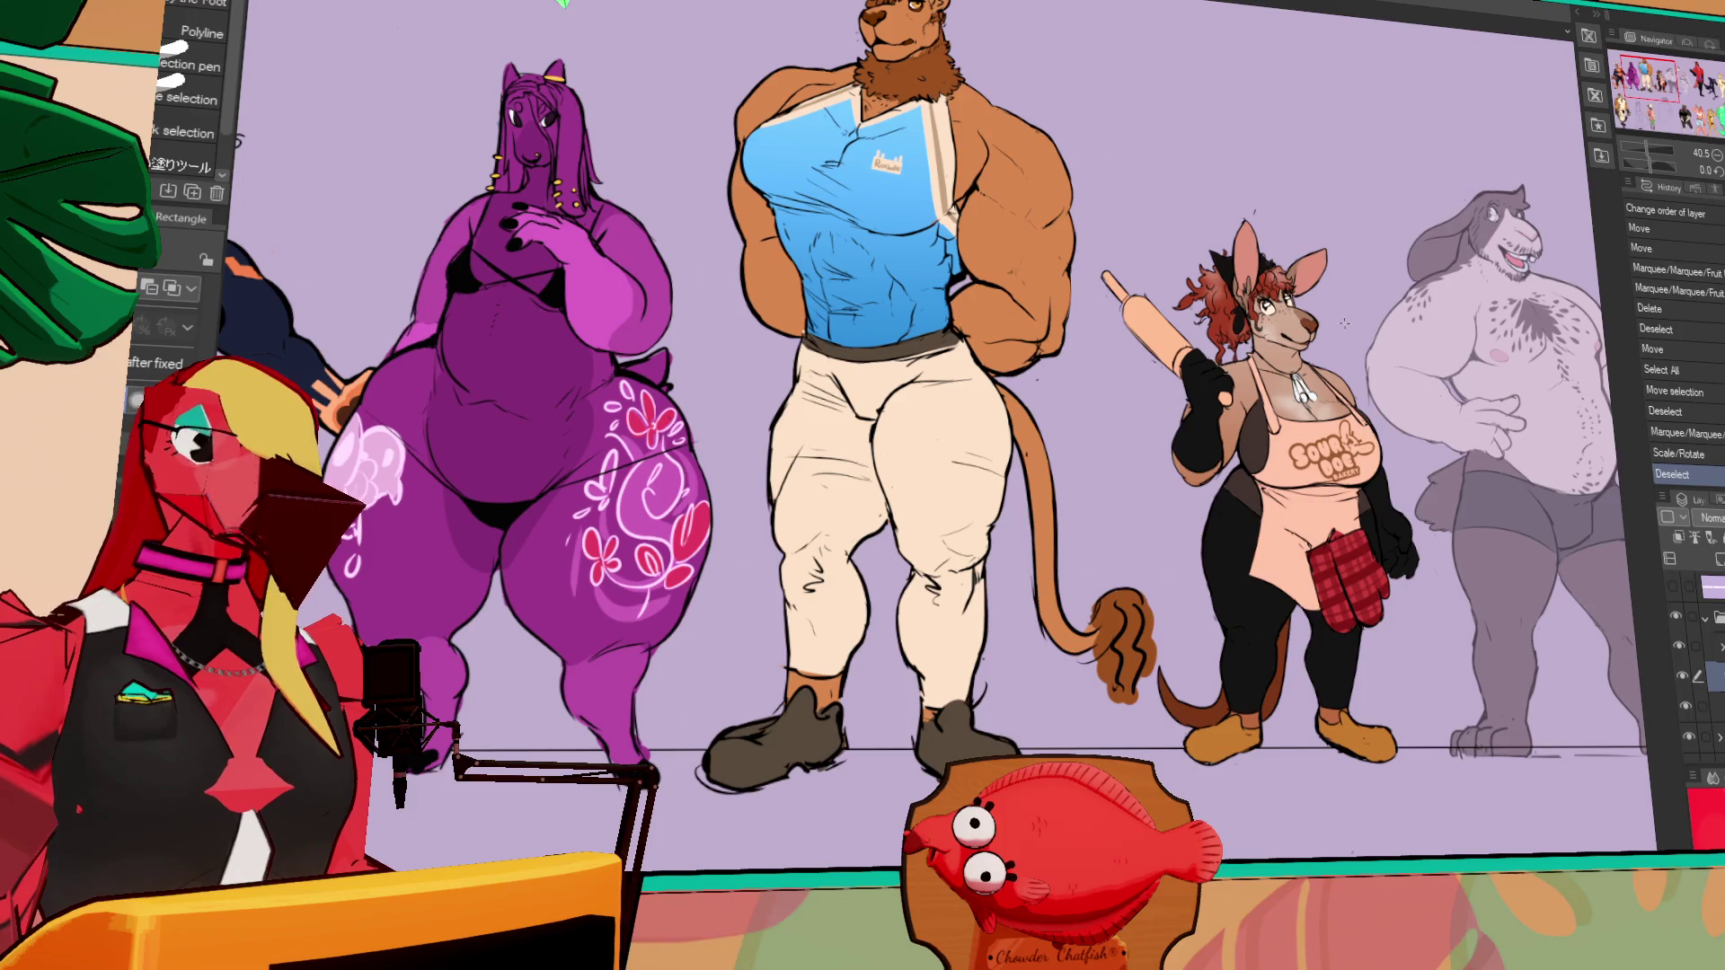
mouse_move(1612, 348)
mouse_down()
mouse_move(1177, 377)
mouse_move(1129, 420)
mouse_up()
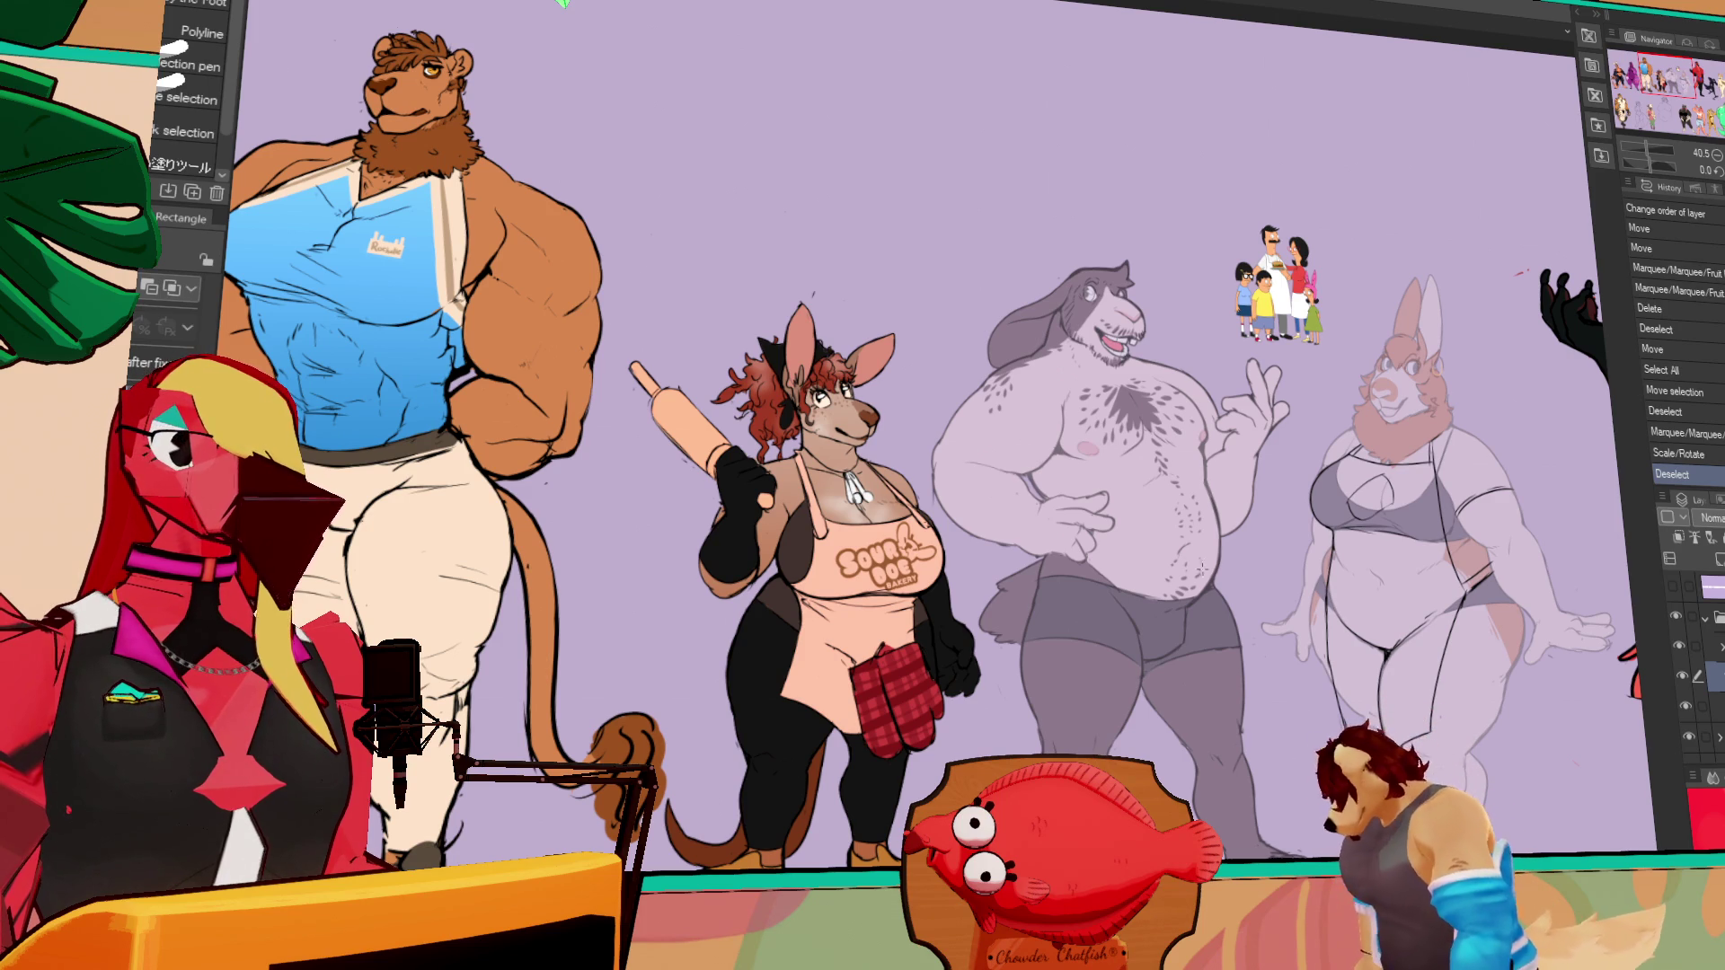
drag(1668, 68, 1703, 82)
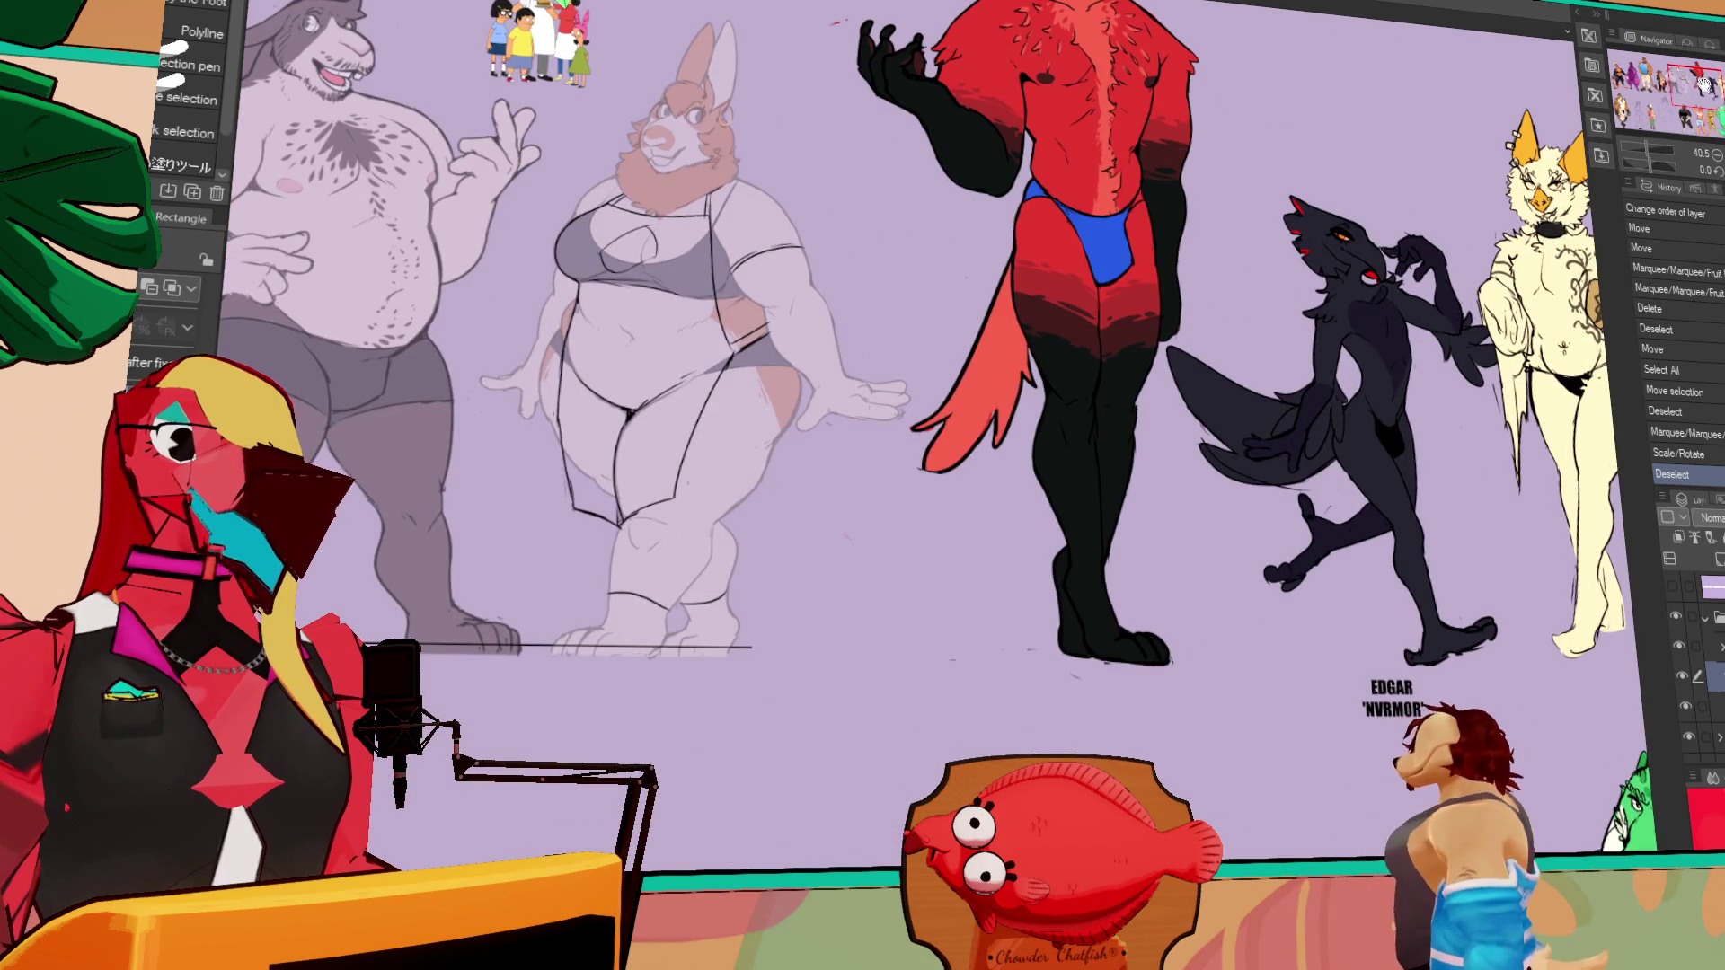
scroll(1482, 202, up, 3)
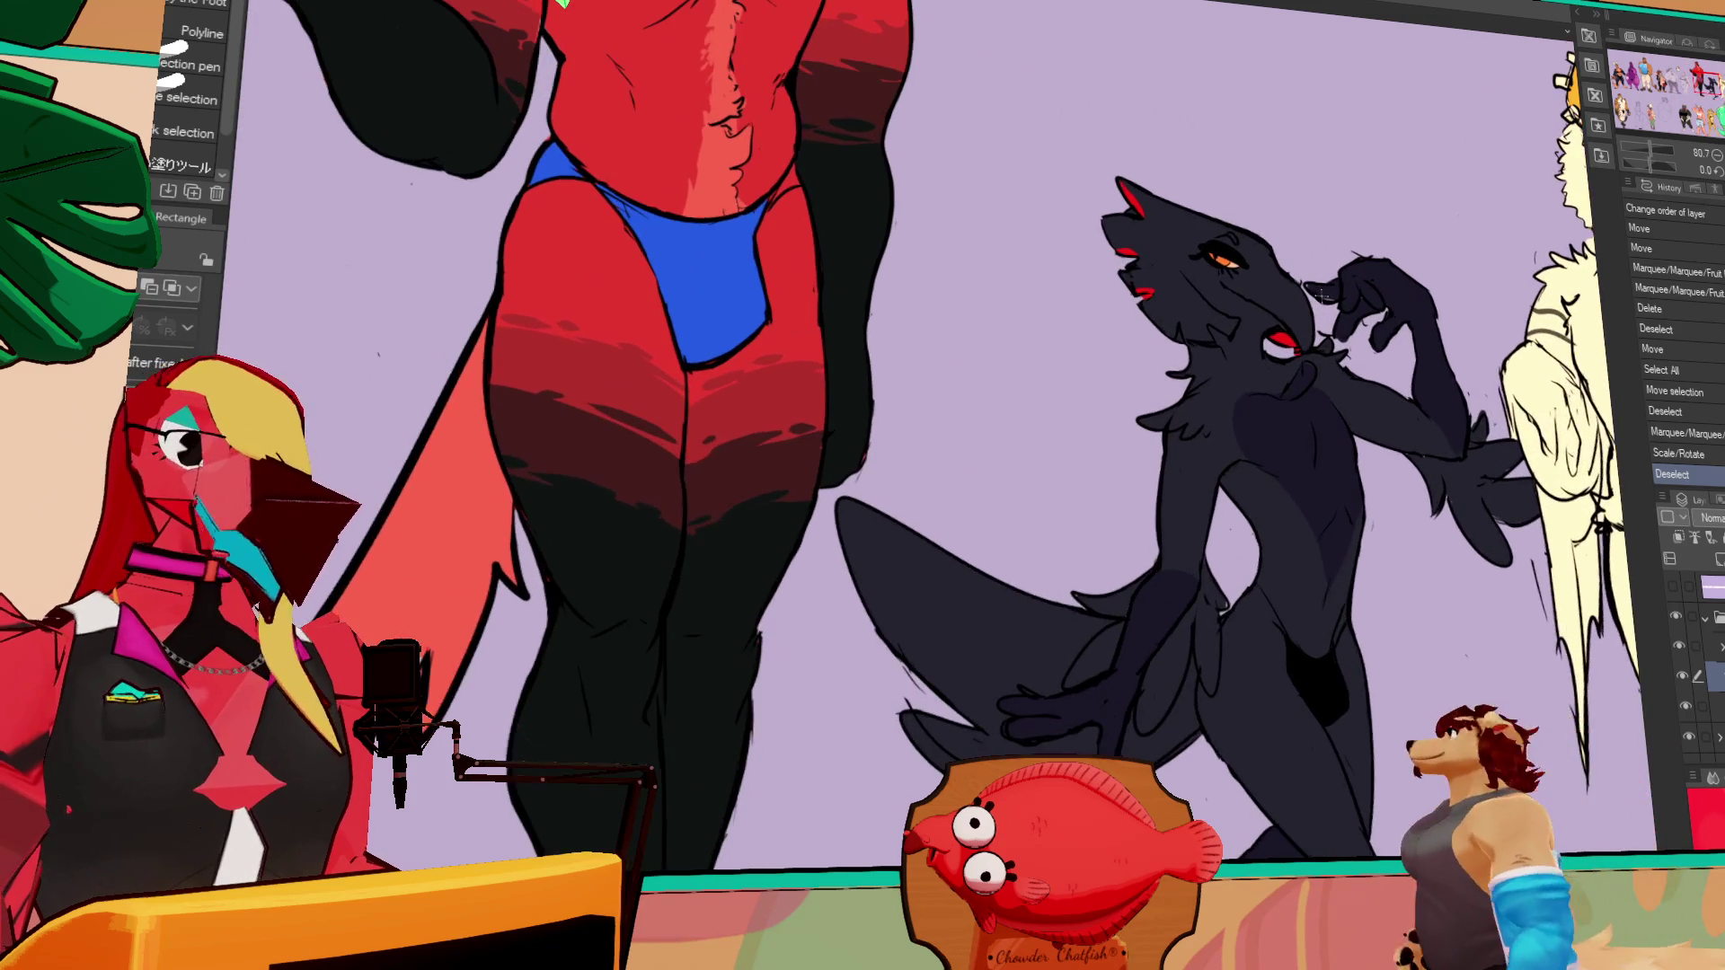
drag(1321, 295, 1289, 254)
mouse_move(1343, 451)
mouse_down()
mouse_move(1213, 347)
mouse_move(1137, 354)
mouse_up()
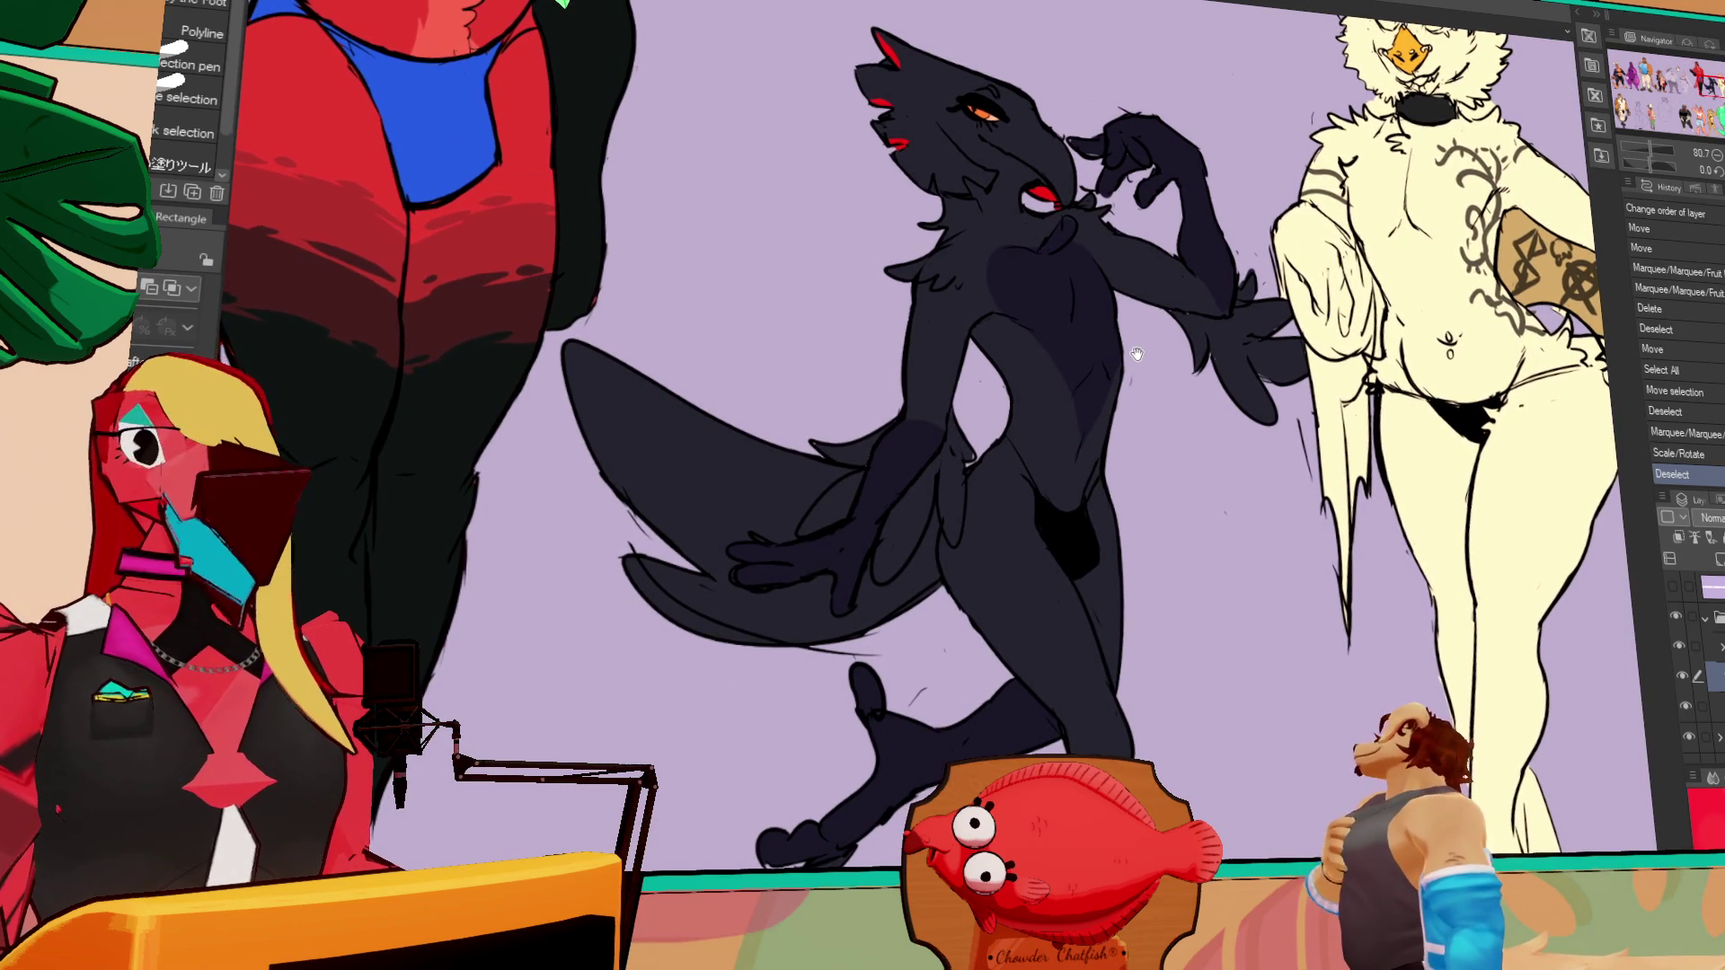
scroll(684, 187, down, 2)
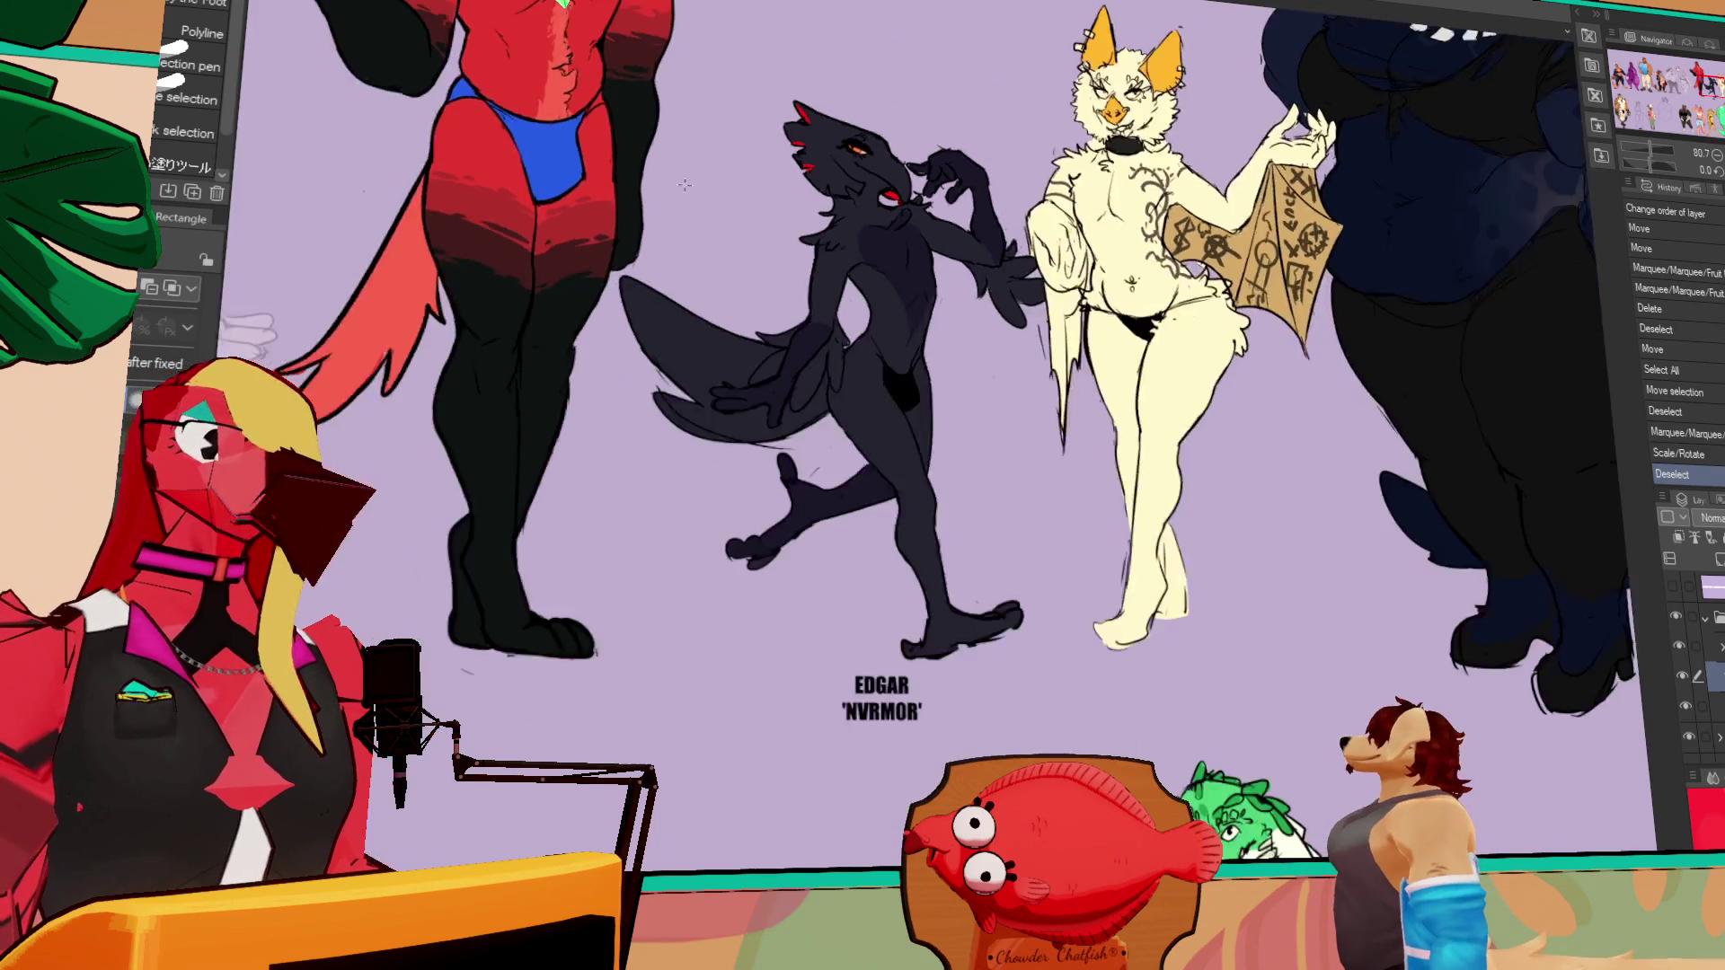
scroll(685, 186, down, 3)
mouse_move(242, 180)
mouse_down()
mouse_move(1005, 162)
mouse_move(1092, 193)
mouse_up()
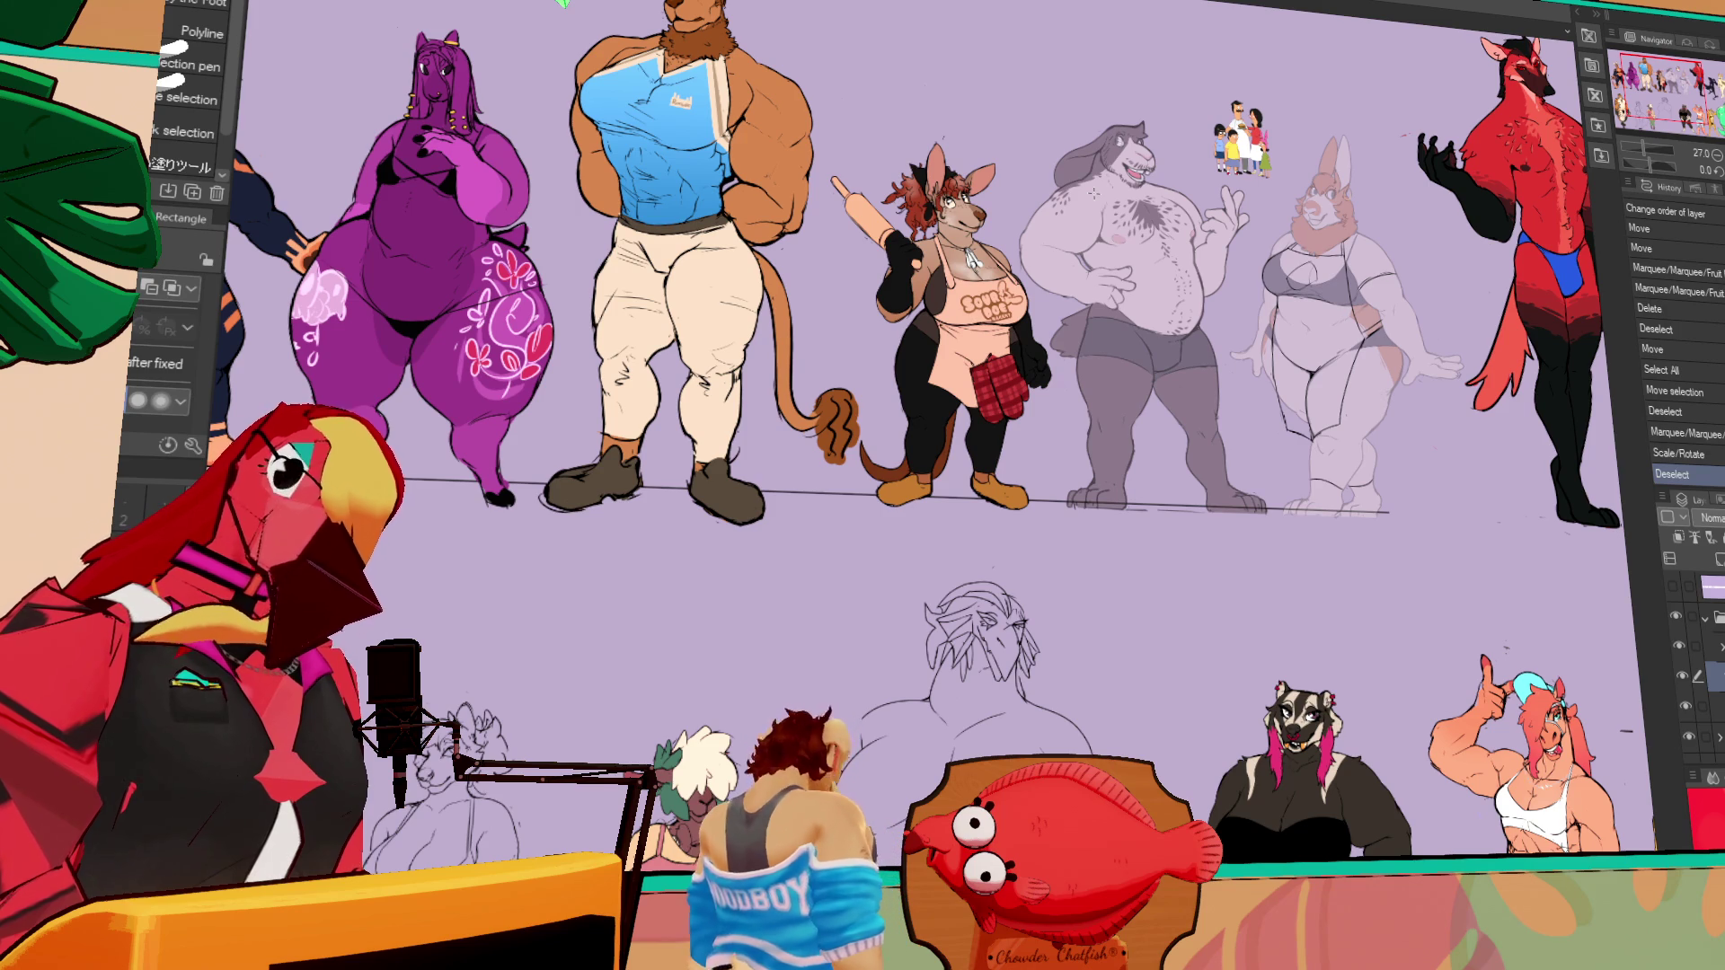
mouse_move(853, 191)
mouse_down()
mouse_move(1013, 320)
mouse_move(1015, 342)
mouse_up()
Zoom in on the kangaroo and switch to the pen tool (The Sin Brush)
scroll(1014, 320, up, 3)
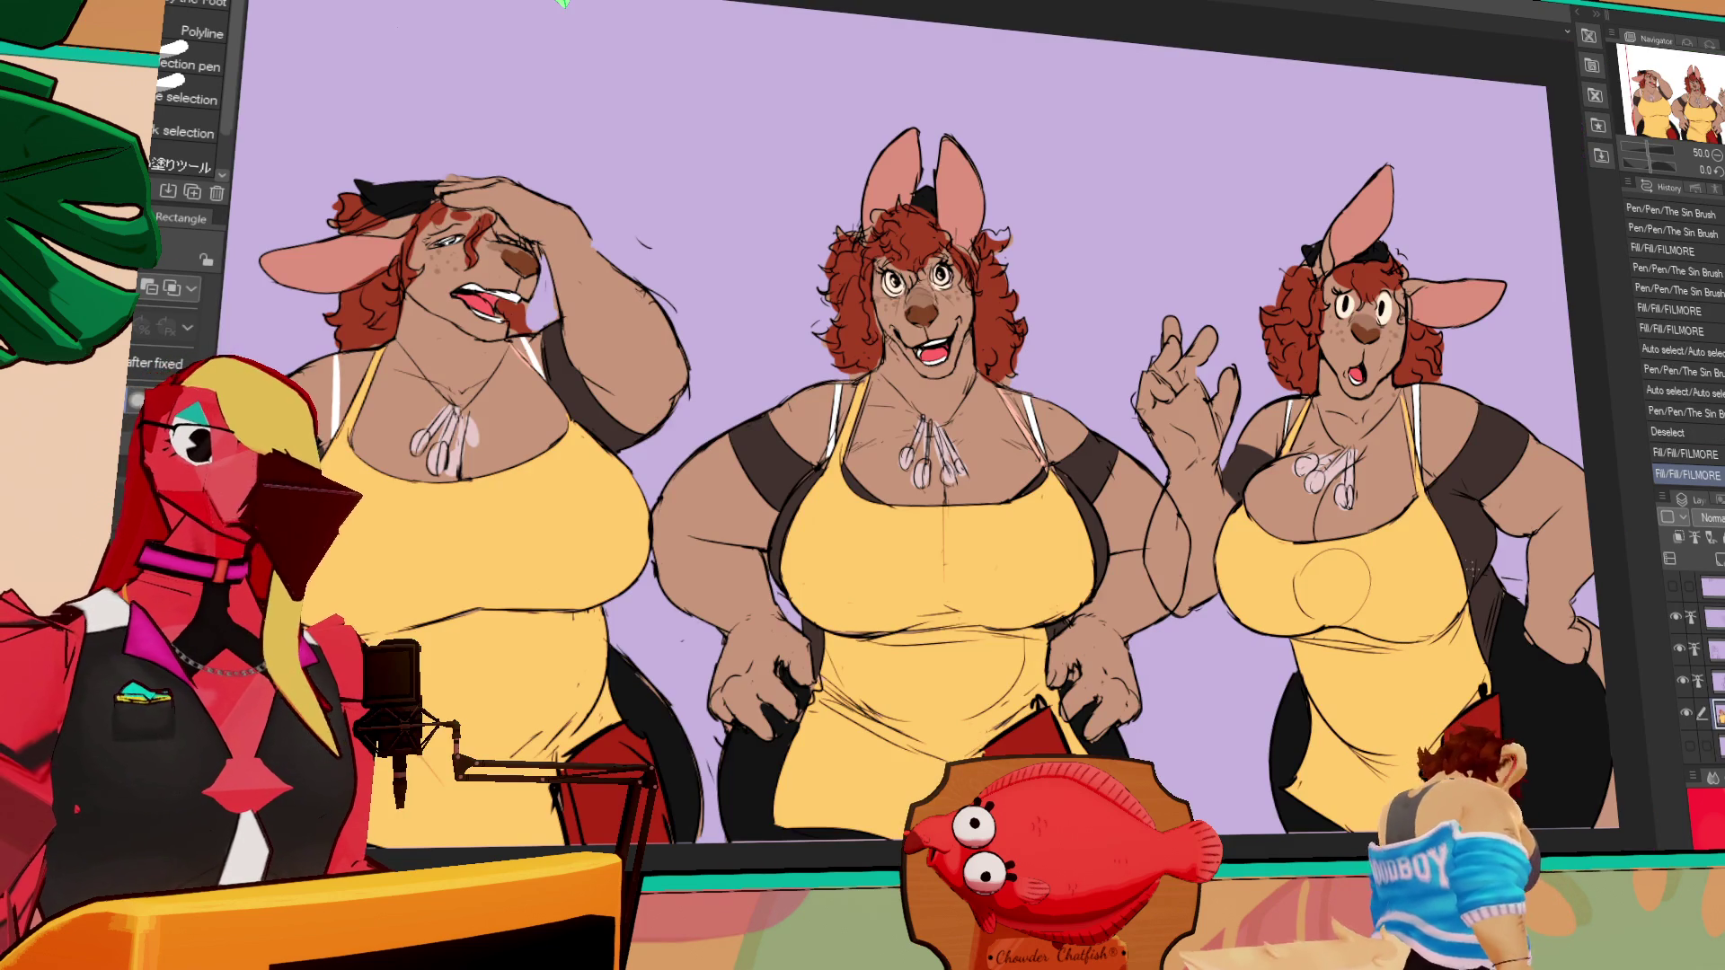
key(p)
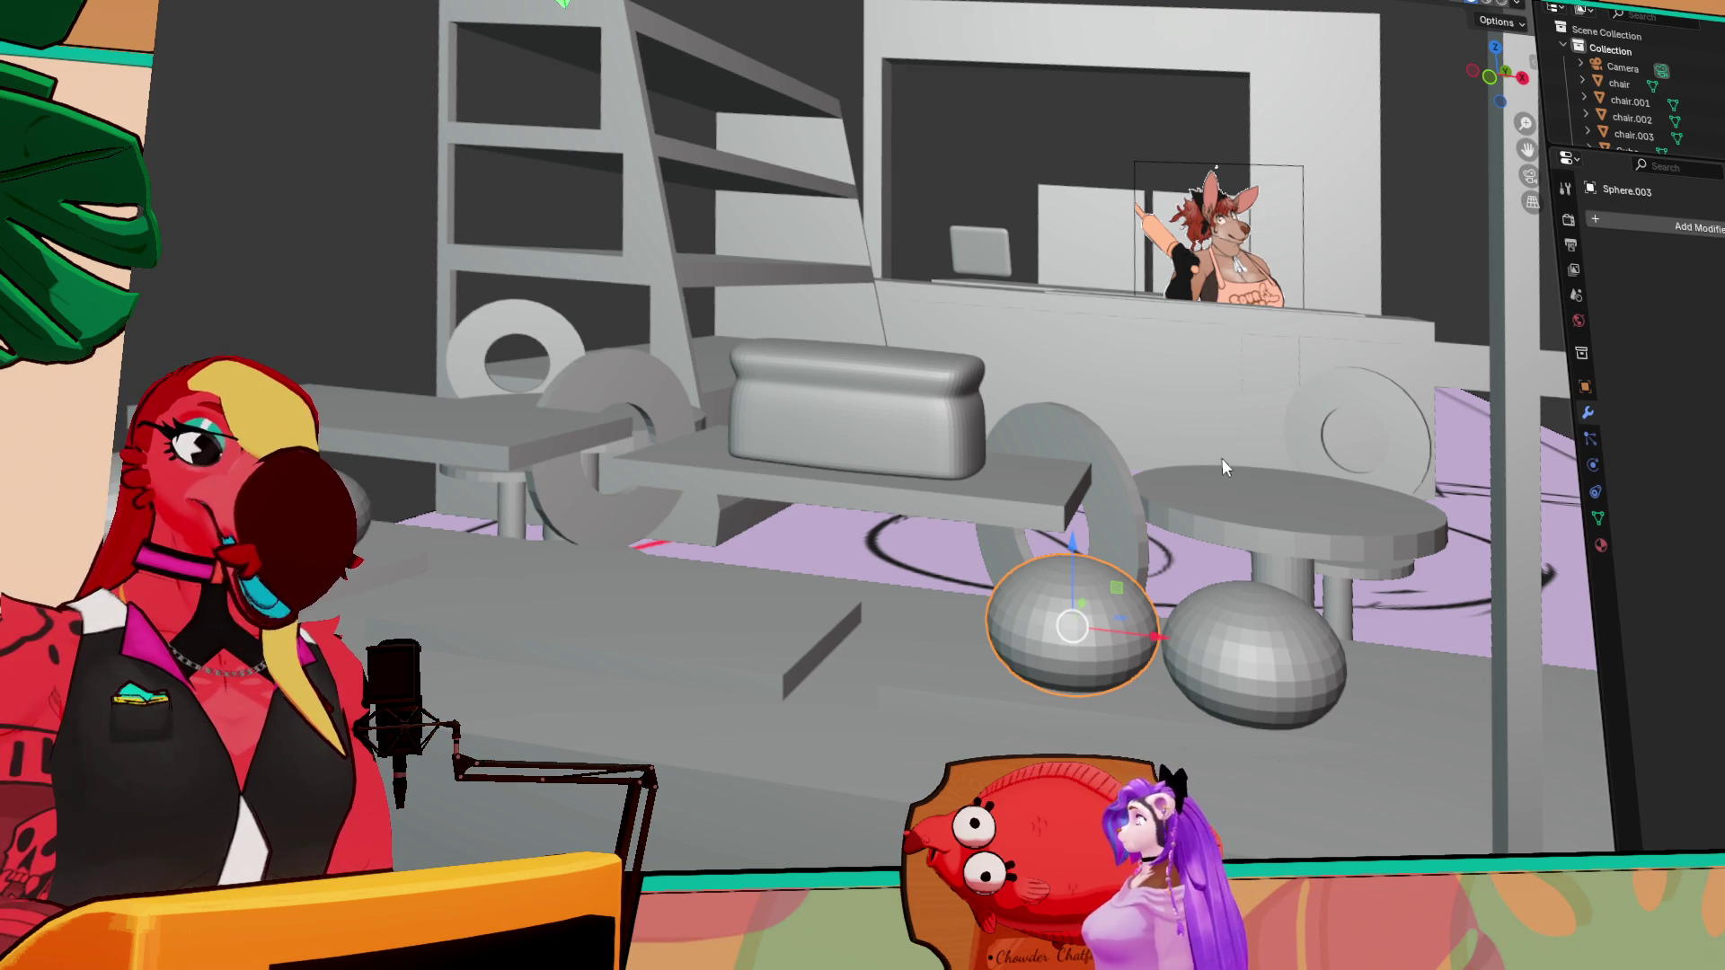
right_click(1178, 539)
mouse_move(1269, 498)
middle_down()
mouse_move(1316, 401)
mouse_move(1107, 566)
middle_up()
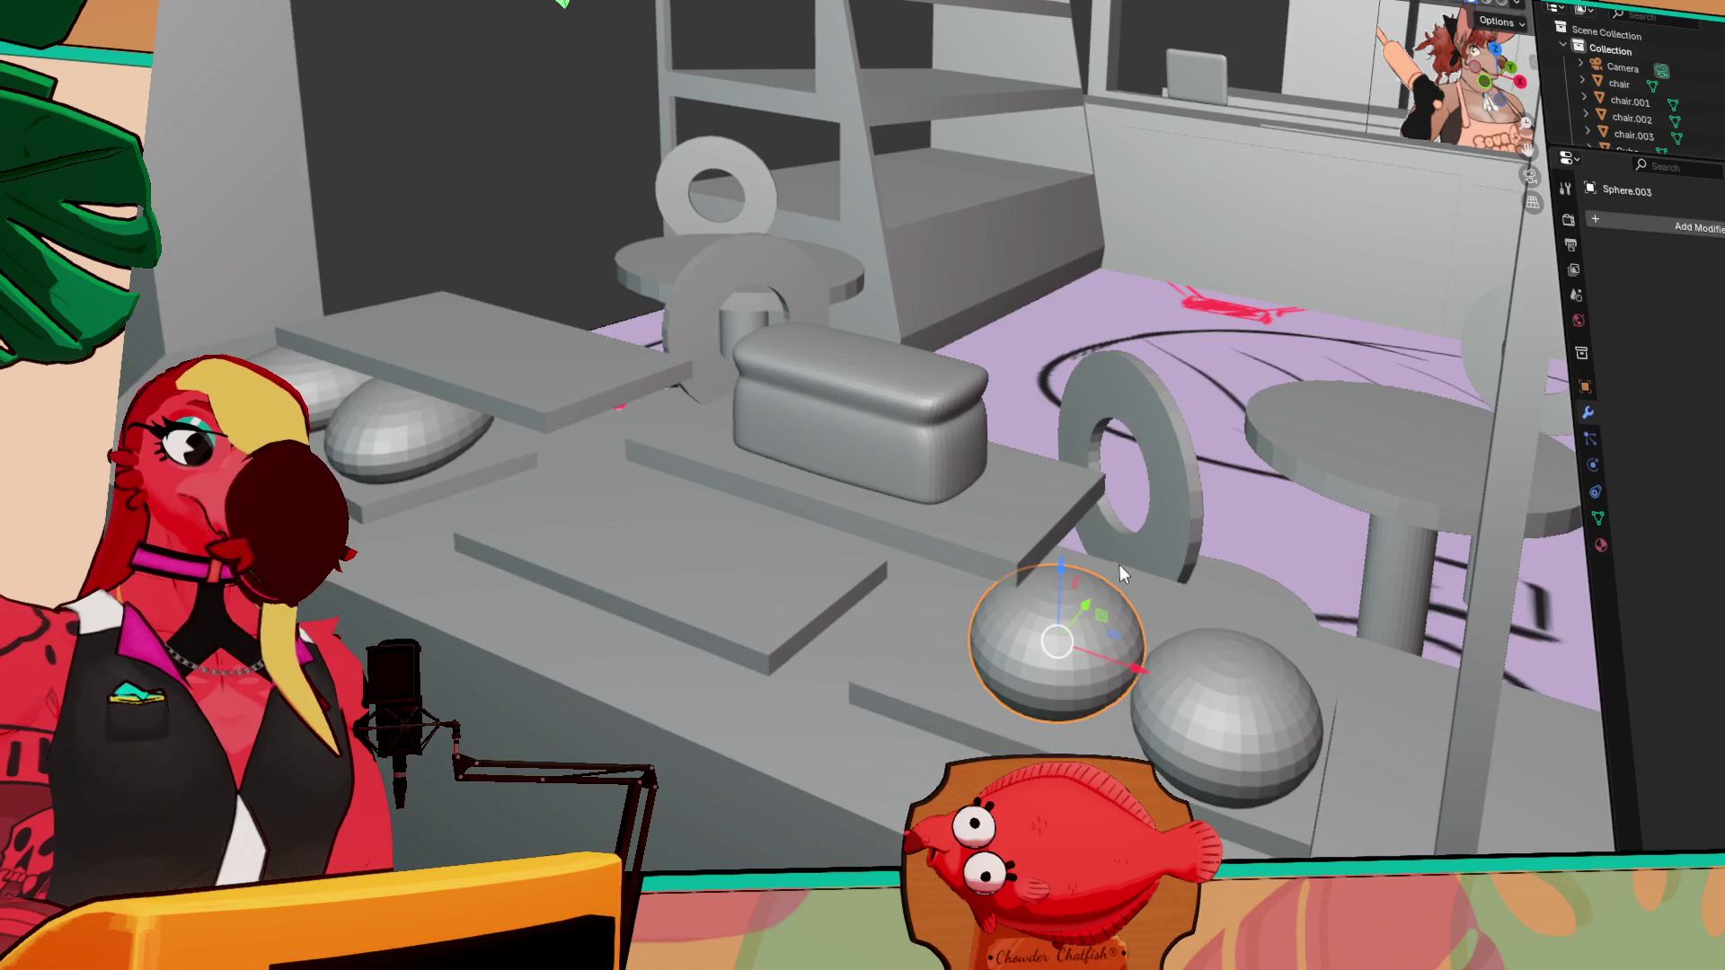
key(s)
click(1135, 596)
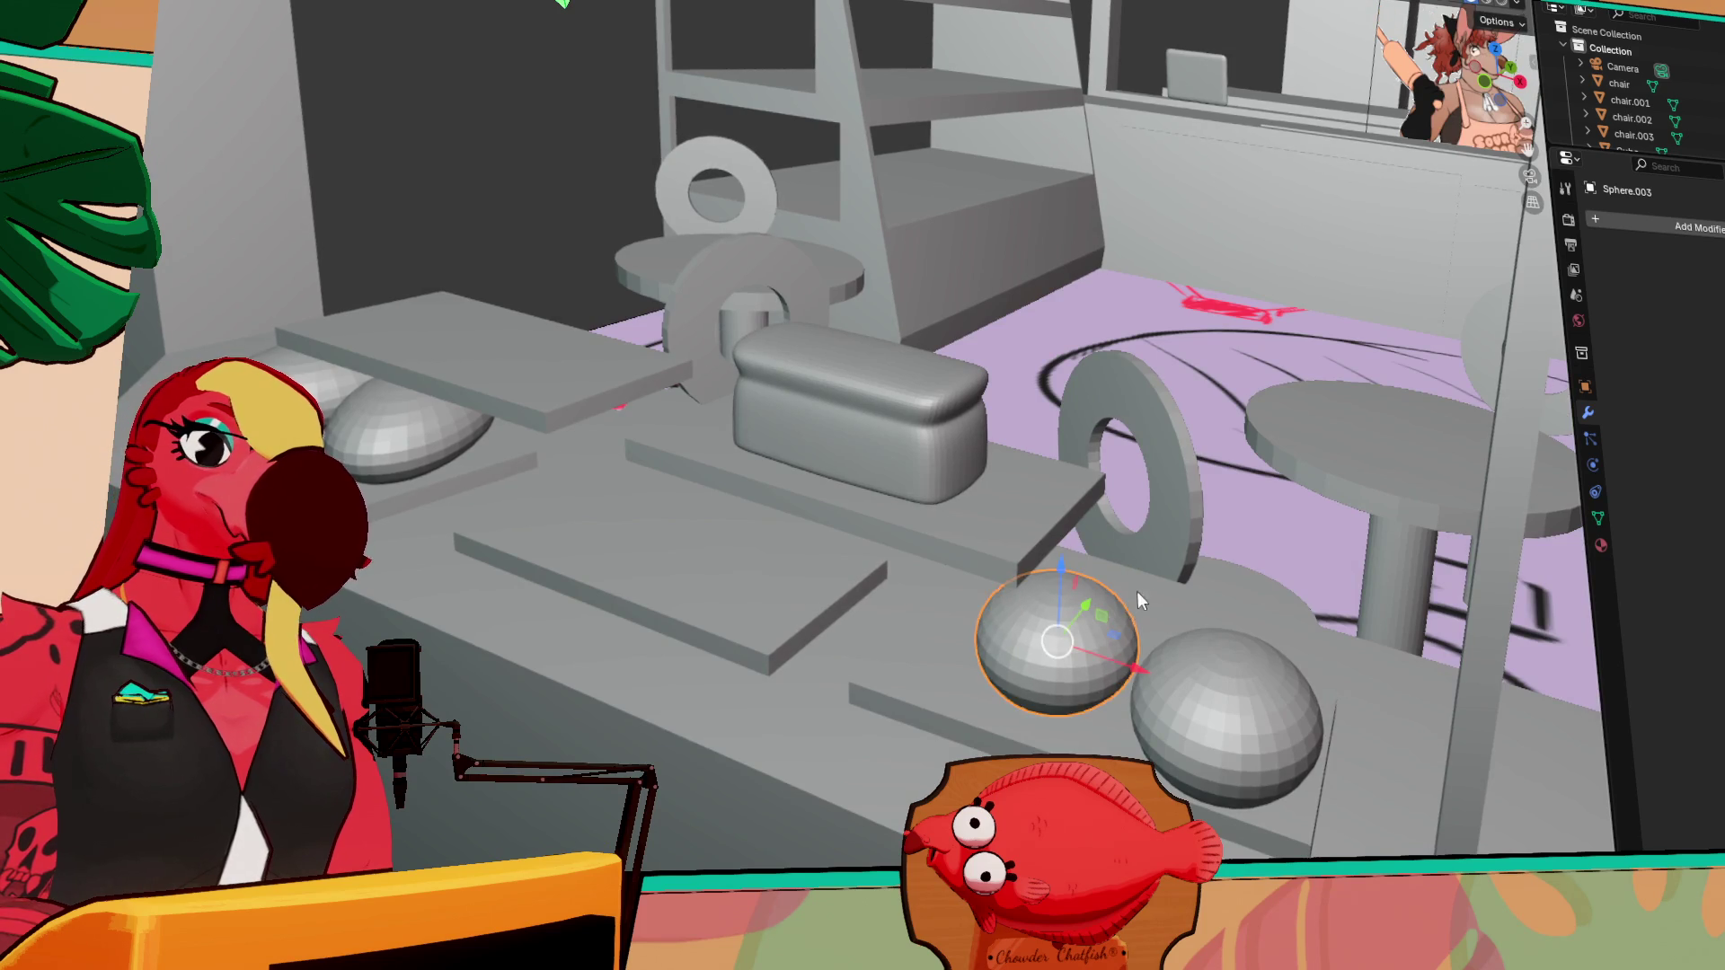
key(KP_1)
click(1073, 539)
mouse_move(1069, 548)
middle_down()
mouse_move(989, 596)
mouse_move(1107, 622)
middle_up()
drag(1120, 616, 697, 604)
mouse_move(843, 552)
middle_down()
mouse_move(897, 650)
mouse_move(854, 551)
middle_up()
drag(762, 530, 496, 525)
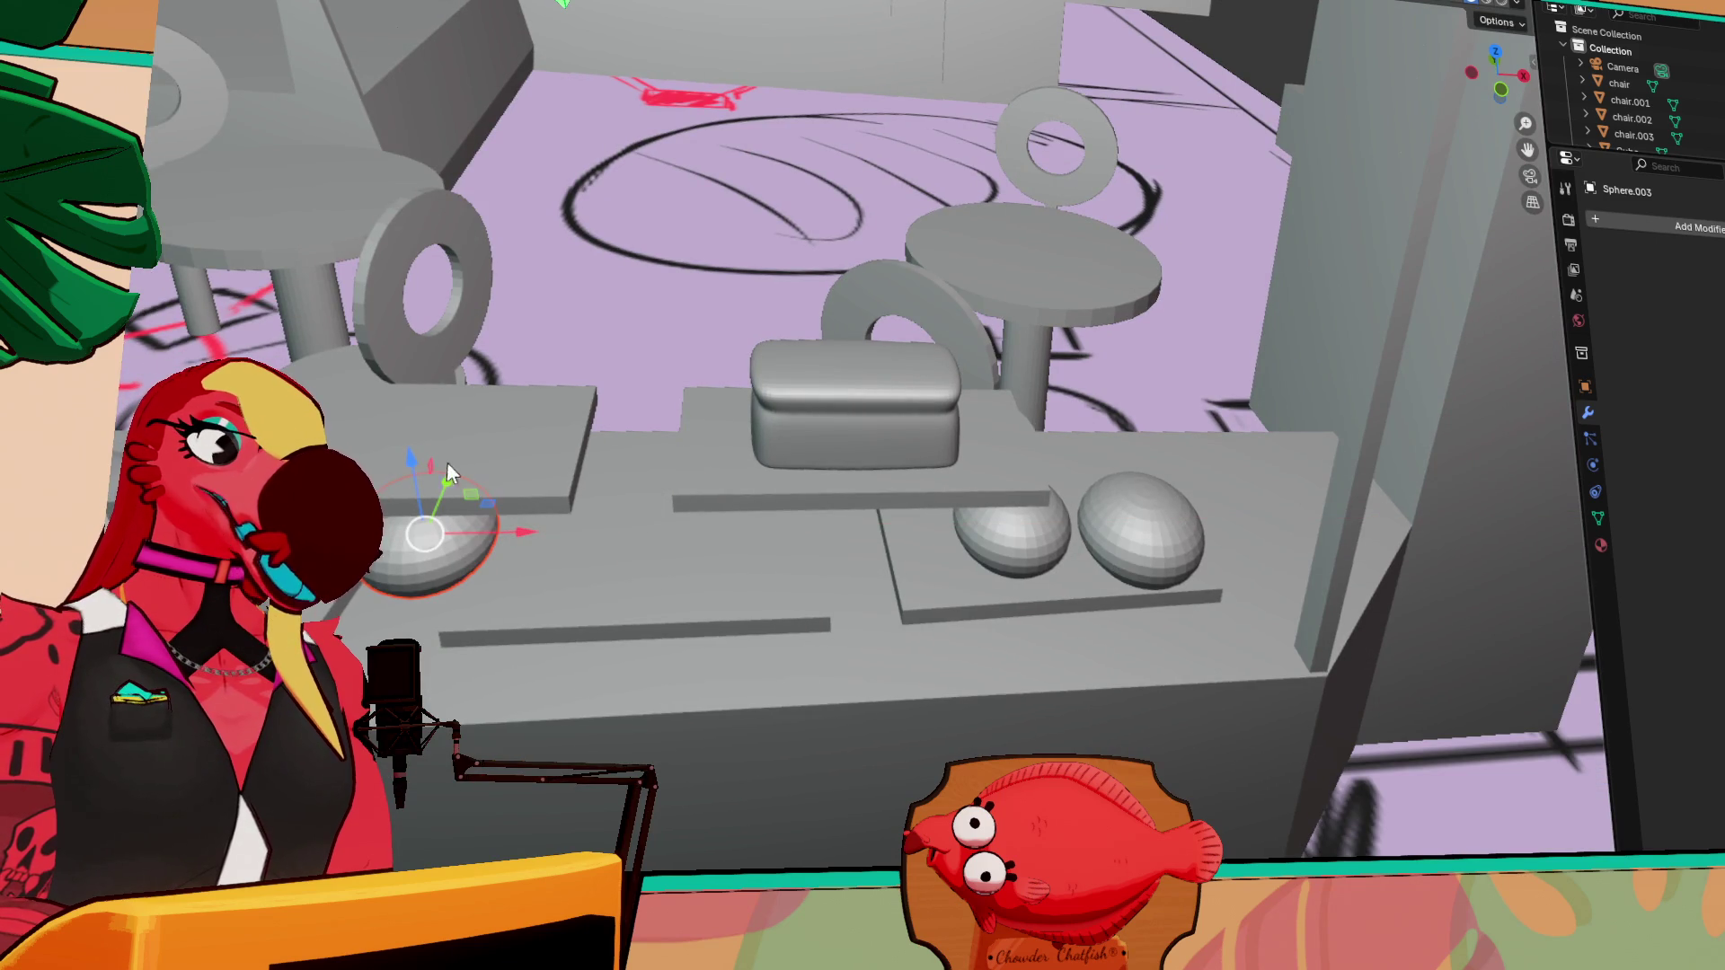
mouse_move(411, 462)
mouse_down()
mouse_move(431, 354)
mouse_move(424, 367)
mouse_up()
key(grave)
click(637, 531)
mouse_move(628, 516)
middle_down()
mouse_move(463, 478)
mouse_move(561, 473)
mouse_move(748, 504)
middle_up()
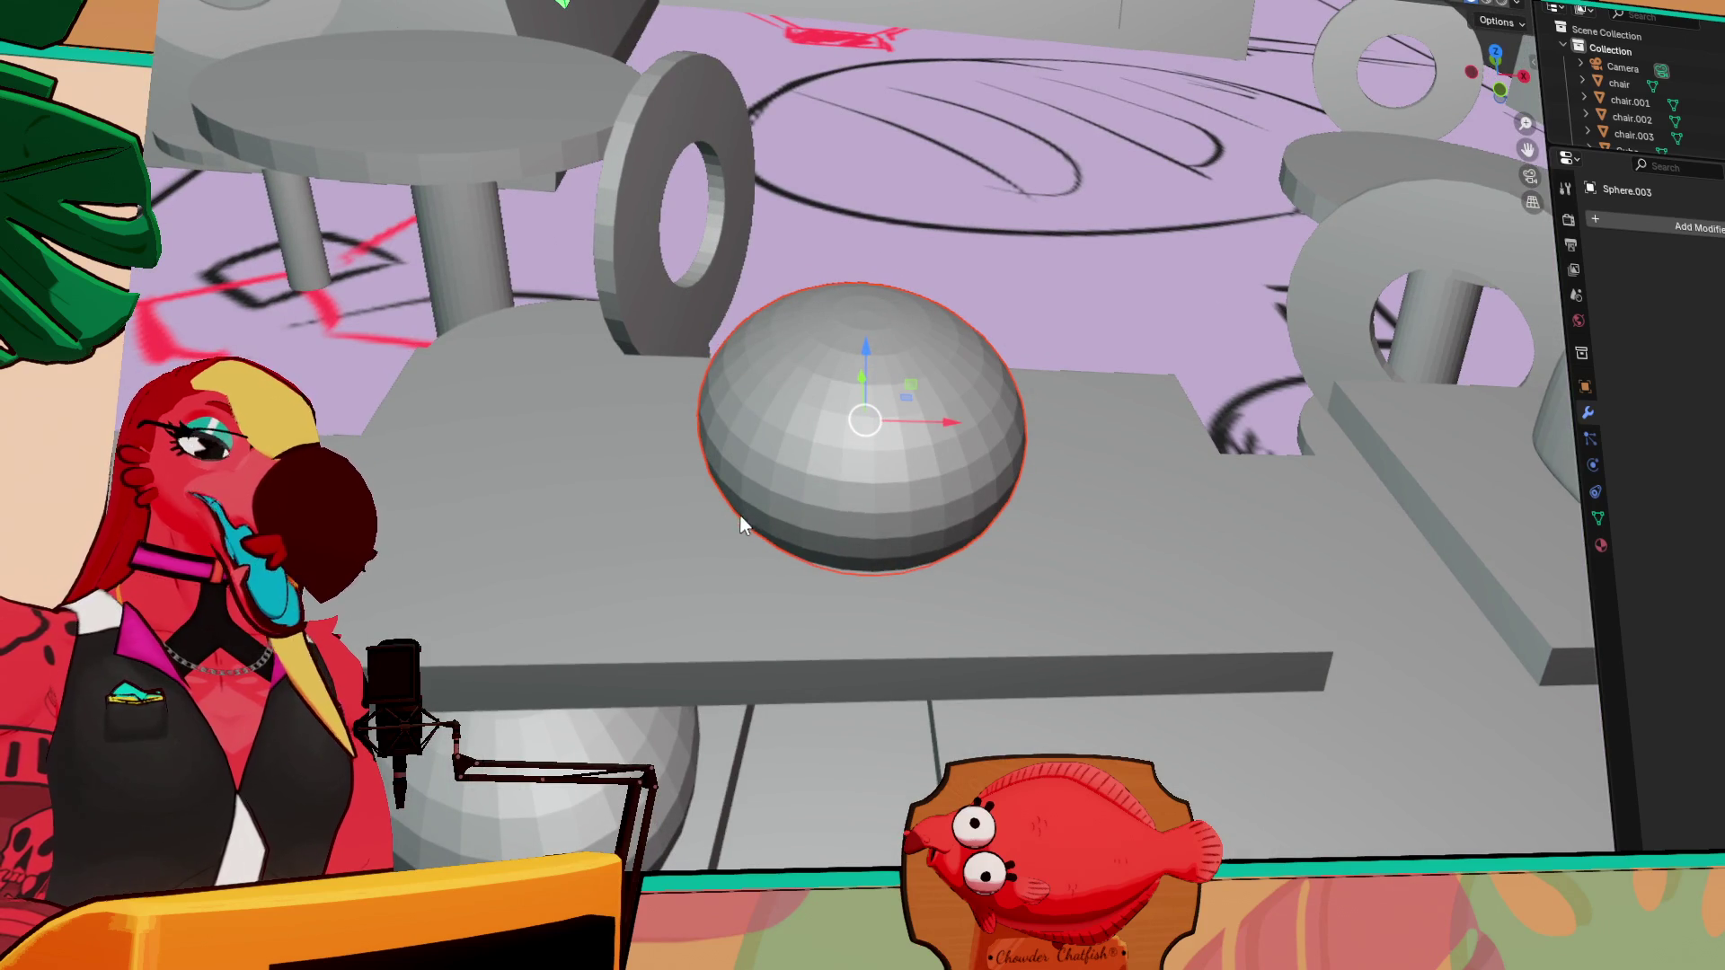
key(shift+space)
key(r)
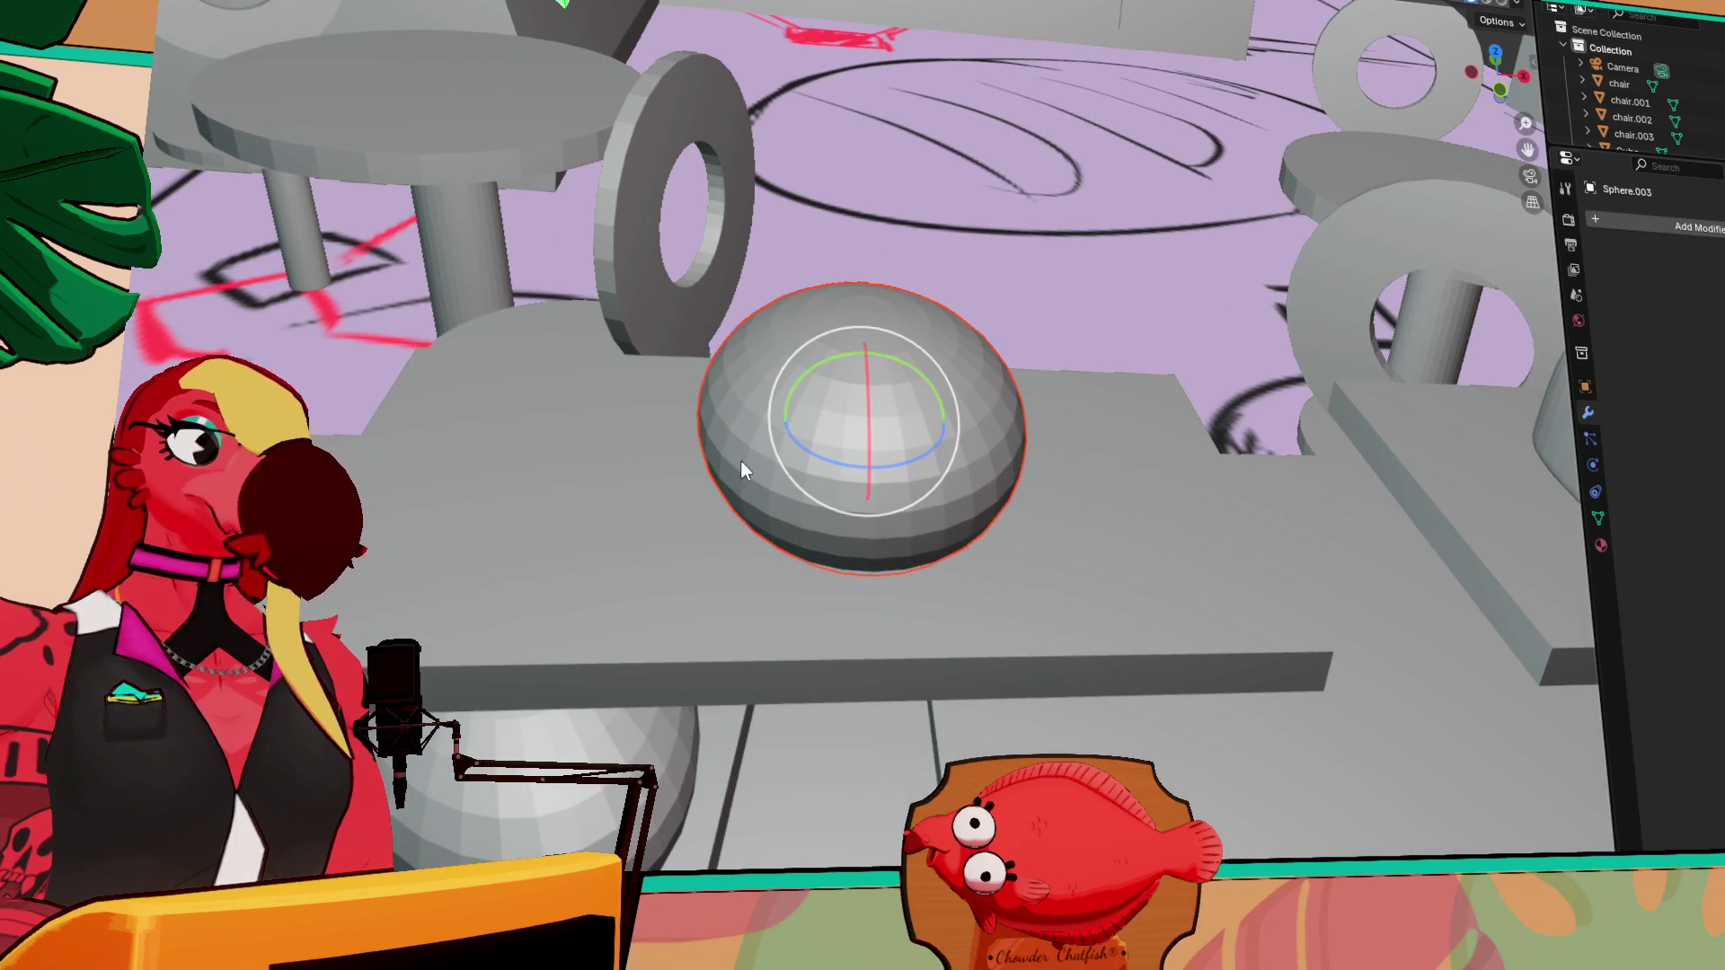
drag(916, 472, 962, 455)
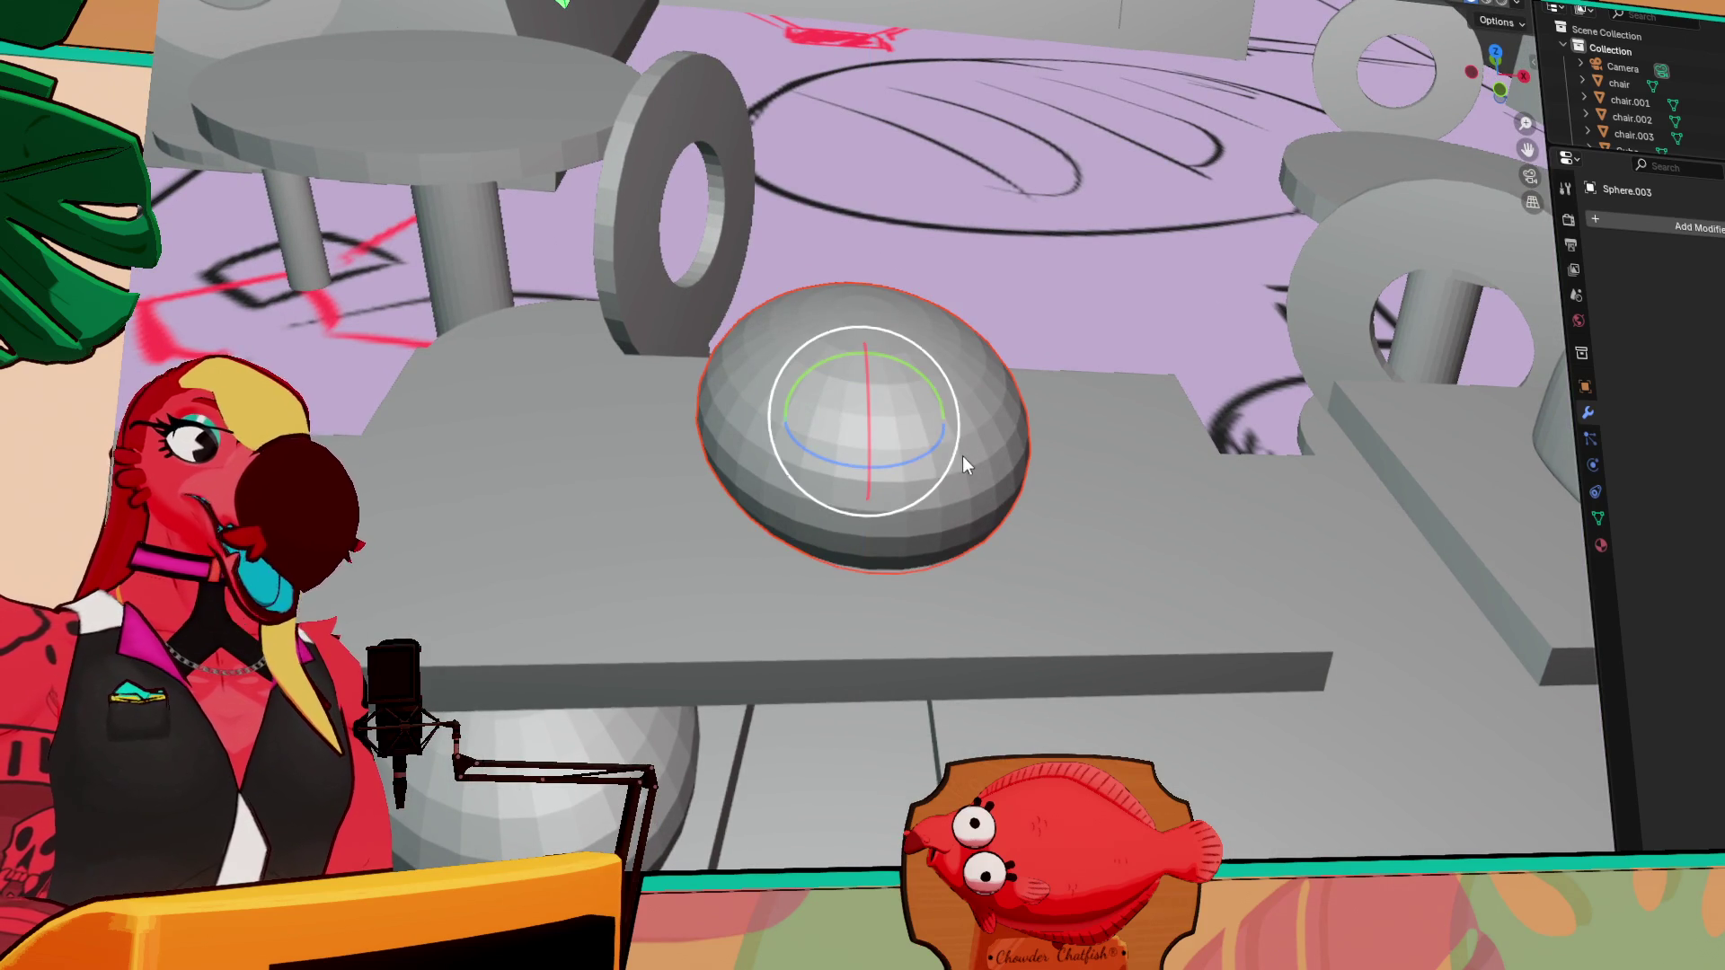
key(shift+space)
key(g)
mouse_move(952, 424)
mouse_down()
mouse_move(1154, 427)
mouse_move(1071, 431)
mouse_up()
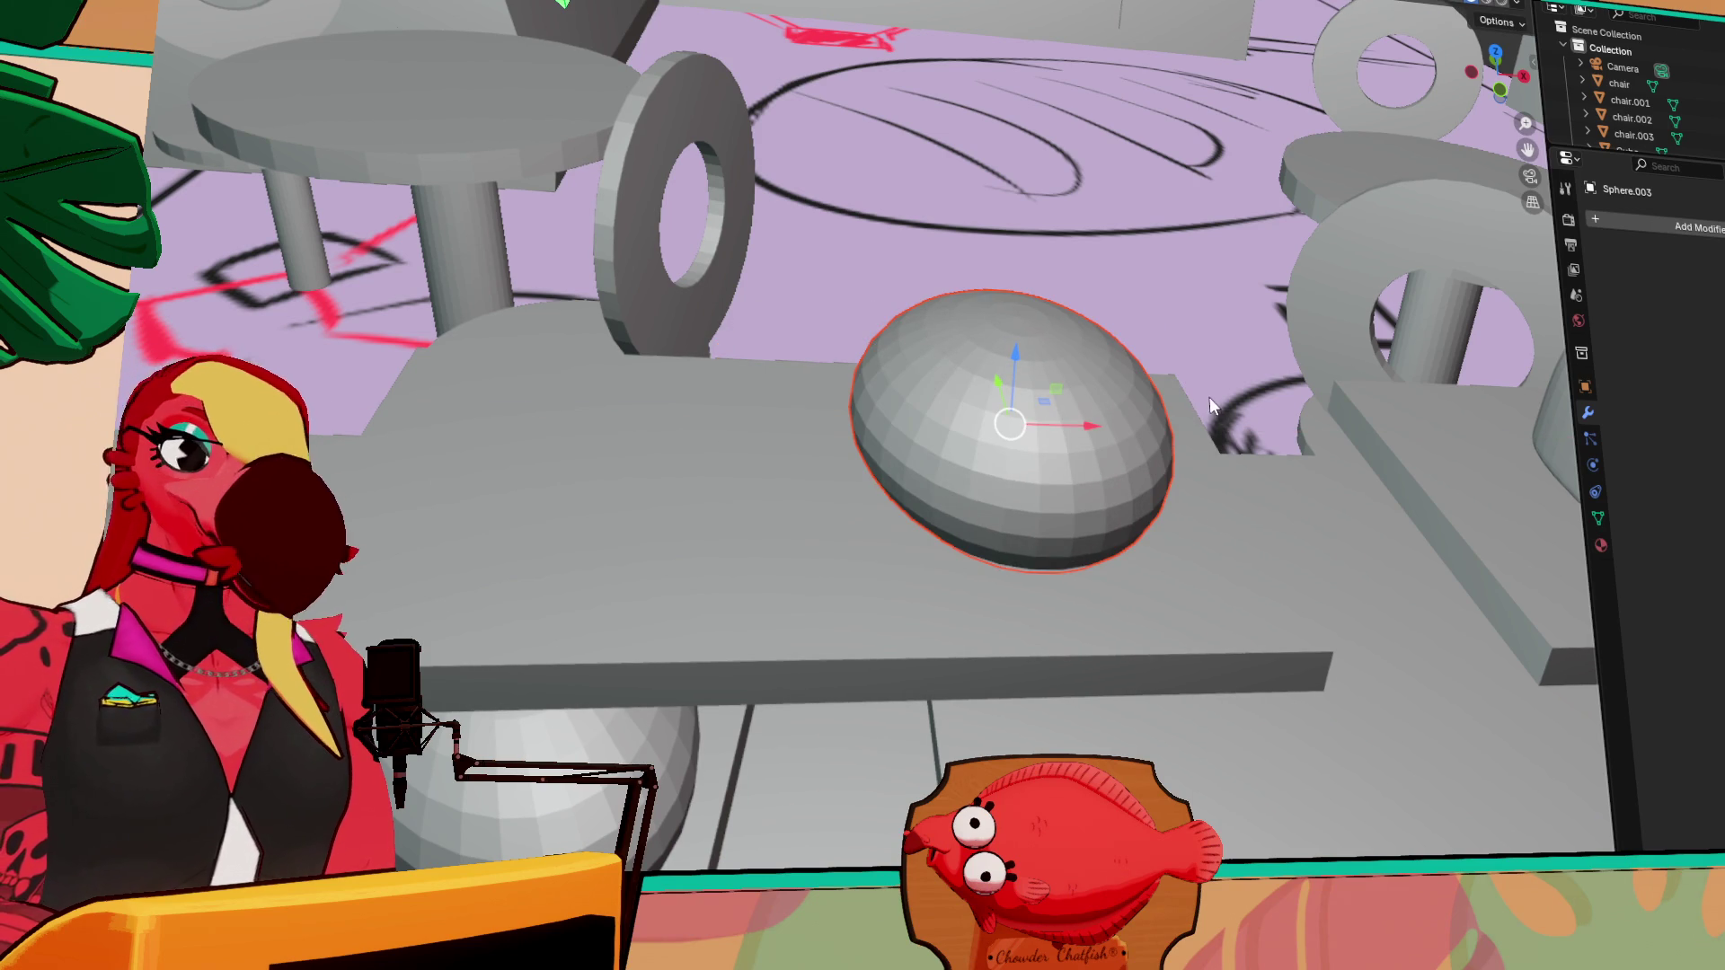
key(s)
click(1168, 407)
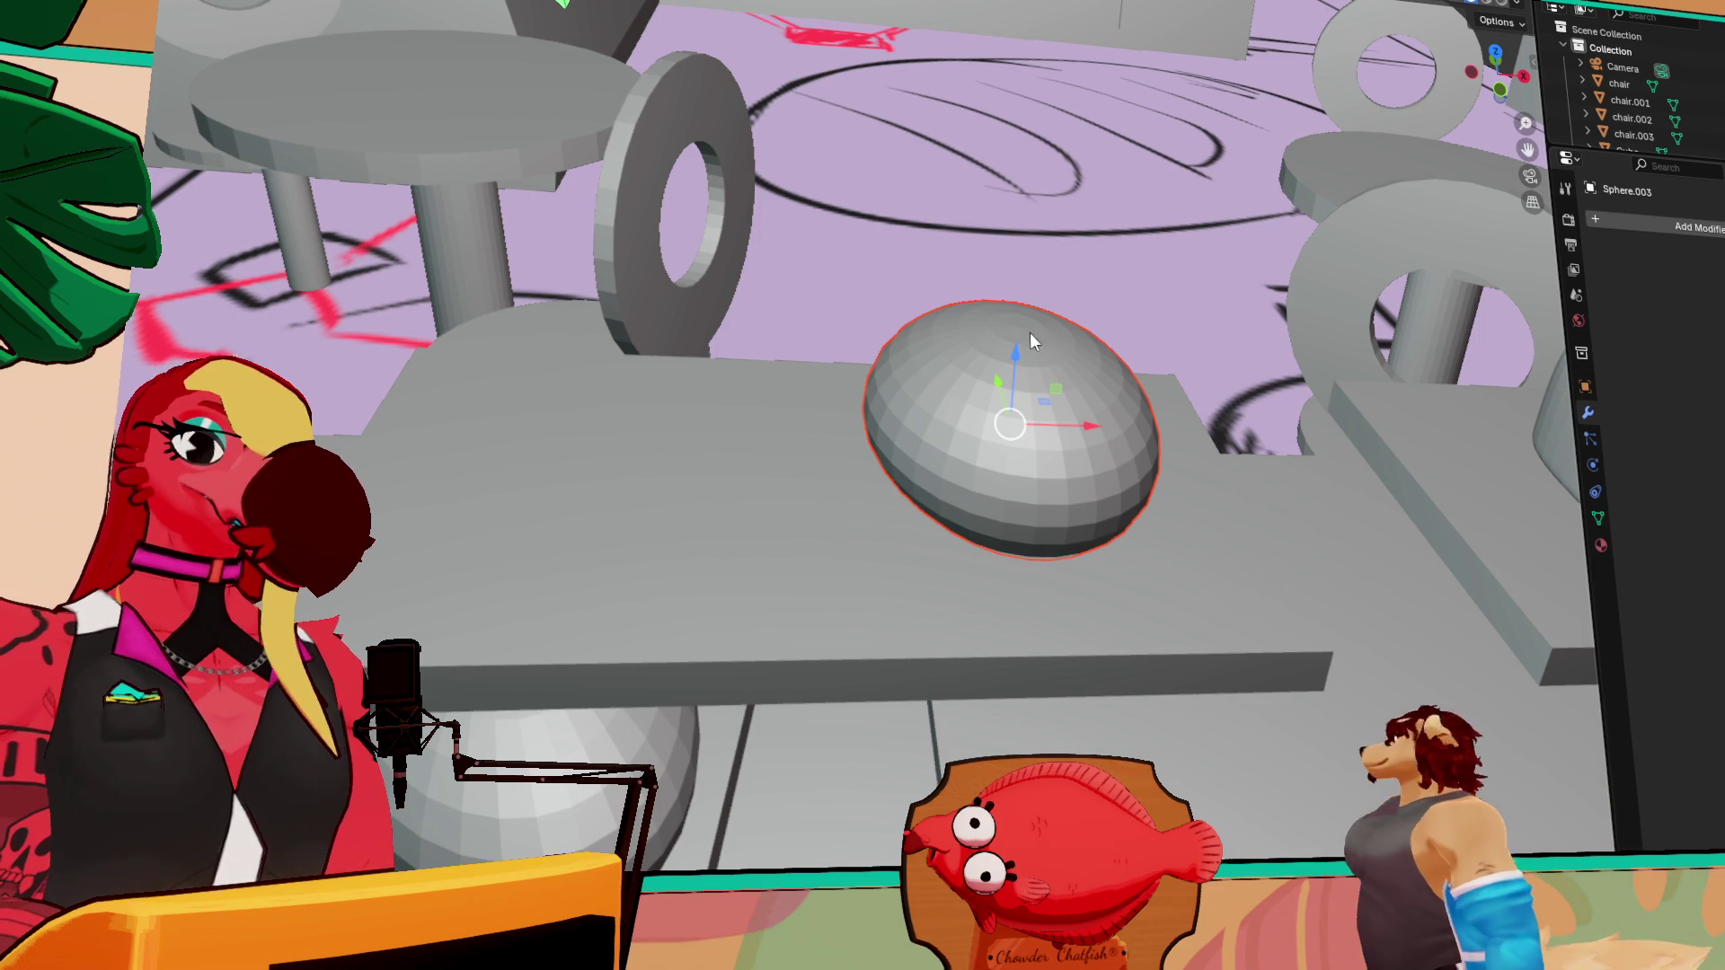
mouse_move(1303, 404)
middle_down()
mouse_move(1071, 397)
mouse_move(1093, 399)
mouse_move(1005, 323)
mouse_move(850, 325)
mouse_move(1035, 377)
middle_up()
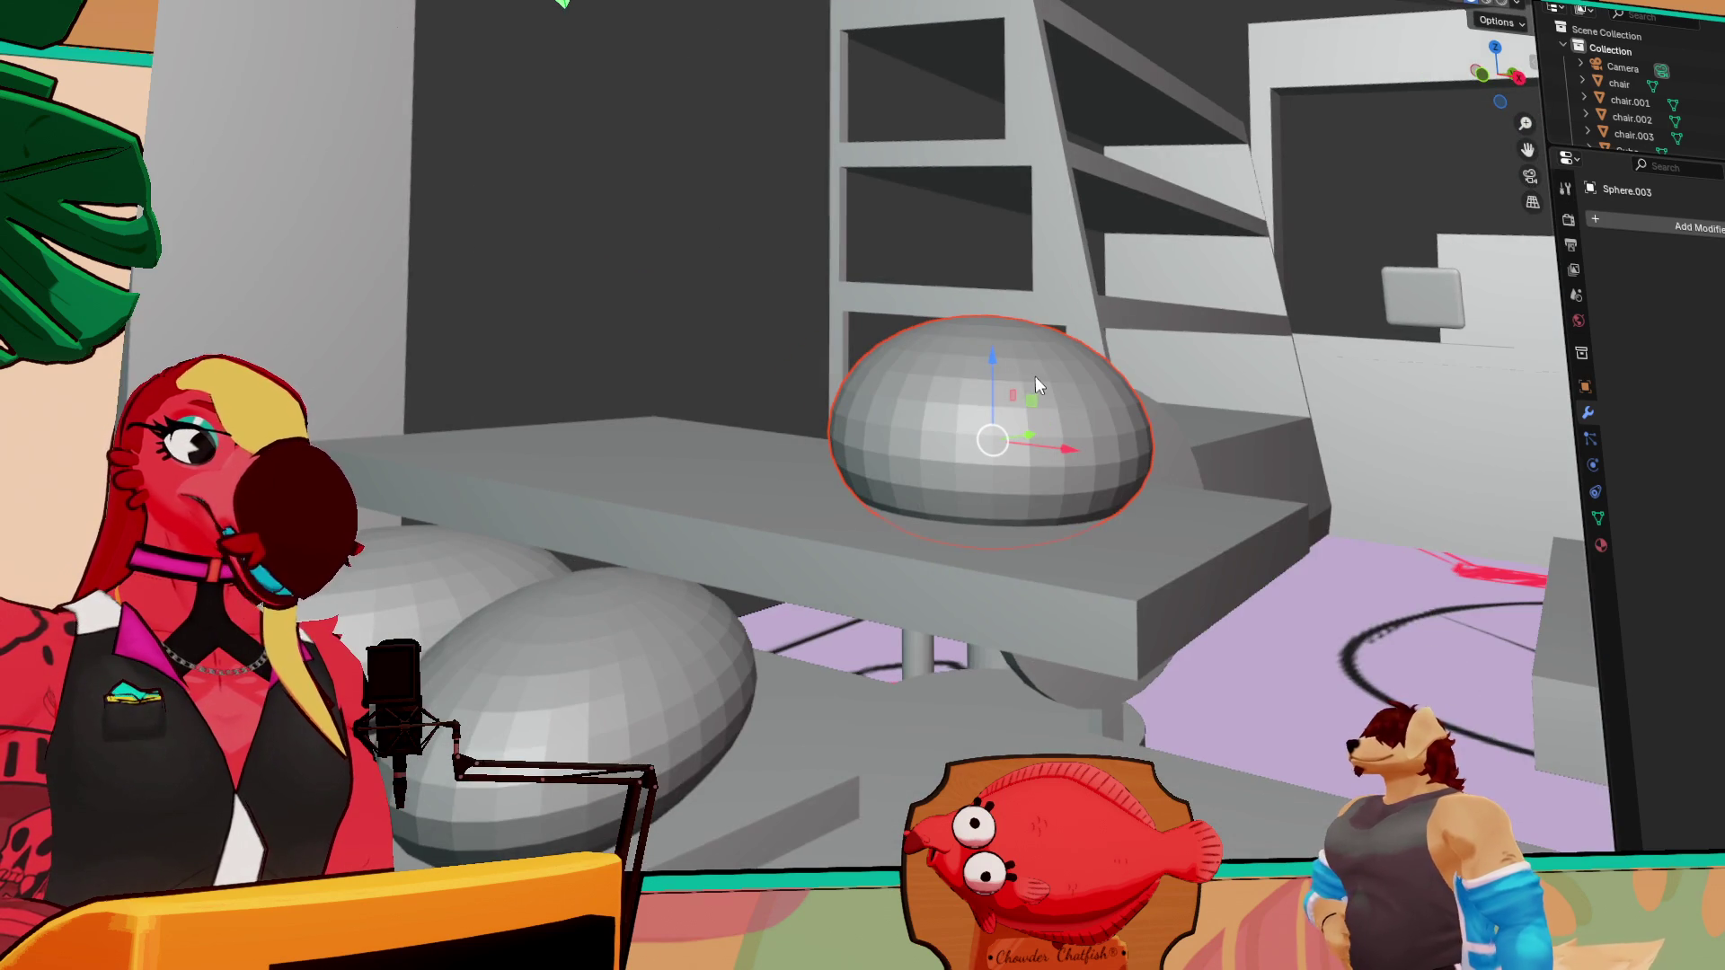
click(434, 126)
mouse_move(991, 354)
middle_down()
mouse_move(1090, 553)
mouse_move(1136, 584)
mouse_move(1156, 533)
mouse_move(1189, 528)
middle_up()
mouse_move(1302, 503)
middle_down()
mouse_move(1227, 350)
mouse_move(1230, 546)
mouse_move(1249, 575)
middle_up()
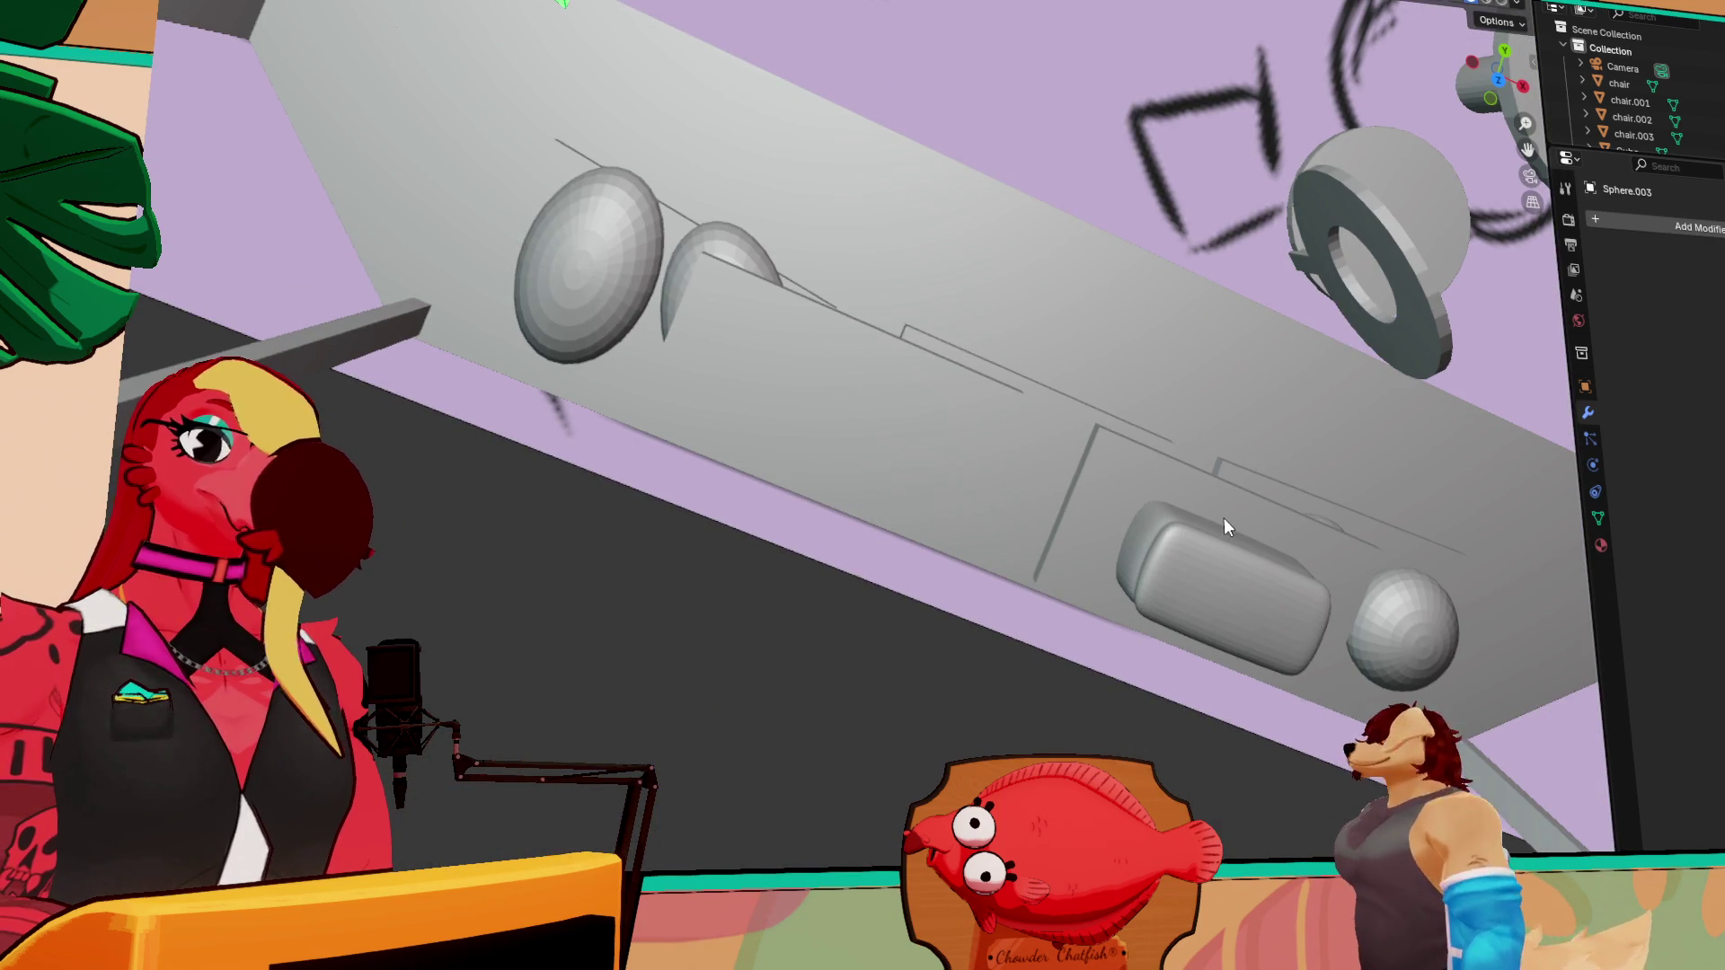
middle_drag(1264, 620, 1404, 665)
click(1482, 670)
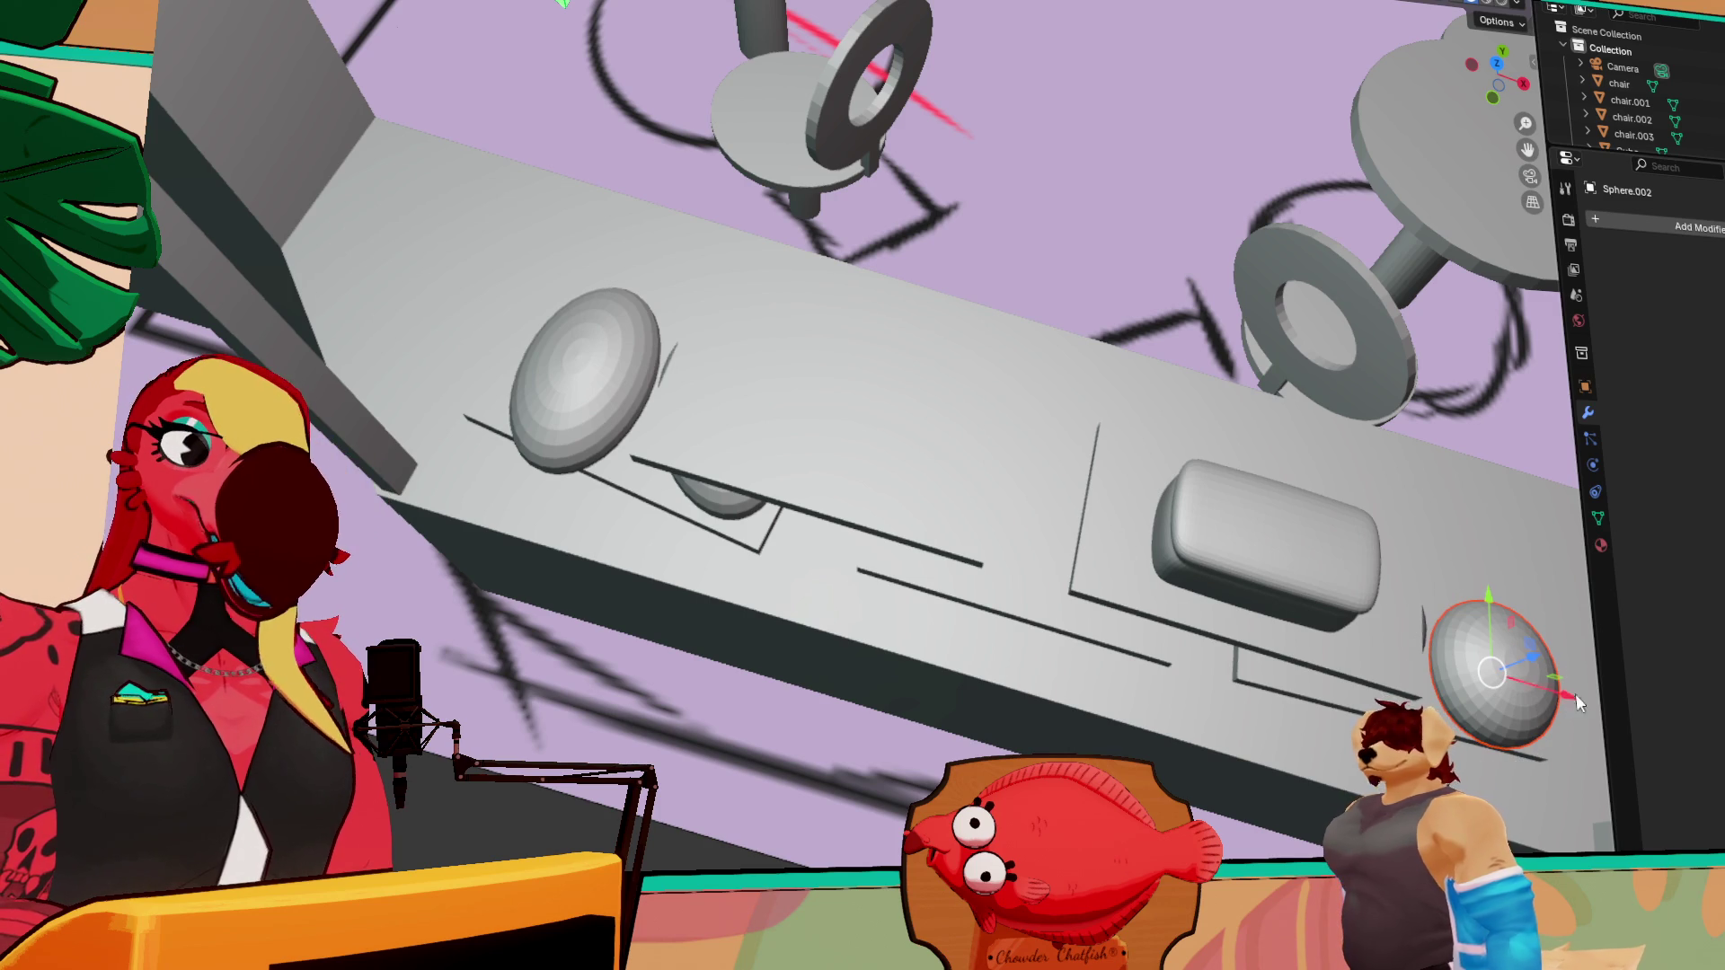
Duplicate the rounded pastry Sphere.002 and raise the copy vertically
key(shift+d)
key(x)
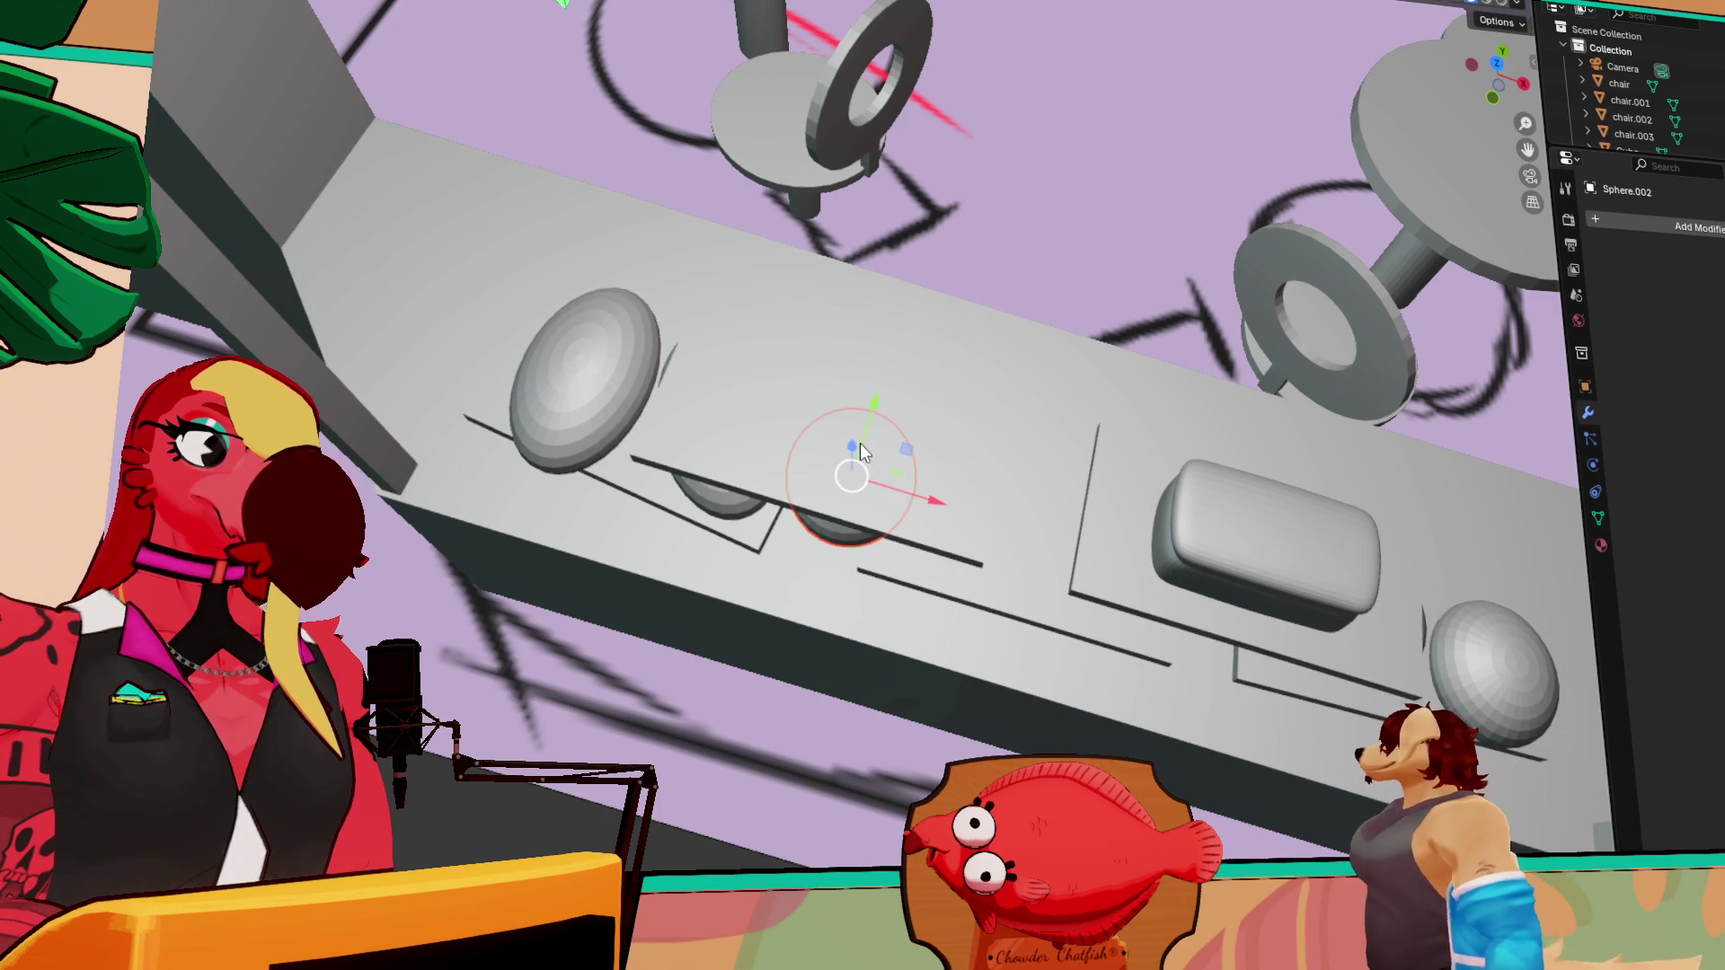
key(z)
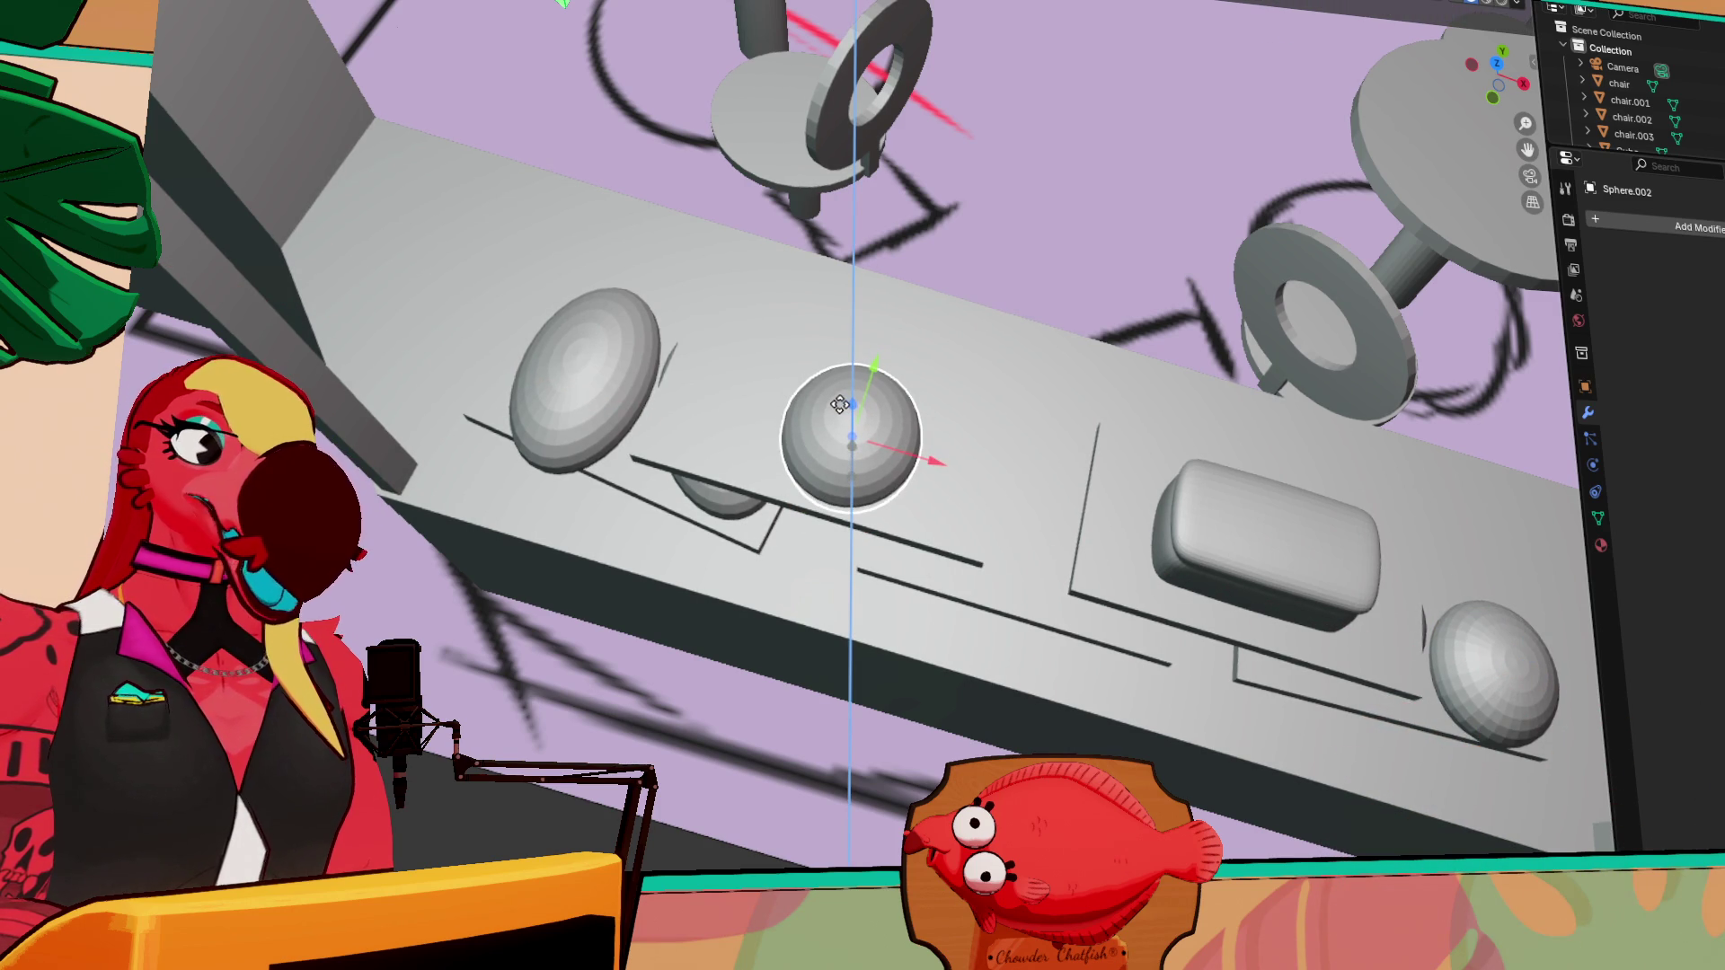
click(840, 404)
key(KP_Decimal)
middle_drag(942, 478, 909, 433)
scroll(901, 421, down, 3)
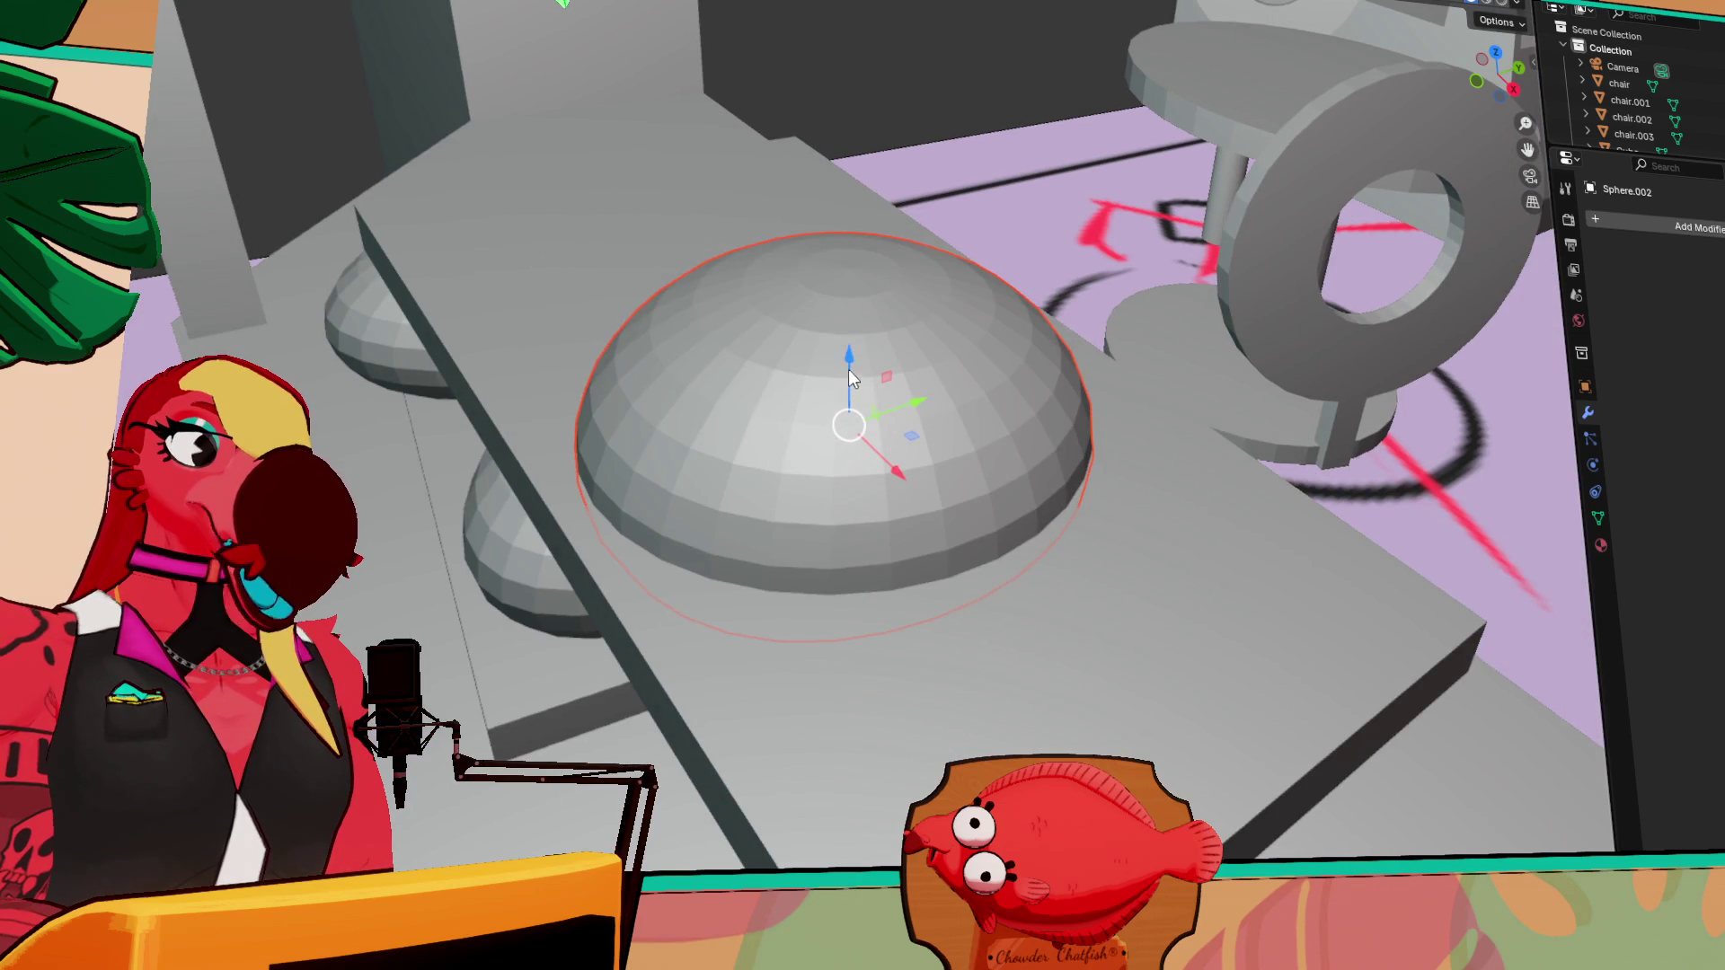
key(g)
key(z)
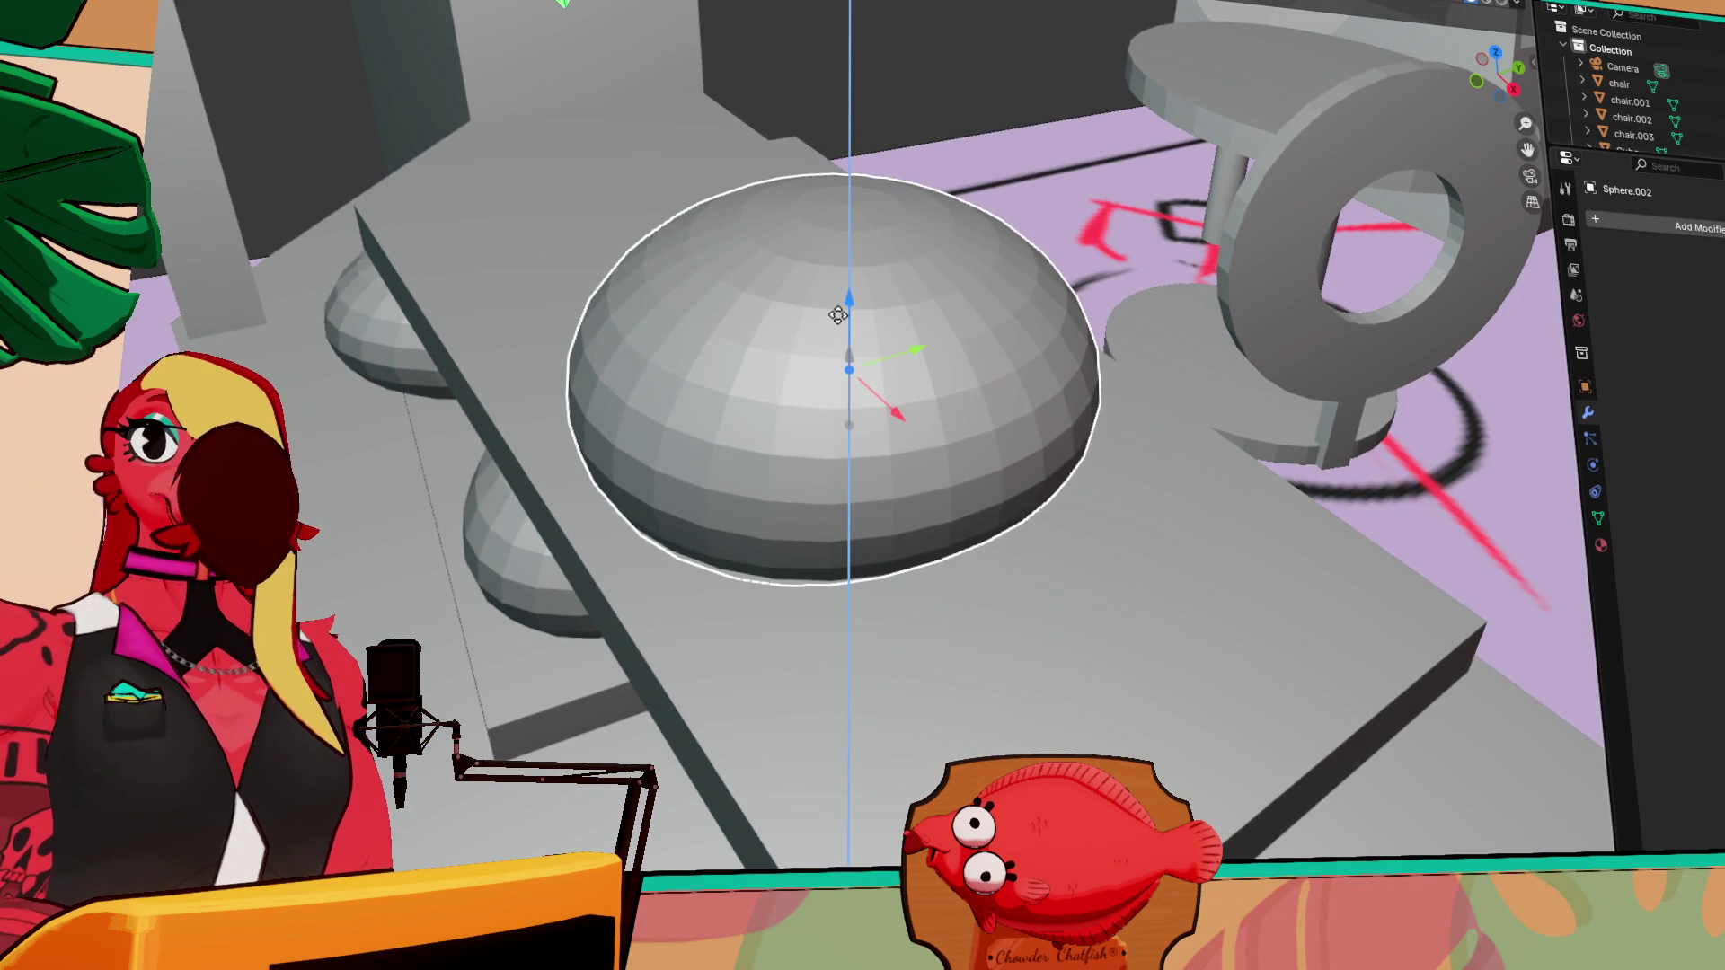
click(843, 316)
Raise the copied pastry a little further and narrow it slightly along its depth
mouse_move(952, 406)
middle_down()
mouse_move(1119, 439)
mouse_move(1067, 446)
mouse_move(1063, 489)
mouse_move(1229, 463)
middle_up()
mouse_move(1237, 619)
middle_down()
mouse_move(1001, 478)
mouse_move(887, 337)
middle_up()
drag(844, 290, 845, 266)
mouse_move(844, 266)
middle_down()
mouse_move(870, 401)
mouse_move(800, 508)
middle_up()
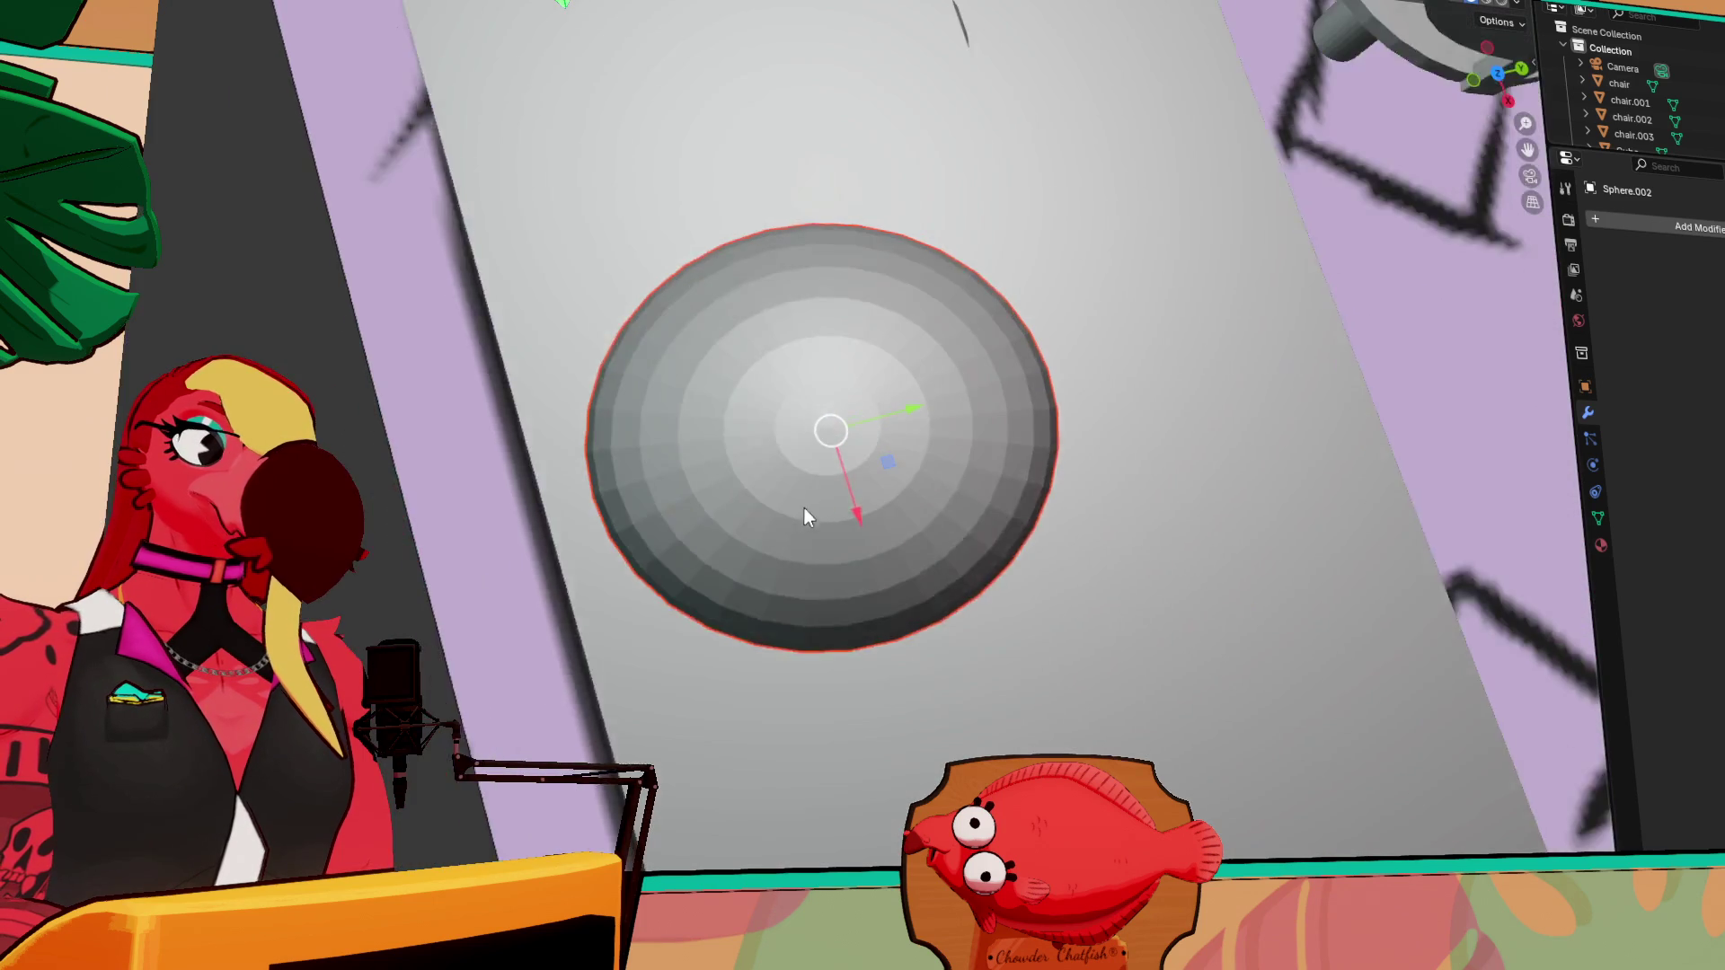
scroll(800, 508, up, 1)
key(shift+space)
key(s)
drag(911, 420, 868, 424)
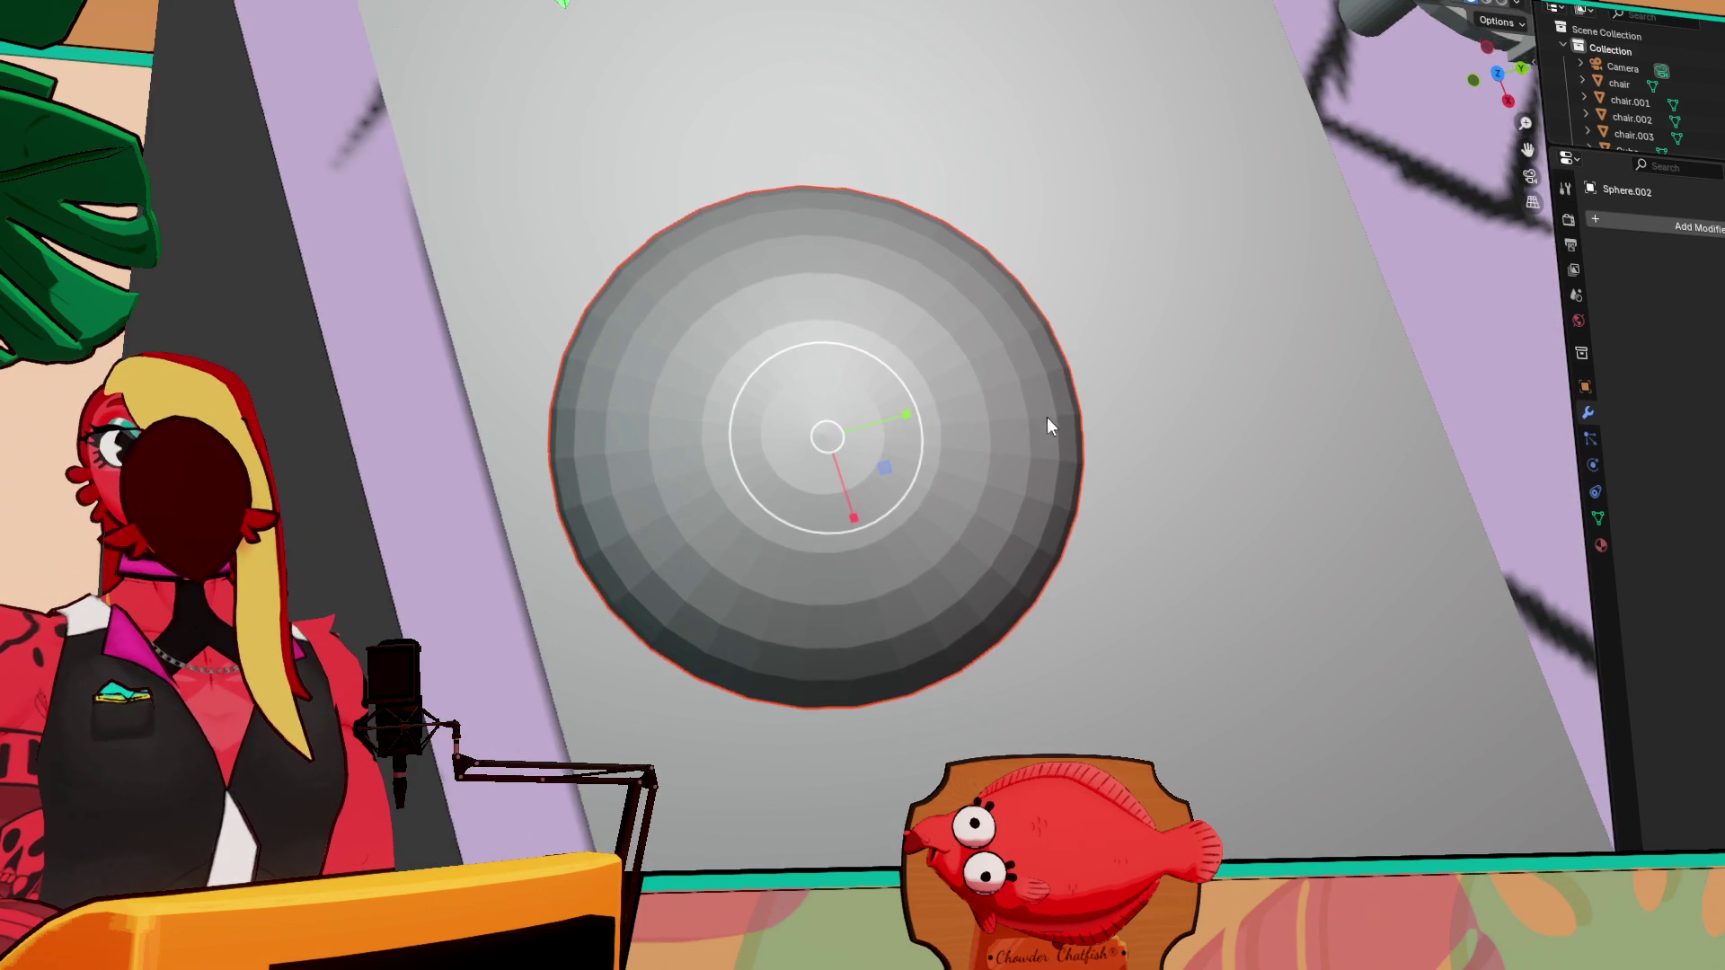
middle_drag(1046, 418, 1091, 374)
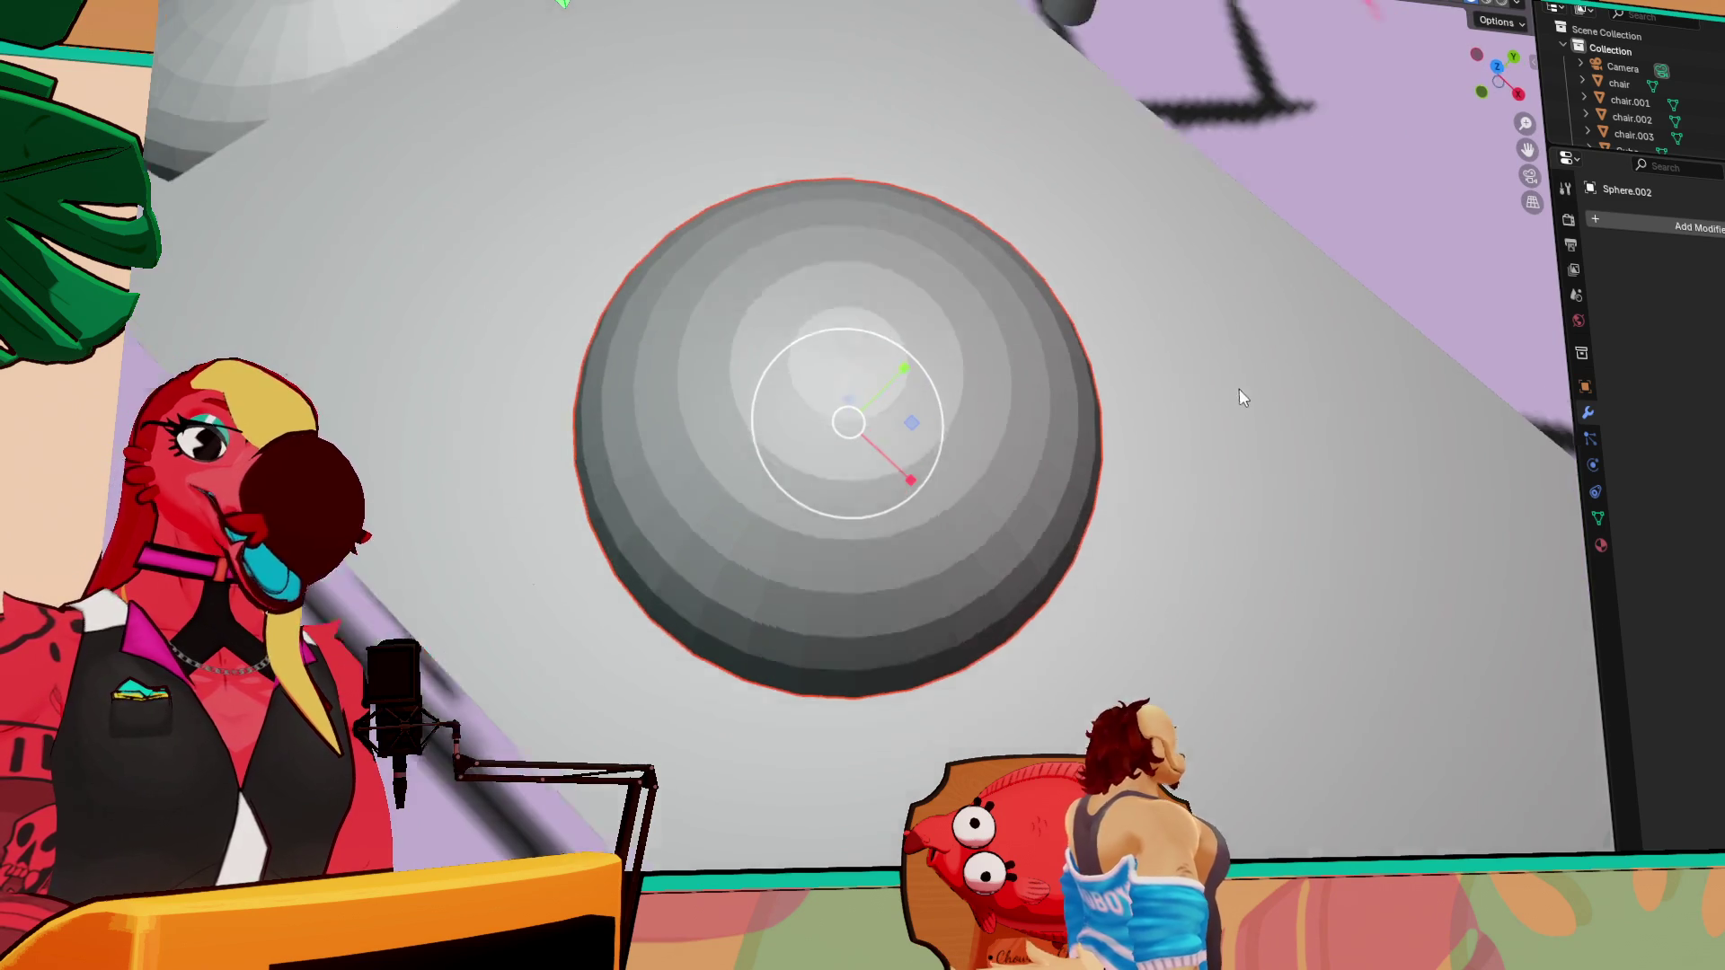
Shrink the copy to about a third and squash its height into a thin disc
middle_drag(1238, 388, 1267, 293)
key(s)
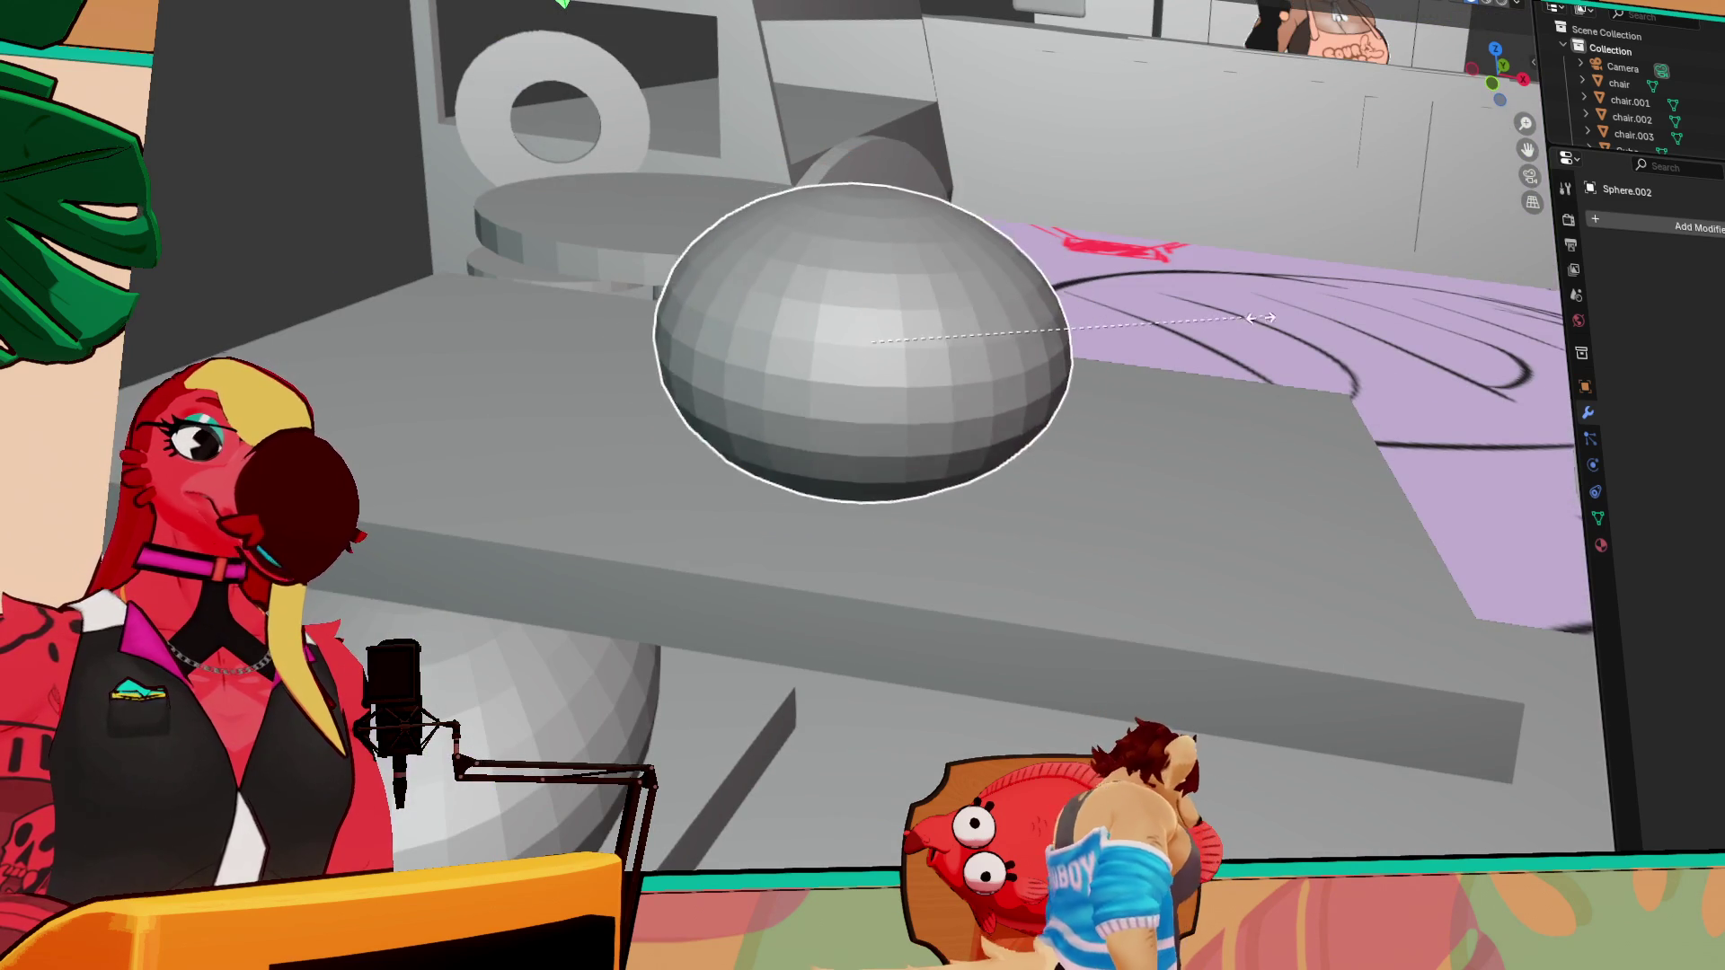
click(1023, 332)
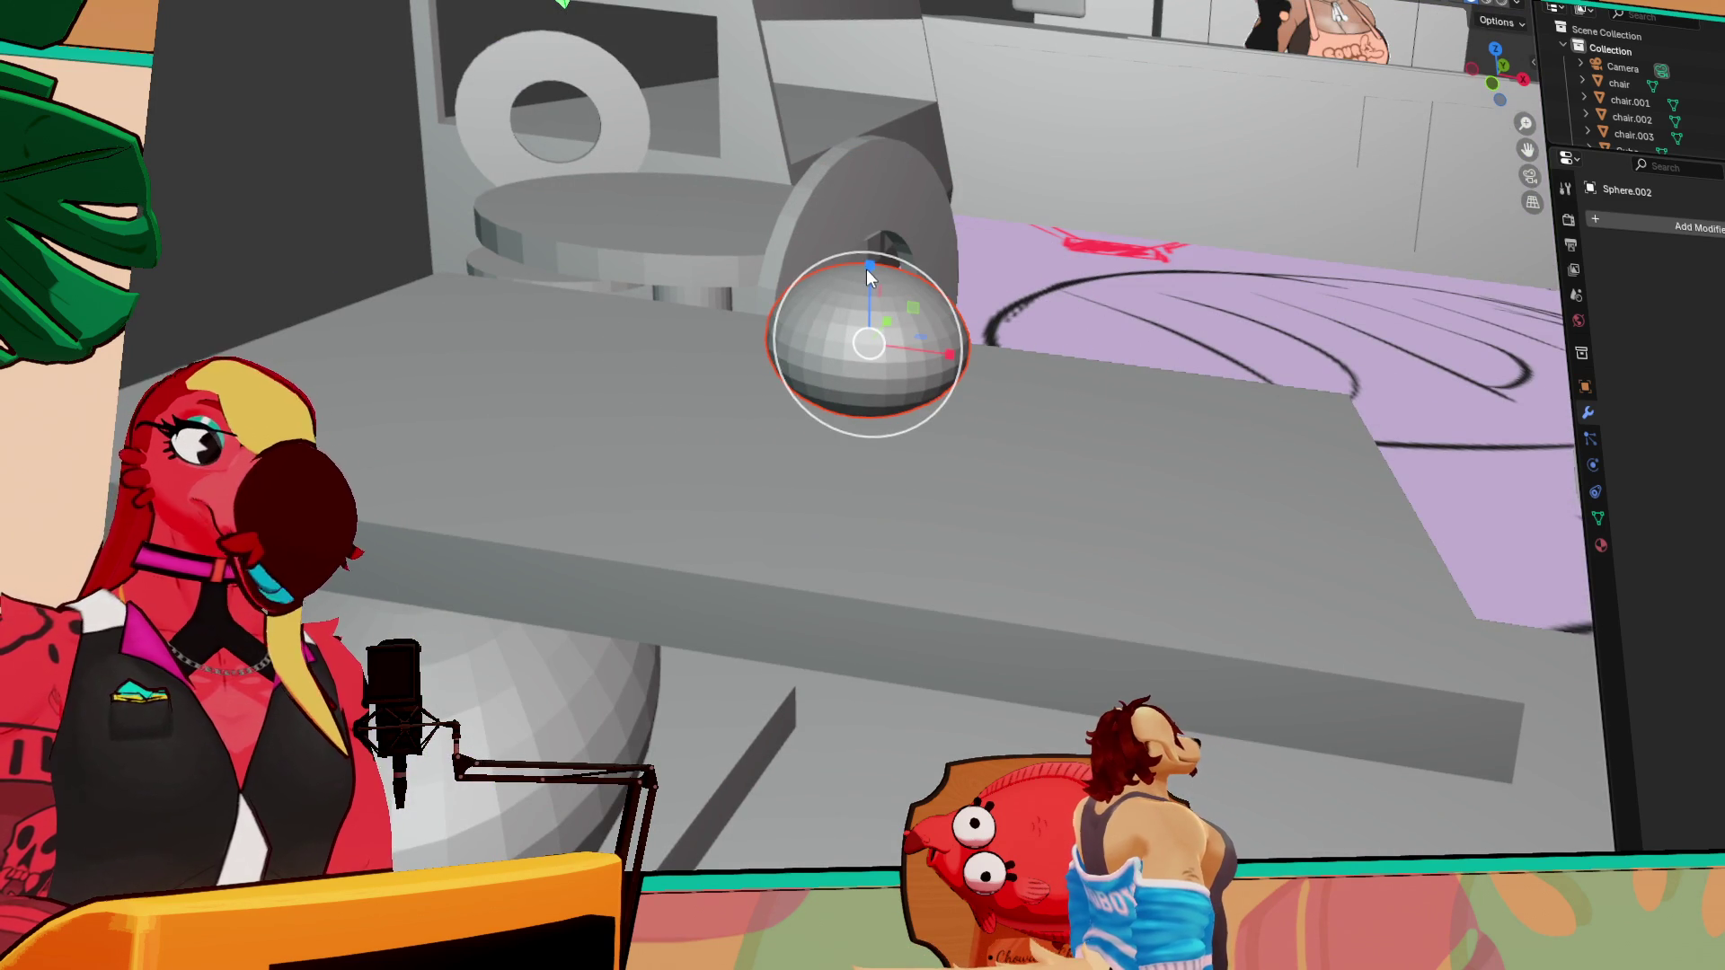
key(s)
key(z)
click(893, 315)
mouse_move(893, 315)
middle_down()
mouse_move(959, 585)
mouse_move(1082, 512)
mouse_move(1135, 372)
mouse_move(1195, 332)
mouse_move(1109, 402)
middle_up()
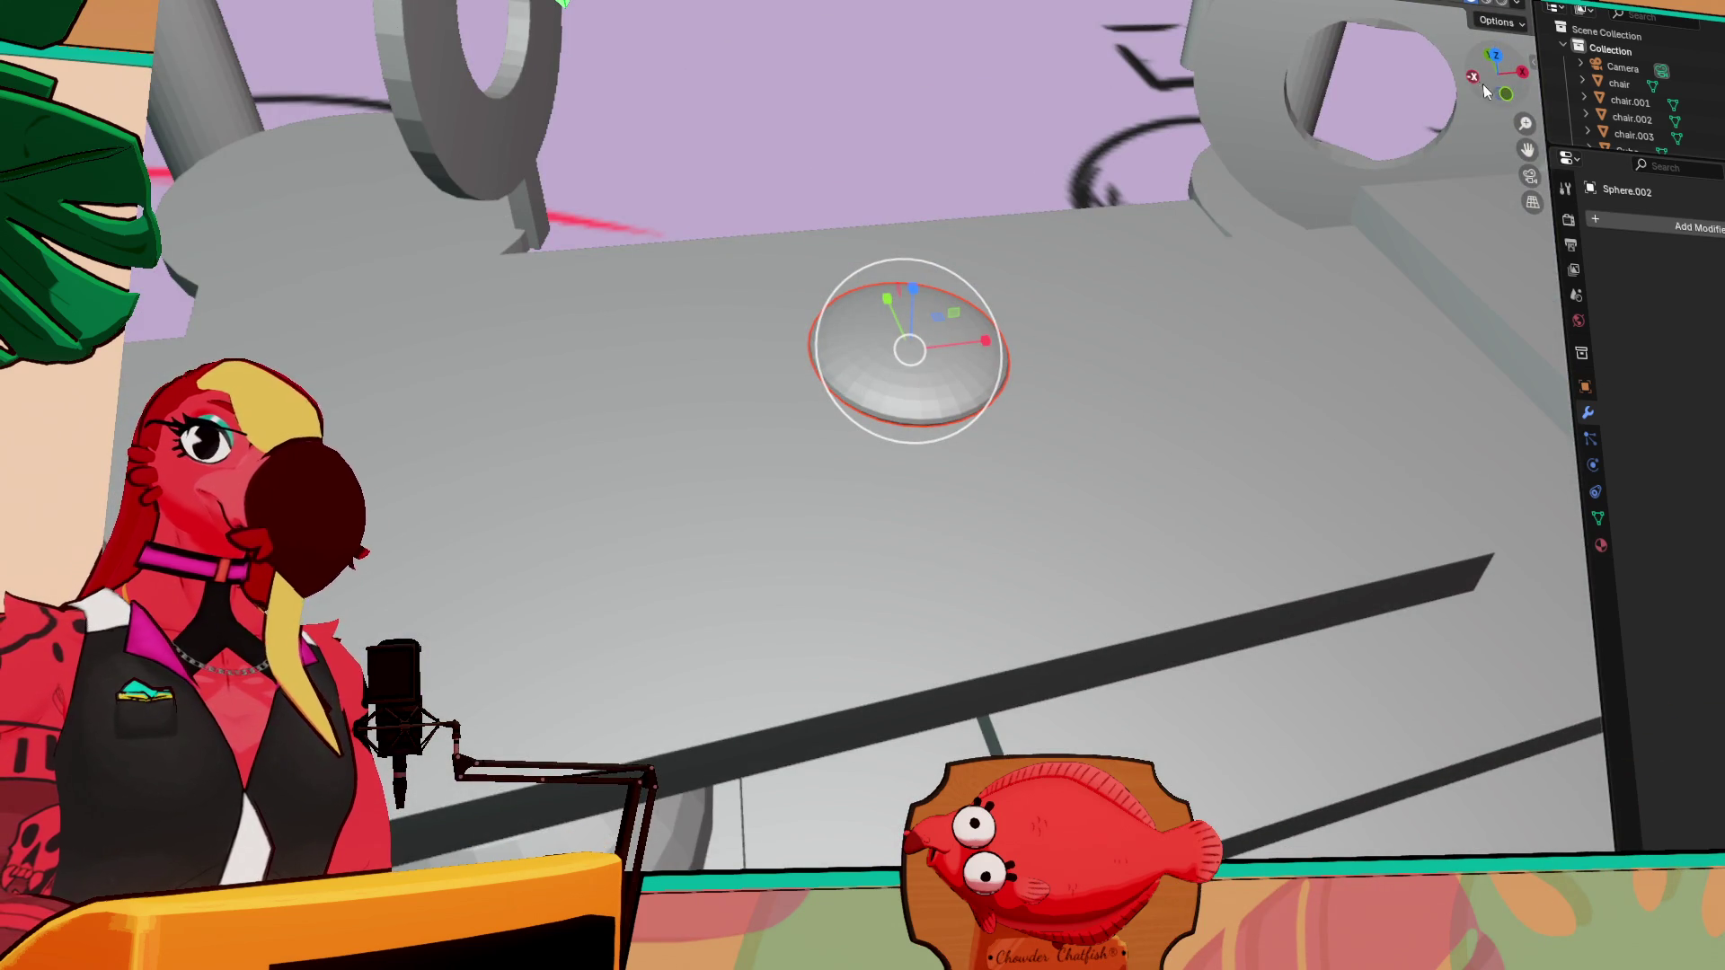
middle_drag(1188, 280, 975, 314)
Slide the flat disc left and lower it onto the shelf surface
key(shift+space)
key(g)
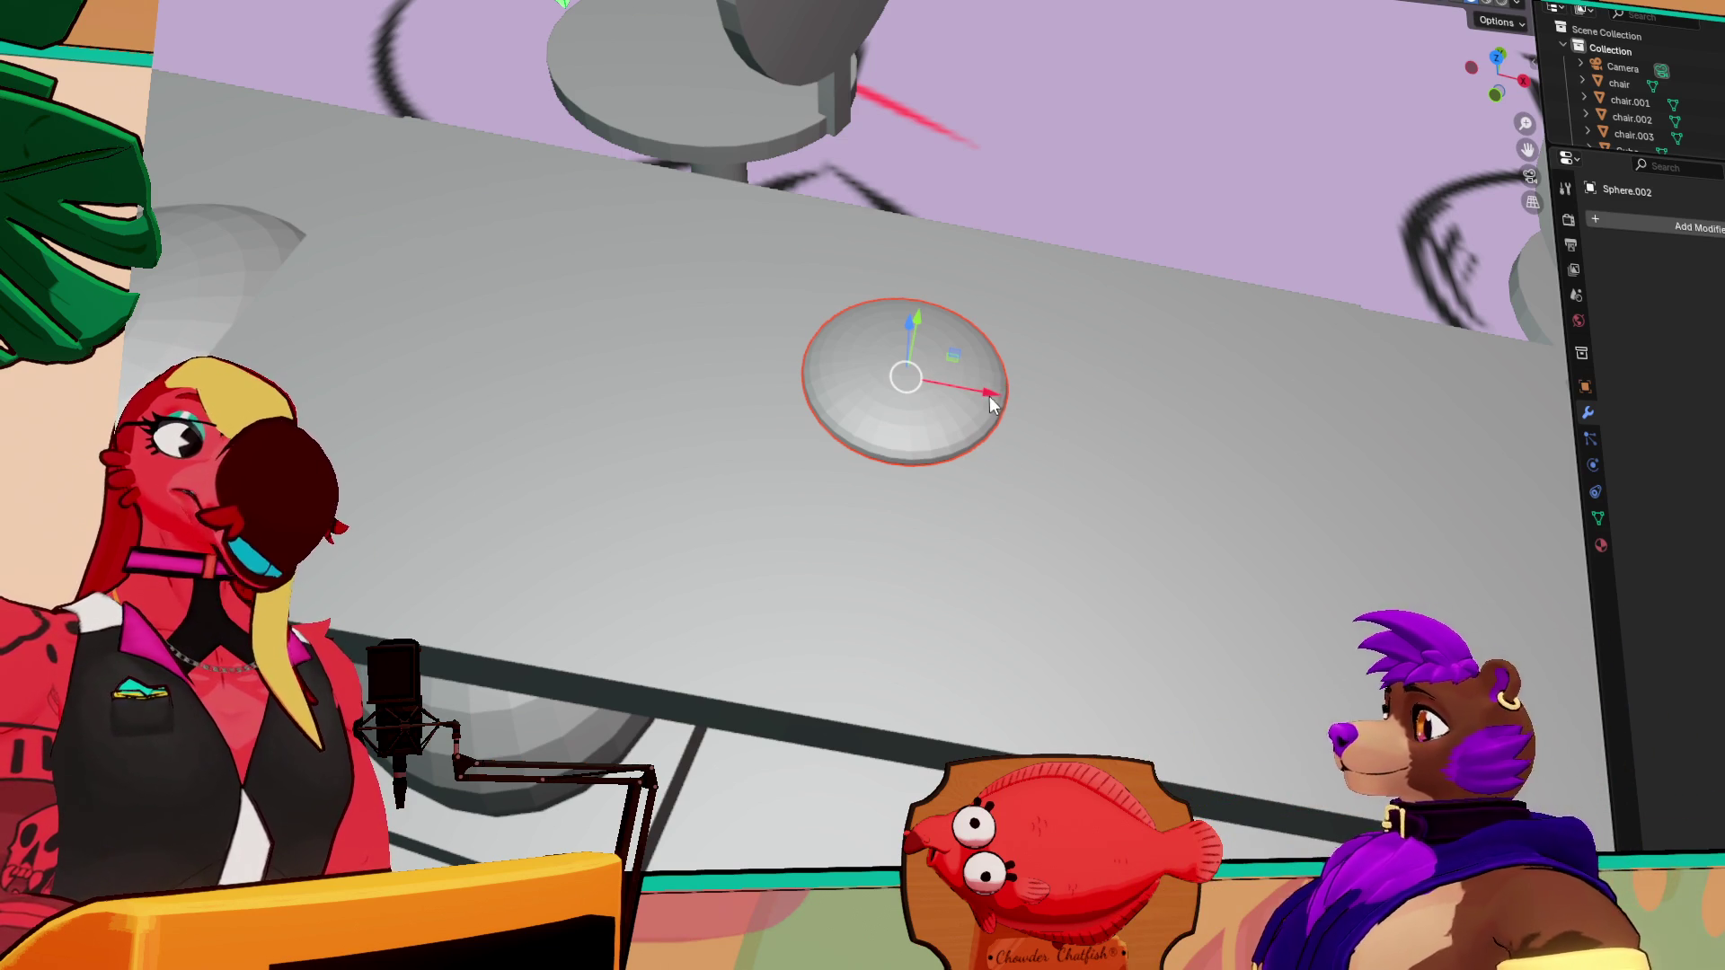
drag(991, 400, 794, 385)
middle_drag(915, 457, 959, 408)
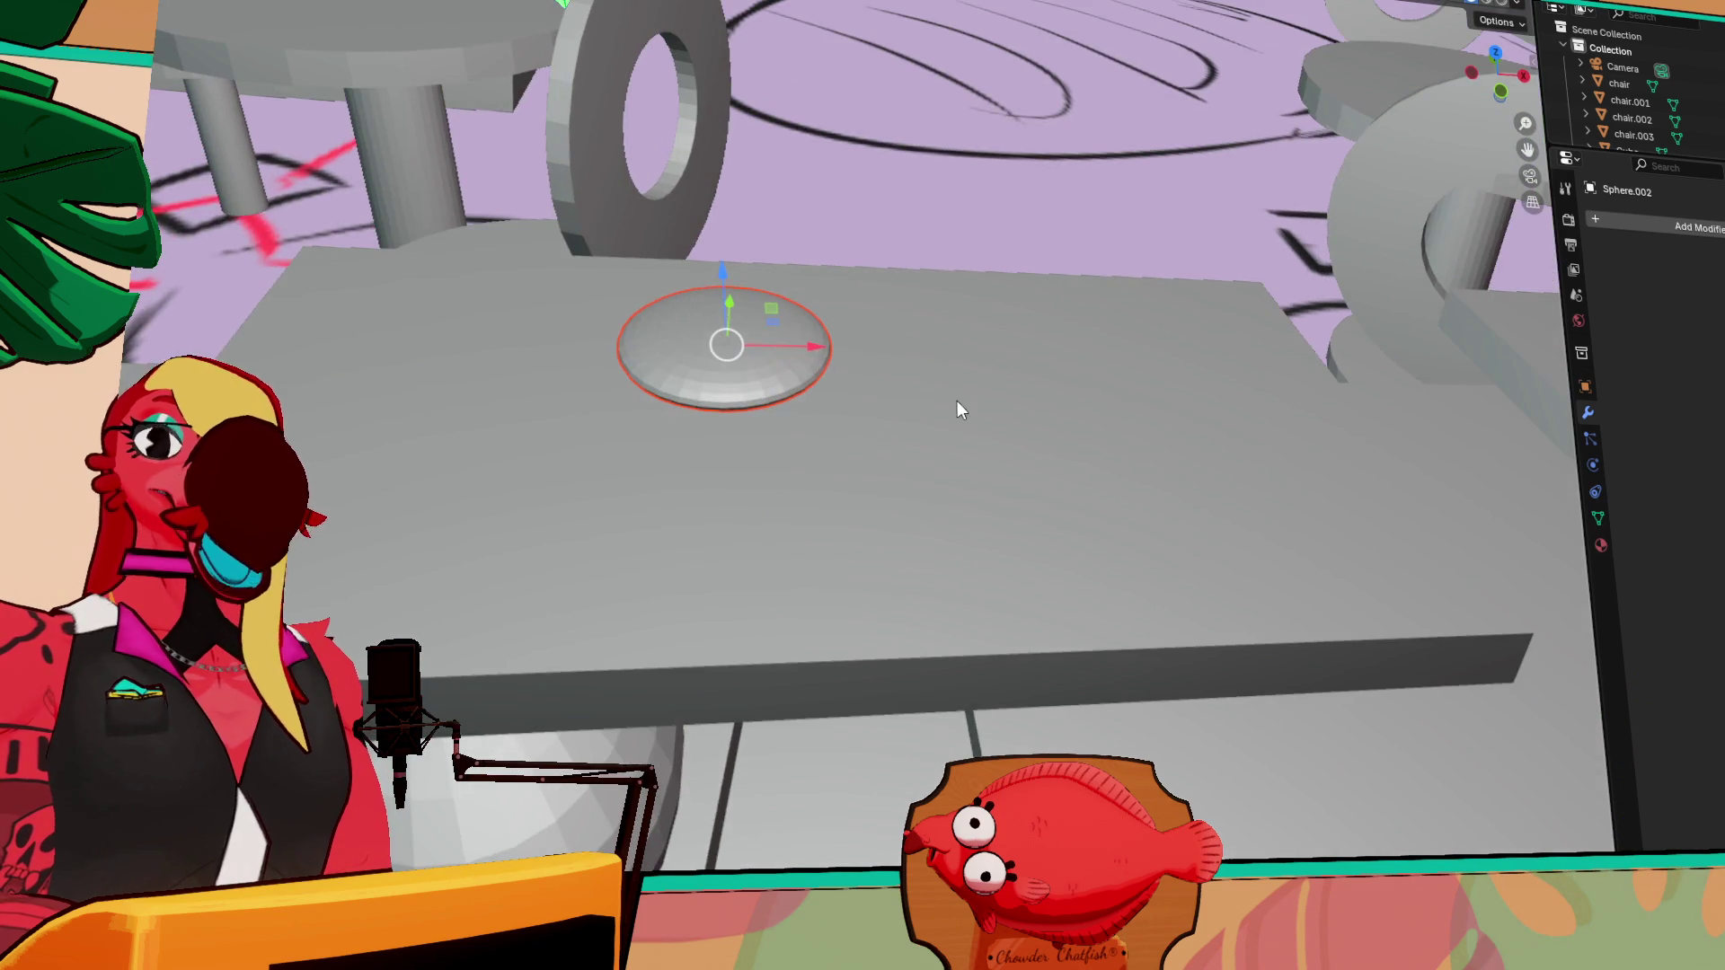
mouse_move(924, 647)
middle_down()
mouse_move(828, 578)
mouse_move(676, 519)
mouse_move(758, 493)
middle_up()
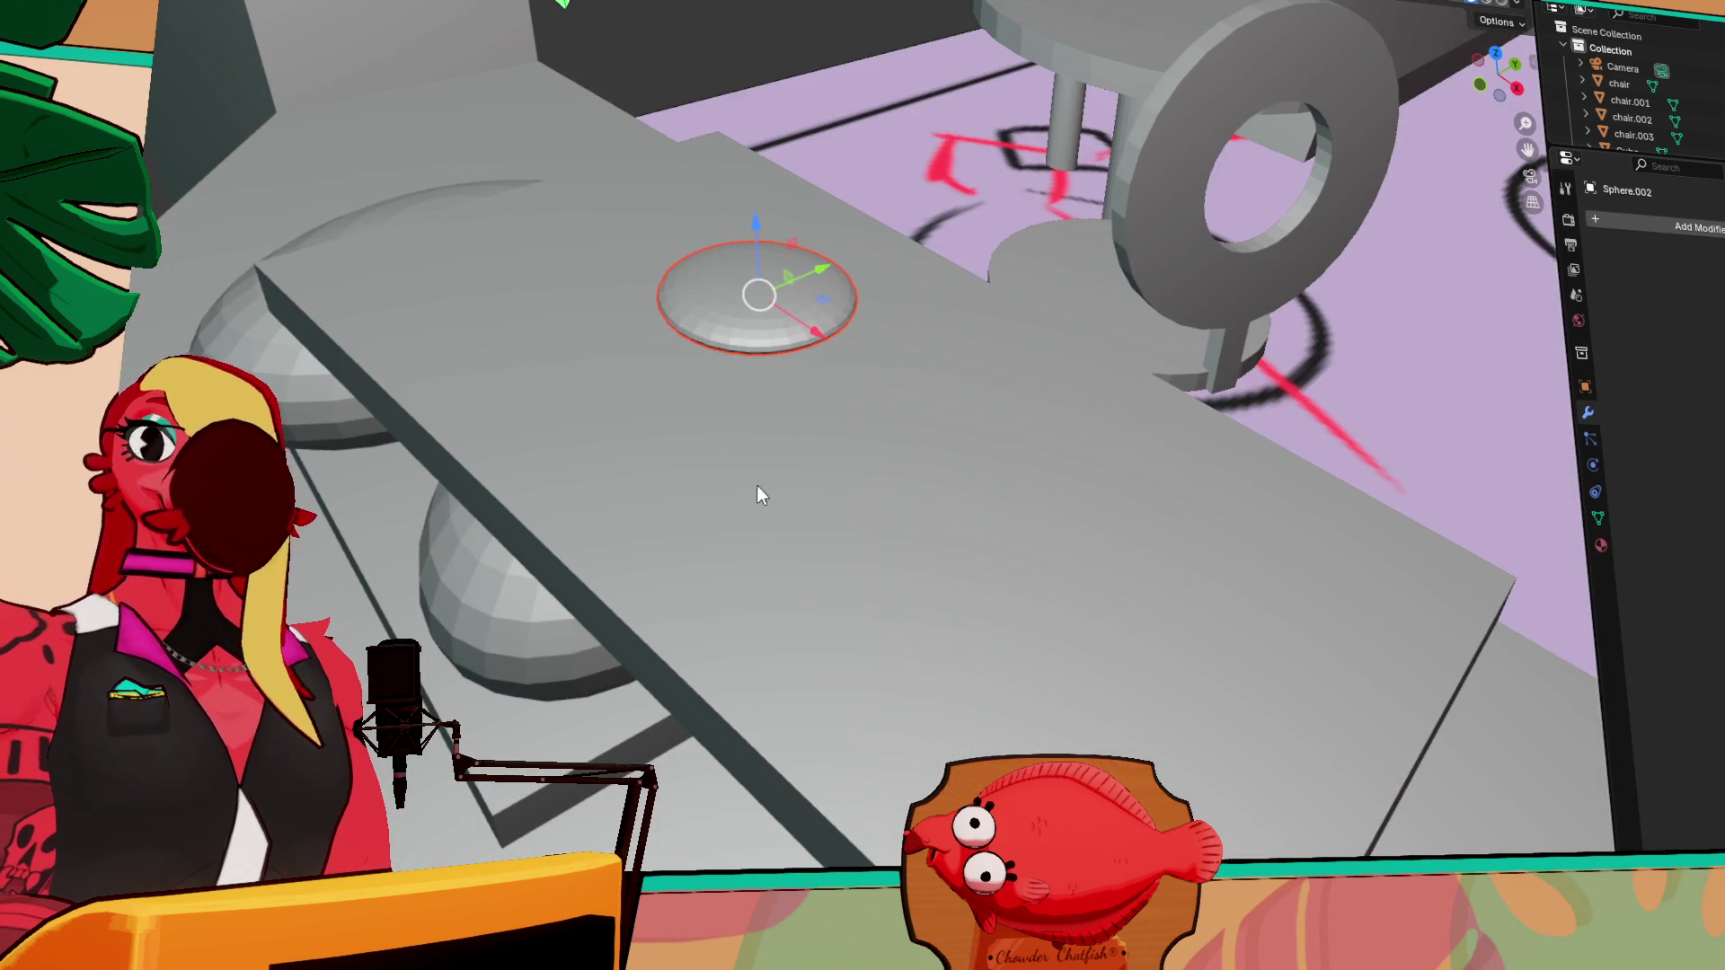
drag(756, 229, 761, 328)
mouse_move(761, 328)
middle_down()
mouse_move(893, 419)
mouse_move(833, 396)
middle_up()
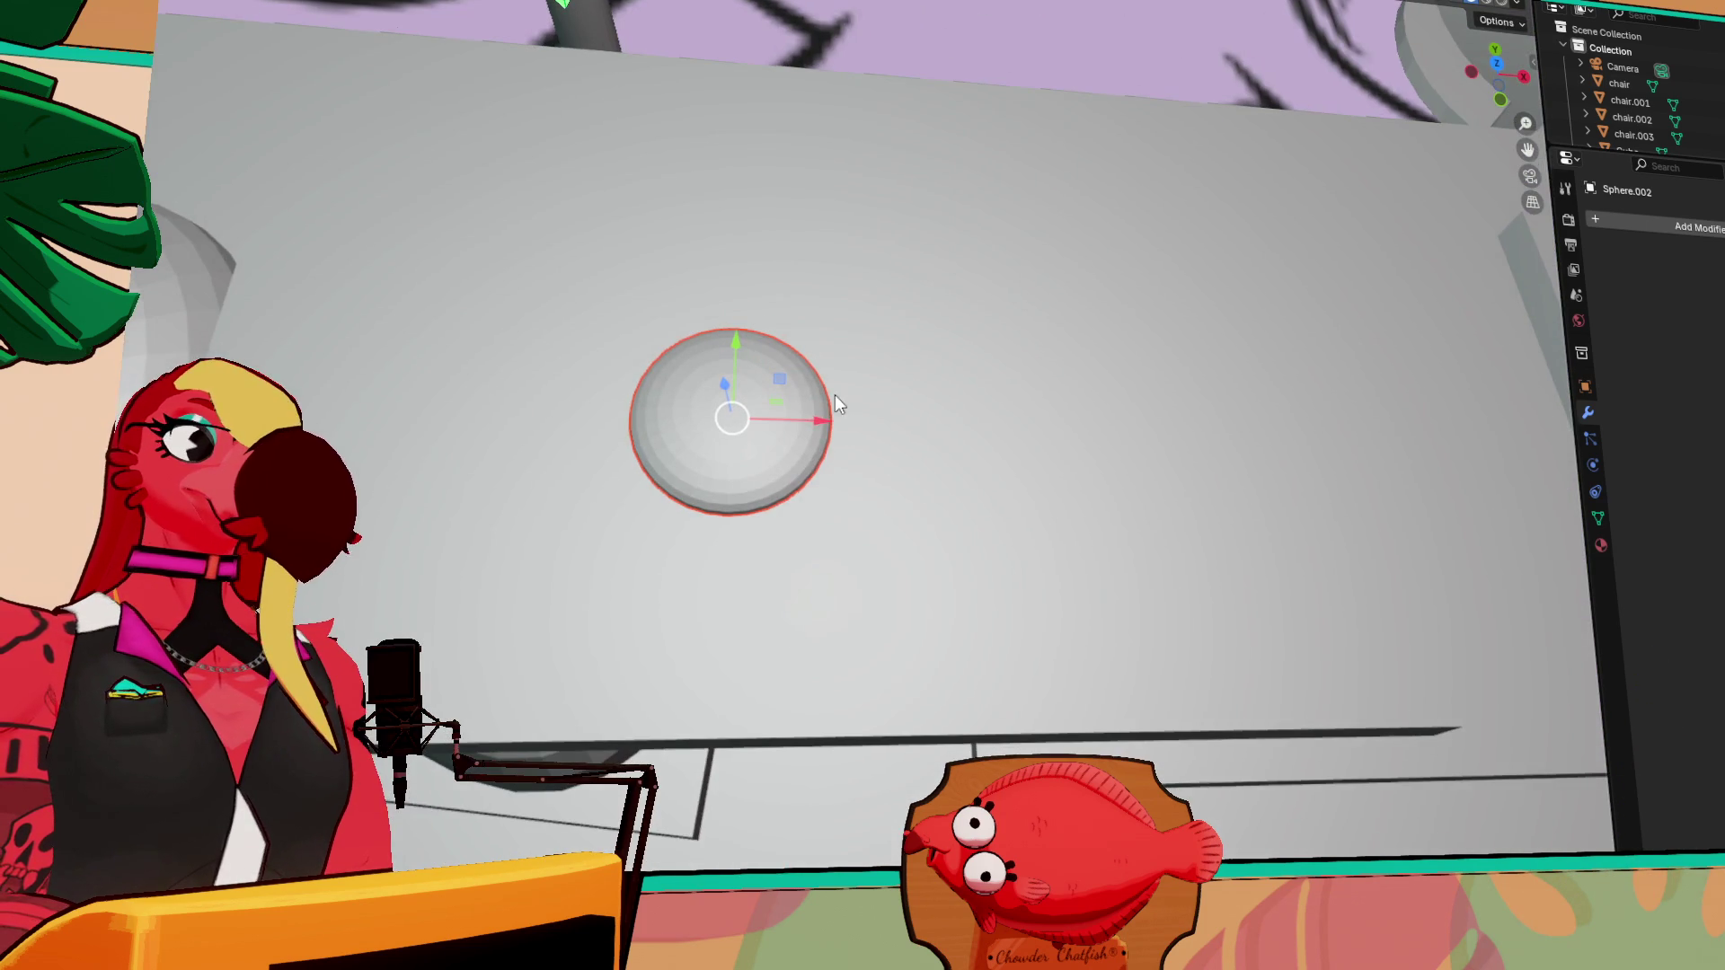
drag(821, 417, 648, 401)
drag(580, 336, 581, 390)
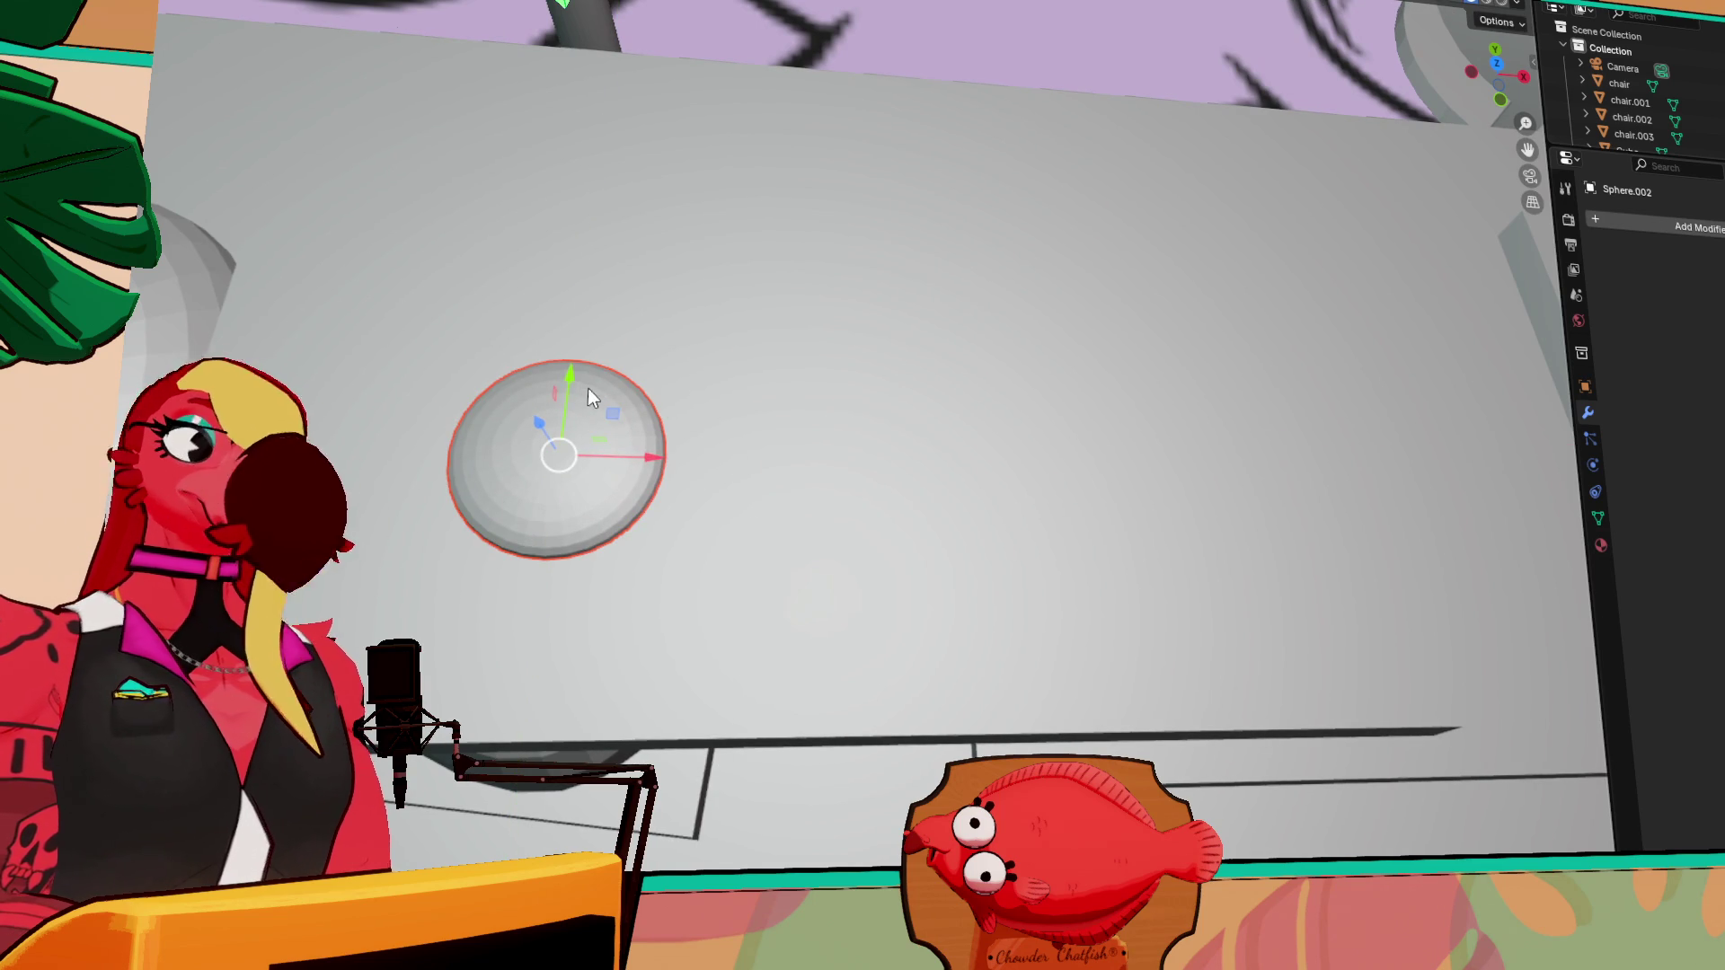
key(shift+d)
Place the disc copy behind the first one, tilt it and raise it slightly
key(y)
click(632, 235)
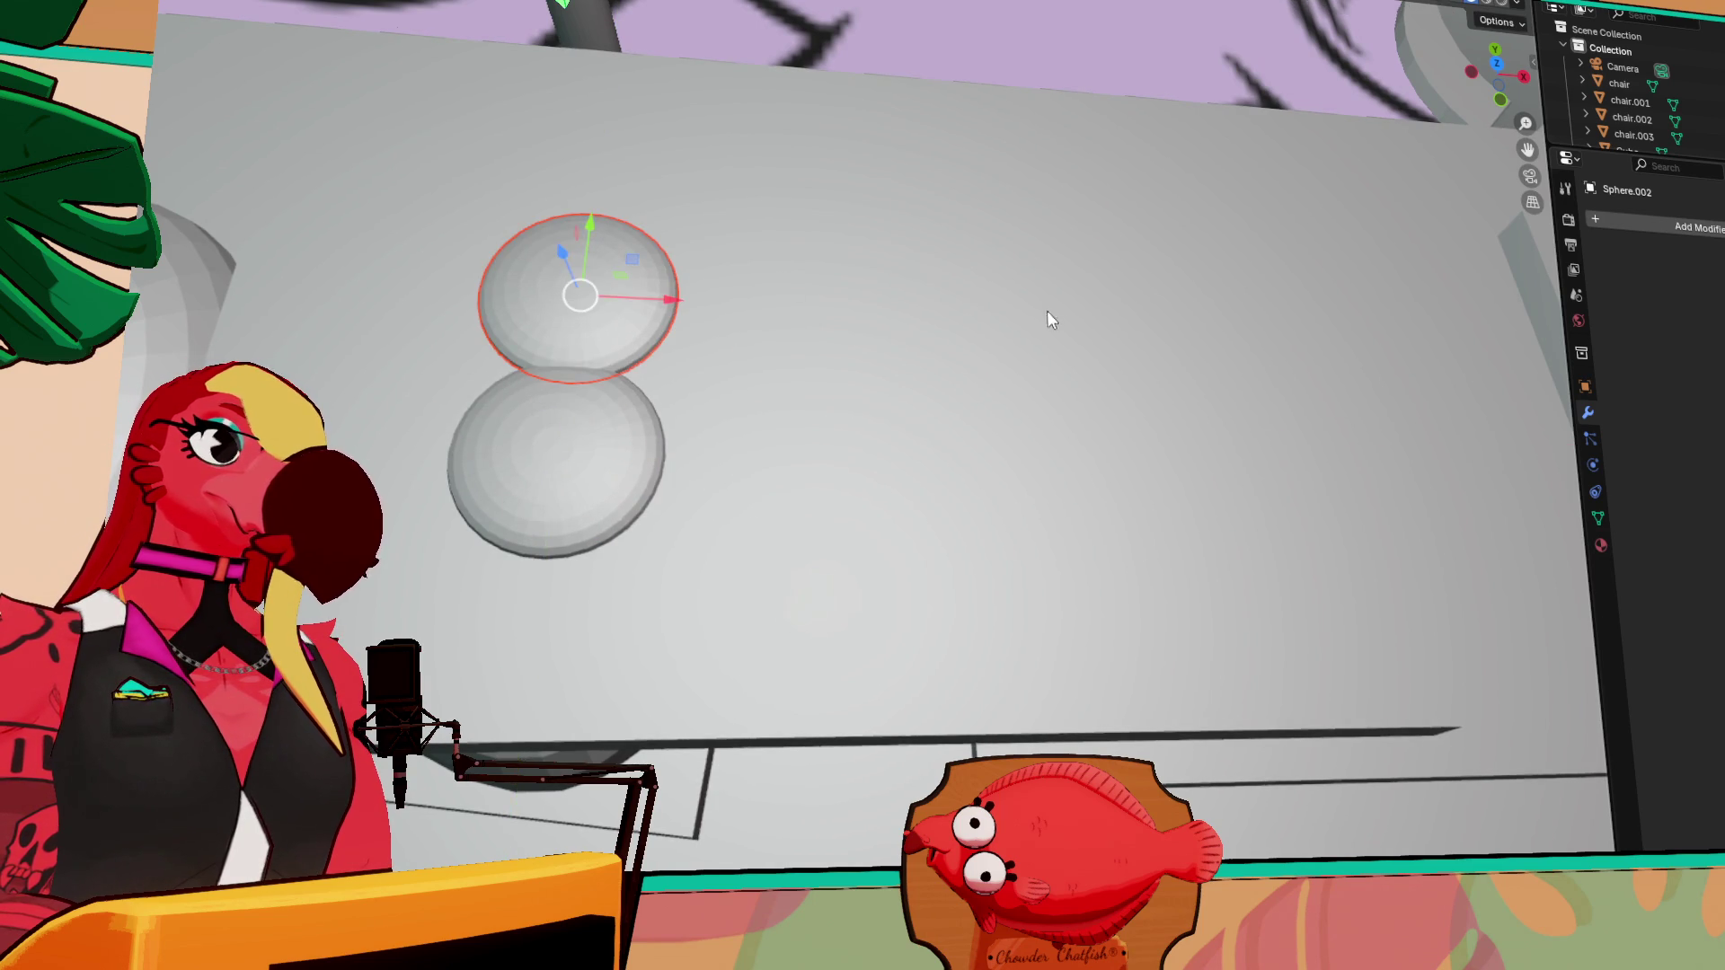
middle_drag(1055, 308, 762, 153)
key(shift+space)
key(r)
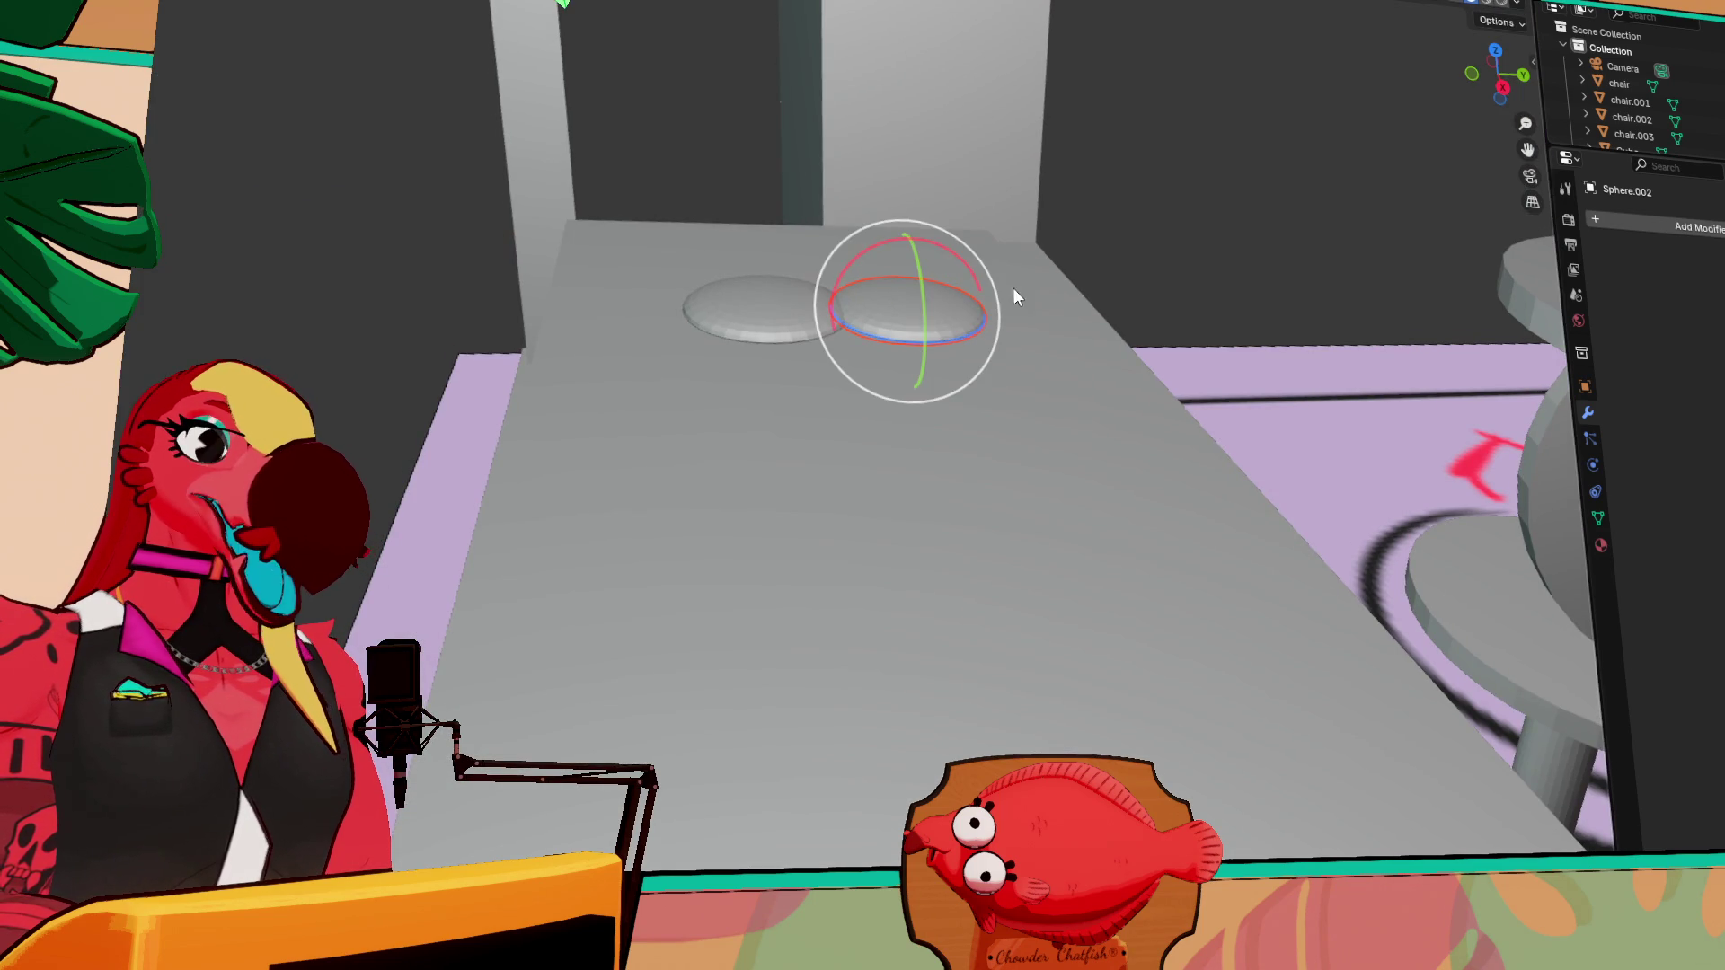
drag(943, 265, 929, 283)
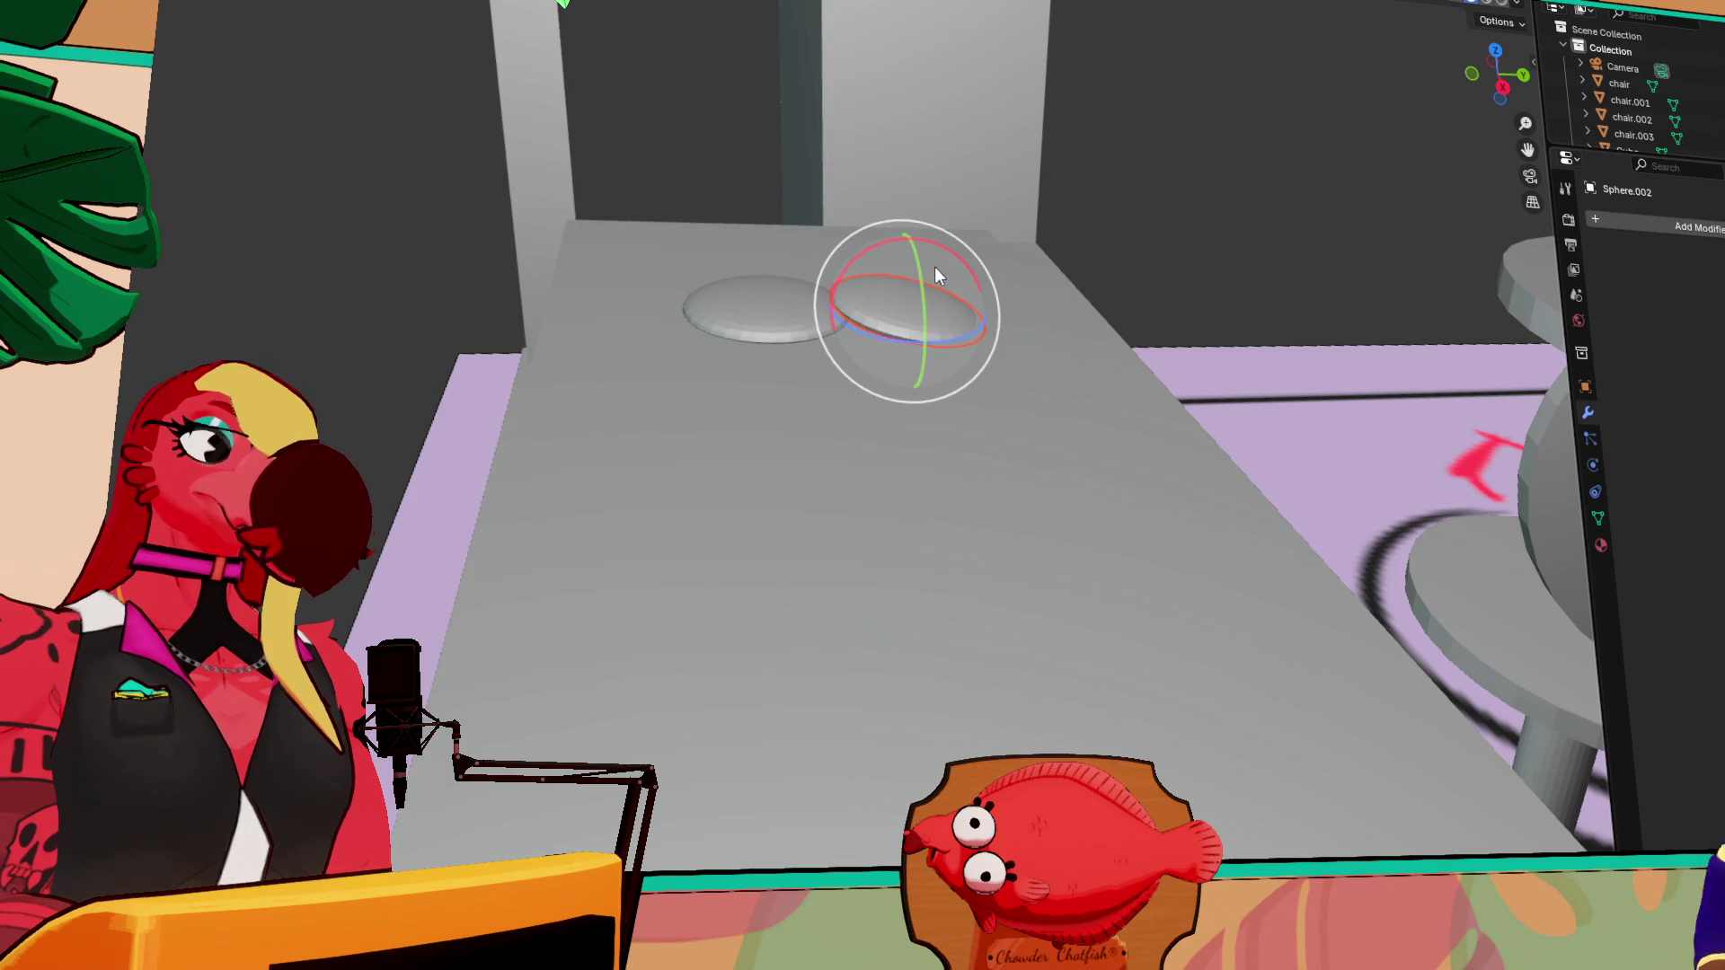
key(shift+space)
key(g)
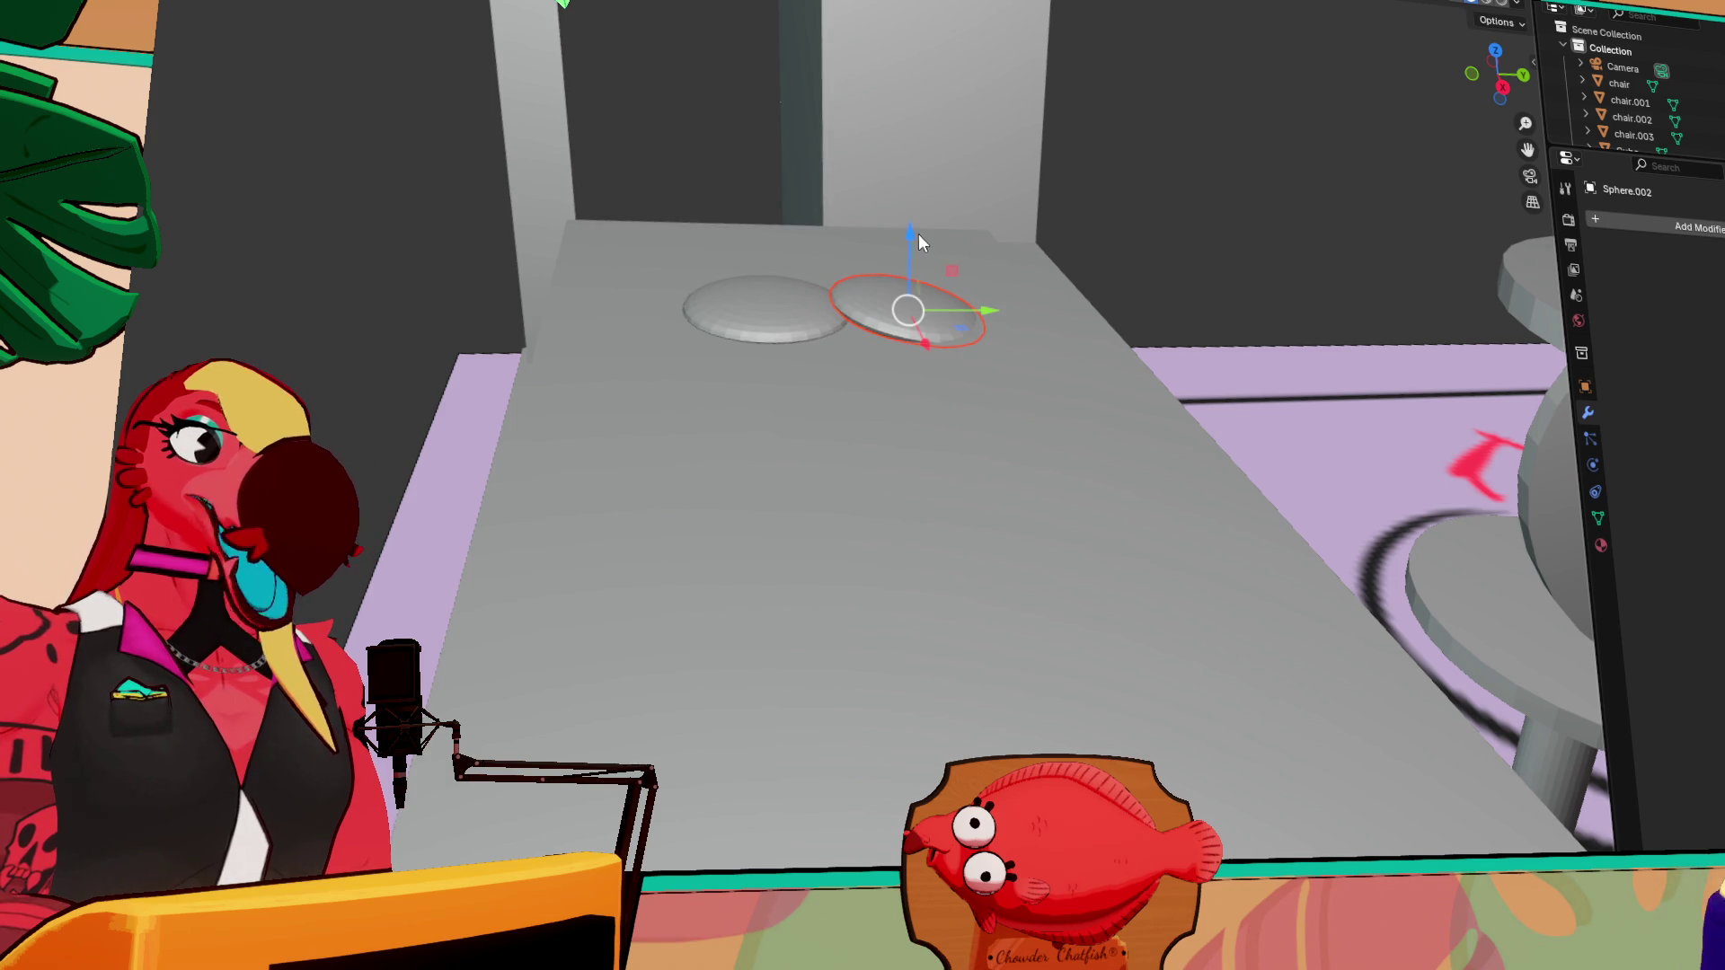
drag(914, 232, 915, 228)
drag(990, 310, 948, 306)
mouse_move(949, 305)
middle_down()
mouse_move(1216, 158)
mouse_move(1217, 251)
mouse_move(1114, 222)
mouse_move(1107, 179)
mouse_move(1134, 111)
mouse_move(1137, 386)
mouse_move(1160, 306)
mouse_move(1226, 351)
mouse_move(827, 158)
mouse_move(809, 311)
middle_up()
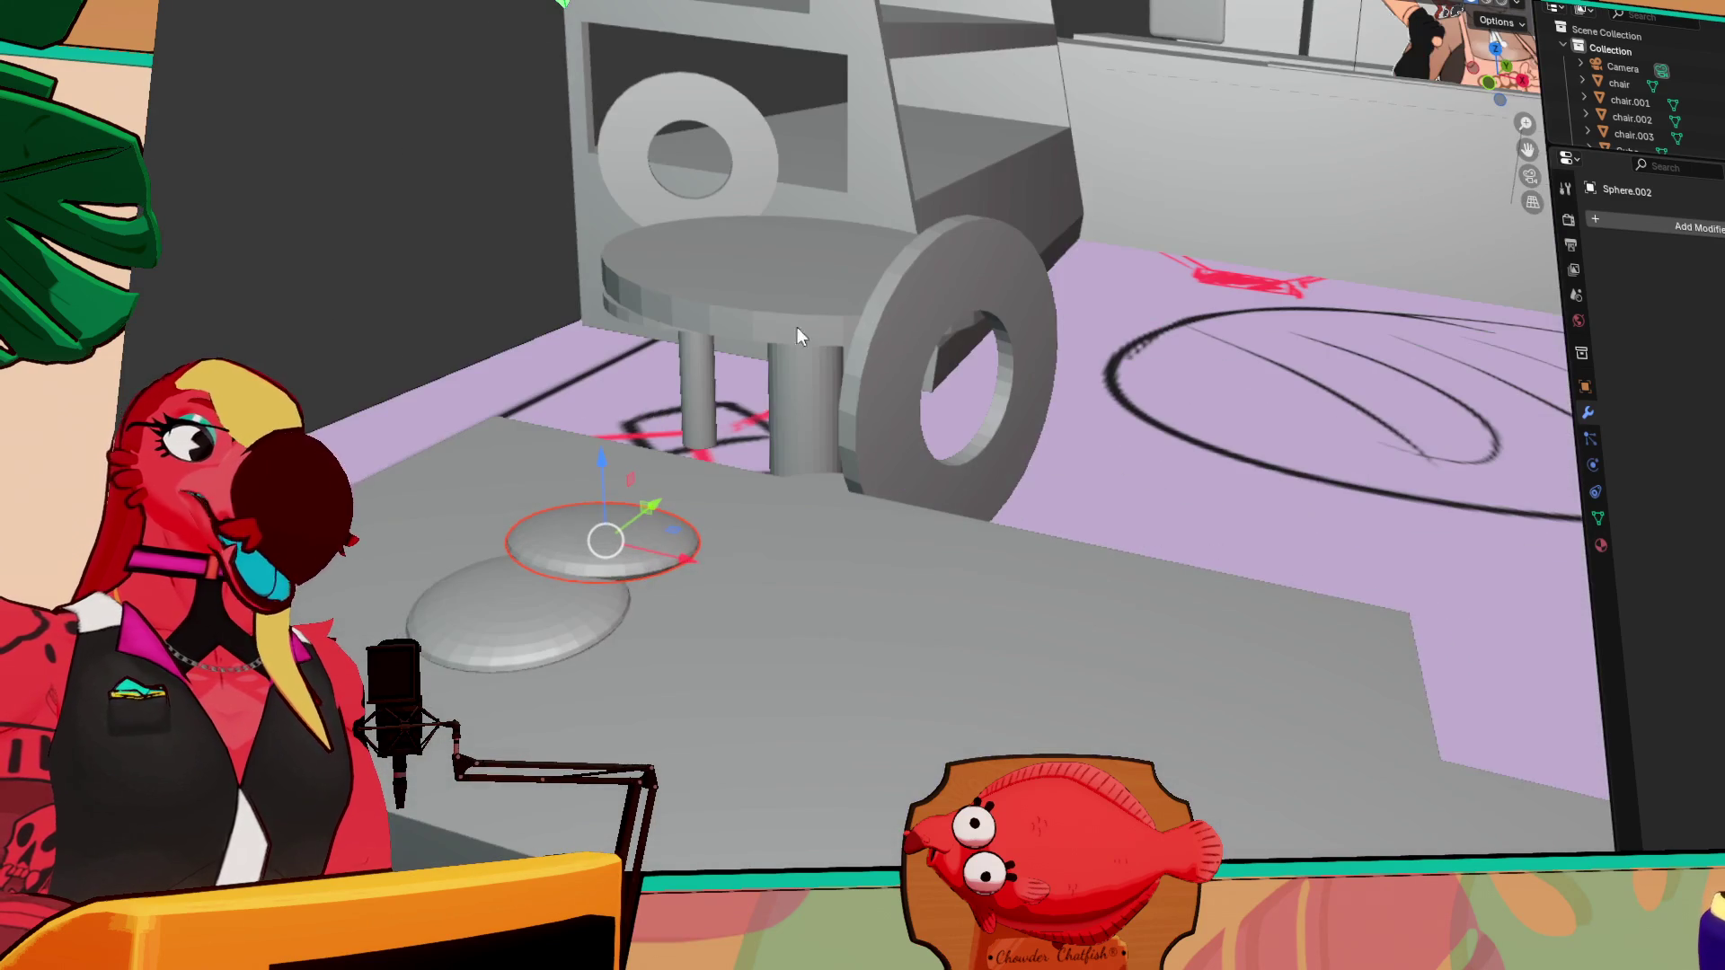
mouse_move(566, 613)
middle_down()
mouse_move(621, 660)
mouse_move(621, 708)
middle_up()
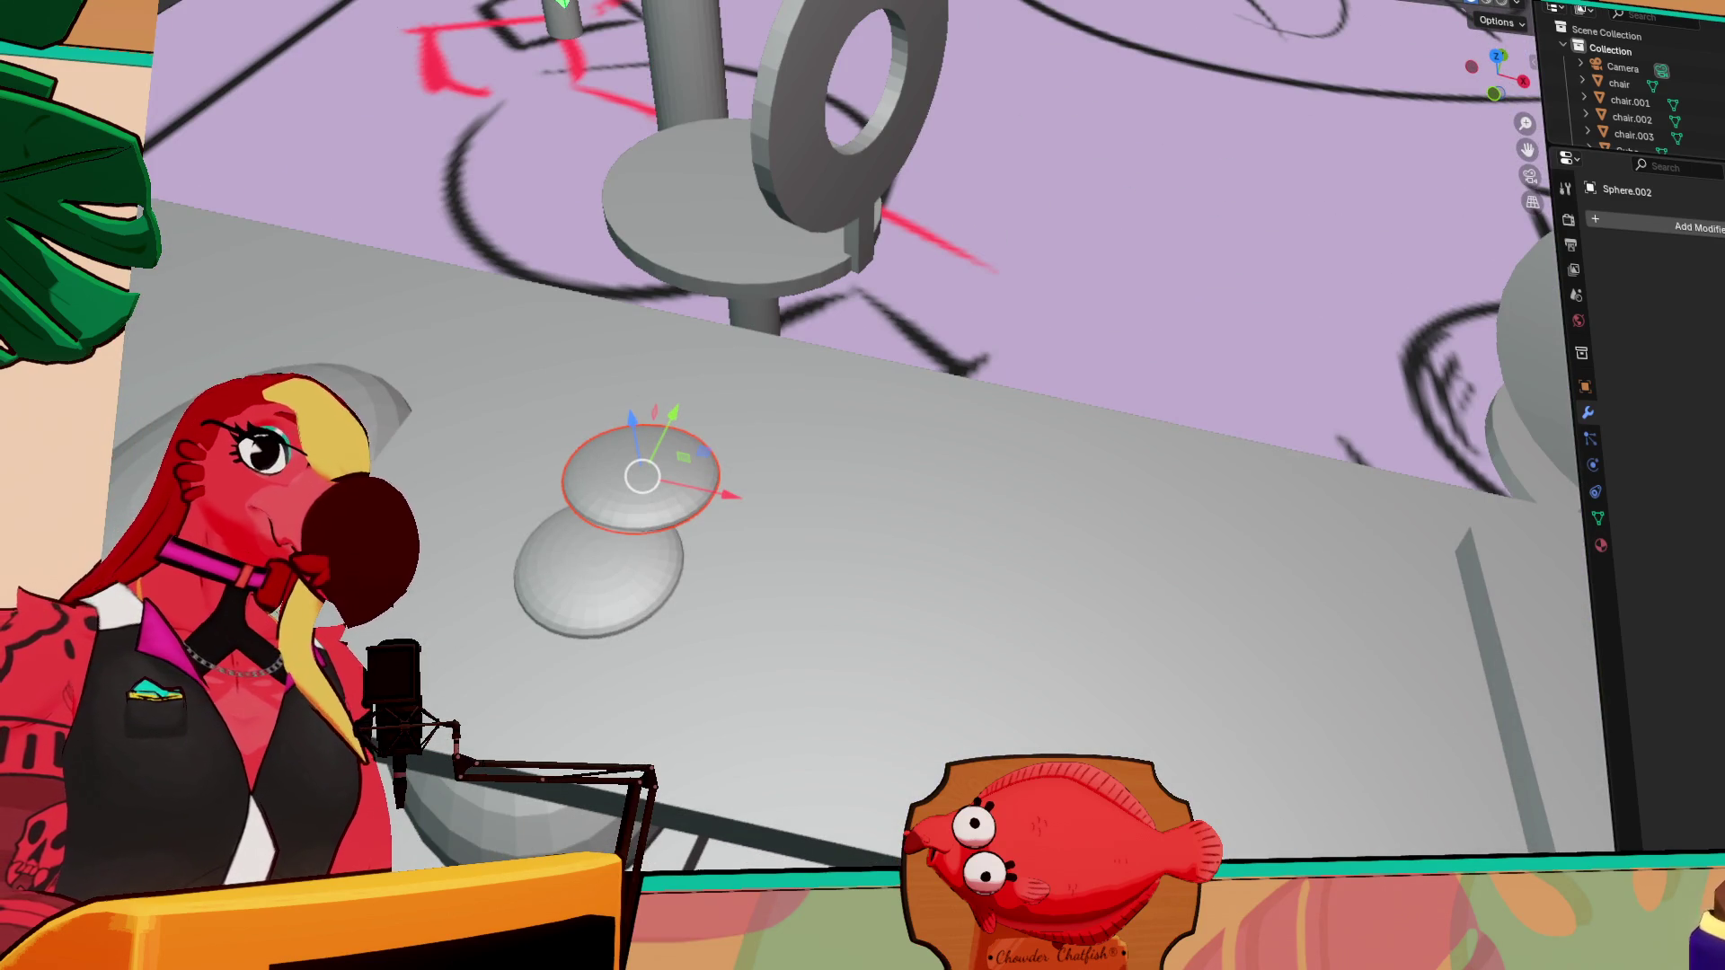
Select both flat discs and lift them slightly
shift+click(525, 359)
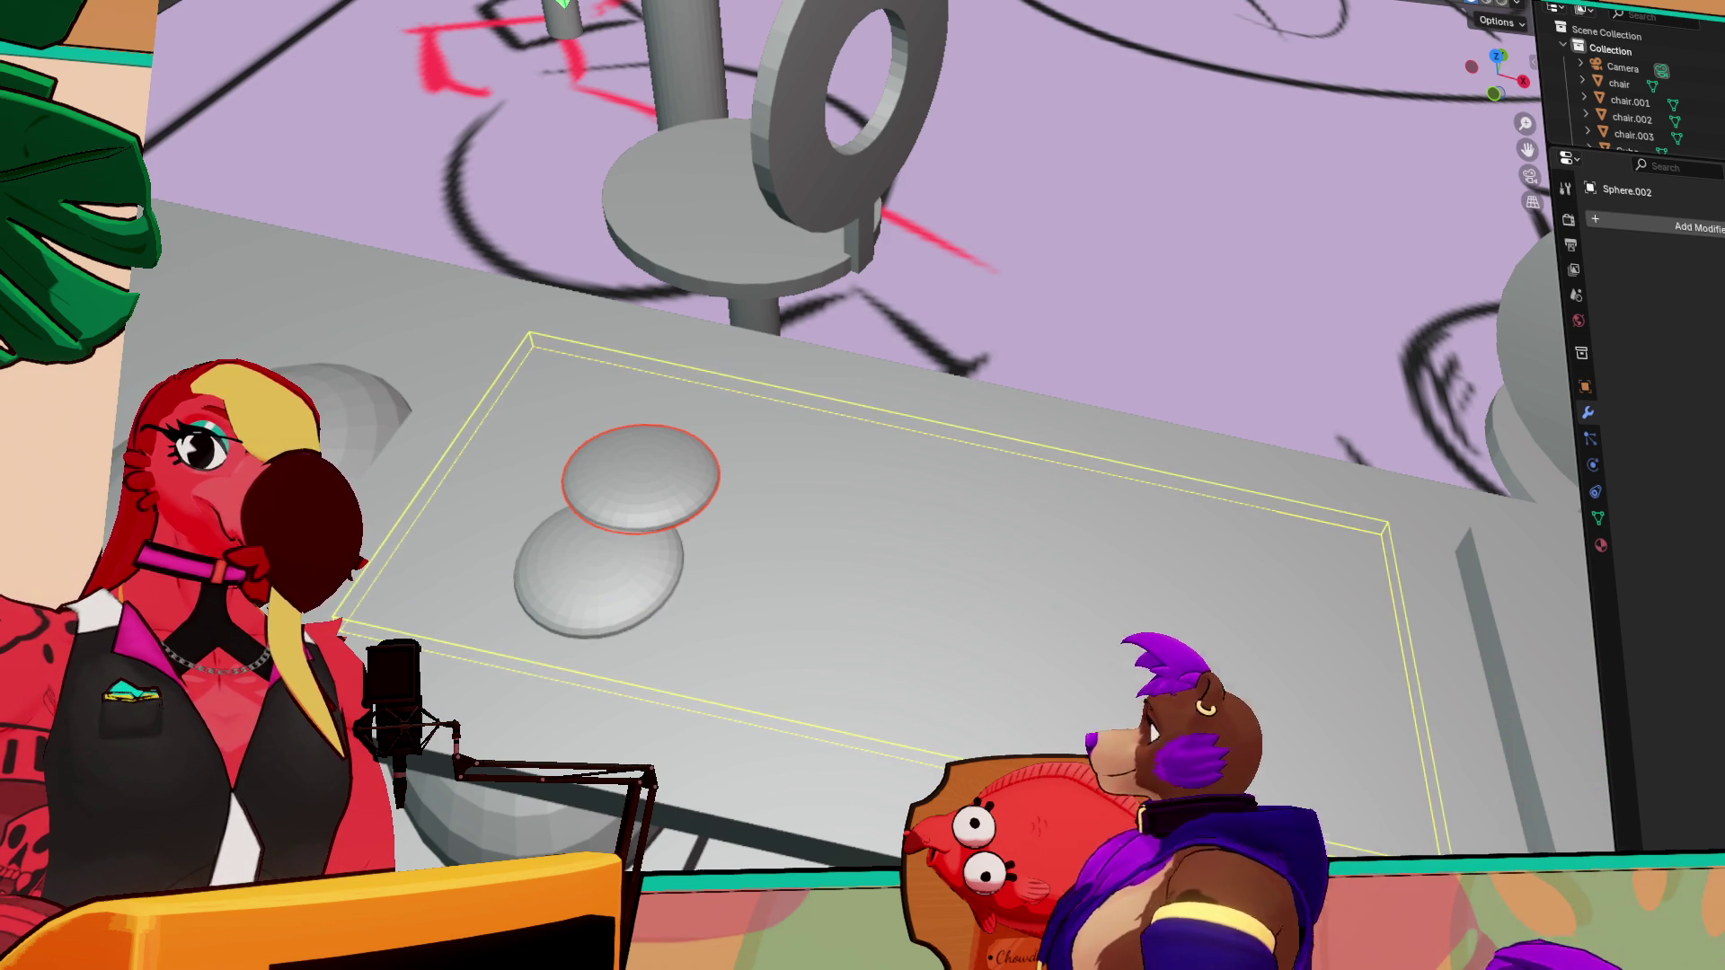
click(816, 518)
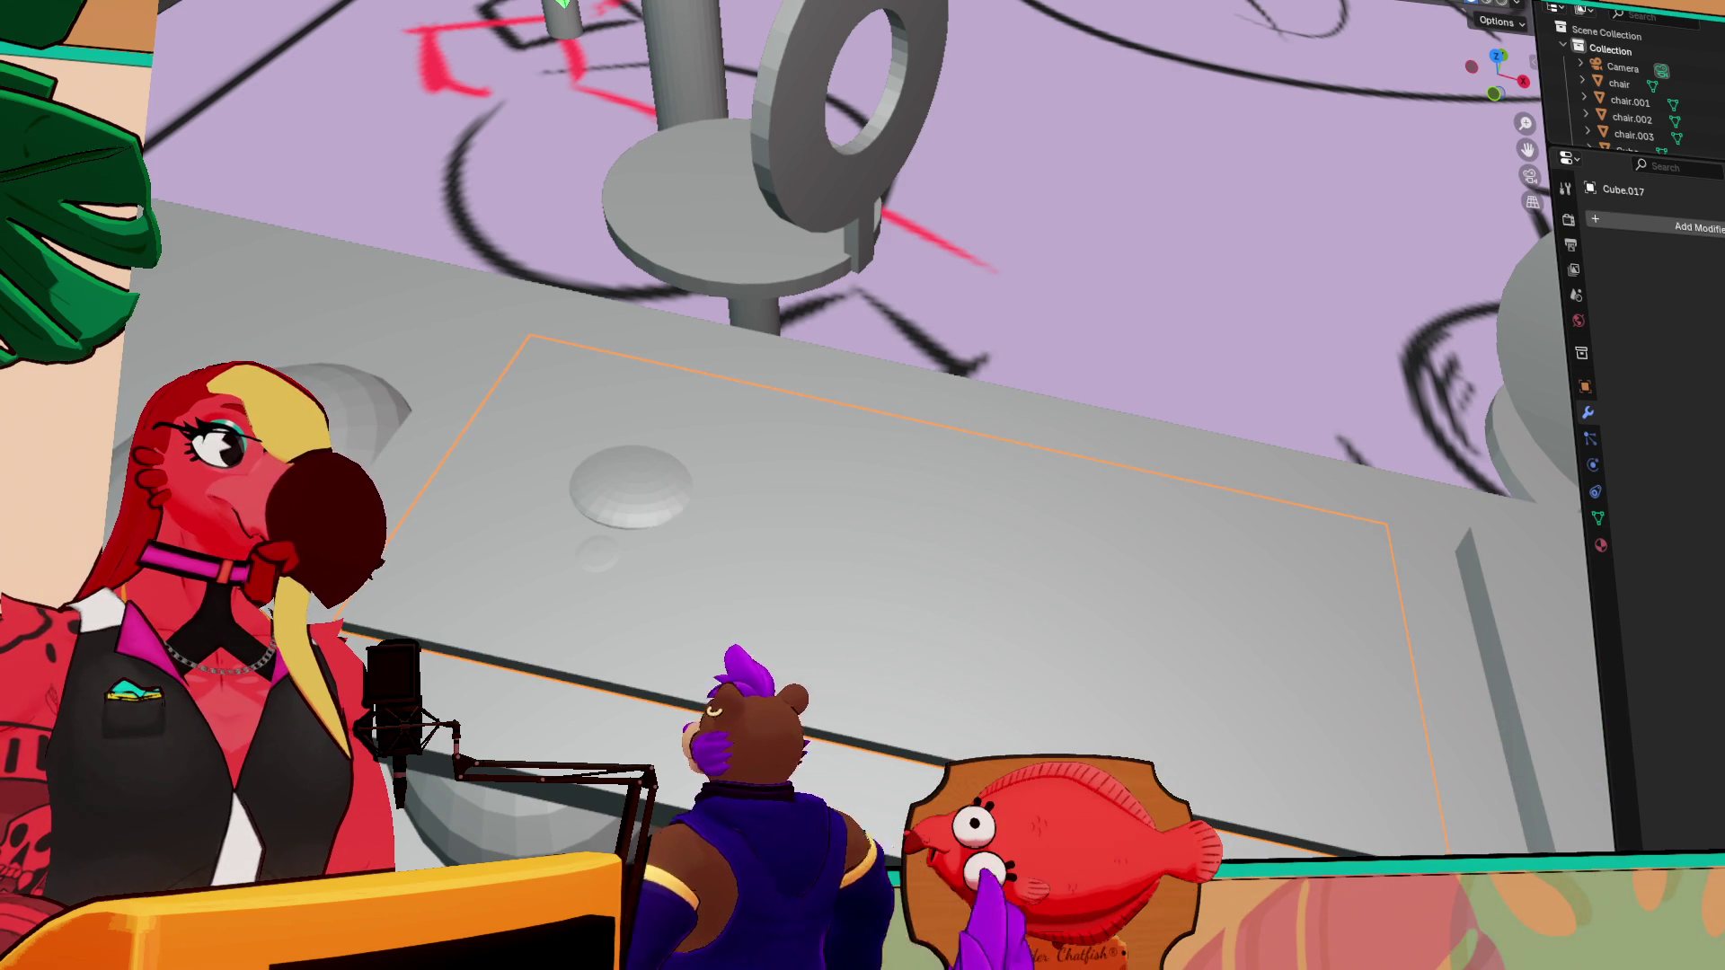
click(595, 560)
shift+click(613, 459)
drag(613, 459, 612, 428)
Shorten the shelf board Cube.017 along its X length
click(977, 557)
mouse_move(978, 557)
middle_down()
mouse_move(1038, 537)
mouse_move(923, 504)
mouse_move(1026, 654)
middle_up()
key(shift+space)
key(s)
middle_drag(1260, 602, 1239, 611)
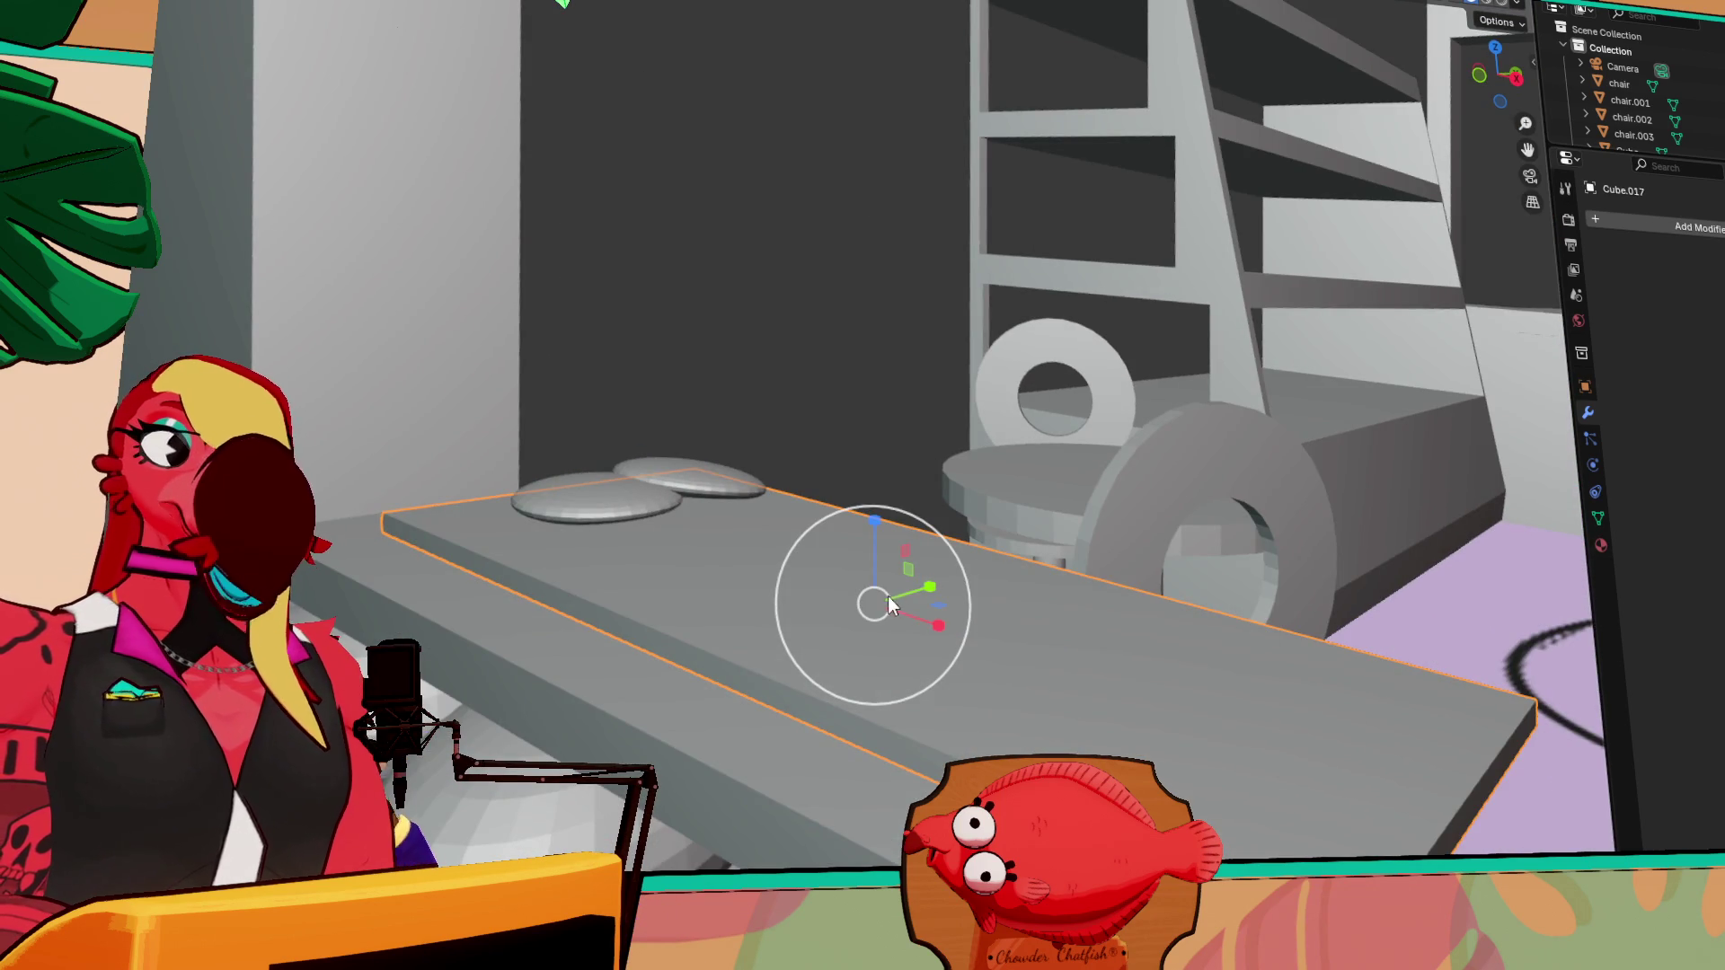
drag(938, 624, 931, 625)
middle_drag(931, 625, 1096, 619)
drag(1005, 622, 934, 611)
mouse_move(1139, 613)
middle_down()
mouse_move(946, 669)
mouse_move(876, 672)
mouse_move(779, 634)
mouse_move(1099, 606)
middle_up()
Reselect both discs and adjust their height so they rest on the board
click(562, 528)
shift+click(697, 463)
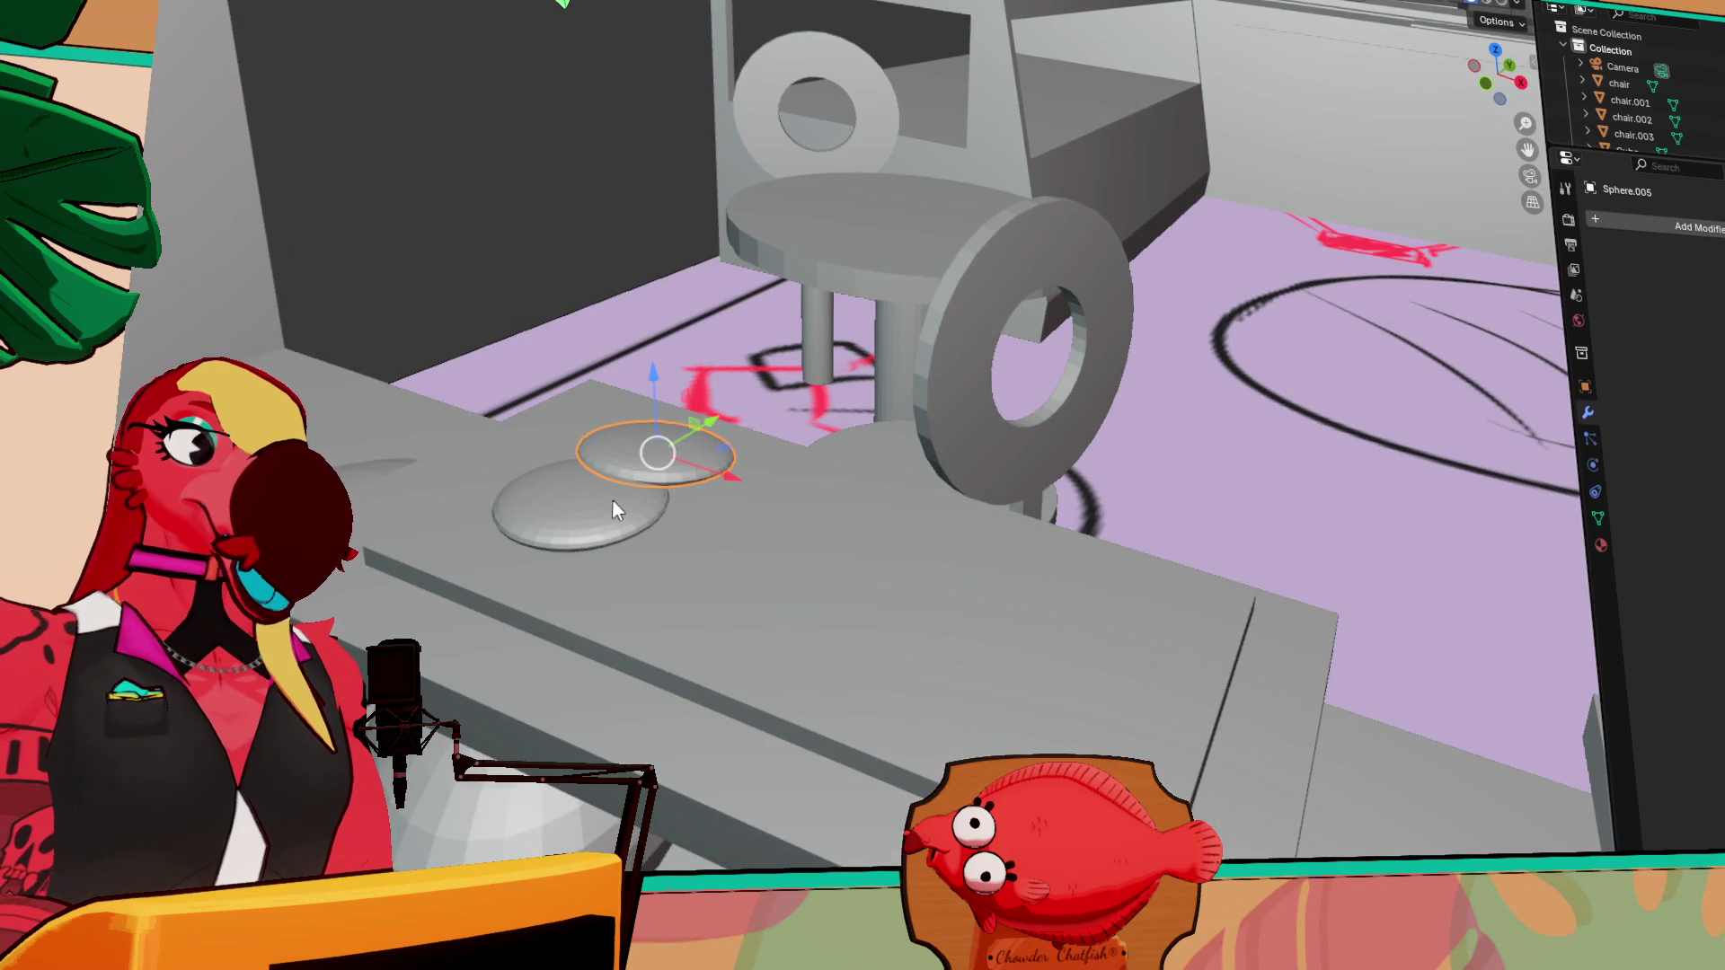
drag(616, 401, 615, 420)
mouse_move(614, 421)
middle_down()
mouse_move(789, 493)
mouse_move(466, 440)
mouse_move(767, 460)
mouse_move(1064, 688)
middle_up()
click(1064, 689)
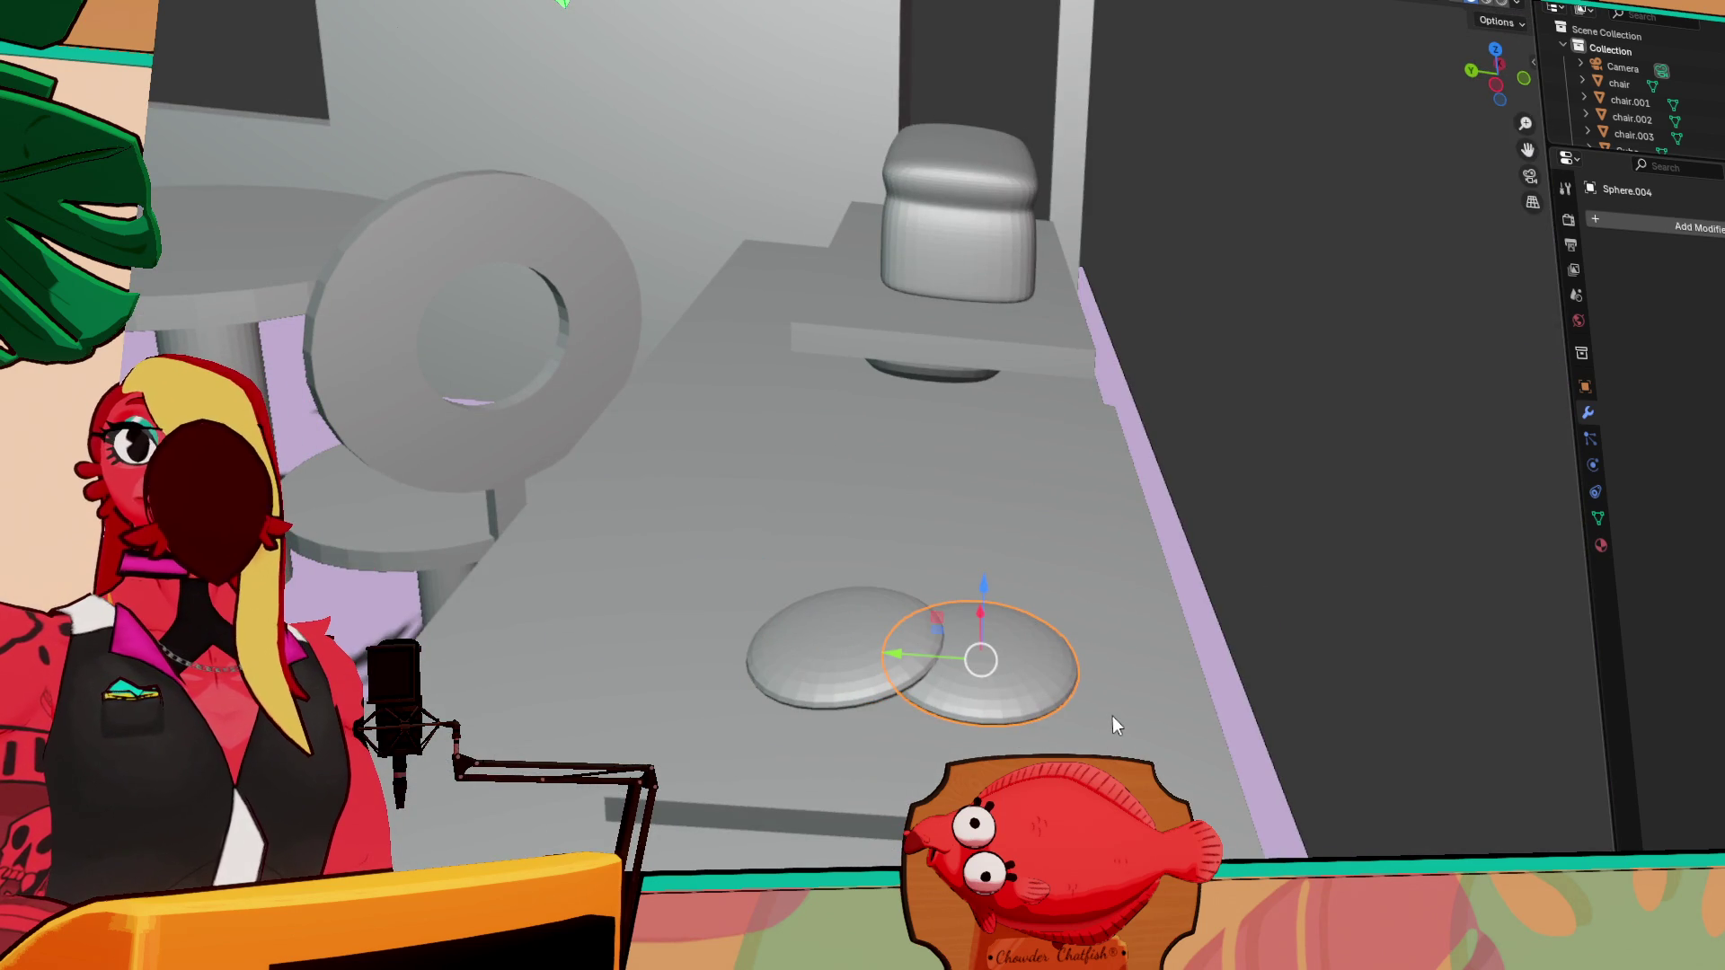
Slide Sphere.004 right, rotate it, and settle it beside the other discs
middle_drag(1111, 716, 897, 702)
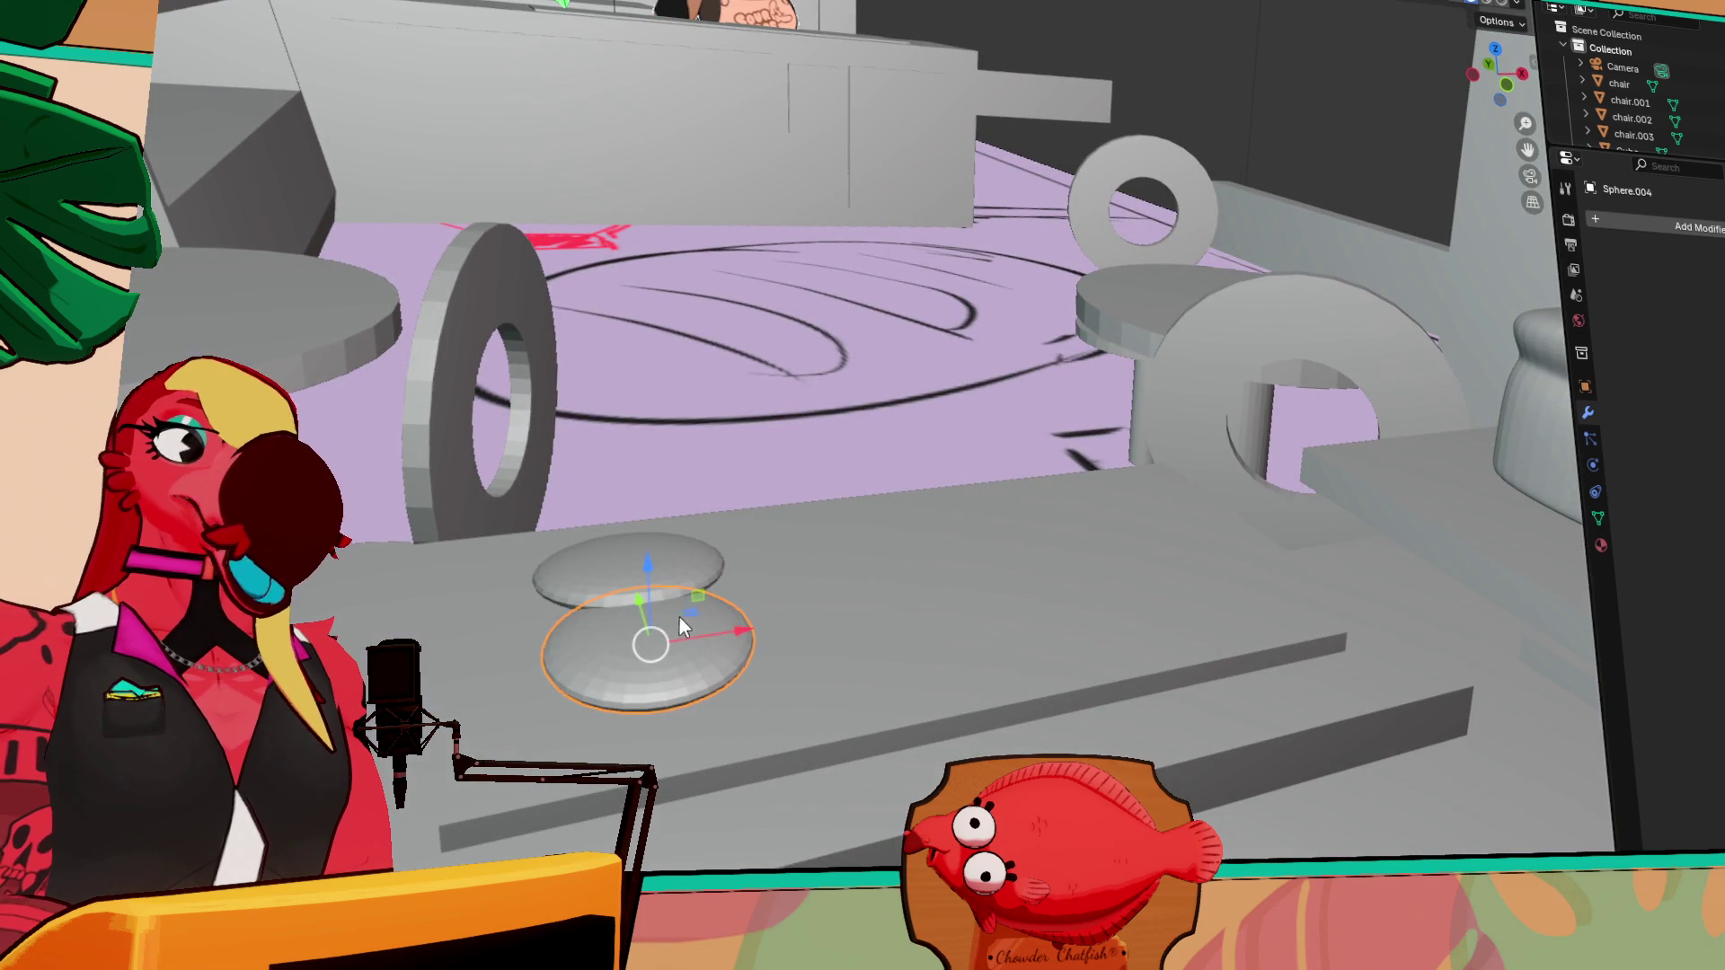
drag(742, 631, 873, 612)
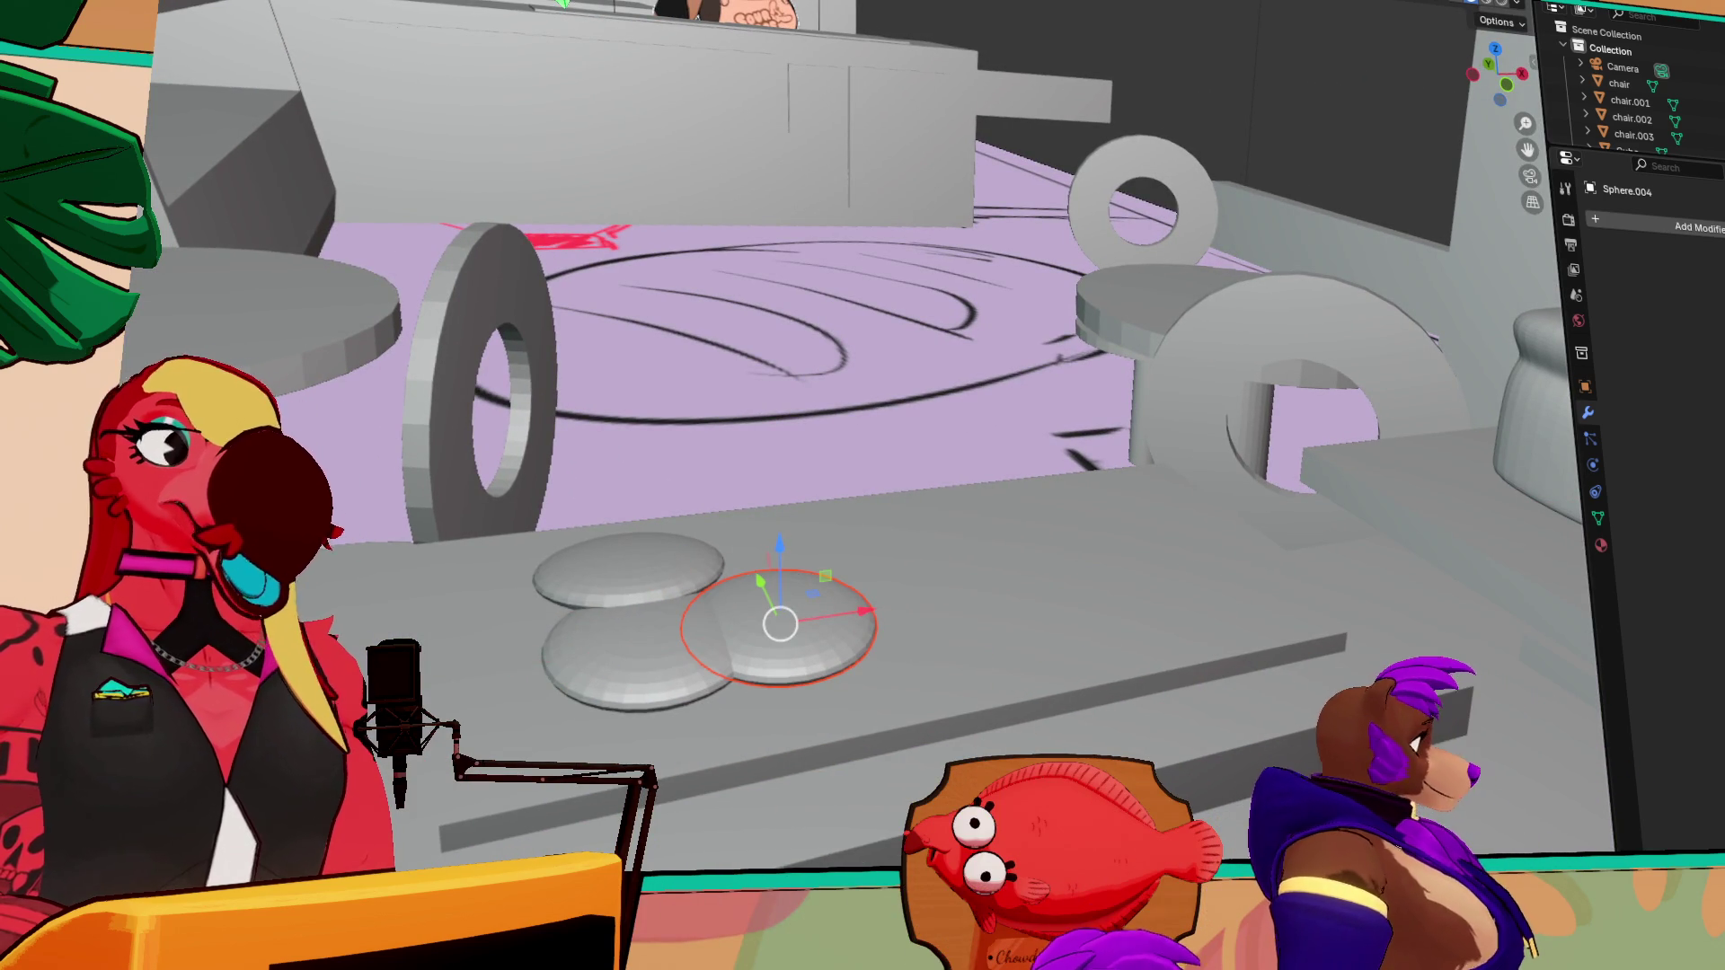
key(shift+space)
key(r)
drag(767, 542, 769, 554)
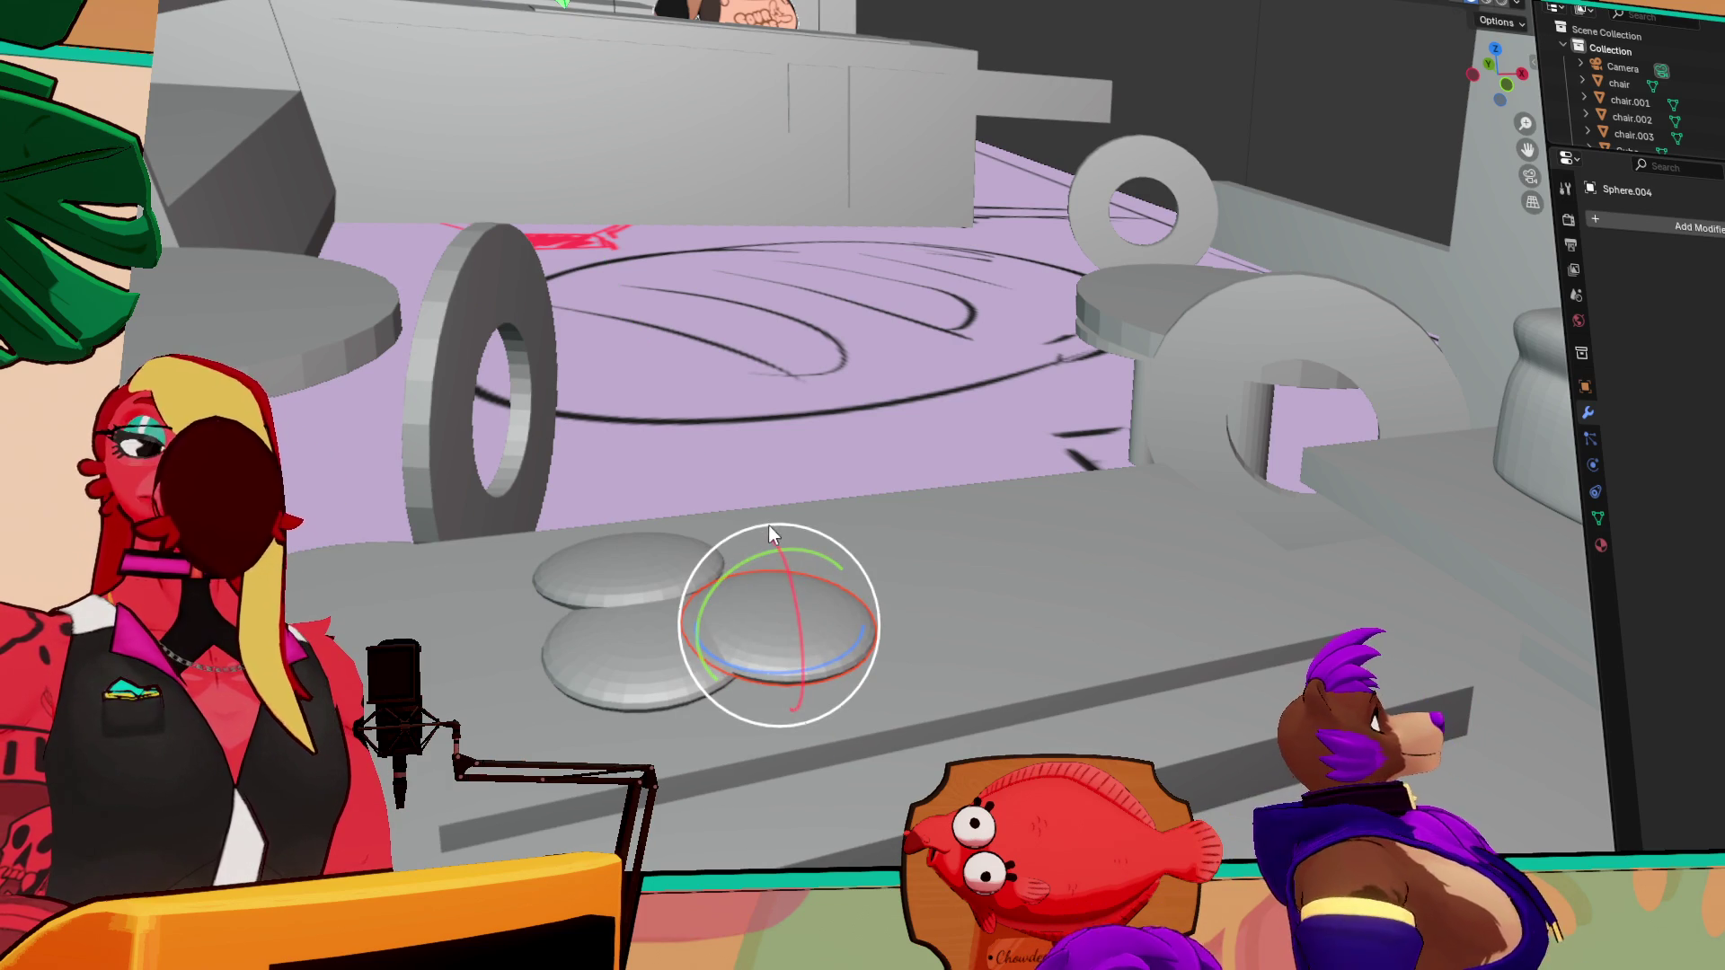
key(shift+space)
key(g)
drag(849, 616, 868, 612)
drag(798, 548, 796, 532)
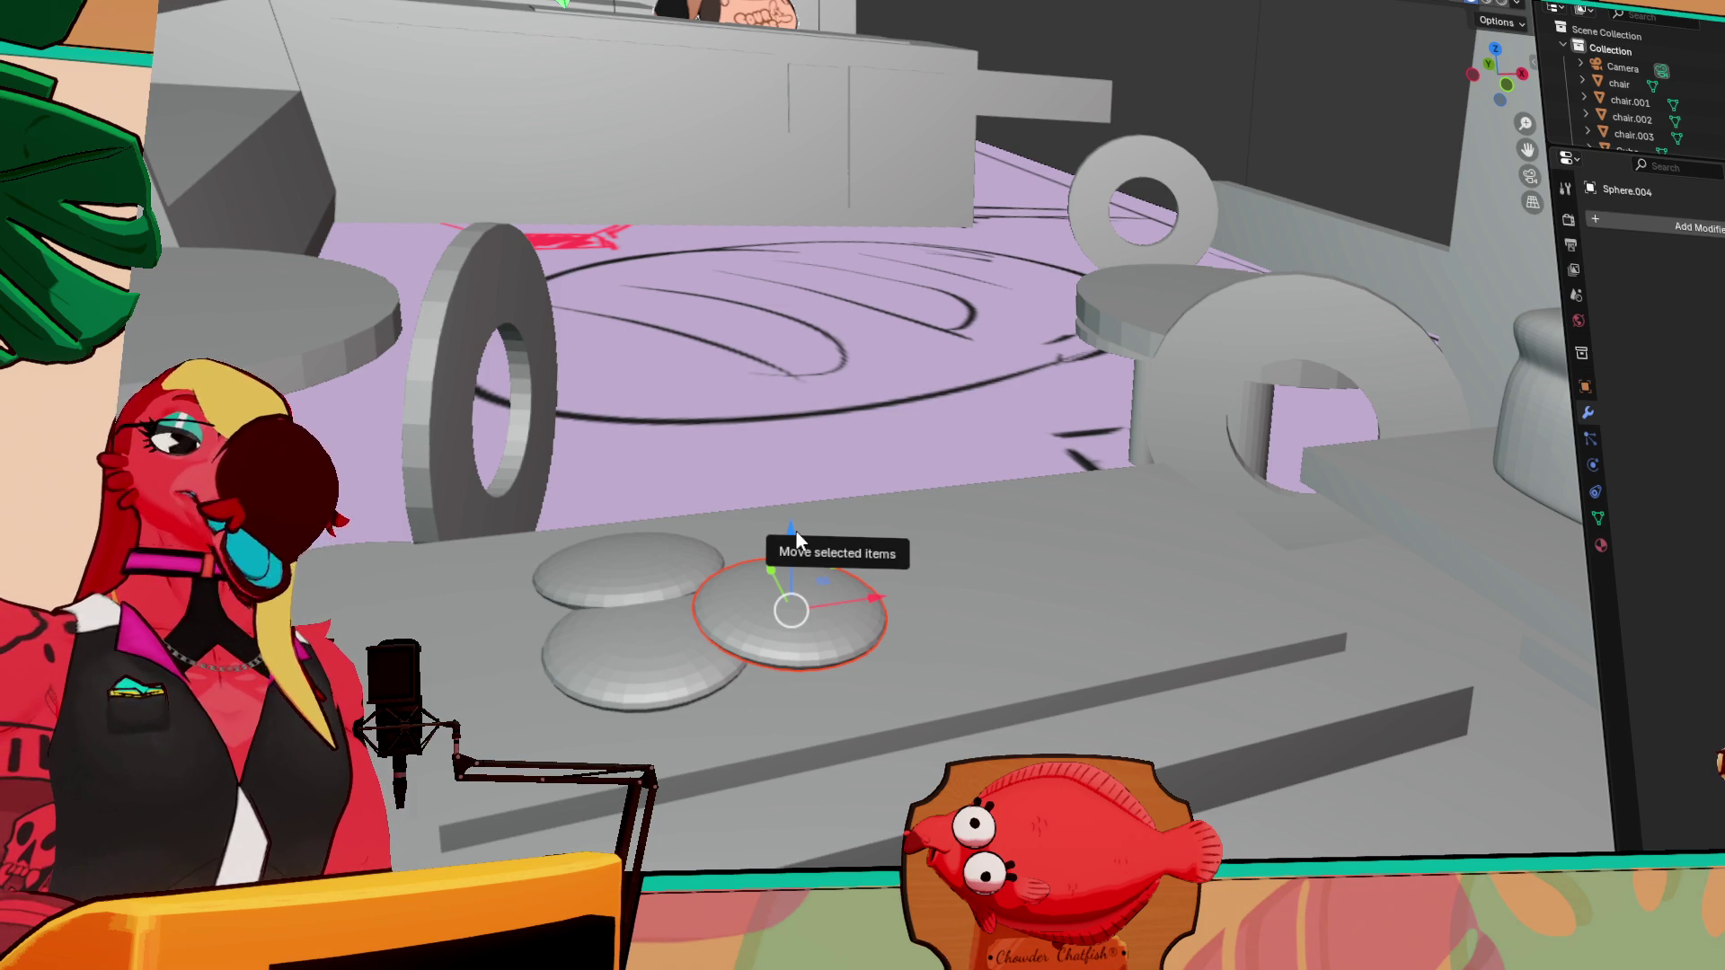
mouse_move(936, 554)
middle_down()
mouse_move(863, 647)
mouse_move(709, 510)
middle_up()
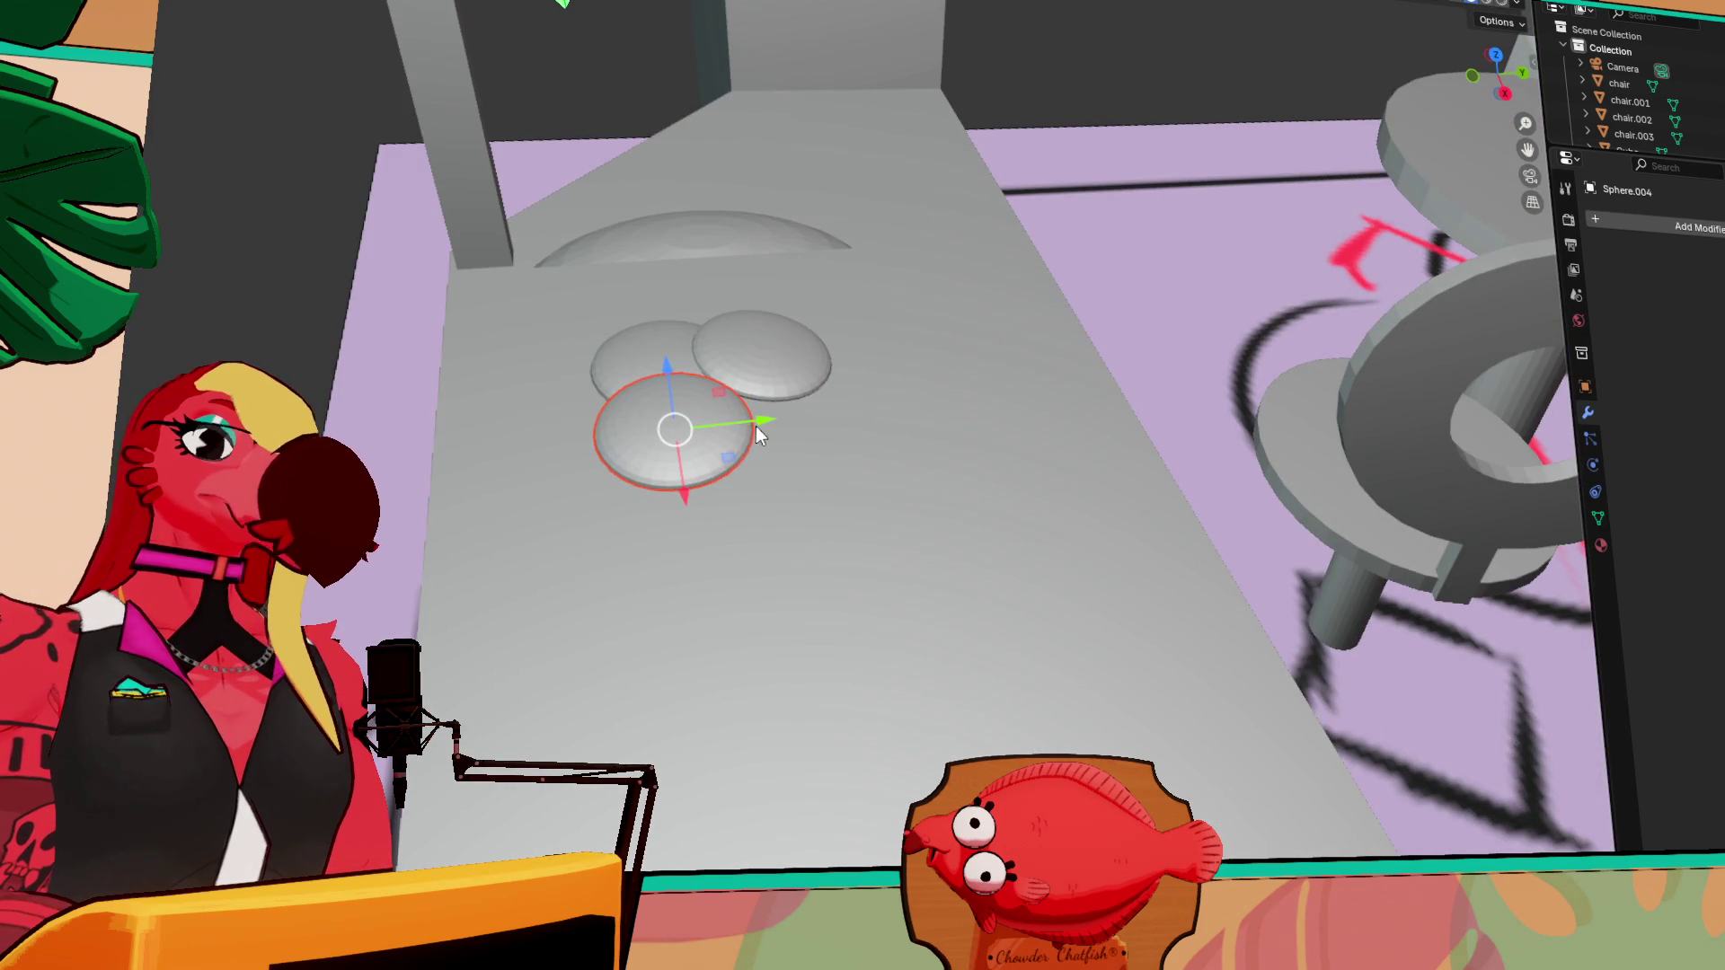
Duplicate the disc along Y and tilt the copy around X to complete four pastries
key(shift+d)
key(y)
click(882, 402)
key(shift+space)
key(r)
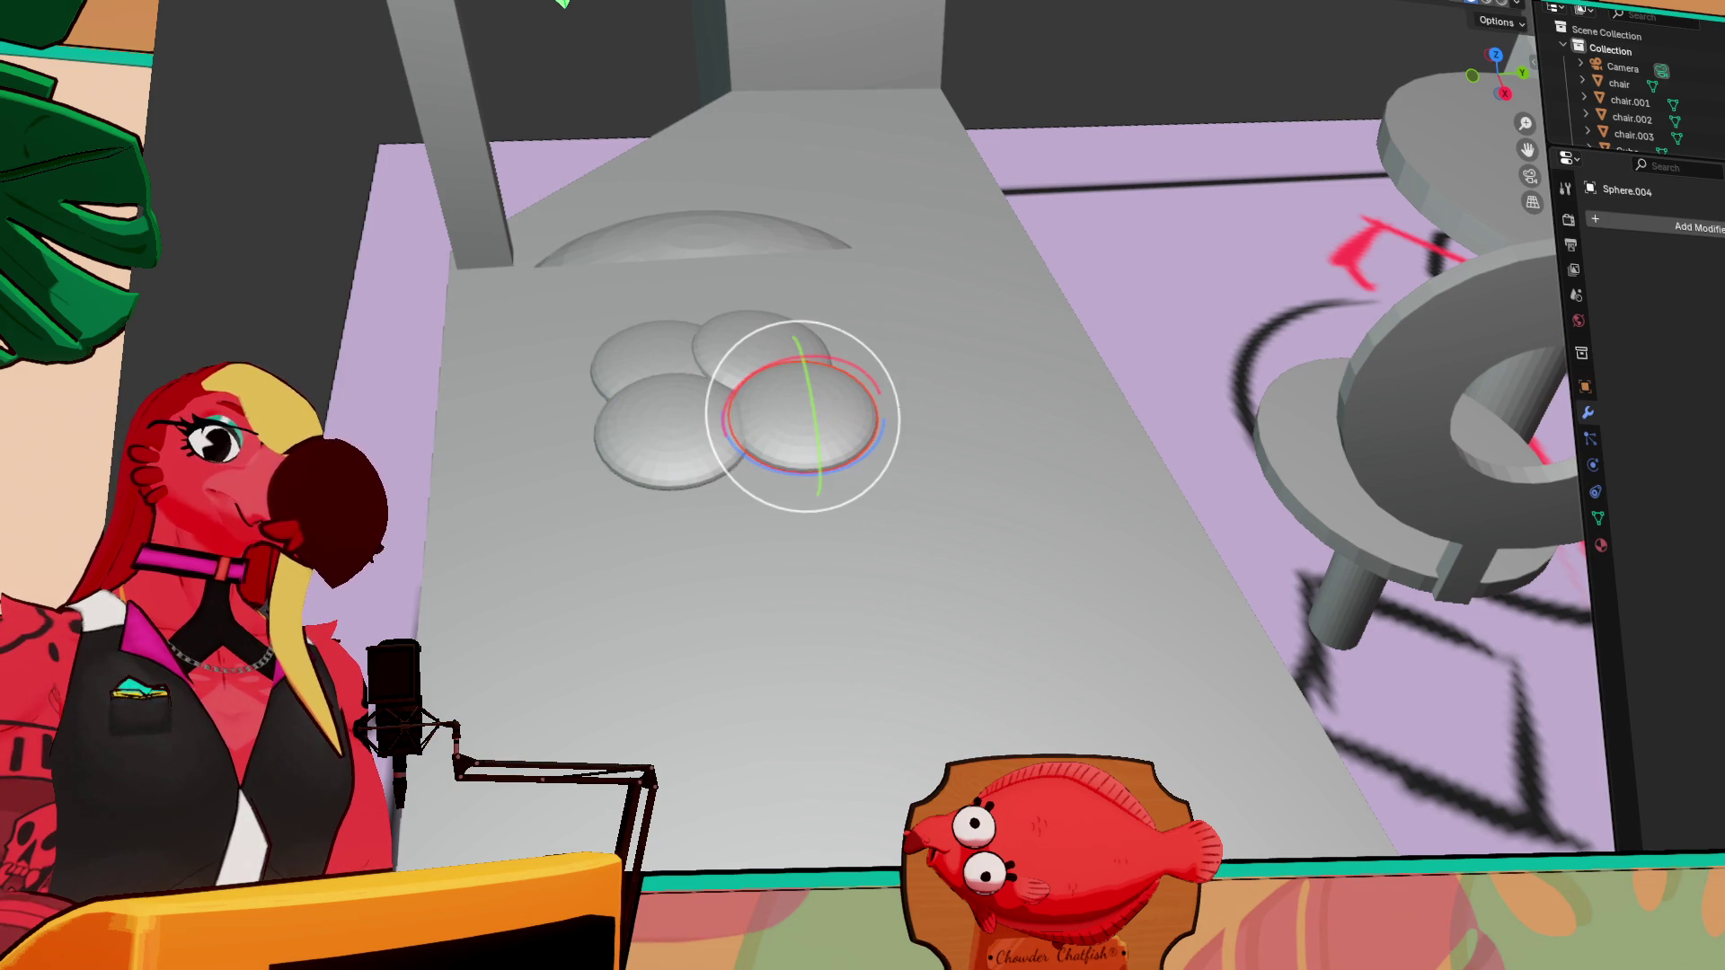
drag(834, 356, 836, 354)
mouse_move(836, 354)
middle_down()
mouse_move(877, 381)
mouse_move(963, 320)
mouse_move(816, 390)
mouse_move(1062, 462)
mouse_move(647, 489)
mouse_move(755, 548)
middle_up()
scroll(1069, 457, down, 2)
shift+click(680, 520)
shift+click(647, 597)
Duplicate the four discs, rotate the copies and slide them right into a second row
shift+click(814, 620)
shift+click(806, 492)
key(shift+space)
key(g)
key(shift+d)
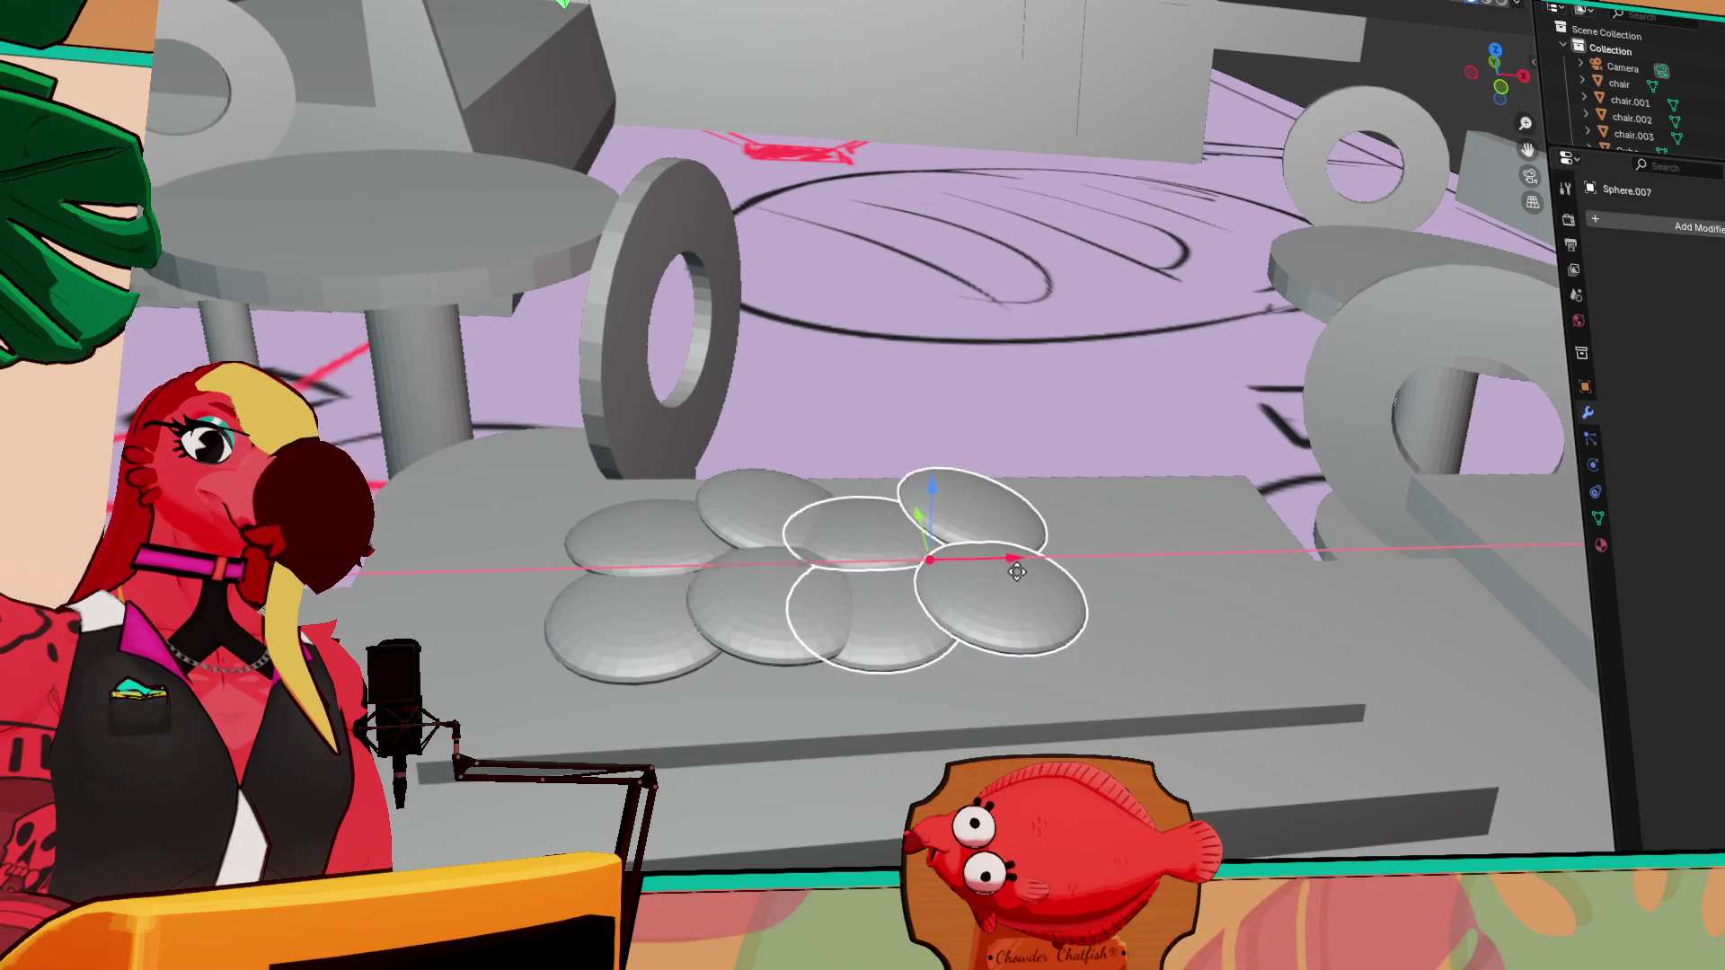
click(972, 546)
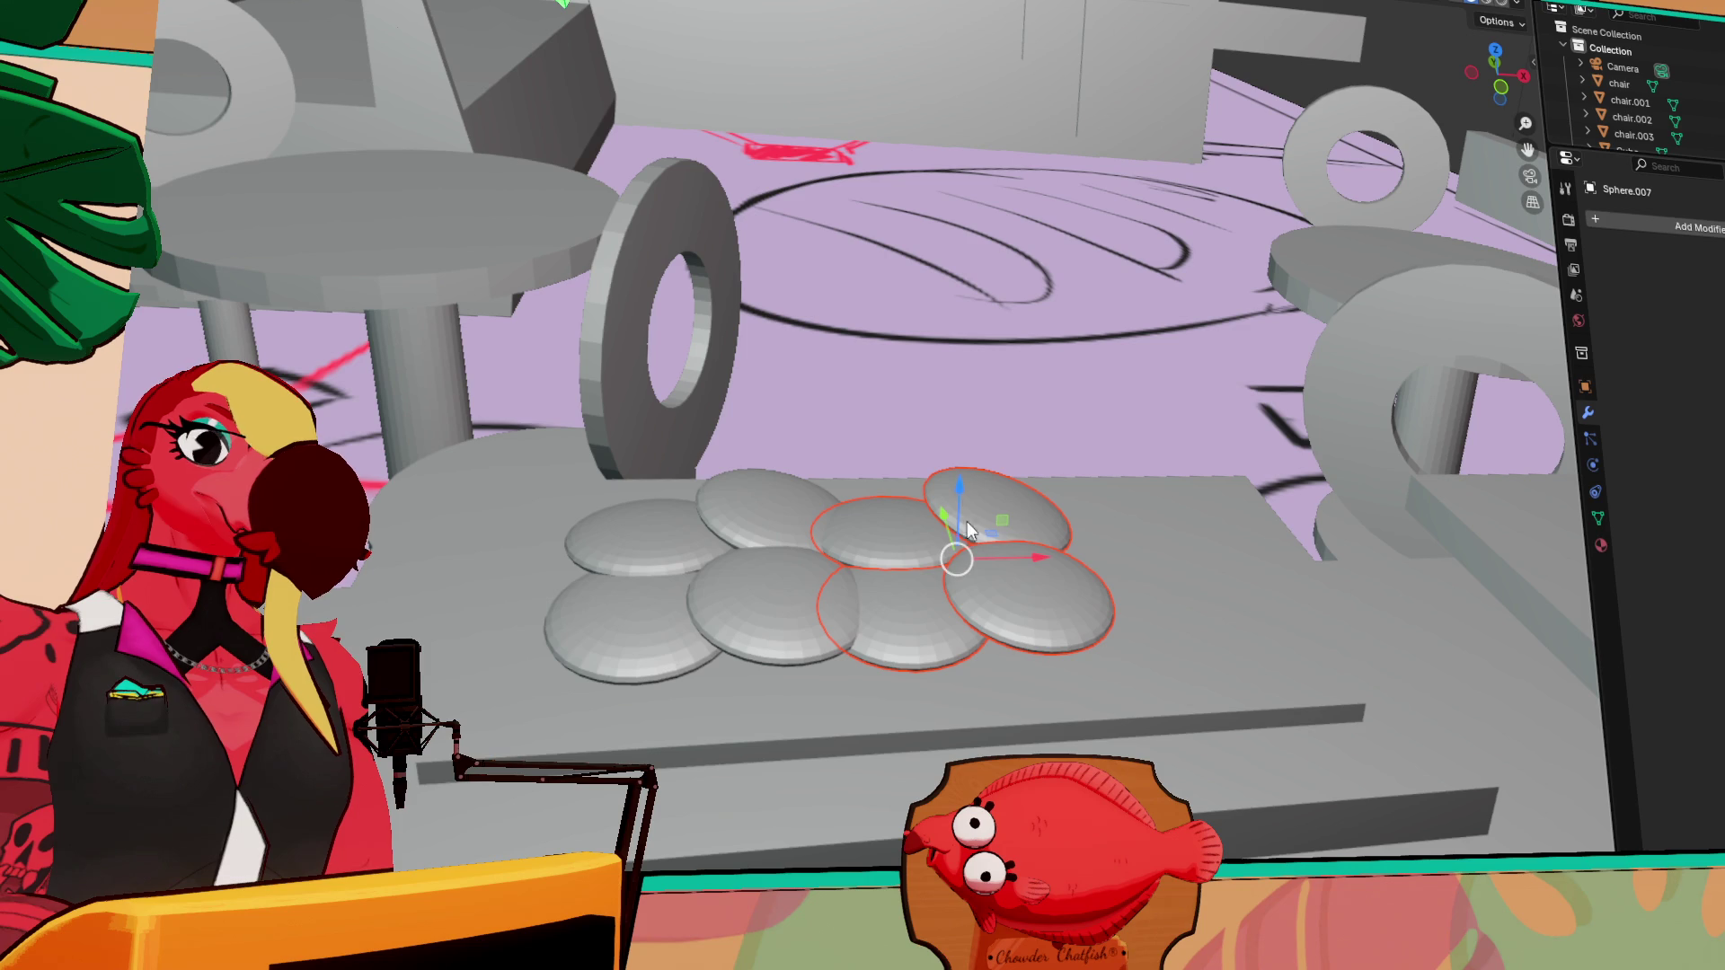
key(shift+space)
key(r)
drag(920, 612, 1213, 404)
mouse_move(1213, 404)
middle_down()
mouse_move(837, 567)
mouse_move(1049, 534)
mouse_move(779, 724)
middle_up()
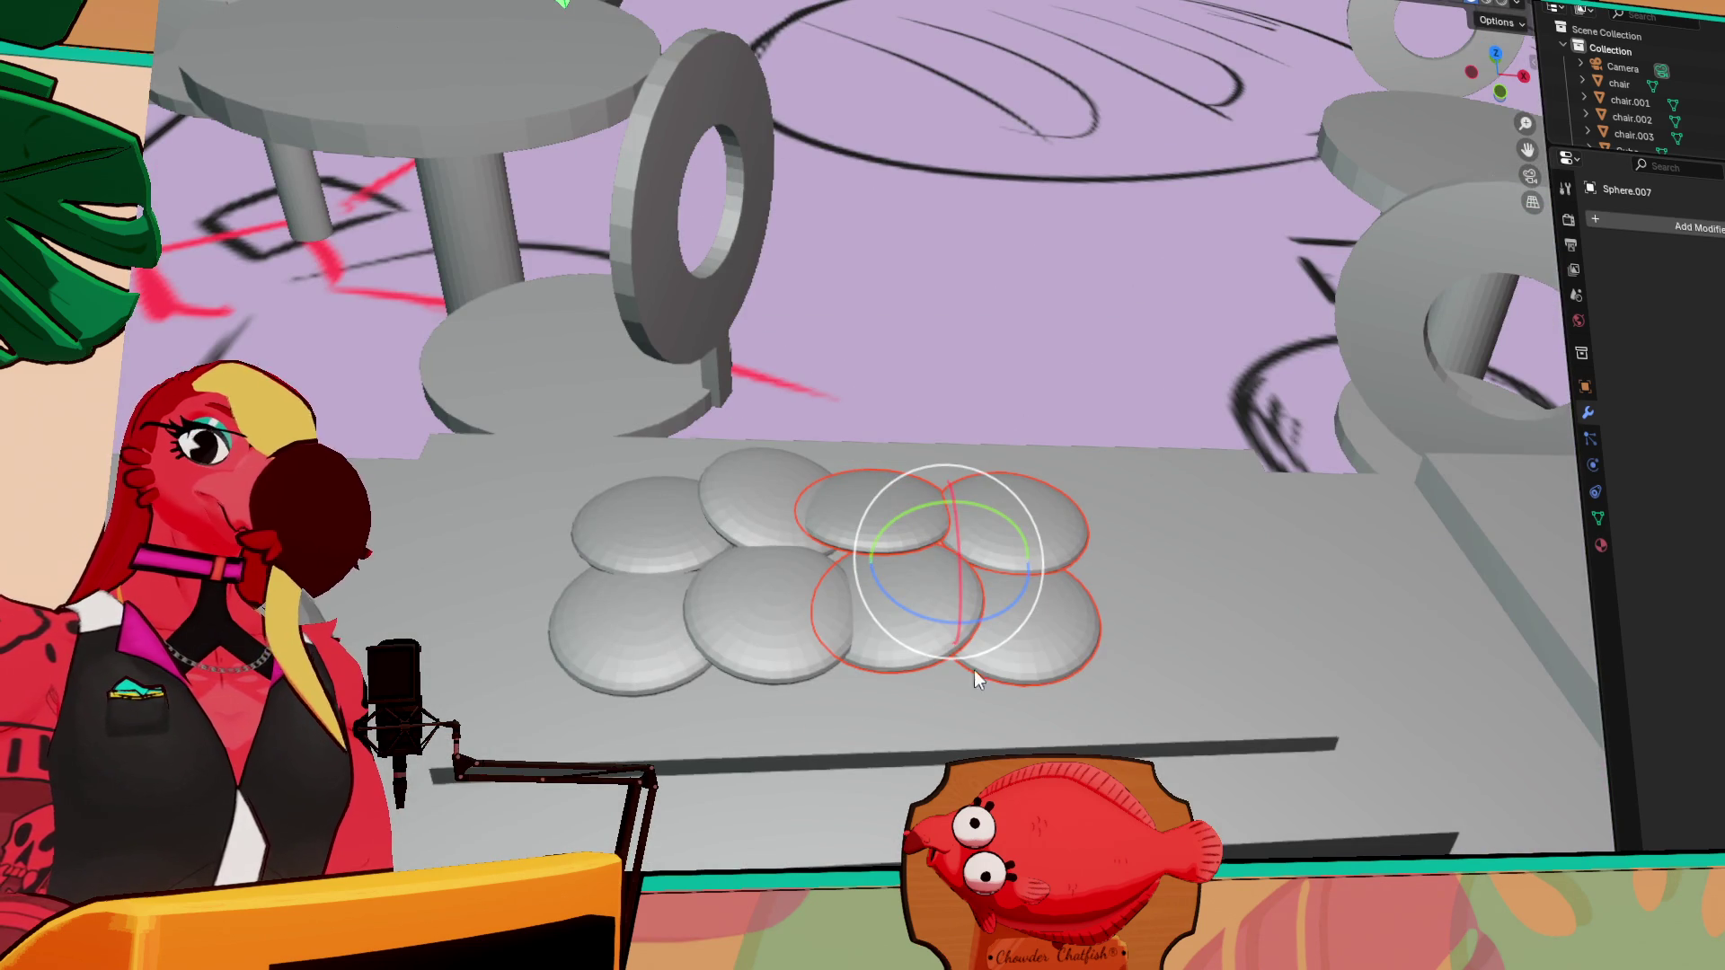
key(shift+space)
key(g)
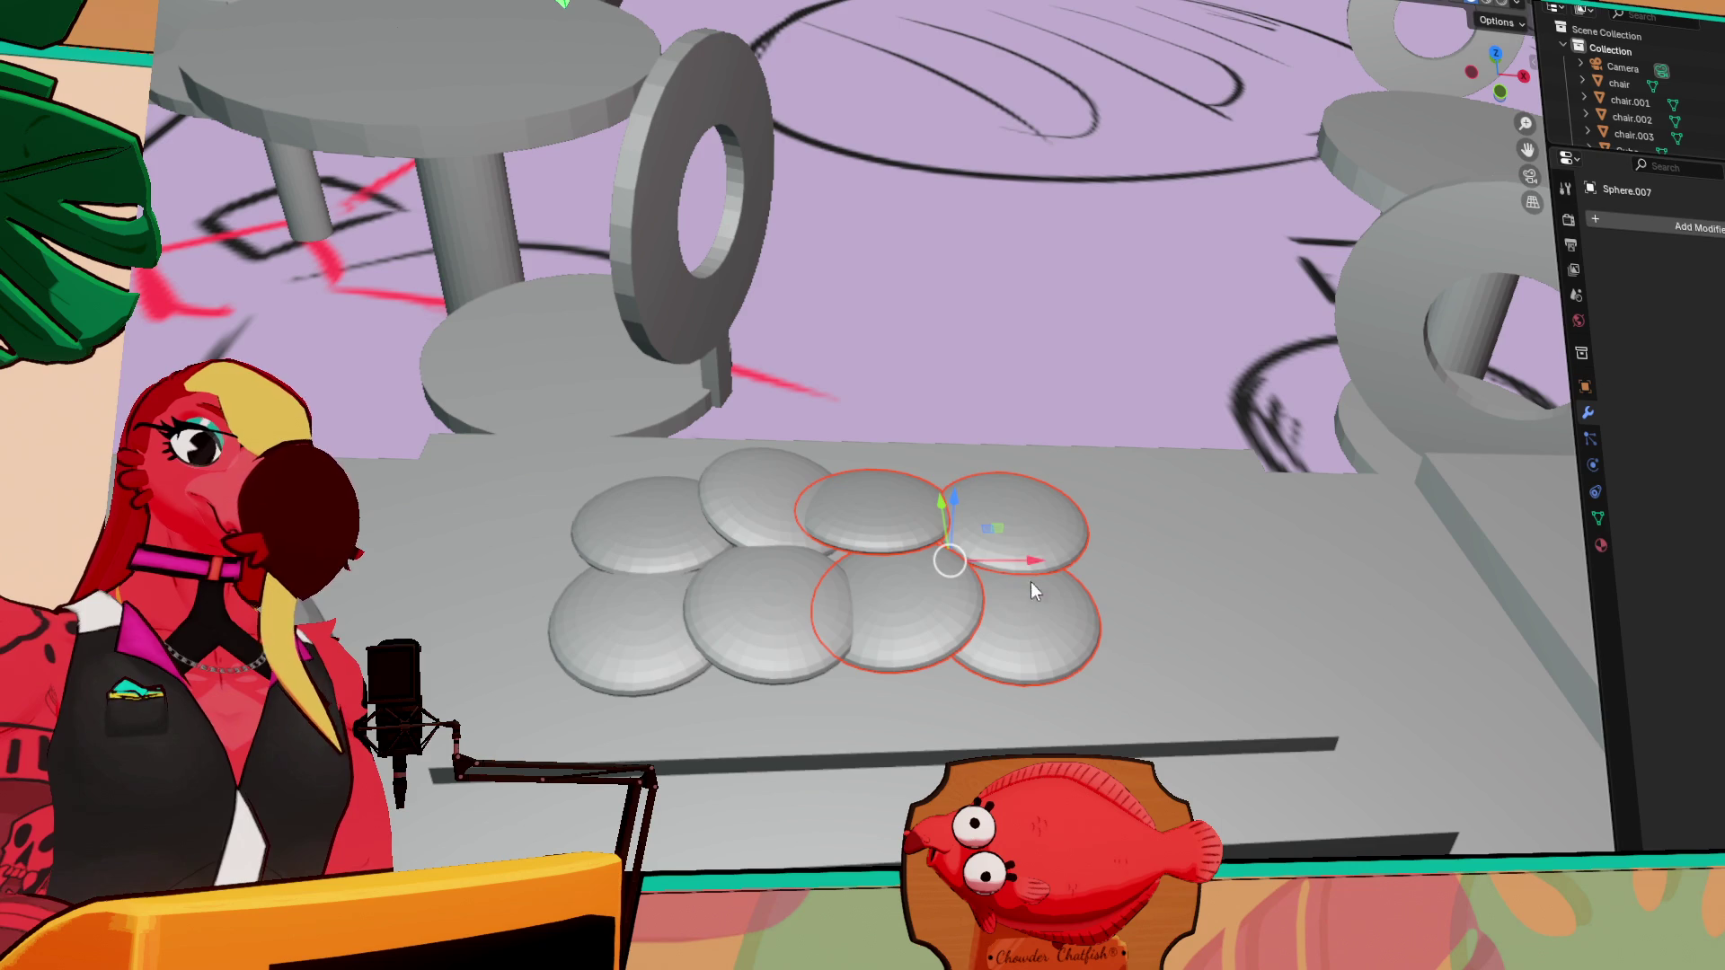
mouse_move(957, 568)
mouse_down()
mouse_move(1175, 570)
mouse_move(1137, 629)
mouse_move(1240, 675)
mouse_move(1279, 607)
mouse_move(1249, 614)
mouse_up()
Select all the discs and shift the whole group along X to fill the tray
key(shift+space)
key(r)
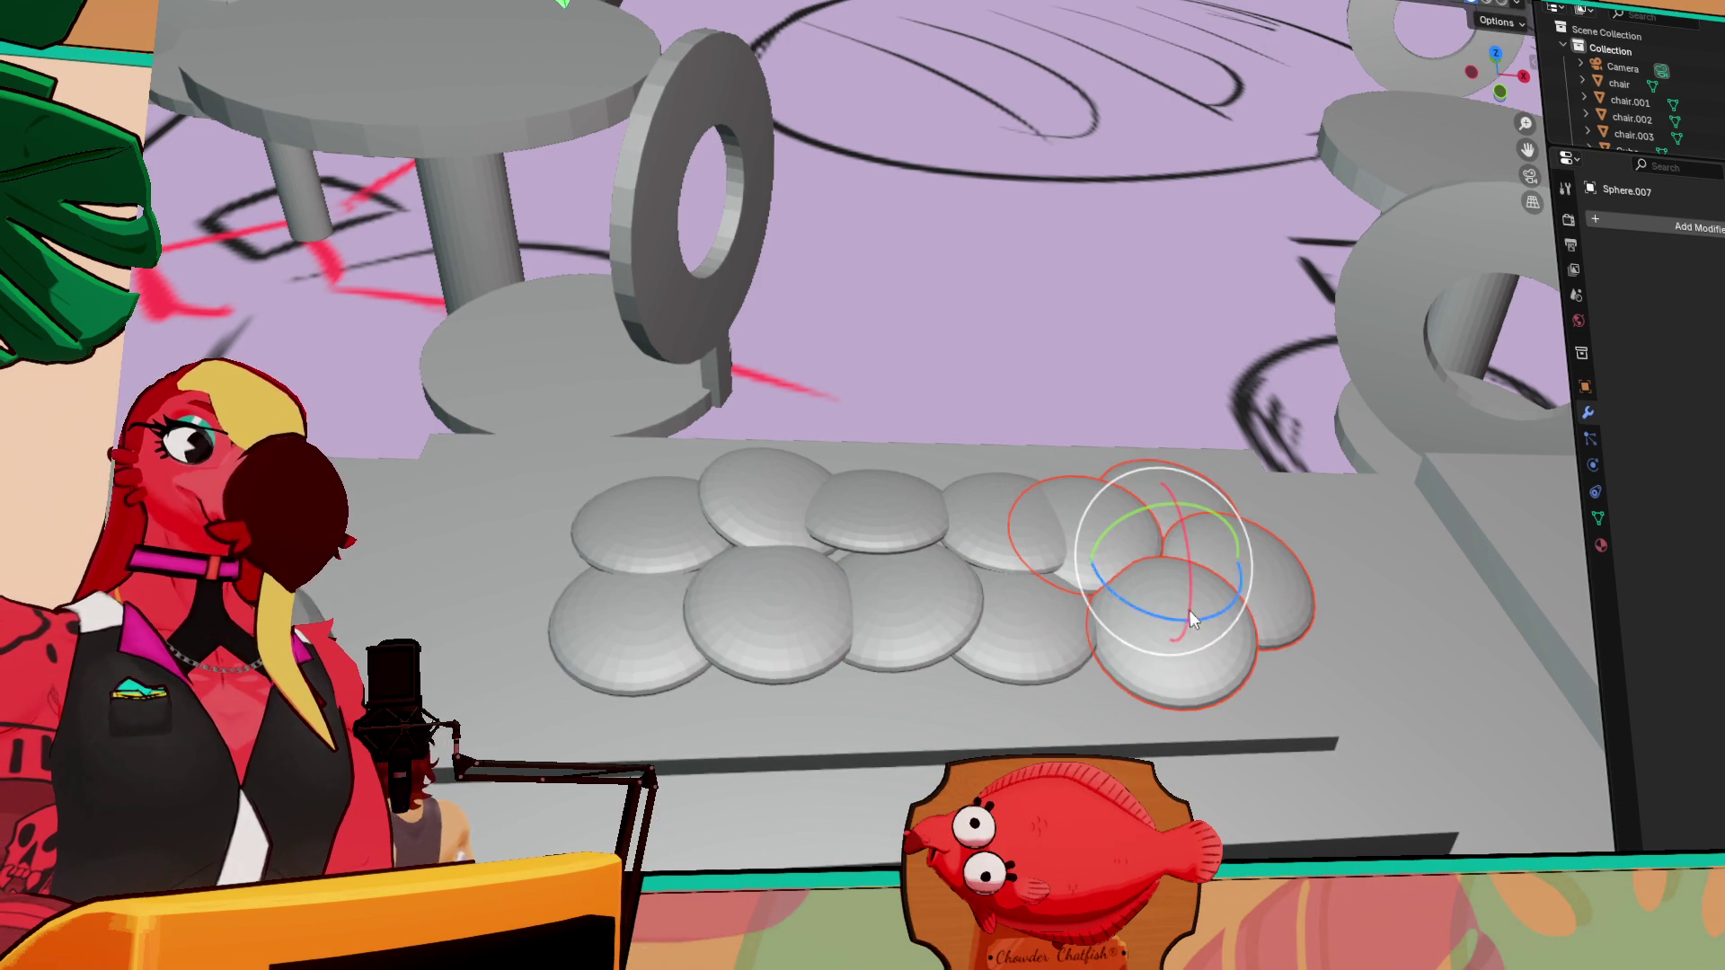
shift+click(951, 503)
shift+click(884, 509)
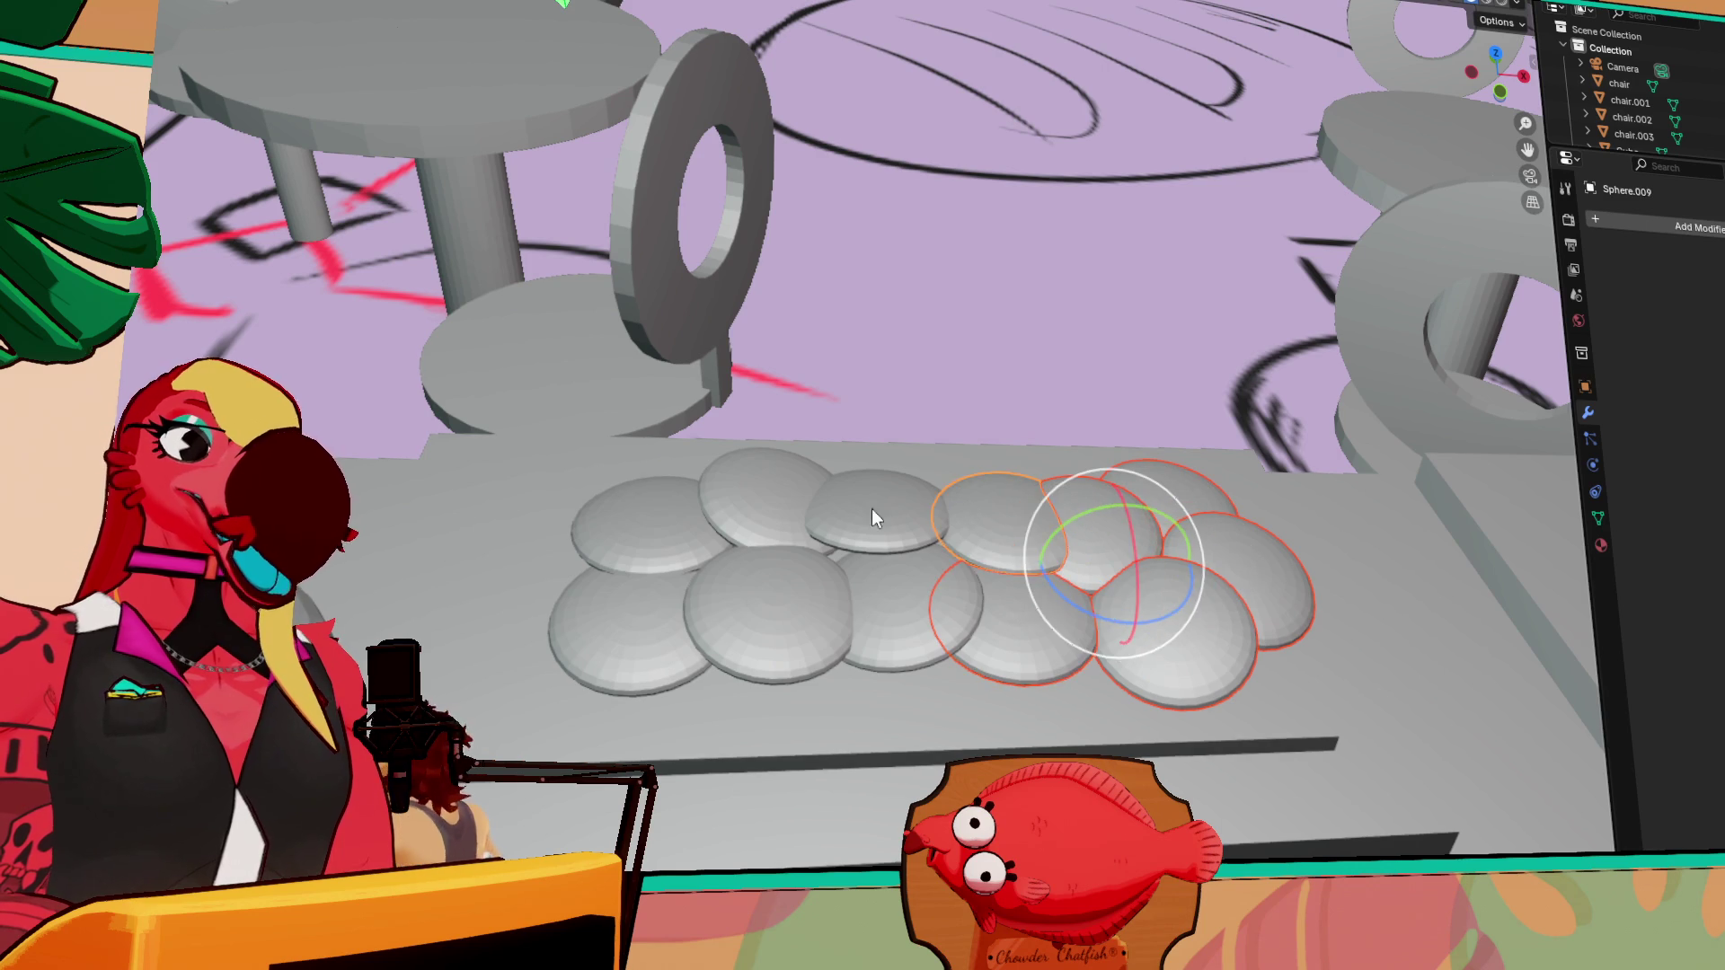
shift+click(845, 593)
shift+click(791, 589)
shift+click(758, 501)
shift+click(642, 525)
shift+click(655, 597)
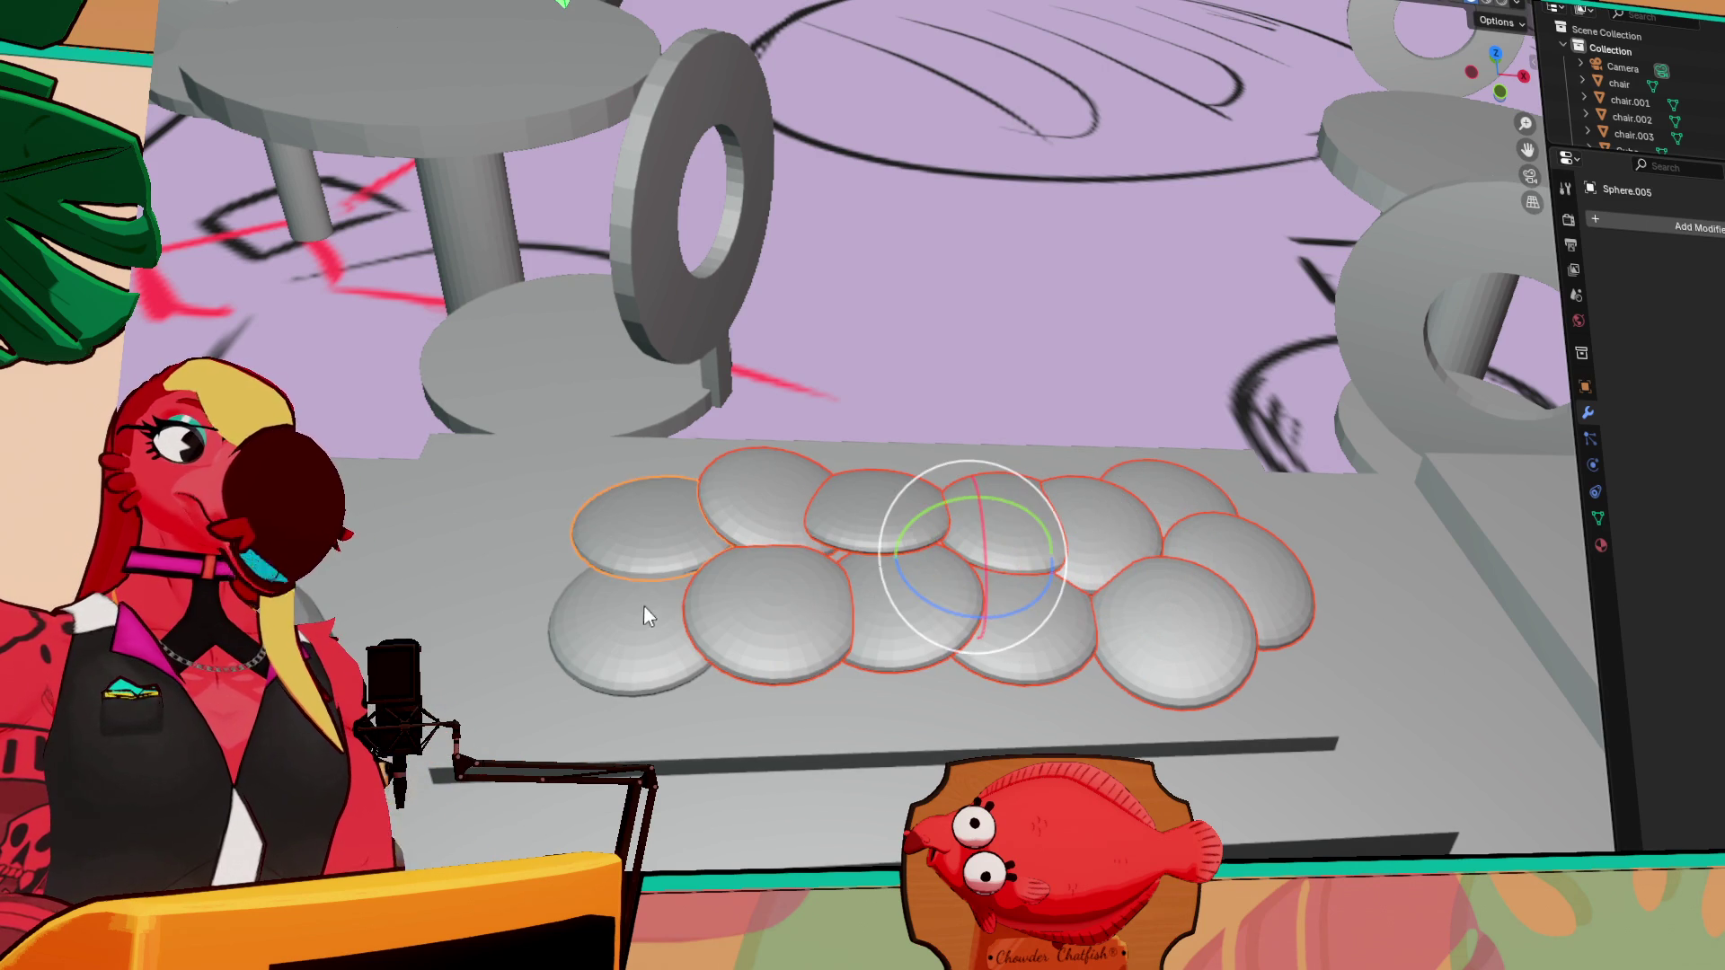
key(shift+space)
key(g)
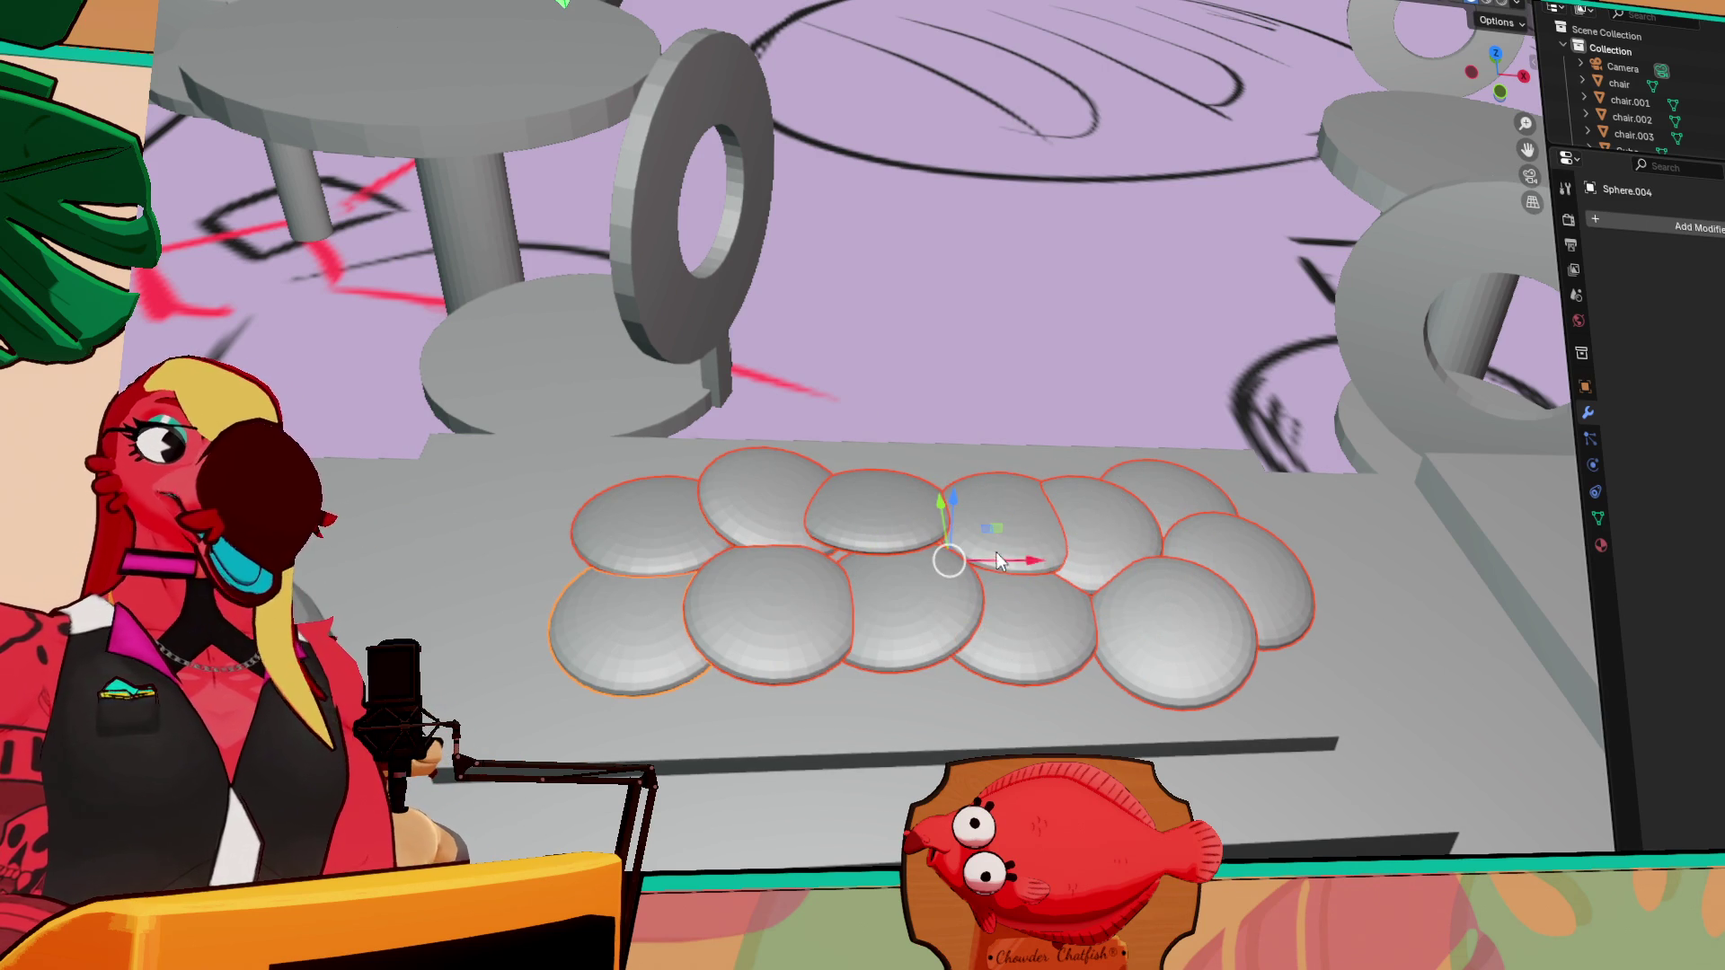
drag(1030, 557, 986, 554)
mouse_move(987, 555)
middle_down()
mouse_move(1188, 649)
mouse_move(926, 548)
mouse_move(853, 568)
mouse_move(746, 554)
mouse_move(942, 633)
mouse_move(1205, 618)
mouse_move(1159, 521)
middle_up()
scroll(1206, 618, down, 10)
click(1157, 445)
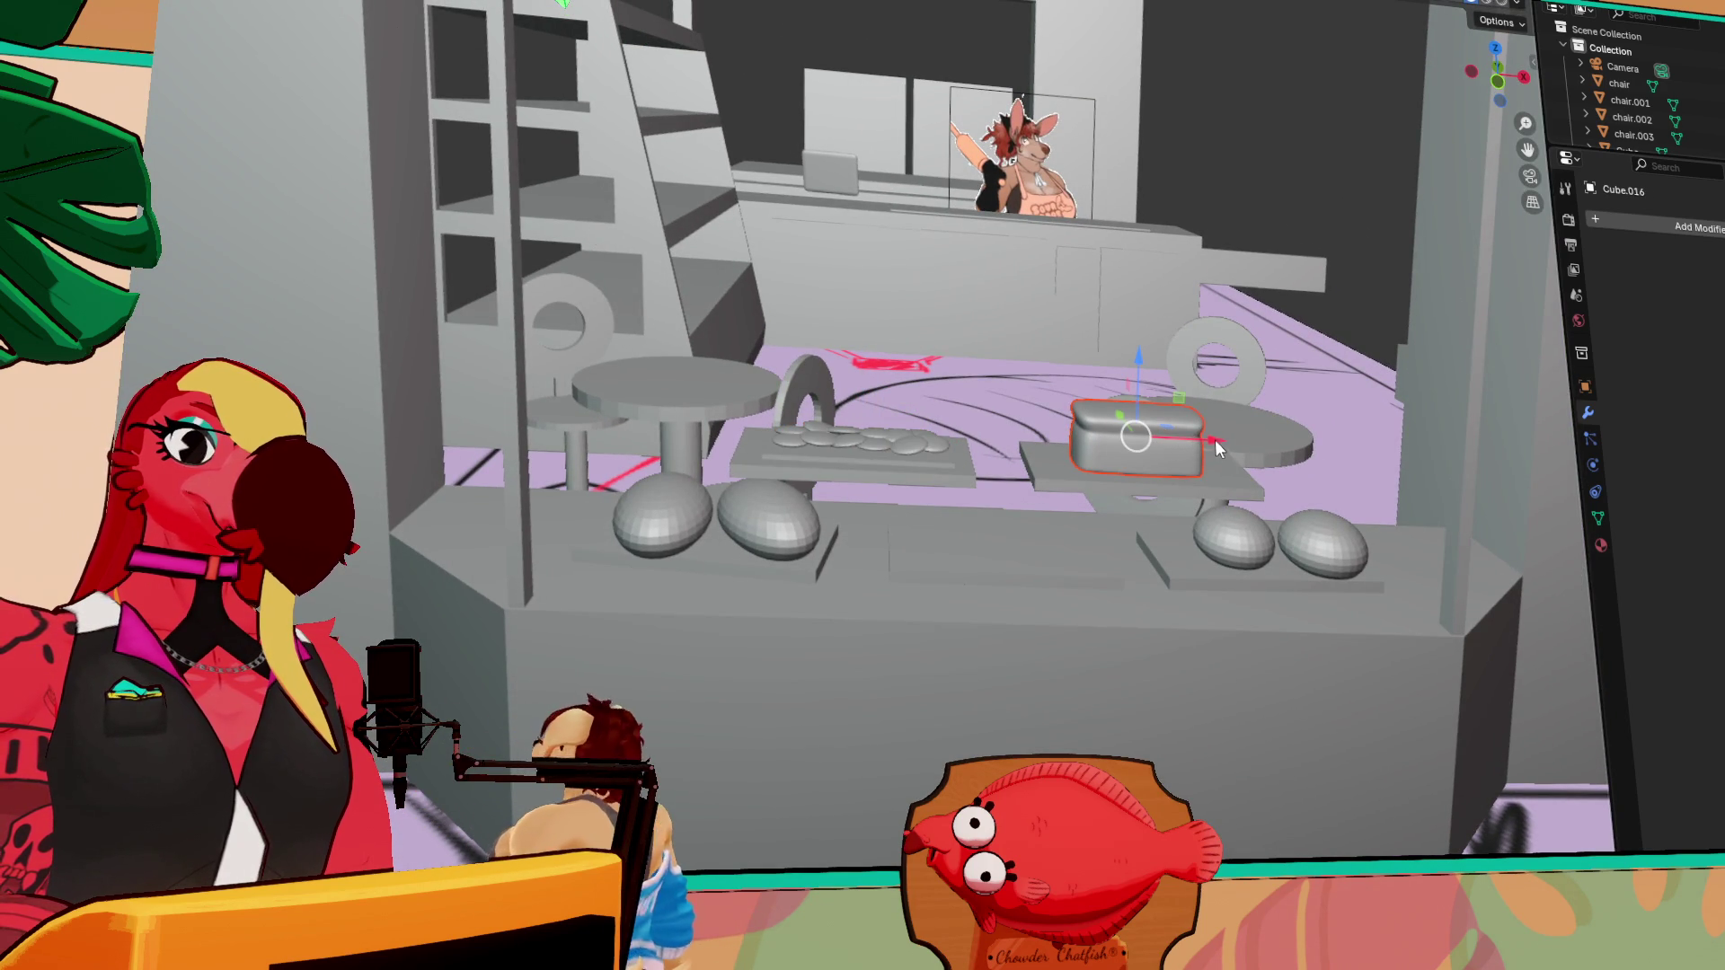
Duplicate loaf Cube.016 and drop the copy along Z to the lower shelf level
key(shift+d)
key(x)
key(z)
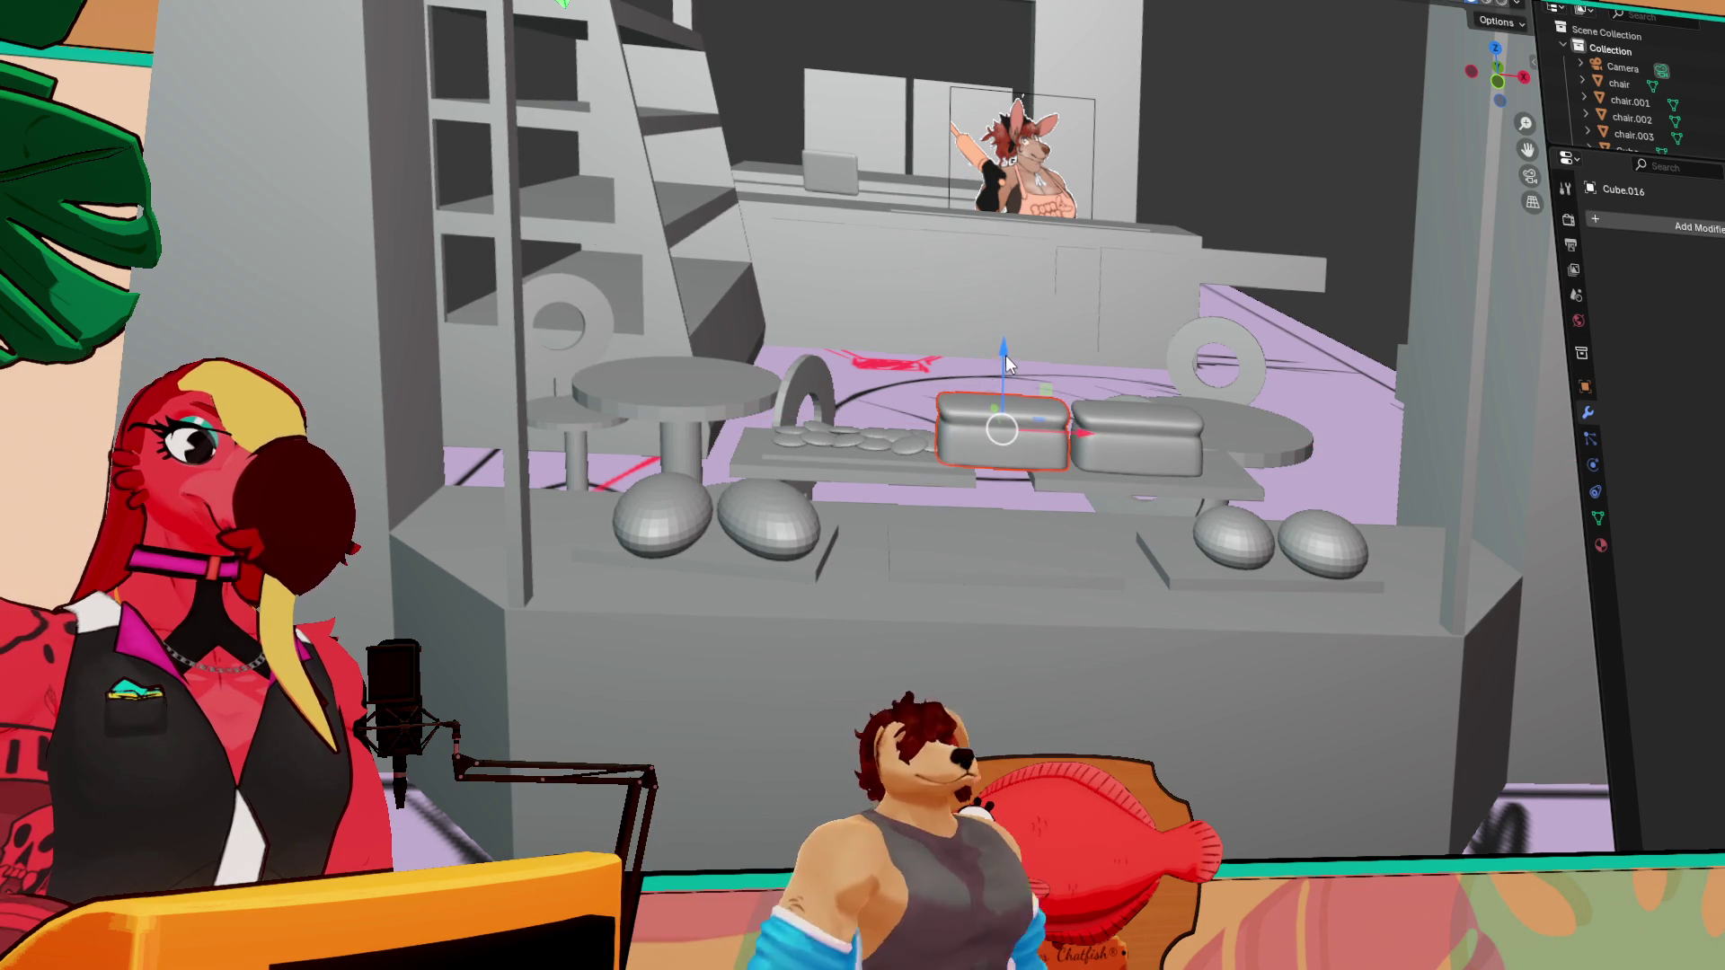
click(1005, 447)
scroll(994, 547, up, 6)
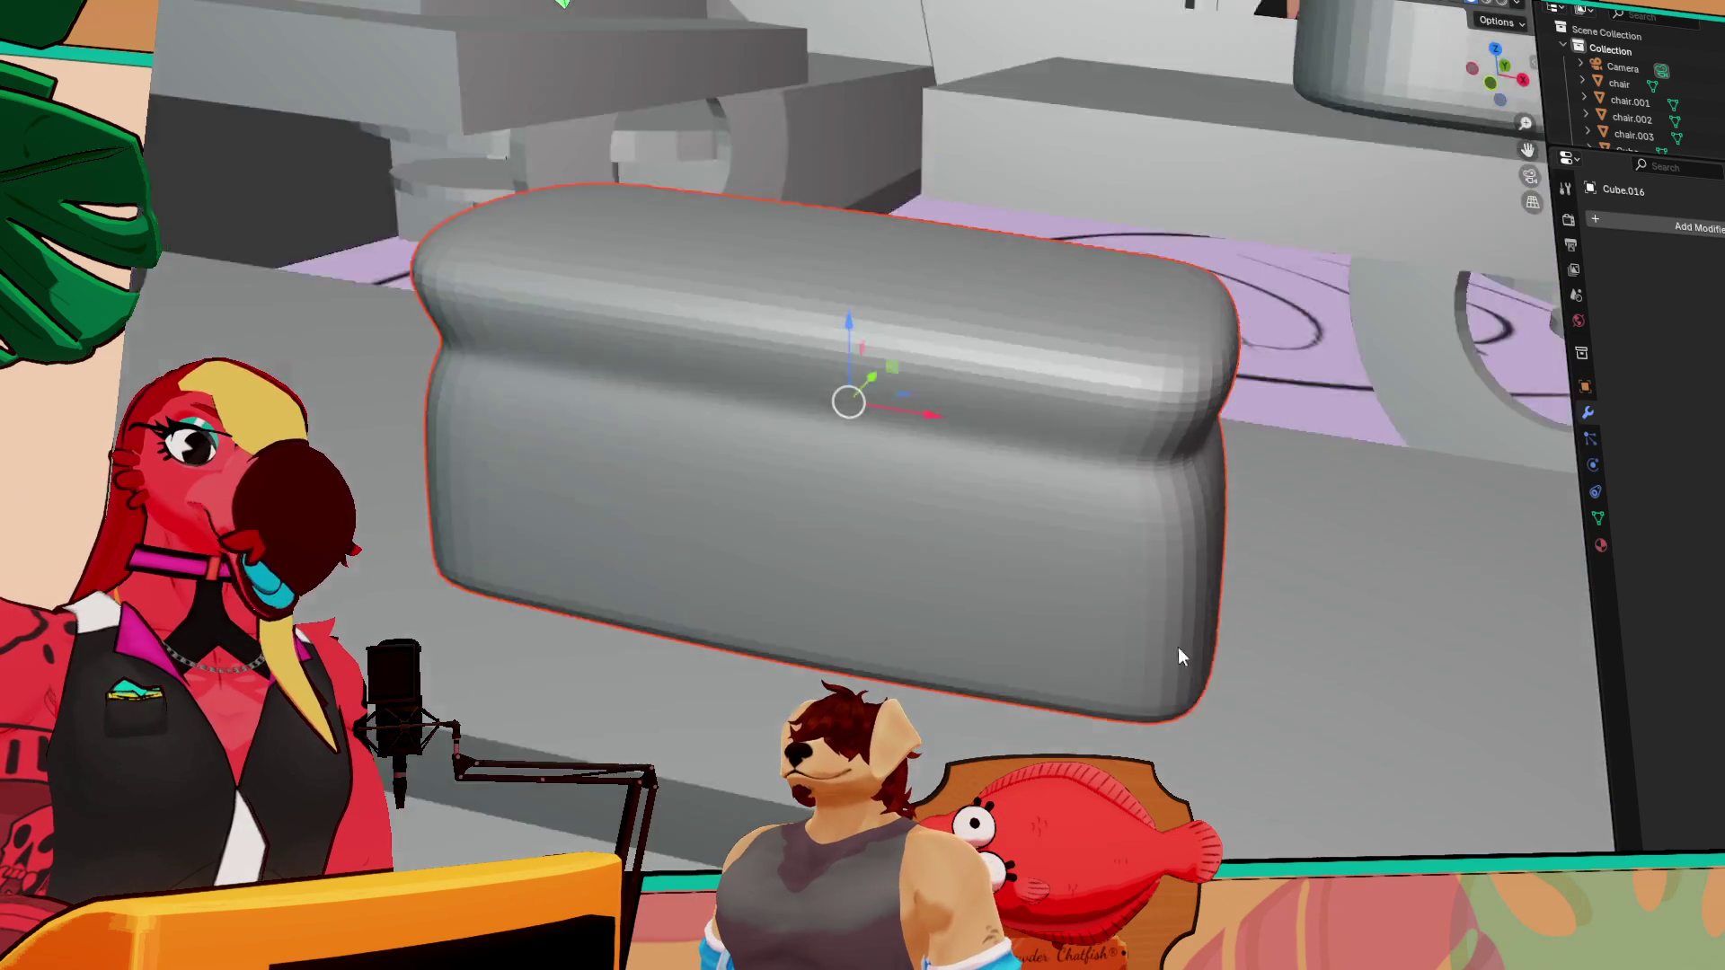
scroll(1041, 616, down, 3)
mouse_move(1178, 647)
middle_down()
mouse_move(1041, 617)
mouse_move(996, 586)
middle_up()
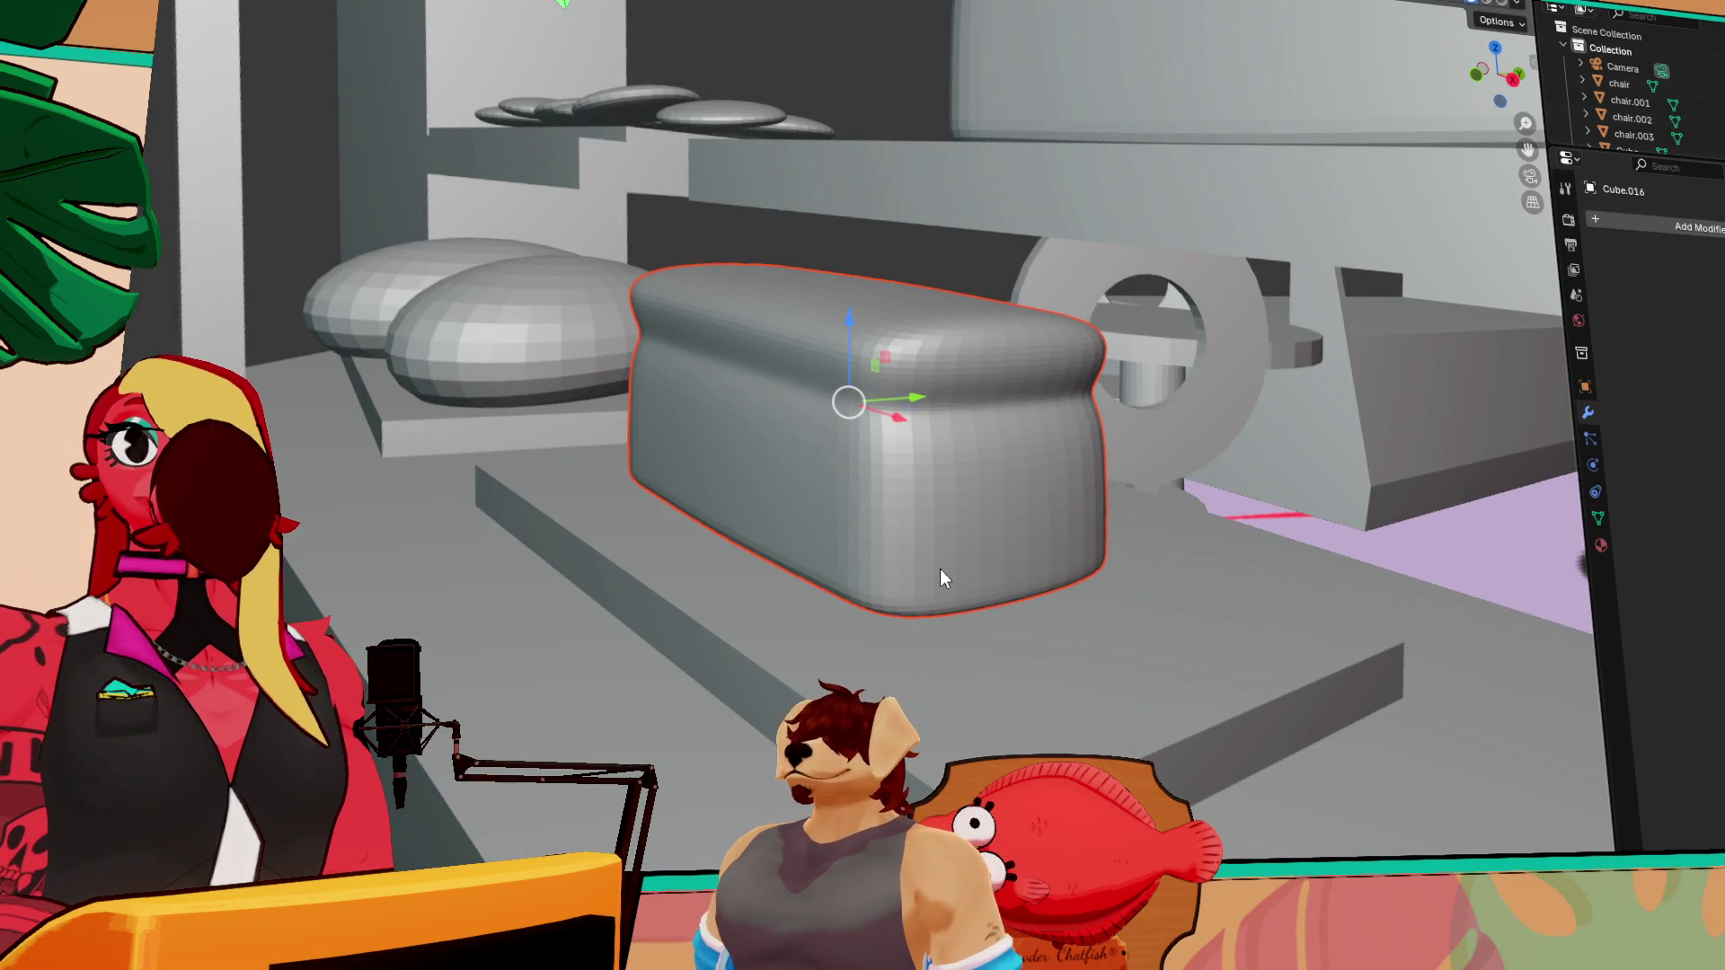
scroll(916, 547, up, 5)
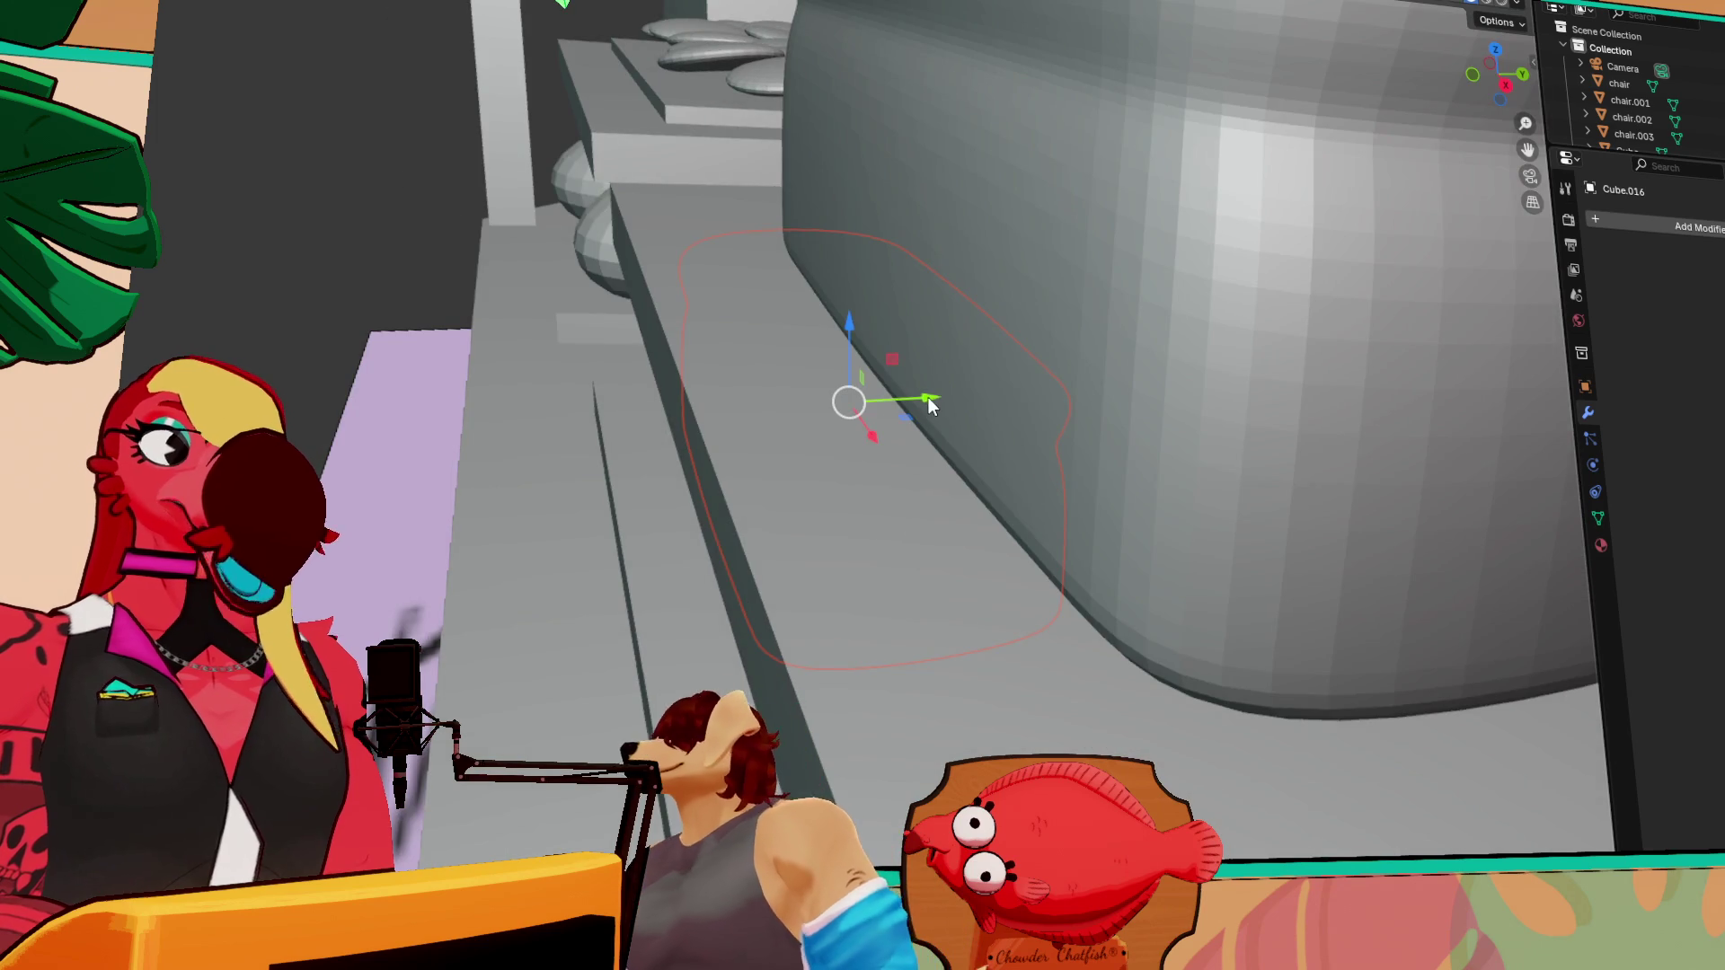
Slide the copied loaf along Y onto the front of the lower shelf
key(g)
key(y)
click(404, 450)
key(KP_Decimal)
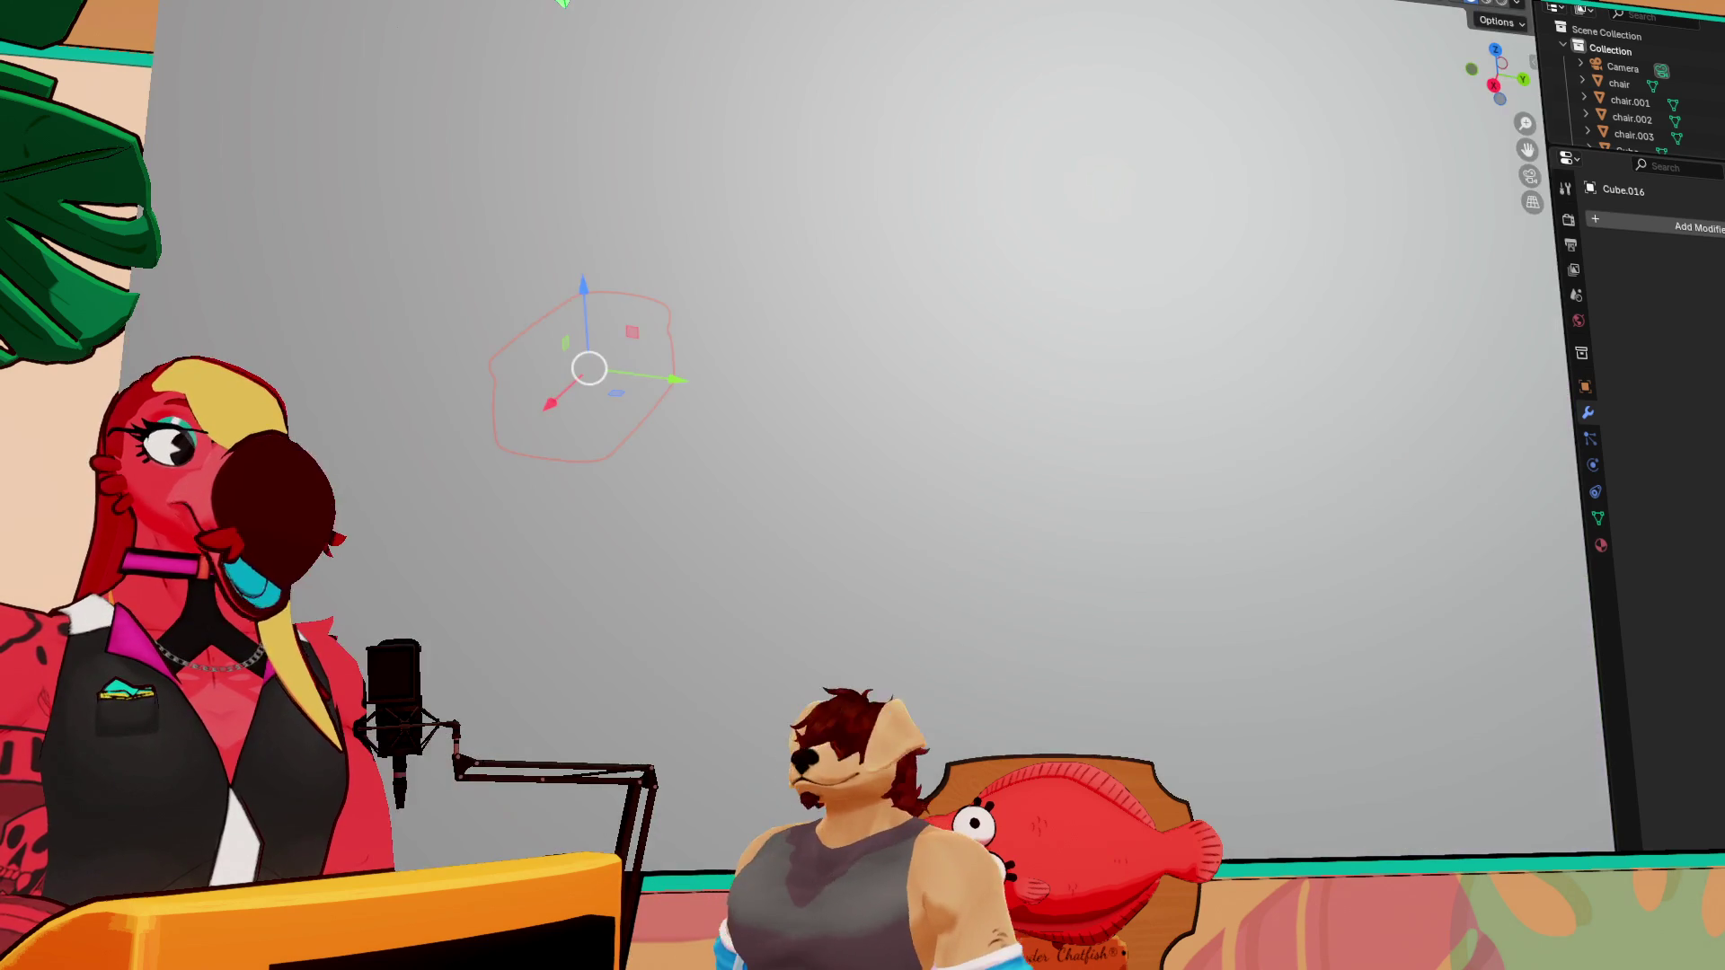
scroll(454, 435, down, 5)
drag(661, 424, 433, 445)
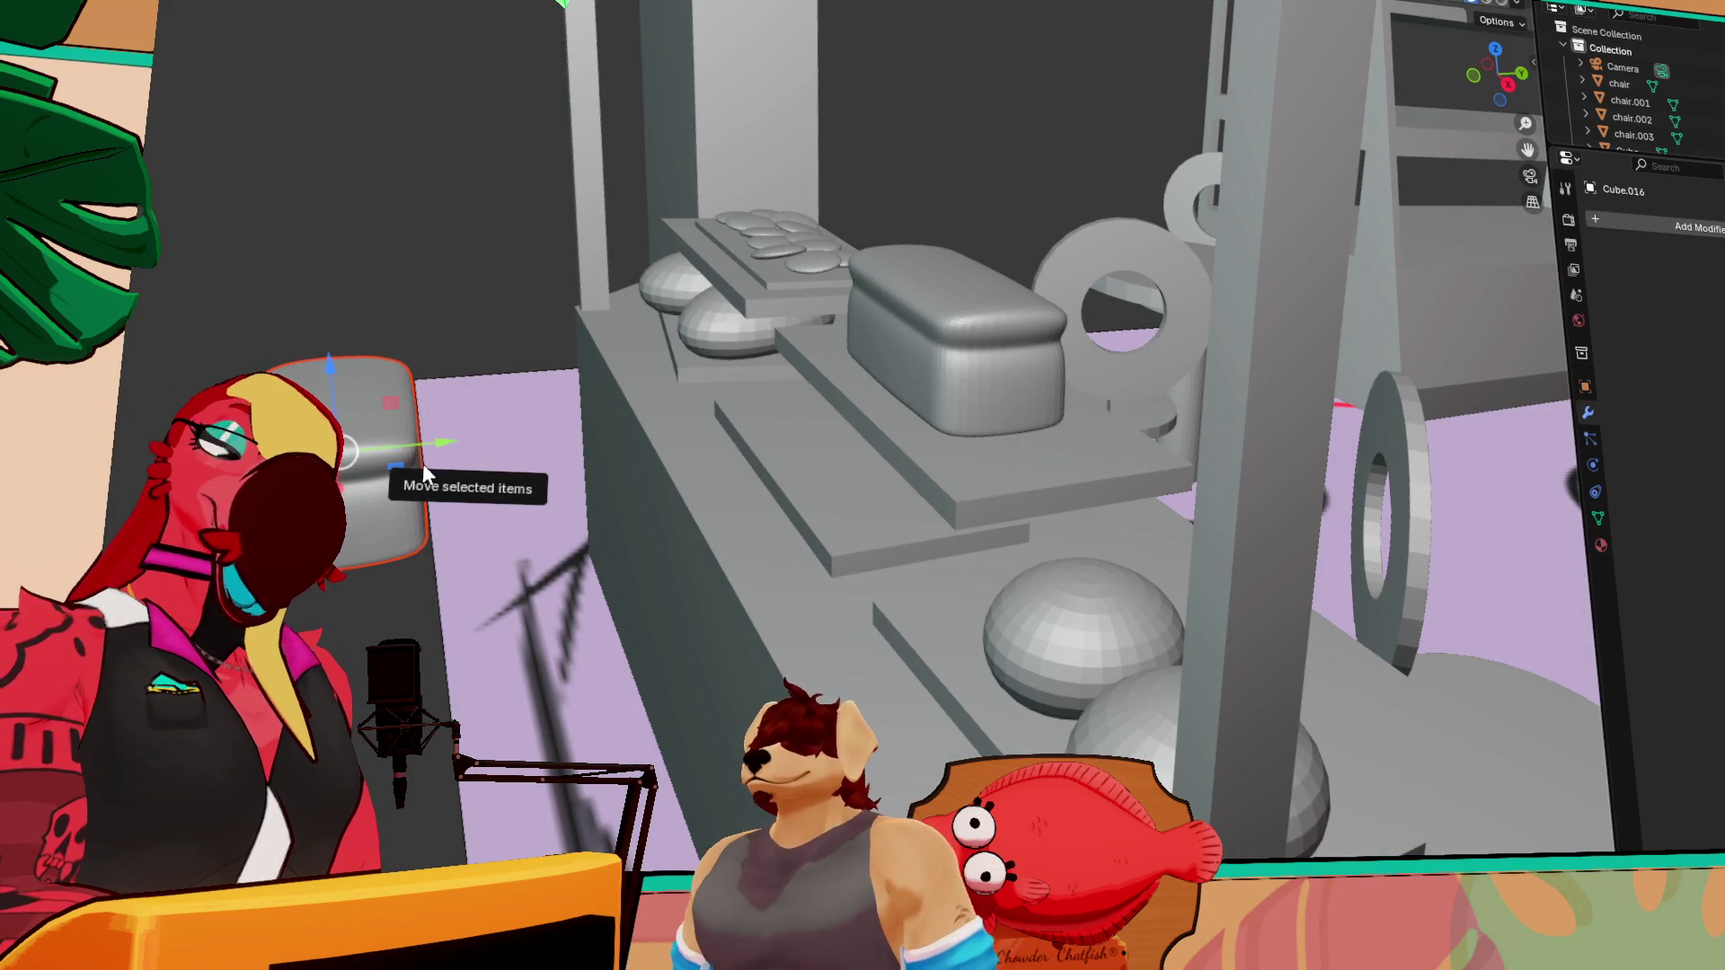
mouse_move(513, 570)
middle_down()
mouse_move(460, 479)
mouse_move(400, 435)
mouse_move(908, 397)
middle_up()
scroll(400, 435, up, 5)
scroll(396, 440, down, 5)
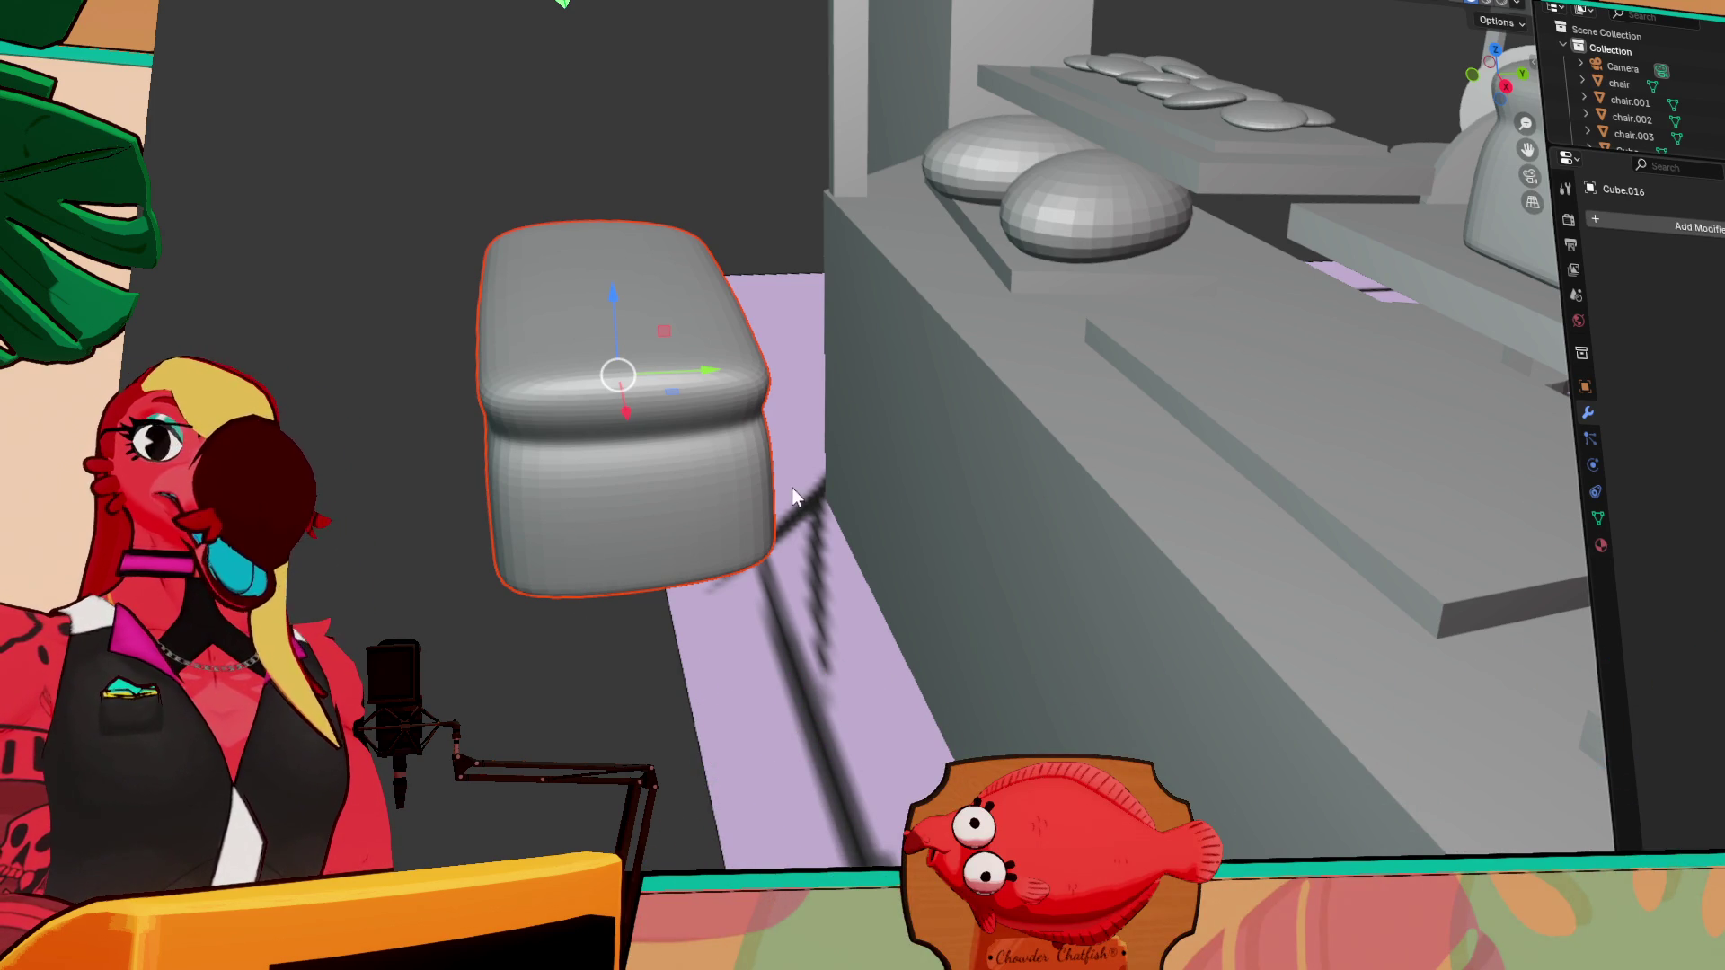
Draw a new plain box on the floor beside the counter
mouse_move(616, 375)
middle_down()
mouse_move(754, 385)
mouse_move(770, 443)
mouse_move(704, 403)
middle_up()
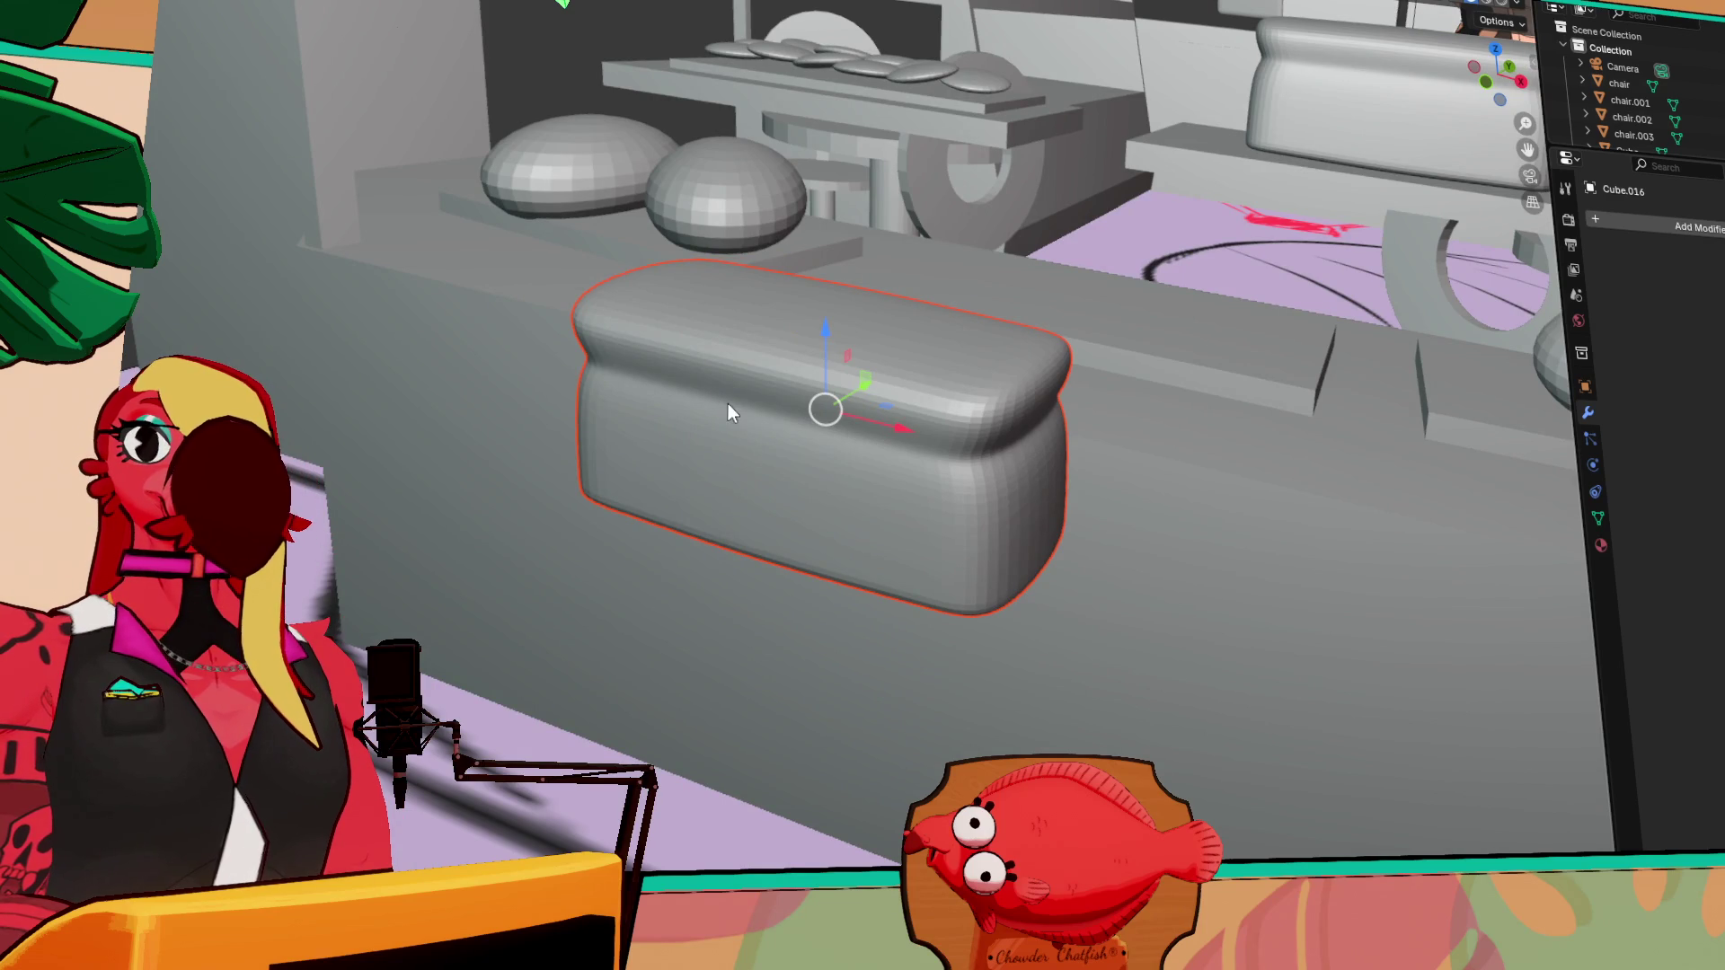
mouse_move(879, 519)
middle_down()
mouse_move(820, 546)
mouse_move(840, 665)
middle_up()
mouse_move(1024, 604)
middle_down()
mouse_move(893, 574)
mouse_move(952, 701)
middle_up()
mouse_move(963, 669)
mouse_down()
mouse_move(998, 799)
mouse_move(1043, 862)
mouse_up()
click(1087, 659)
mouse_move(1087, 660)
middle_down()
mouse_move(1052, 628)
mouse_move(1182, 779)
mouse_move(1303, 832)
mouse_move(1170, 567)
mouse_move(1059, 480)
middle_up()
middle_drag(1080, 562, 1053, 612)
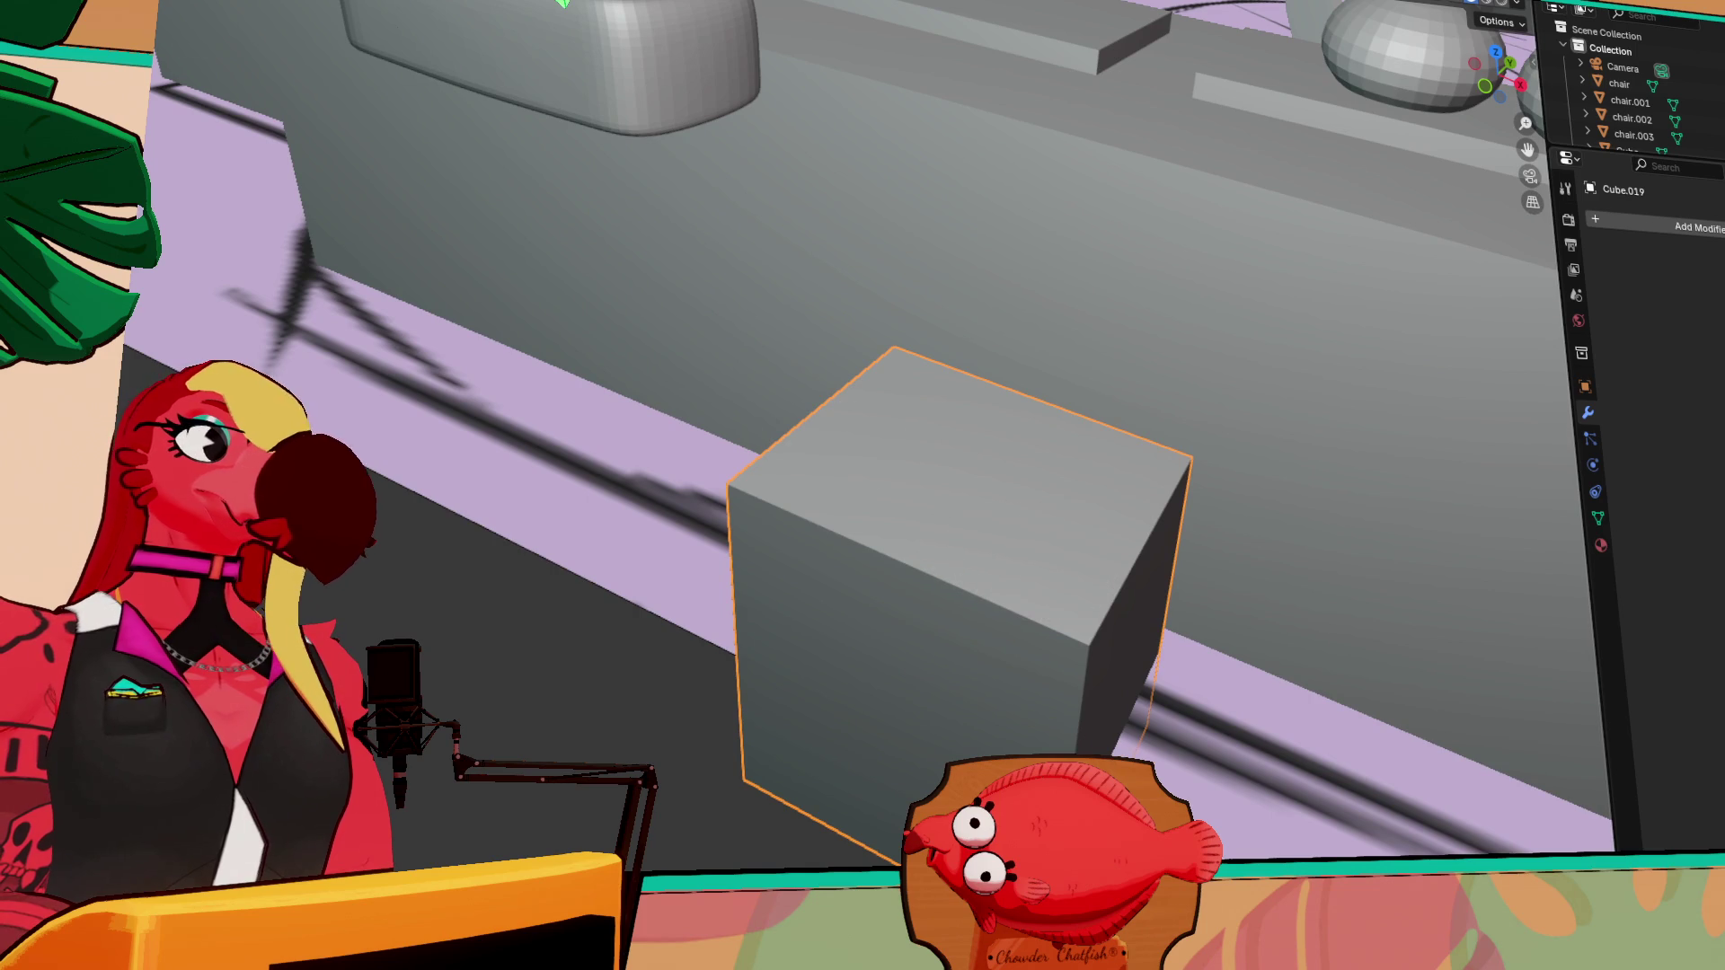
mouse_move(422, 175)
middle_down()
mouse_move(672, 347)
mouse_move(908, 596)
mouse_move(965, 607)
middle_up()
drag(1000, 666, 807, 688)
mouse_move(739, 653)
middle_down()
mouse_move(778, 411)
mouse_move(728, 200)
mouse_move(897, 275)
middle_up()
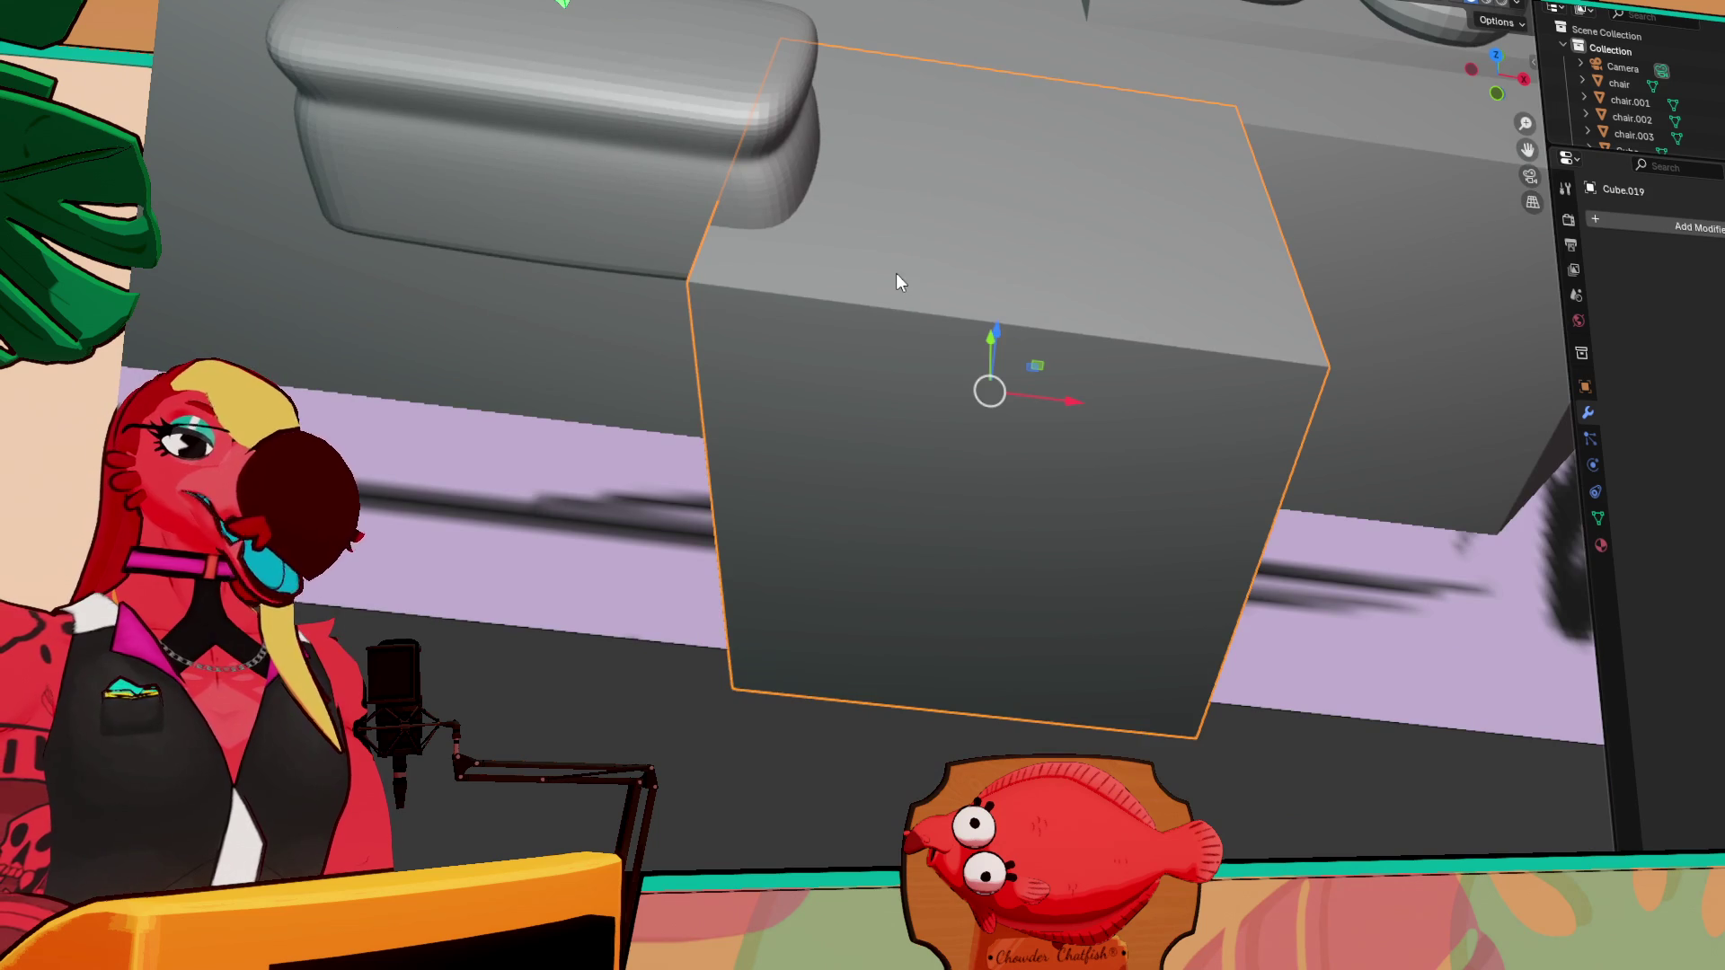
key(ctrl+z)
key(ctrl+z)
key(ctrl+z)
scroll(735, 165, up, 3)
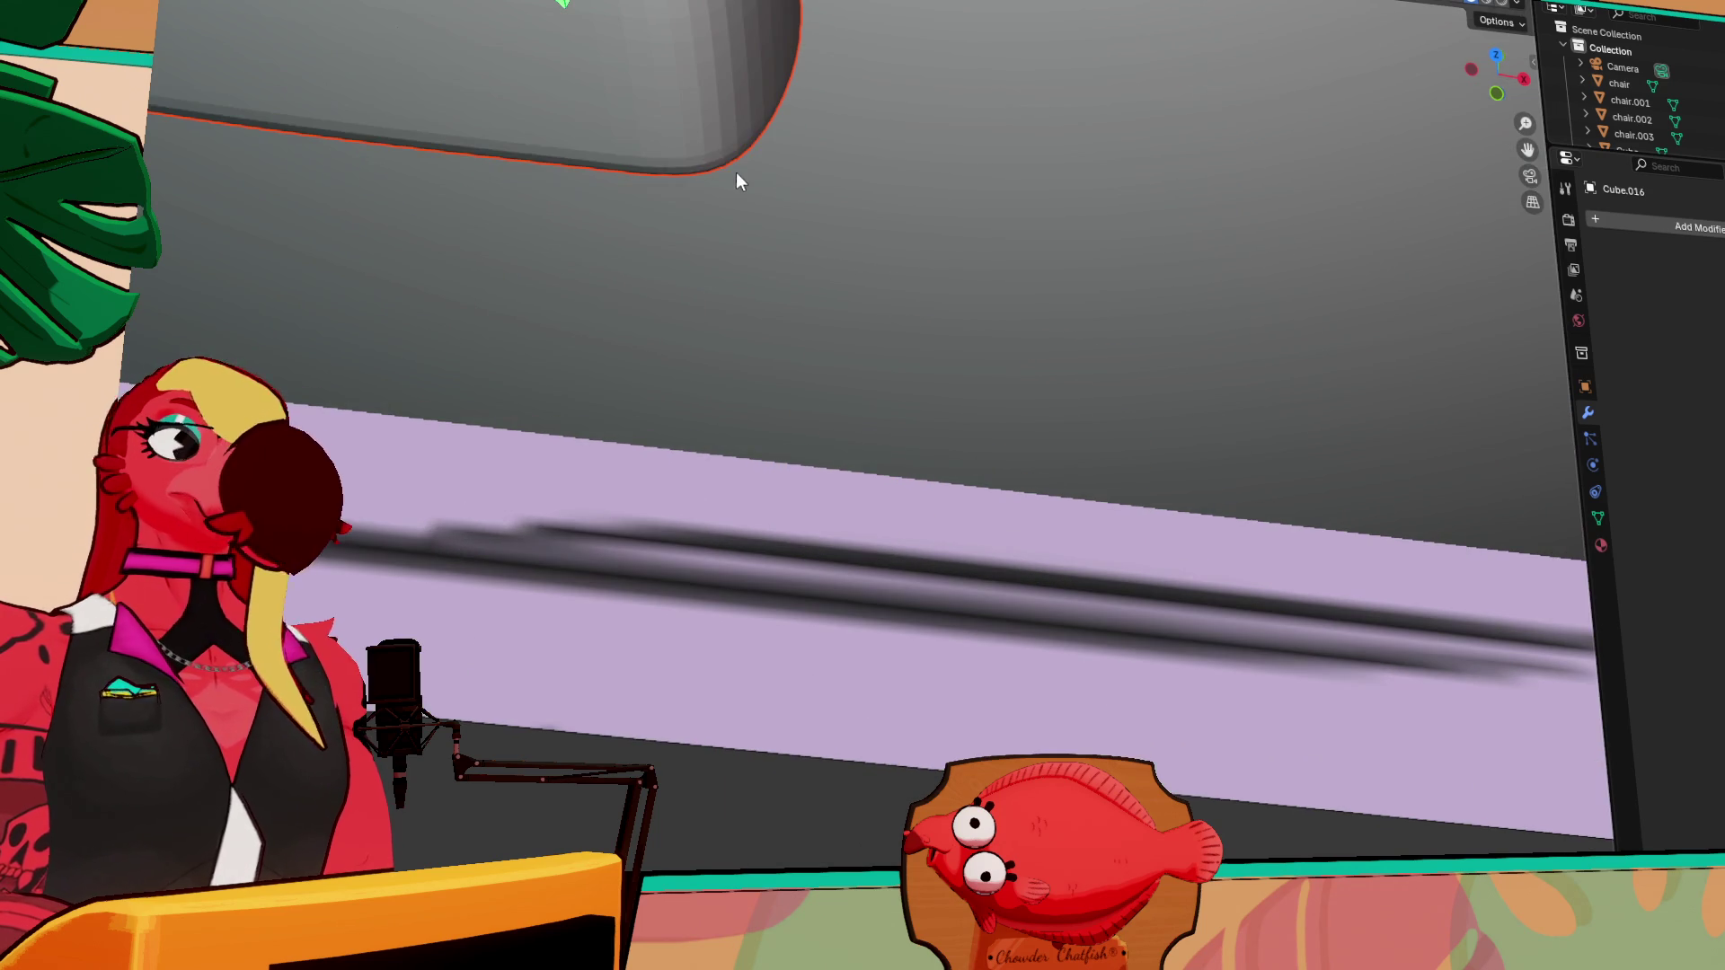
mouse_move(697, 127)
shift+middle_down()
mouse_move(978, 485)
mouse_move(878, 339)
mouse_move(919, 406)
shift+middle_up()
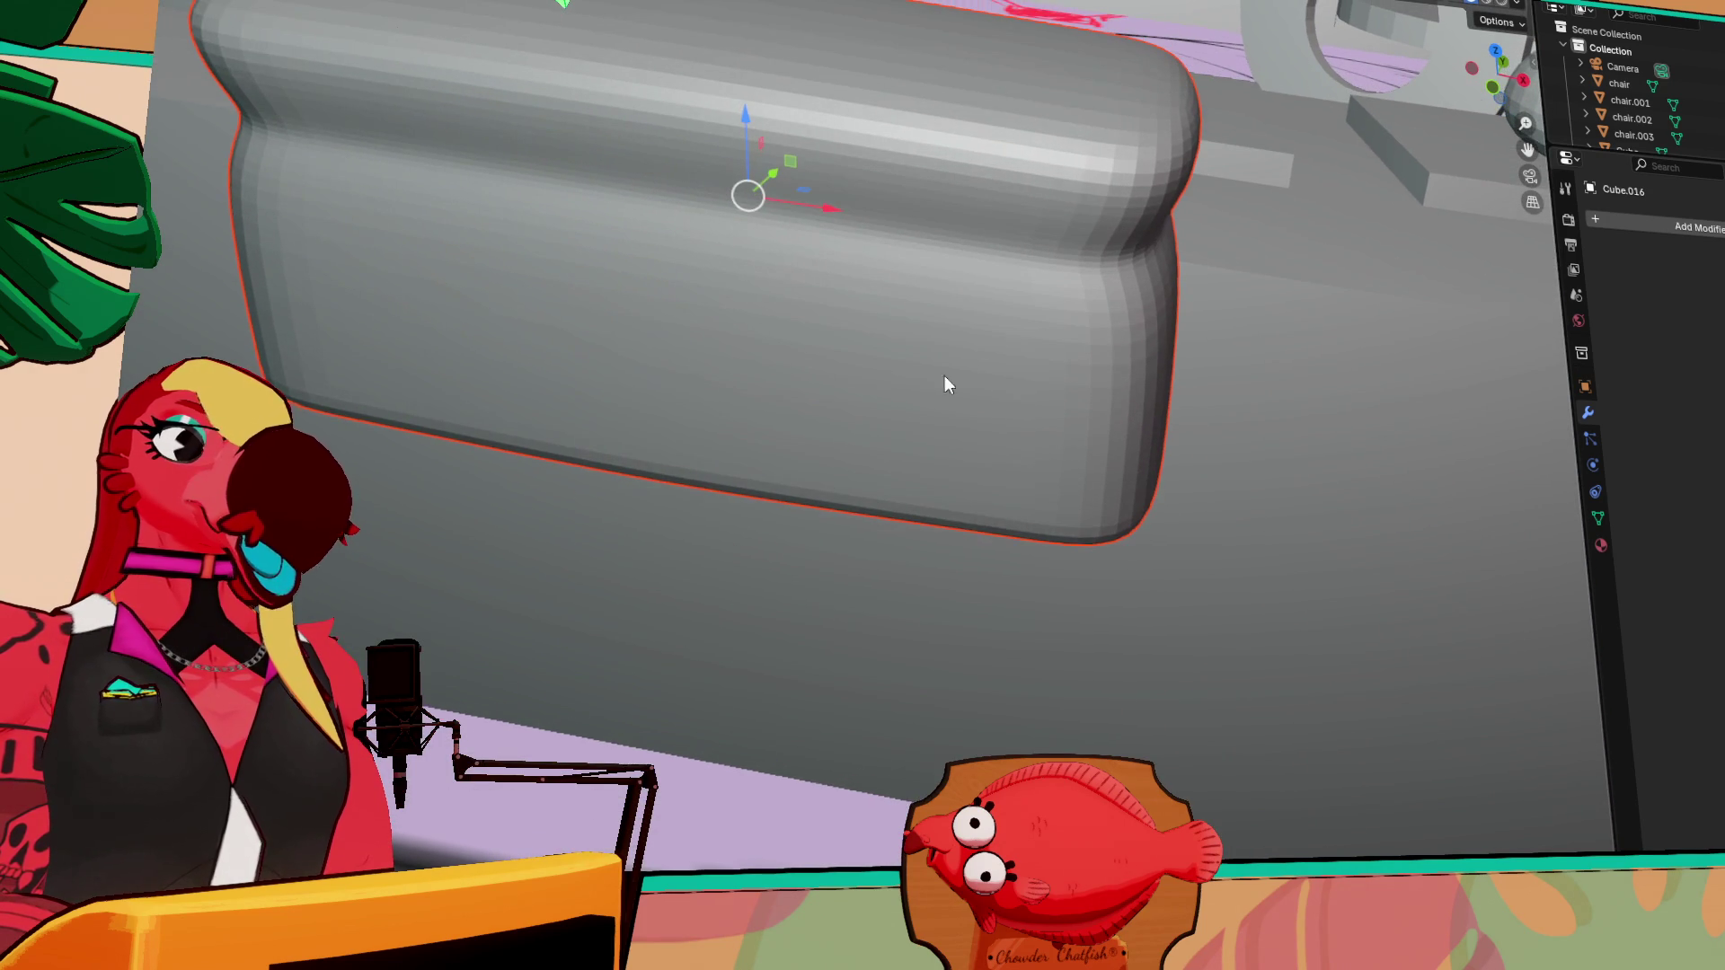
key(Tab)
middle_drag(985, 153, 1011, 144)
key(Tab)
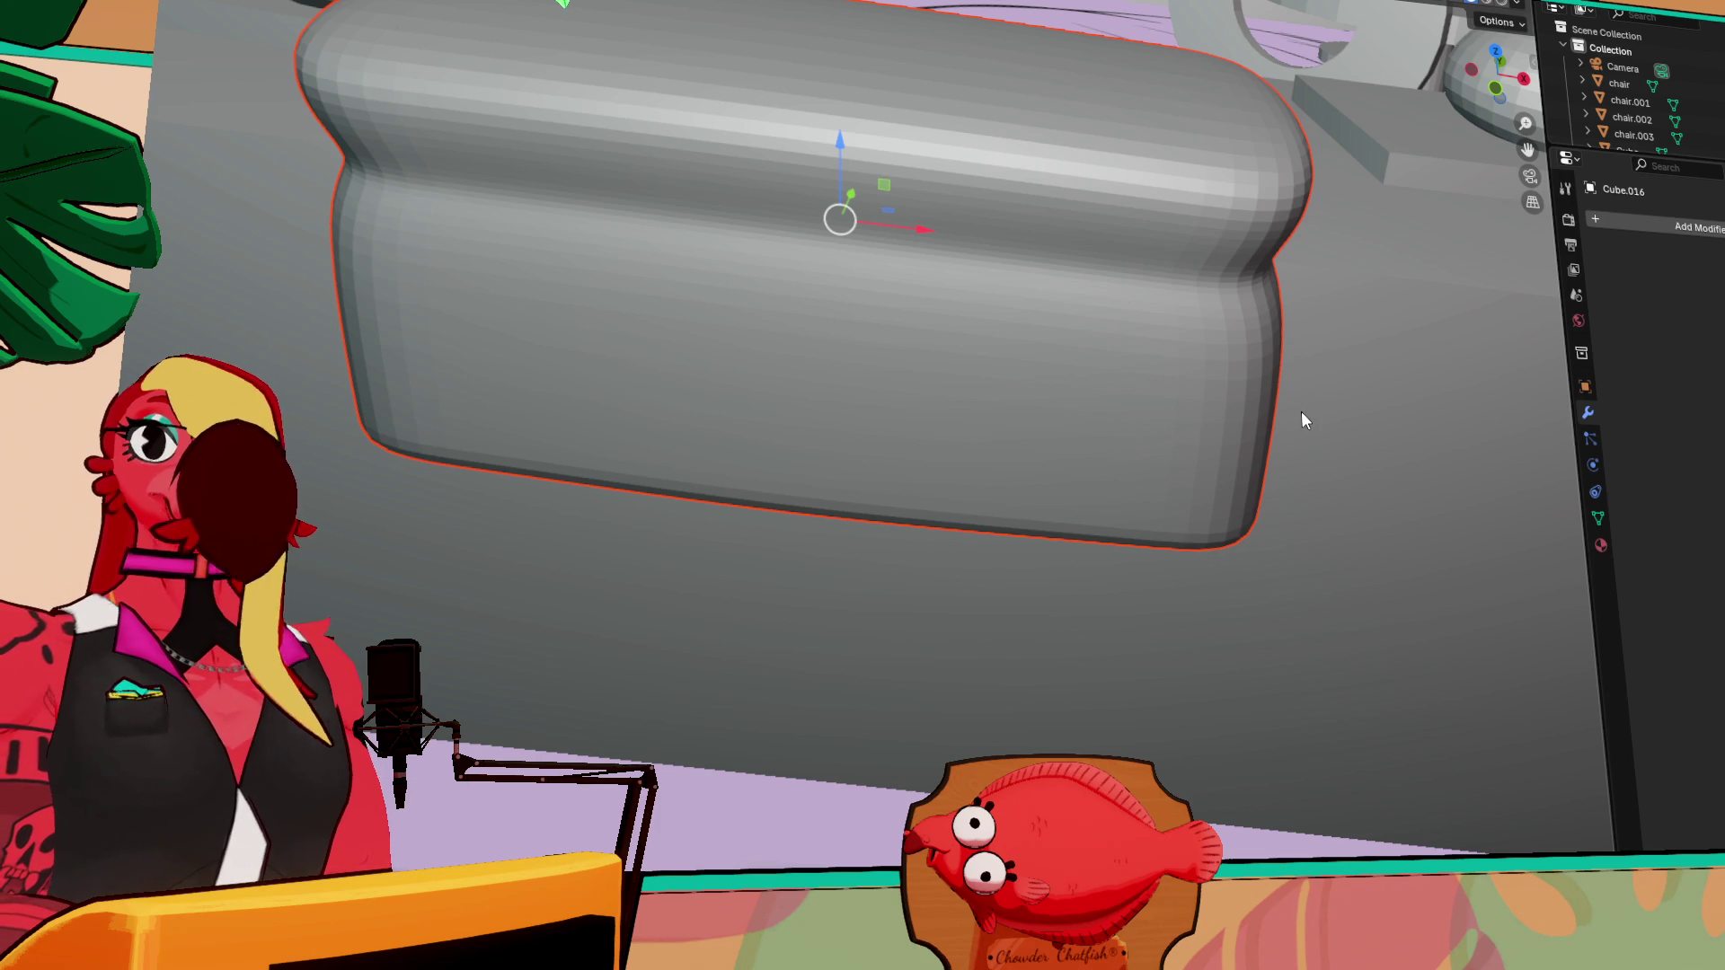
middle_drag(1293, 416, 1193, 390)
shift+middle_drag(758, 305, 955, 396)
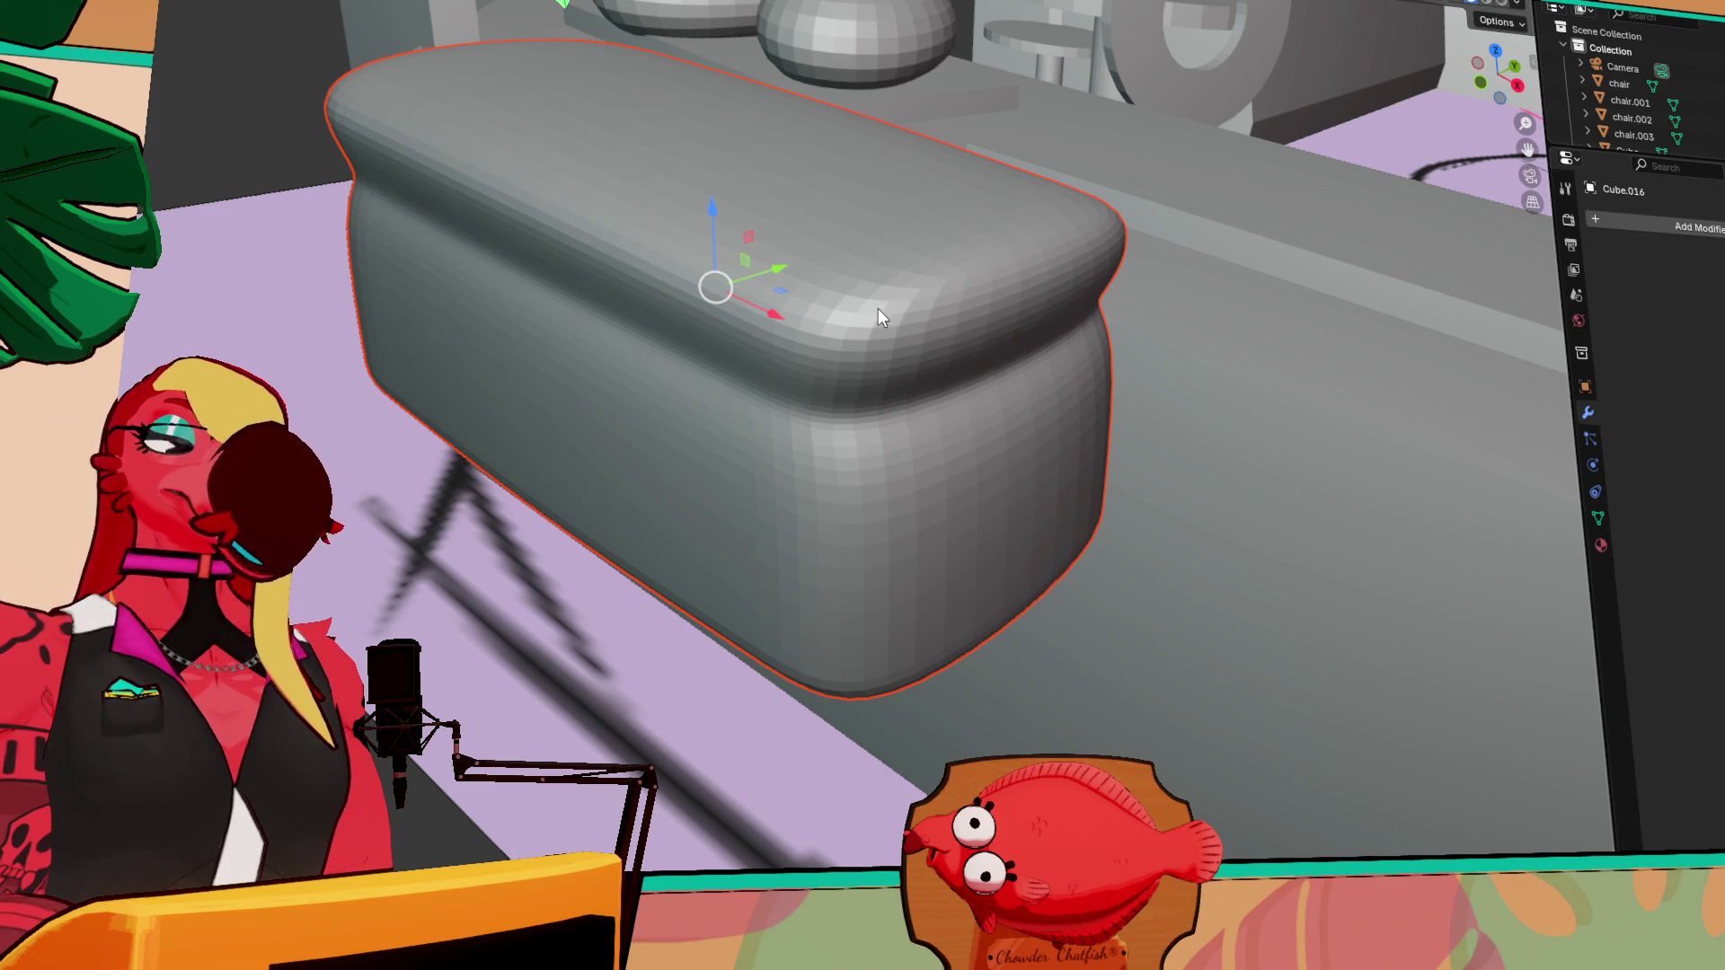
mouse_move(877, 314)
middle_down()
mouse_move(935, 320)
mouse_move(1011, 363)
middle_up()
scroll(1006, 352, down, 6)
mouse_move(1097, 322)
middle_down()
mouse_move(936, 412)
mouse_move(983, 327)
middle_up()
mouse_move(1073, 212)
middle_down()
mouse_move(951, 419)
mouse_move(1080, 246)
mouse_move(1080, 214)
mouse_move(961, 376)
mouse_move(1033, 126)
middle_up()
scroll(1080, 246, down, 5)
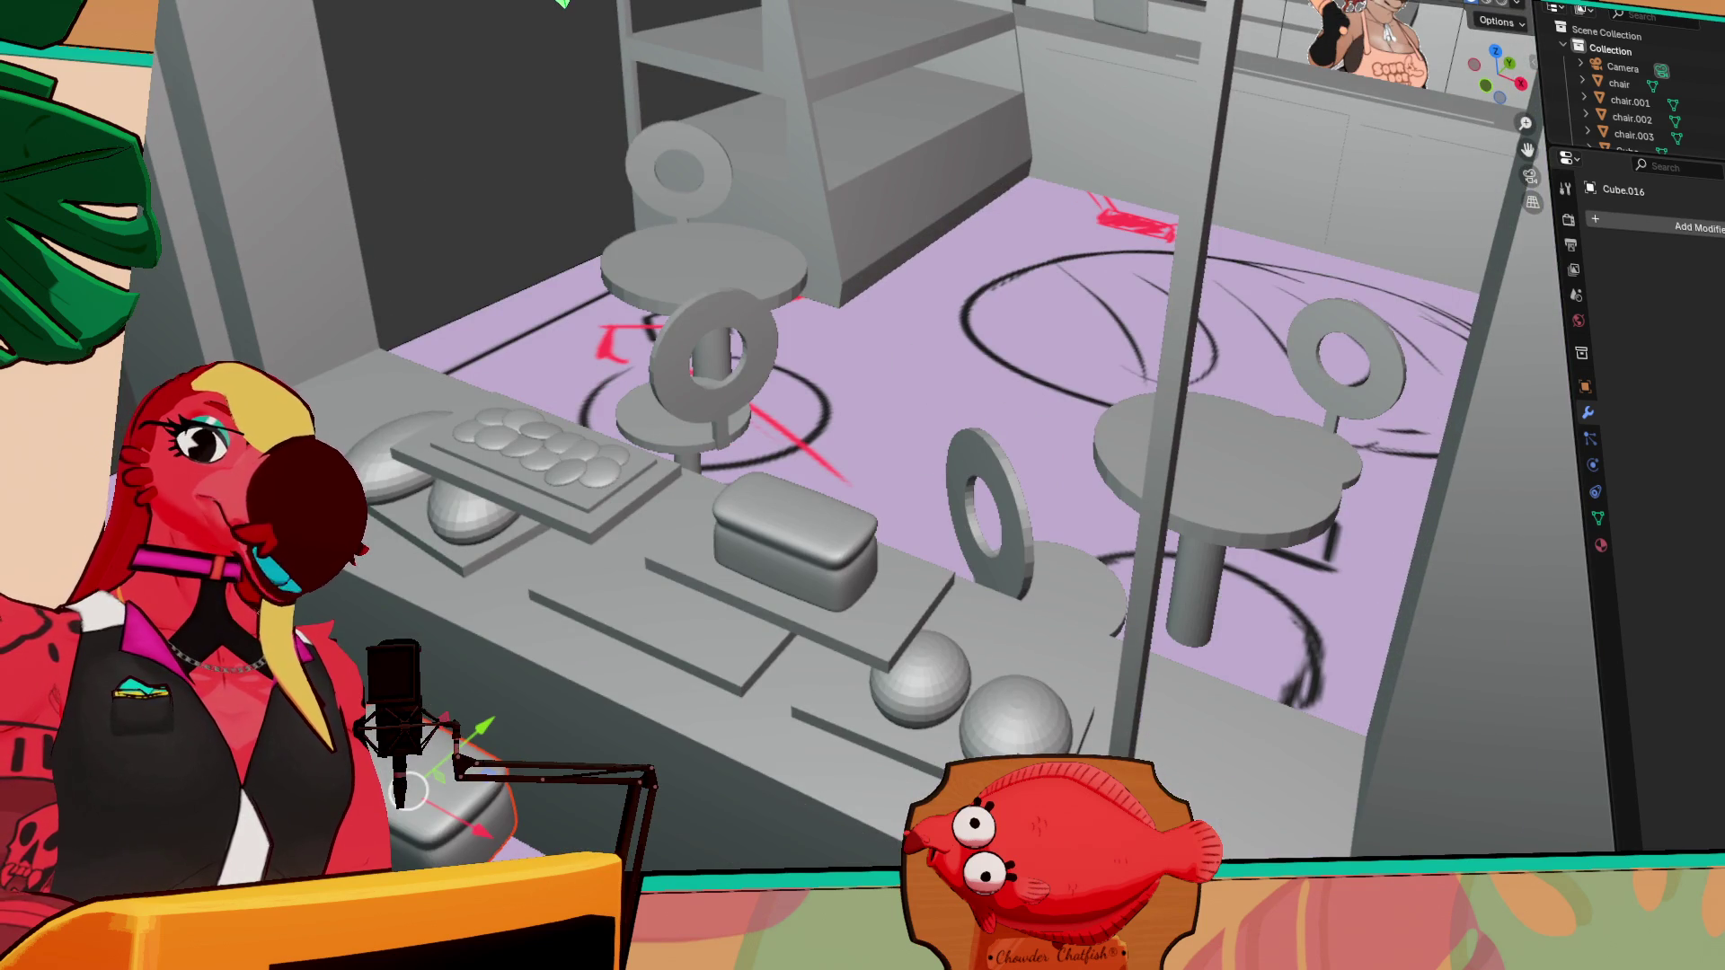
click(381, 483)
Raise the small sphere along Y toward the back shelving and rotate it around Z
click(413, 486)
mouse_move(482, 419)
mouse_down()
mouse_move(858, 190)
mouse_move(918, 142)
mouse_move(883, 97)
mouse_up()
key(shift+space)
key(r)
drag(920, 186, 1451, 196)
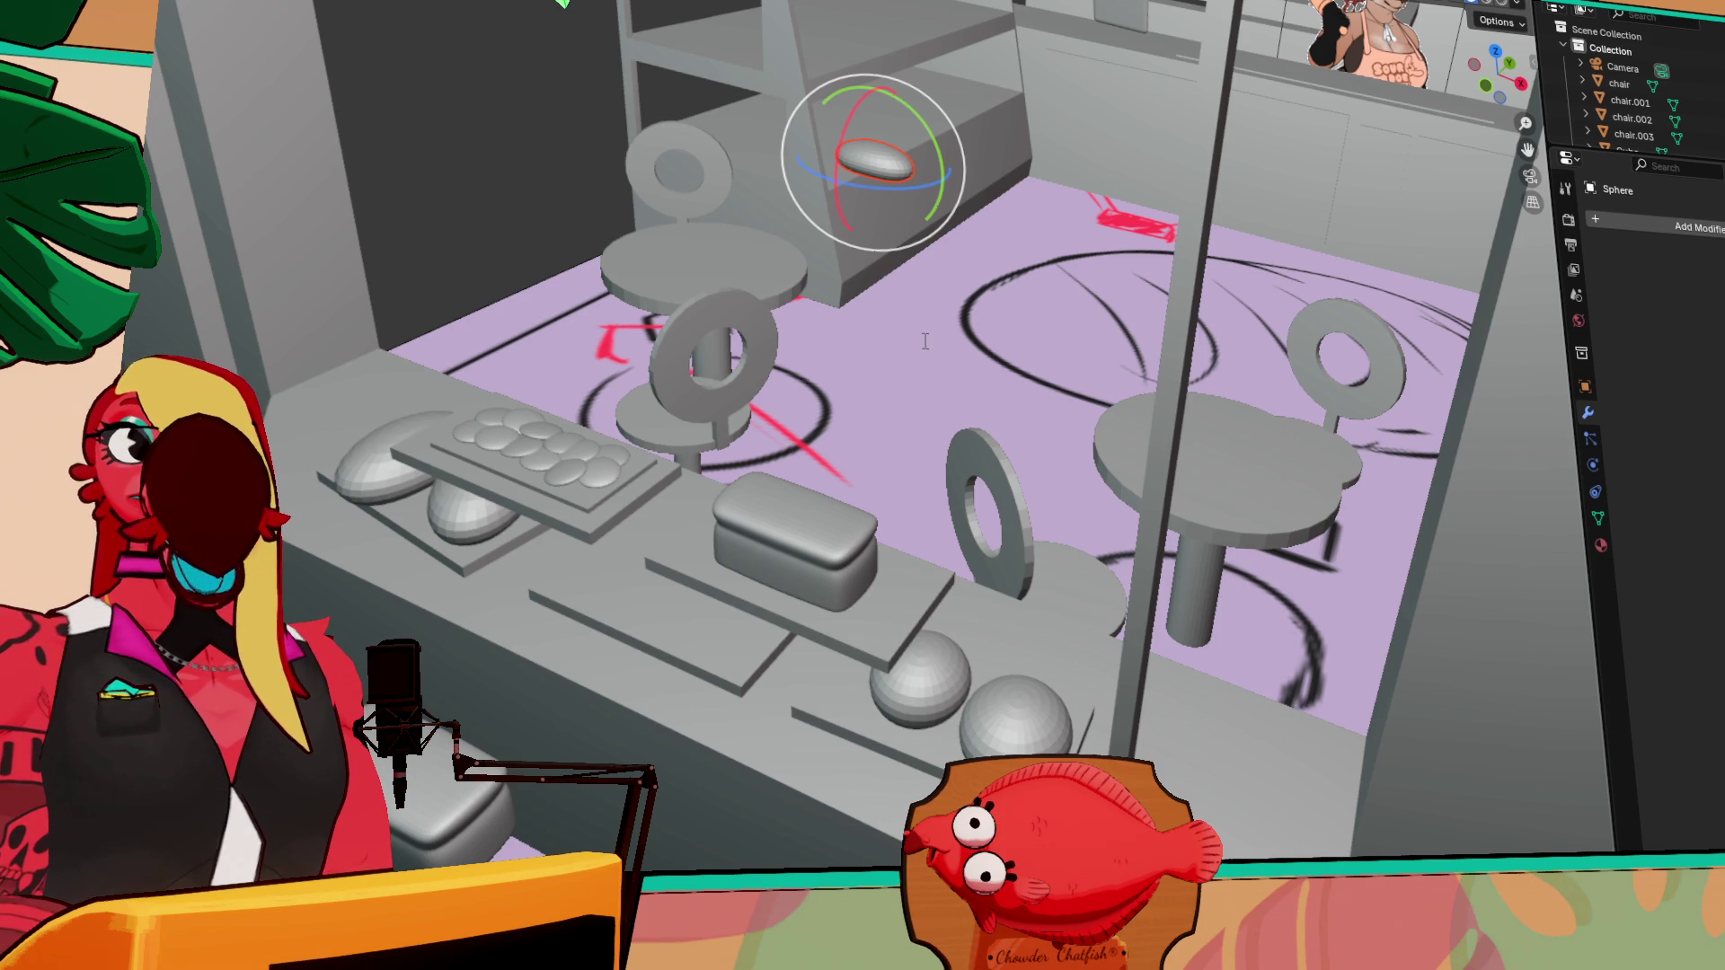
Frame the pastry and move it in front of the back shelving in side view
middle_drag(629, 251, 1024, 212)
key(grave)
click(1285, 382)
scroll(1173, 369, down, 4)
mouse_move(1174, 368)
middle_down()
mouse_move(1035, 421)
mouse_move(940, 410)
middle_up()
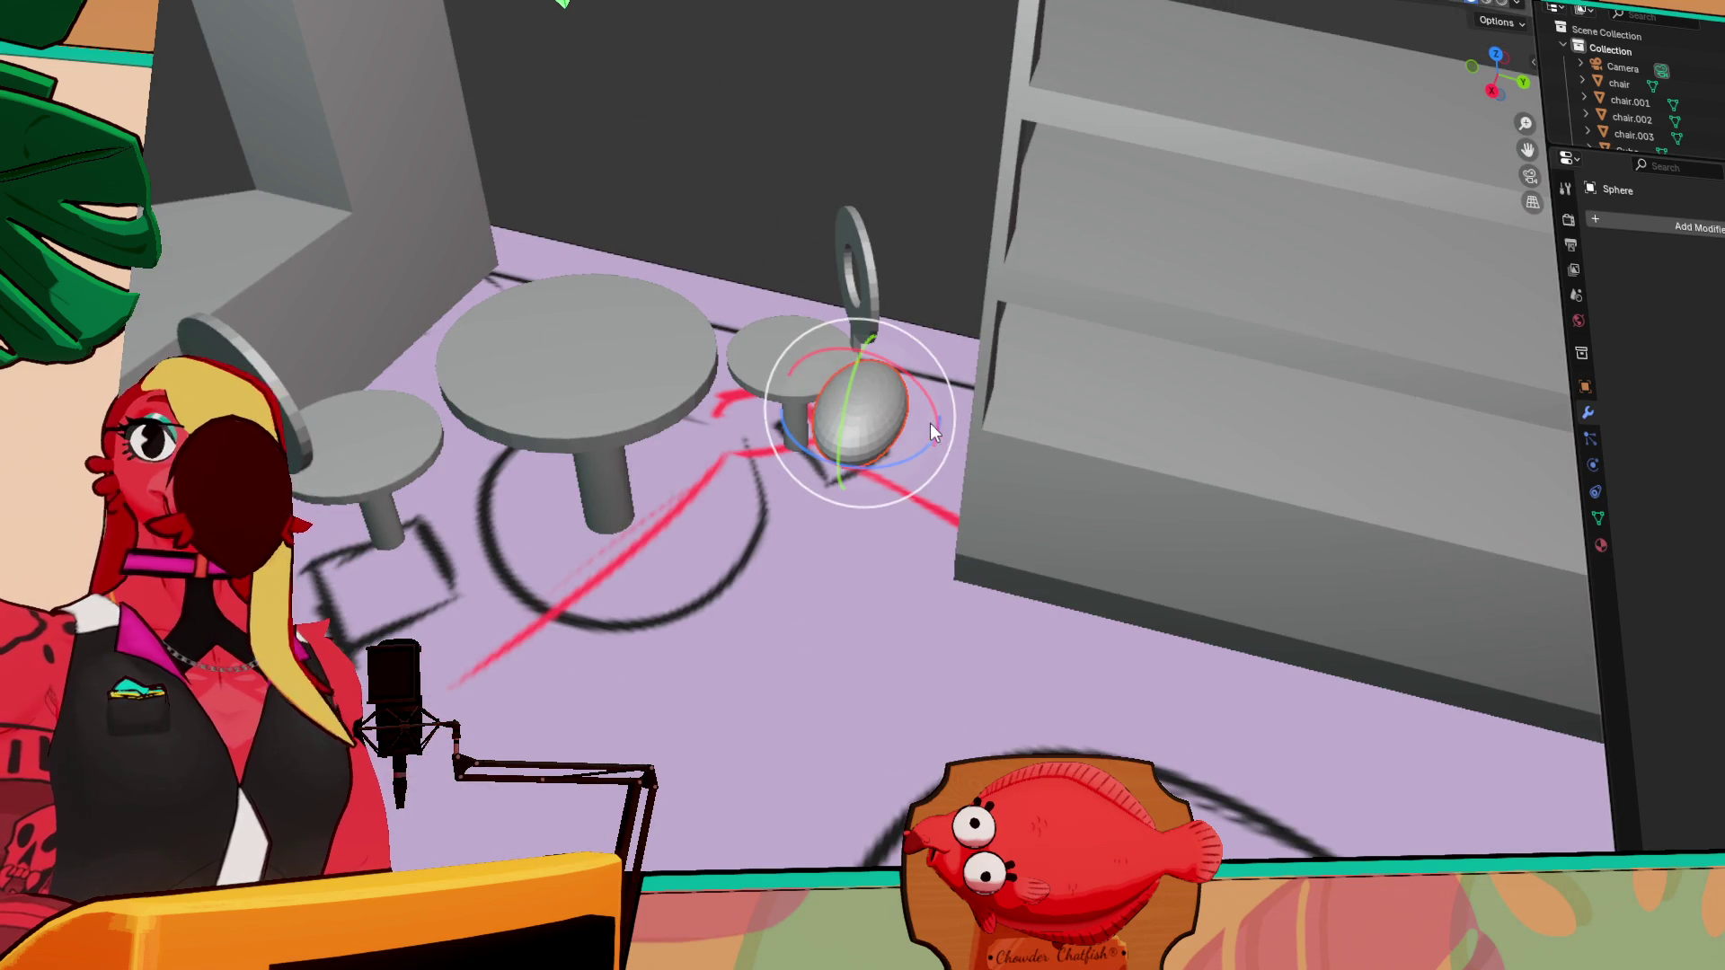
key(g)
click(1195, 420)
middle_drag(1195, 420, 1351, 234)
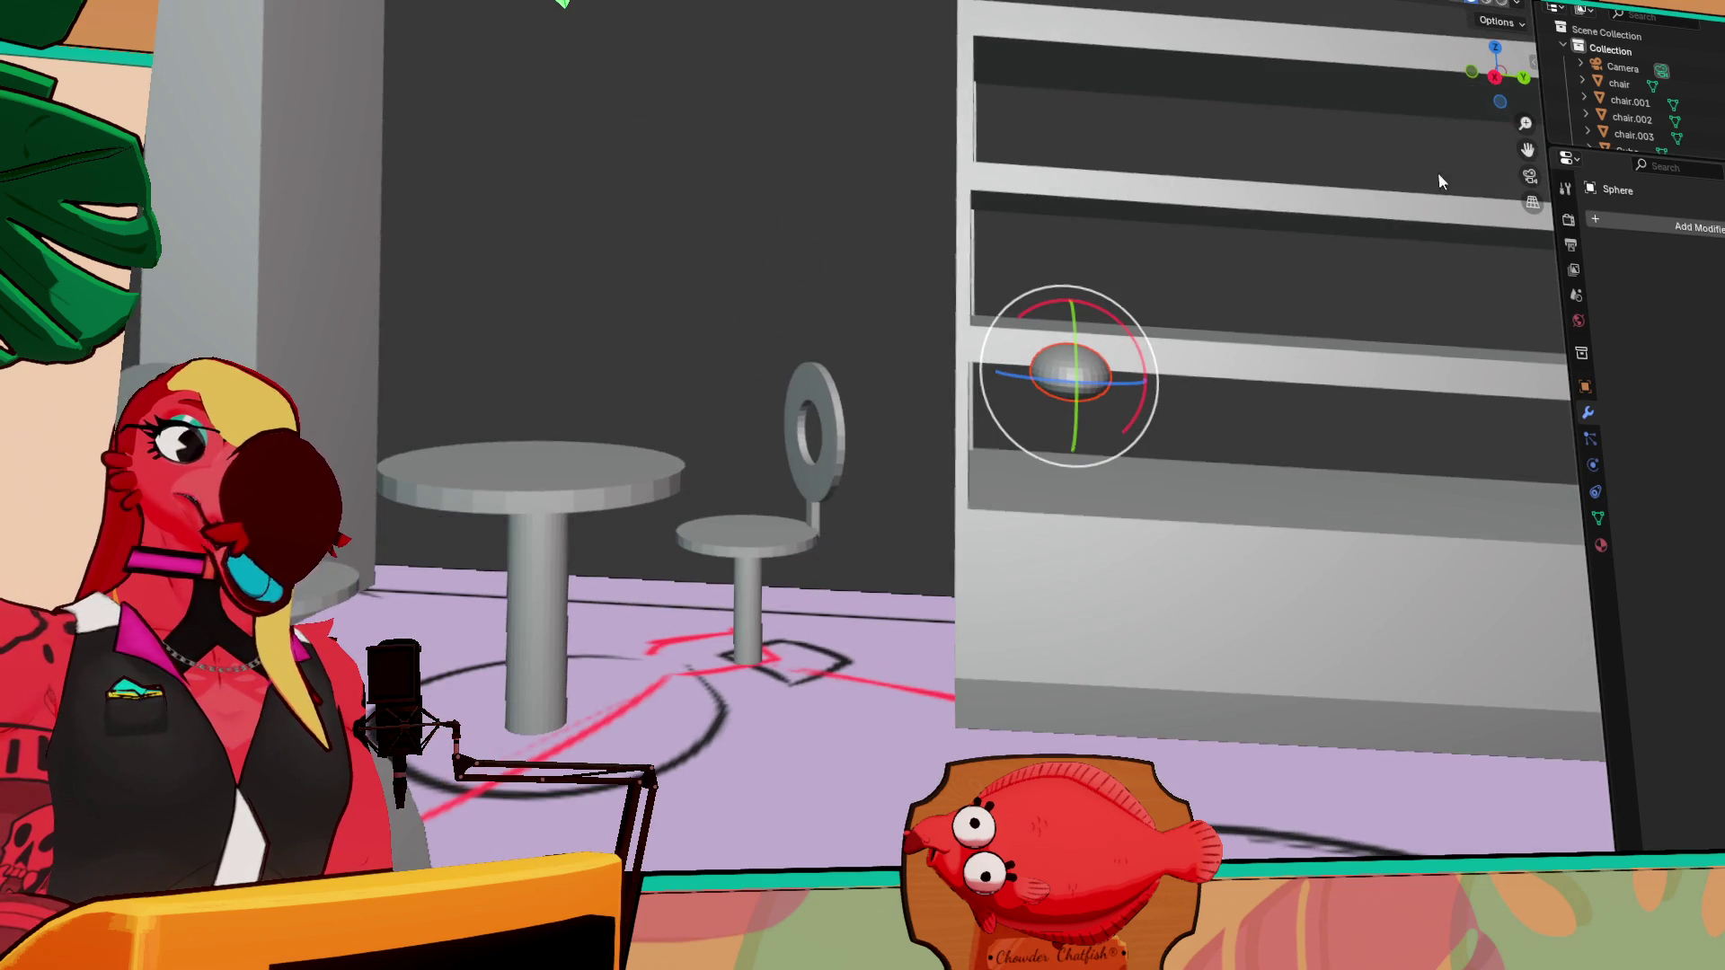
click(1498, 85)
key(g)
click(1292, 443)
Raise the sphere up onto the shelf from a straight side view
middle_drag(1321, 449, 1274, 509)
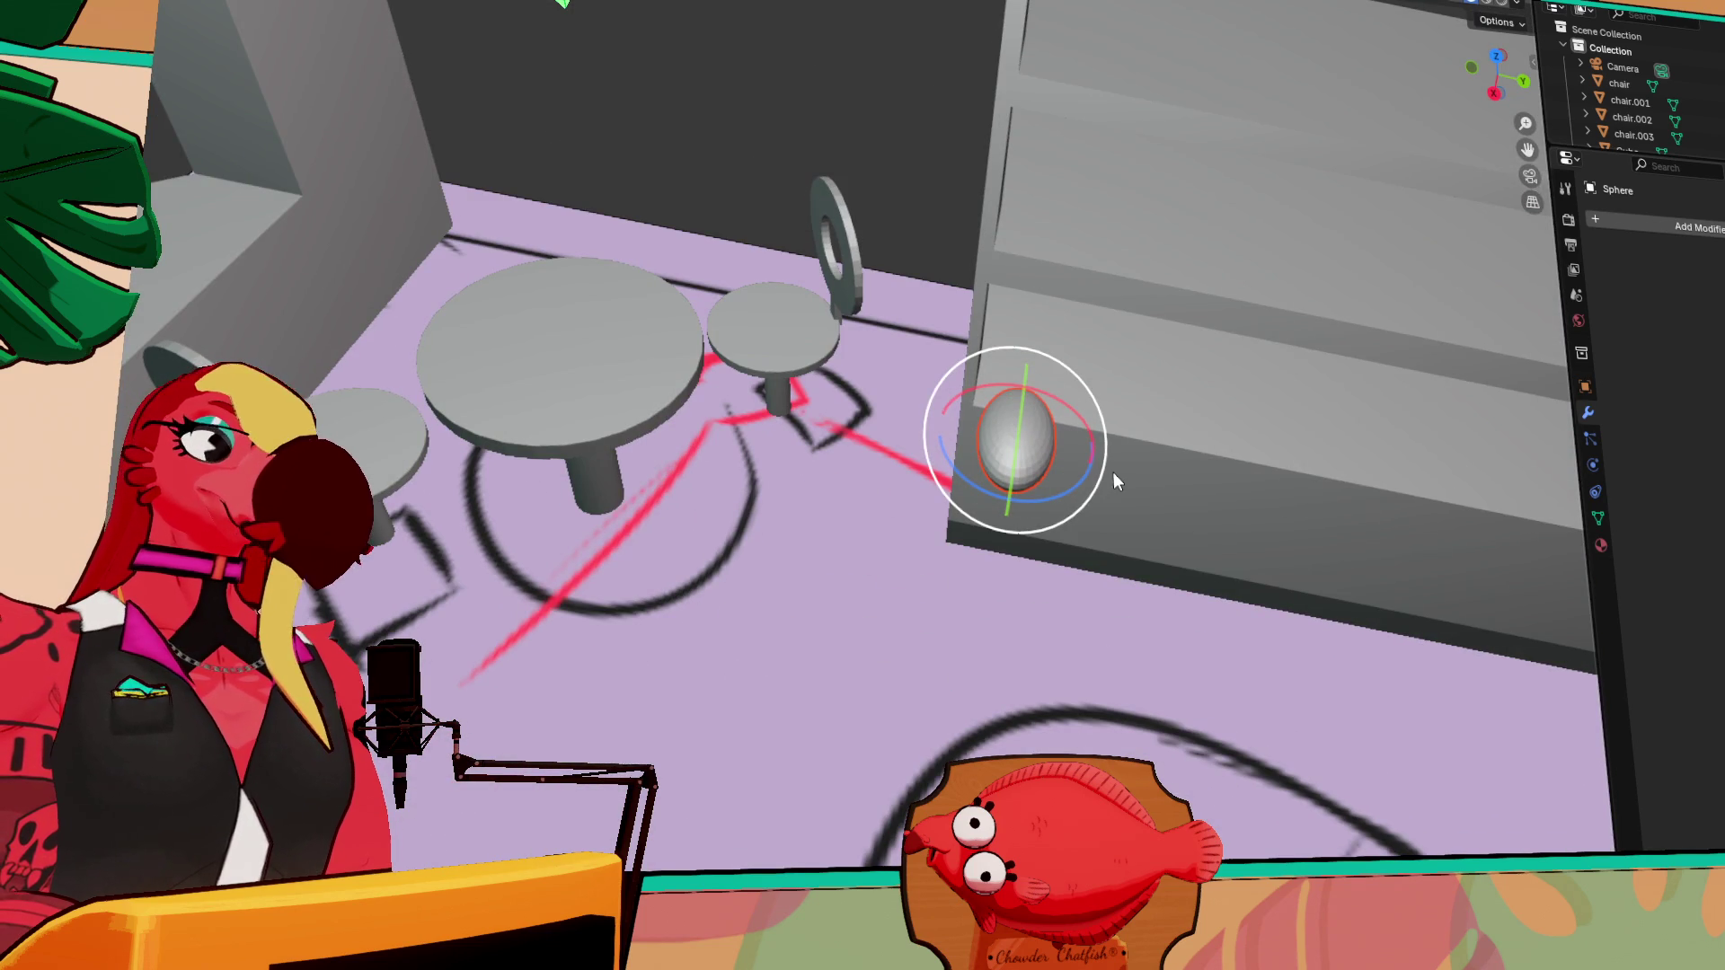
mouse_move(1330, 324)
middle_down()
mouse_move(1201, 403)
mouse_move(979, 360)
middle_up()
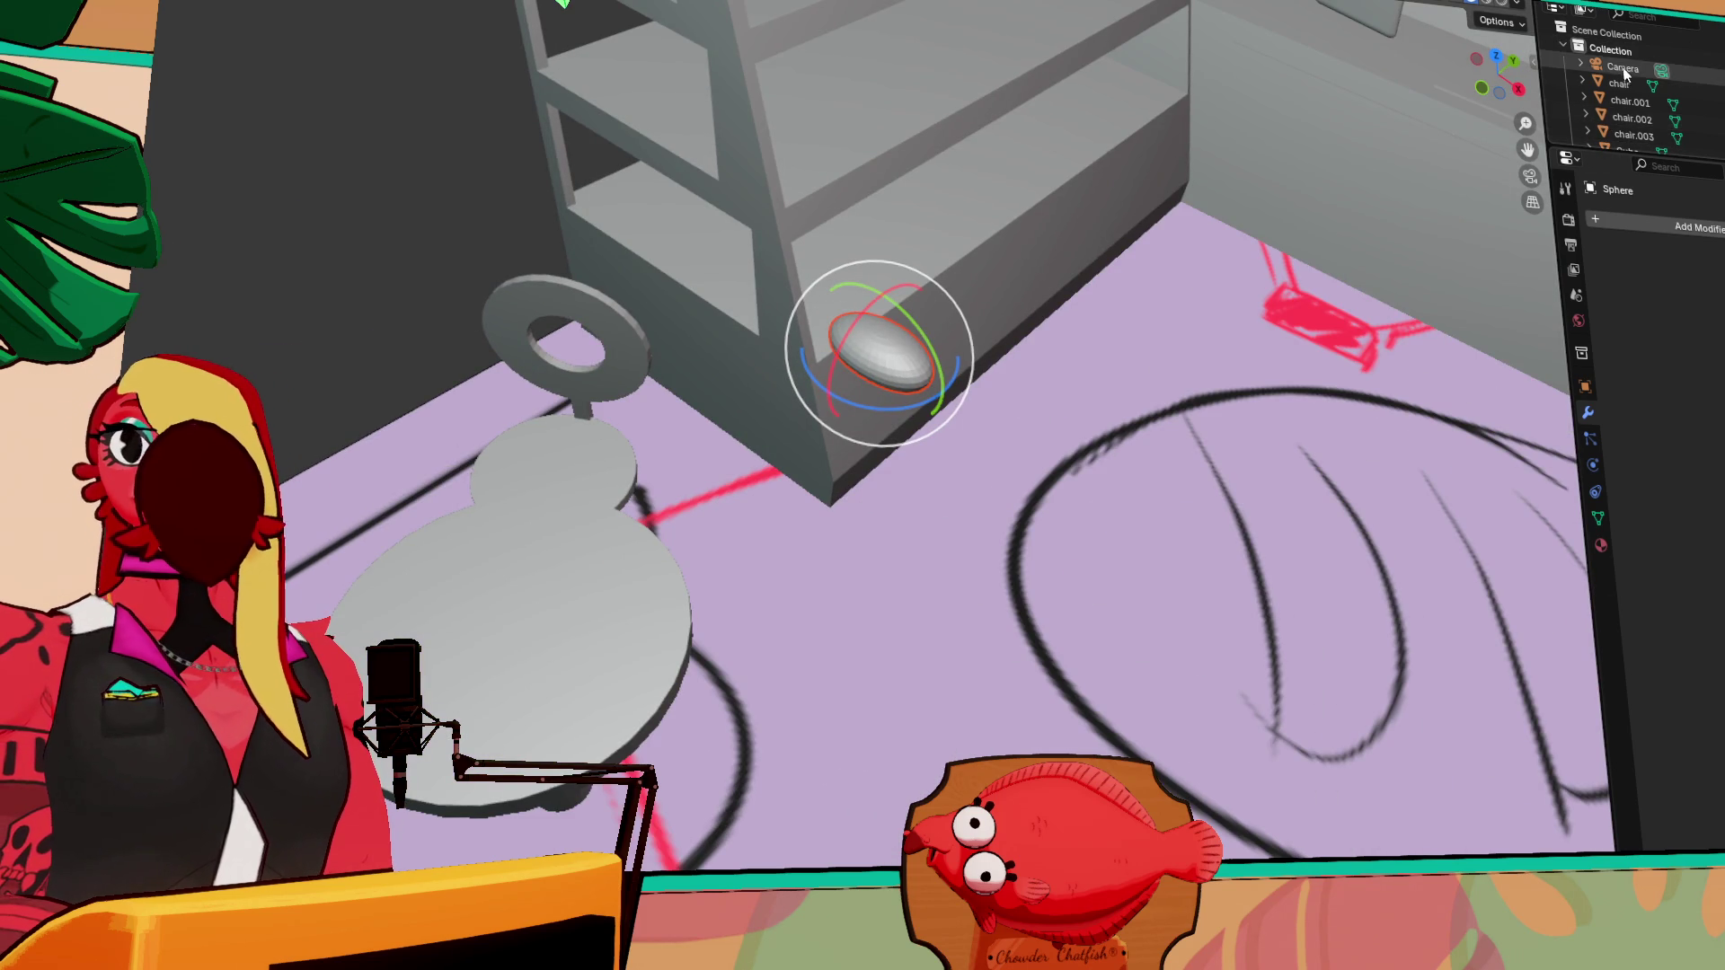
click(1517, 81)
key(g)
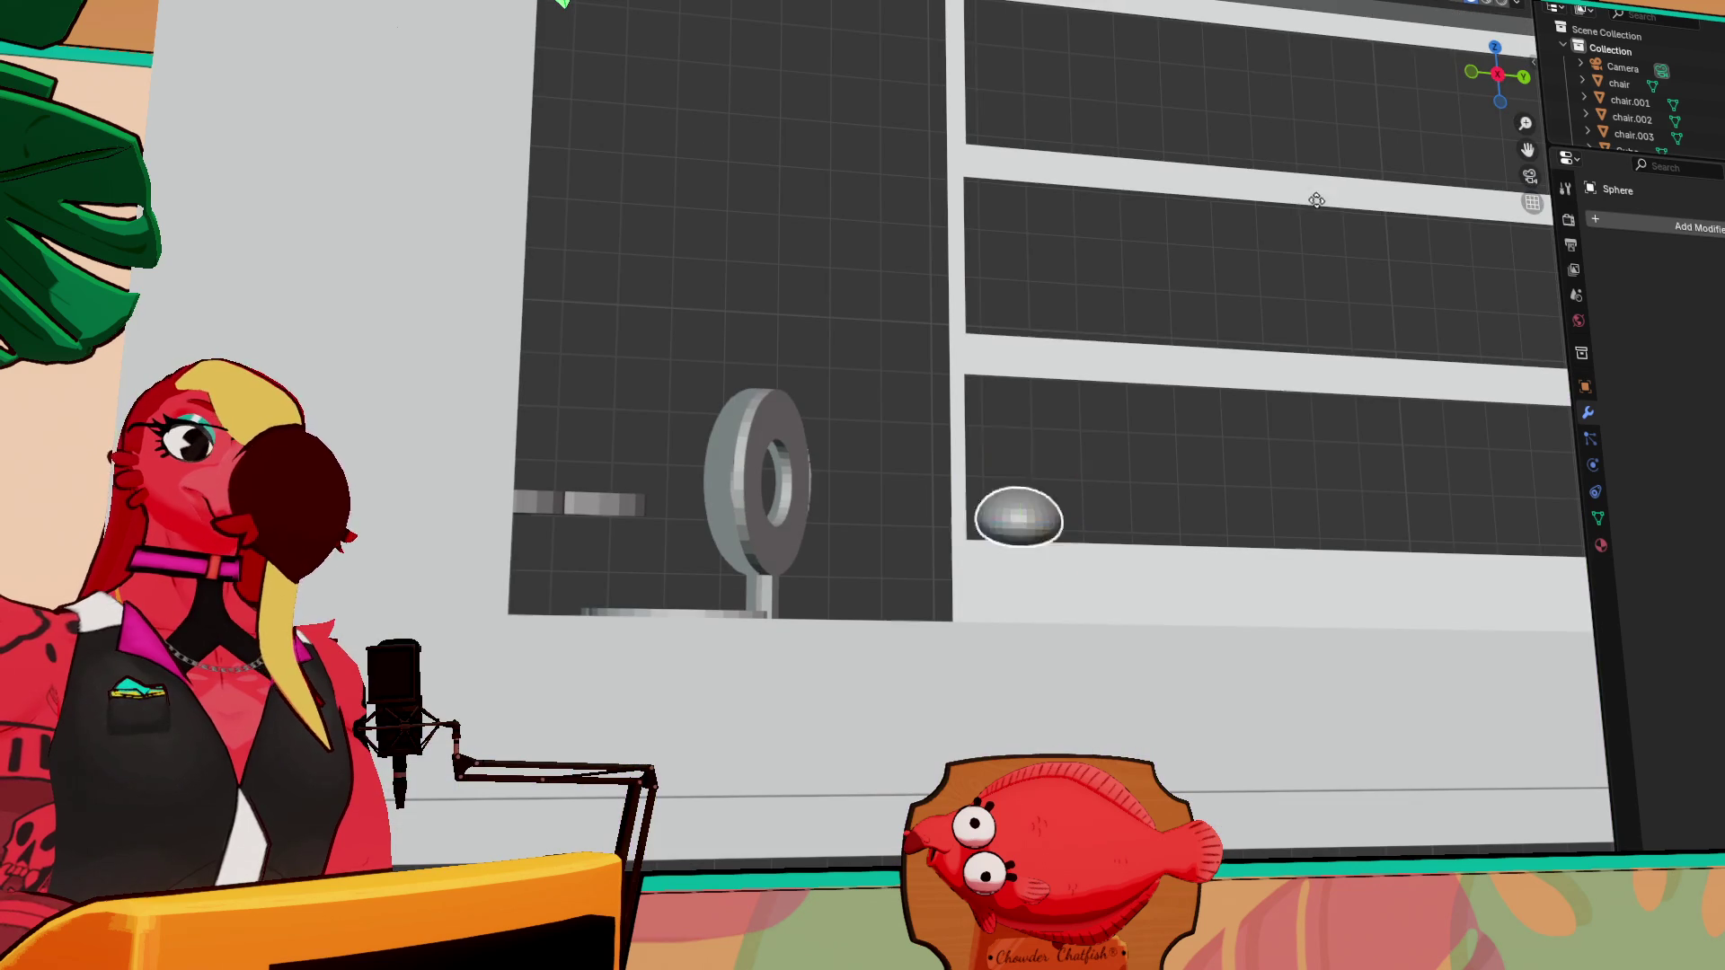
click(1322, 40)
middle_drag(1322, 40, 1205, 194)
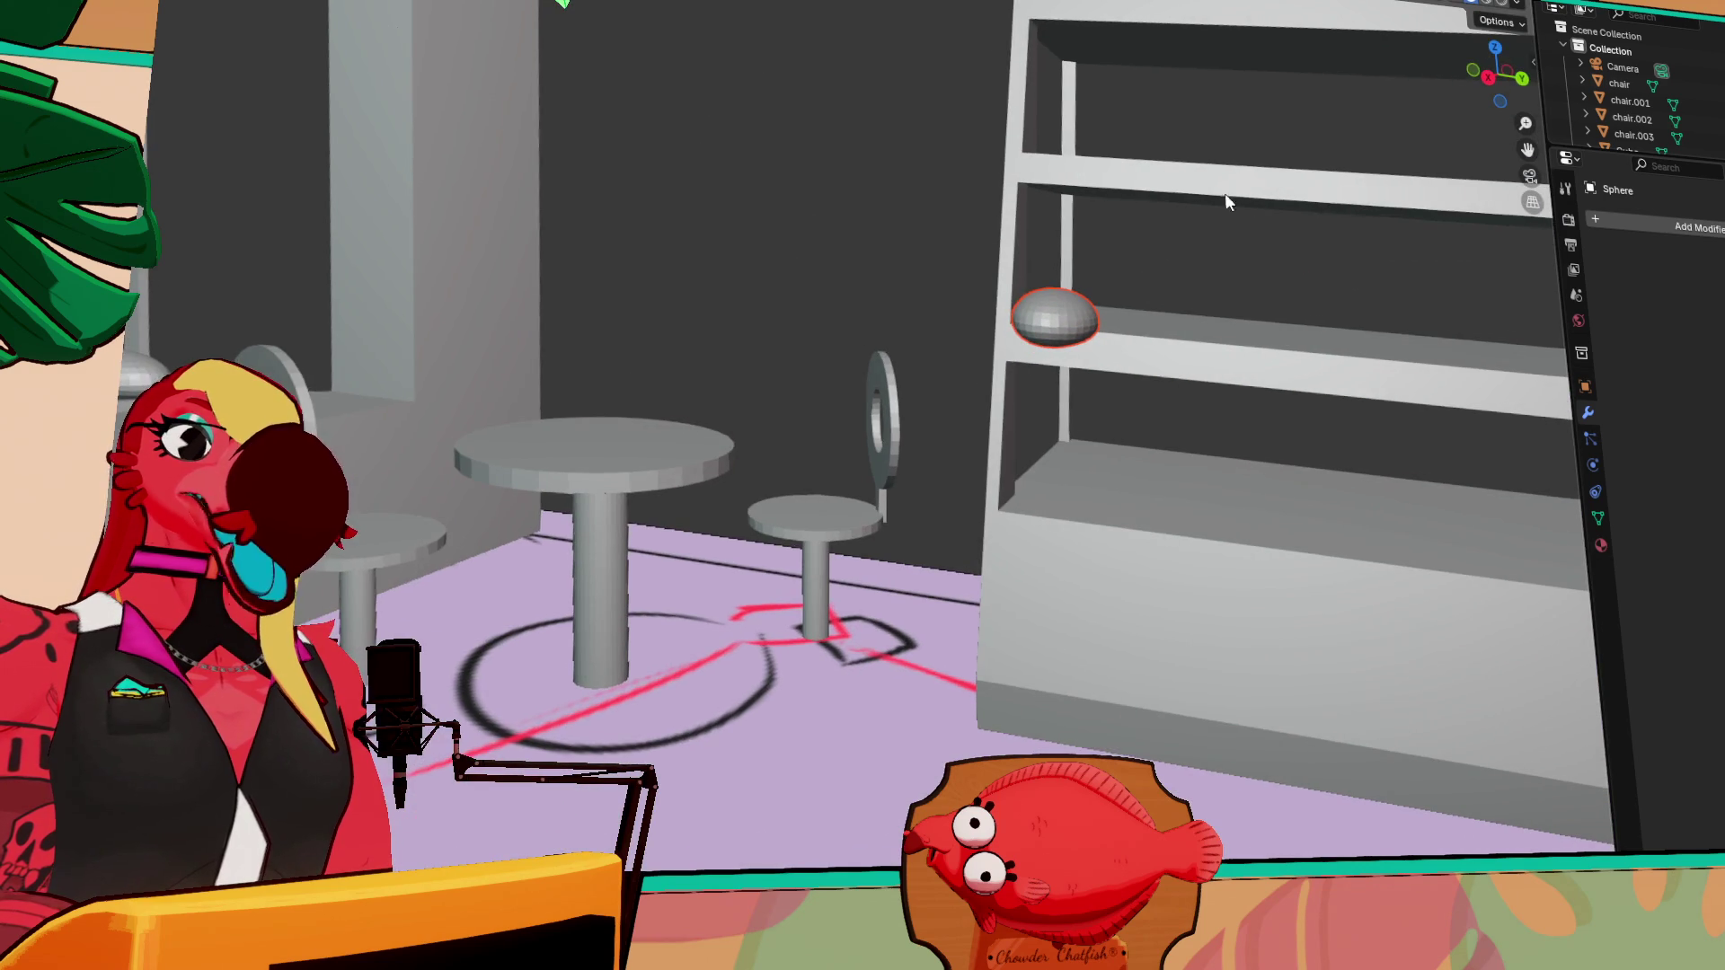
scroll(1030, 286, up, 3)
mouse_move(1031, 286)
middle_down()
mouse_move(963, 258)
mouse_move(1077, 359)
middle_up()
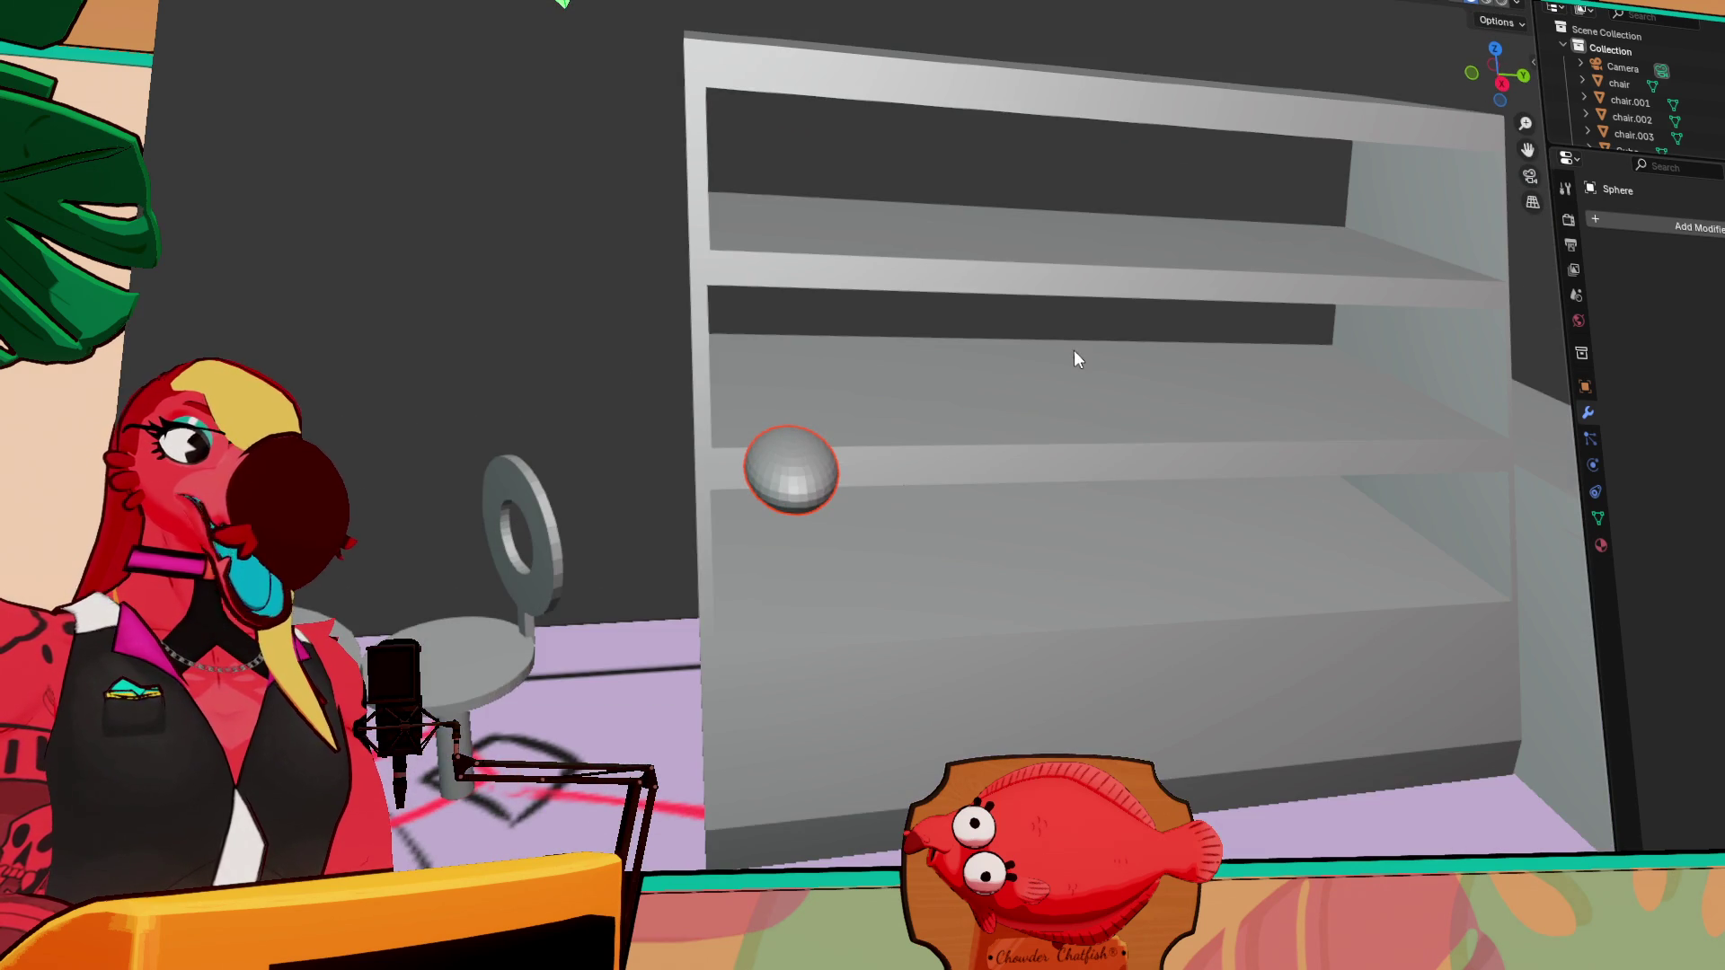
middle_drag(1251, 255, 1128, 332)
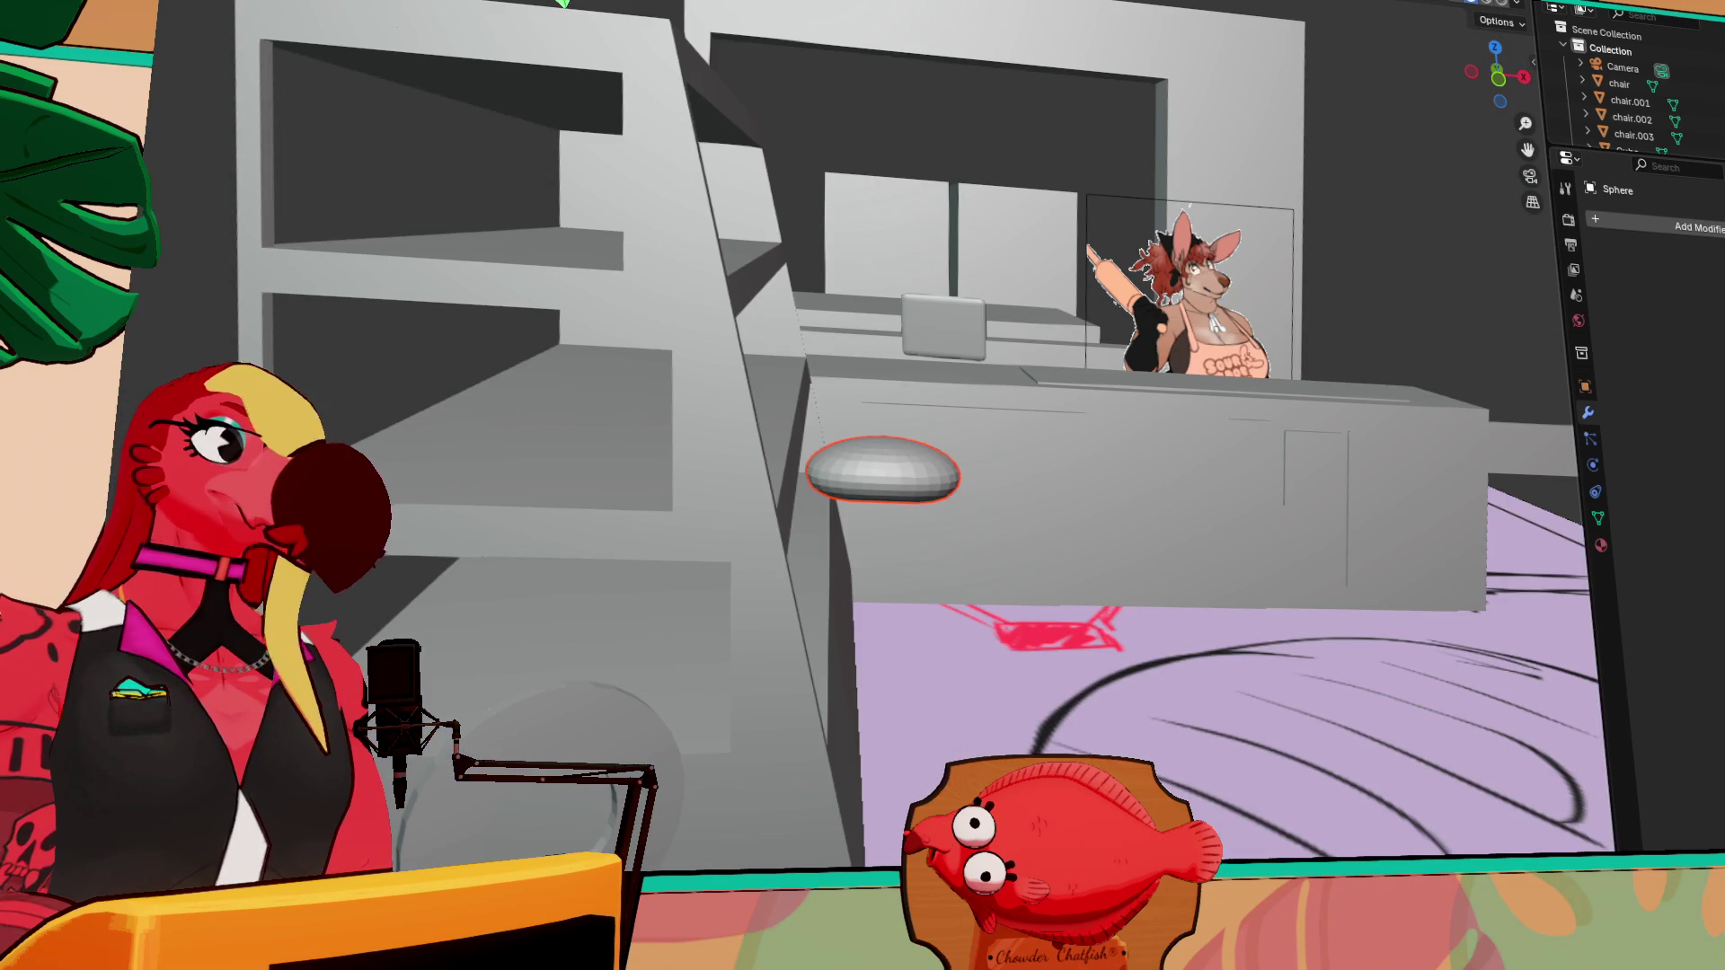
Select the flattened sphere near the counter
click(934, 494)
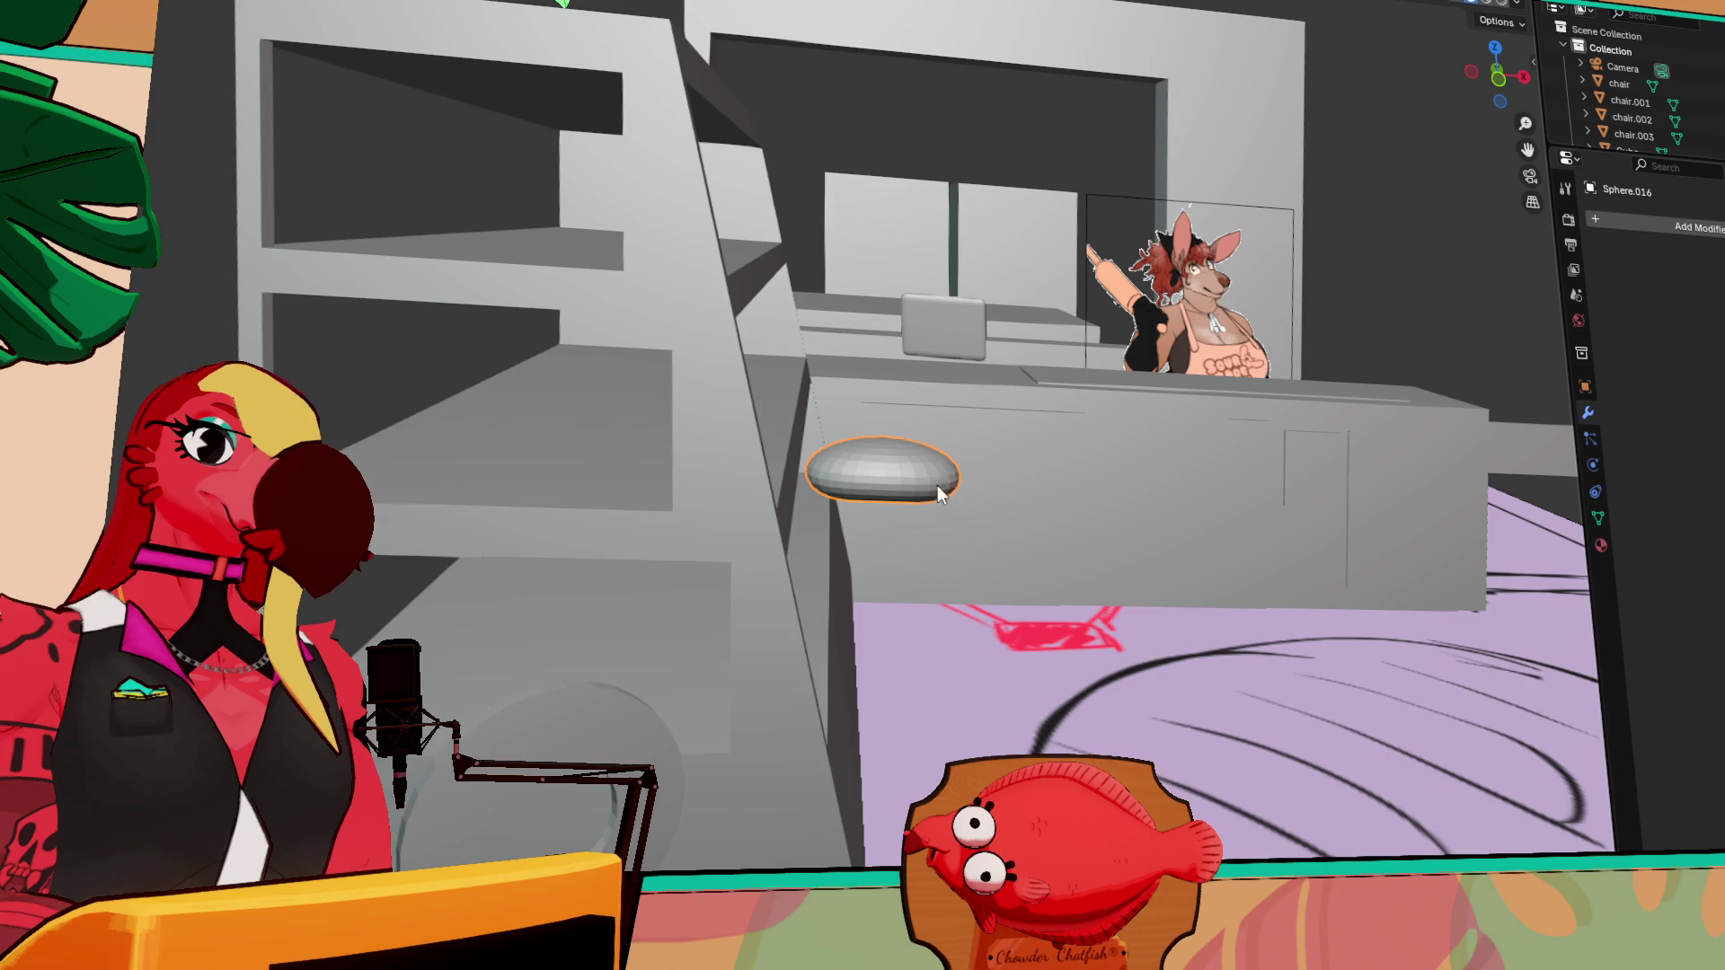
middle_drag(938, 488, 968, 557)
middle_drag(887, 494, 823, 478)
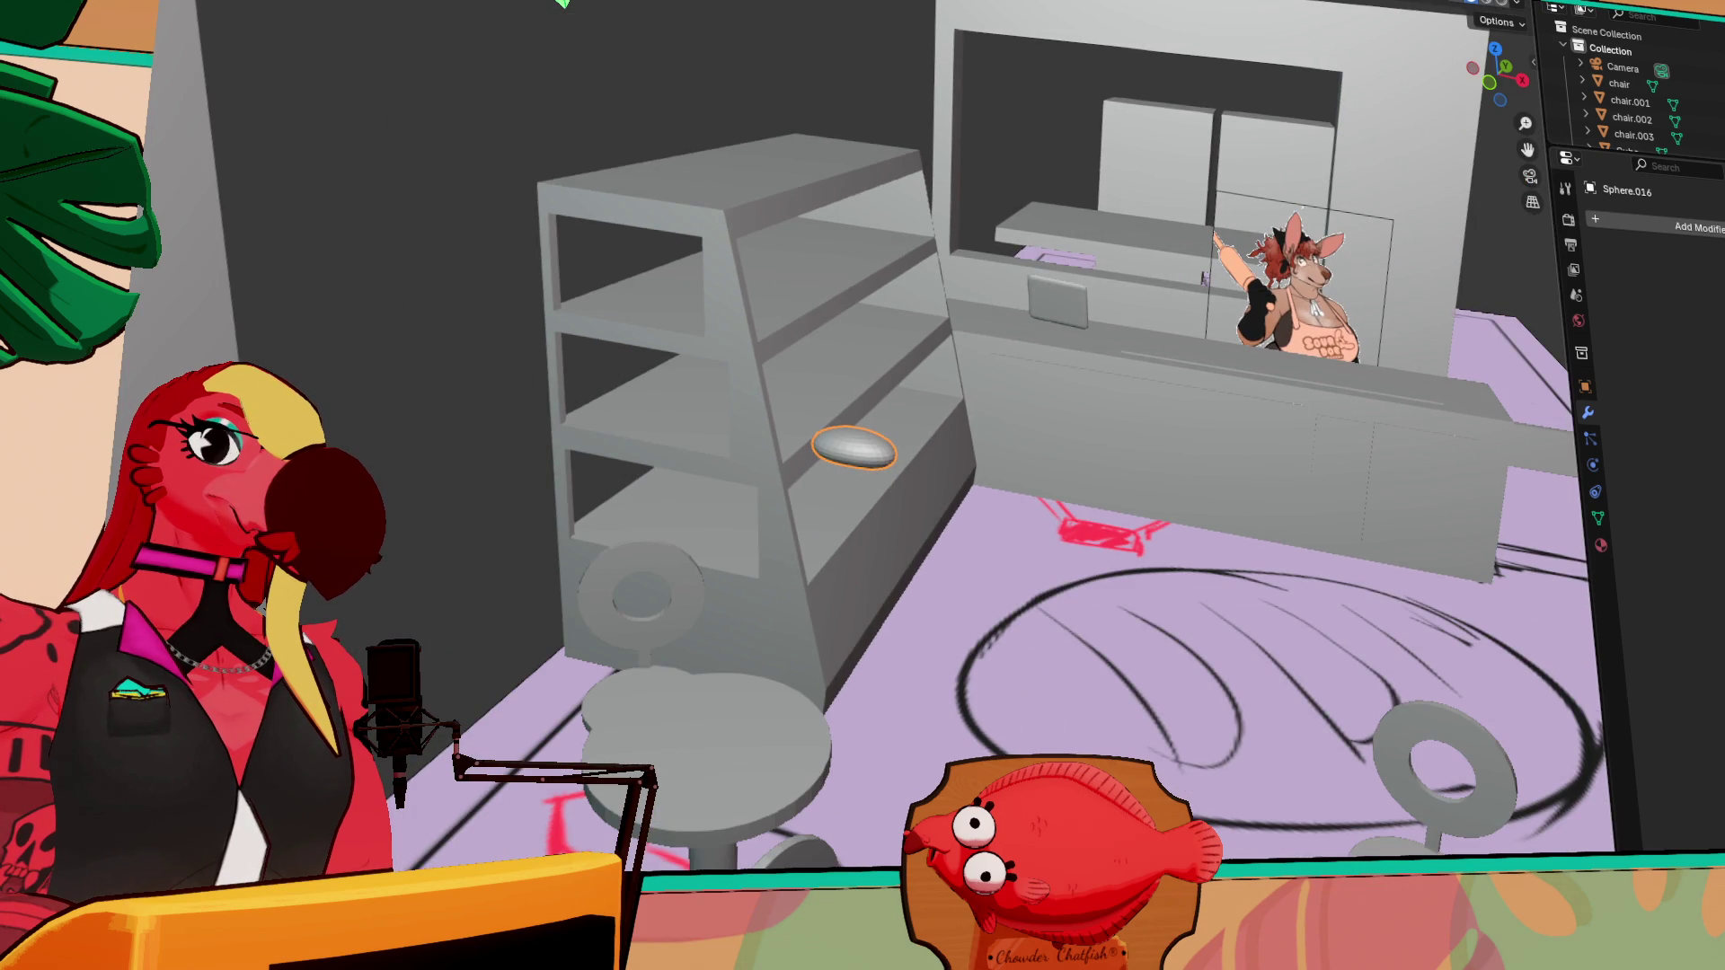
scroll(855, 466, down, 10)
scroll(877, 483, up, 4)
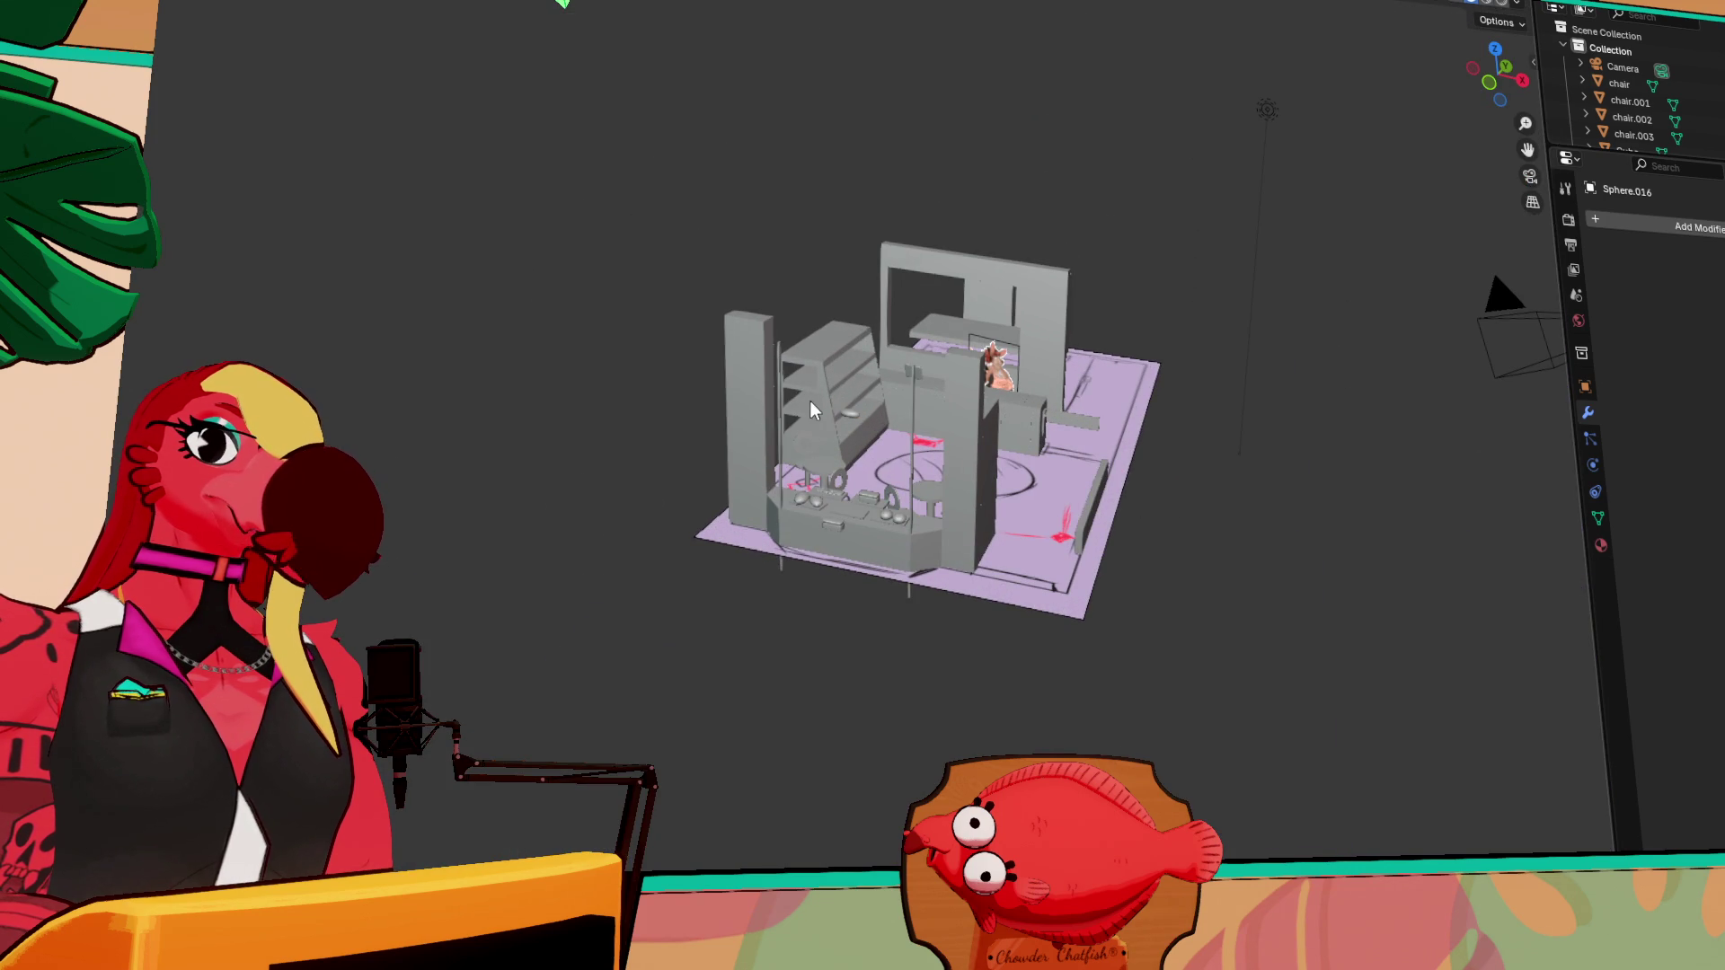
scroll(849, 408, up, 8)
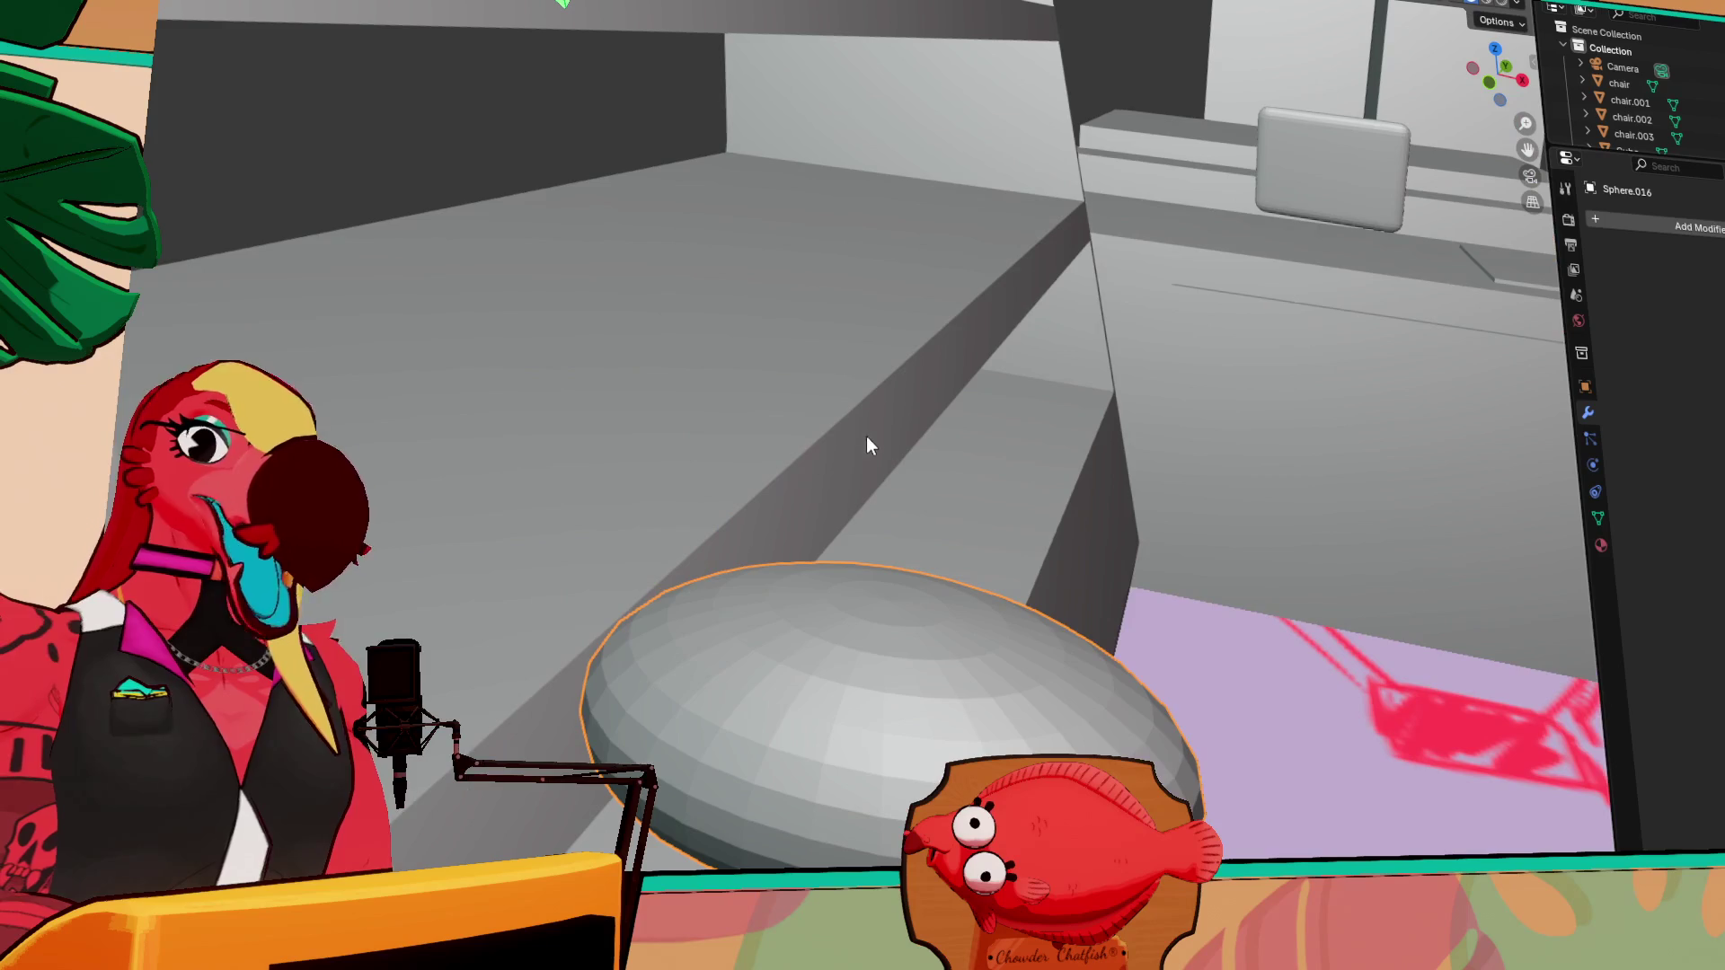
mouse_move(929, 524)
middle_down()
mouse_move(935, 495)
mouse_move(868, 521)
middle_up()
mouse_move(929, 618)
middle_down()
mouse_move(910, 466)
mouse_move(873, 656)
mouse_move(818, 737)
middle_up()
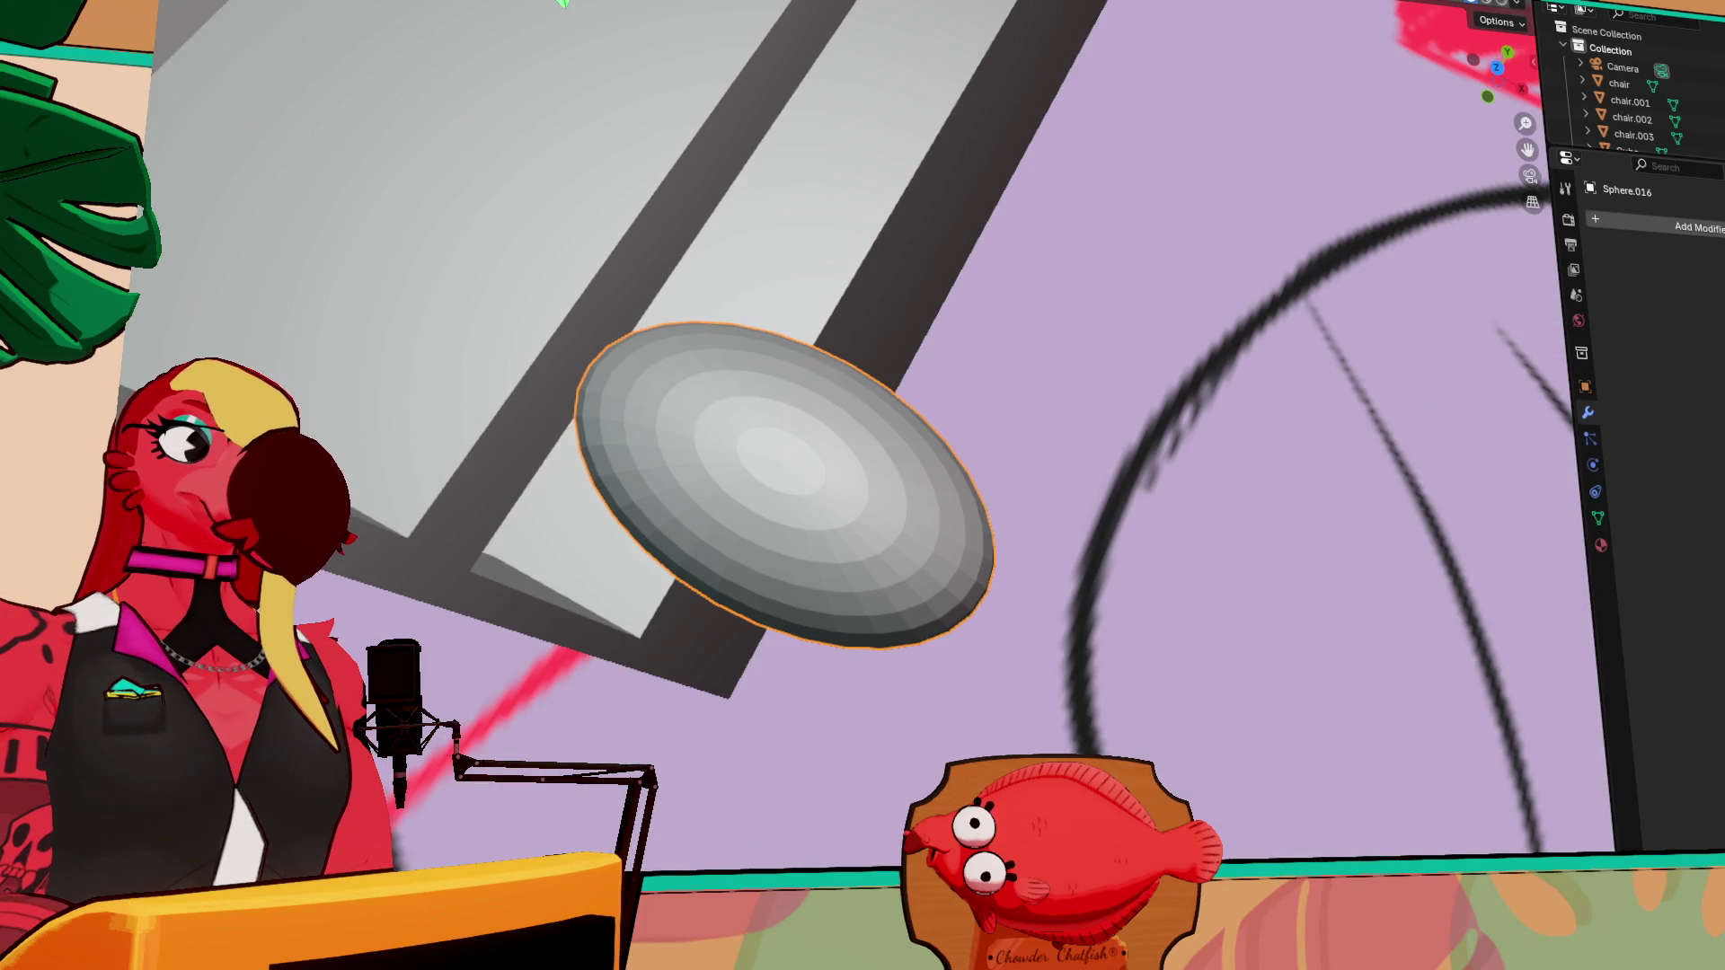
mouse_move(939, 4)
middle_down()
mouse_move(943, 261)
mouse_move(967, 231)
mouse_move(924, 273)
middle_up()
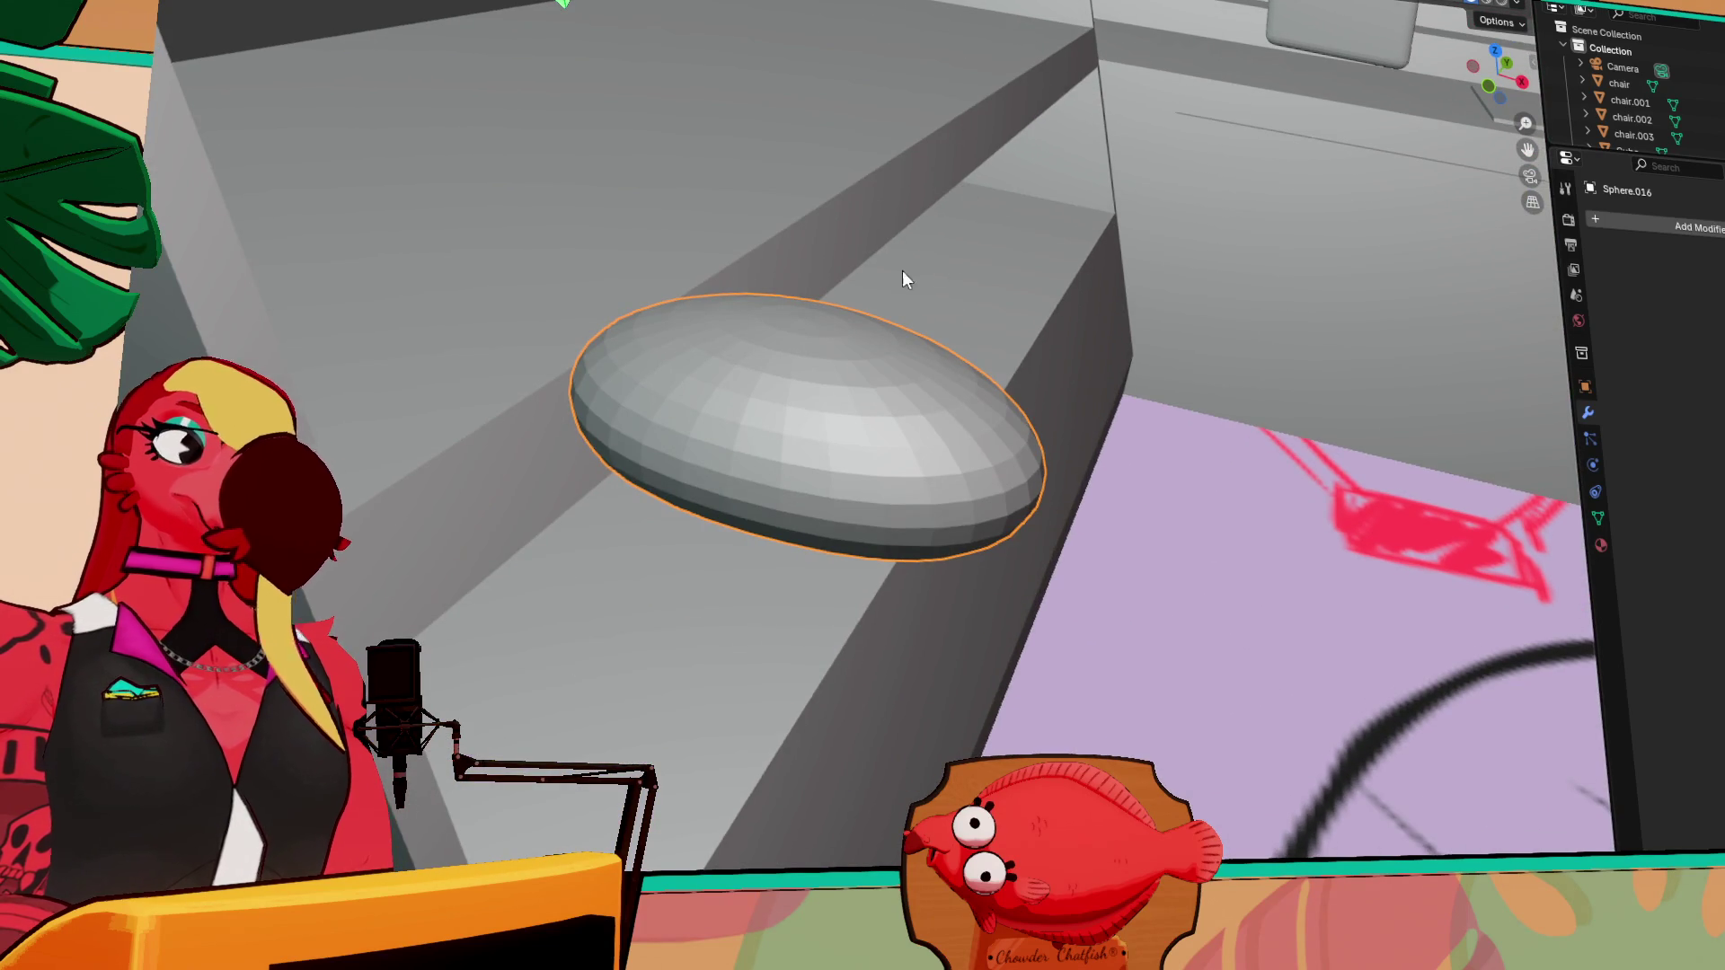
scroll(836, 350, down, 3)
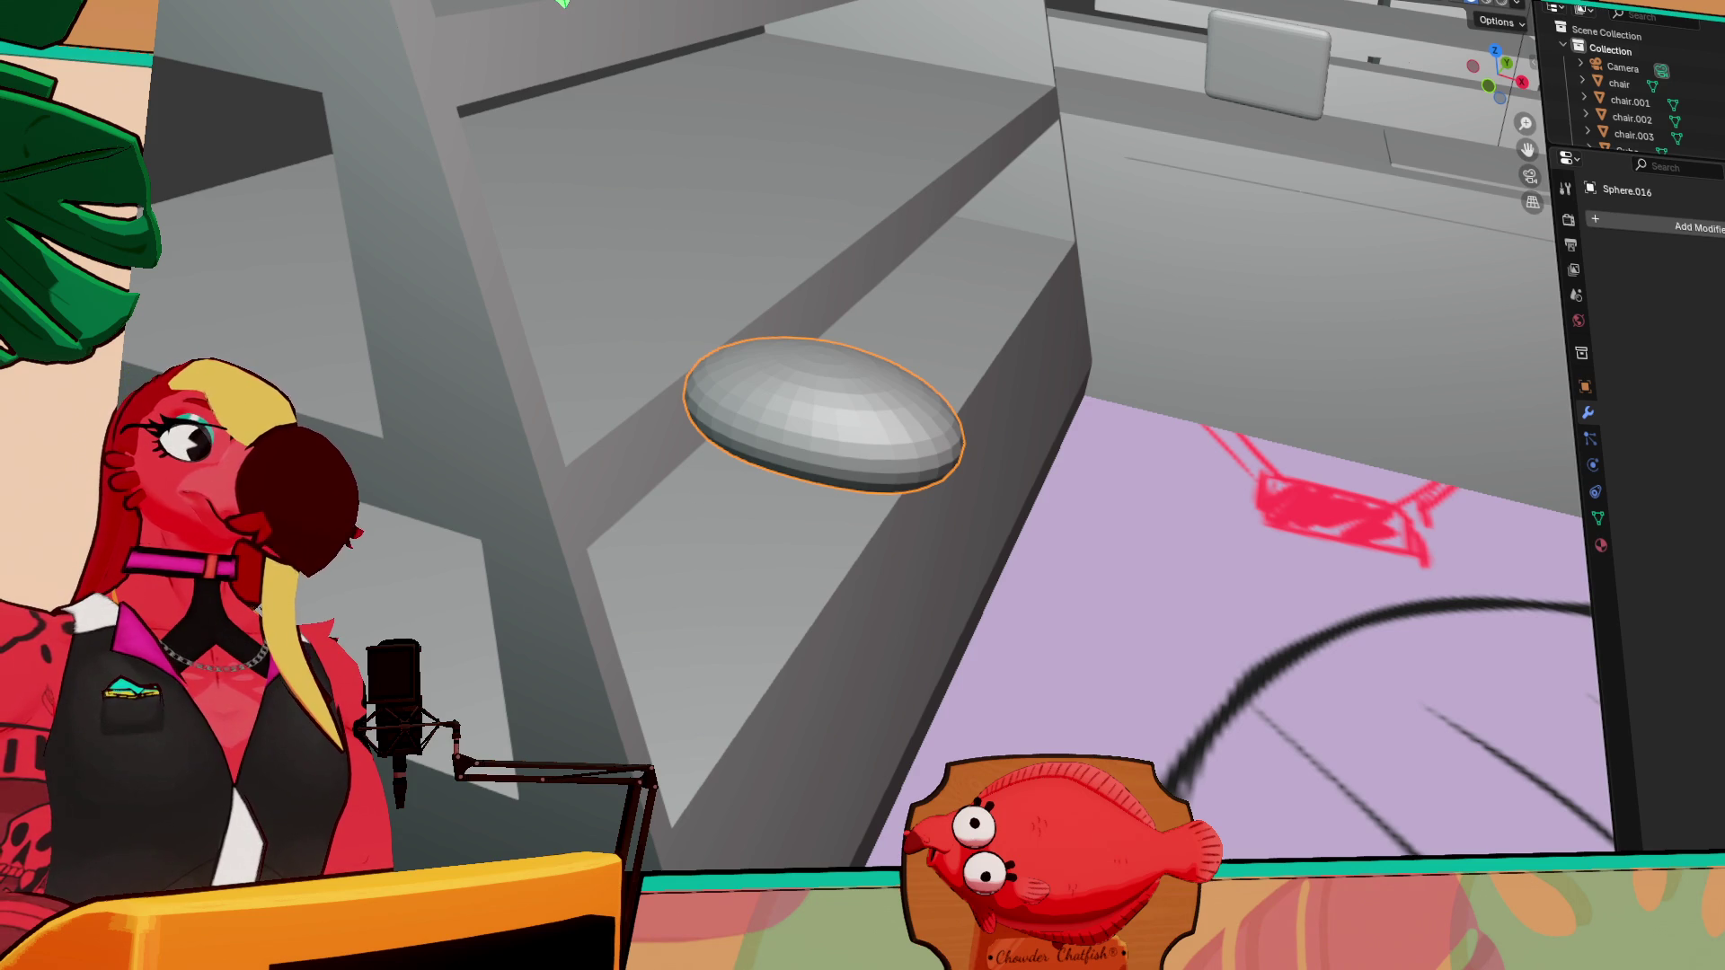
Slide the flattened sphere along X and Y onto the shelf, then begin scaling it up
key(shift+space)
key(r)
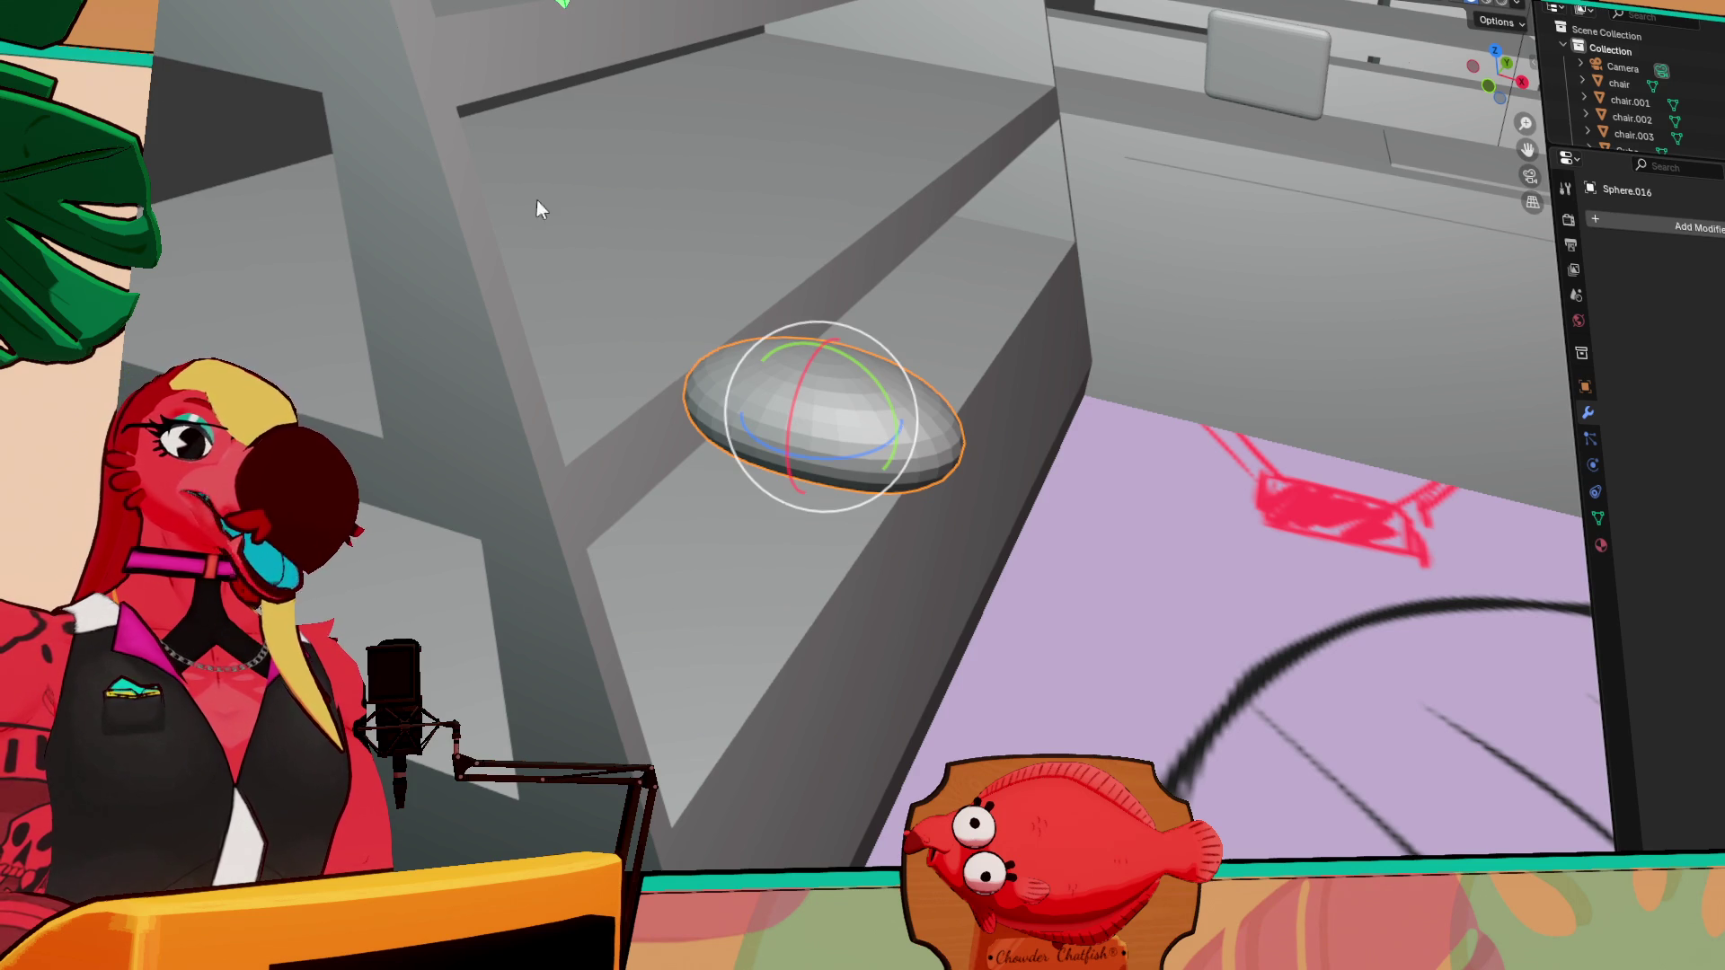
key(shift+space)
key(g)
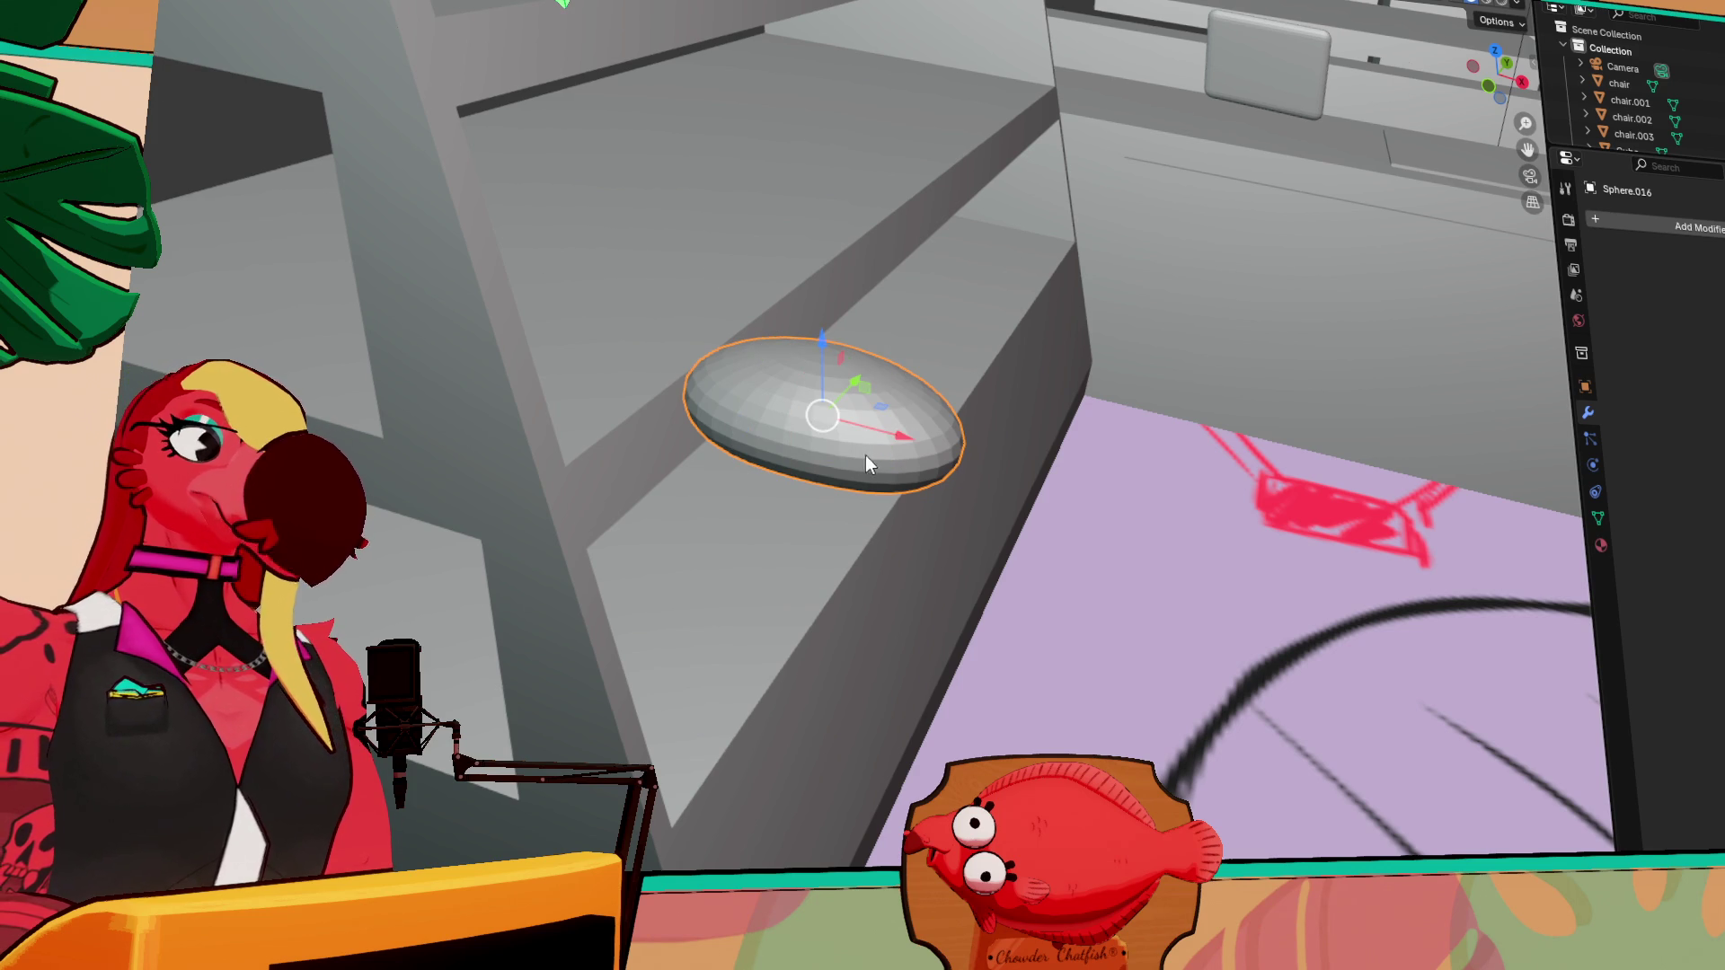
mouse_move(912, 445)
mouse_down()
mouse_move(577, 355)
mouse_move(620, 329)
mouse_up()
scroll(620, 328, up, 3)
middle_drag(622, 332, 746, 314)
drag(934, 341, 906, 337)
key(s)
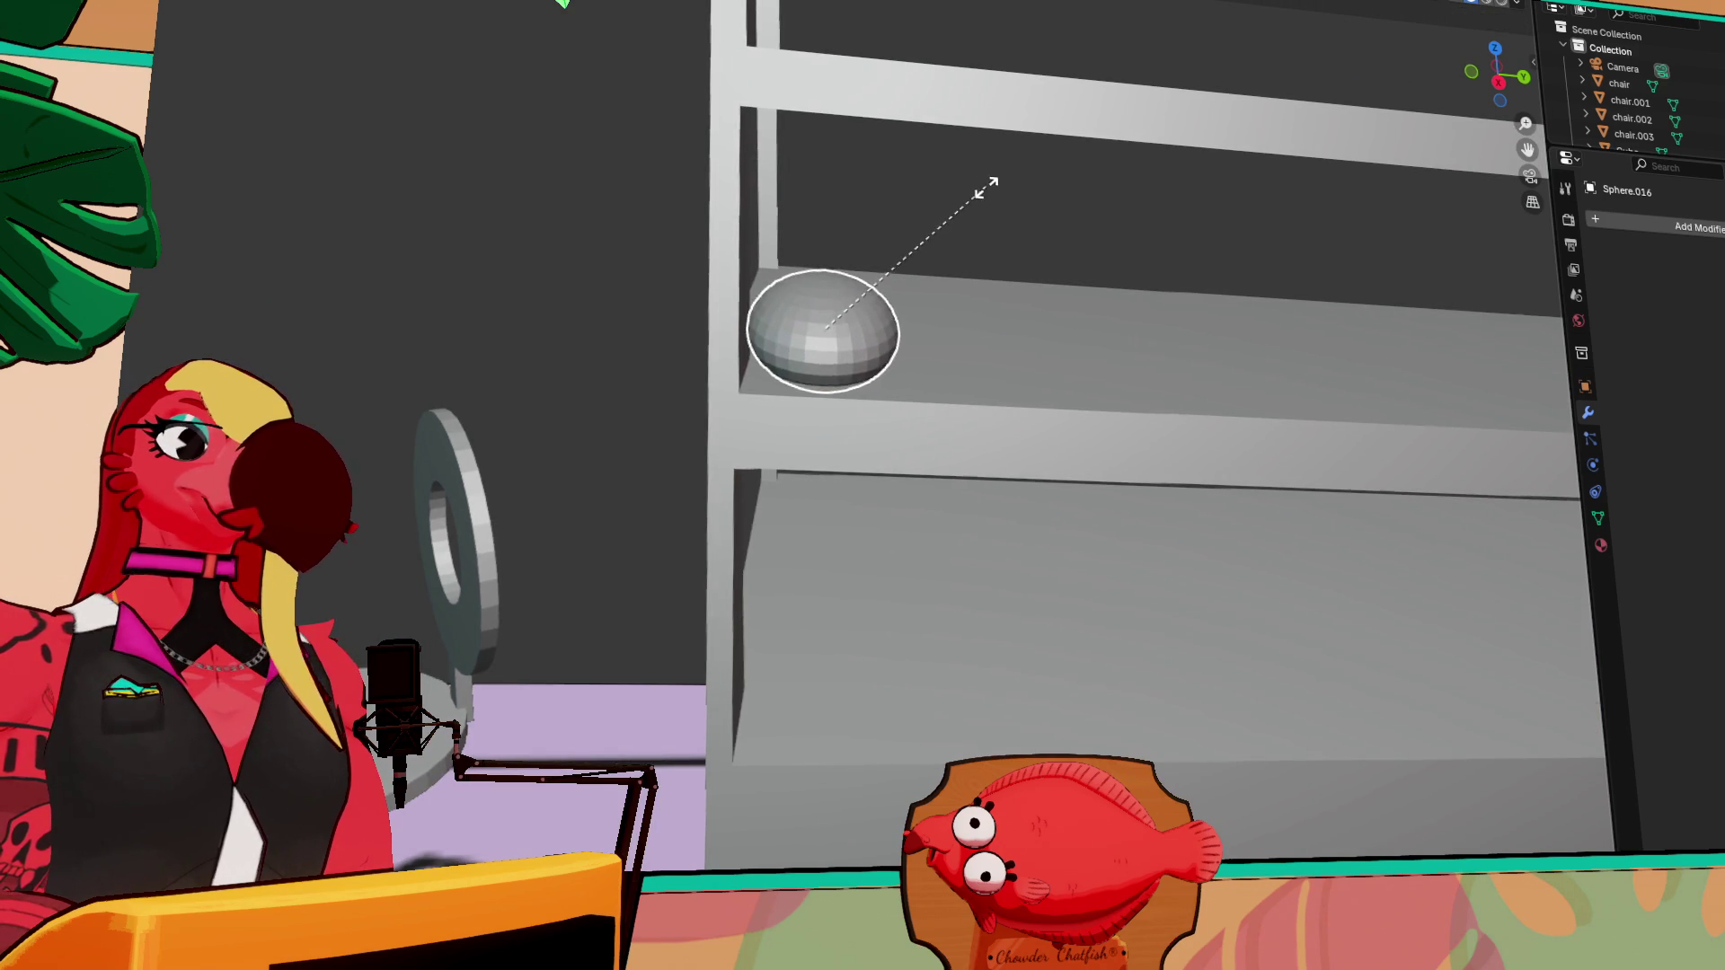
click(992, 196)
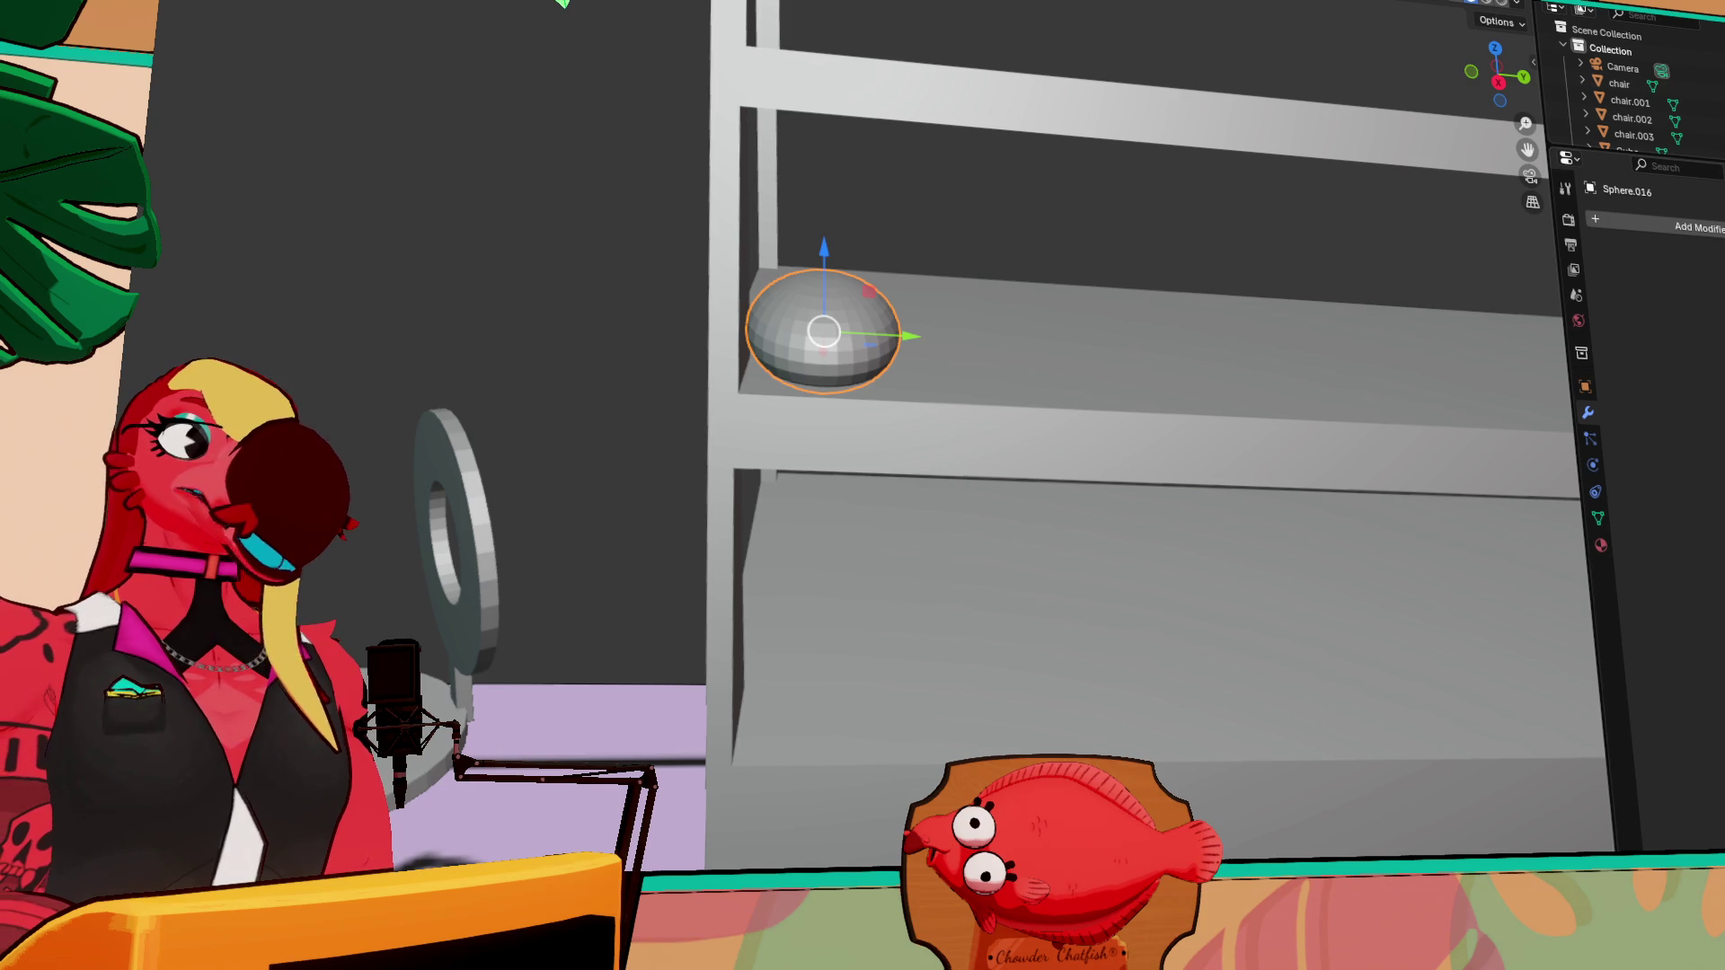
Duplicate the pastry and set the copy right beside the original on the shelf
scroll(909, 287, down, 2)
mouse_move(959, 282)
middle_down()
mouse_move(907, 293)
mouse_move(930, 270)
middle_up()
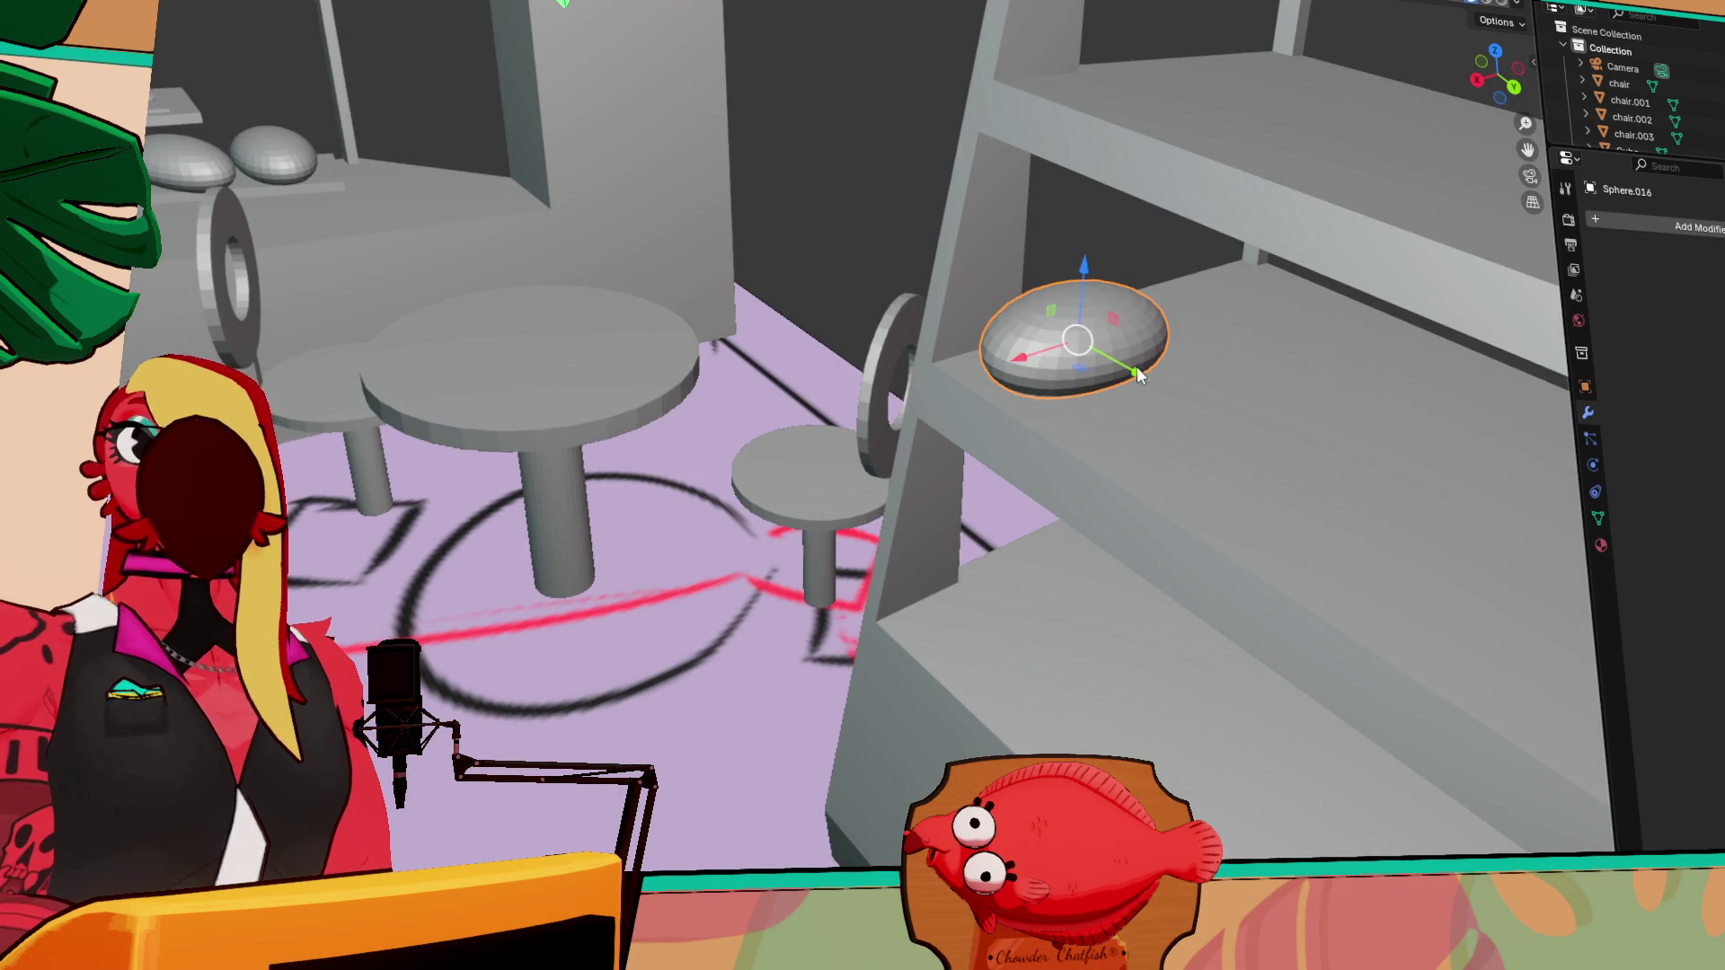
drag(1136, 378, 1144, 380)
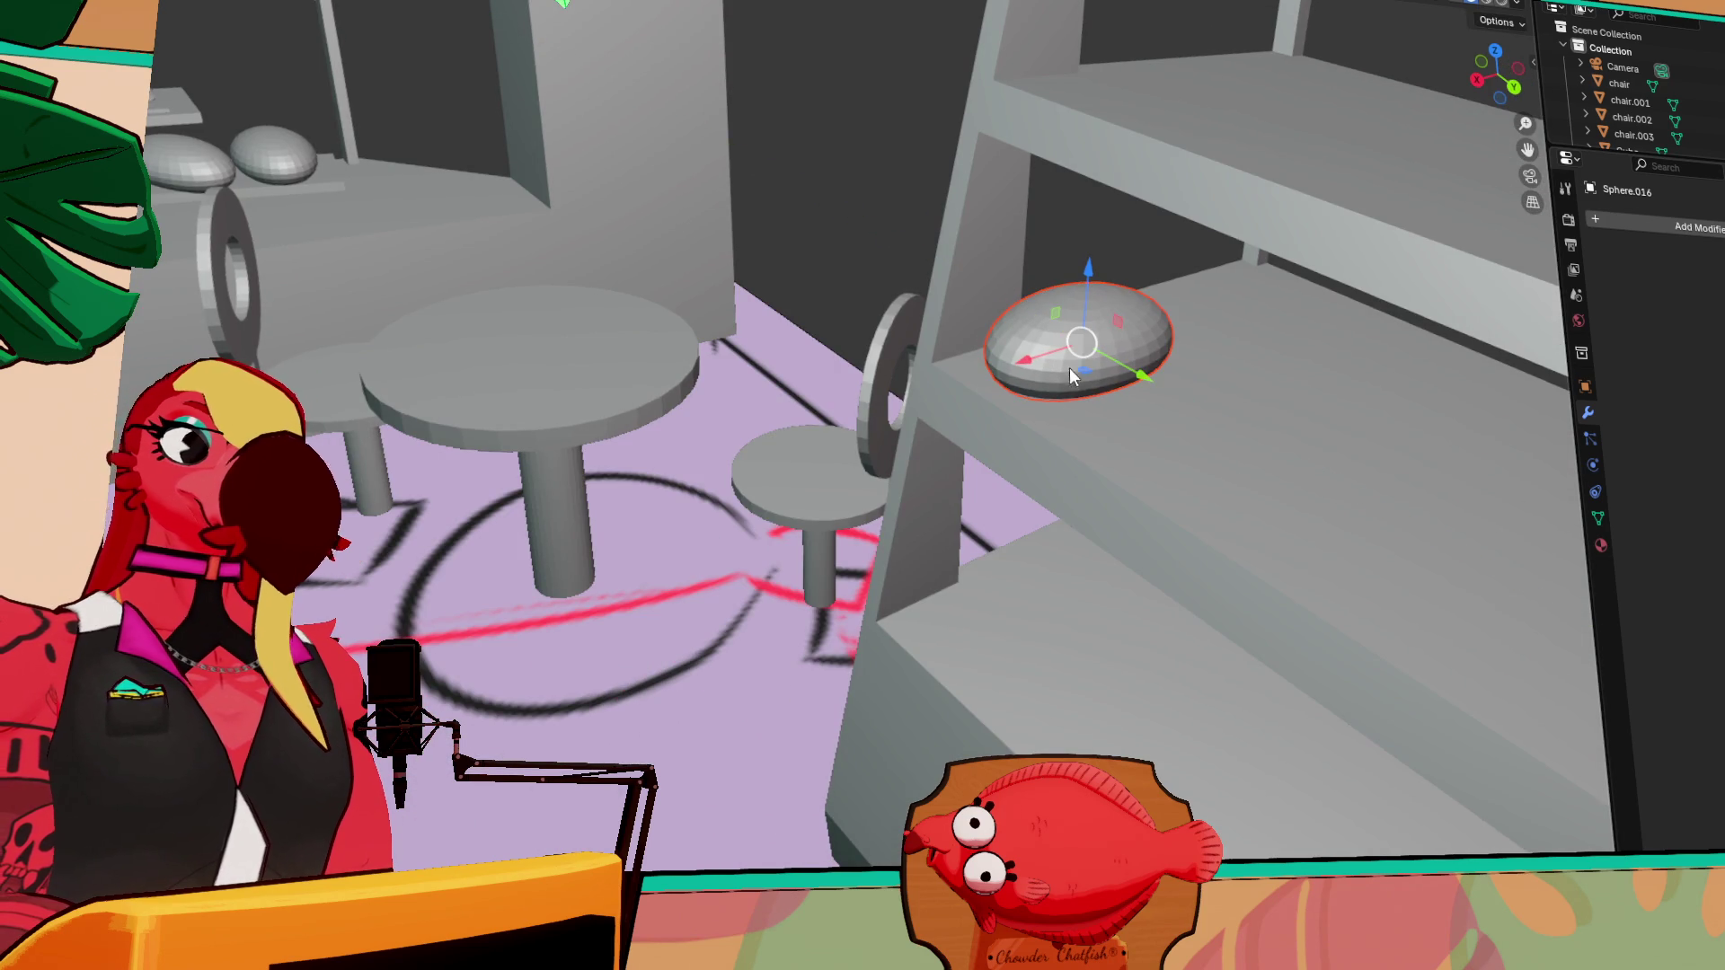
key(shift+d)
click(1247, 427)
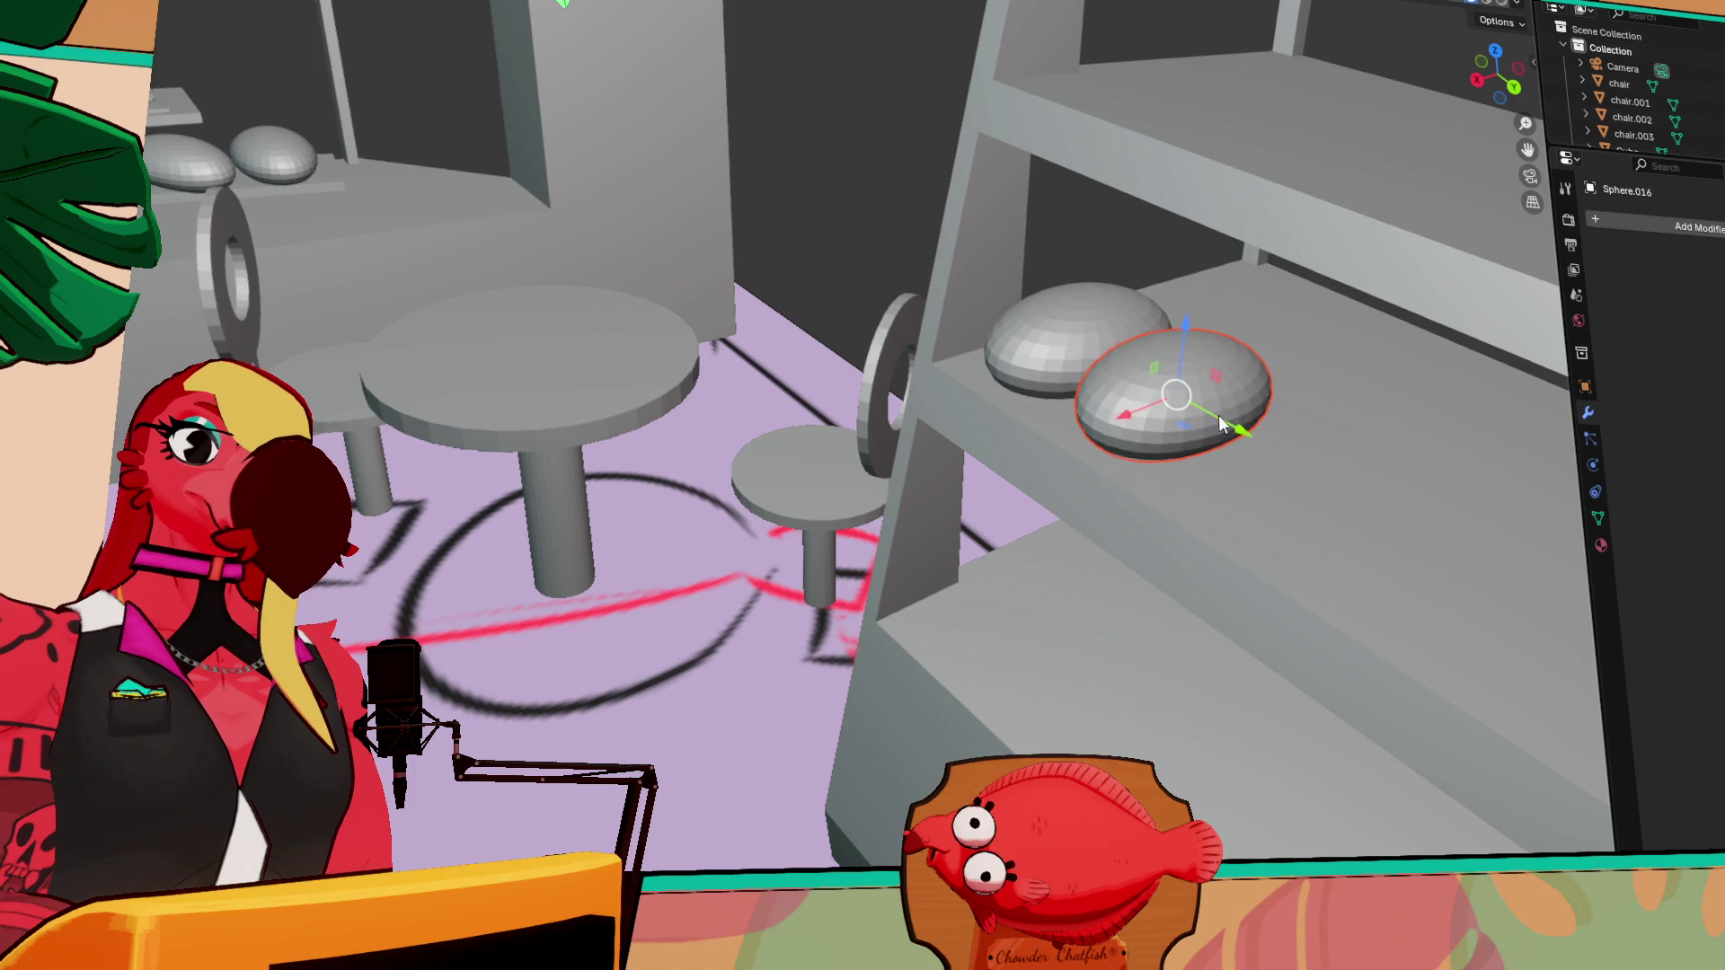
middle_drag(1247, 426, 1267, 426)
drag(997, 346, 1006, 332)
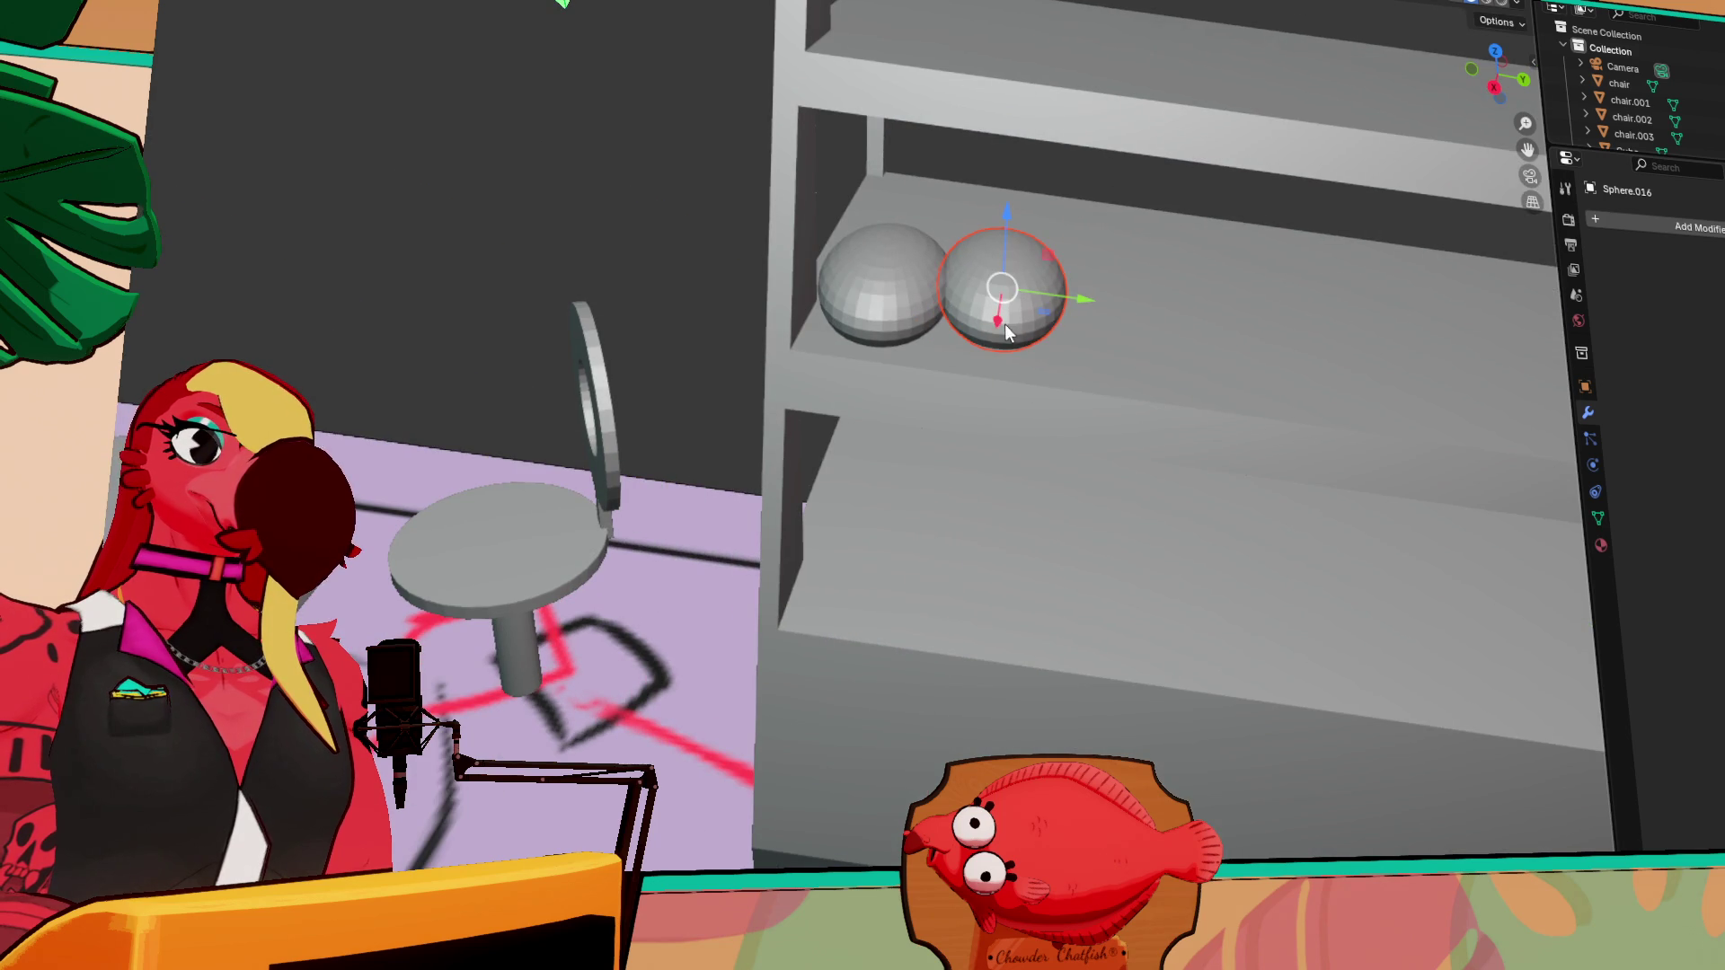
Duplicate the pair of pastries along Y to make four
click(907, 285)
shift+click(1007, 299)
key(shift+d)
key(y)
click(1249, 357)
mouse_move(1249, 357)
middle_down()
mouse_move(1258, 478)
mouse_move(1307, 399)
mouse_move(1129, 543)
mouse_move(1060, 450)
mouse_move(1035, 334)
mouse_move(1007, 386)
middle_up()
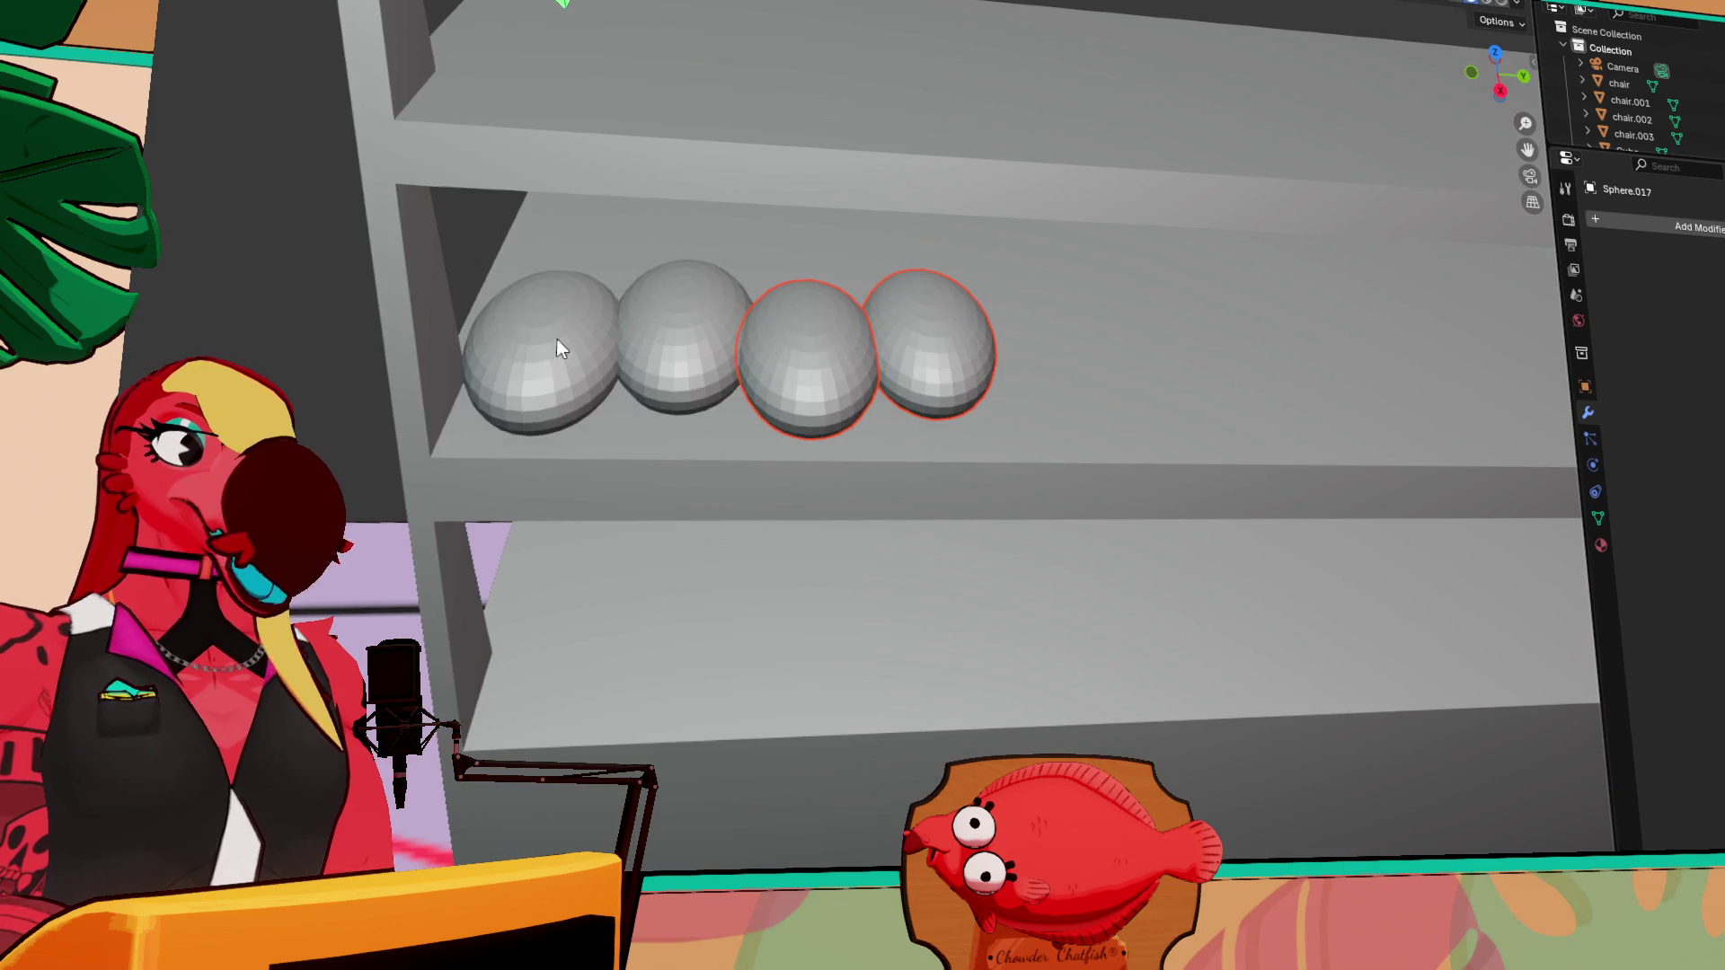
Duplicate all four pastries further along the shelf on Y
click(586, 351)
shift+click(683, 345)
shift+click(809, 359)
shift+click(913, 350)
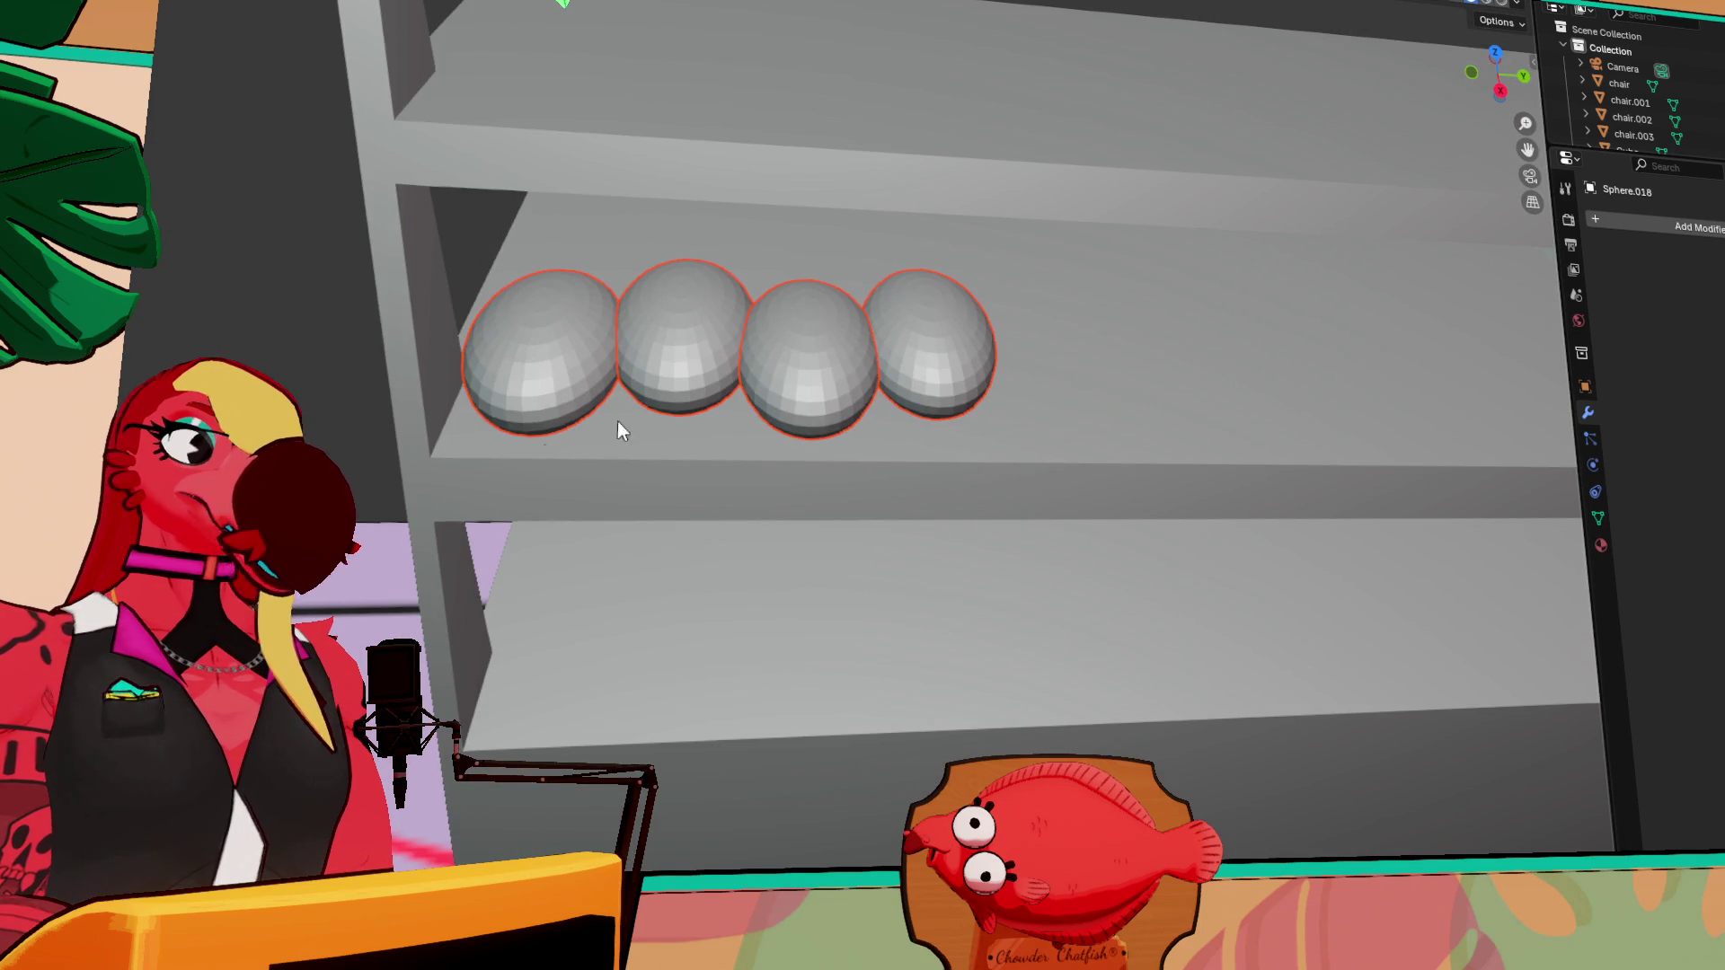
click(180, 119)
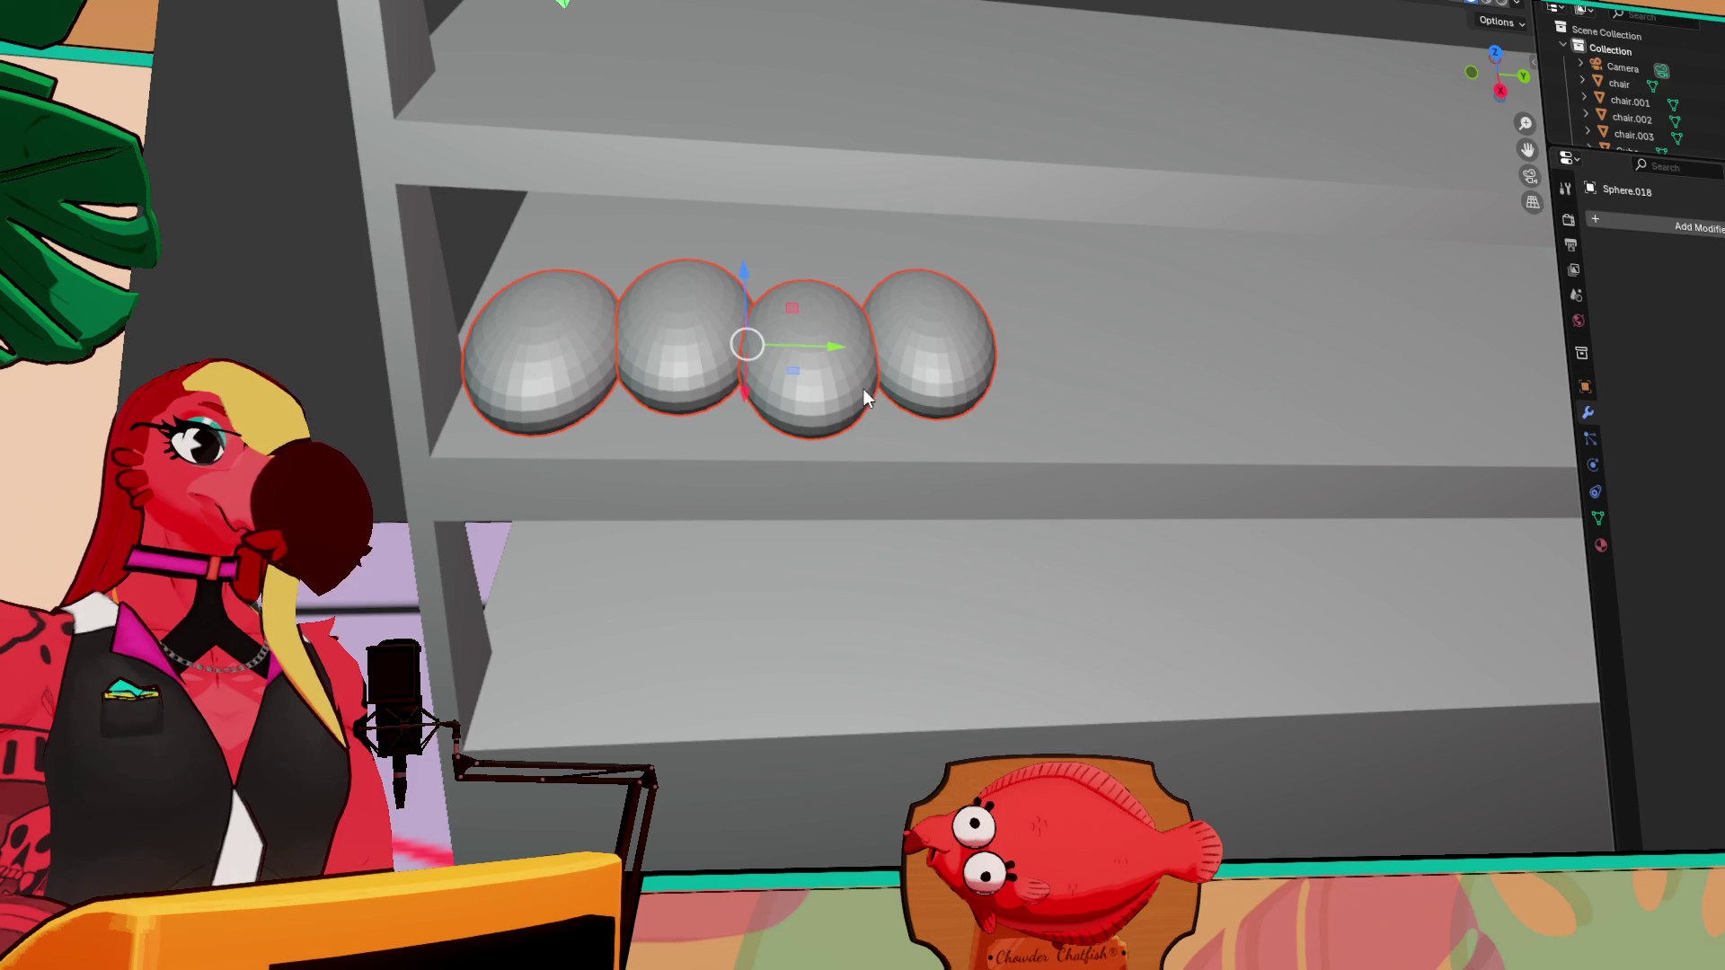
key(shift+d)
key(y)
click(1364, 440)
mouse_move(1378, 440)
middle_down()
mouse_move(1298, 455)
mouse_move(821, 403)
middle_up()
Duplicate three end pastries along Y to extend the row to about eleven
click(684, 311)
shift+click(827, 342)
shift+click(903, 327)
key(shift+d)
key(y)
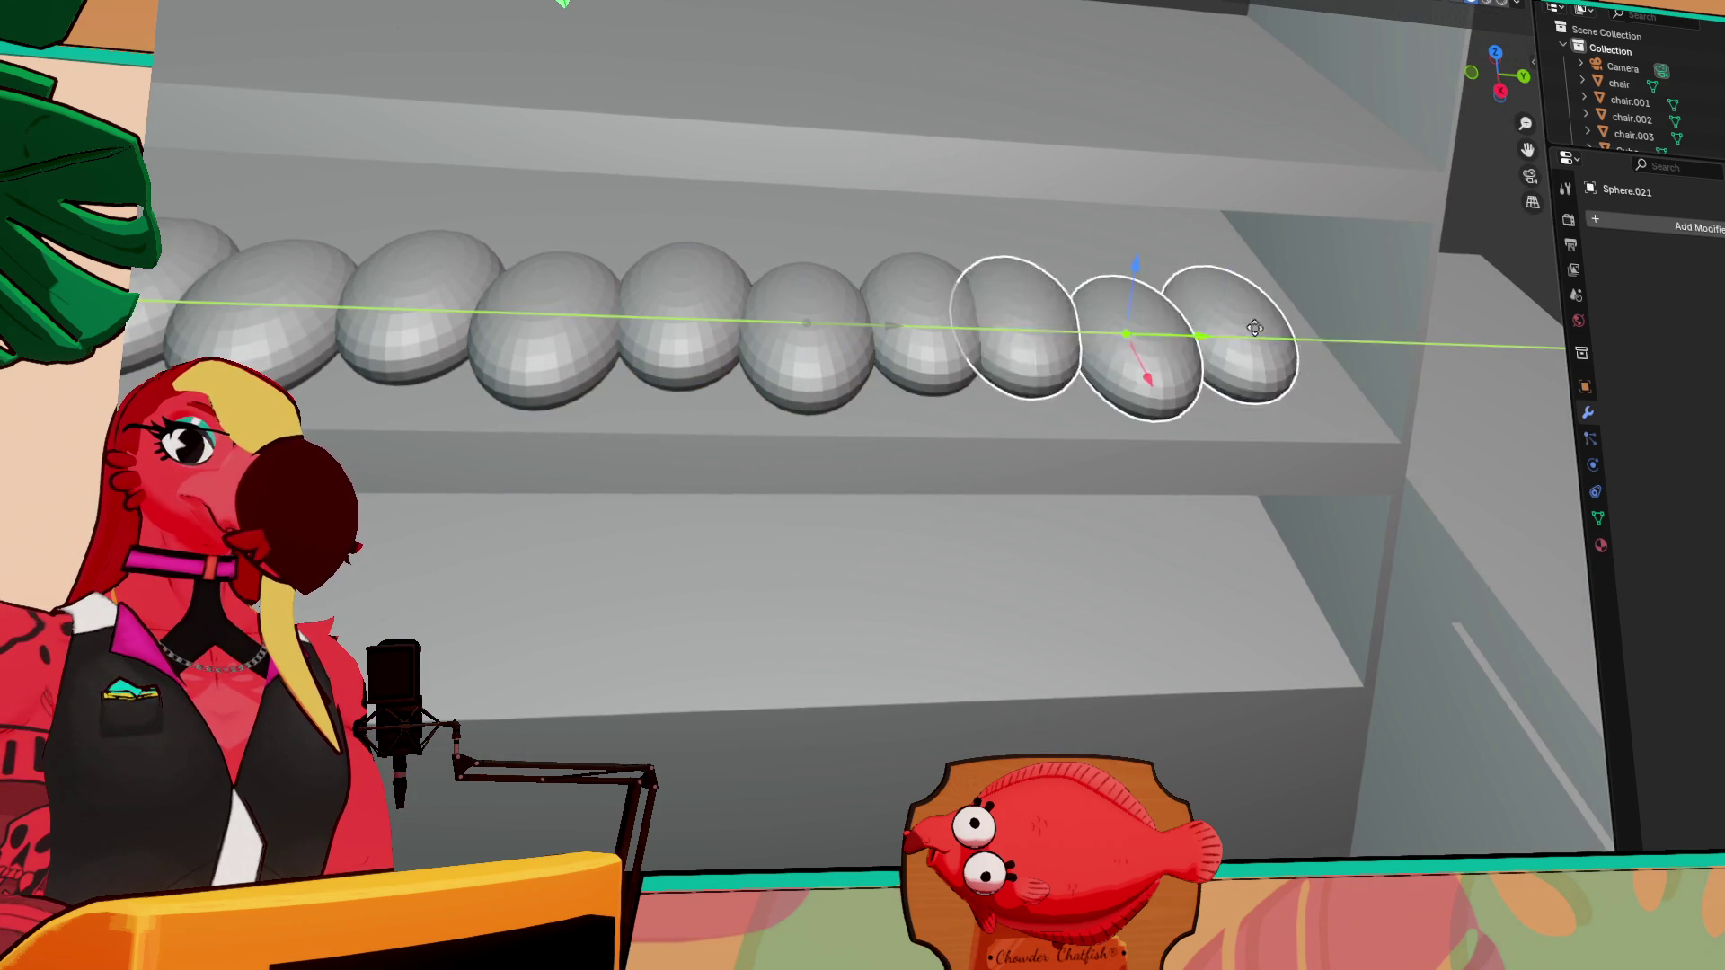
click(1233, 346)
mouse_move(1233, 346)
middle_down()
mouse_move(1006, 338)
mouse_move(748, 360)
mouse_move(605, 451)
middle_up()
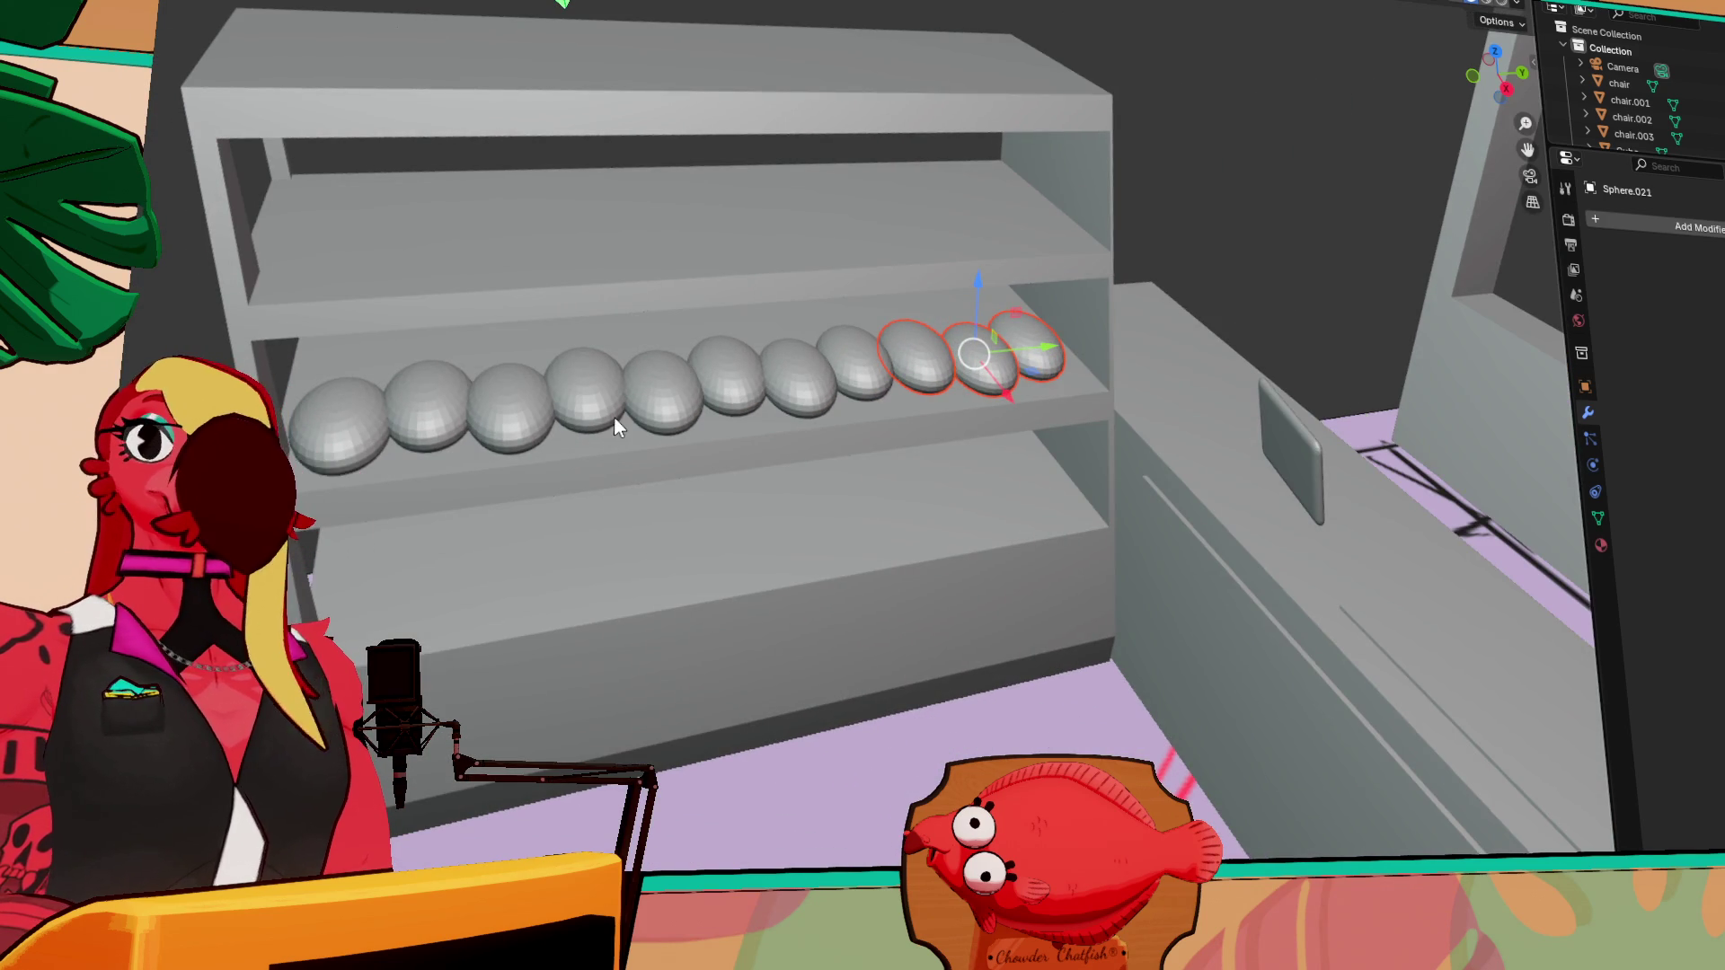
Select every pastry in the row on the middle shelf
click(352, 415)
shift+click(461, 381)
shift+click(512, 395)
shift+click(579, 381)
shift+click(634, 381)
shift+click(739, 375)
shift+click(800, 382)
shift+click(860, 355)
shift+click(904, 365)
shift+click(995, 364)
shift+click(1011, 349)
shift+click(985, 351)
shift+click(1034, 344)
Duplicate the row along X to form a second row in front on the shelf
key(shift+d)
key(x)
click(752, 388)
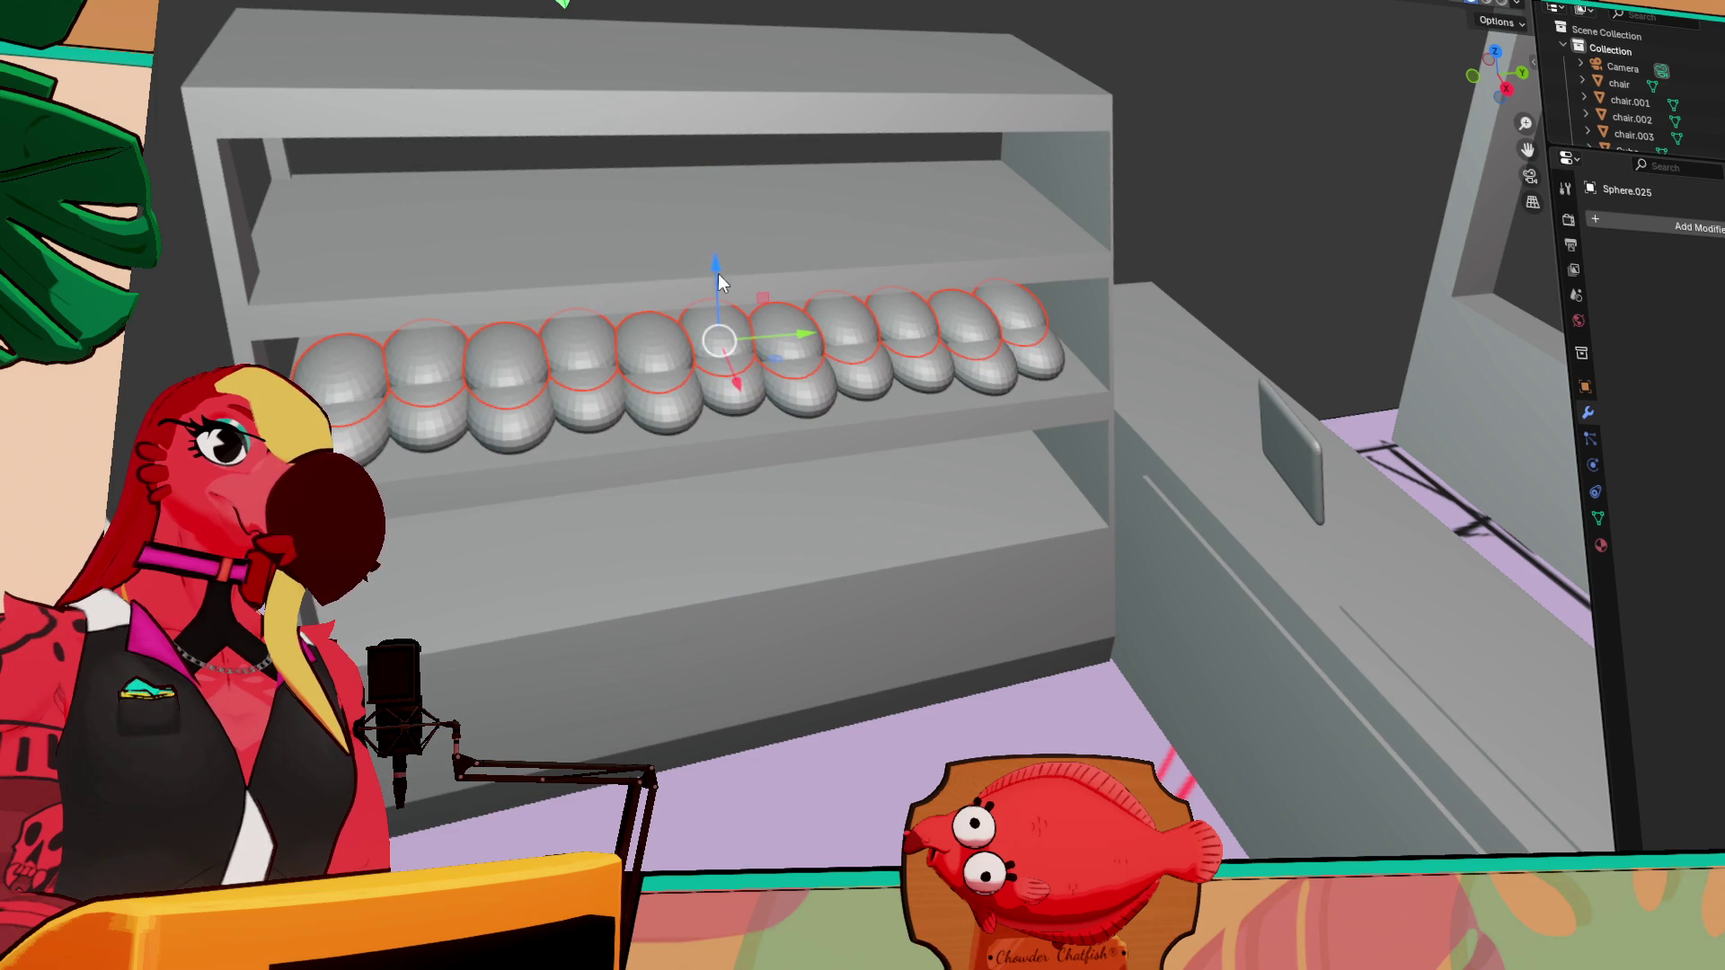
key(shift+space)
key(r)
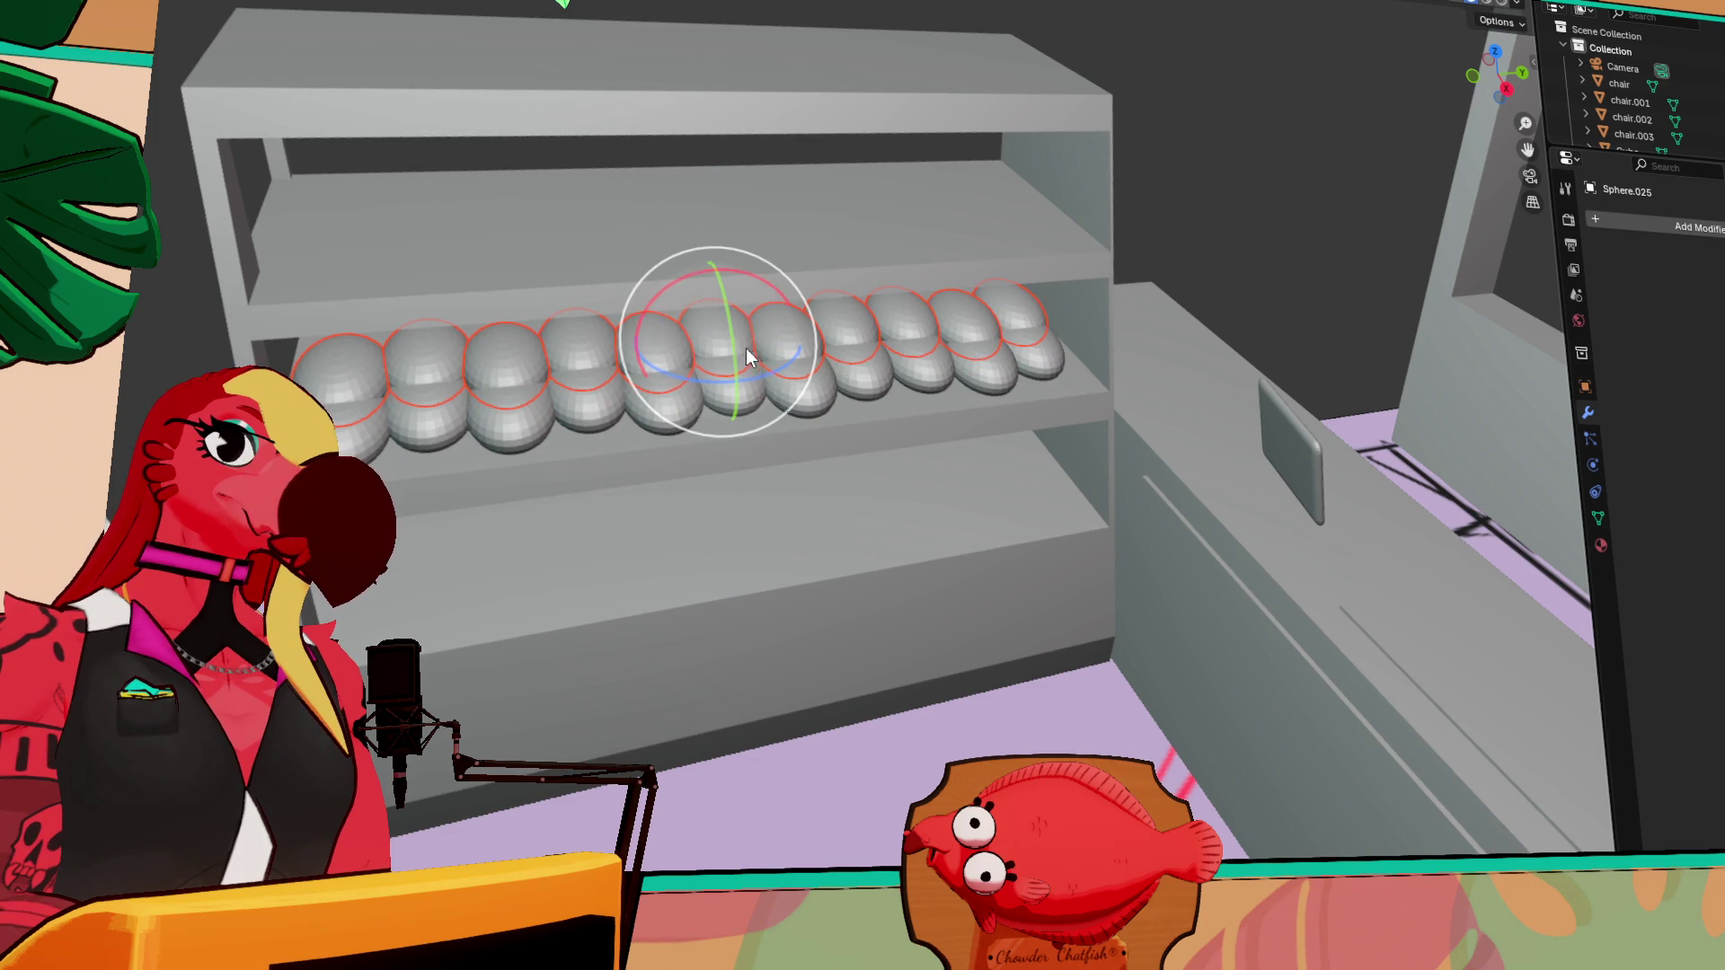
drag(742, 348, 764, 337)
mouse_move(764, 338)
middle_down()
mouse_move(916, 289)
mouse_move(809, 379)
mouse_move(886, 379)
mouse_move(865, 374)
middle_up()
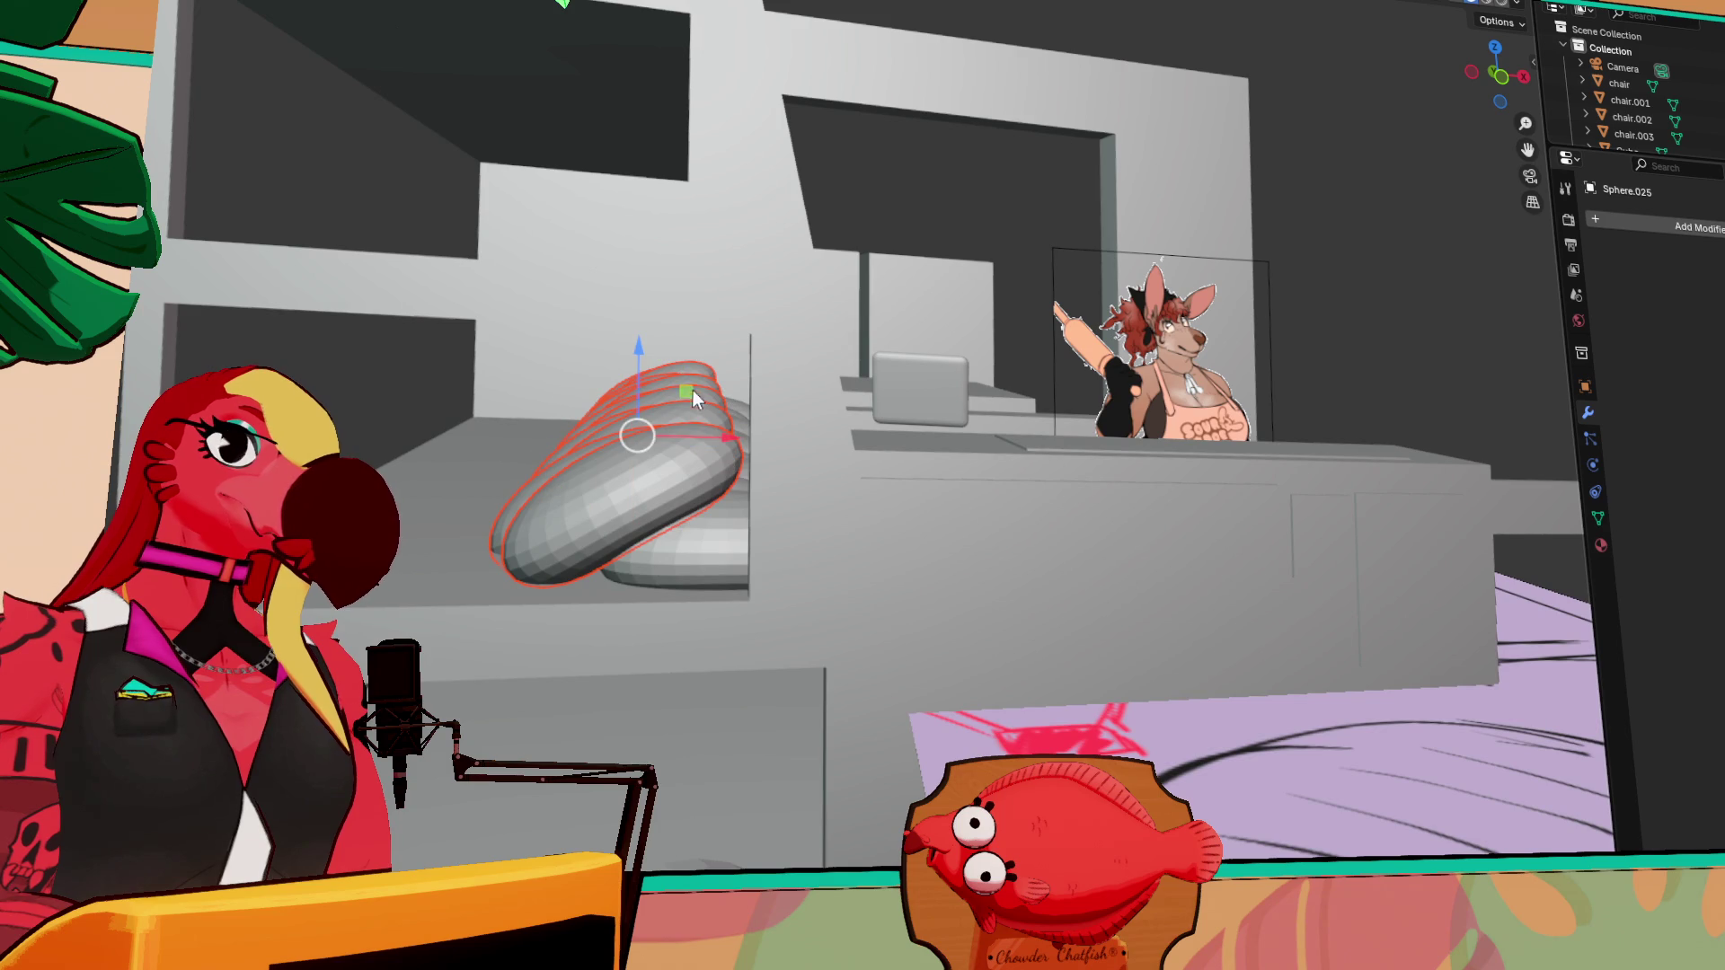
key(g)
key(z)
key(x)
click(710, 429)
mouse_move(709, 429)
middle_down()
mouse_move(488, 428)
mouse_move(581, 456)
middle_up()
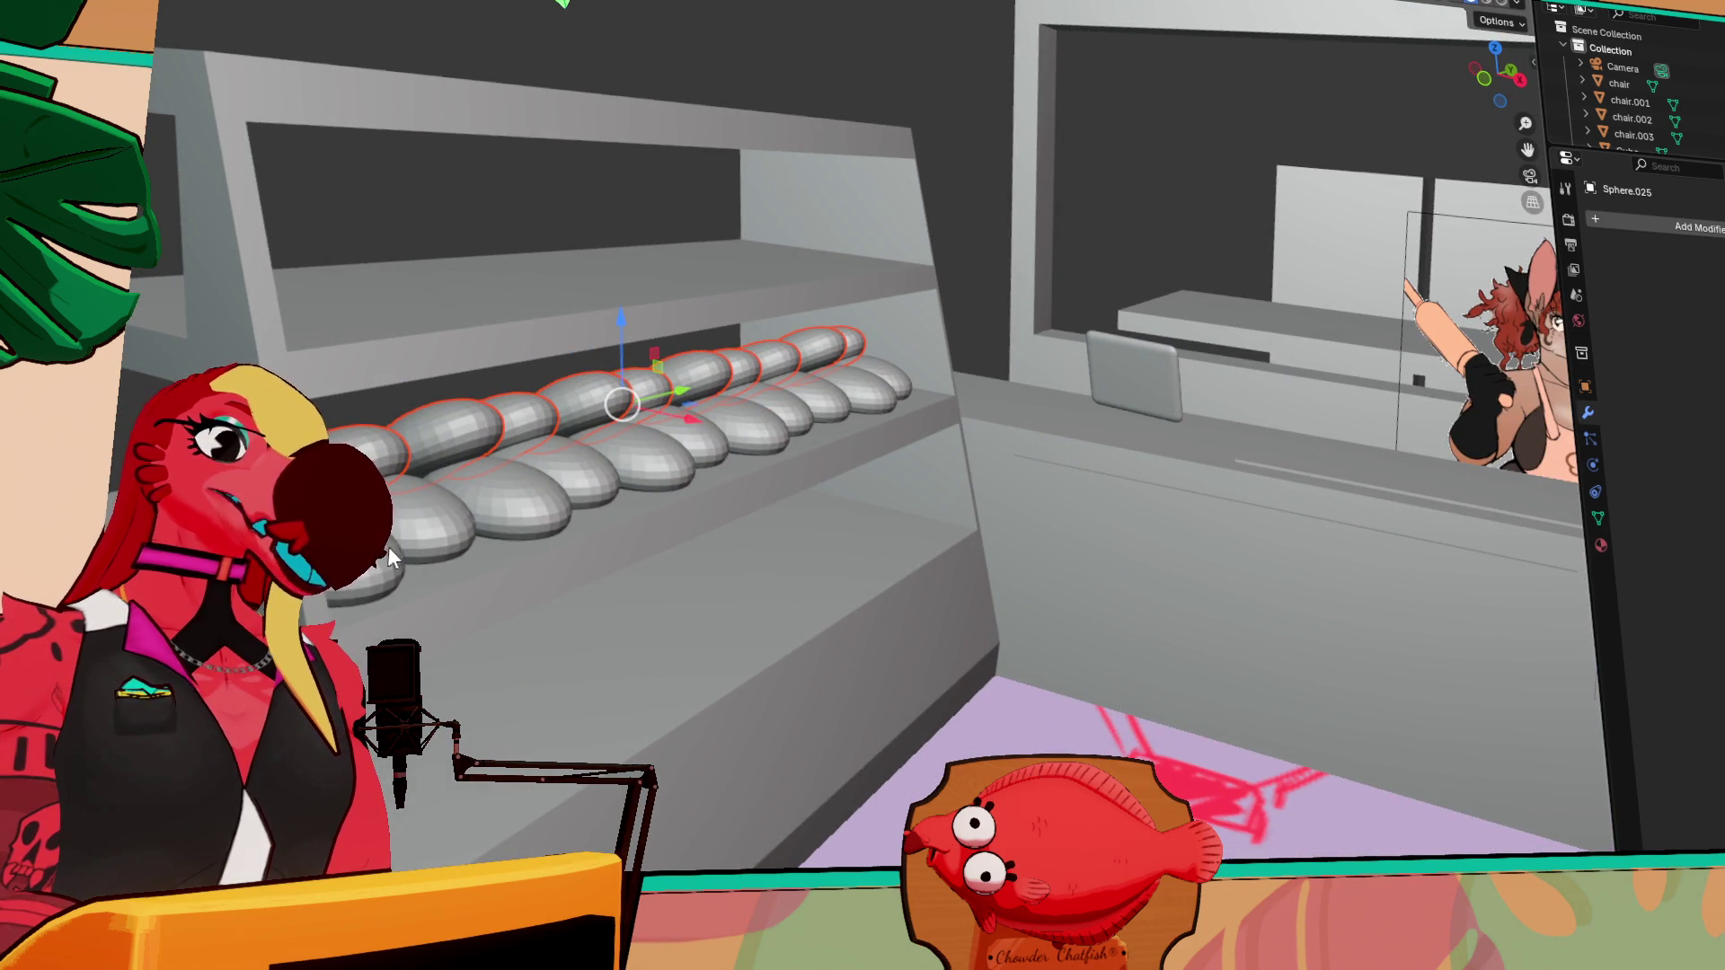
Select the front pastry plus five rear pastries and slide them left along X
shift+click(578, 481)
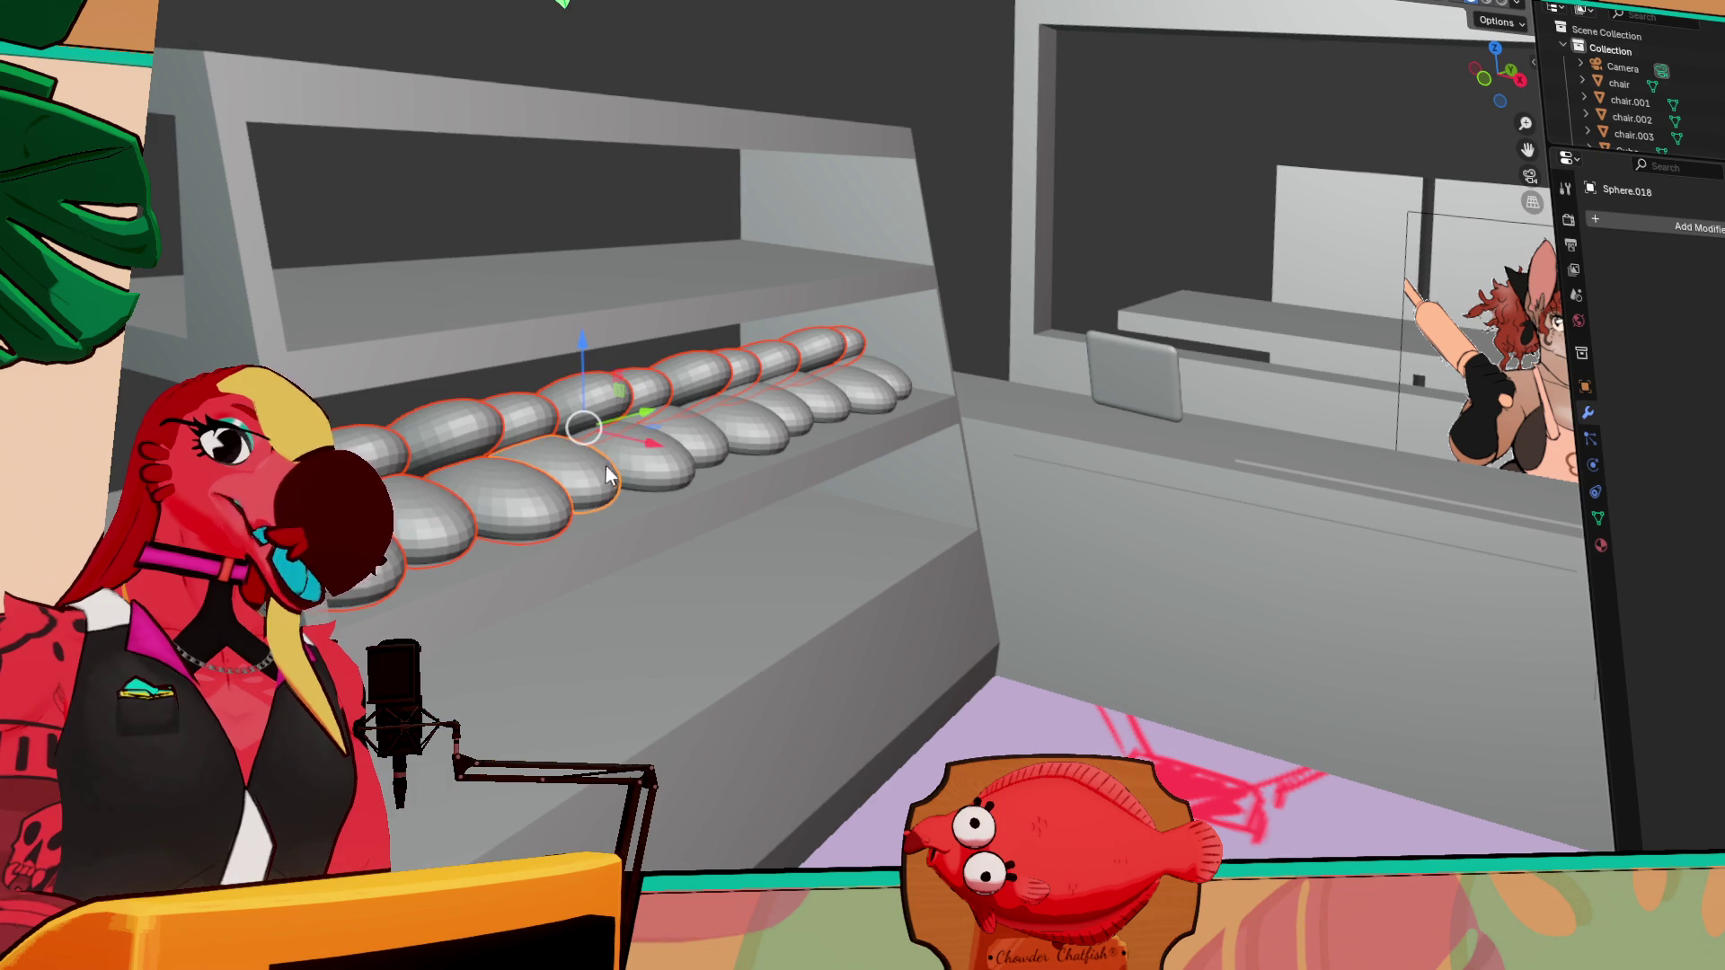
shift+click(789, 415)
shift+click(808, 405)
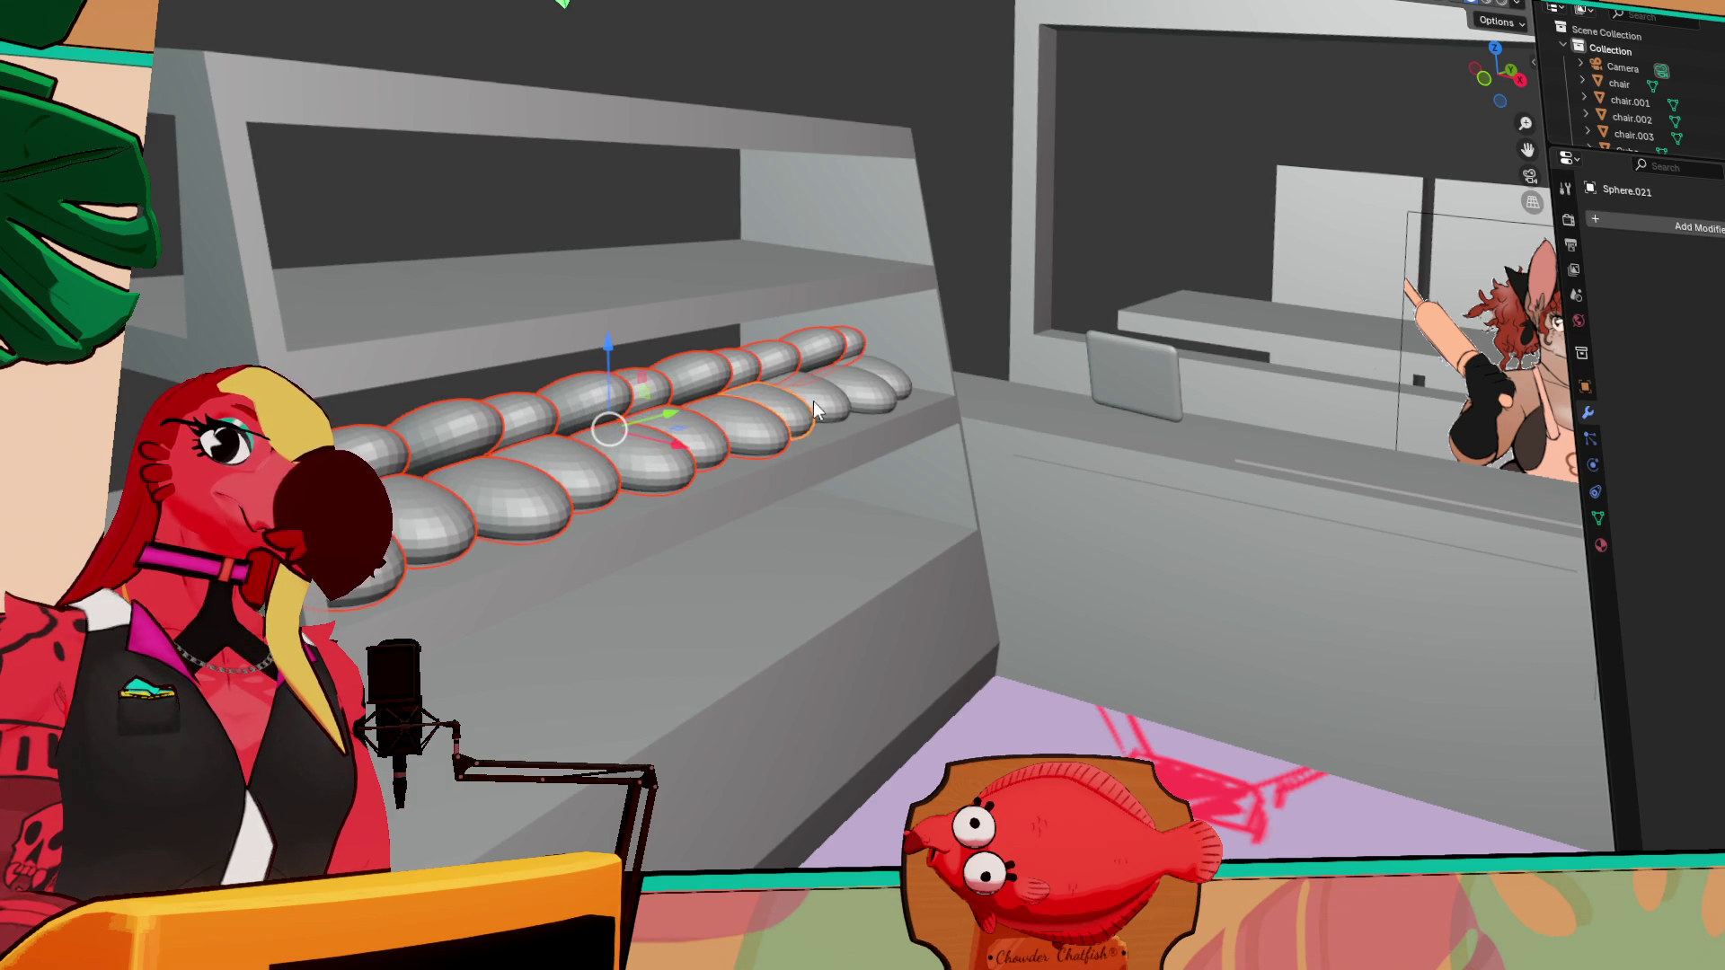
shift+click(835, 394)
shift+click(861, 381)
shift+click(882, 374)
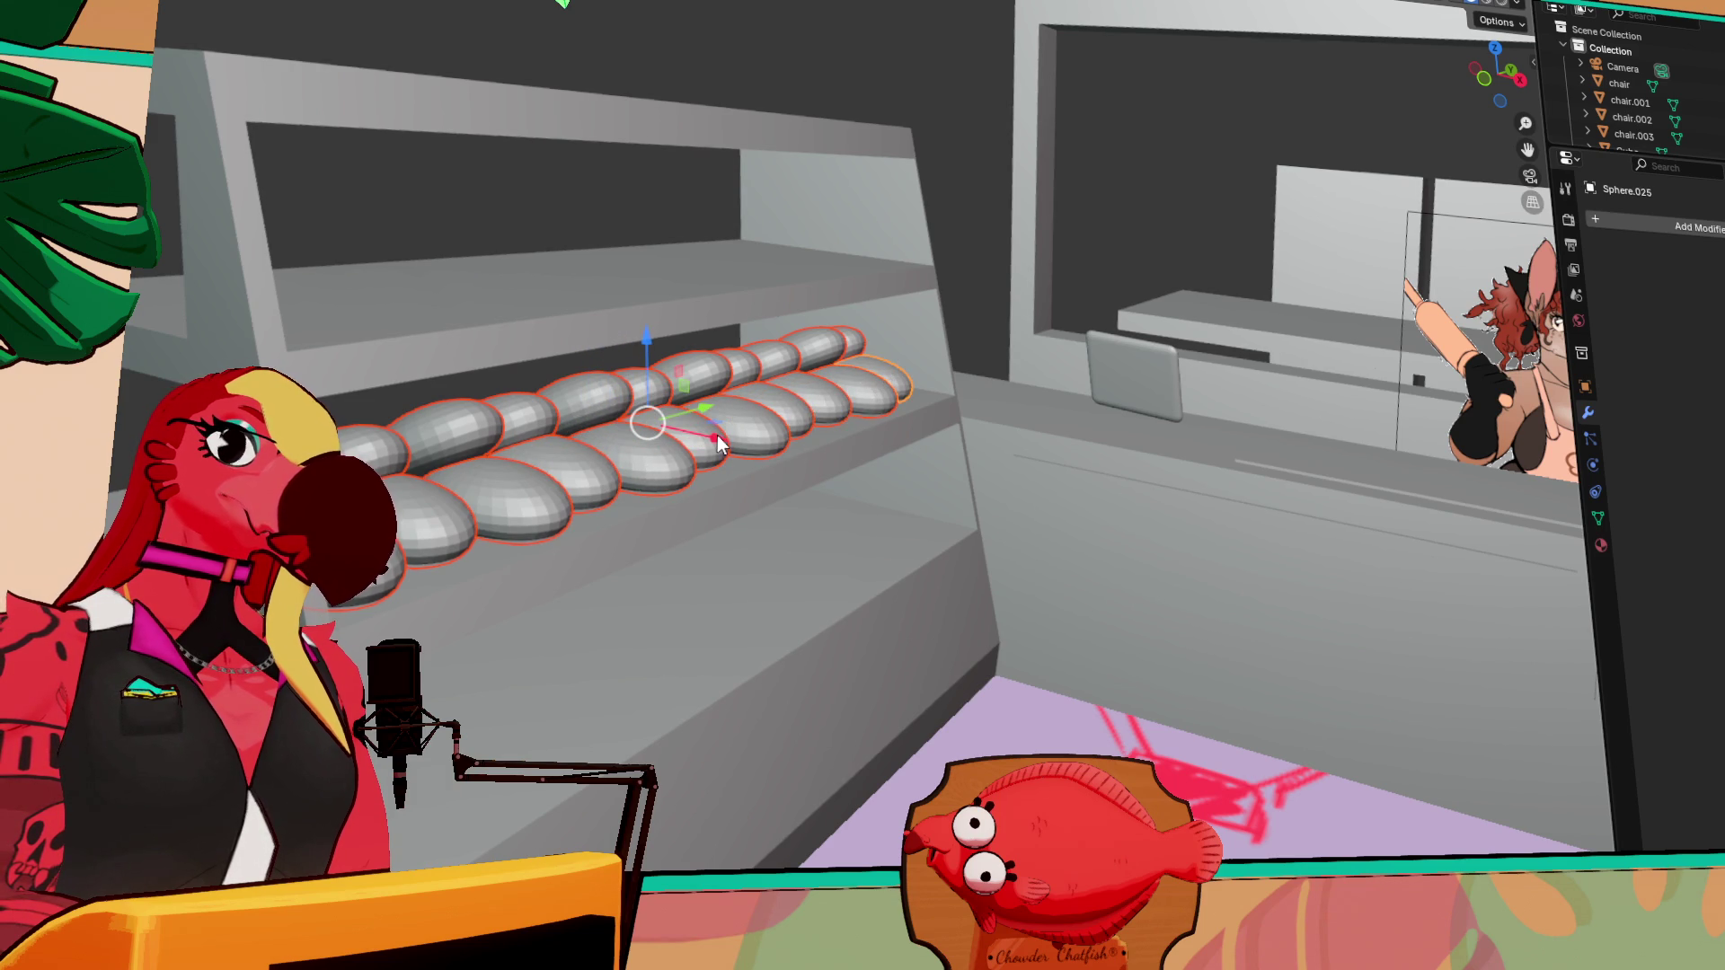
key(g)
key(x)
click(627, 483)
mouse_move(627, 483)
middle_down()
mouse_move(494, 465)
mouse_move(737, 466)
mouse_move(547, 544)
mouse_move(597, 481)
mouse_move(1021, 509)
mouse_move(888, 552)
middle_up()
Move the small loaf (Cube.016) off the counter onto the display case shelf
mouse_move(532, 277)
middle_down()
mouse_move(446, 290)
mouse_move(698, 390)
mouse_move(714, 438)
mouse_move(733, 402)
middle_up()
click(530, 319)
mouse_move(546, 360)
mouse_down()
mouse_move(989, 629)
mouse_move(1166, 708)
mouse_up()
mouse_move(1166, 708)
middle_down()
mouse_move(1269, 762)
mouse_move(1000, 532)
mouse_move(809, 503)
middle_up()
drag(580, 469, 978, 429)
click(983, 413)
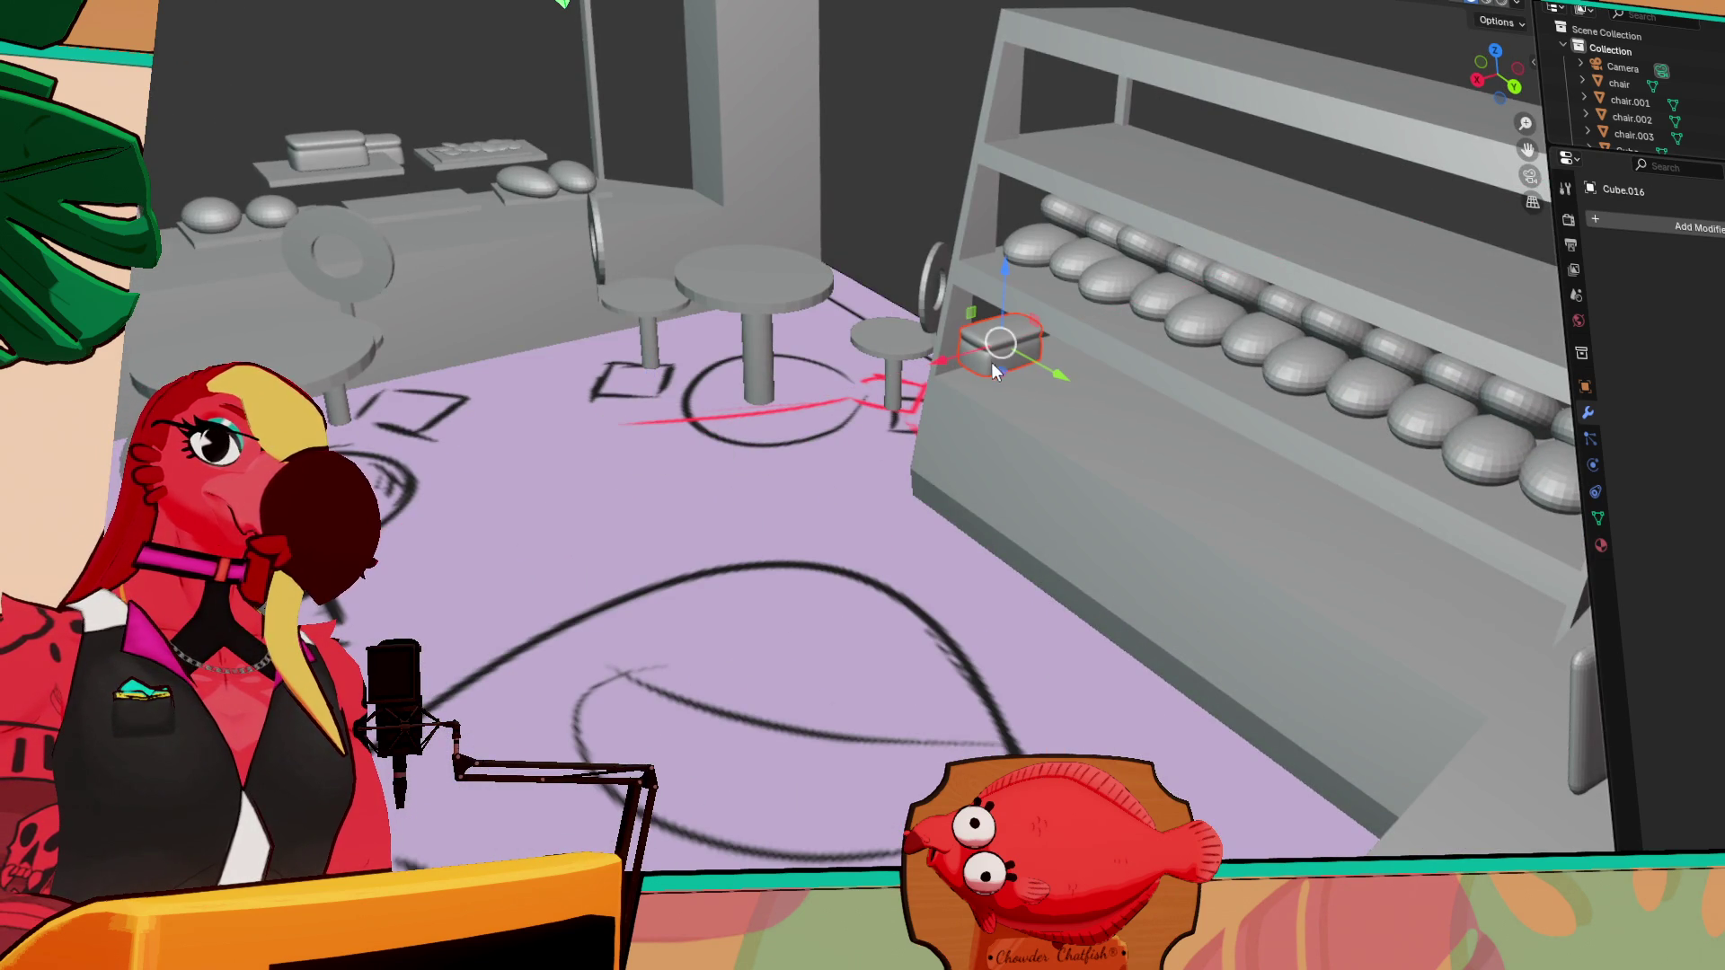
Adjust the loaf's height and depth so it sits on the lowest shelf
scroll(990, 359, up, 4)
scroll(966, 250, down, 3)
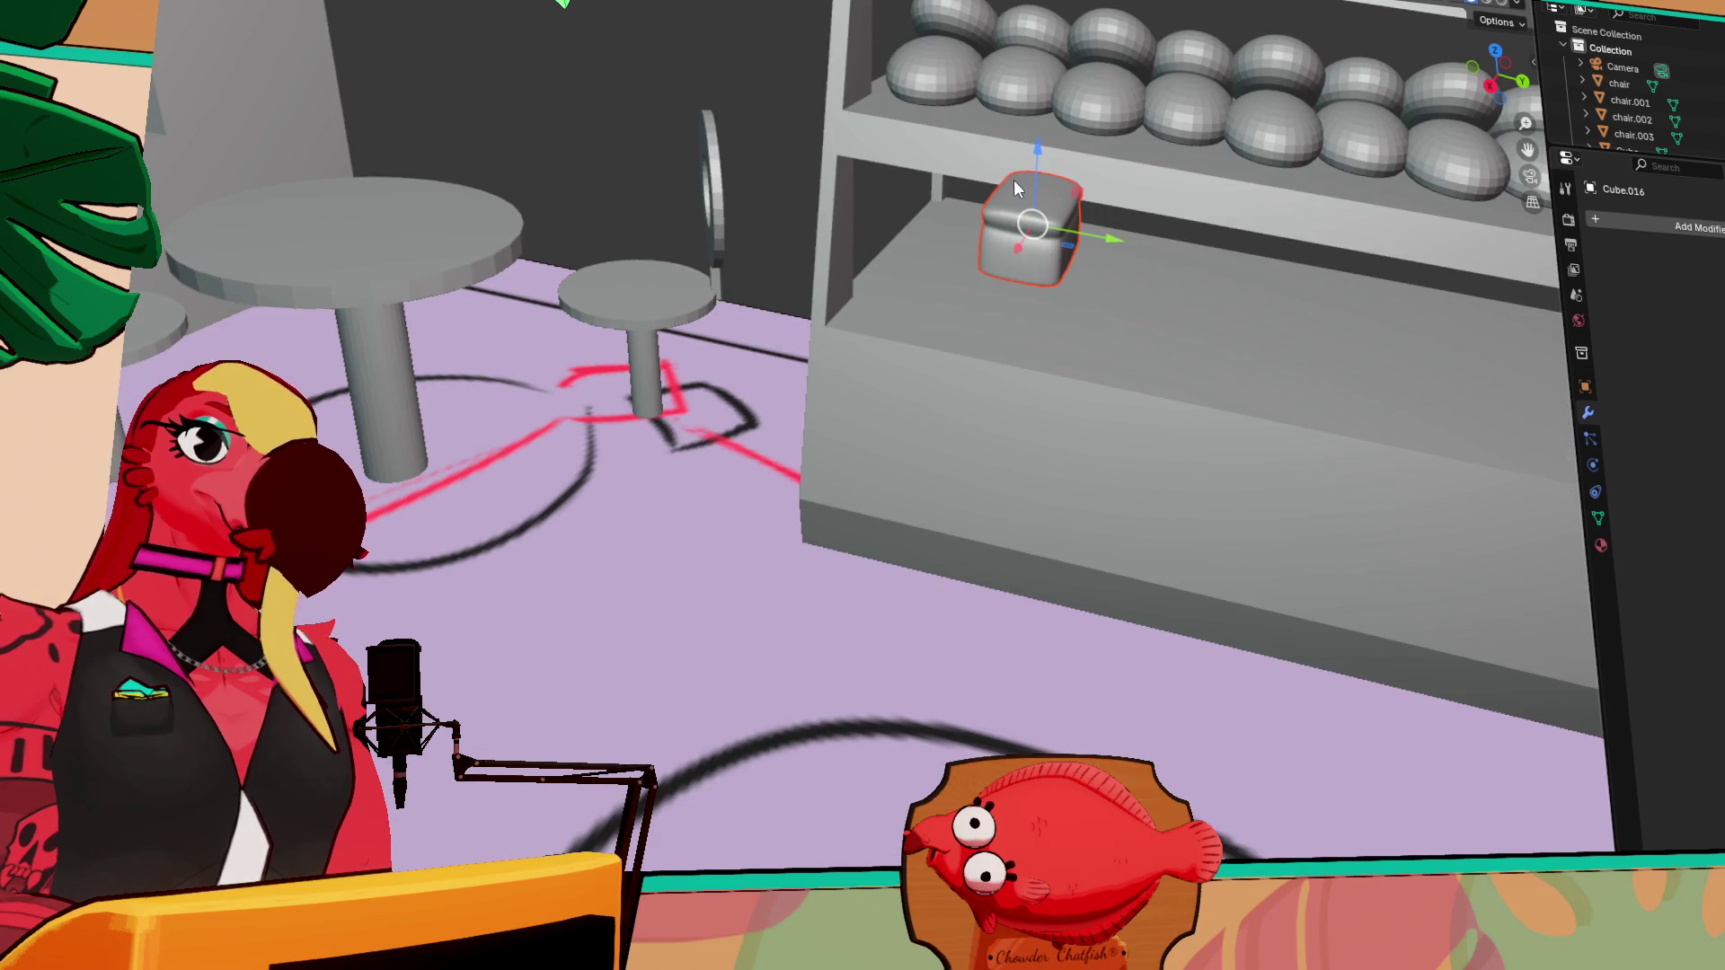
drag(1011, 180, 1019, 386)
middle_drag(1020, 386, 833, 286)
scroll(1196, 492, up, 5)
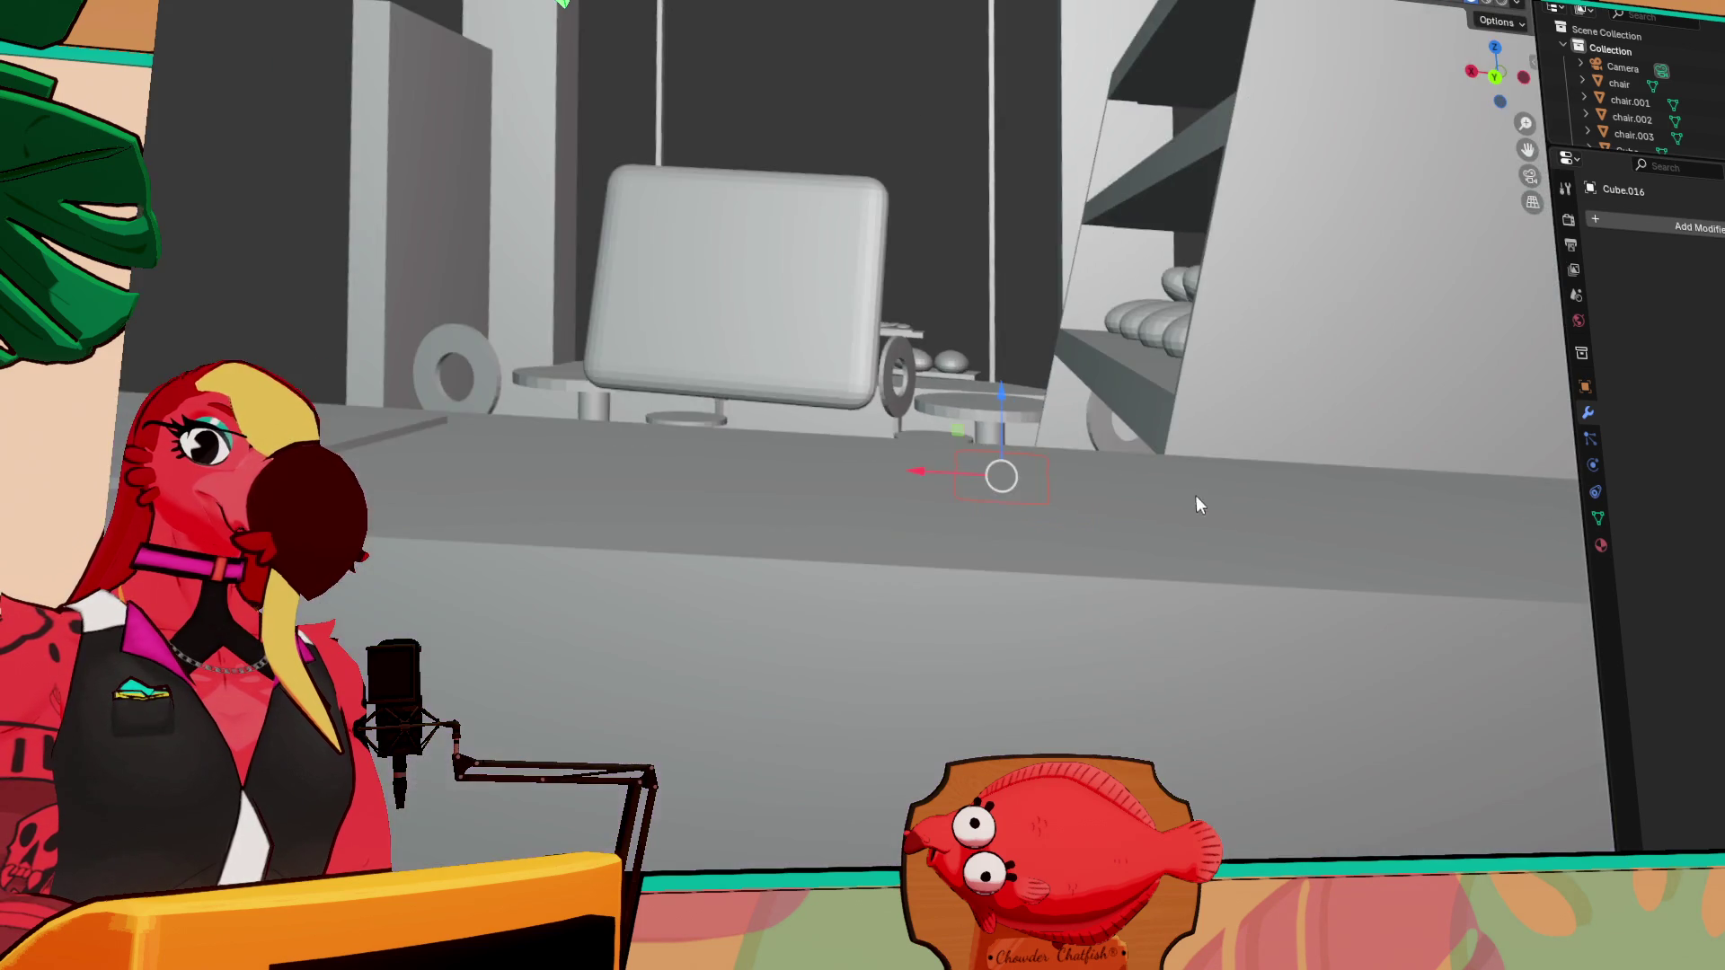
scroll(1196, 493, down, 5)
middle_drag(1197, 493, 977, 575)
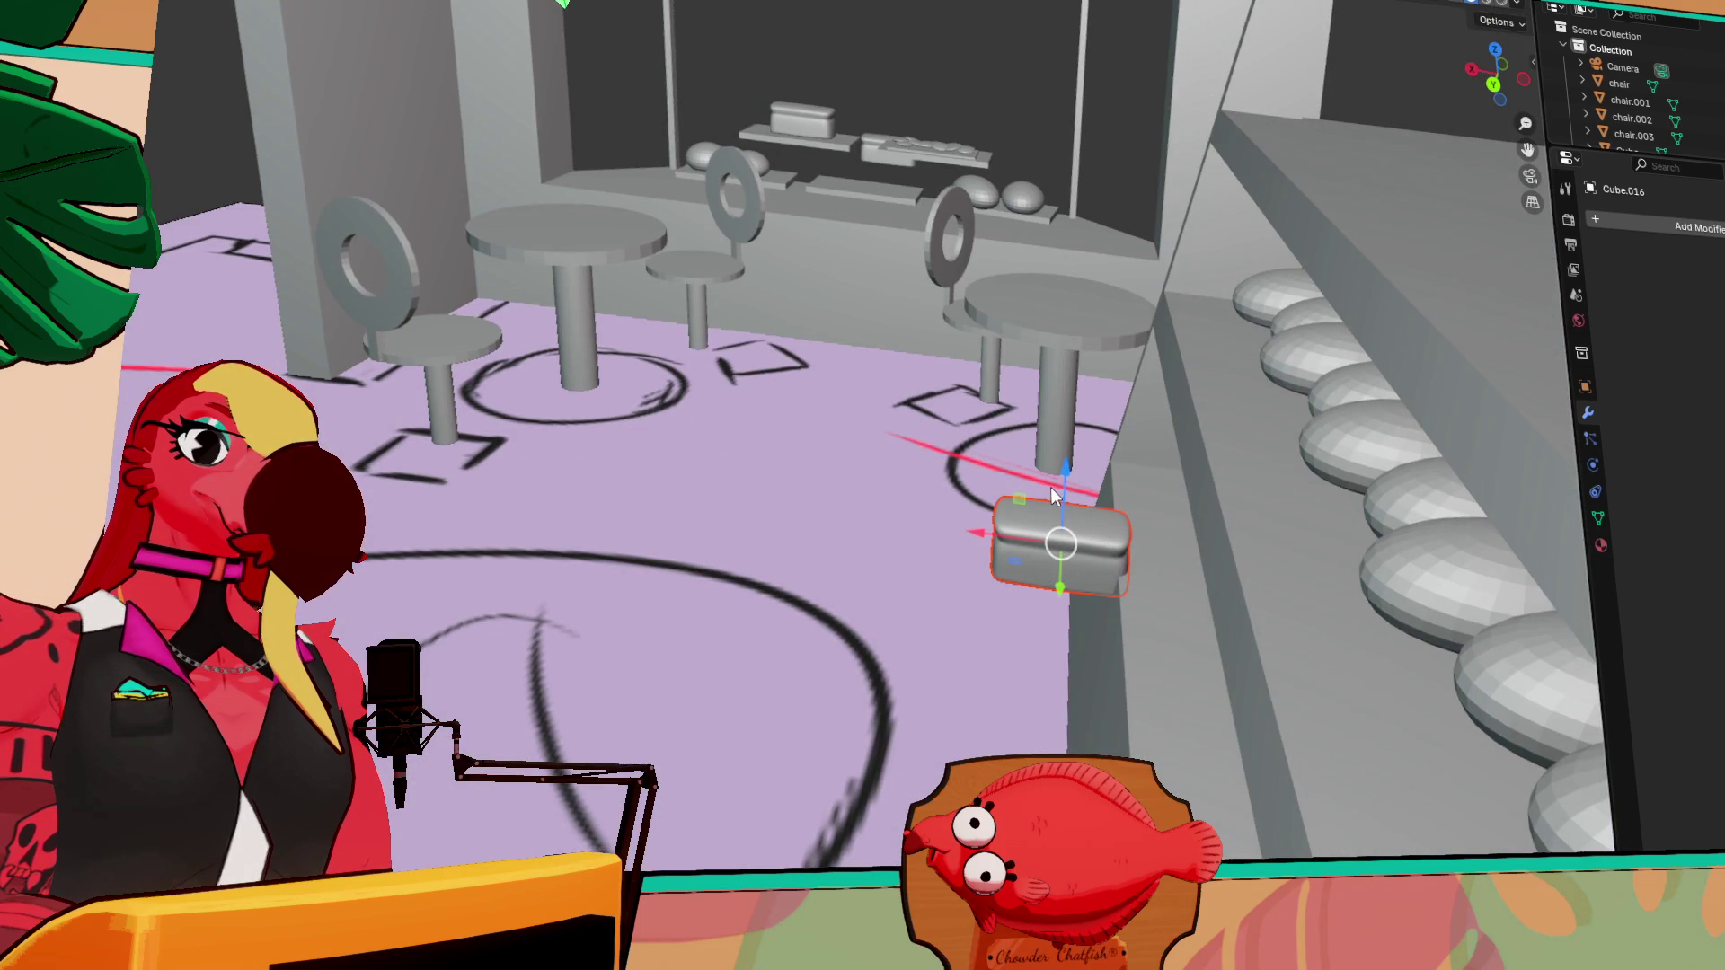
drag(1064, 479, 1071, 455)
mouse_move(1071, 456)
middle_down()
mouse_move(1143, 468)
mouse_move(1005, 462)
middle_up()
mouse_move(1121, 455)
mouse_down()
mouse_move(1159, 420)
mouse_move(1141, 424)
mouse_up()
mouse_move(1141, 424)
middle_down()
mouse_move(1217, 426)
mouse_move(904, 297)
mouse_move(709, 407)
mouse_move(625, 364)
middle_up()
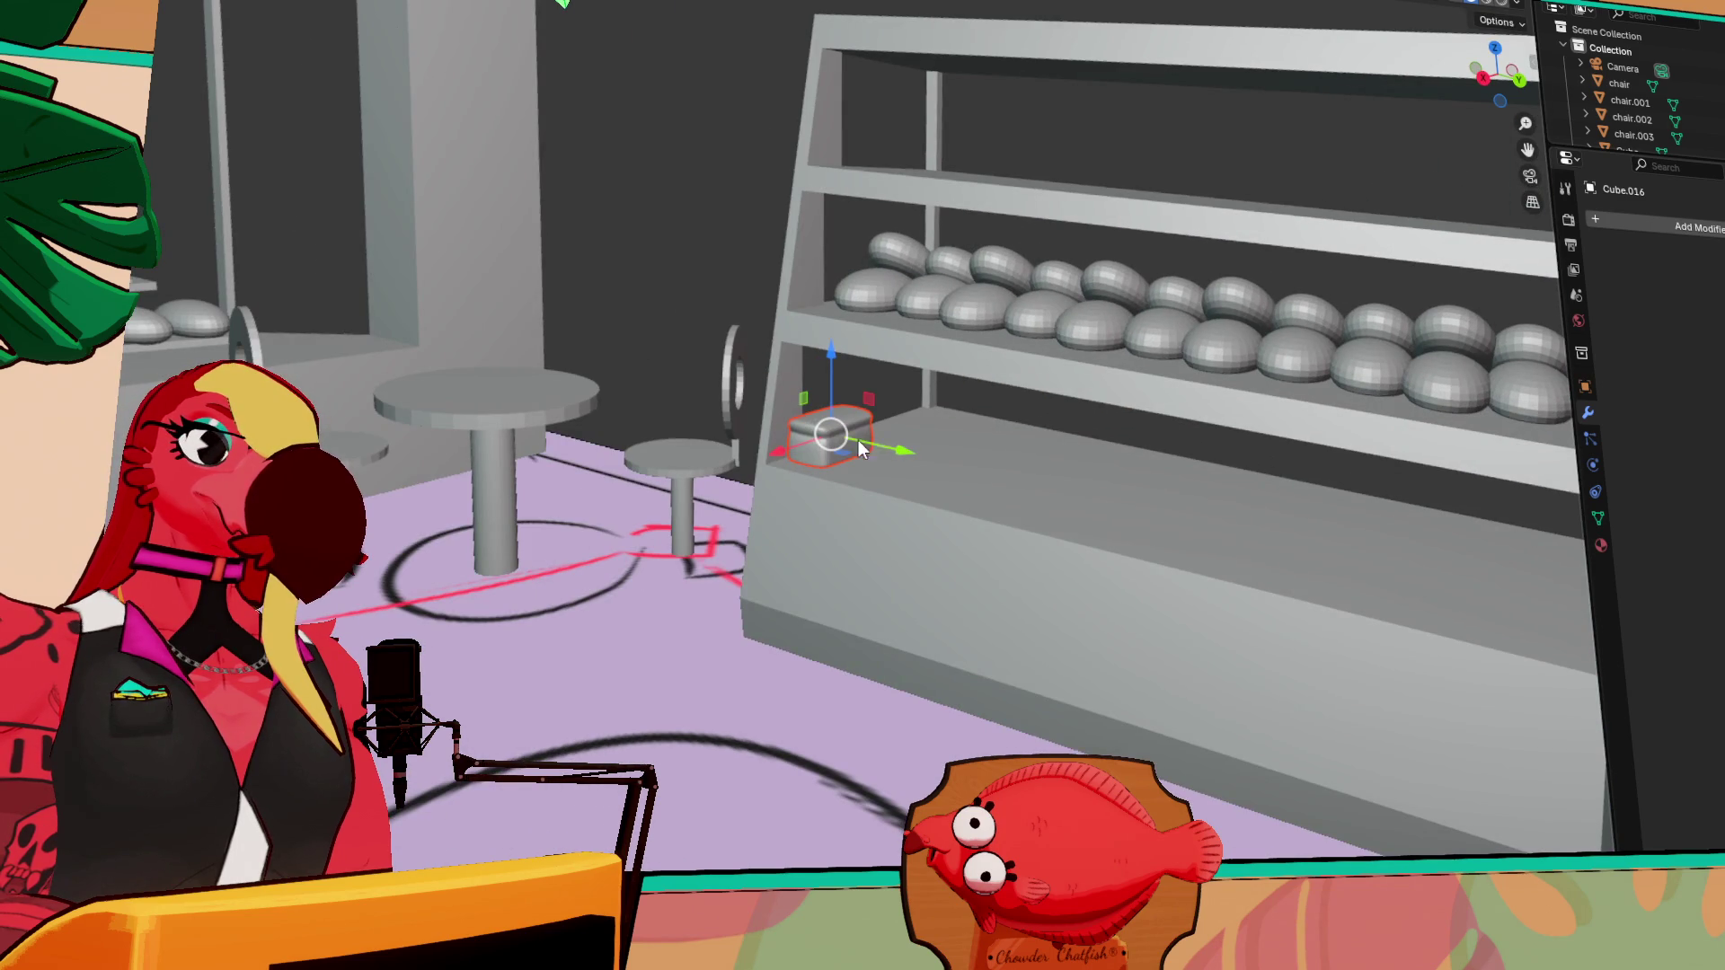
mouse_move(902, 451)
mouse_down()
mouse_move(929, 461)
mouse_move(853, 465)
mouse_up()
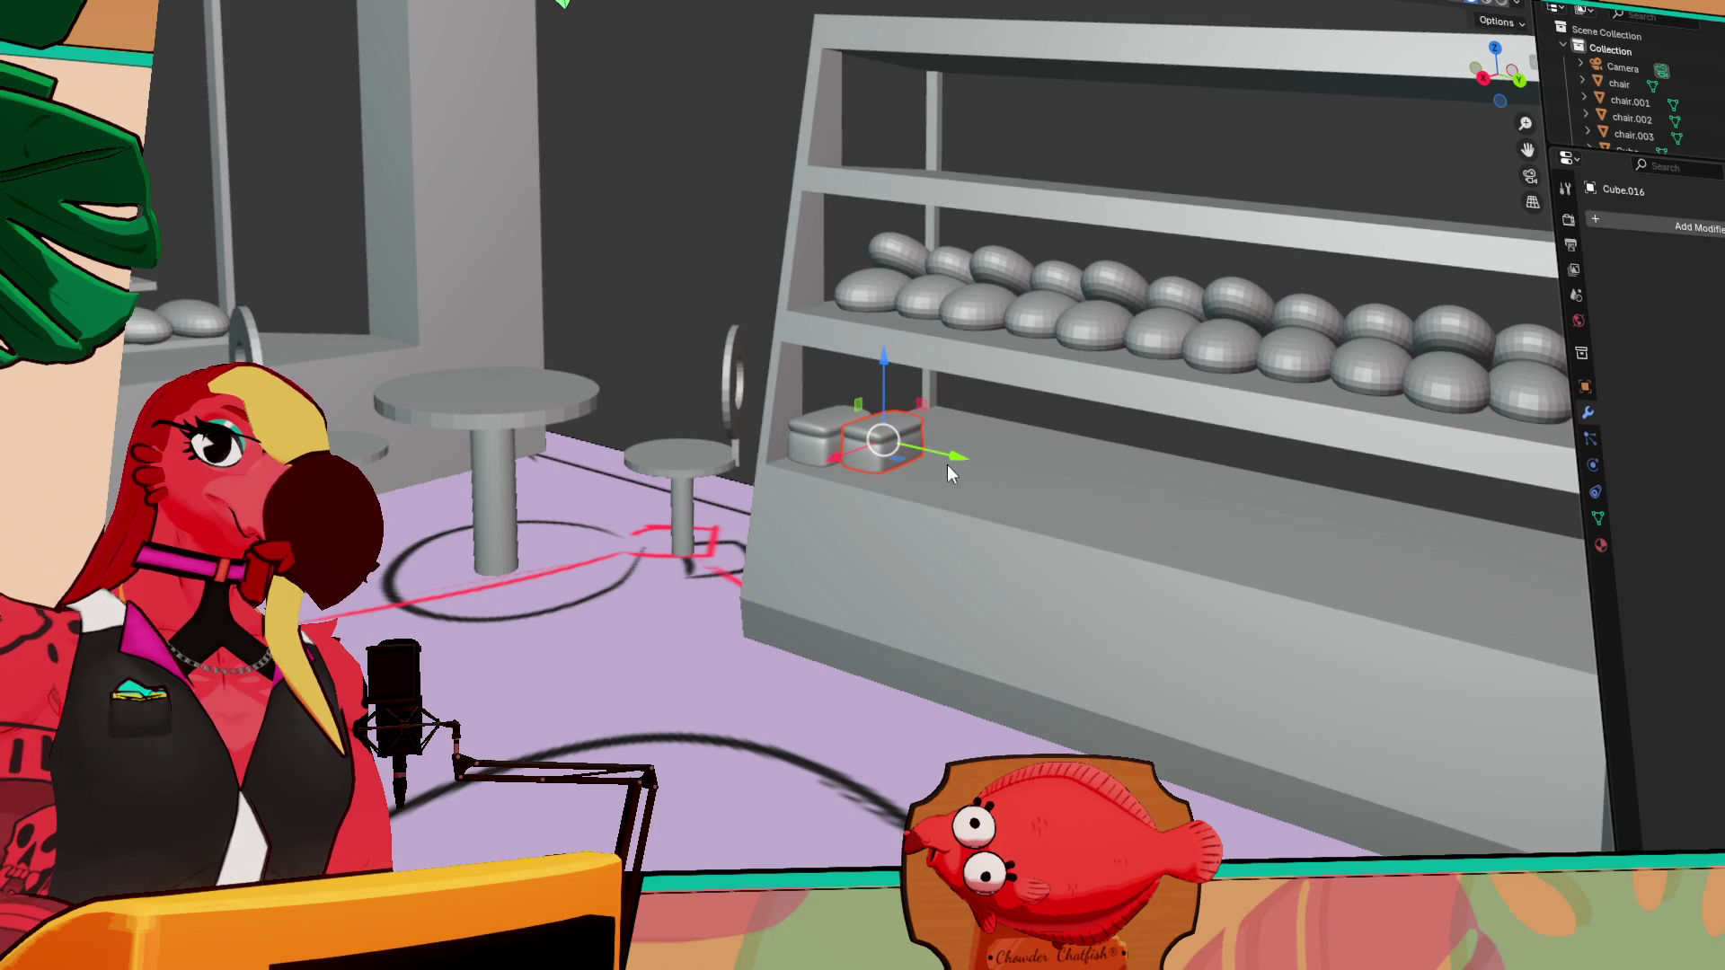
drag(958, 455, 963, 456)
Select both loaves and duplicate the pair twice along Y down the shelf
shift+click(812, 440)
key(shift+d)
key(y)
click(1040, 479)
key(shift+d)
key(y)
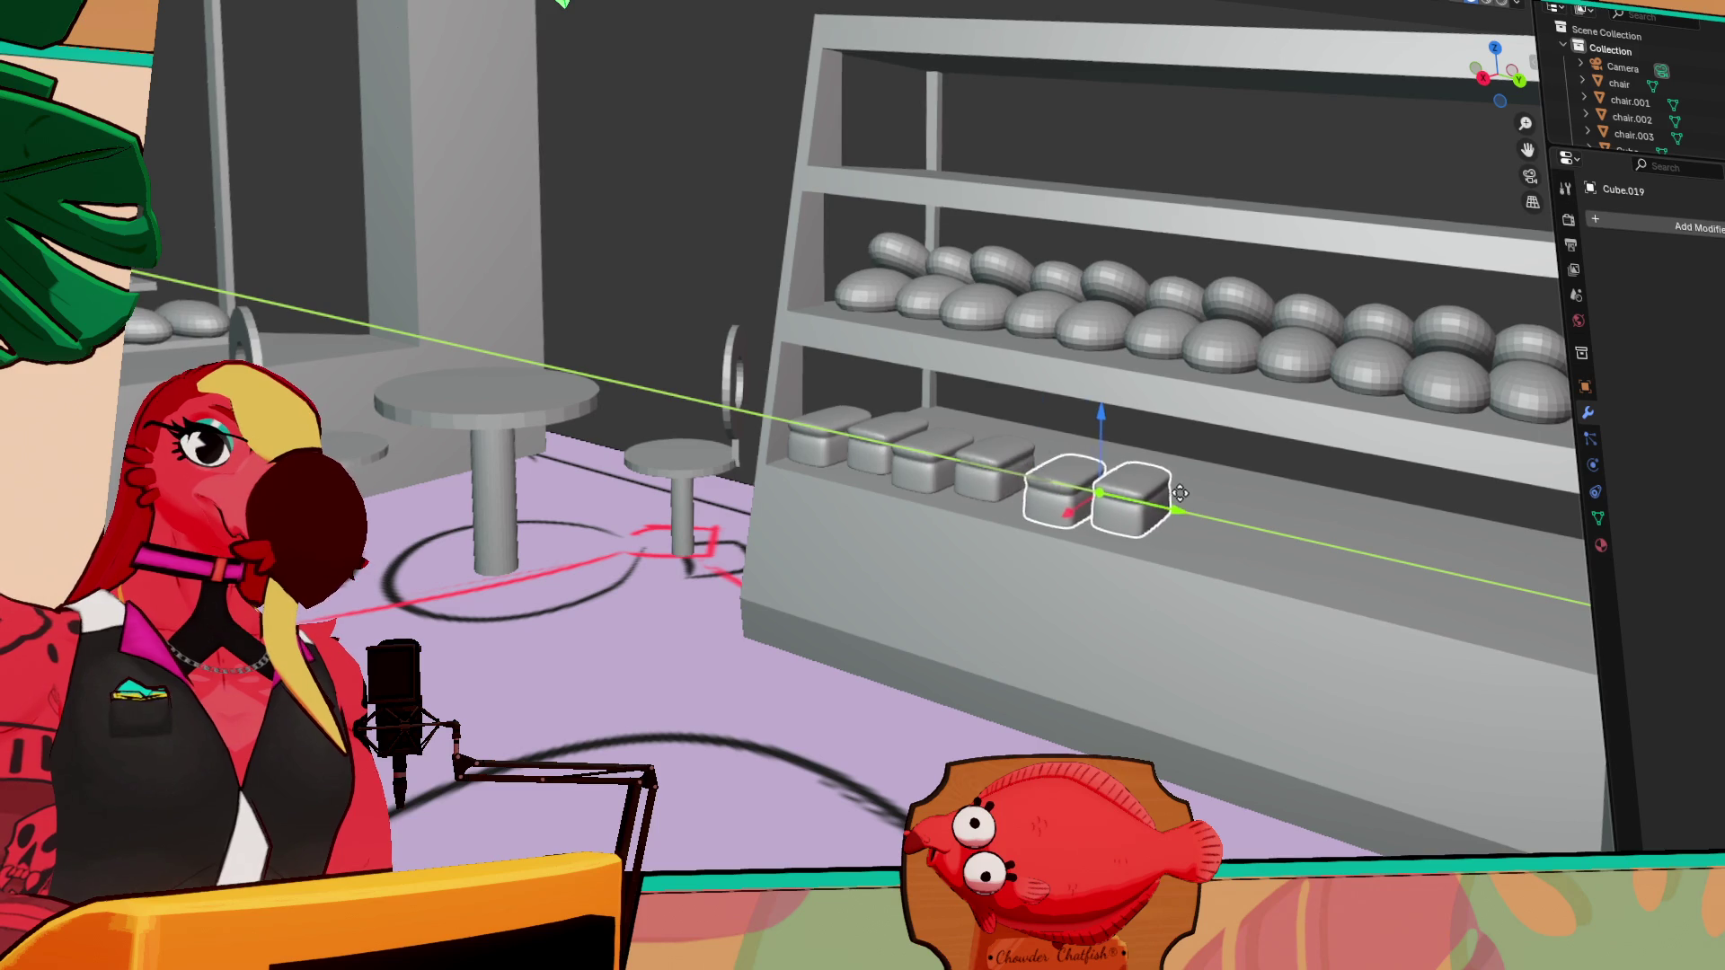
click(1168, 503)
mouse_move(1168, 504)
middle_down()
mouse_move(1135, 553)
mouse_move(1264, 569)
mouse_move(1180, 461)
middle_up()
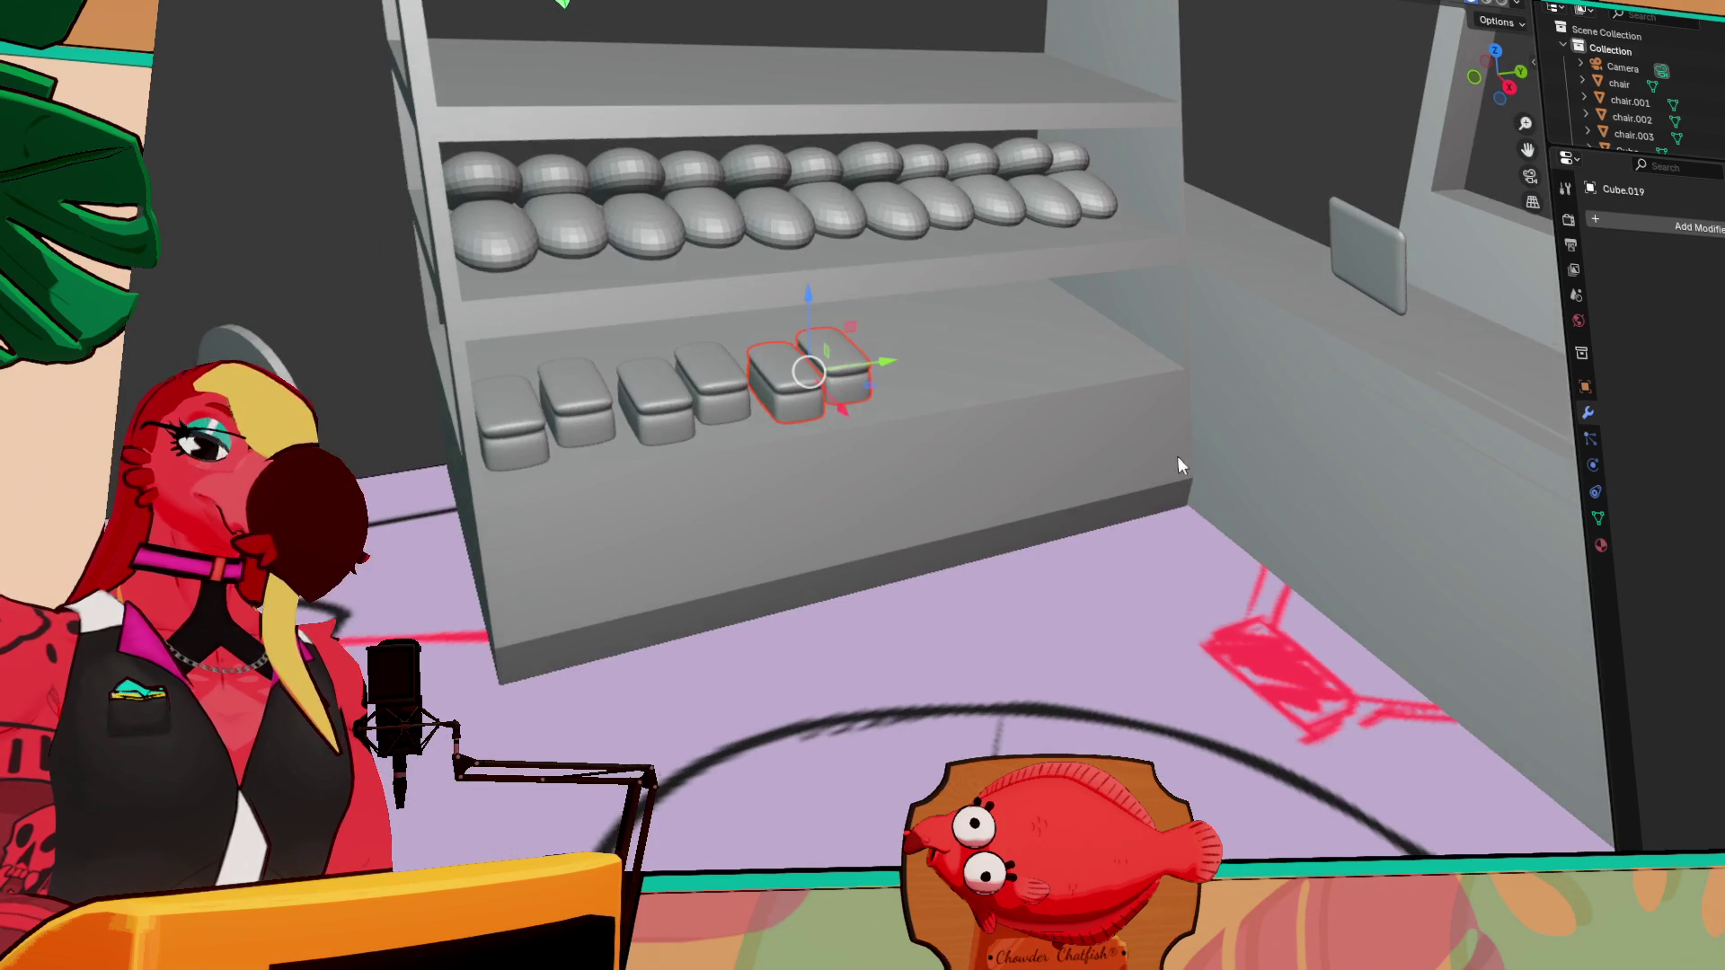
Select the six loaves and duplicate them along Y to extend the row
click(728, 397)
click(512, 421)
shift+click(582, 401)
shift+click(662, 395)
shift+click(726, 373)
shift+click(789, 377)
shift+click(832, 368)
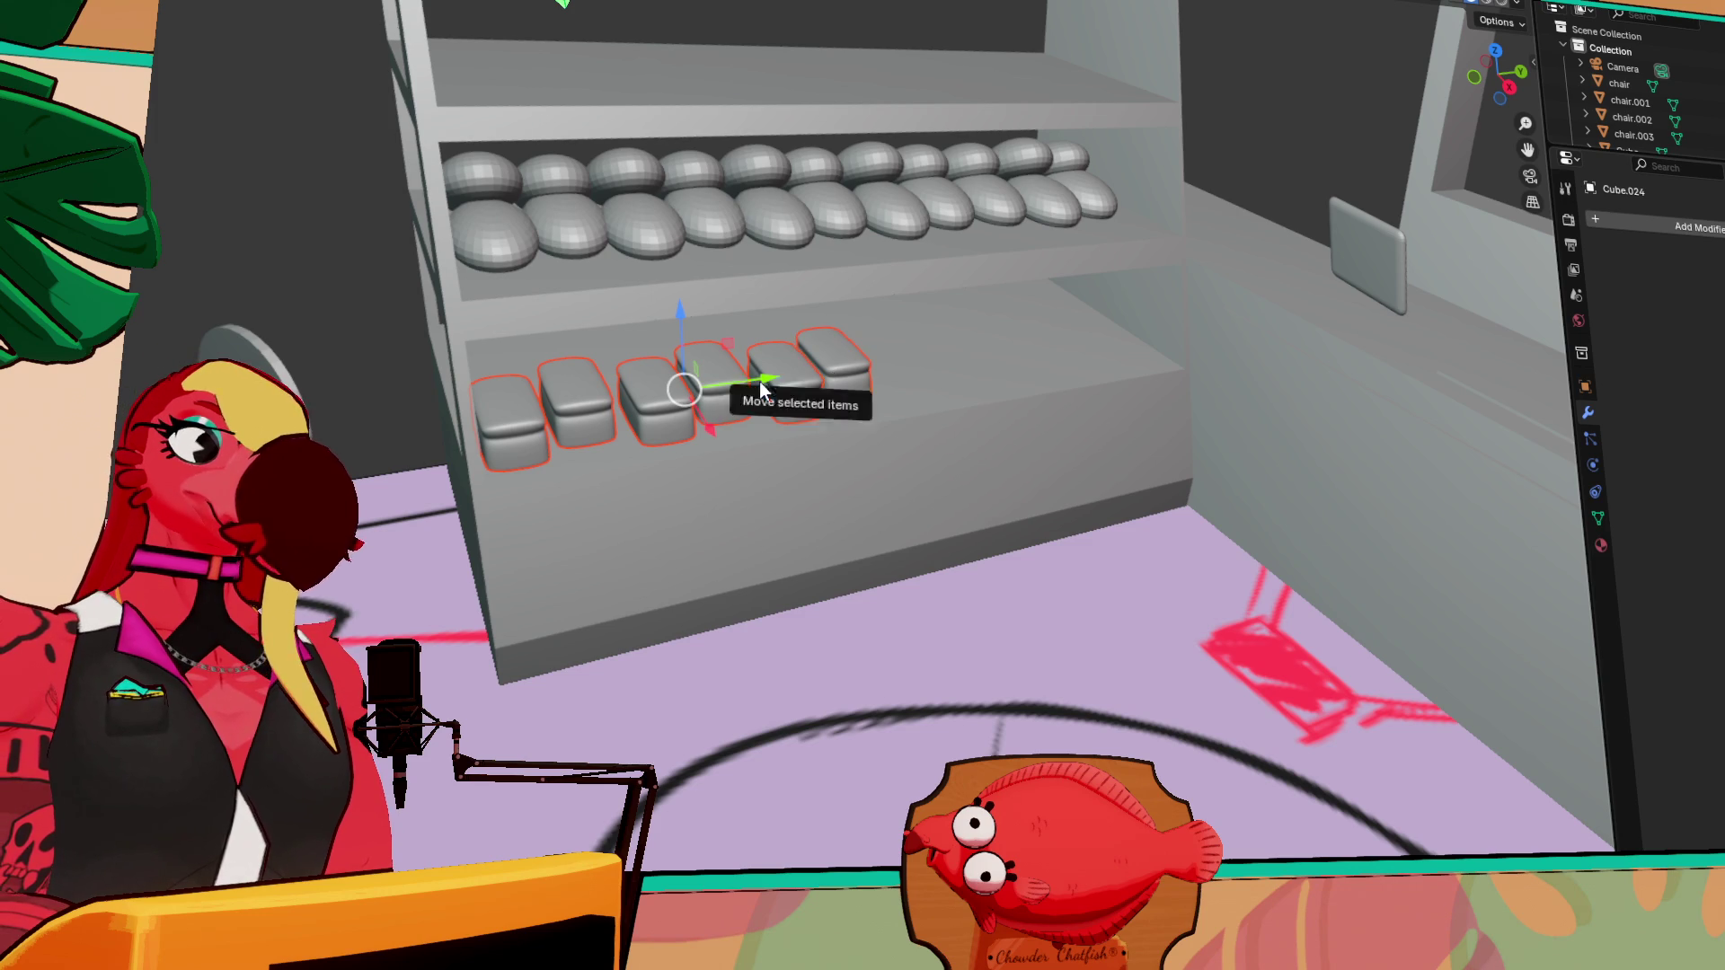
key(shift+d)
key(y)
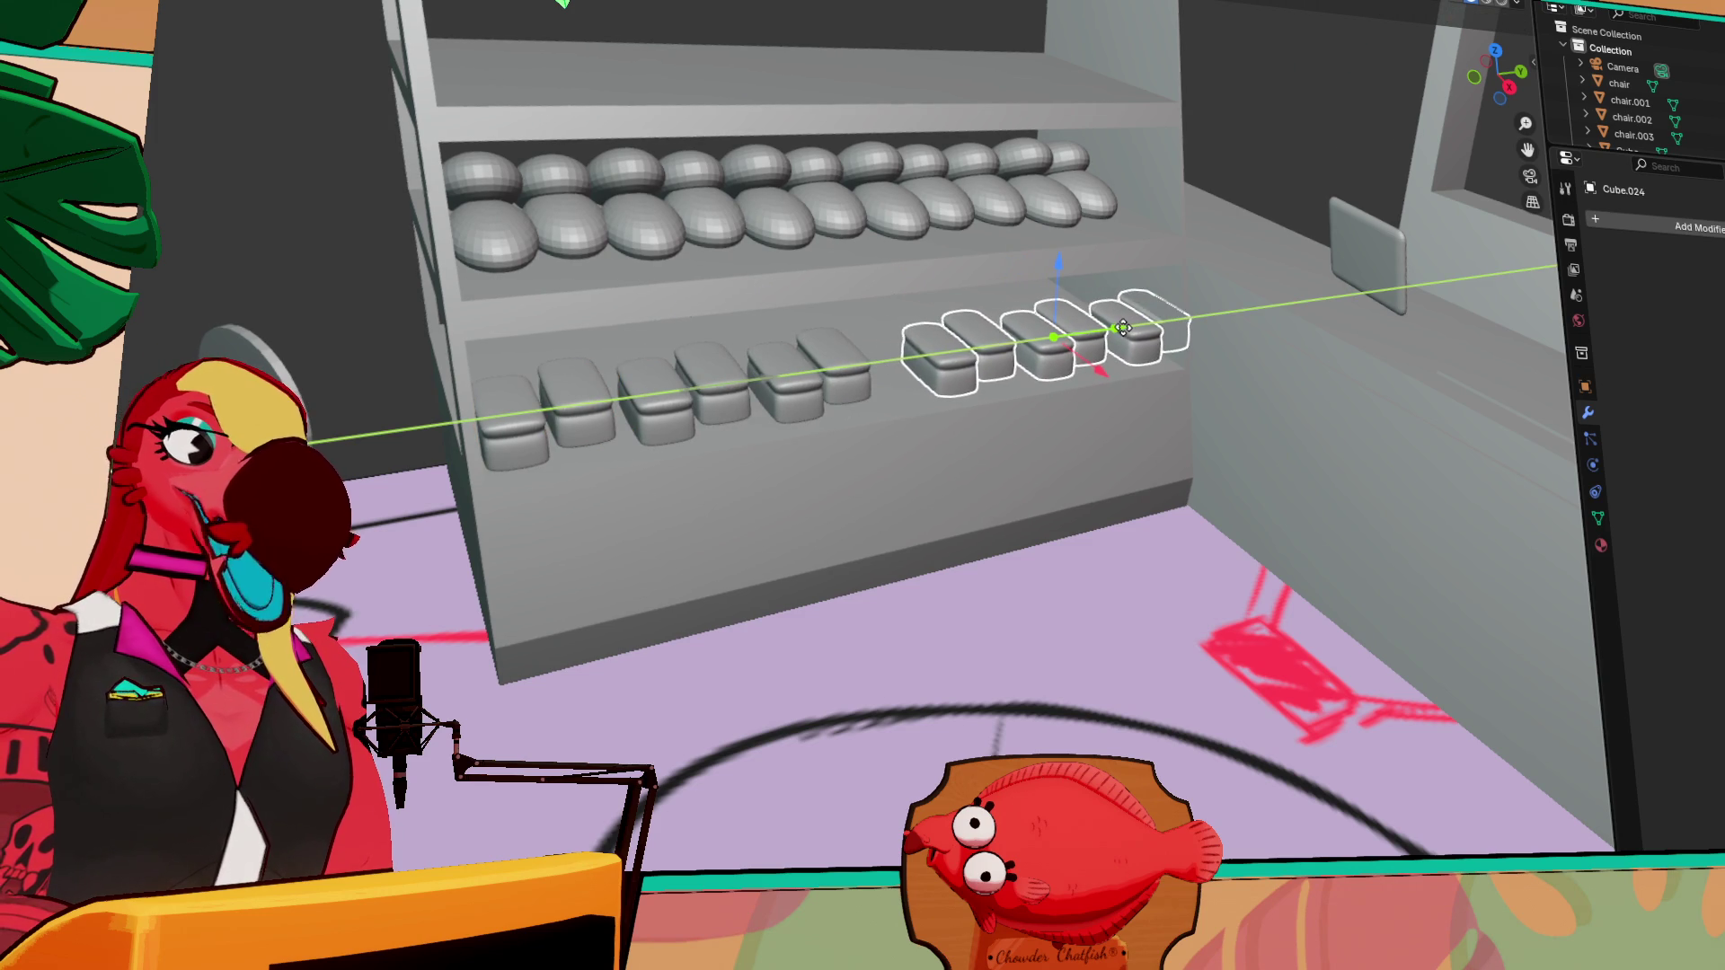
click(1084, 336)
Delete the surplus loaf from the shelf row
click(902, 392)
click(708, 381)
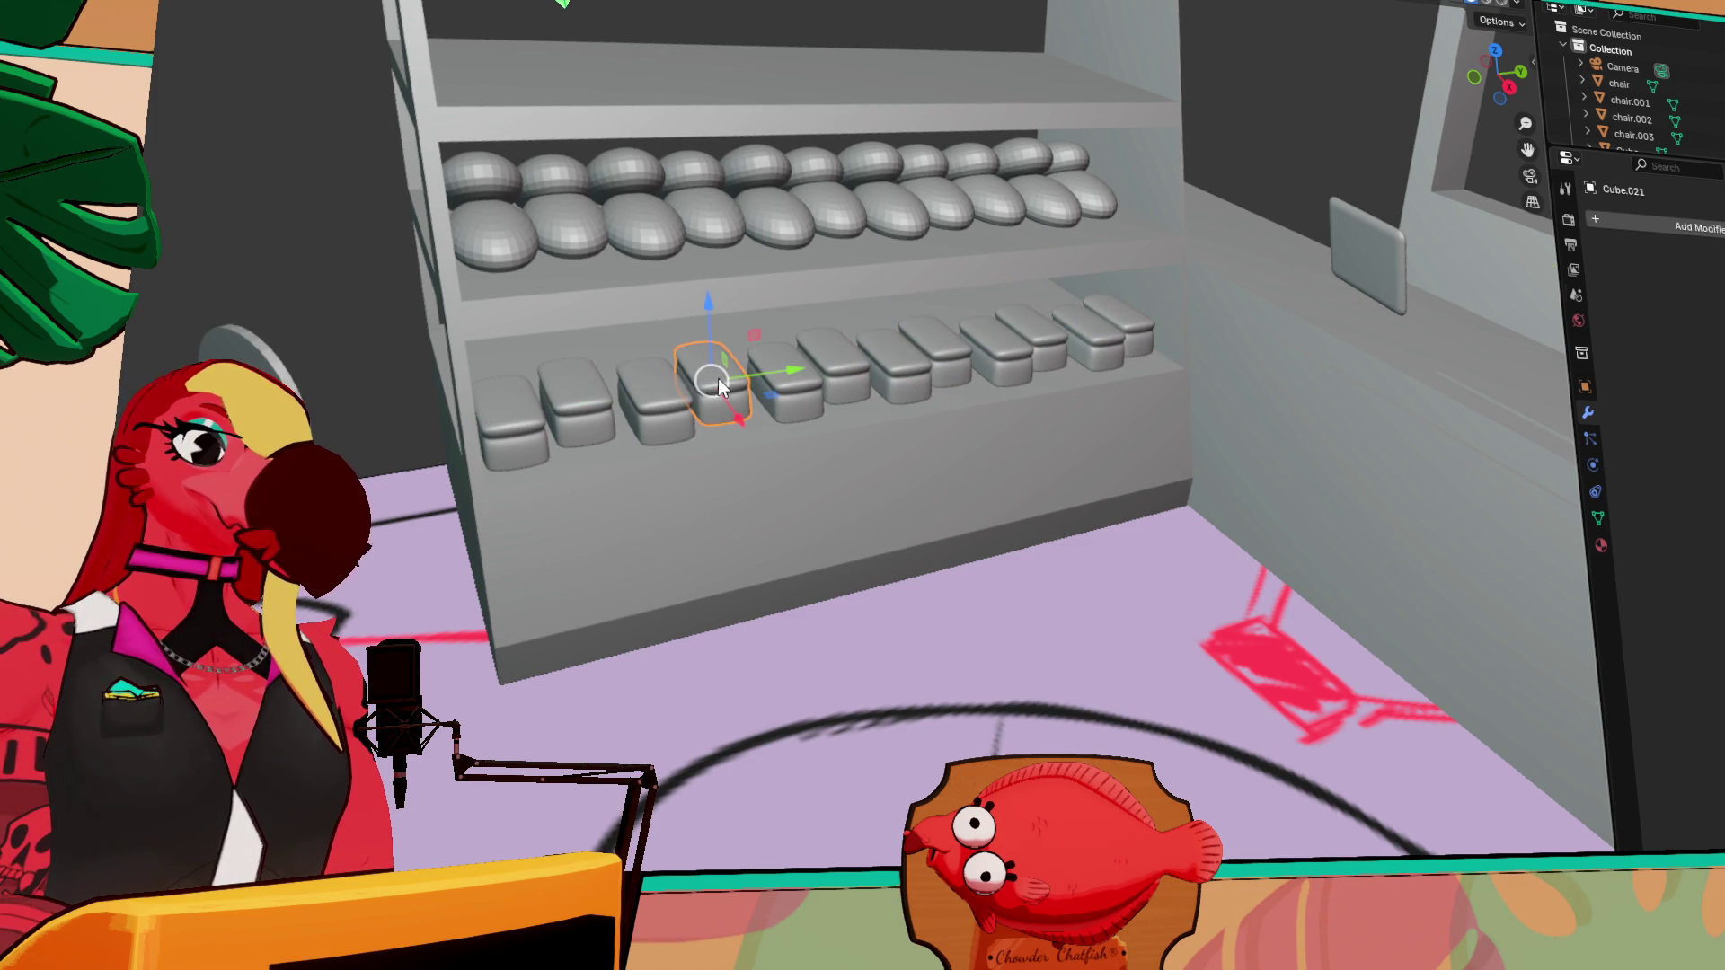
key(Delete)
middle_drag(793, 445, 877, 435)
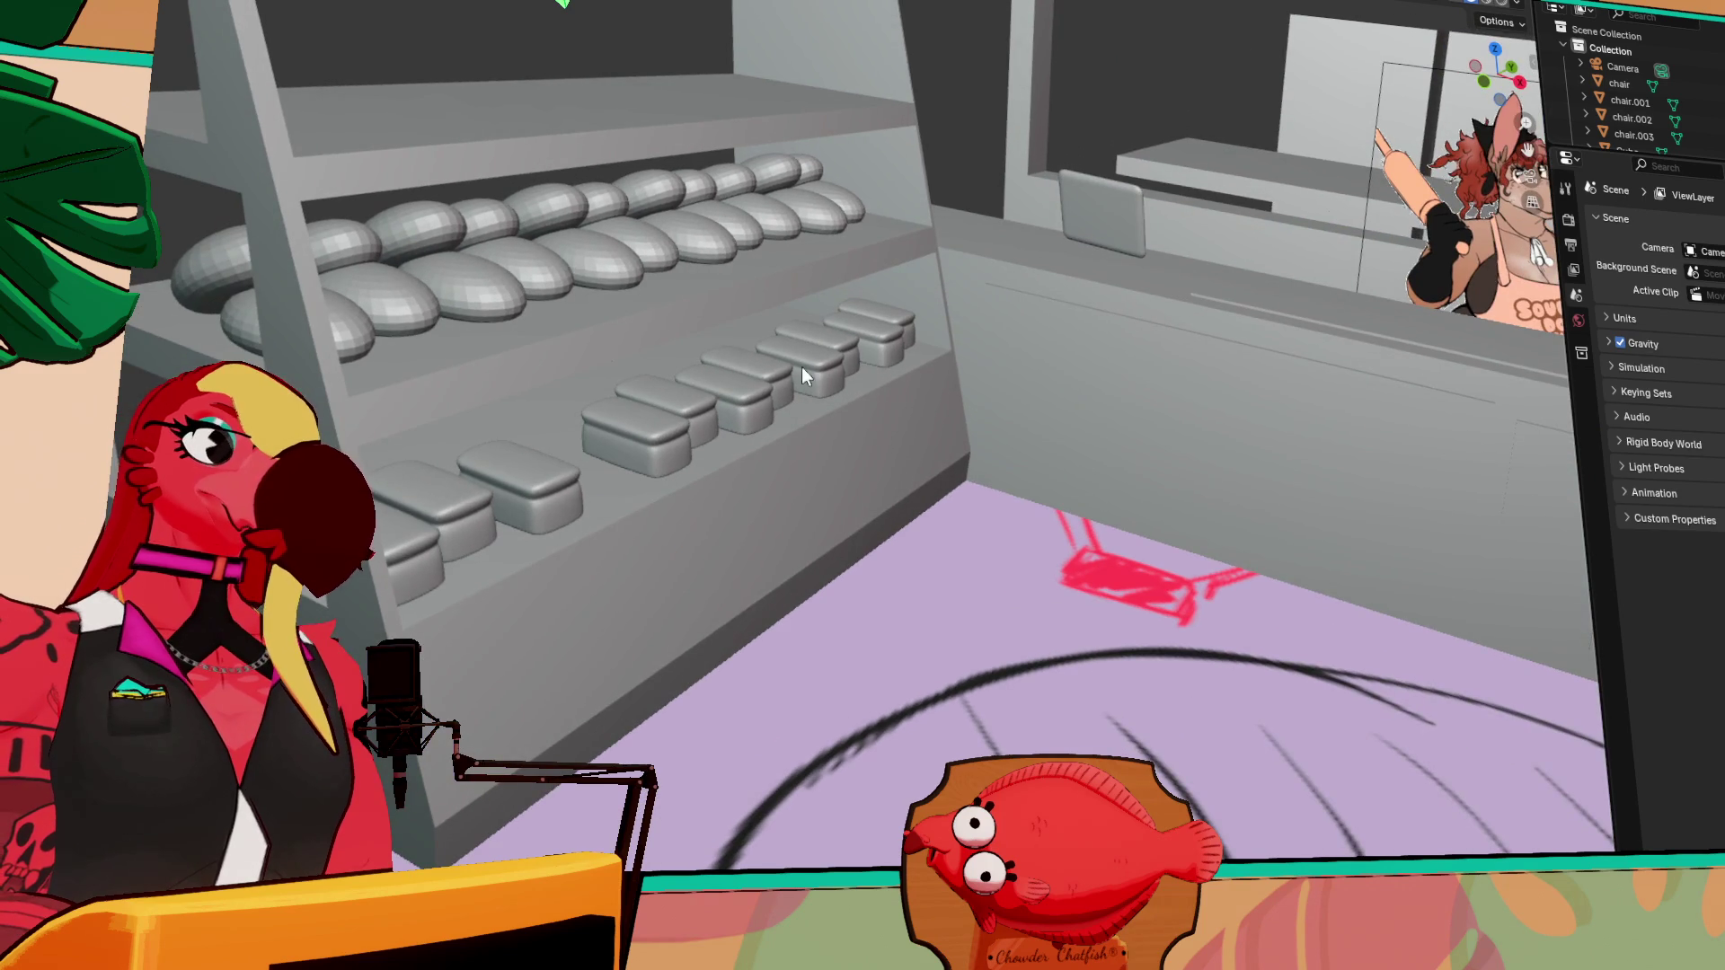
Delete two rounded pastries from the middle shelf
click(702, 191)
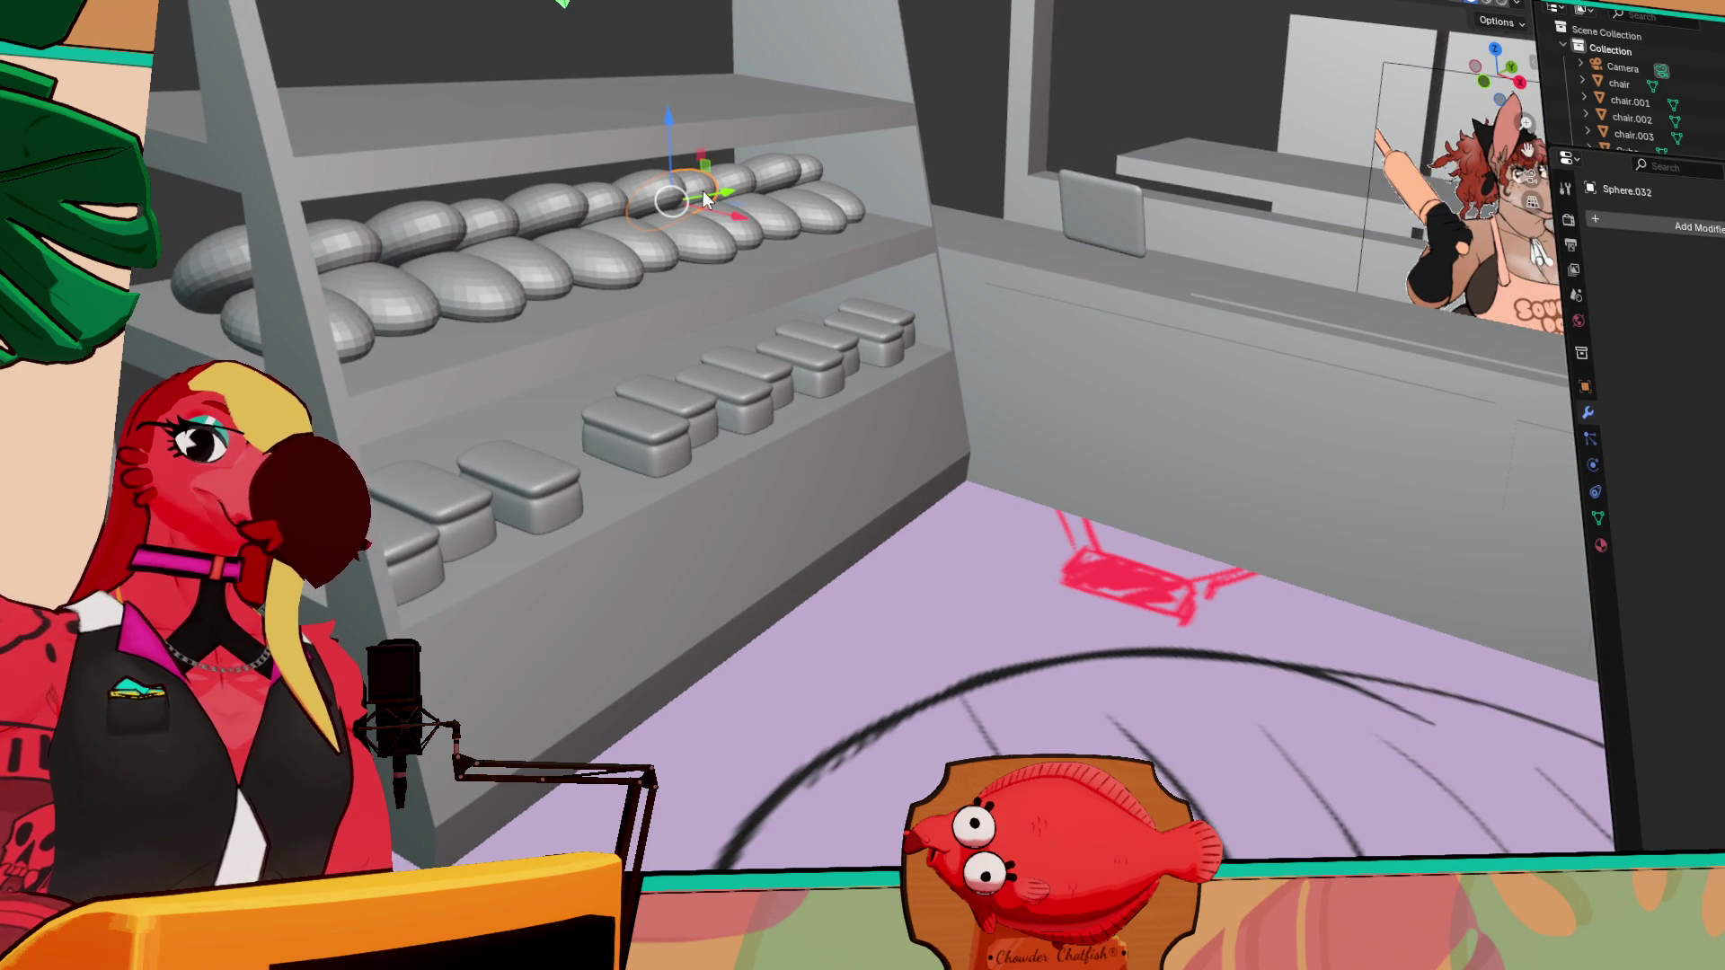
key(Delete)
click(422, 230)
key(Delete)
middle_drag(502, 292, 379, 260)
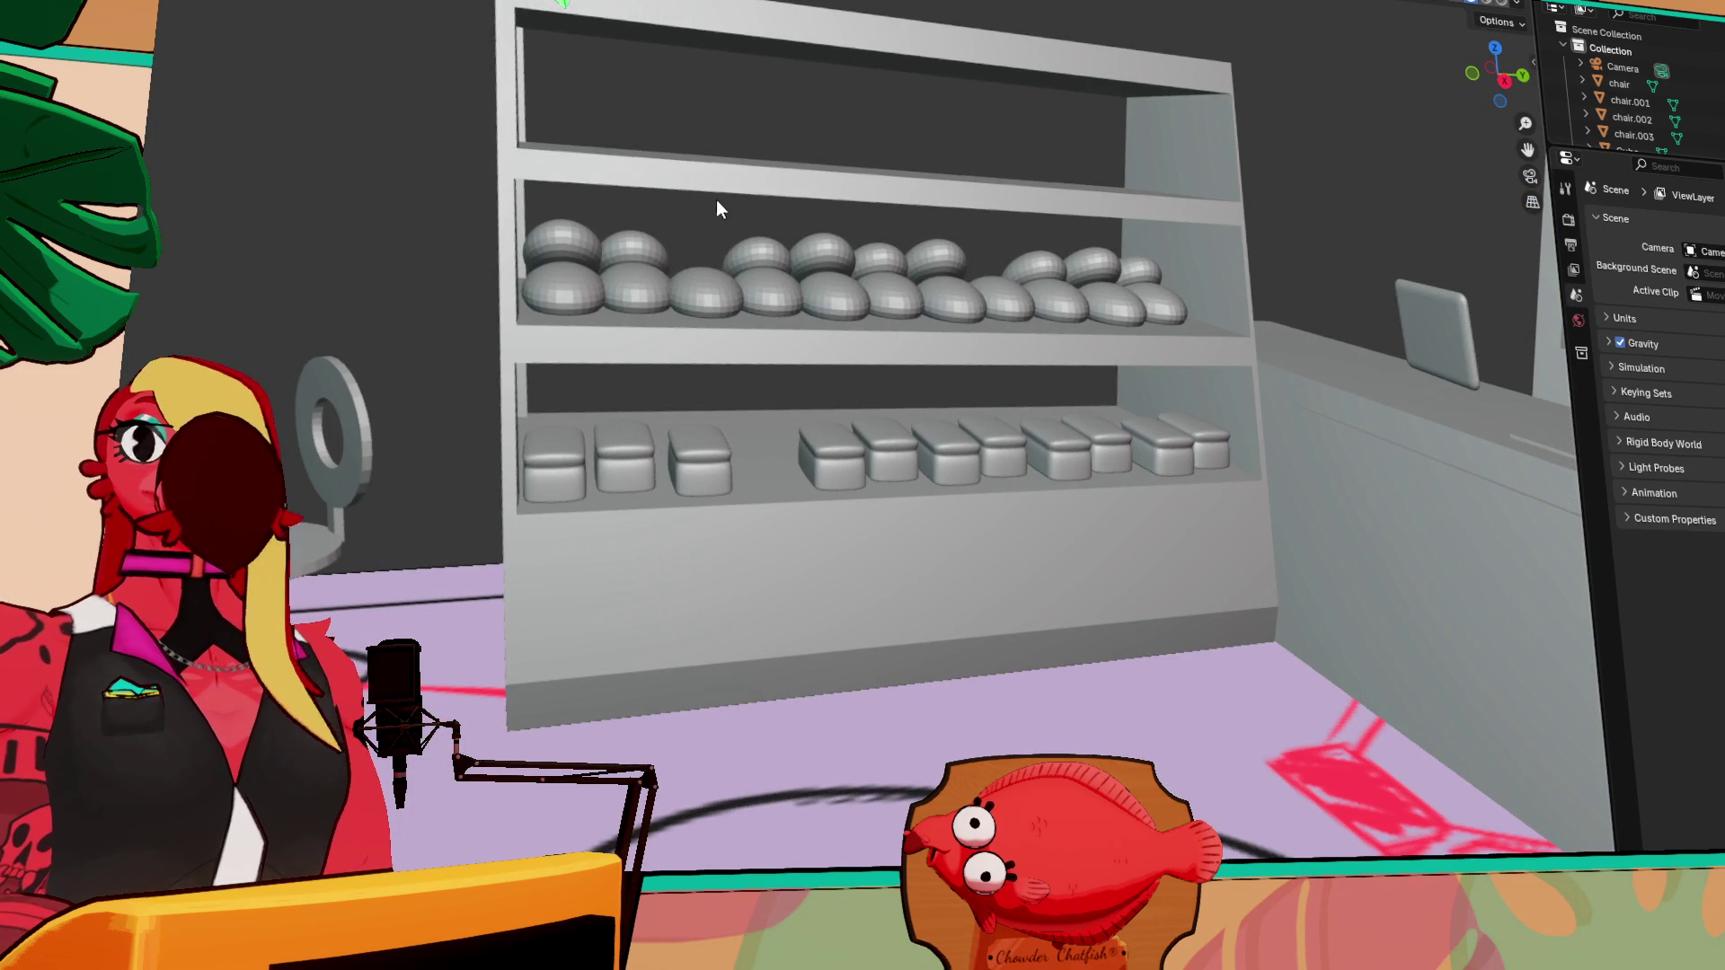
mouse_move(712, 239)
middle_down()
mouse_move(768, 363)
mouse_move(627, 364)
mouse_move(594, 288)
mouse_move(148, 157)
mouse_move(909, 589)
middle_up()
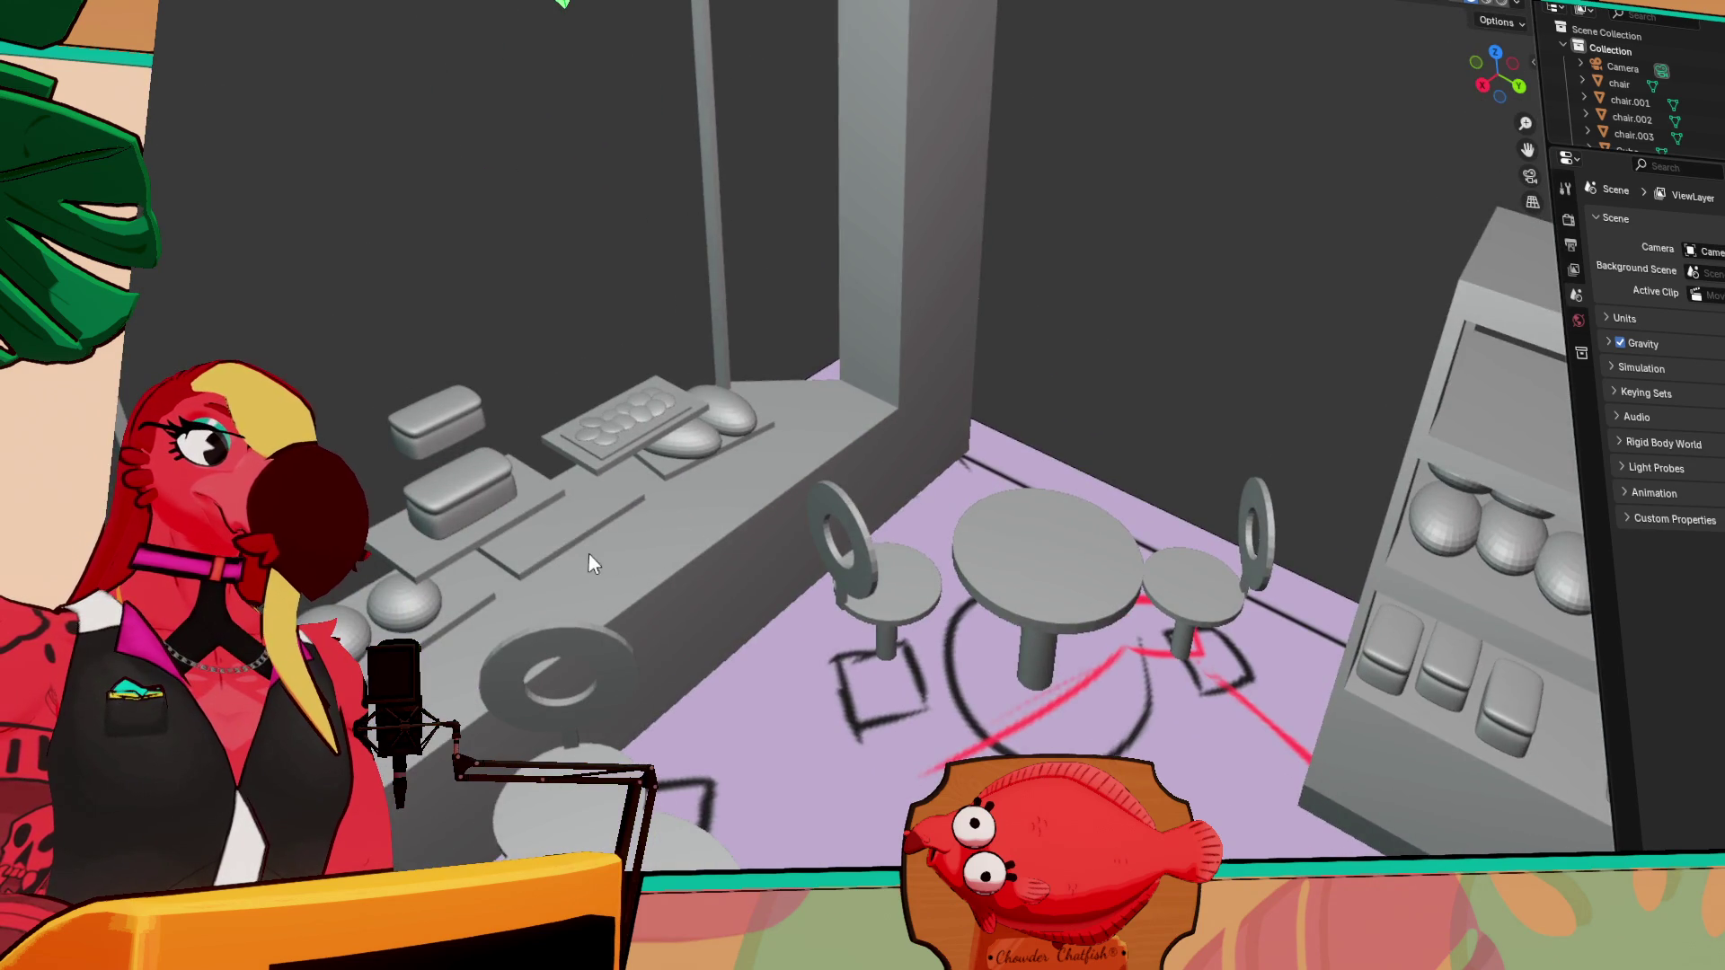
Frame the counter loaf, adjust its height, and box-select the flat cookies
scroll(590, 553, up, 3)
click(400, 539)
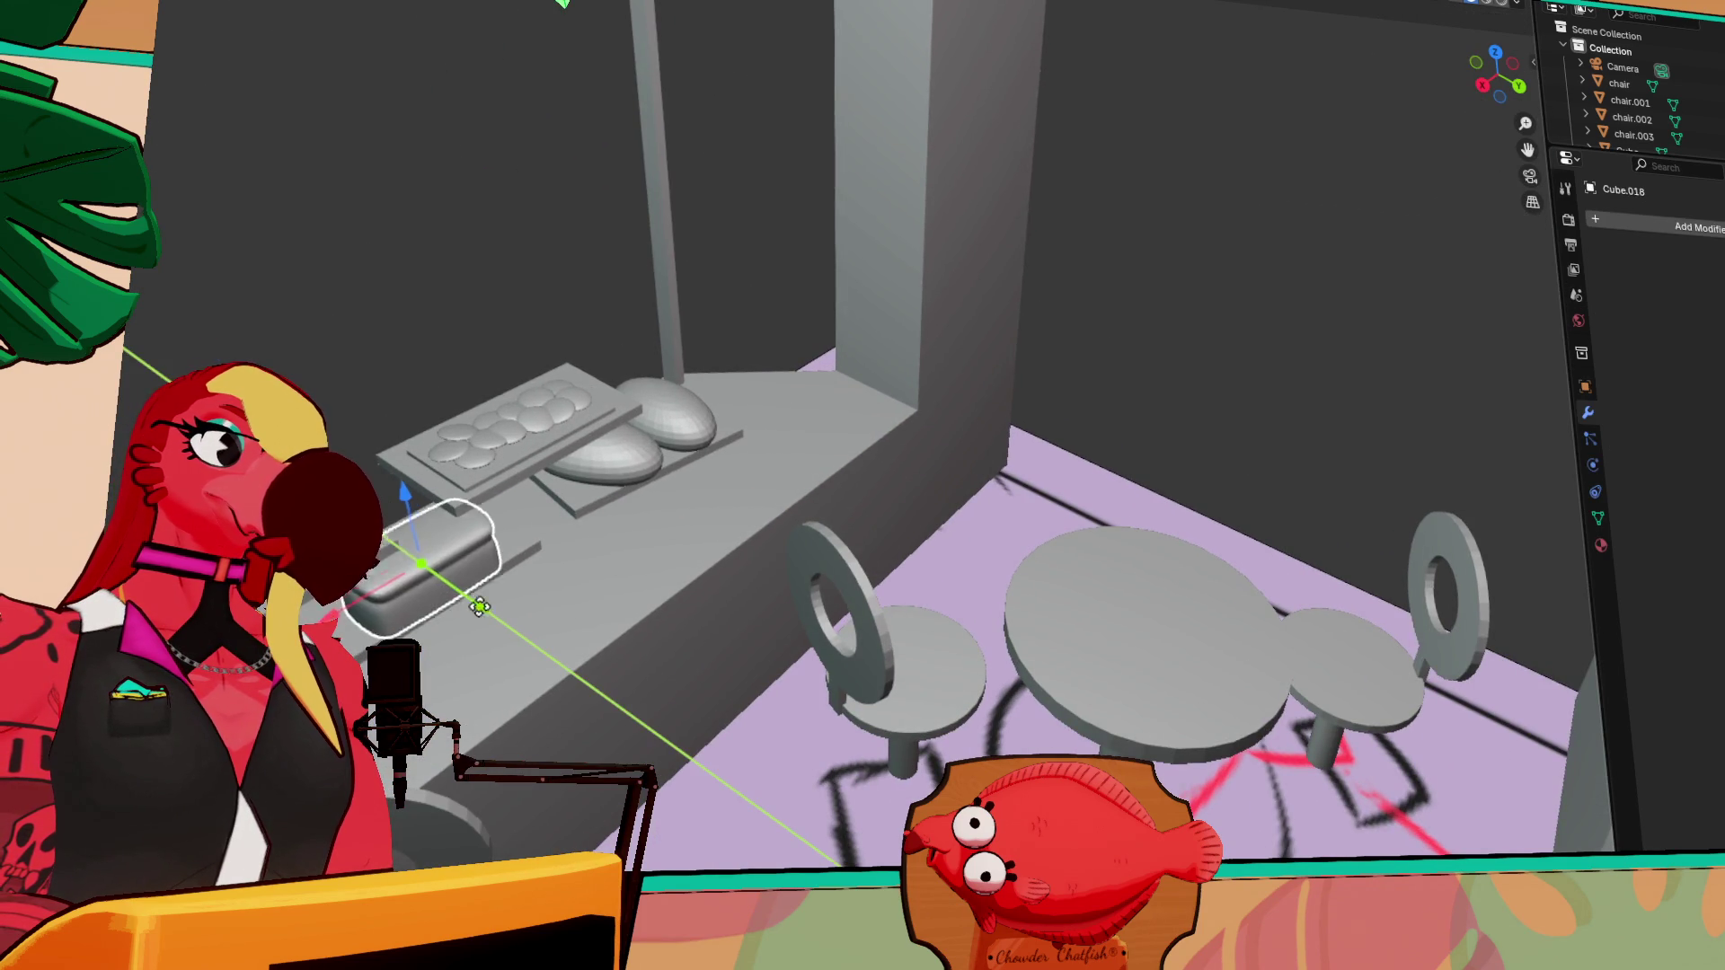
mouse_move(413, 593)
middle_down()
mouse_move(387, 604)
mouse_move(591, 557)
middle_up()
key(grave)
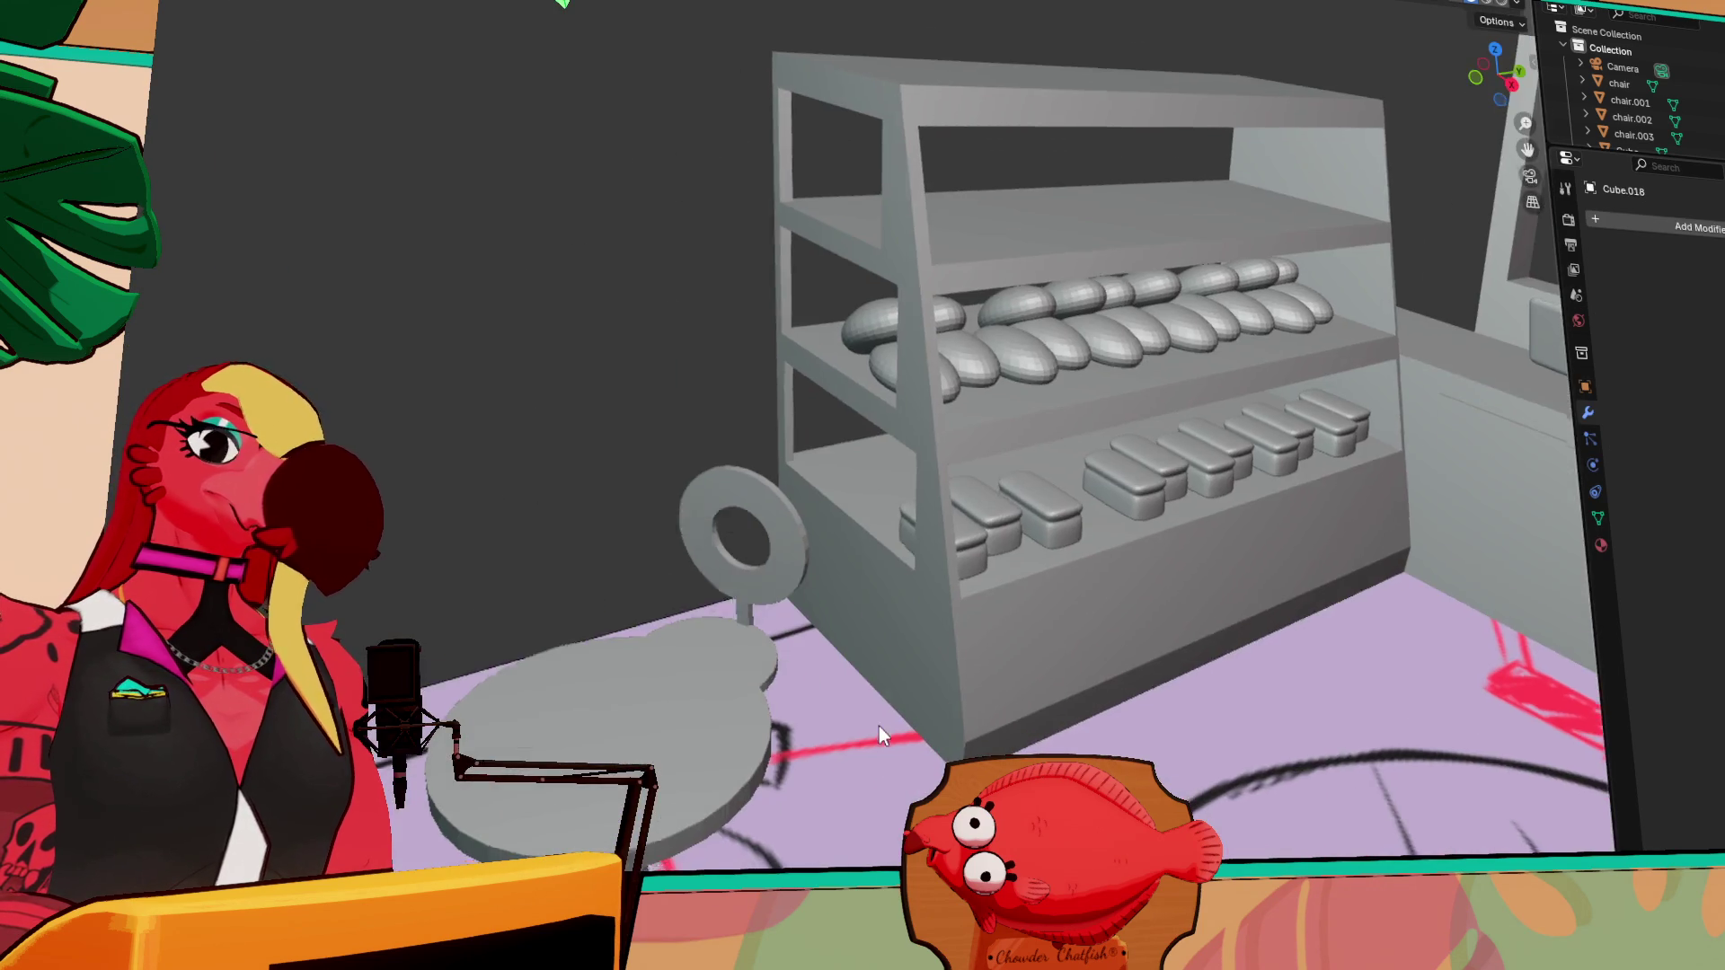
click(879, 726)
scroll(1039, 623, down, 5)
drag(854, 332, 849, 337)
mouse_move(849, 338)
middle_down()
mouse_move(1092, 381)
mouse_move(652, 292)
mouse_move(500, 240)
mouse_move(791, 268)
mouse_move(909, 359)
mouse_move(1069, 315)
middle_up()
drag(928, 201, 1270, 300)
Lower the cookies slightly along Z, then reselect the cookie tray and its cookies
key(g)
key(z)
click(1118, 210)
mouse_move(949, 199)
mouse_down()
mouse_move(1061, 266)
mouse_move(1336, 308)
mouse_up()
mouse_move(1336, 309)
middle_down()
mouse_move(1317, 370)
mouse_move(1102, 367)
middle_up()
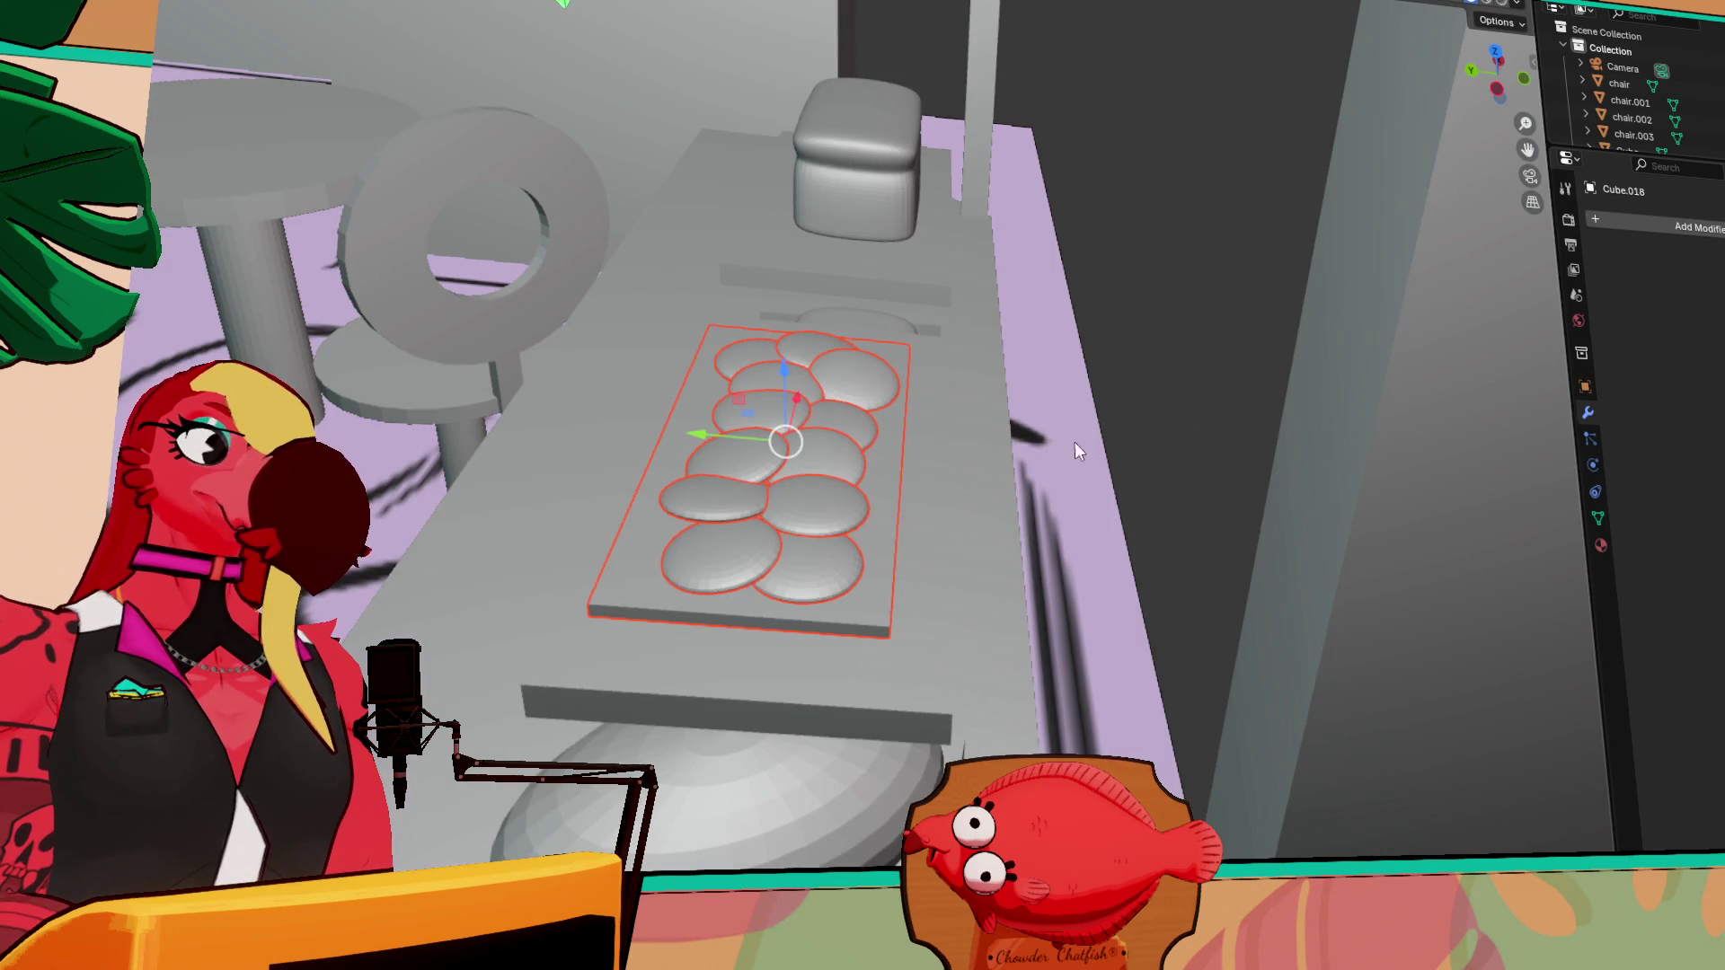
middle_drag(1035, 433, 909, 419)
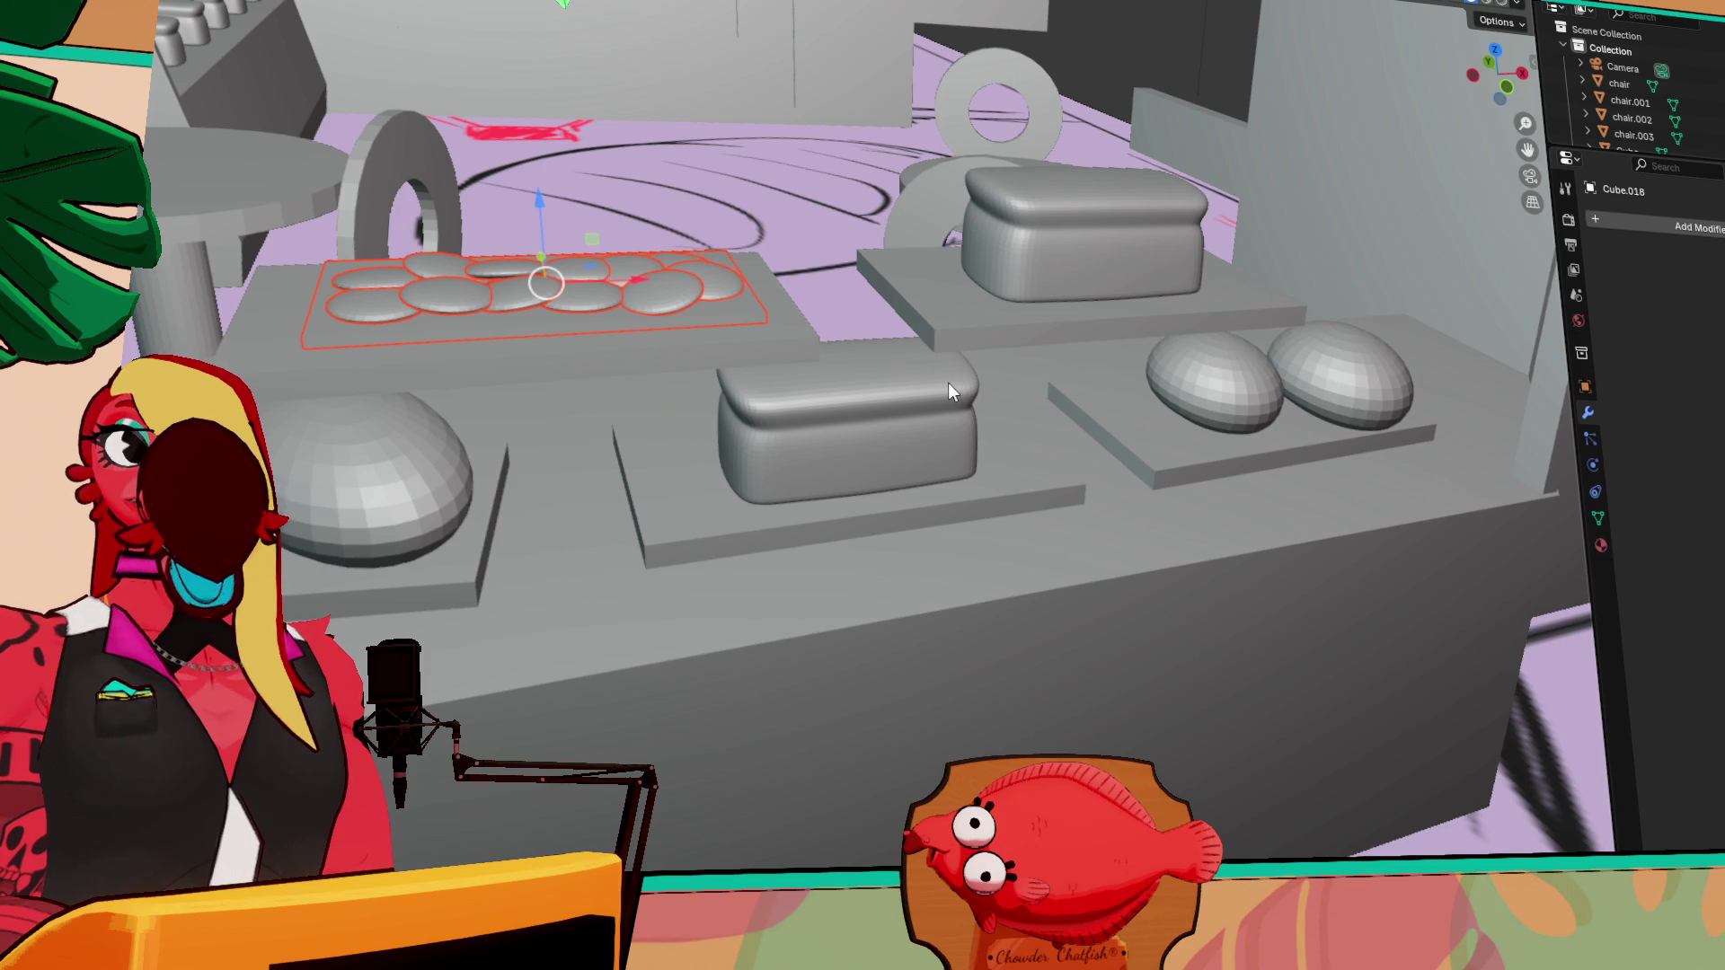
mouse_move(742, 353)
middle_down()
mouse_move(544, 338)
mouse_move(1000, 352)
middle_up()
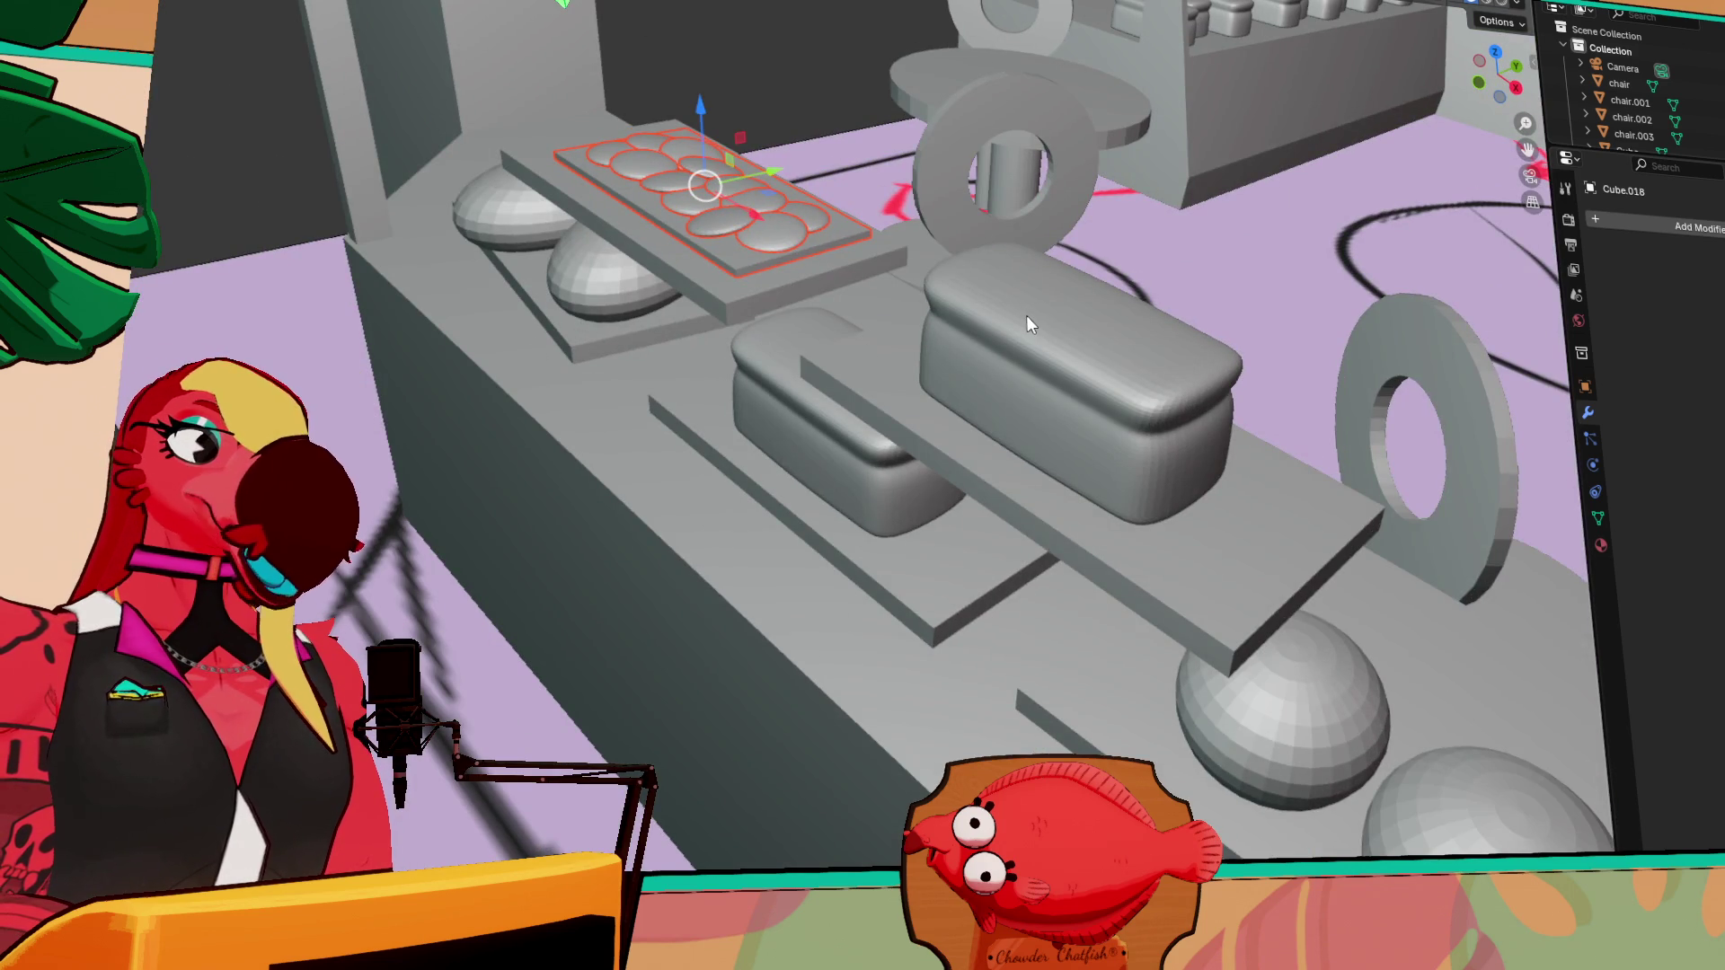
shift+middle_drag(997, 180, 829, 515)
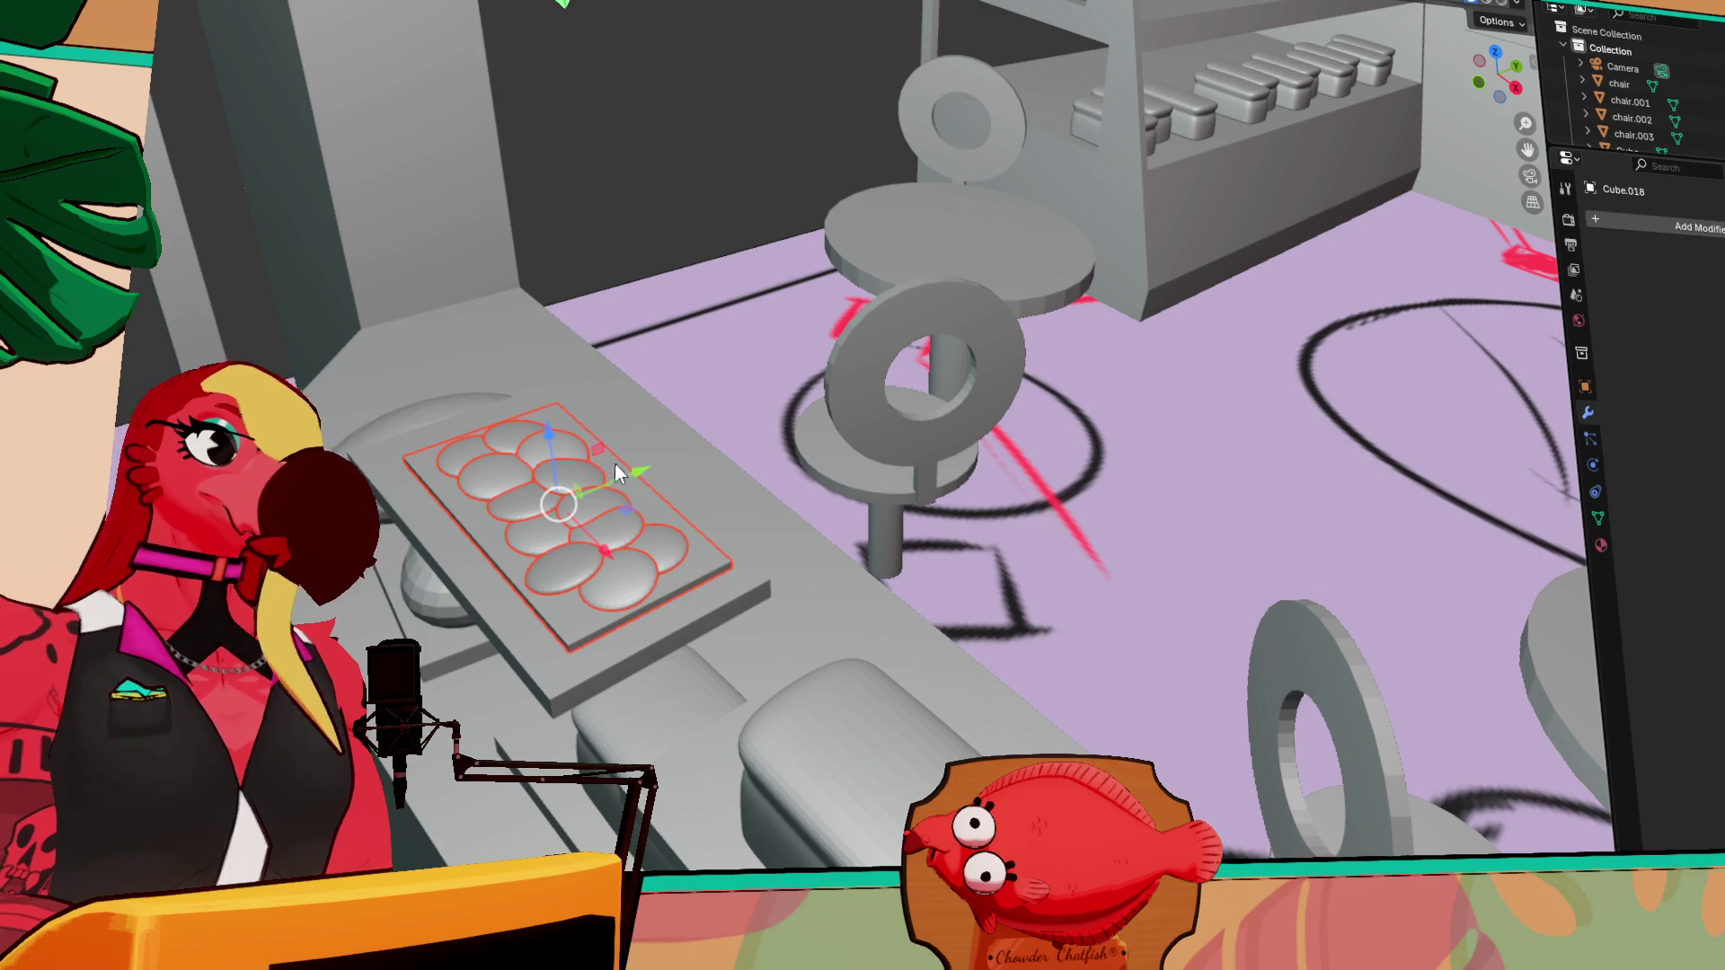
Duplicate the cookie tray along Y and place it on the upper shelf
key(shift+d)
key(y)
click(976, 398)
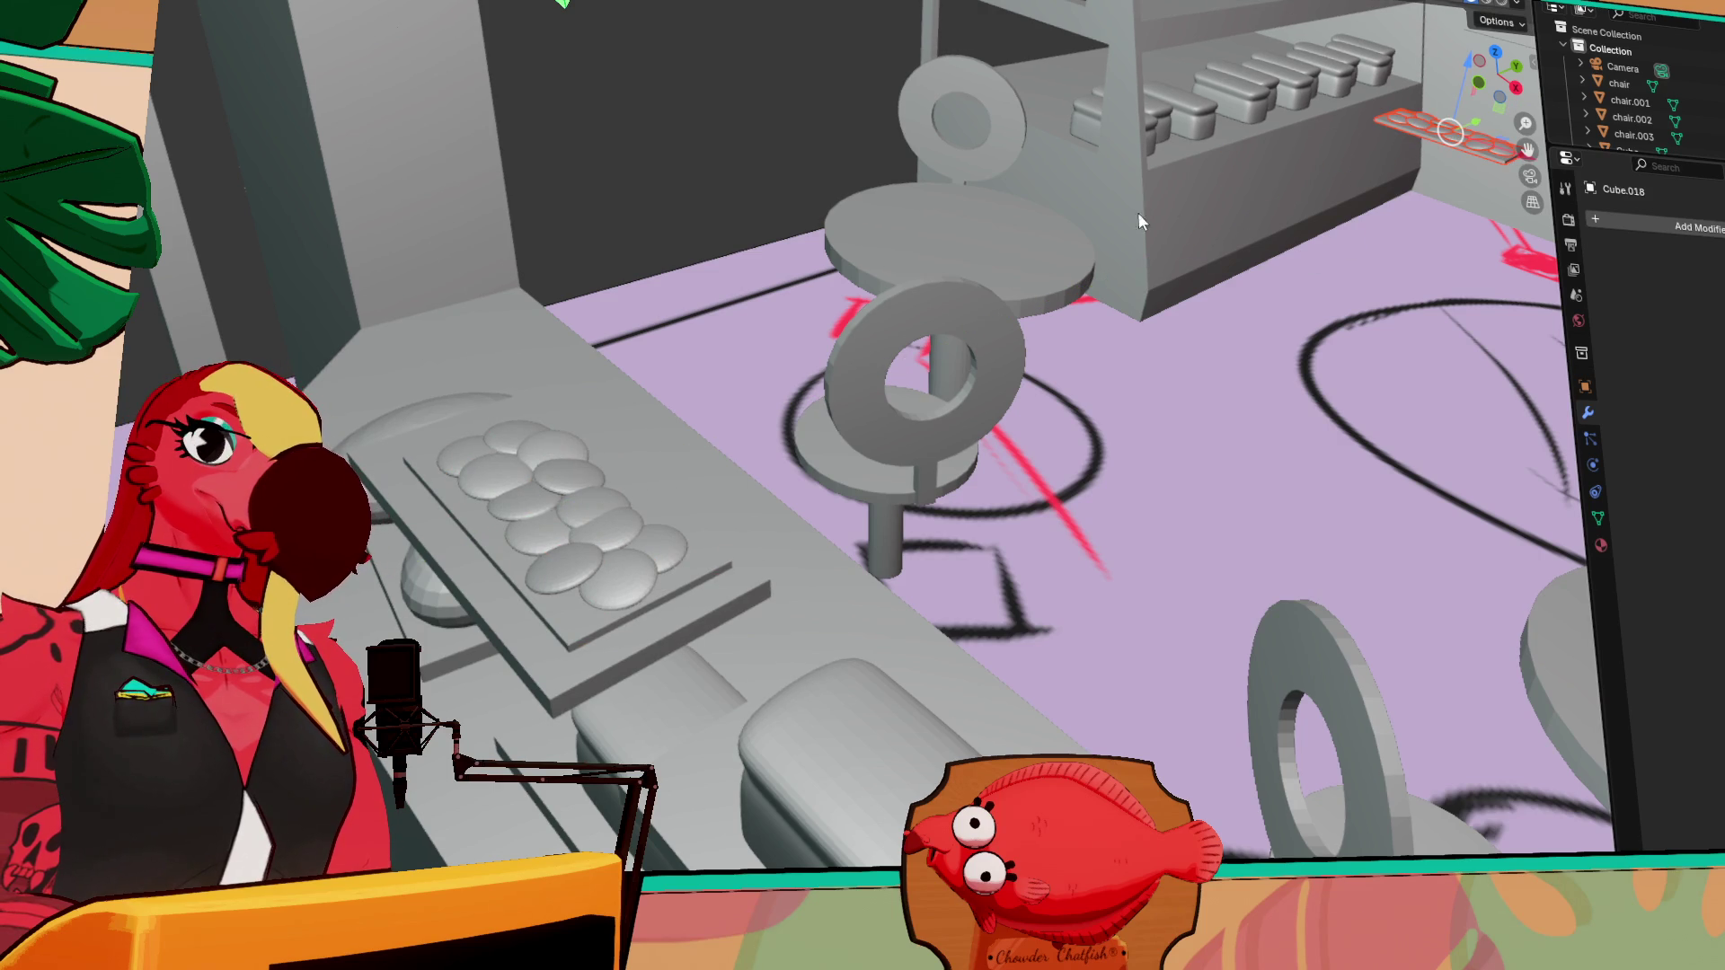
scroll(976, 398, up, 2)
scroll(898, 503, down, 4)
middle_drag(857, 559, 1209, 520)
scroll(1209, 520, up, 4)
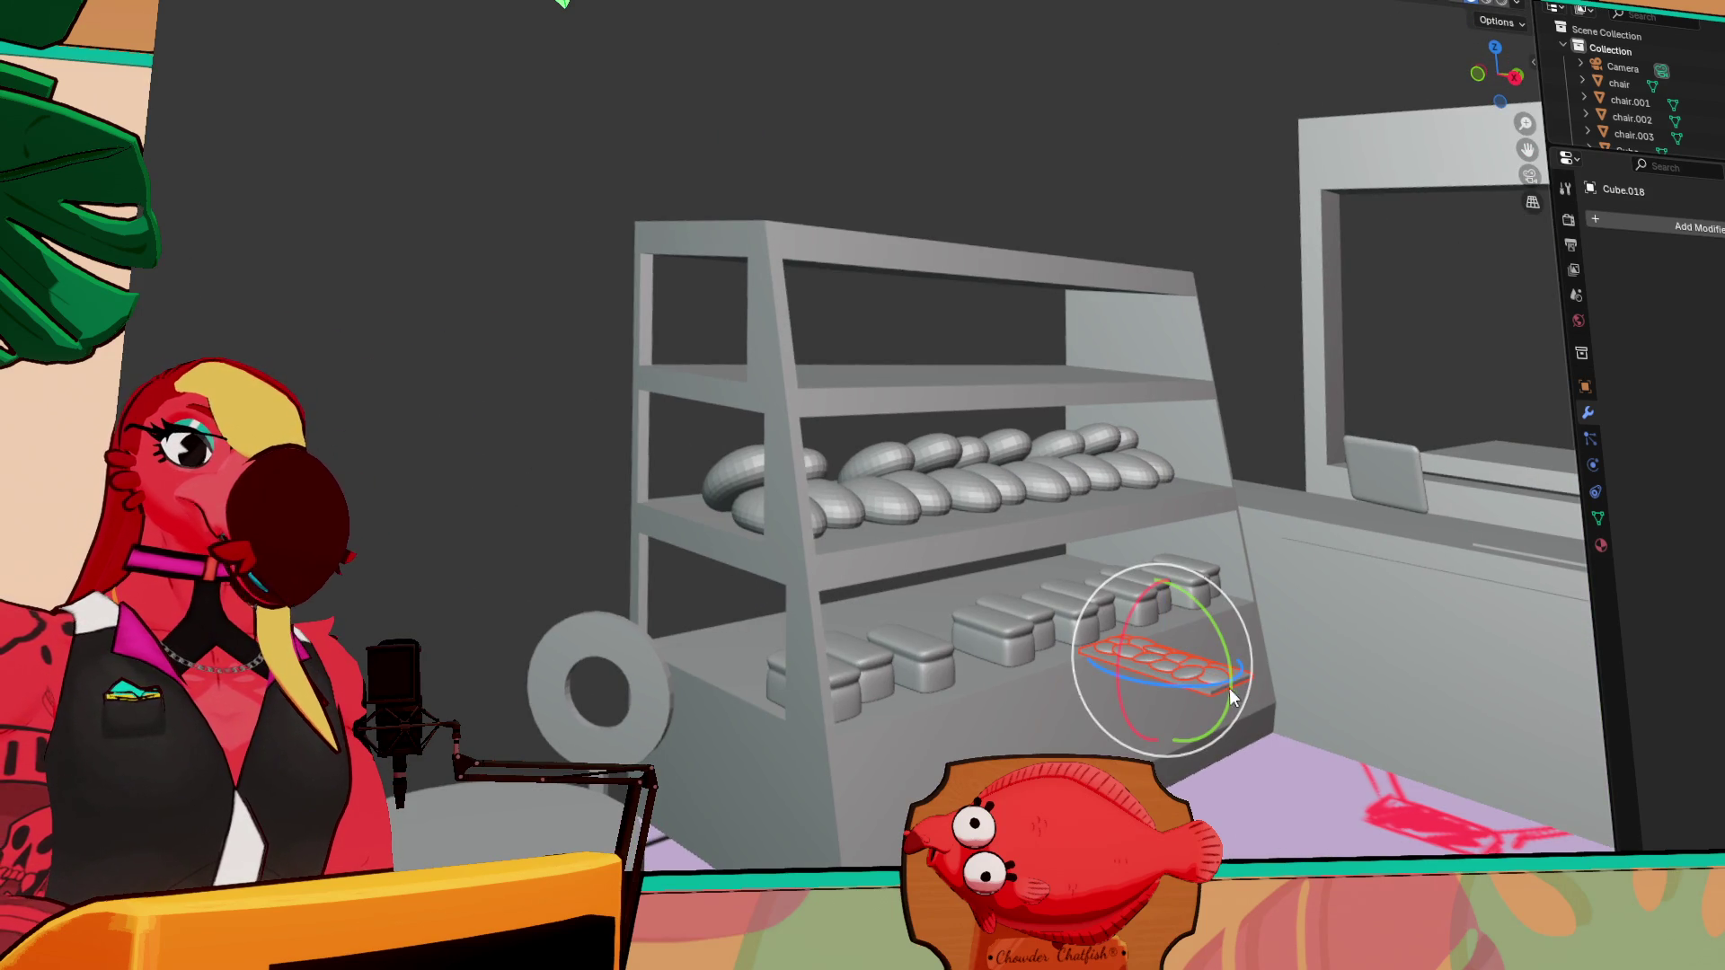
key(g)
key(z)
click(1094, 690)
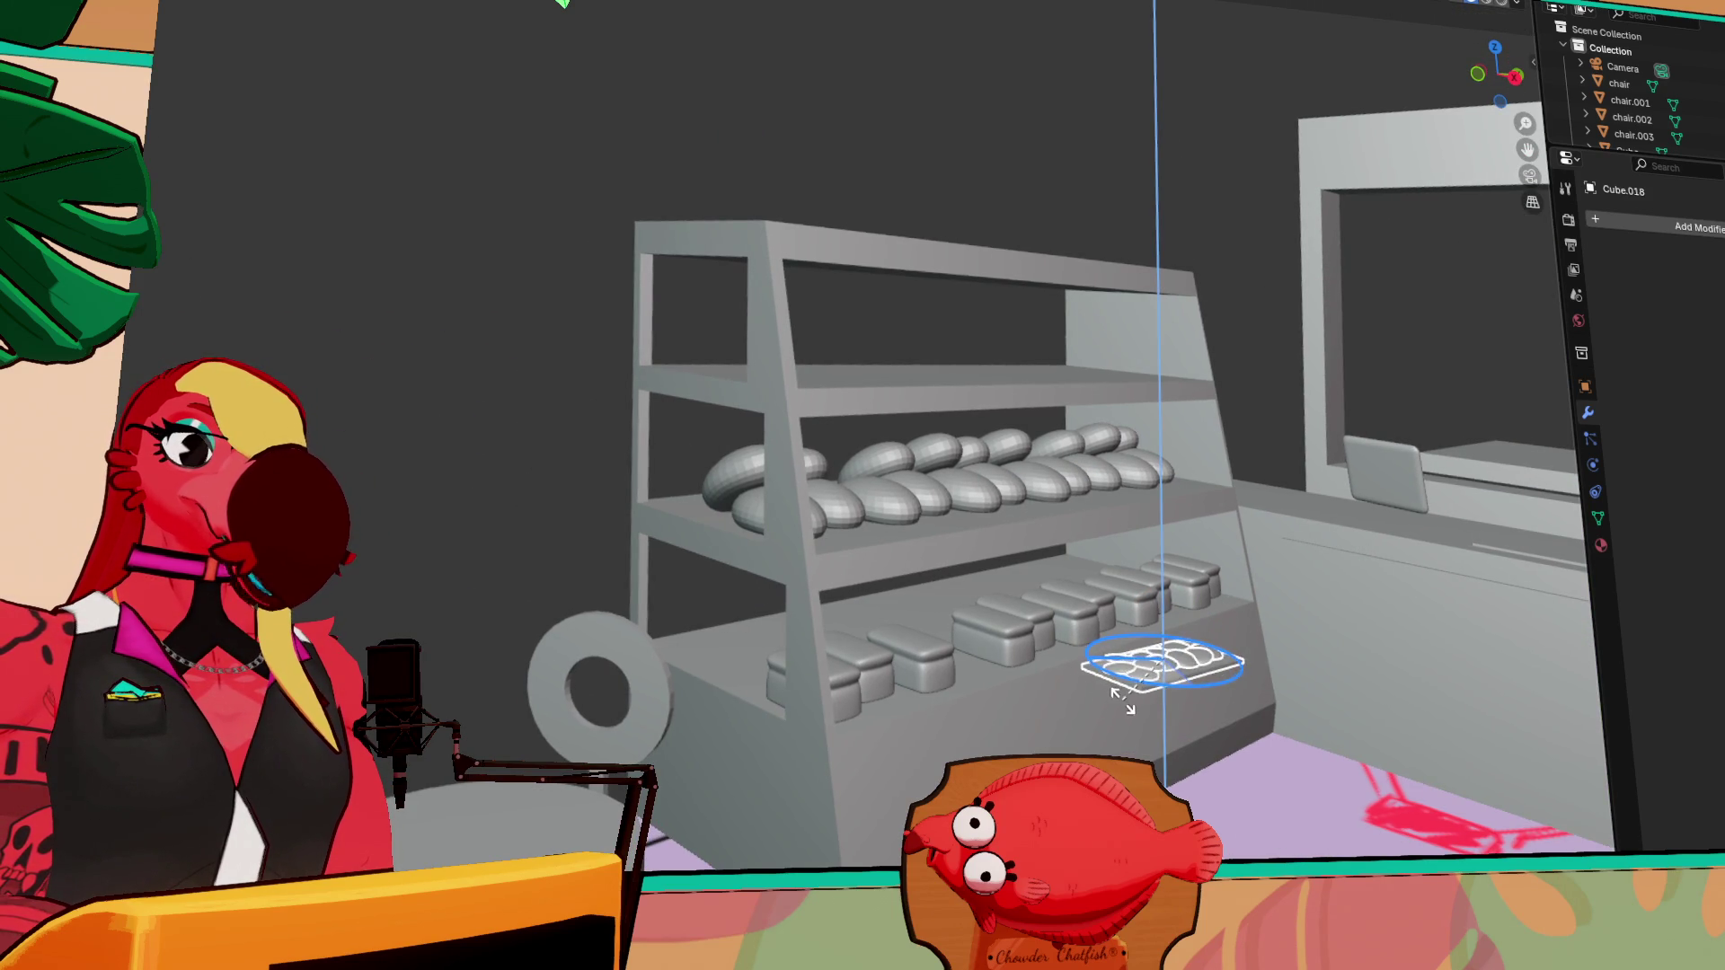
Start rotating the cookie tray and frame it with View Selected
key(shift+space)
key(r)
scroll(1258, 682, up, 1)
key(grave)
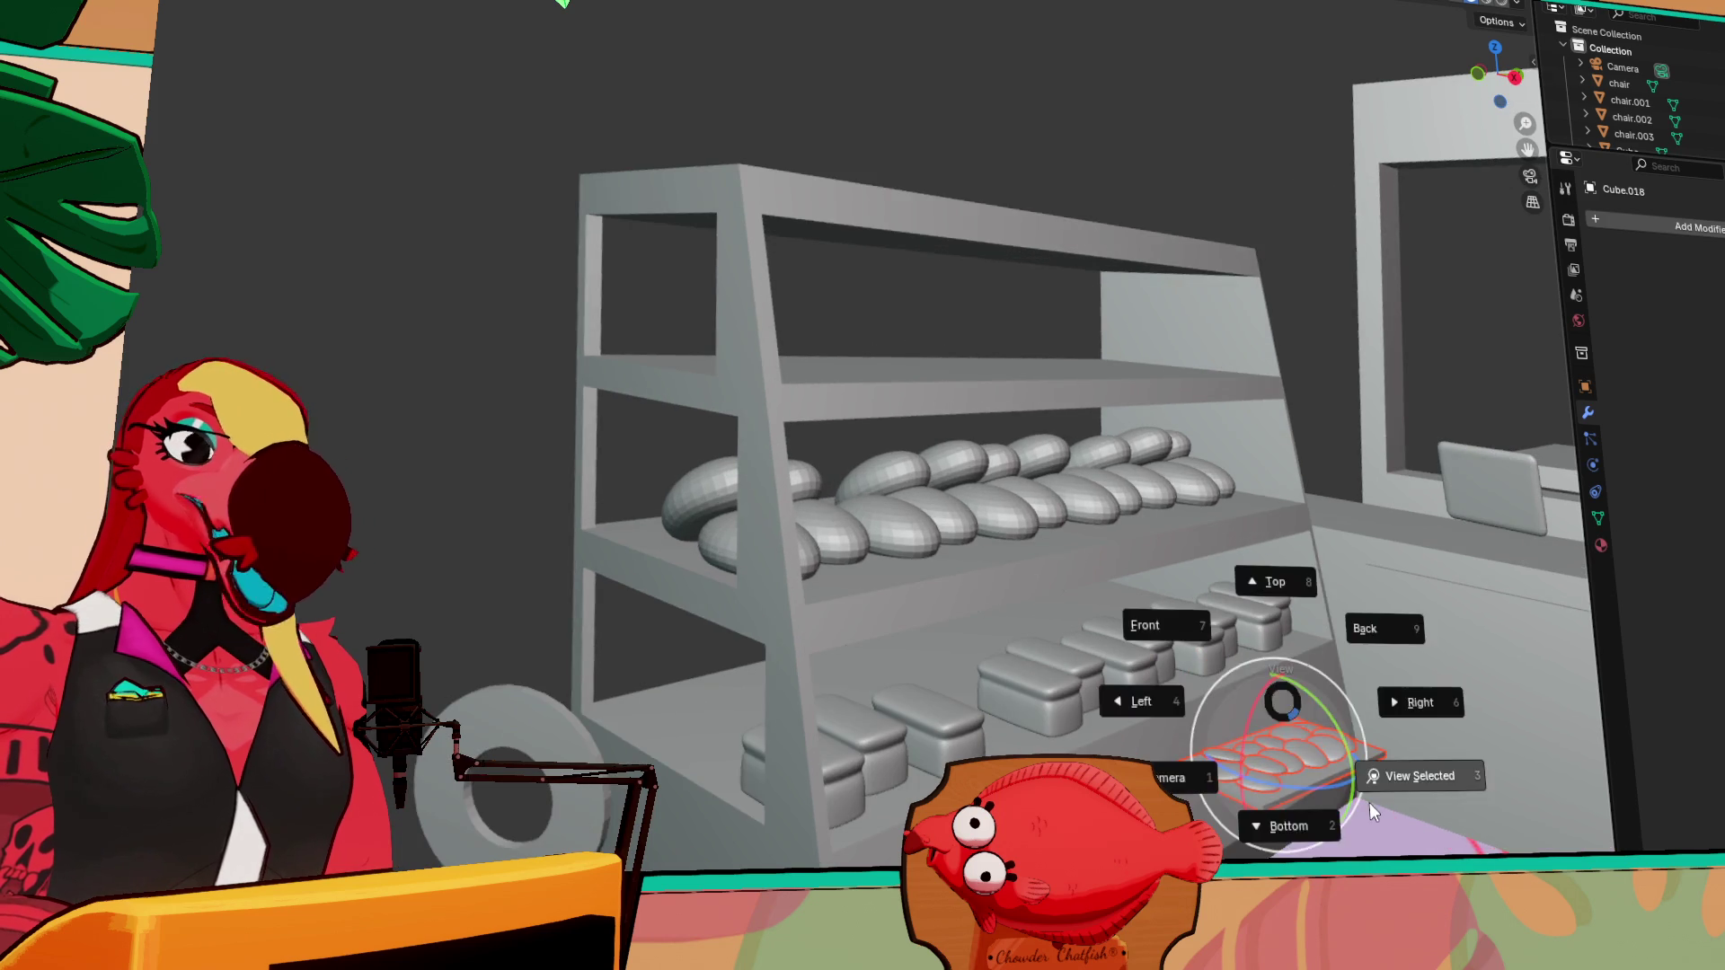
click(1369, 802)
scroll(988, 585, down, 4)
middle_drag(950, 514, 870, 414)
scroll(893, 557, up, 2)
scroll(893, 557, down, 2)
mouse_move(897, 631)
middle_down()
mouse_move(943, 530)
mouse_move(920, 568)
mouse_move(692, 573)
mouse_move(675, 541)
middle_up()
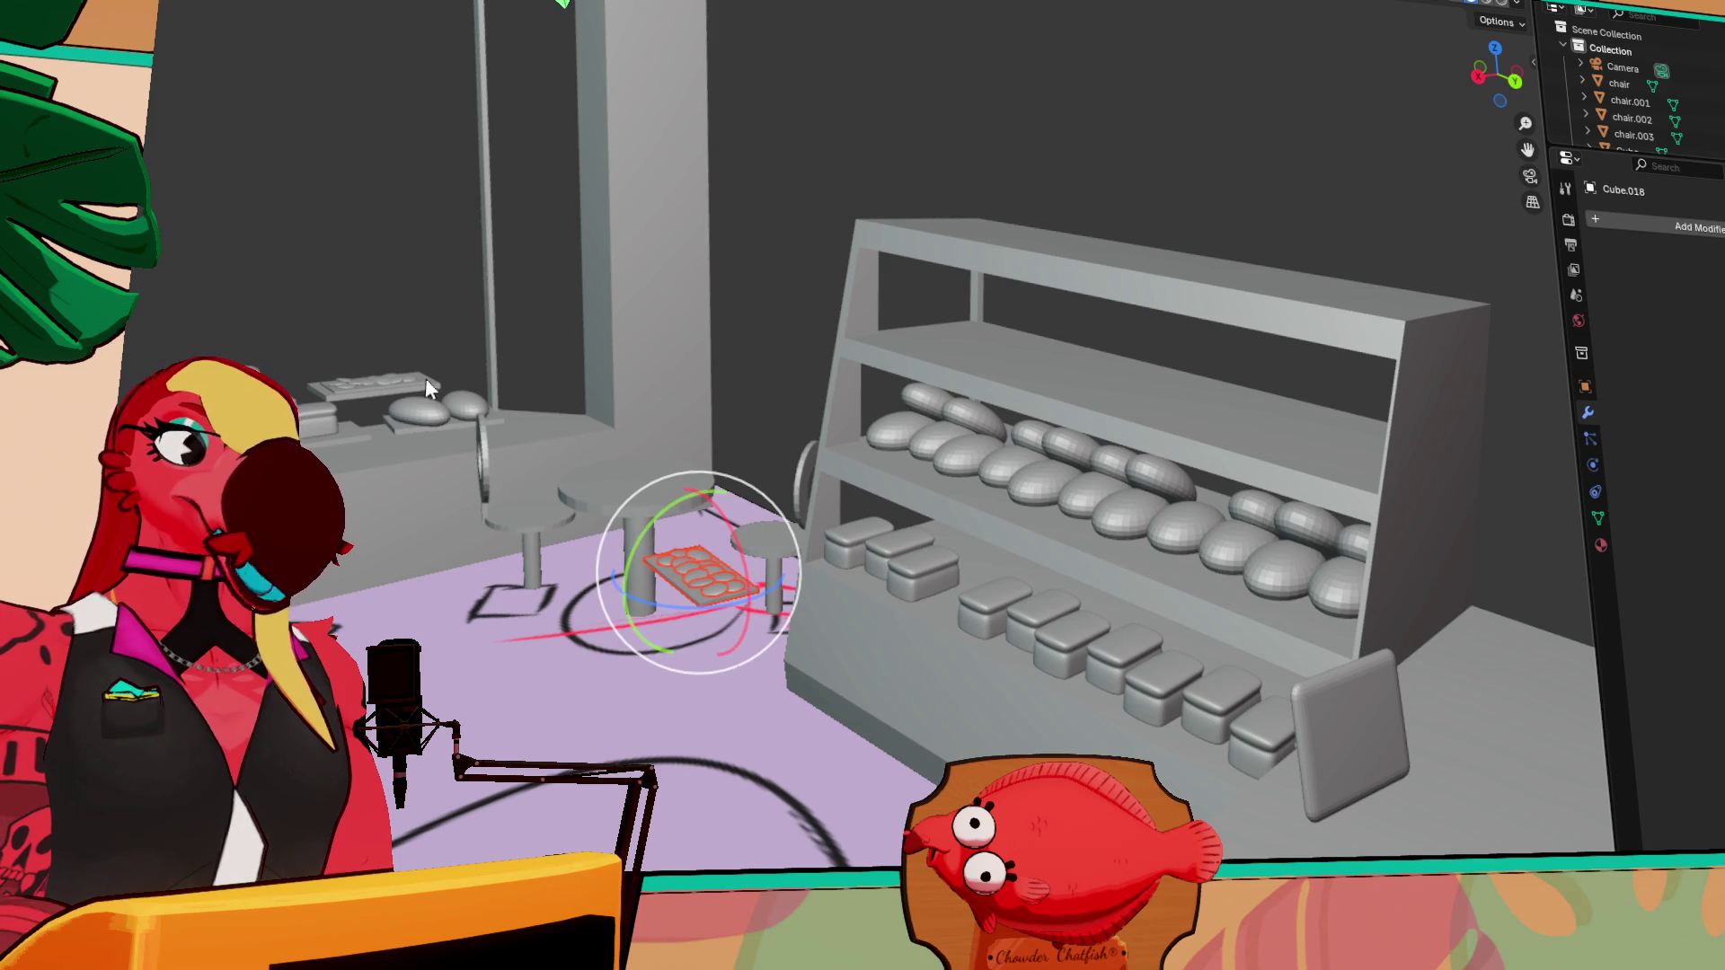
Move the cookie tray onto the display shelf and lower it along Z
key(shift+space)
key(g)
mouse_move(649, 584)
mouse_down()
mouse_move(925, 467)
mouse_move(929, 349)
mouse_up()
key(KP_Decimal)
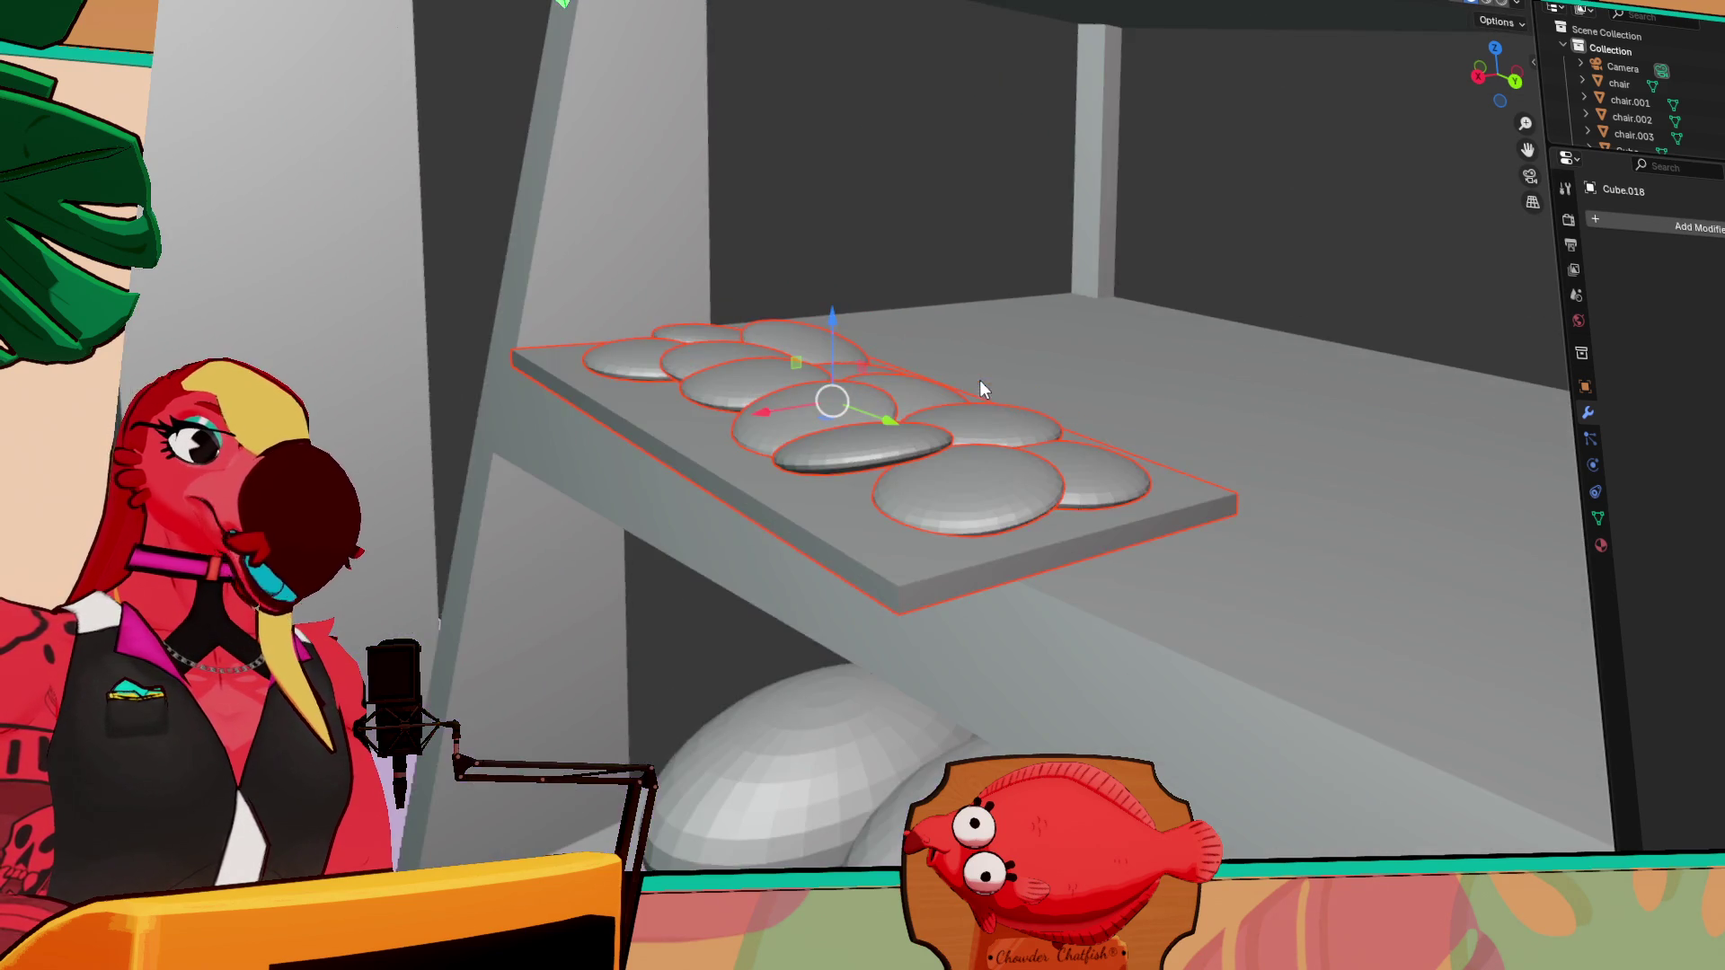
mouse_move(974, 412)
middle_down()
mouse_move(748, 392)
mouse_move(1263, 394)
middle_up()
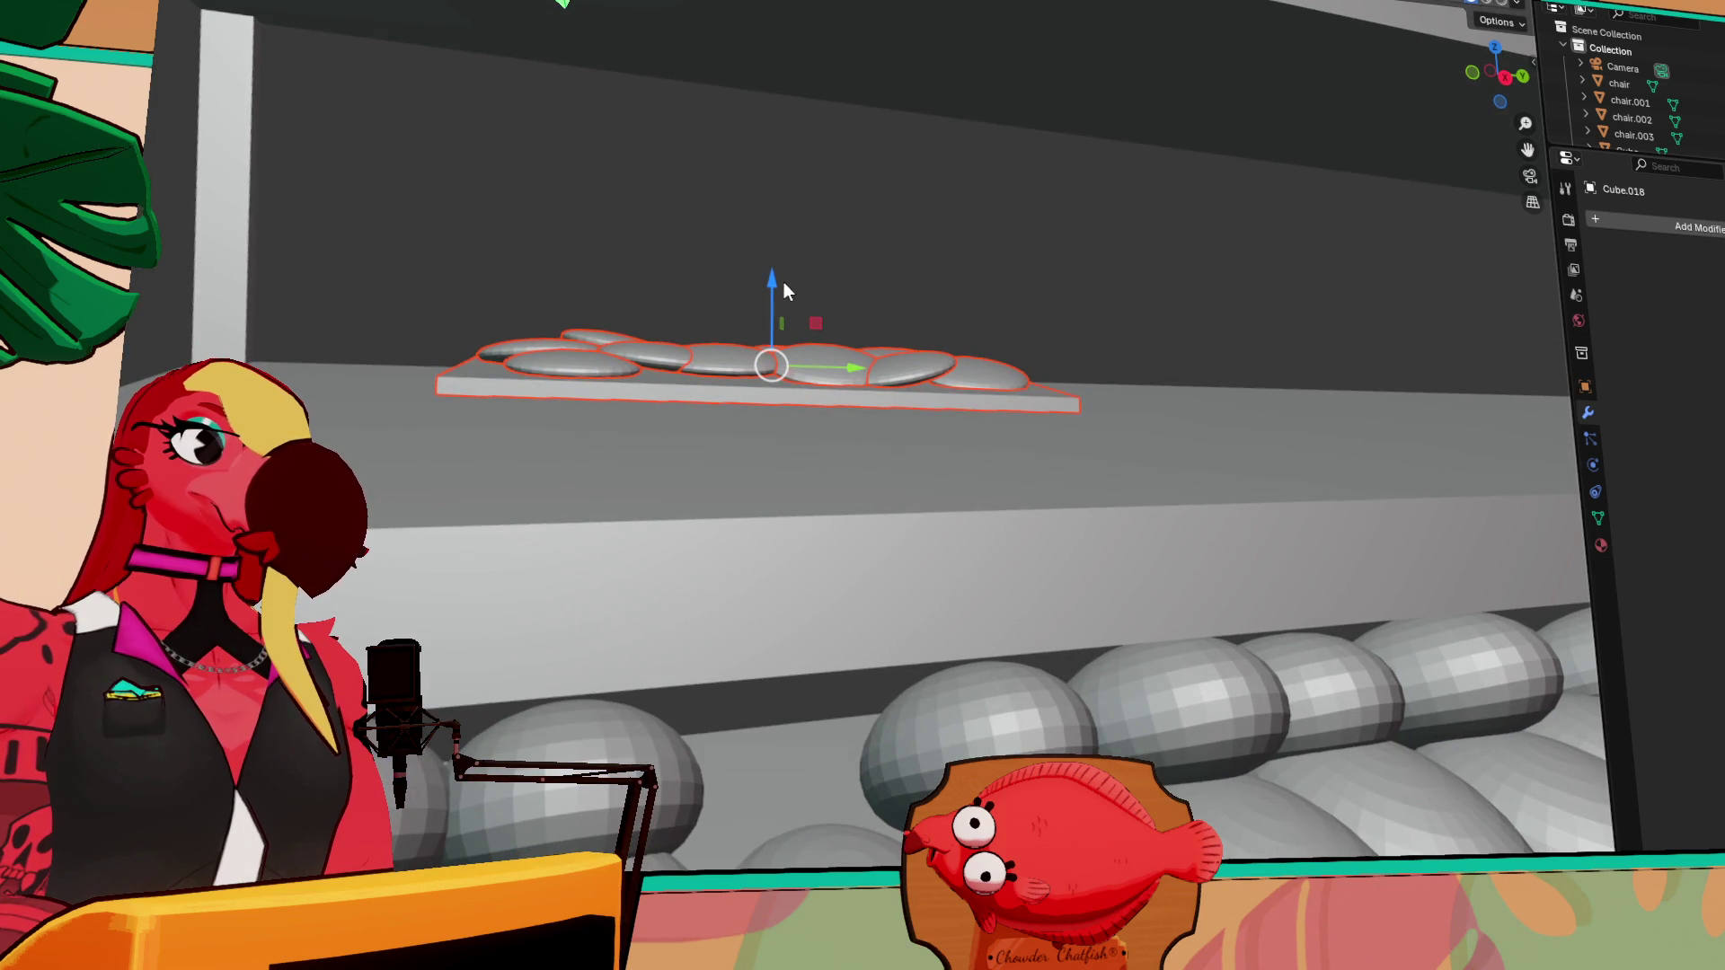
key(g)
key(z)
click(754, 350)
Fine-tune the tray's position along the Y and X axes
mouse_move(755, 351)
middle_down()
mouse_move(837, 505)
mouse_move(817, 521)
middle_up()
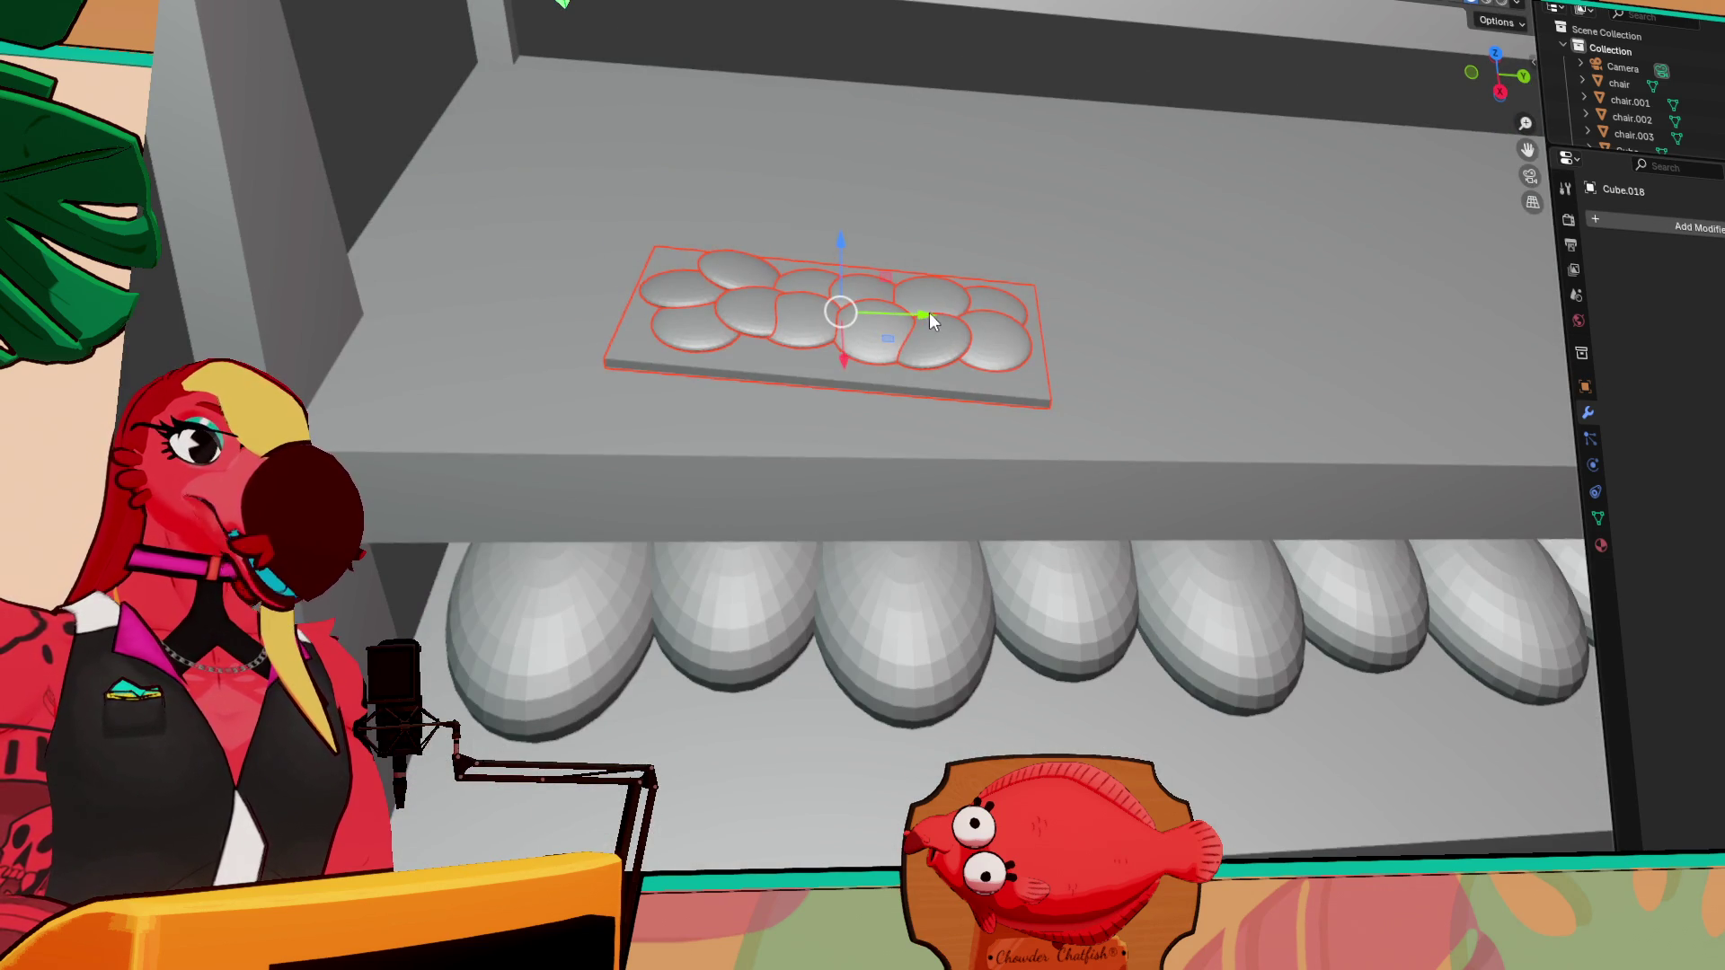
key(g)
key(y)
click(768, 354)
key(g)
key(x)
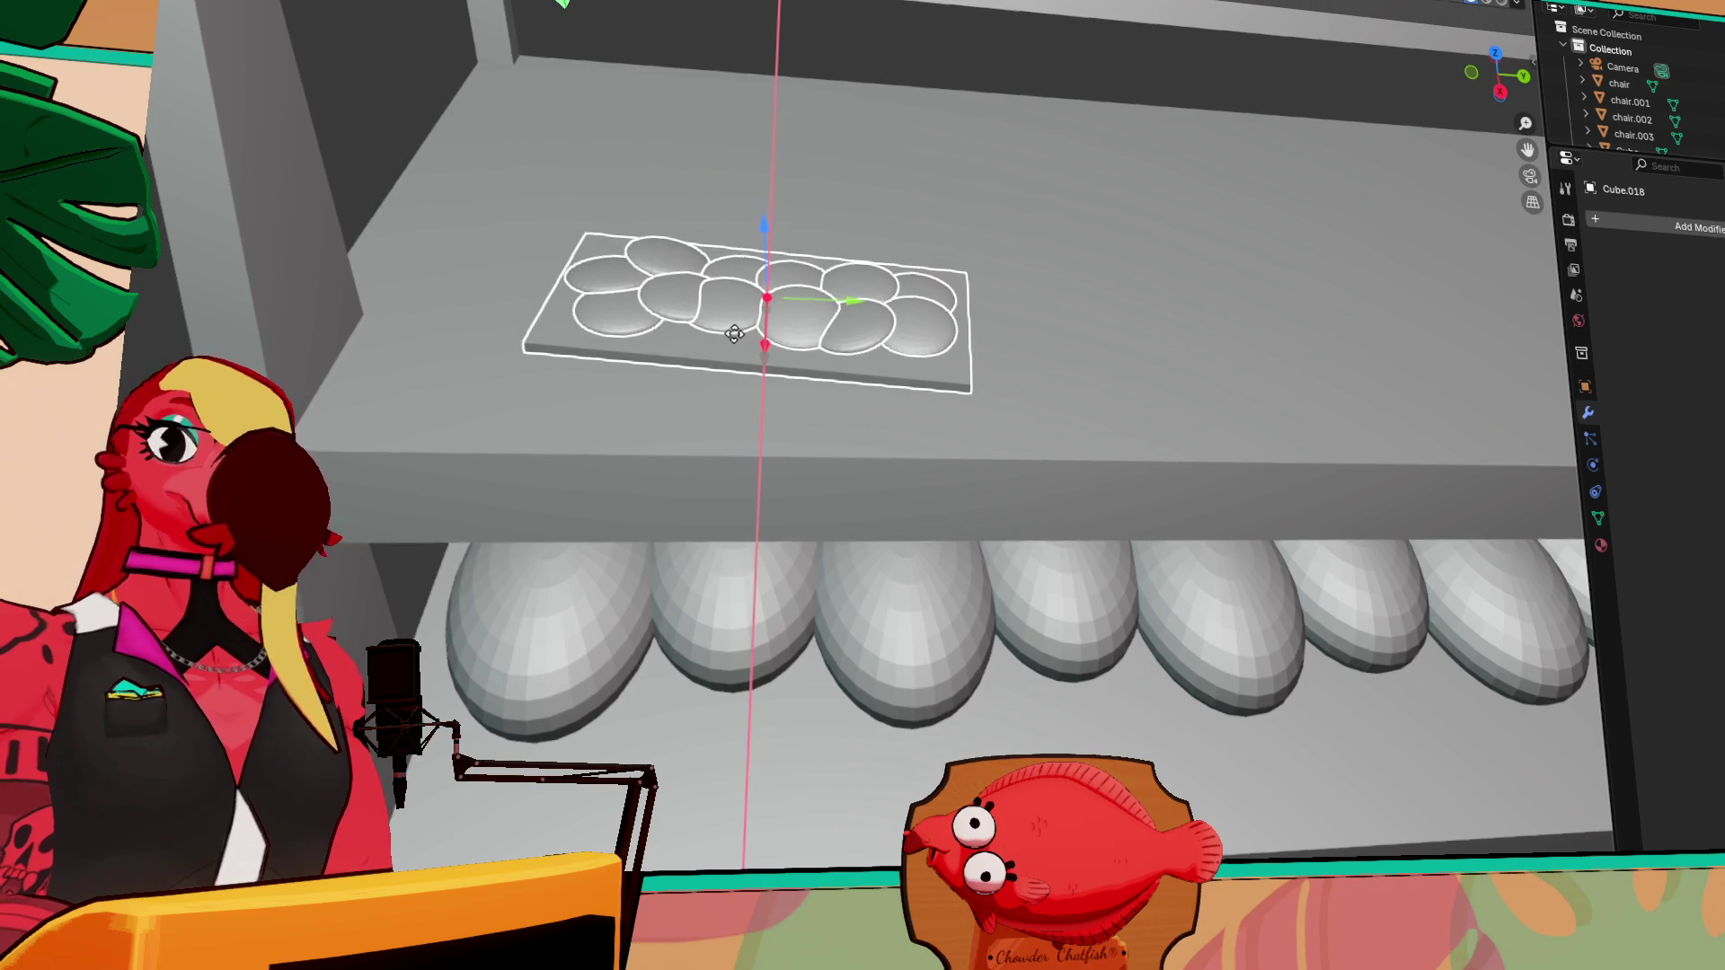
click(769, 324)
Move the cookie tray onto the back counter
middle_drag(1022, 449, 1027, 445)
scroll(1025, 444, down, 4)
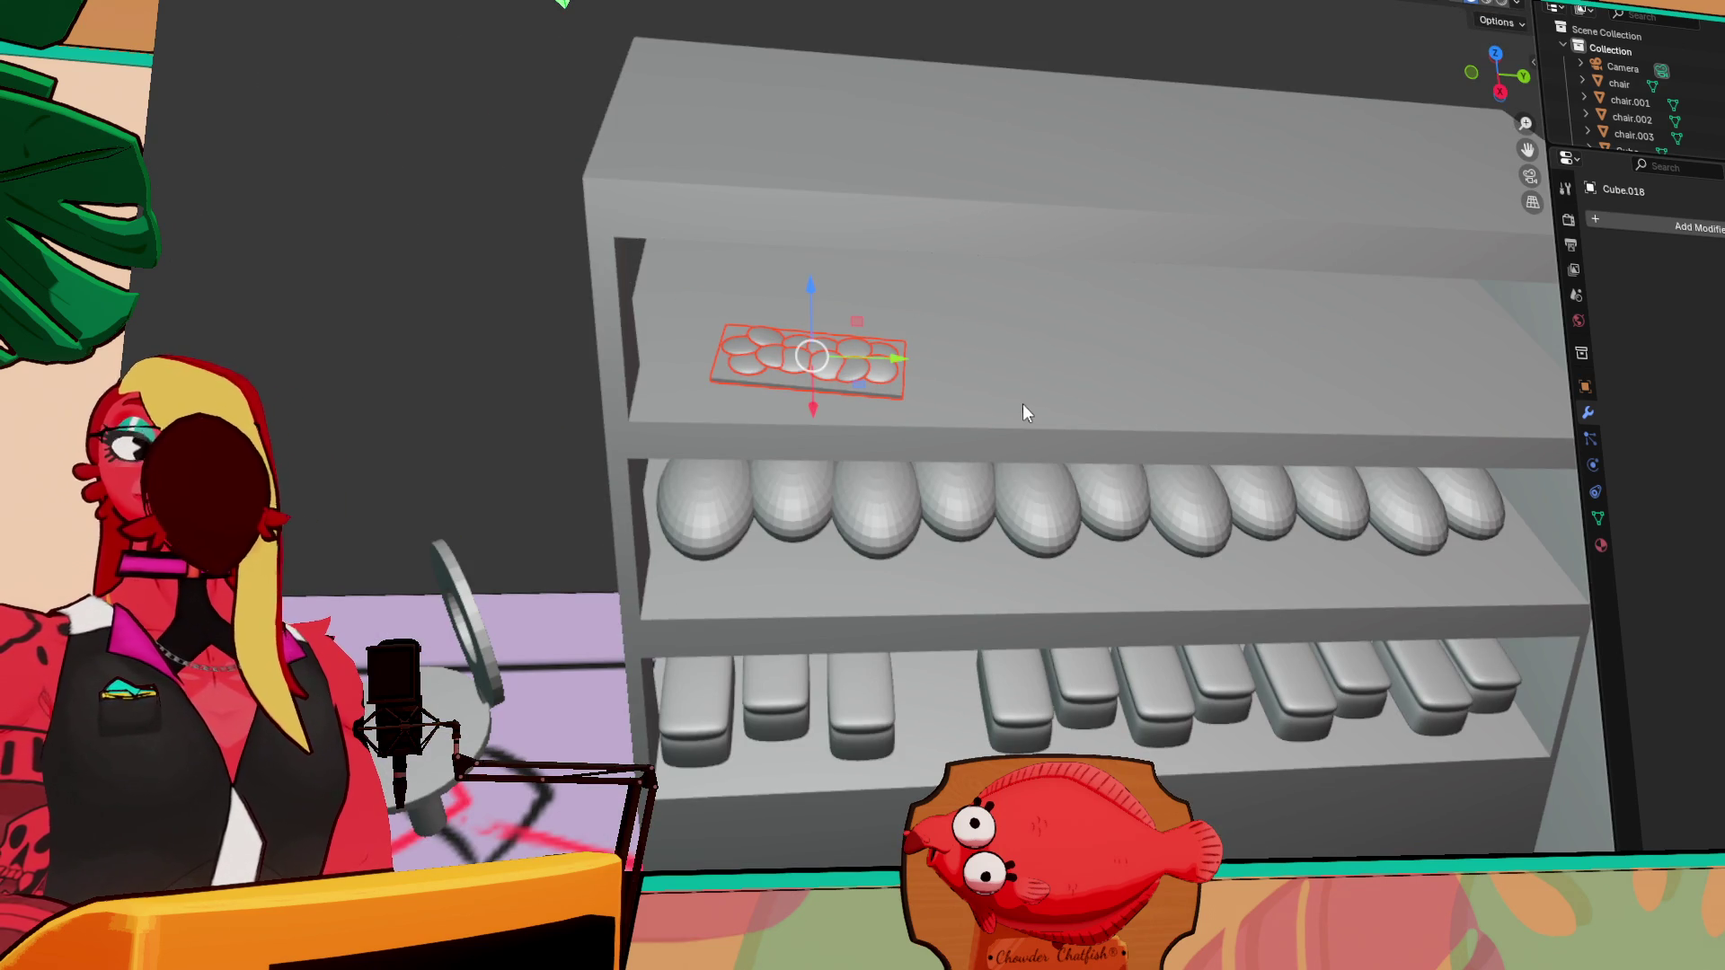
scroll(1027, 413, down, 3)
mouse_move(920, 360)
middle_down()
mouse_move(1019, 454)
mouse_move(930, 448)
middle_up()
key(g)
click(784, 397)
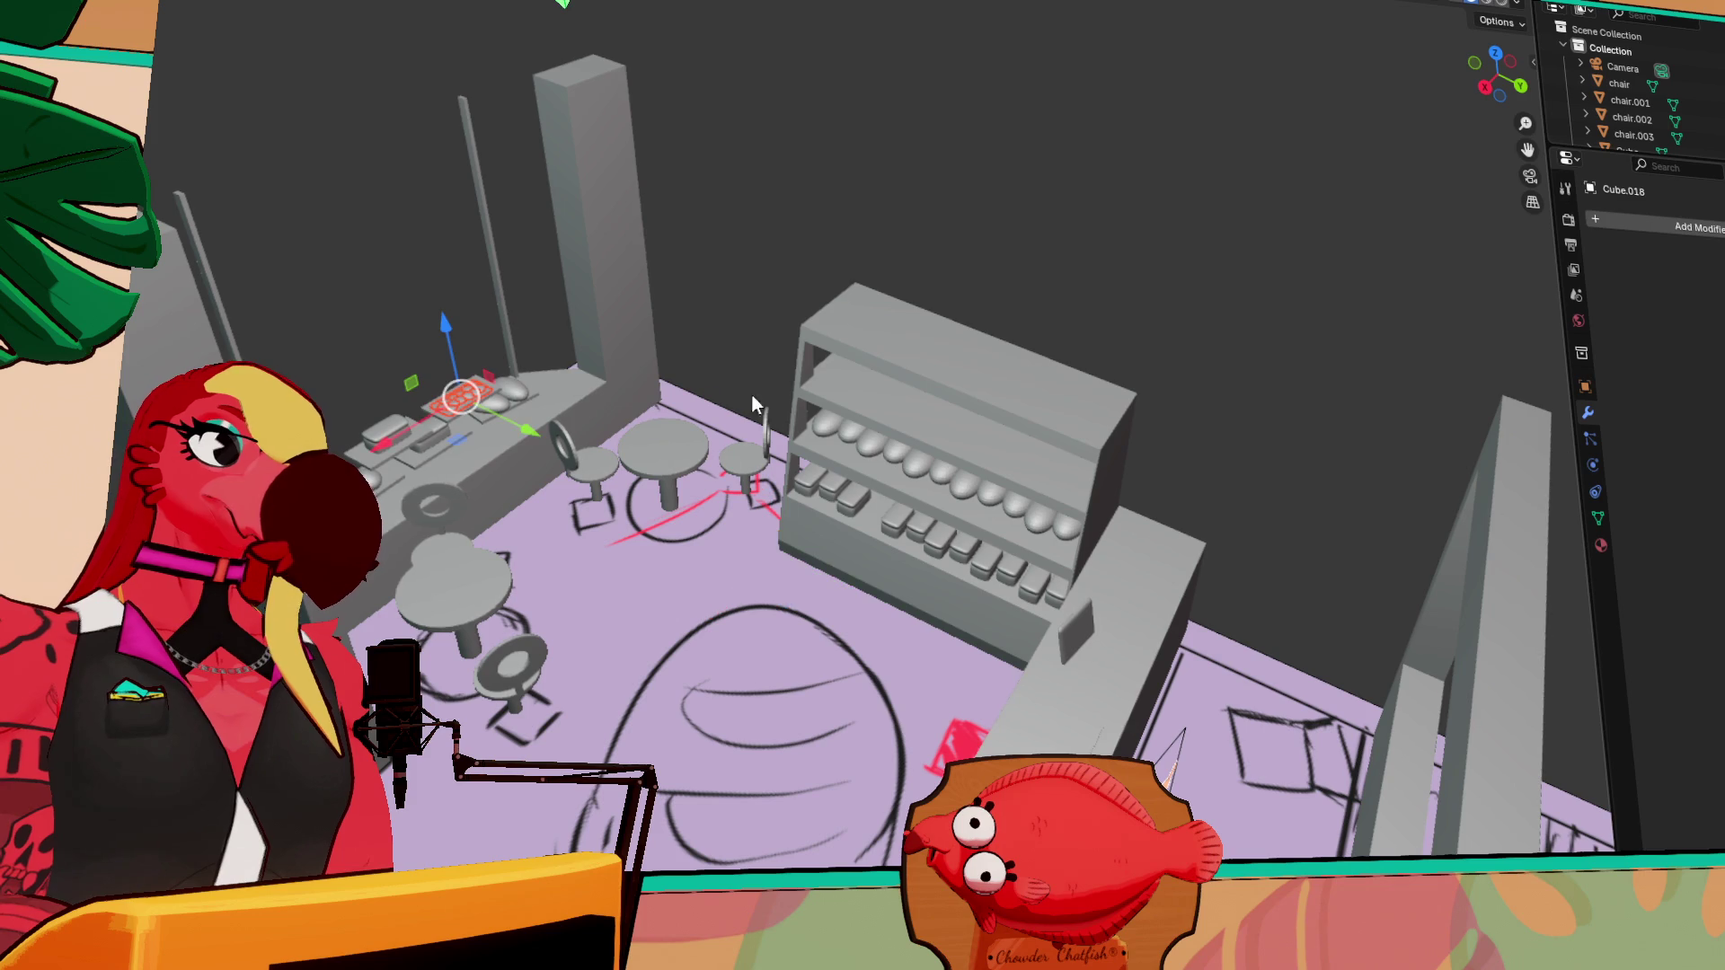
middle_drag(621, 393, 814, 544)
scroll(658, 397, up, 5)
mouse_move(657, 397)
middle_down()
mouse_move(617, 408)
mouse_move(619, 370)
middle_up()
Box-select the cookies on the tray in edit mode
scroll(617, 408, up, 2)
click(612, 415)
mouse_move(462, 267)
mouse_down()
mouse_move(1125, 440)
mouse_move(1145, 421)
mouse_up()
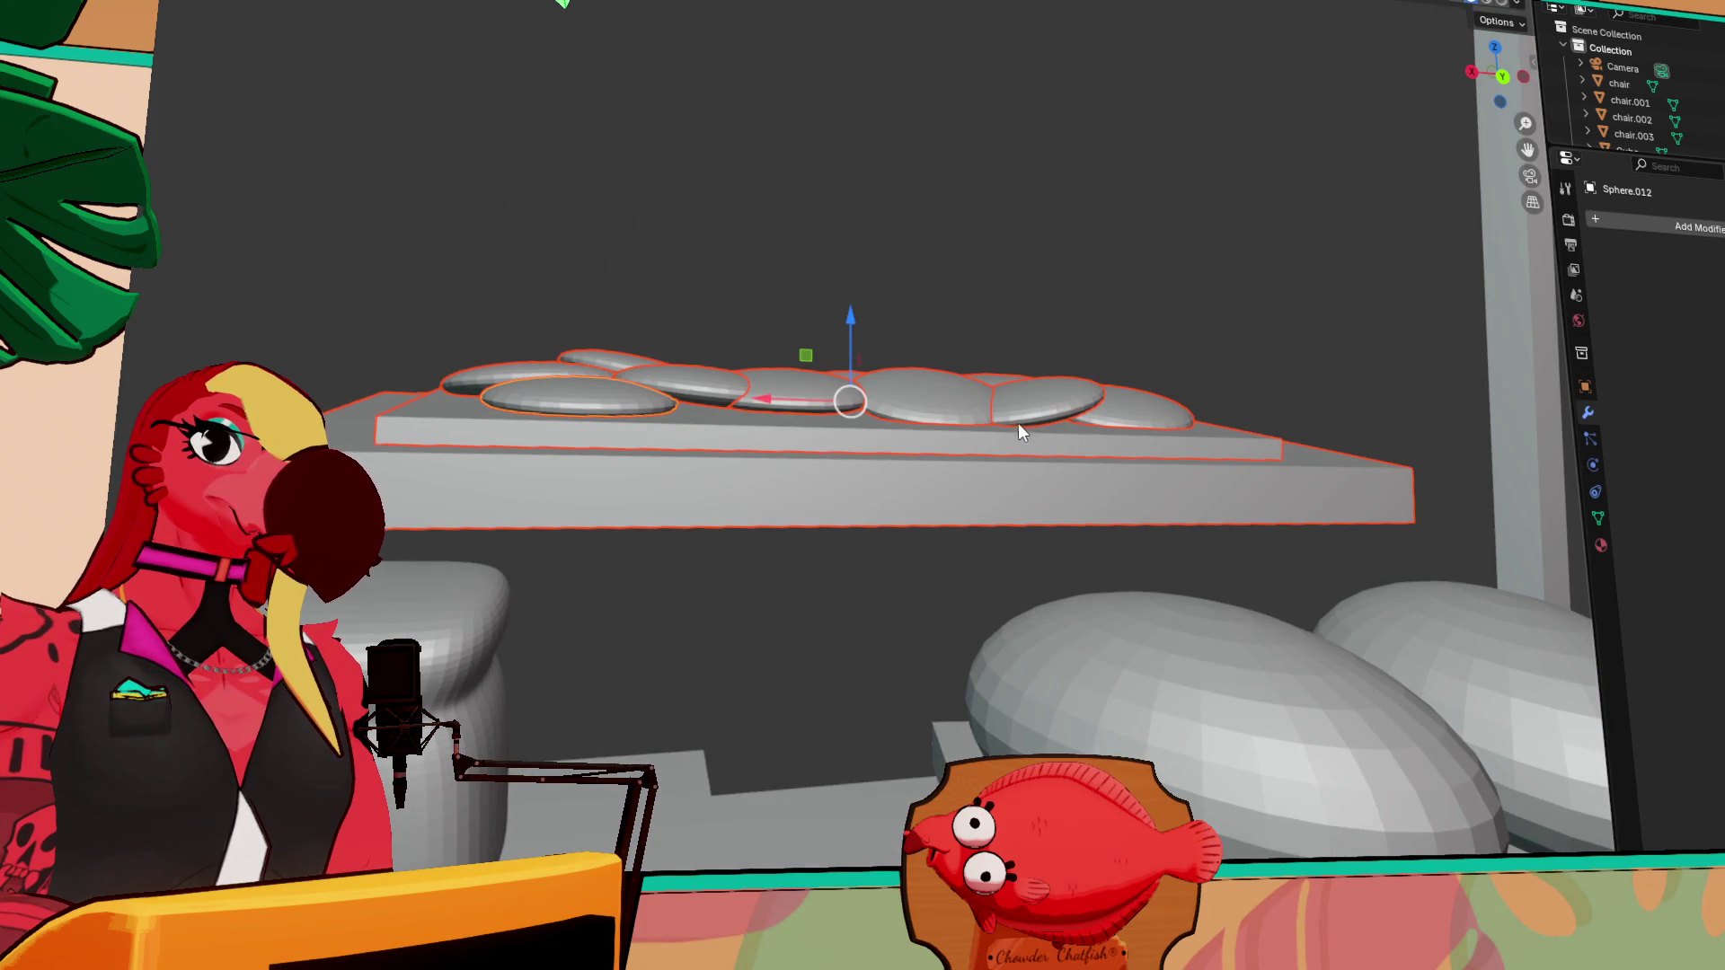
shift+click(988, 433)
shift+click(865, 466)
shift+click(866, 432)
shift+click(867, 431)
click(869, 447)
mouse_move(425, 282)
mouse_down()
mouse_move(1064, 415)
mouse_move(1121, 408)
mouse_move(1098, 397)
mouse_up()
mouse_move(1098, 397)
middle_down()
mouse_move(1066, 457)
mouse_move(1096, 499)
mouse_move(1285, 485)
middle_up()
Slide the cookies off the tray along Y toward the stool
scroll(1182, 503, down, 5)
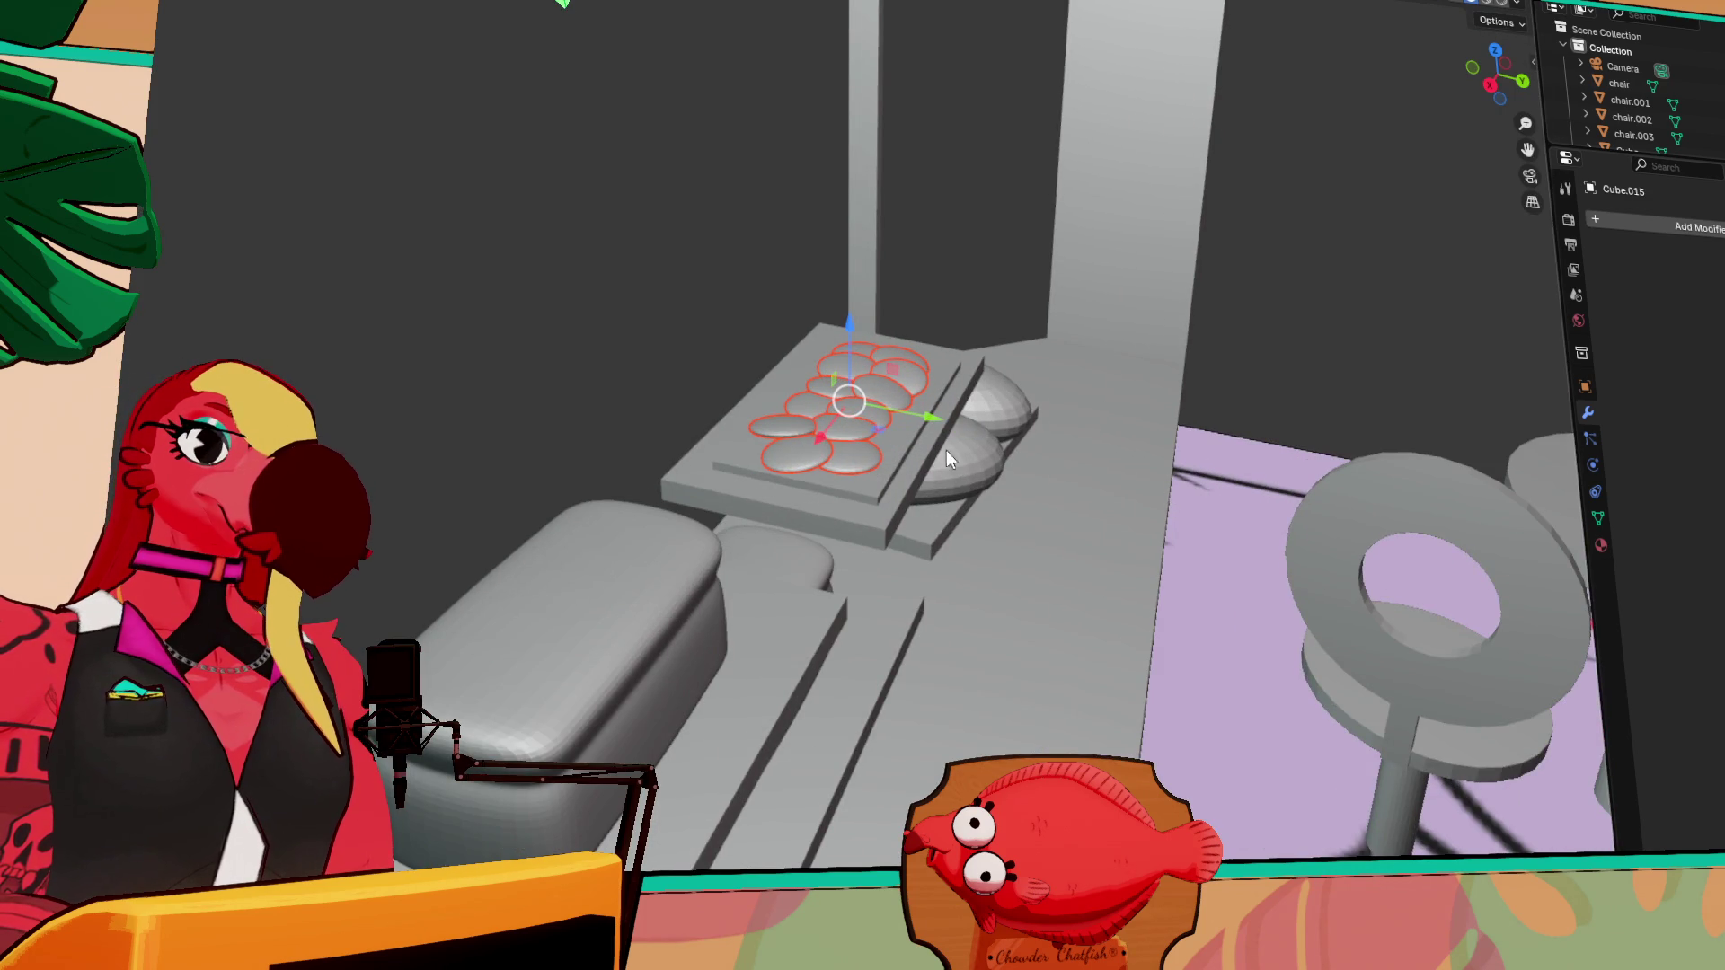
drag(935, 424, 1372, 545)
key(ctrl+z)
key(Tab)
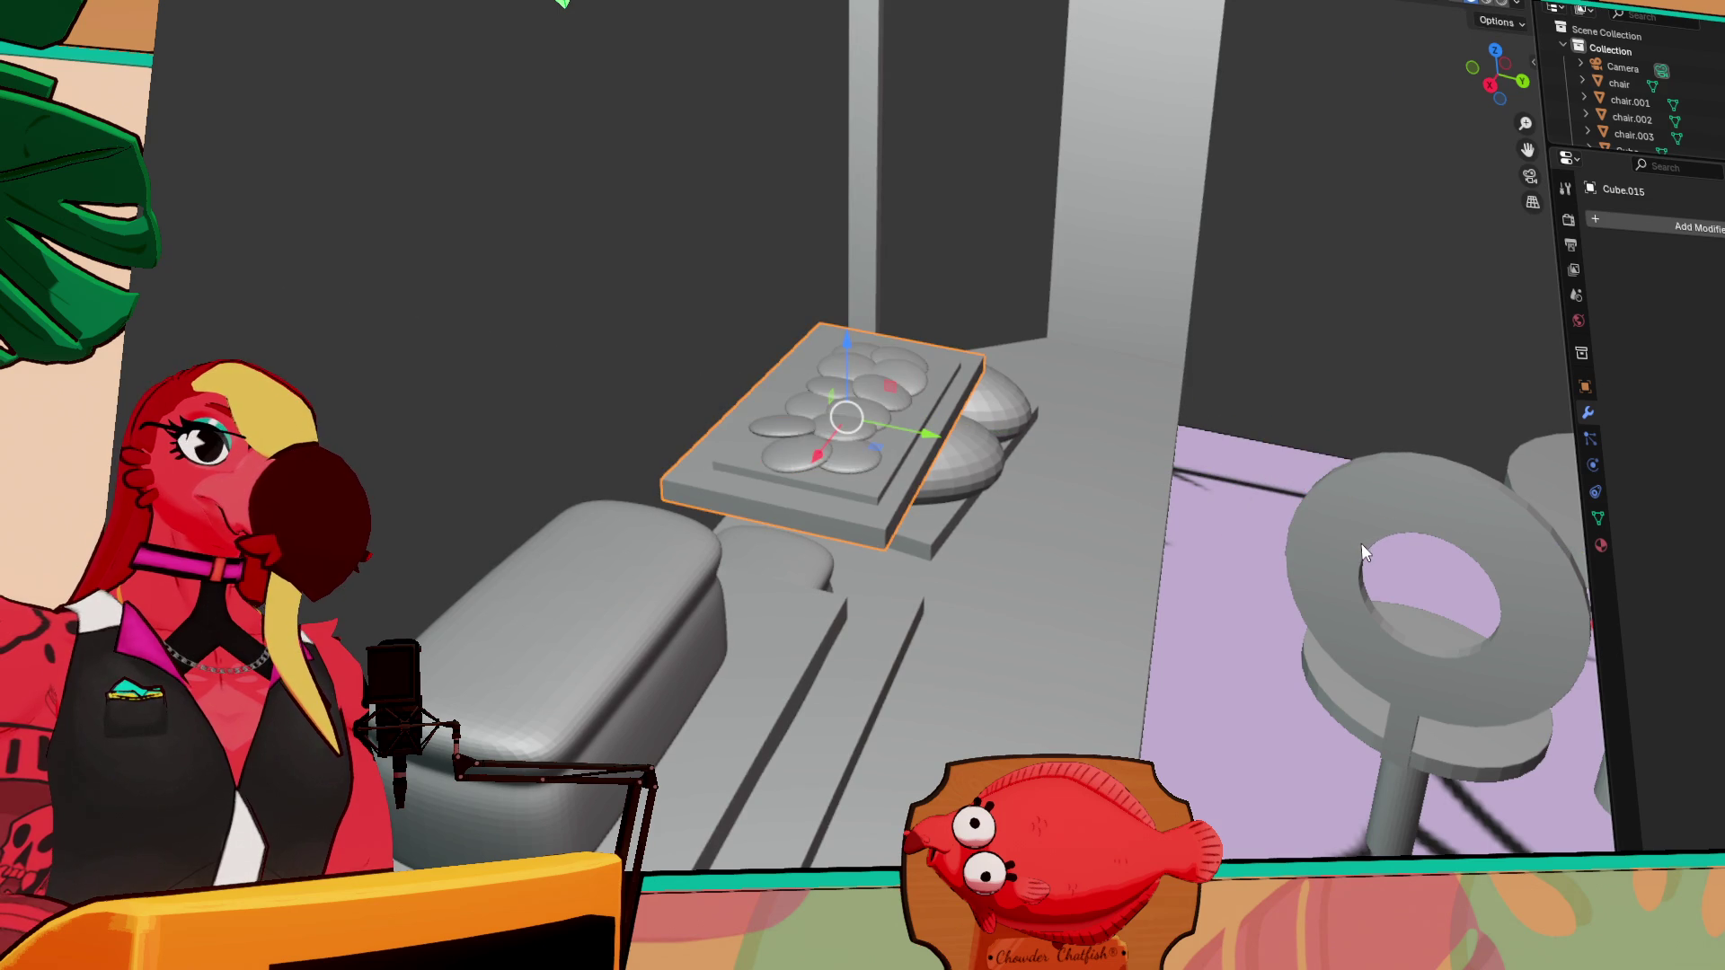
key(Tab)
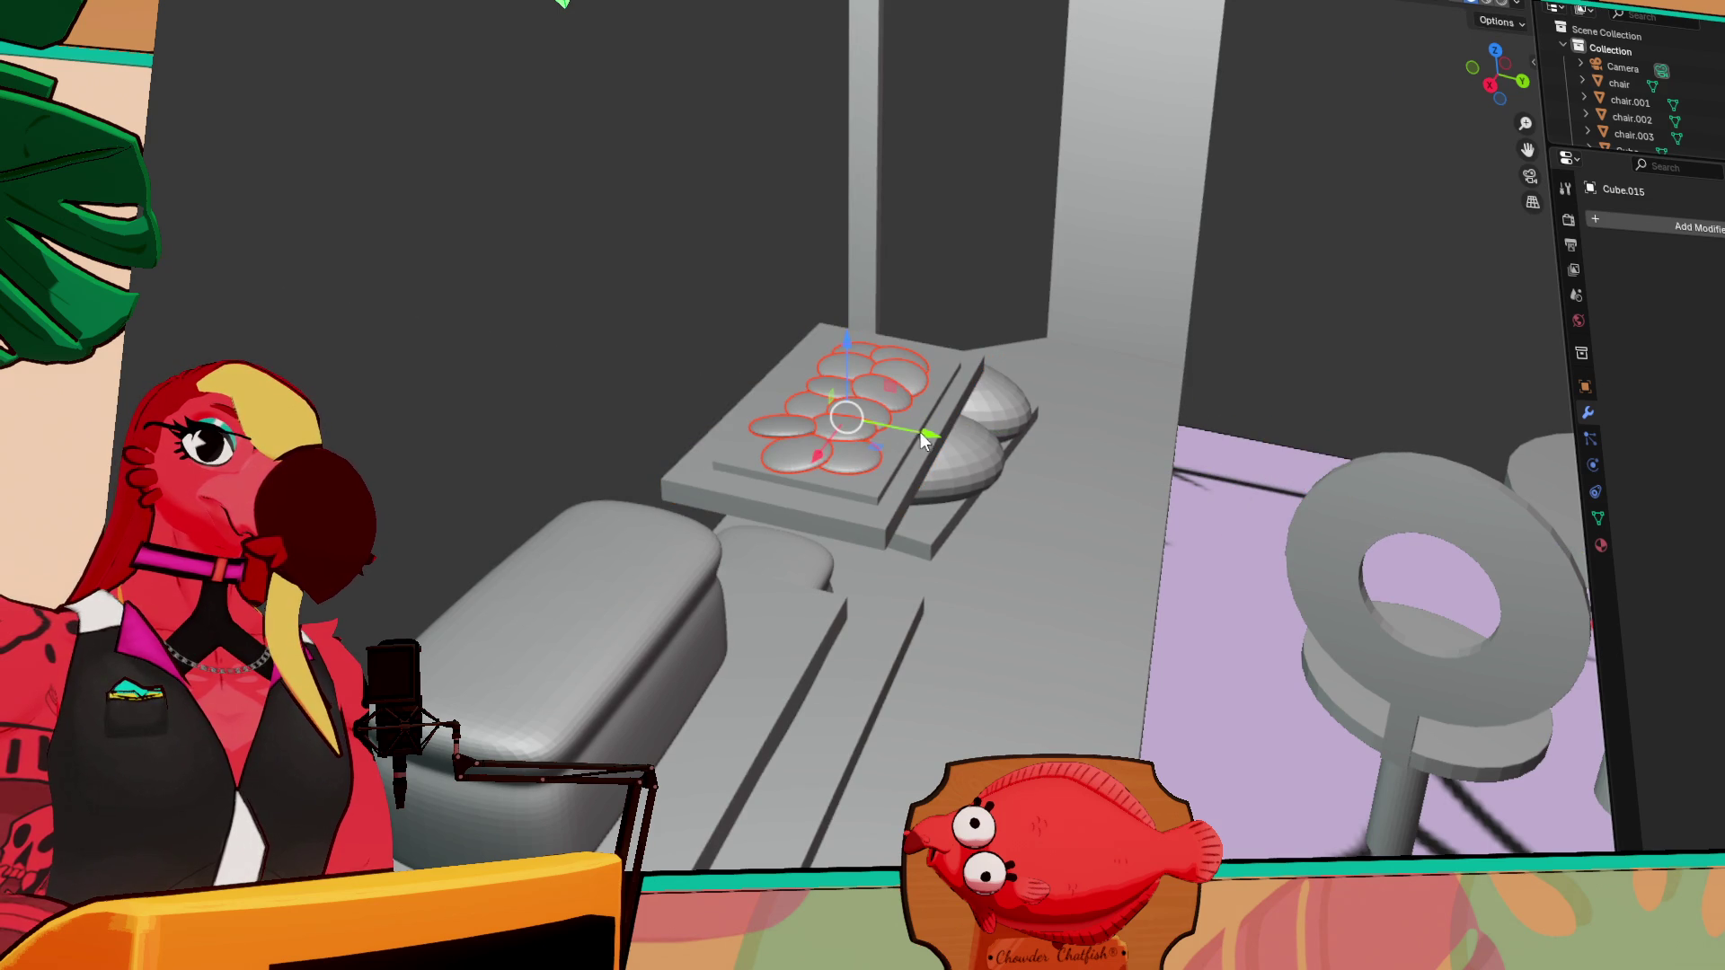
drag(919, 433, 1264, 526)
scroll(1265, 526, down, 4)
middle_drag(1263, 523, 837, 468)
scroll(913, 476, down, 2)
mouse_move(1318, 805)
middle_down()
mouse_move(1448, 640)
mouse_move(903, 411)
middle_up()
Lift the cookies vertically onto the upper display shelf
drag(859, 343, 907, 196)
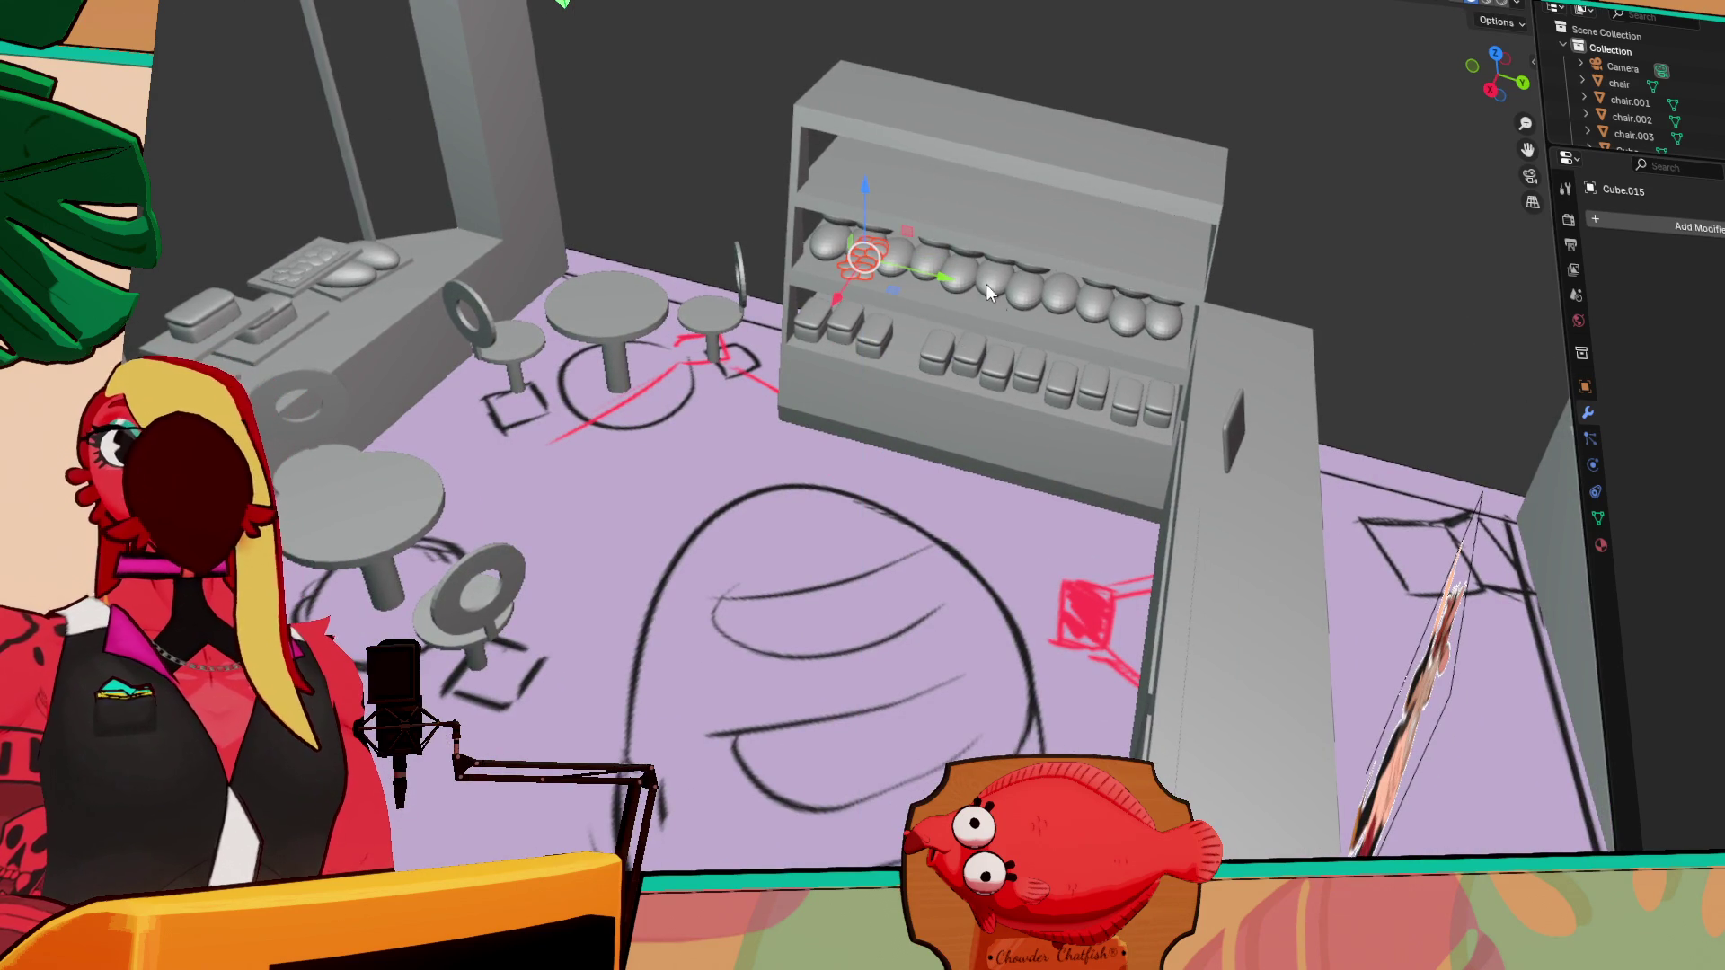
scroll(1186, 471, up, 5)
scroll(1162, 404, up, 2)
scroll(1102, 379, down, 2)
scroll(1102, 369, up, 4)
scroll(1101, 370, down, 3)
middle_drag(1054, 380, 843, 349)
scroll(843, 349, up, 3)
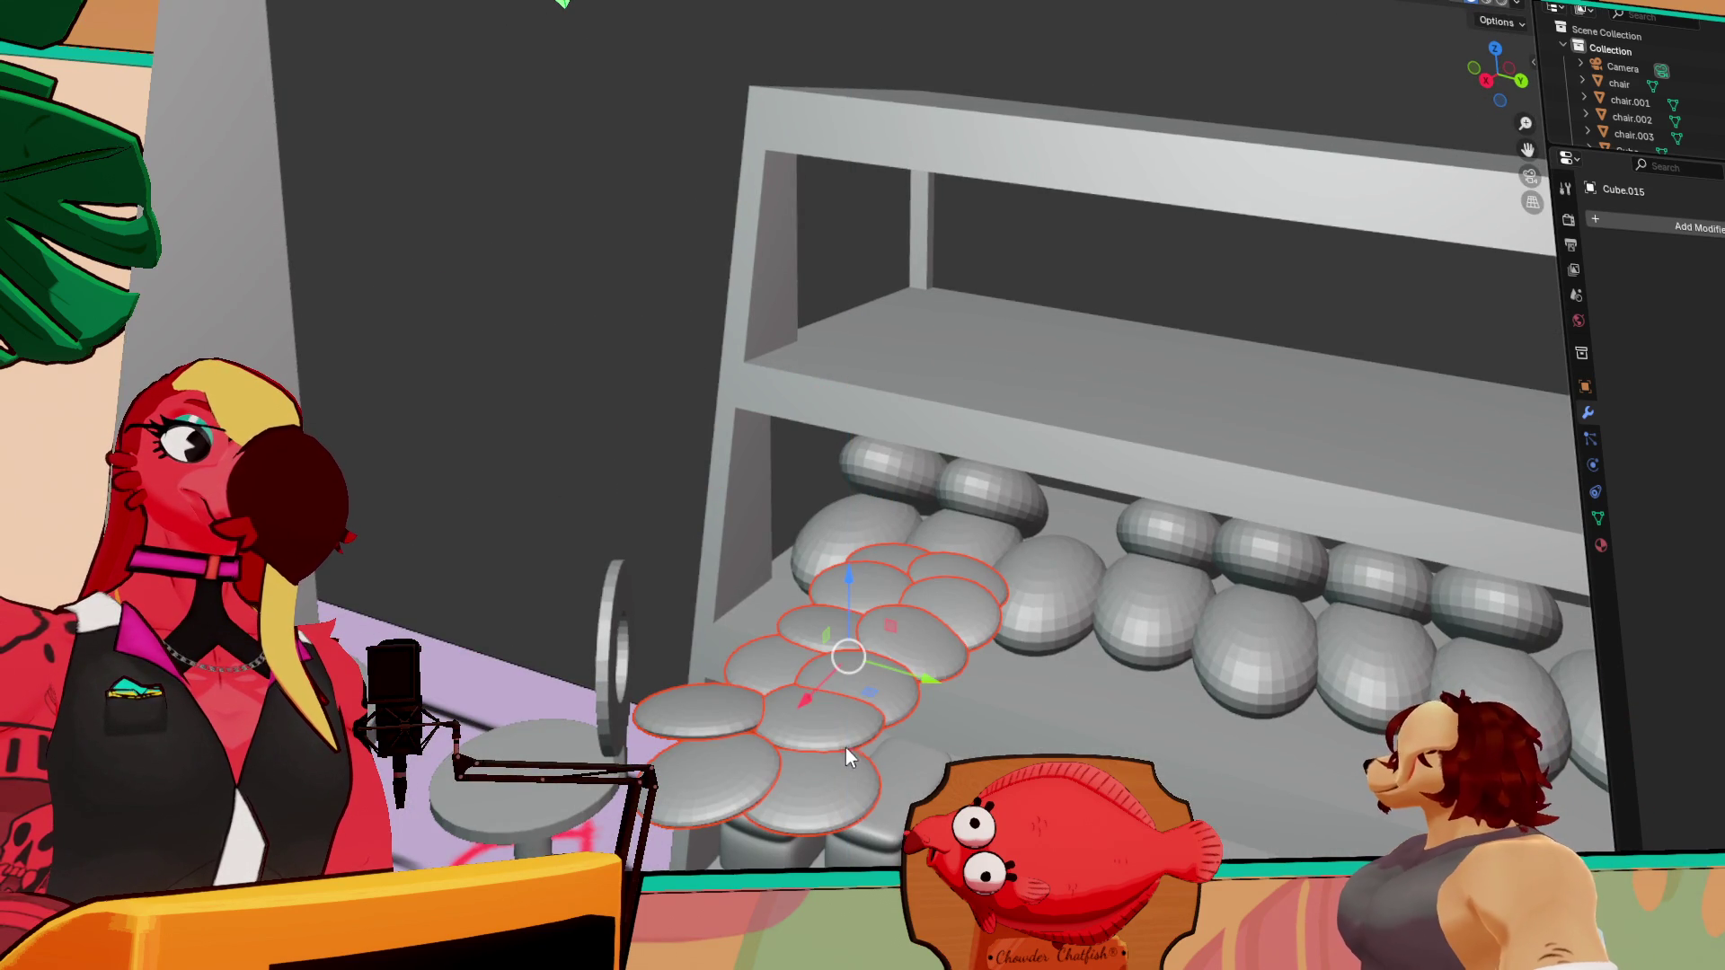
key(x)
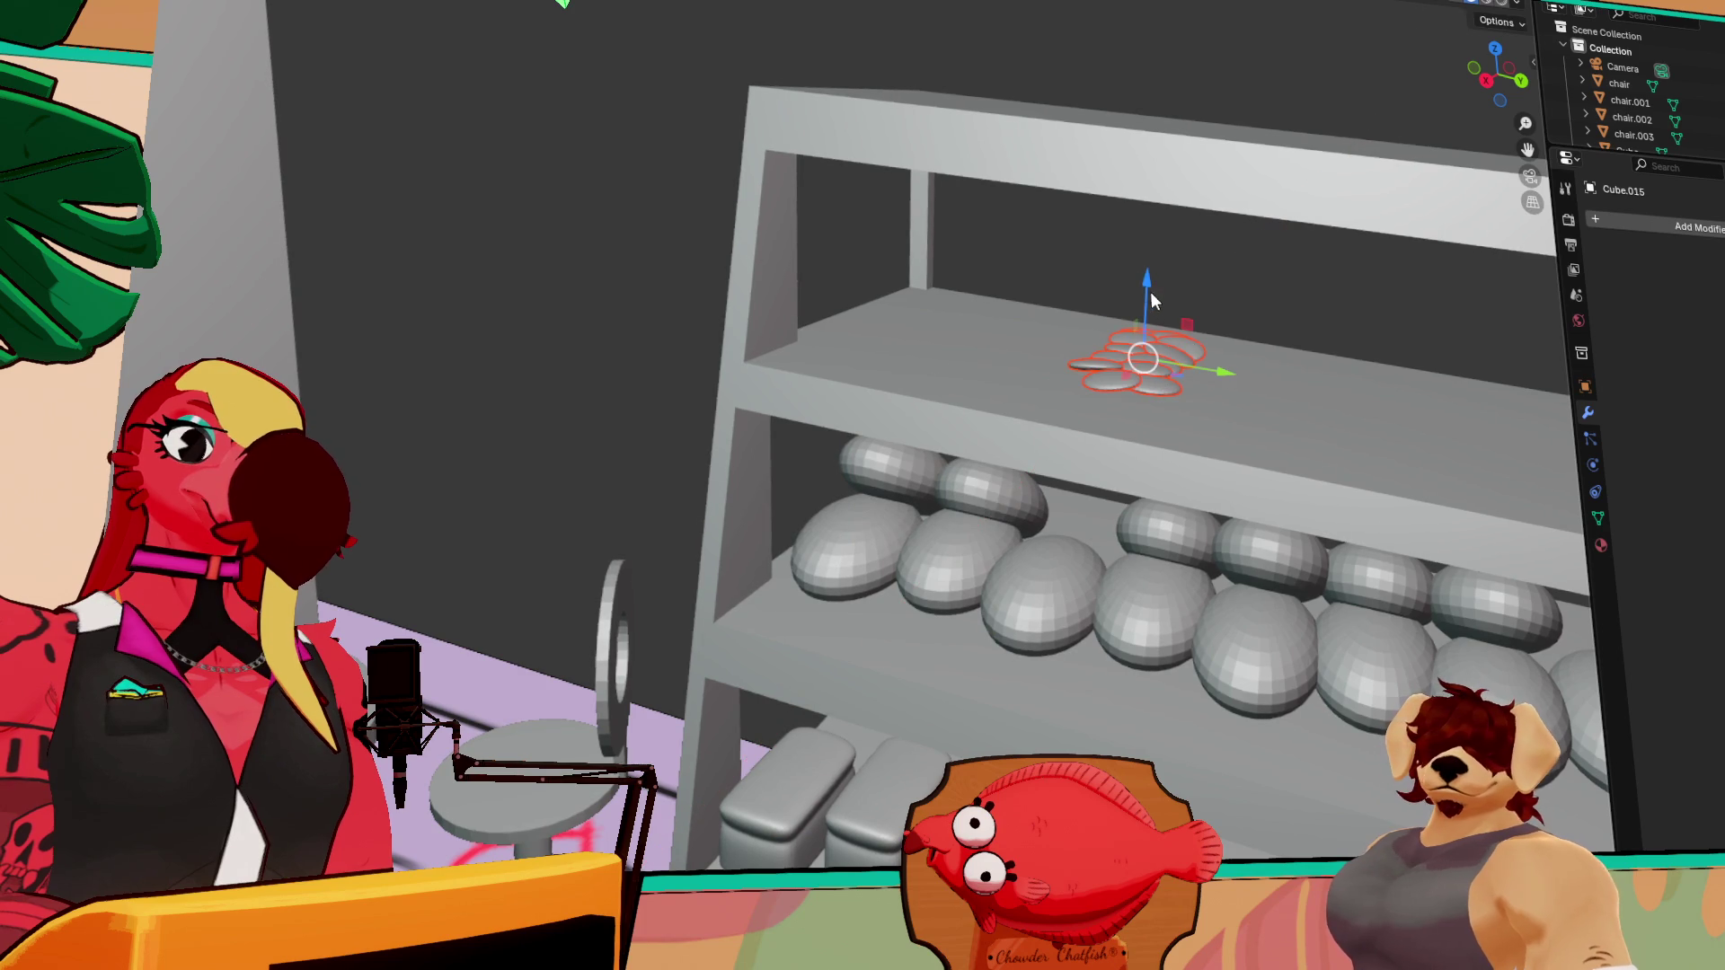
key(z)
click(1134, 337)
Frame the cookies, raise them slightly on Z and slide them right along X
middle_drag(1285, 492, 1205, 489)
key(grave)
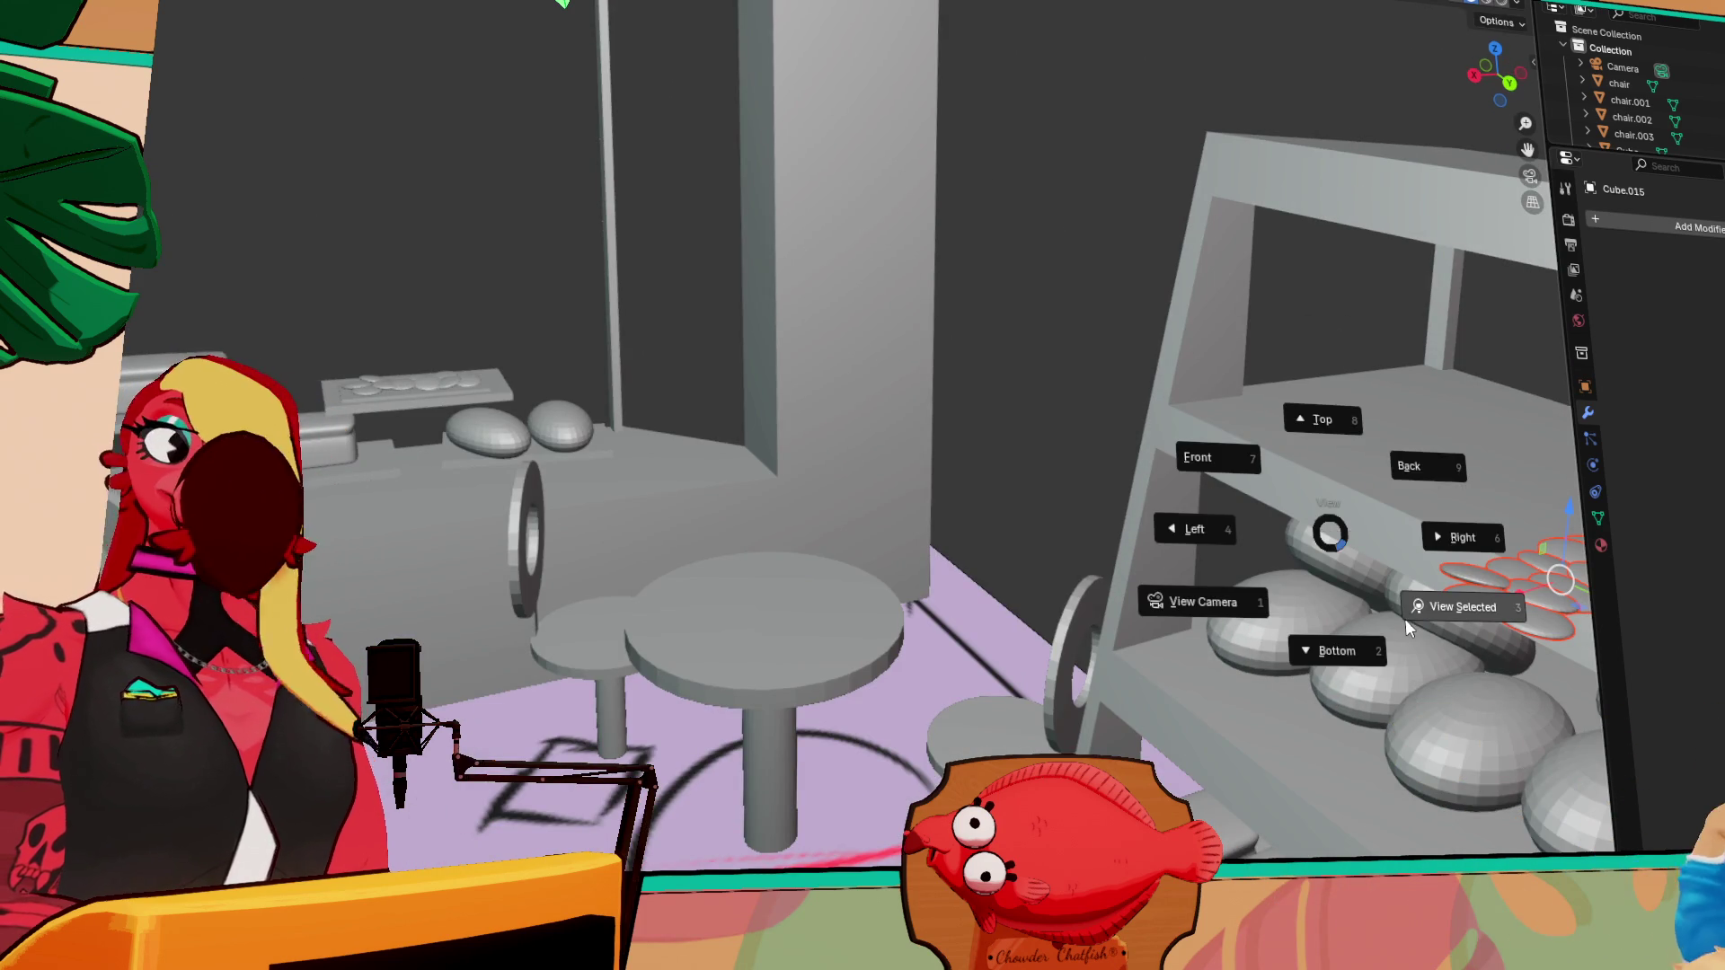
click(1431, 613)
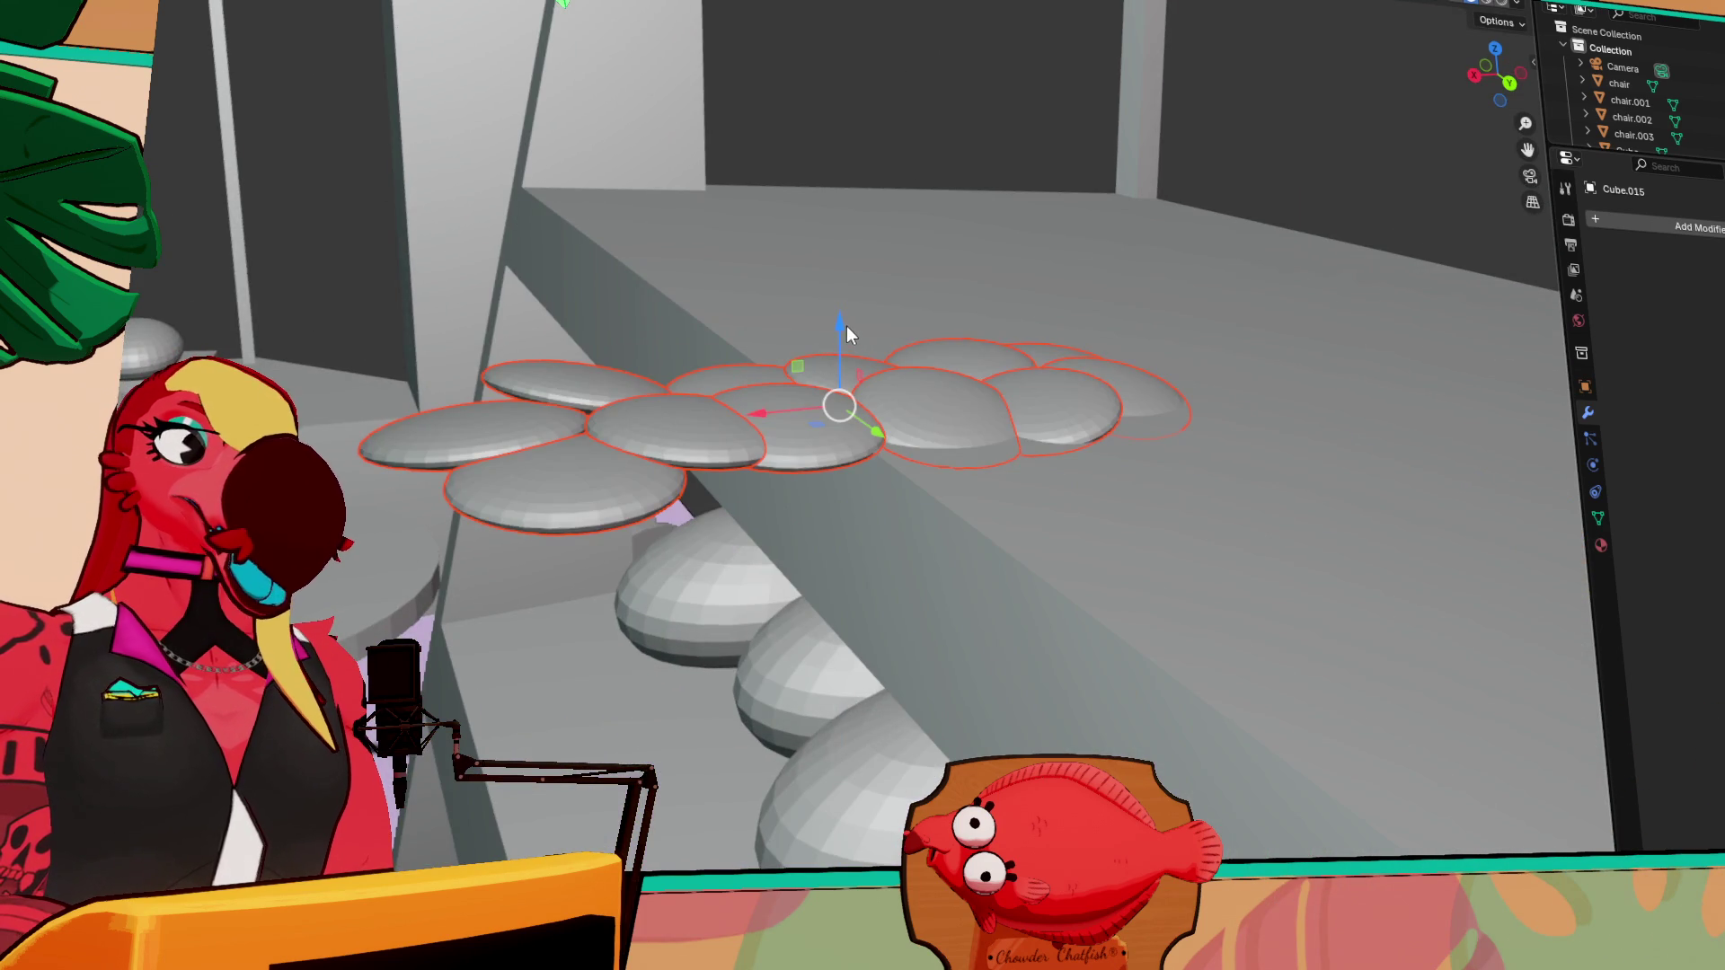
key(g)
key(z)
click(819, 382)
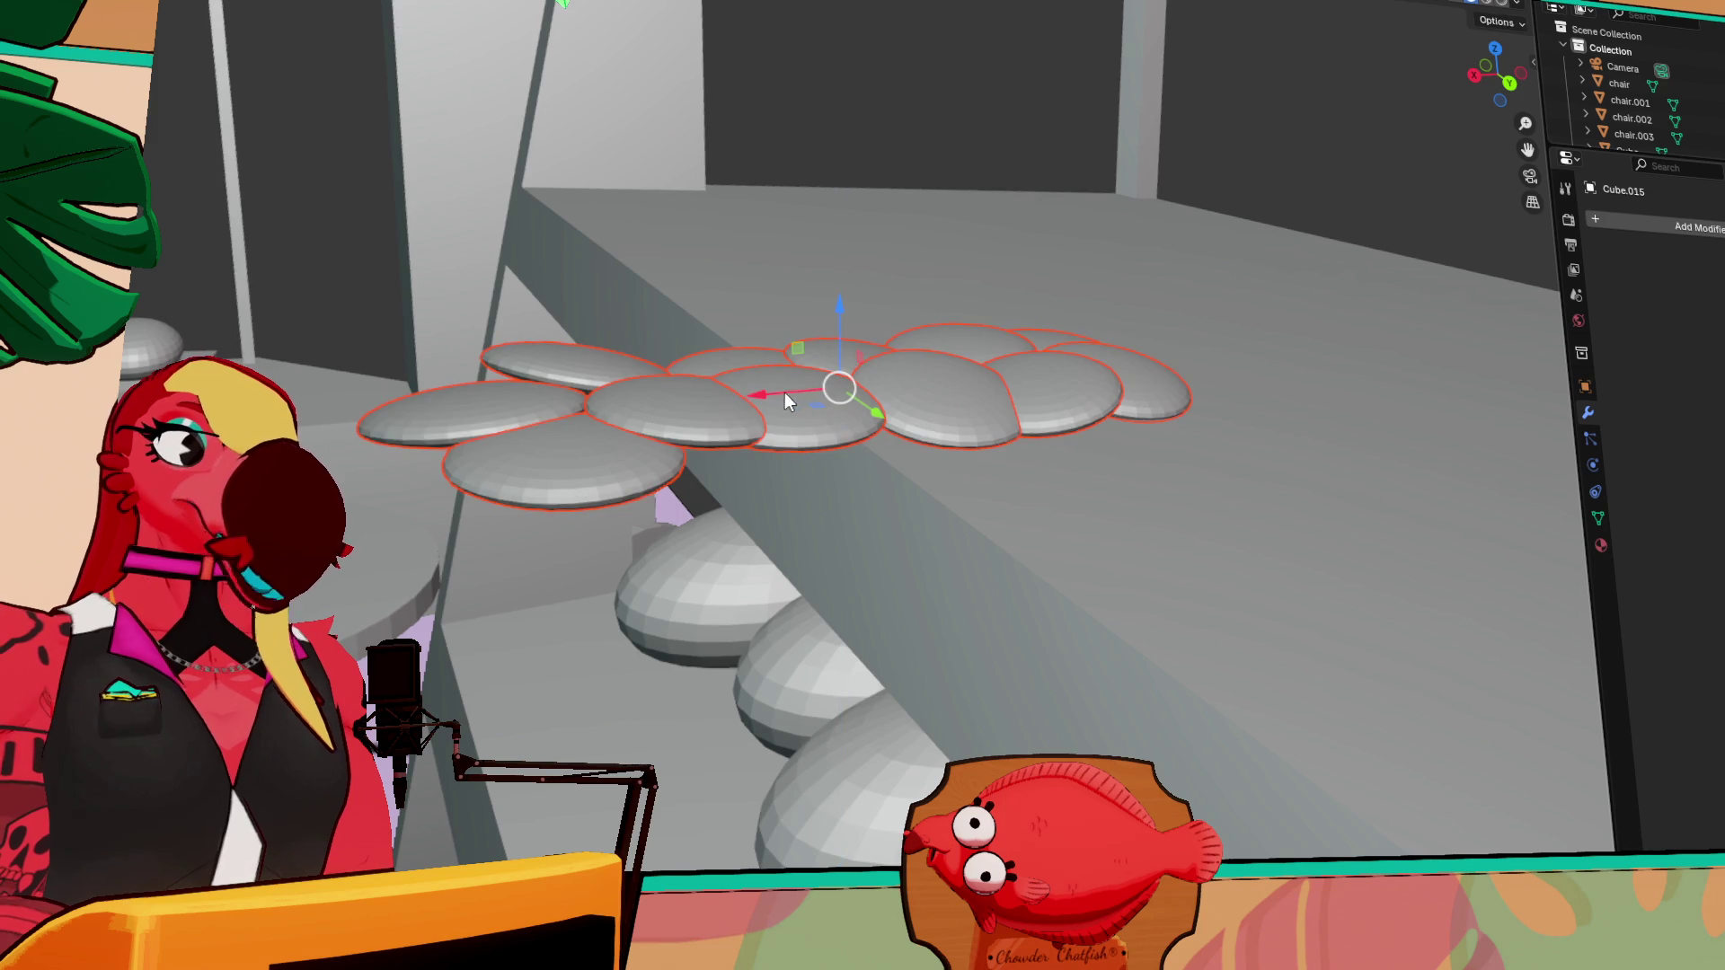
key(g)
key(x)
click(1085, 375)
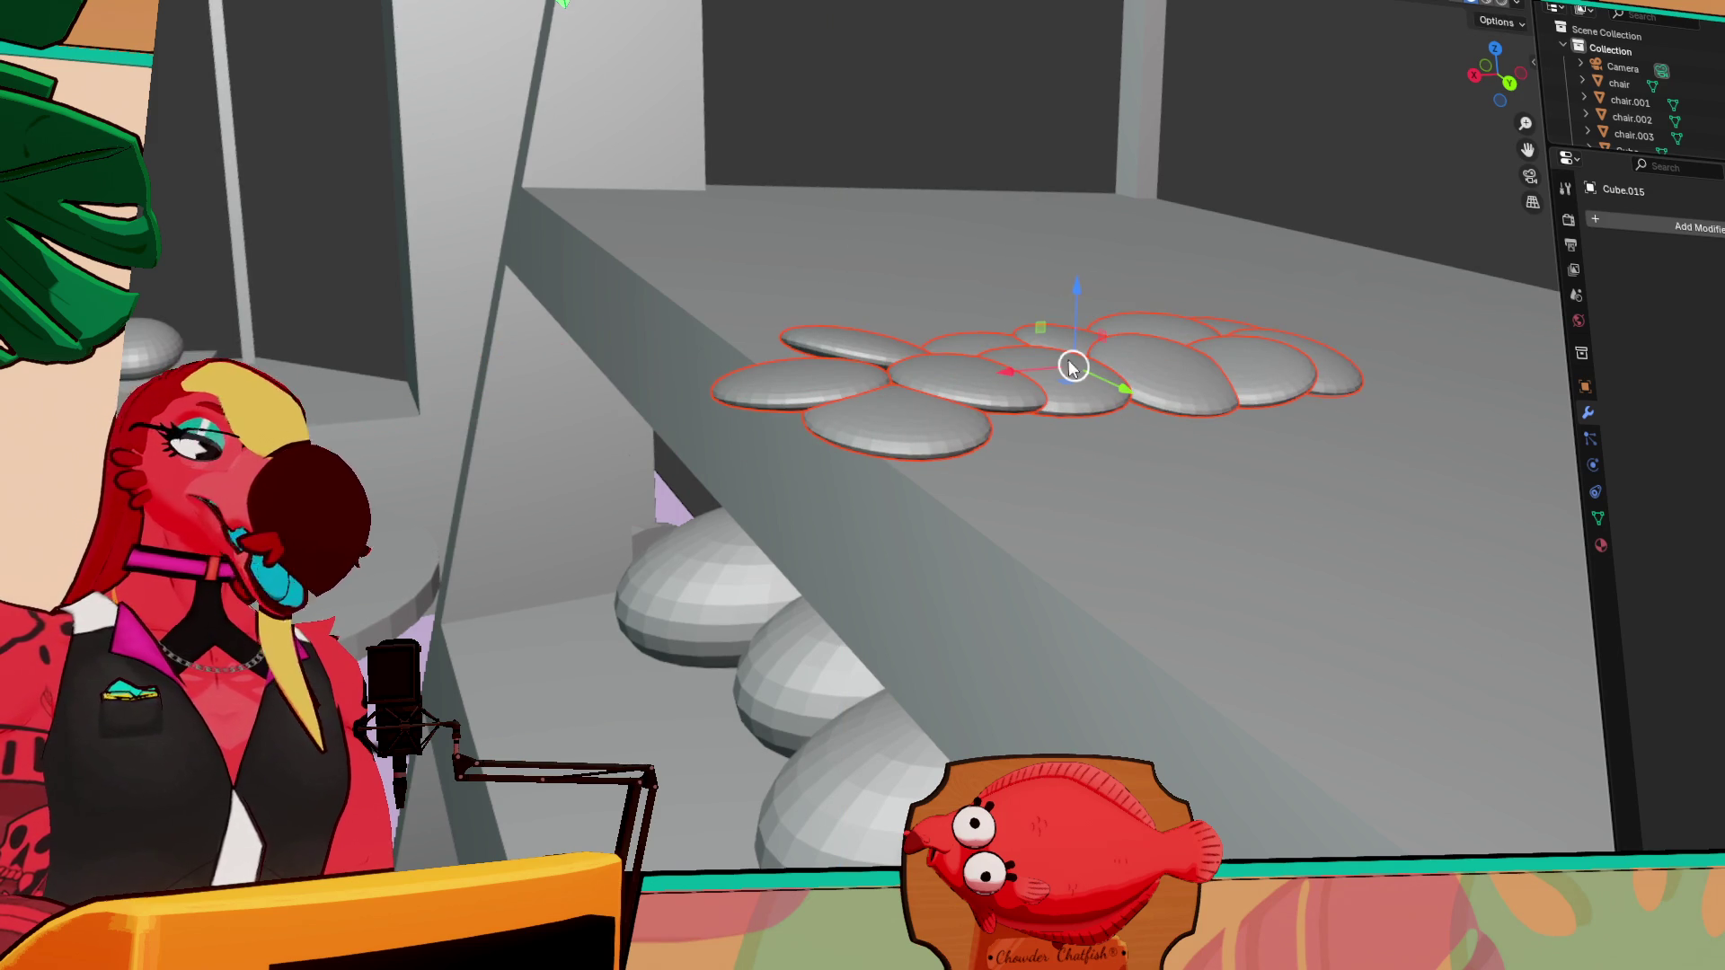
Rotate the cookies into a diagonal row on the shelf
key(shift+space)
key(r)
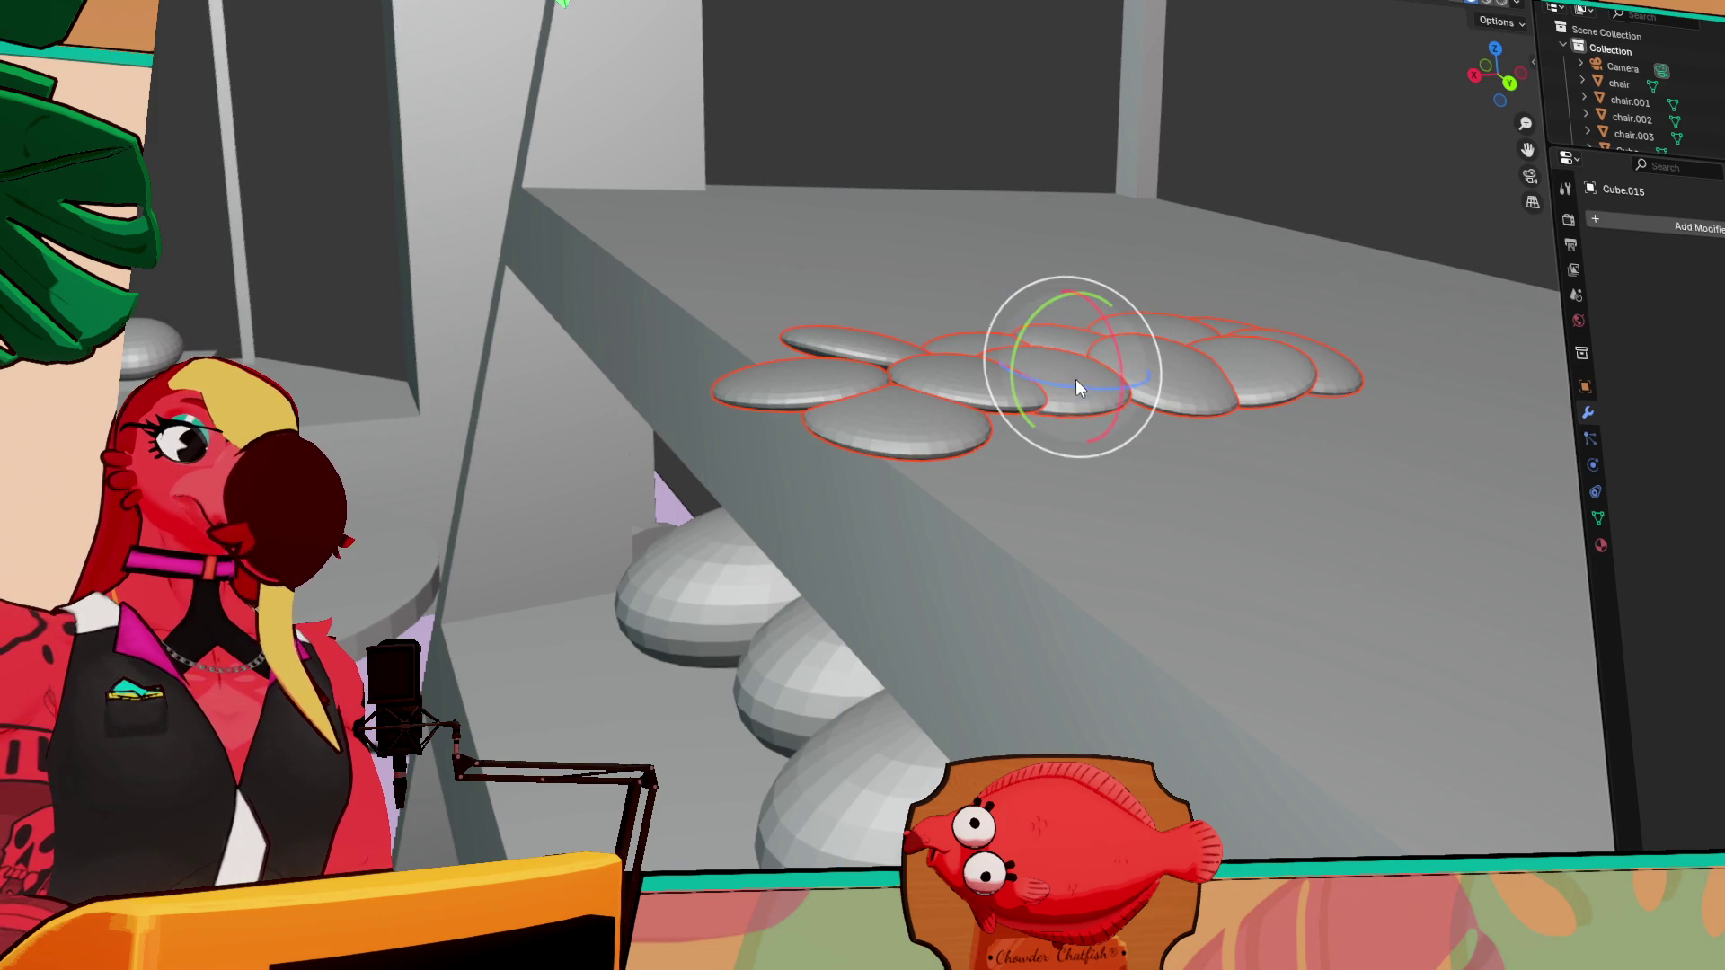
mouse_move(1073, 390)
mouse_down()
mouse_move(758, 300)
mouse_move(677, 299)
mouse_up()
mouse_move(677, 299)
middle_down()
mouse_move(923, 277)
mouse_move(903, 224)
middle_up()
middle_drag(737, 142, 1064, 416)
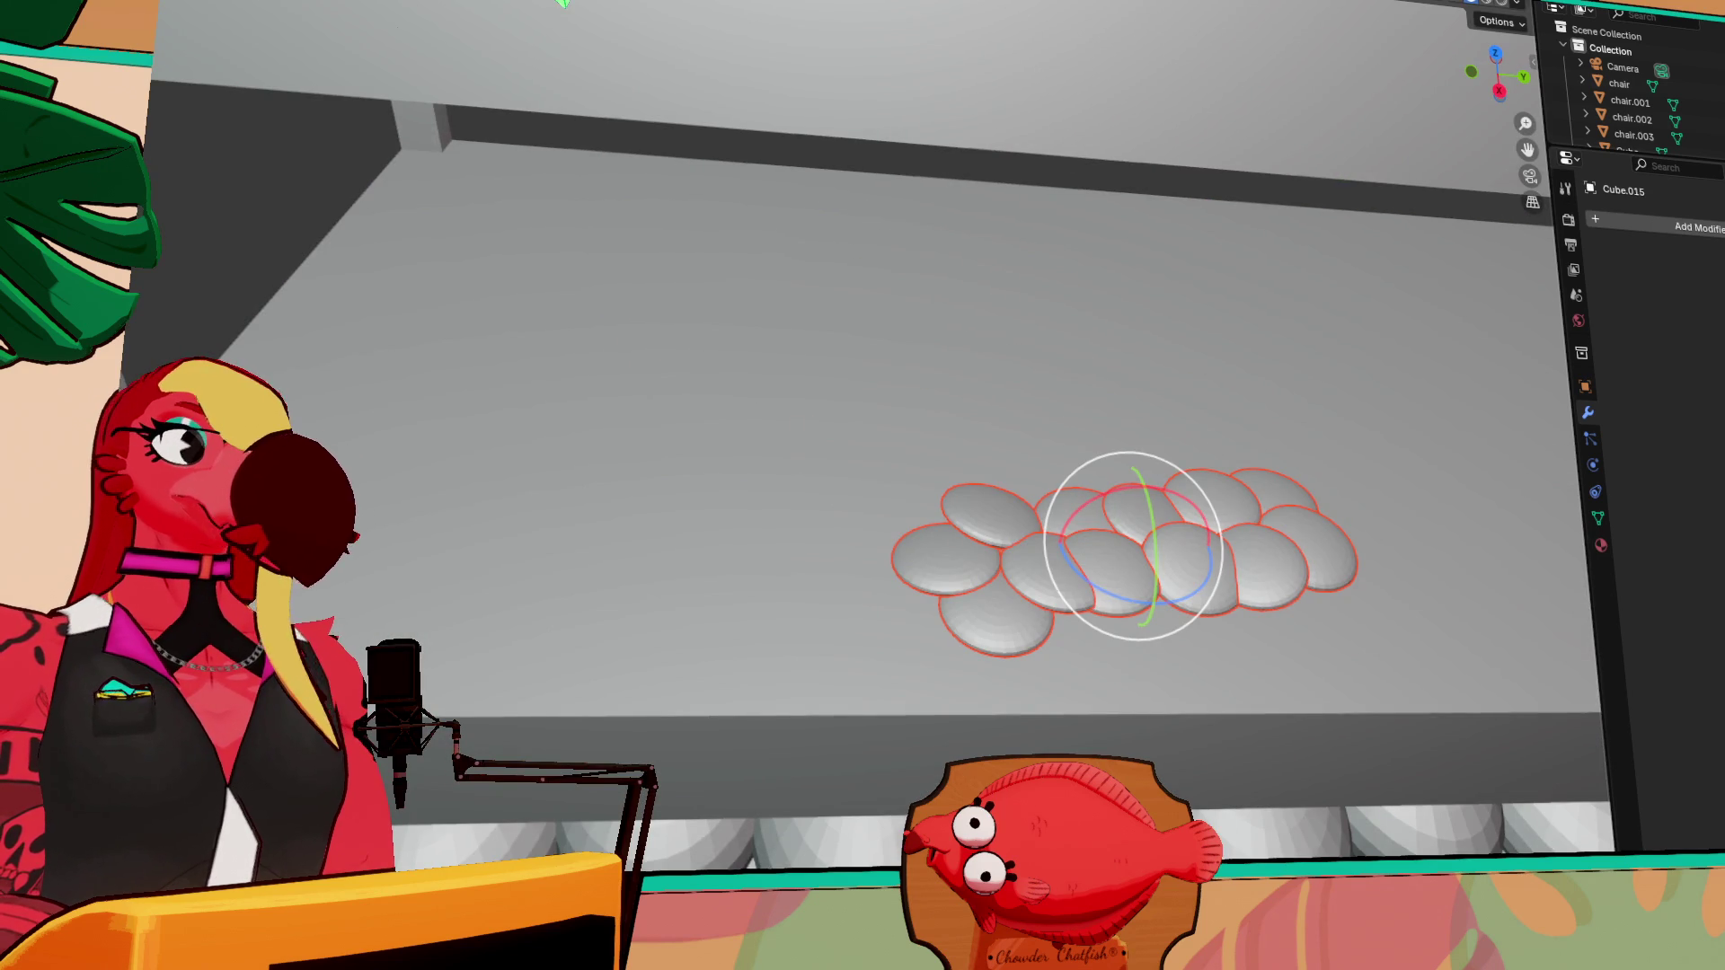
key(shift+space)
key(g)
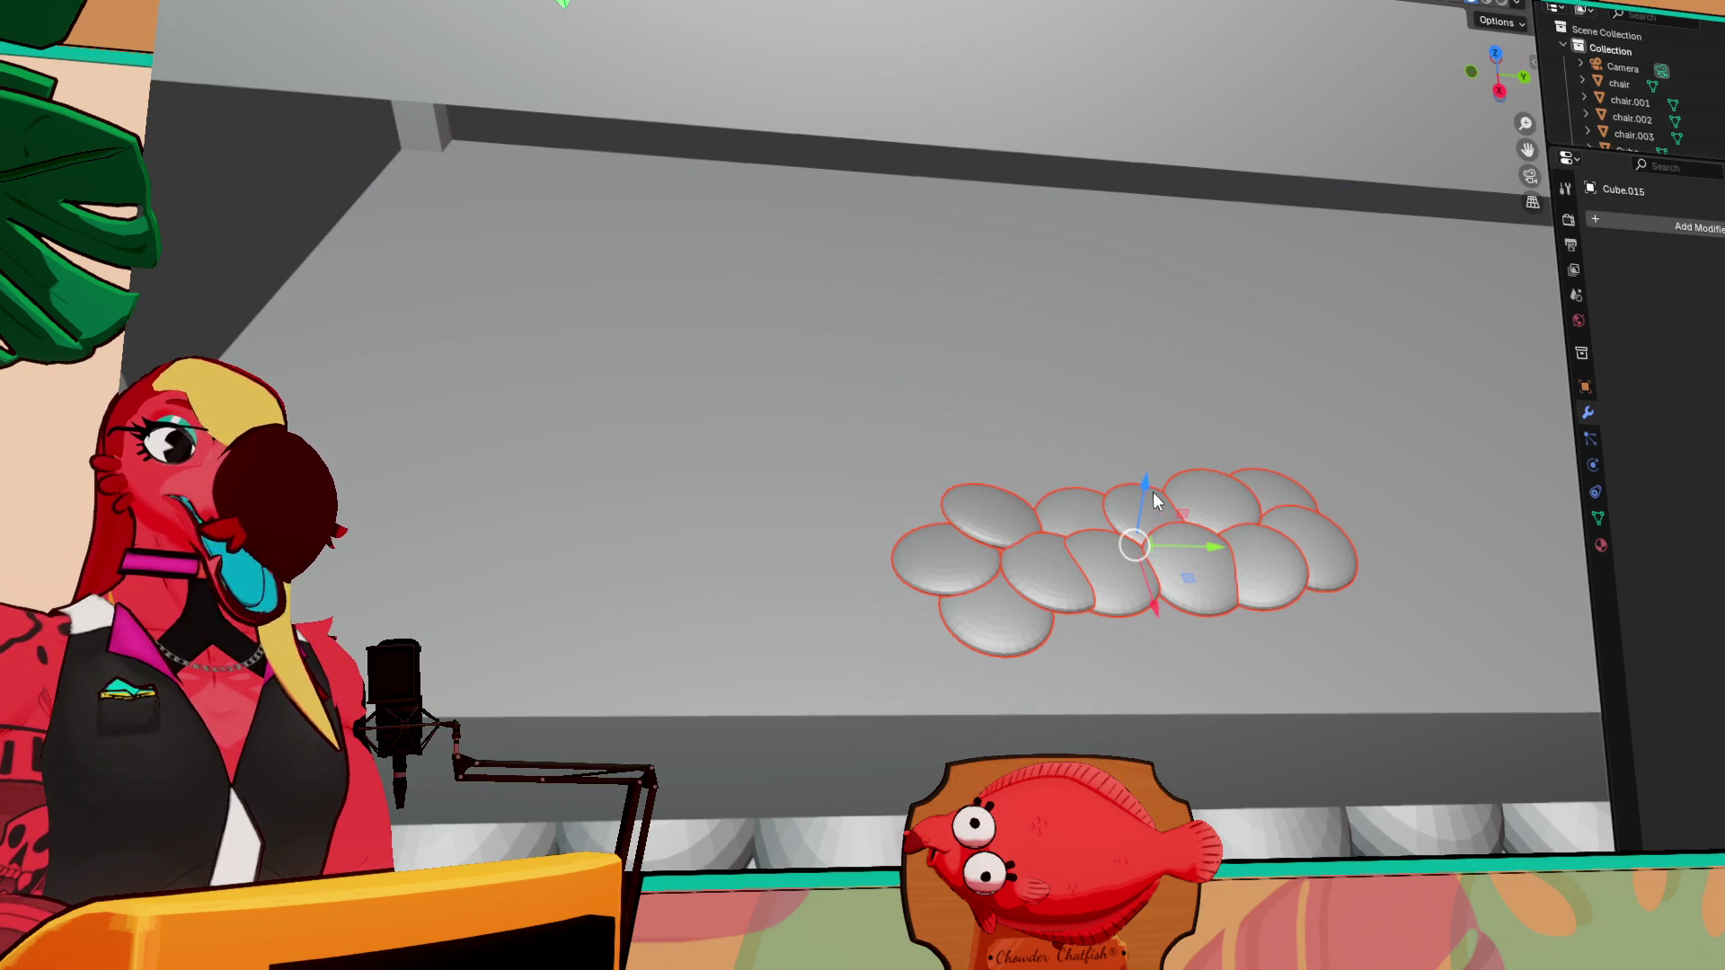
Add a flat plane across the shelf and join the pastry row into one object
mouse_move(1168, 489)
middle_down()
mouse_move(1112, 401)
mouse_move(1289, 488)
middle_up()
scroll(414, 373, down, 5)
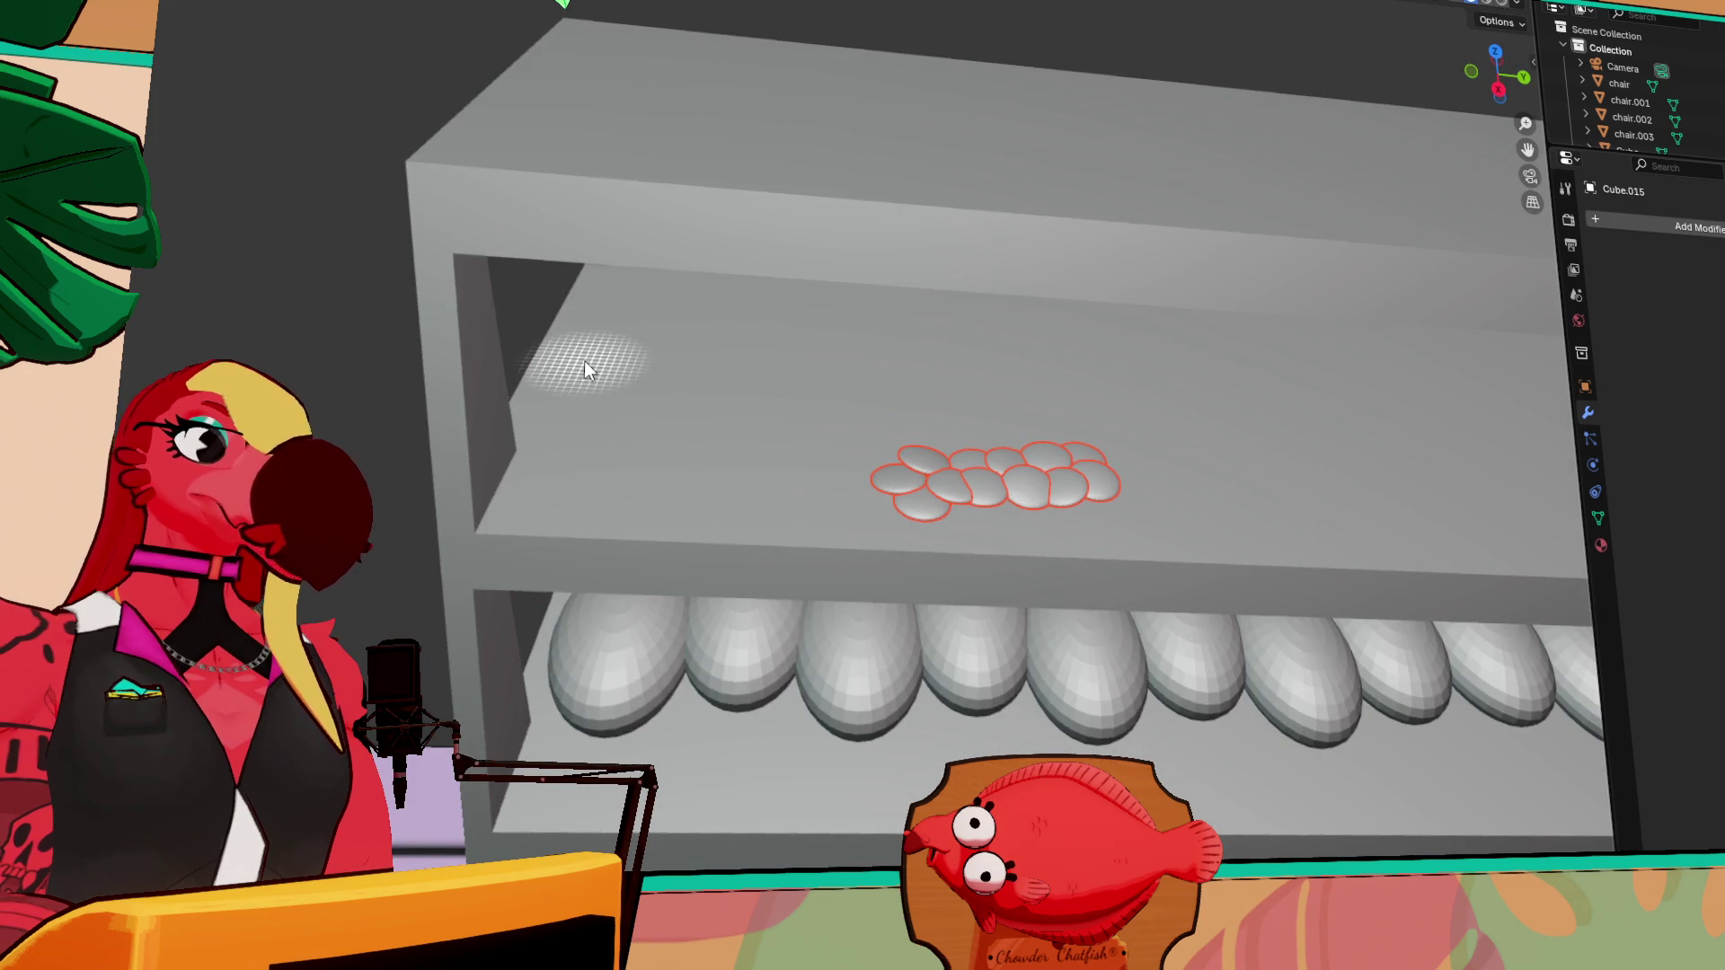
mouse_move(586, 362)
mouse_down()
mouse_move(866, 451)
mouse_move(1453, 515)
mouse_move(1465, 535)
mouse_up()
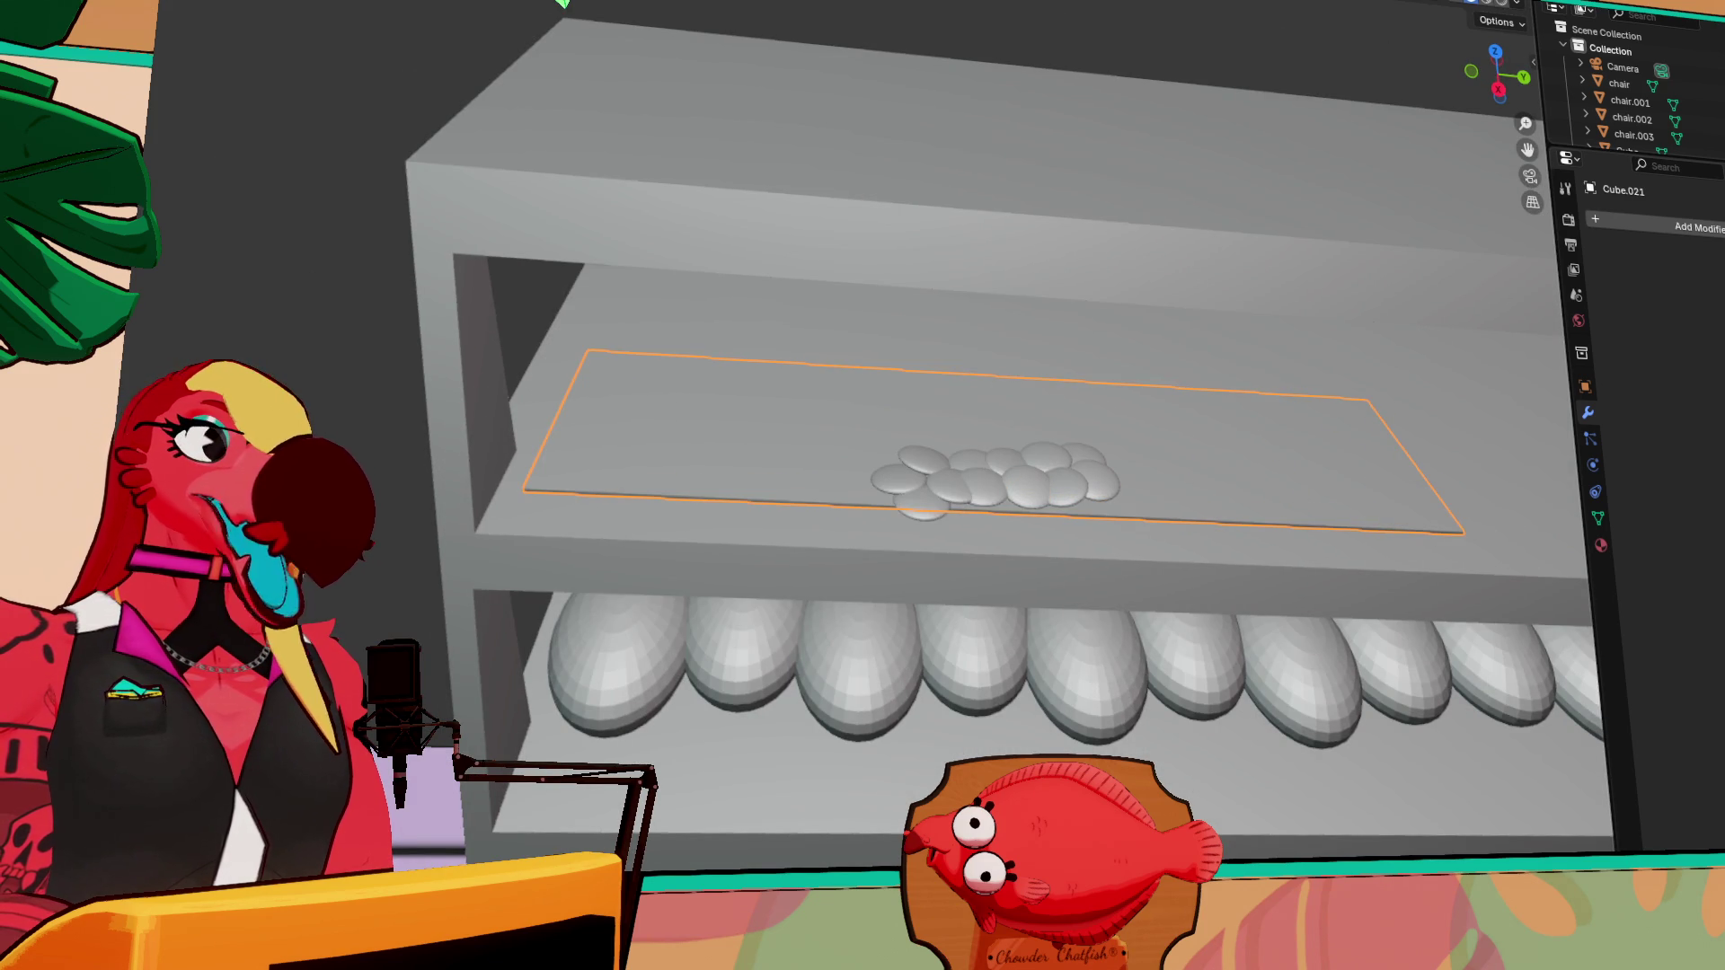
click(918, 482)
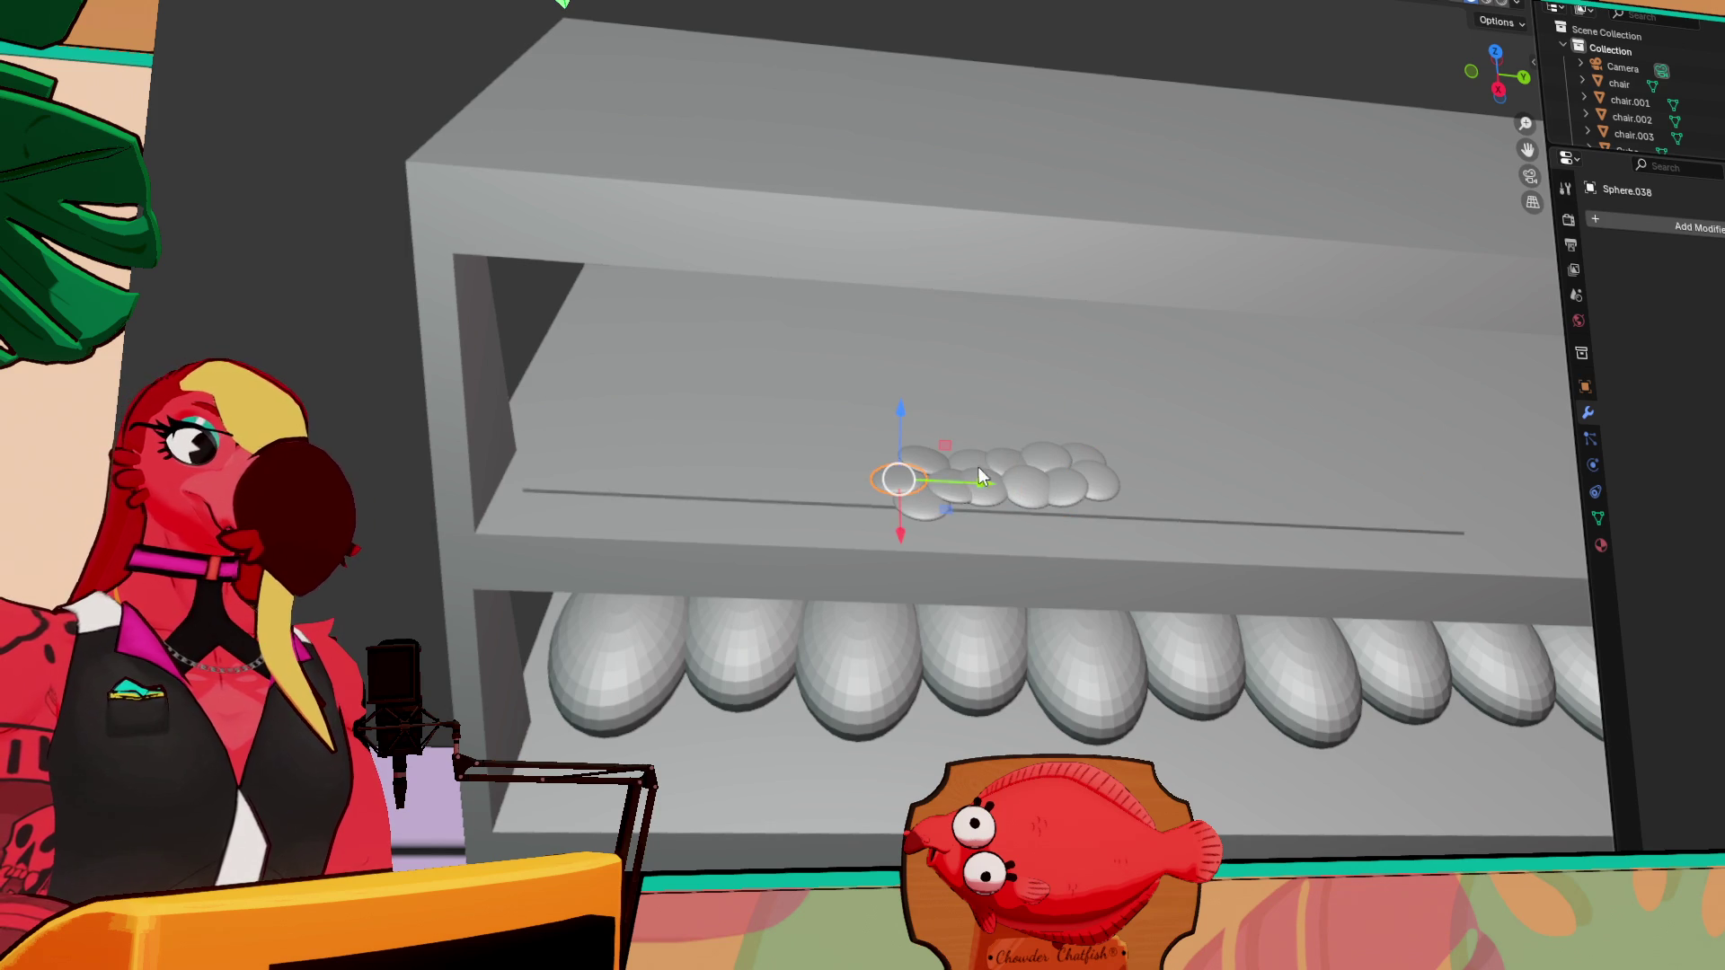
key(KP_2)
key(KP_2)
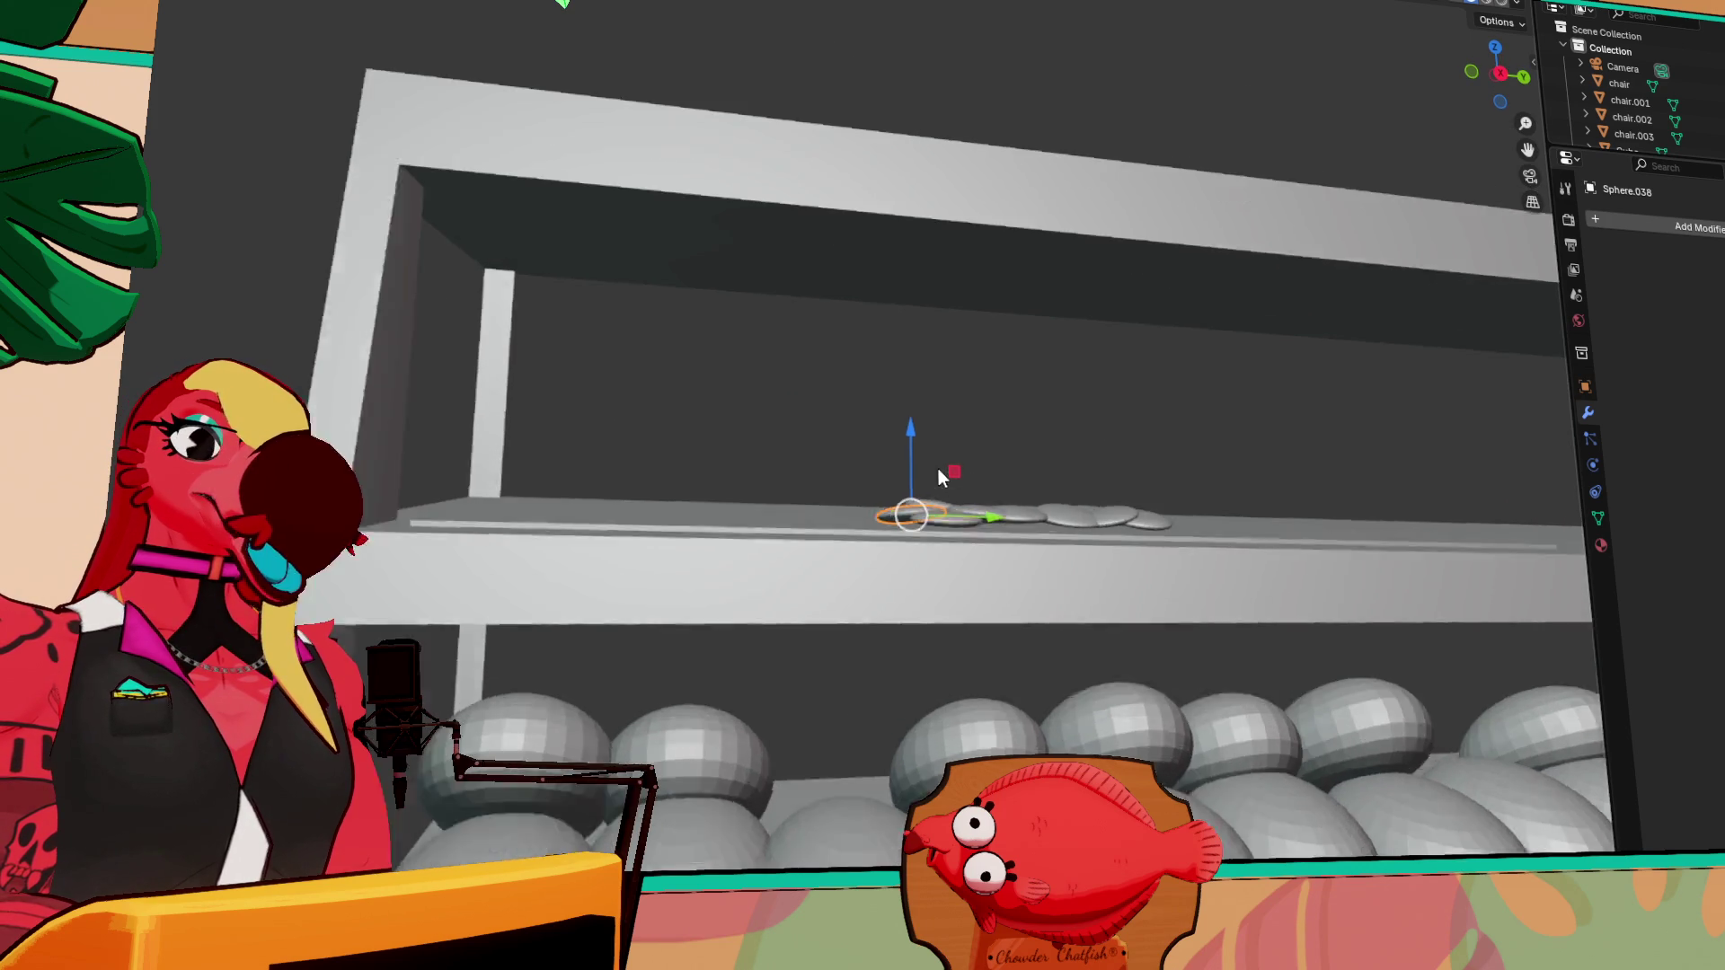
key(KP_8)
key(KP_8)
click(1496, 75)
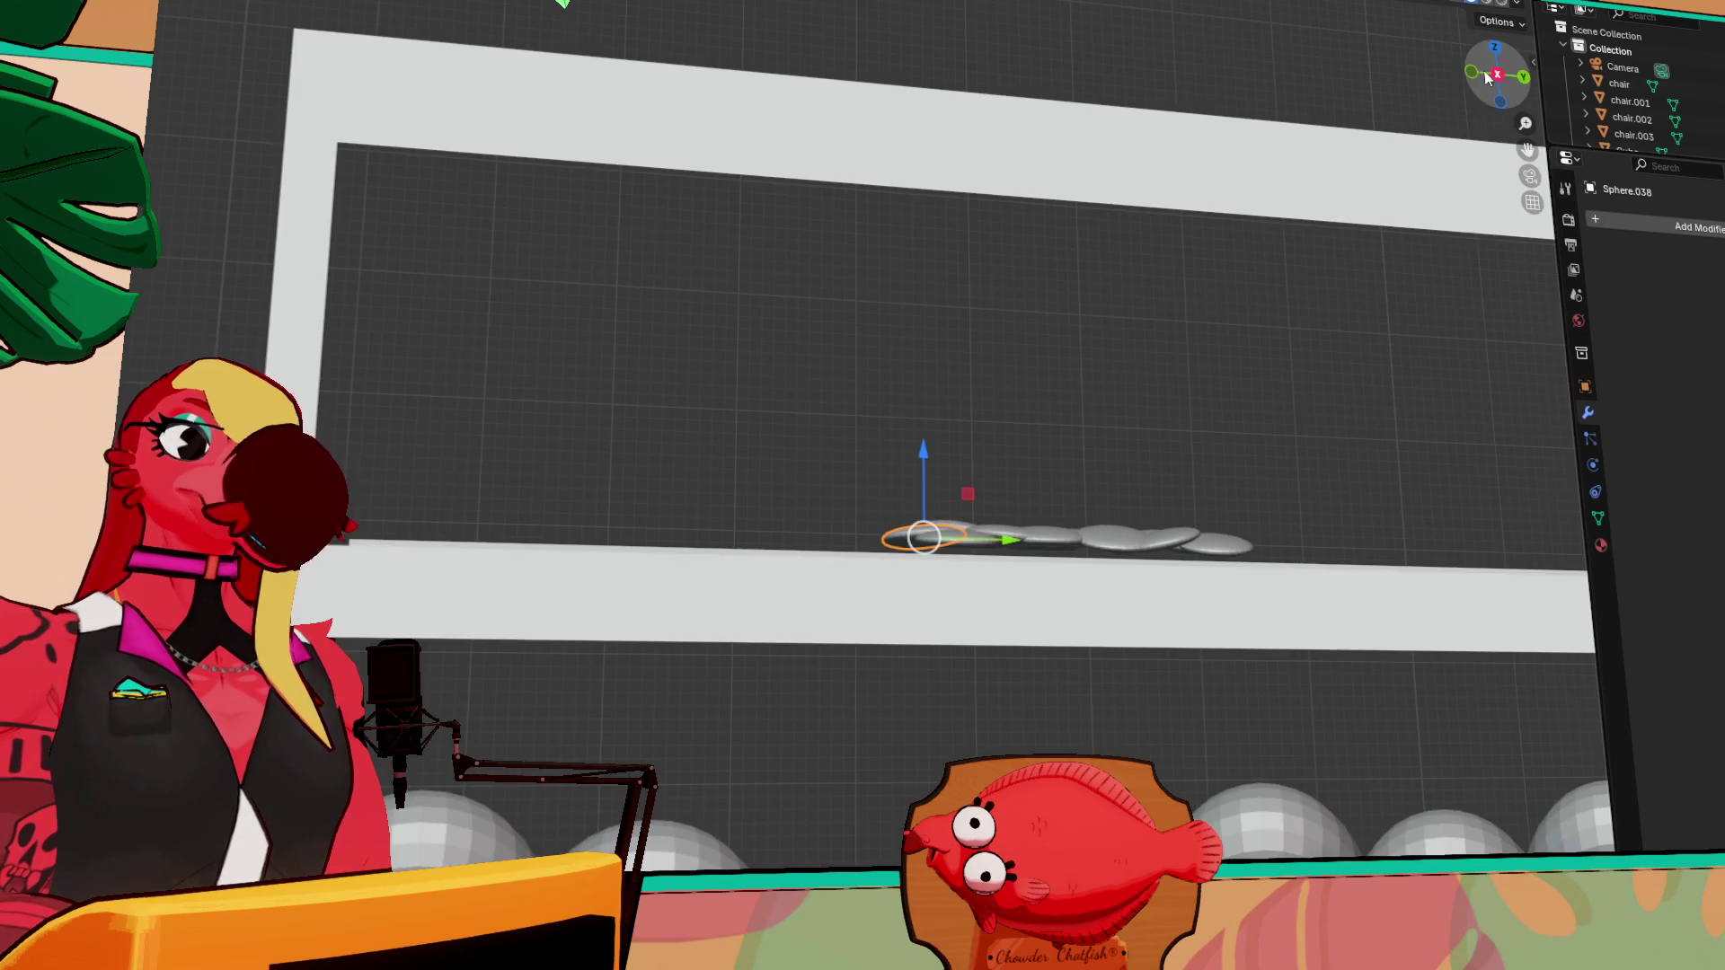
mouse_move(790, 378)
mouse_down()
mouse_move(1340, 585)
mouse_move(1336, 532)
mouse_up()
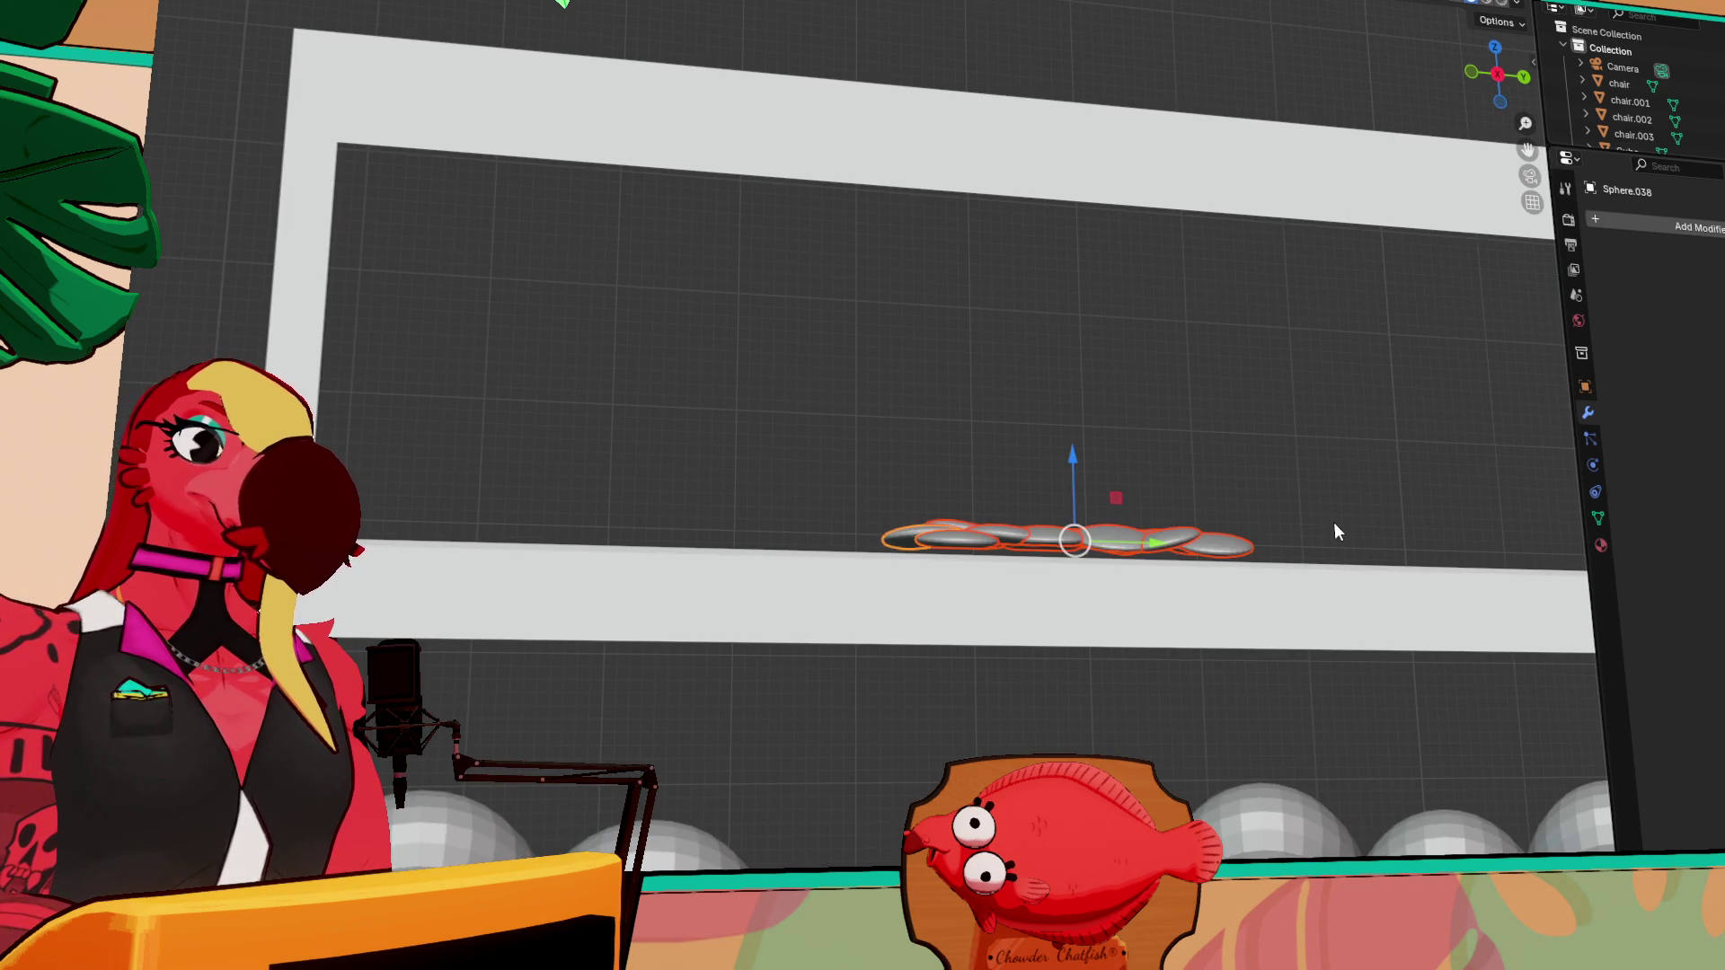
key(ctrl+j)
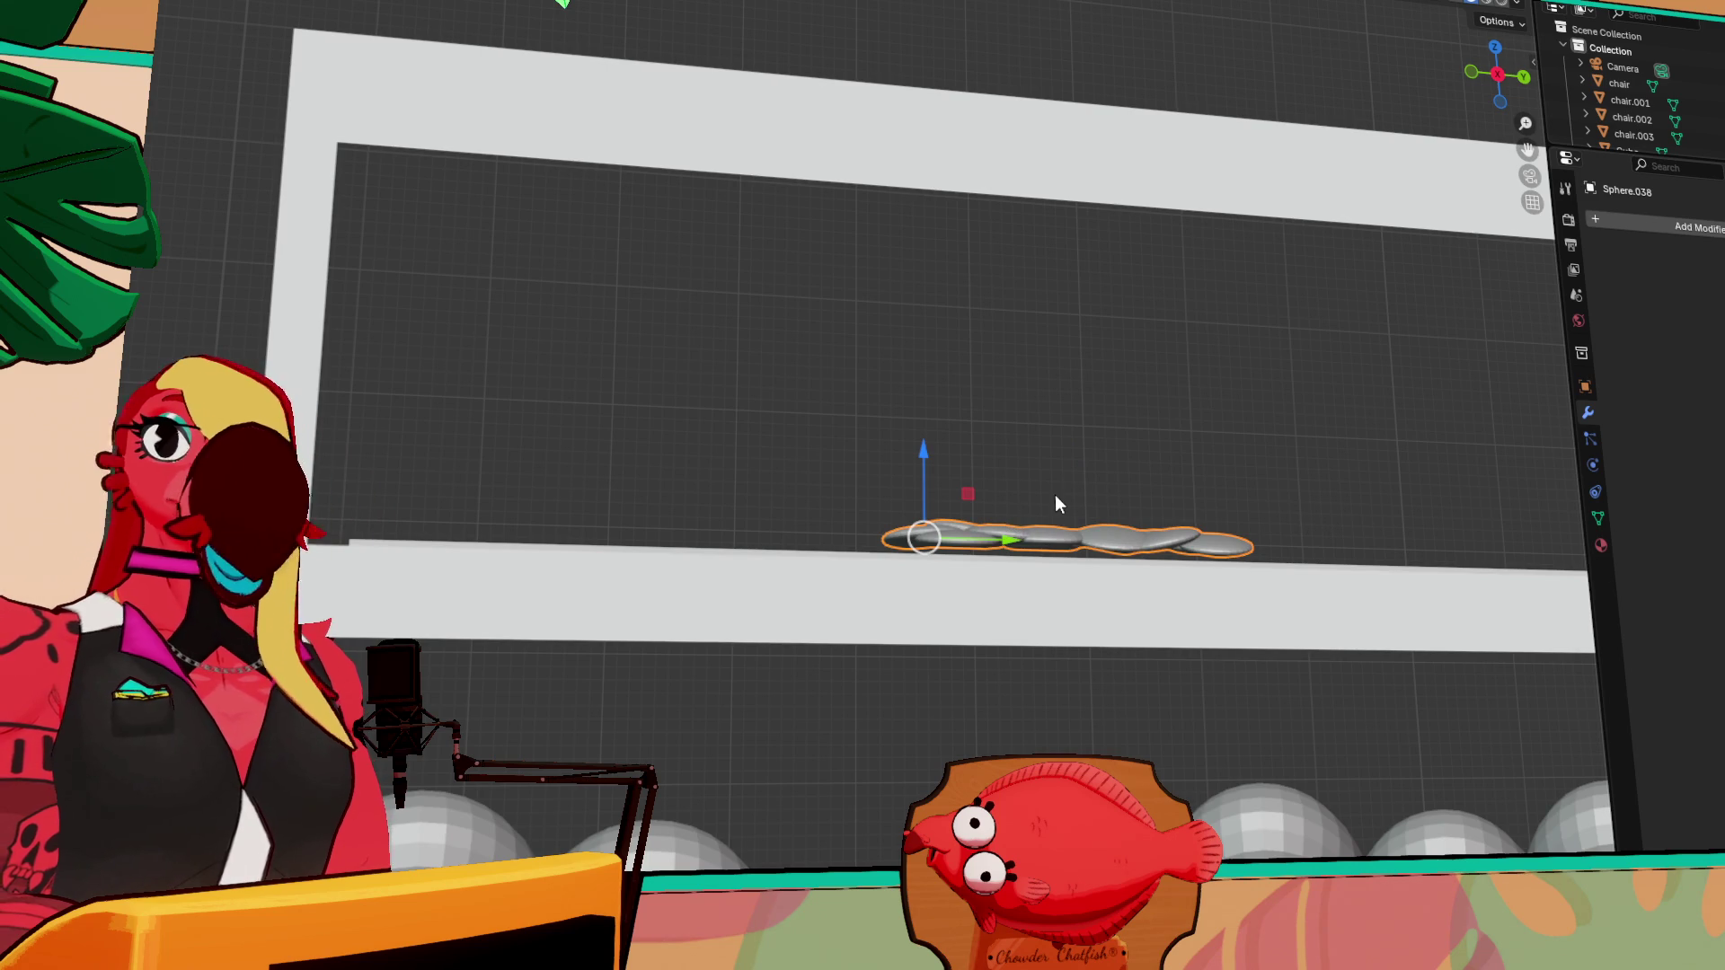
Scale the joined pastries up and shift them into place on the shelf
mouse_move(1054, 496)
middle_down()
mouse_move(1070, 590)
mouse_move(1070, 509)
mouse_move(1058, 525)
mouse_move(963, 423)
middle_up()
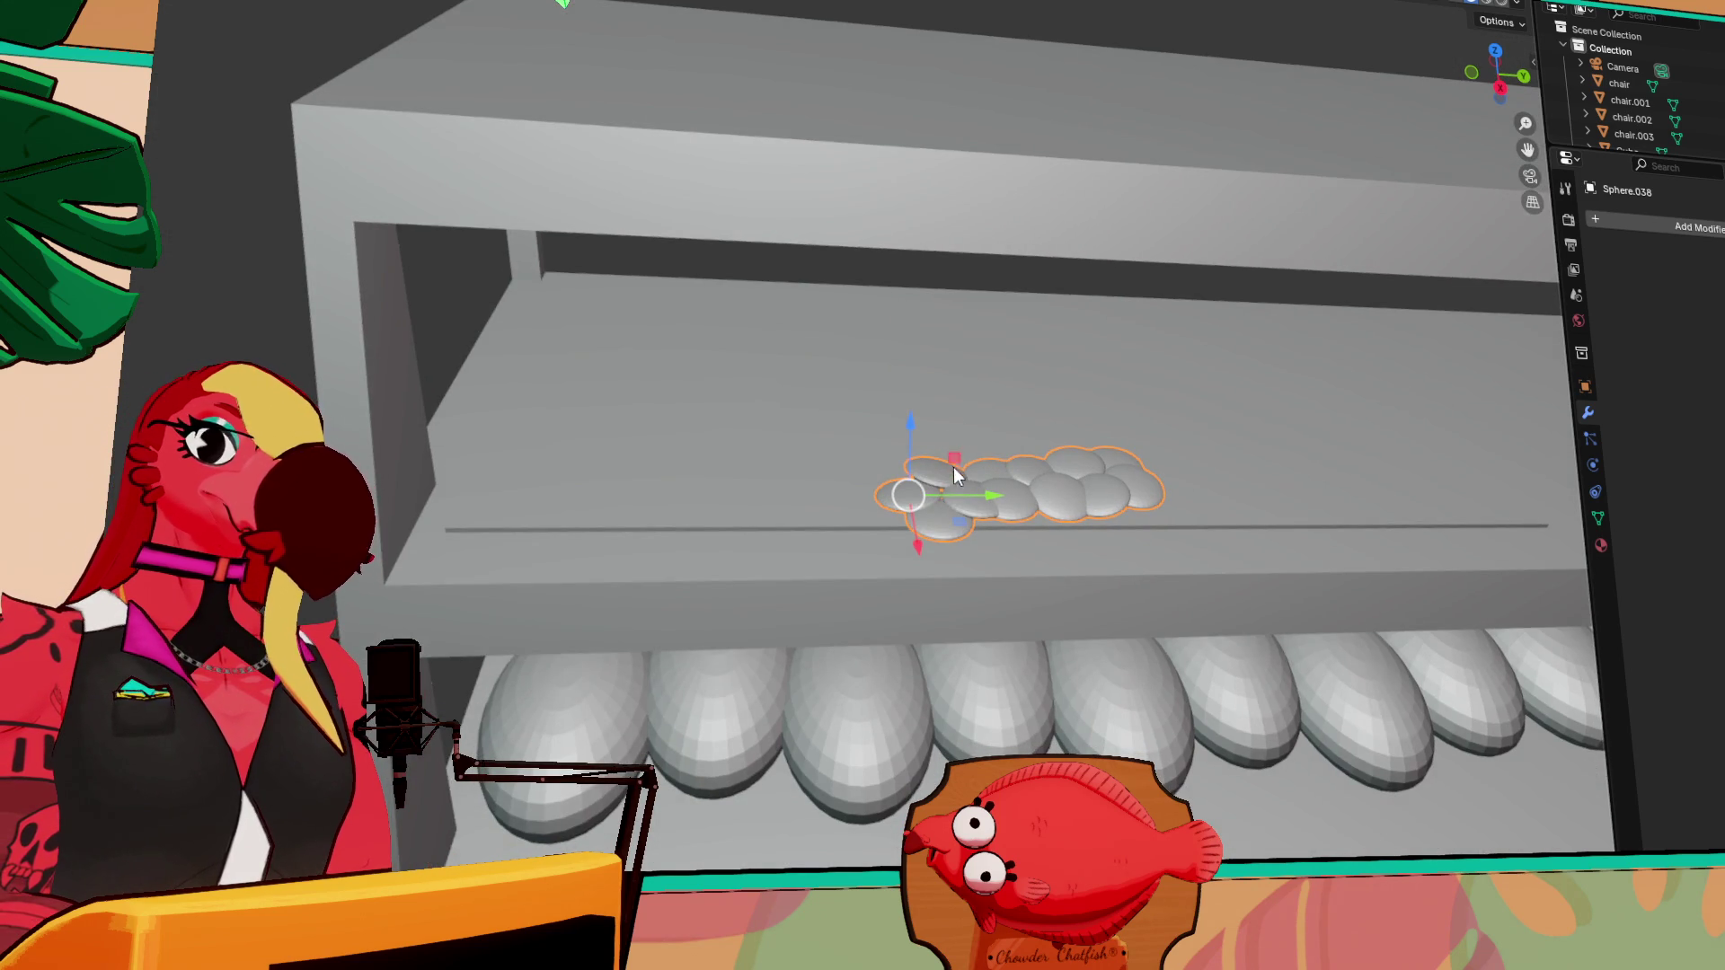
drag(1102, 471, 1118, 461)
key(s)
click(1028, 435)
middle_drag(974, 492, 1067, 466)
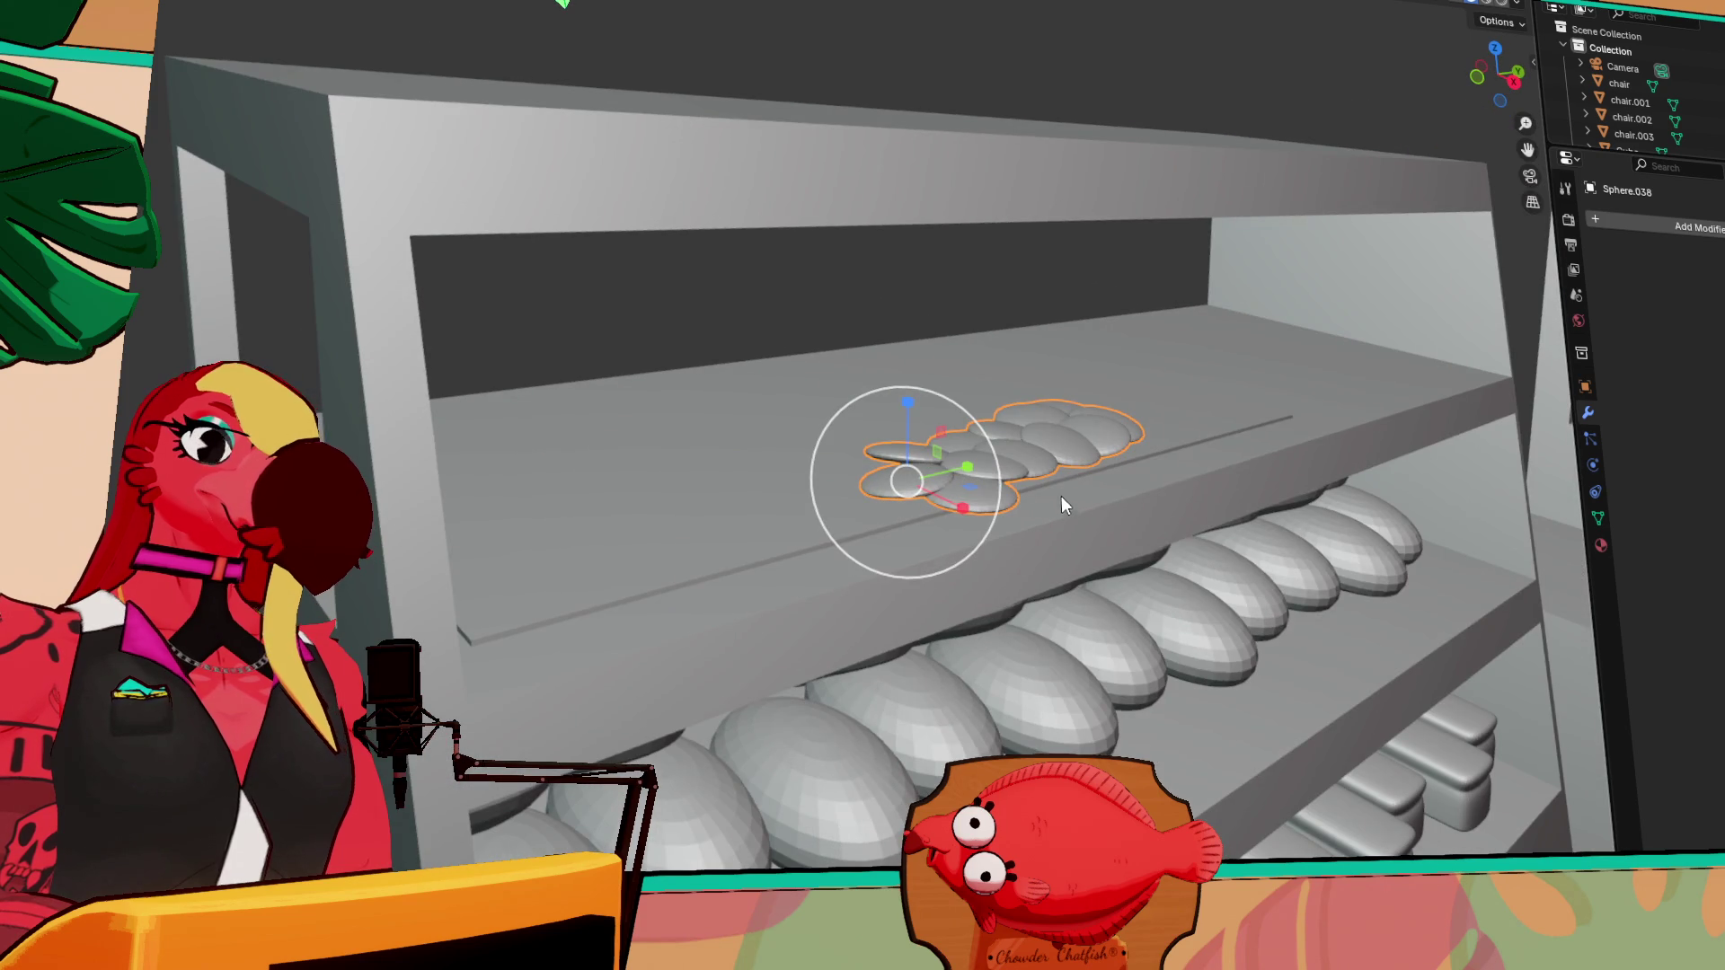
click(1515, 81)
Move the pastry group left of centre and nudge it along X
key(g)
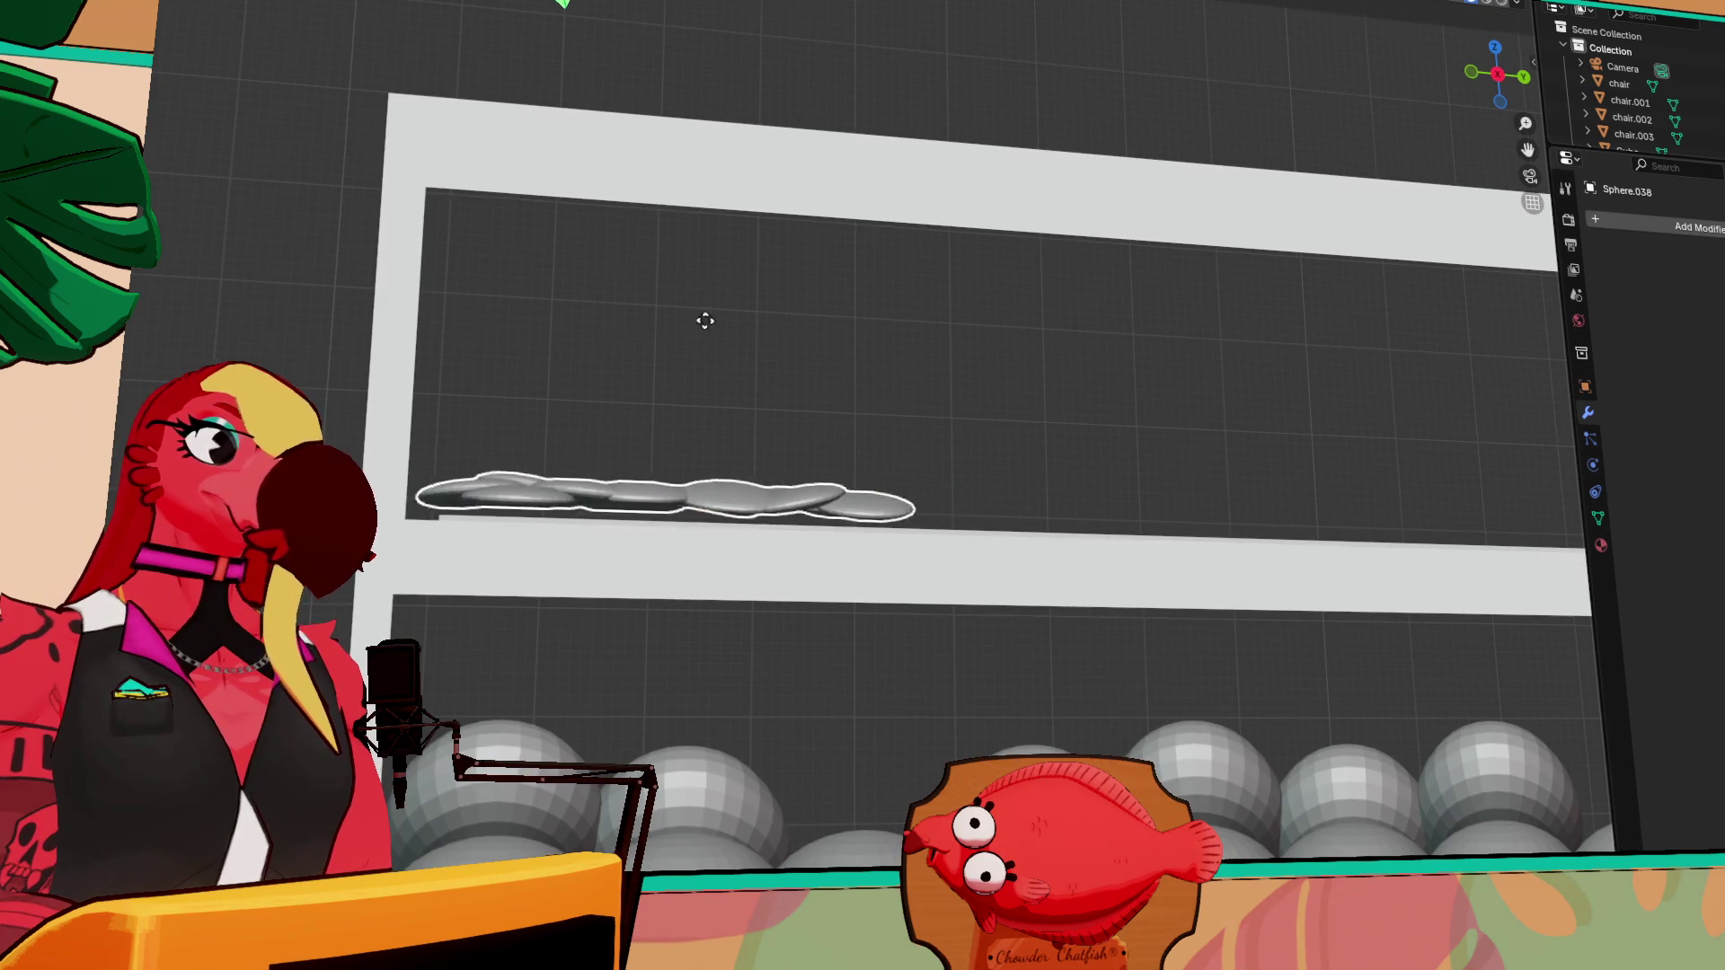
click(731, 330)
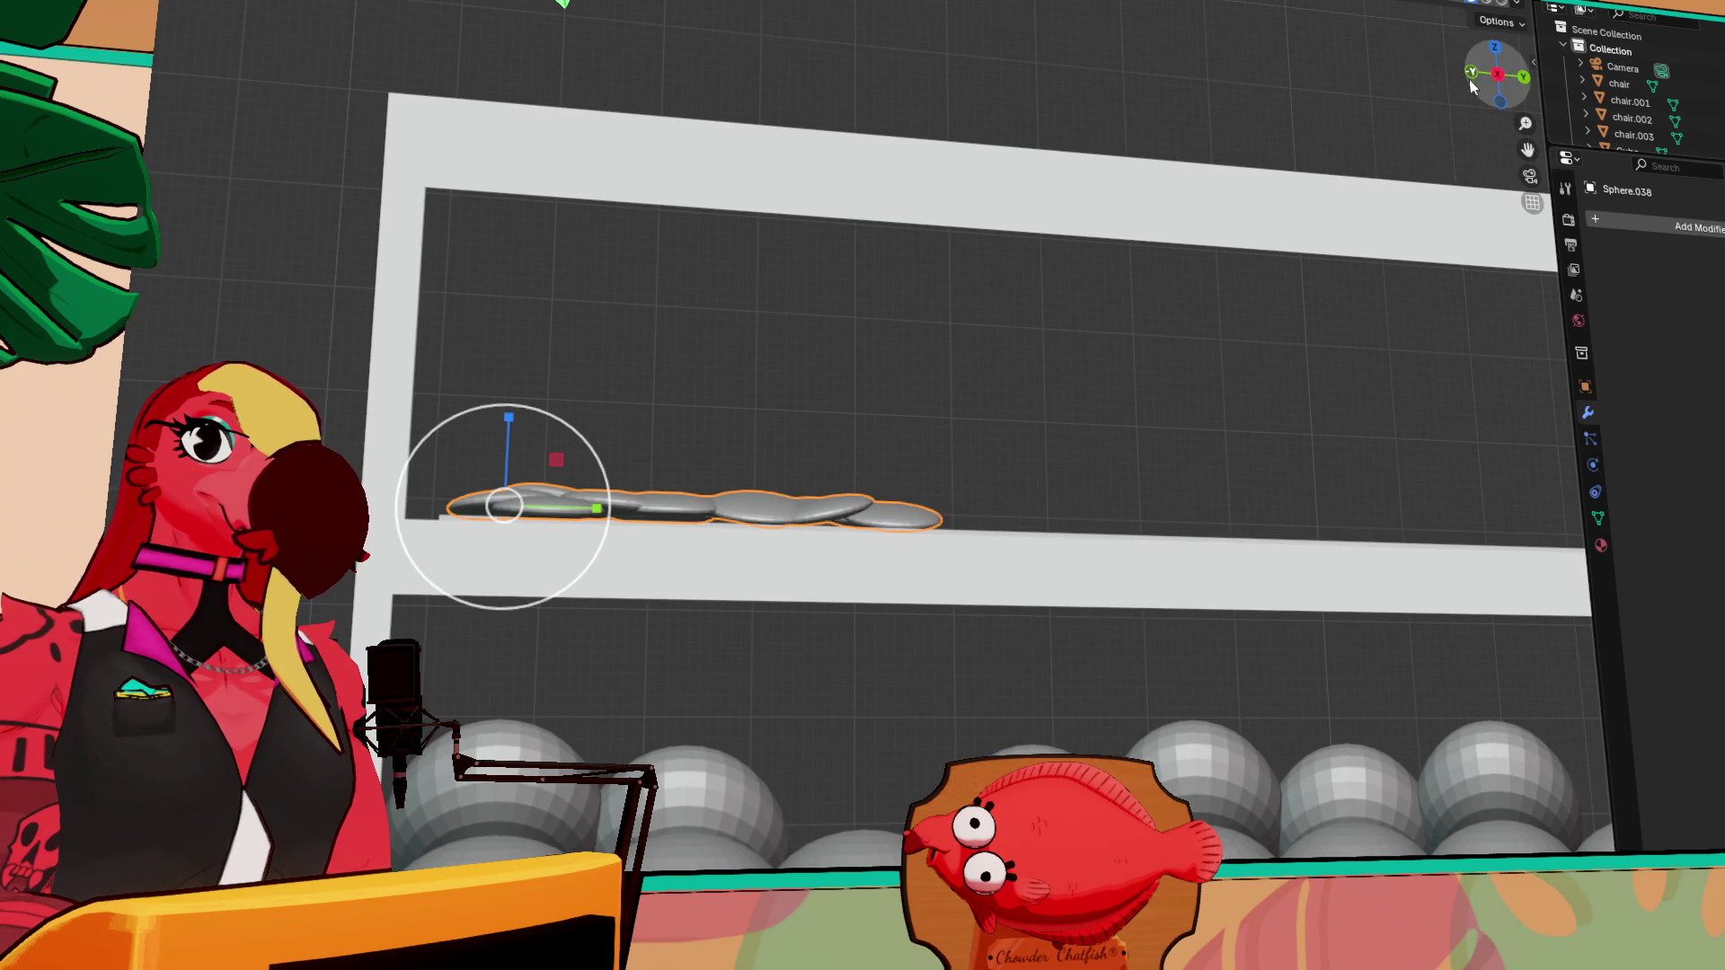
click(1524, 77)
key(g)
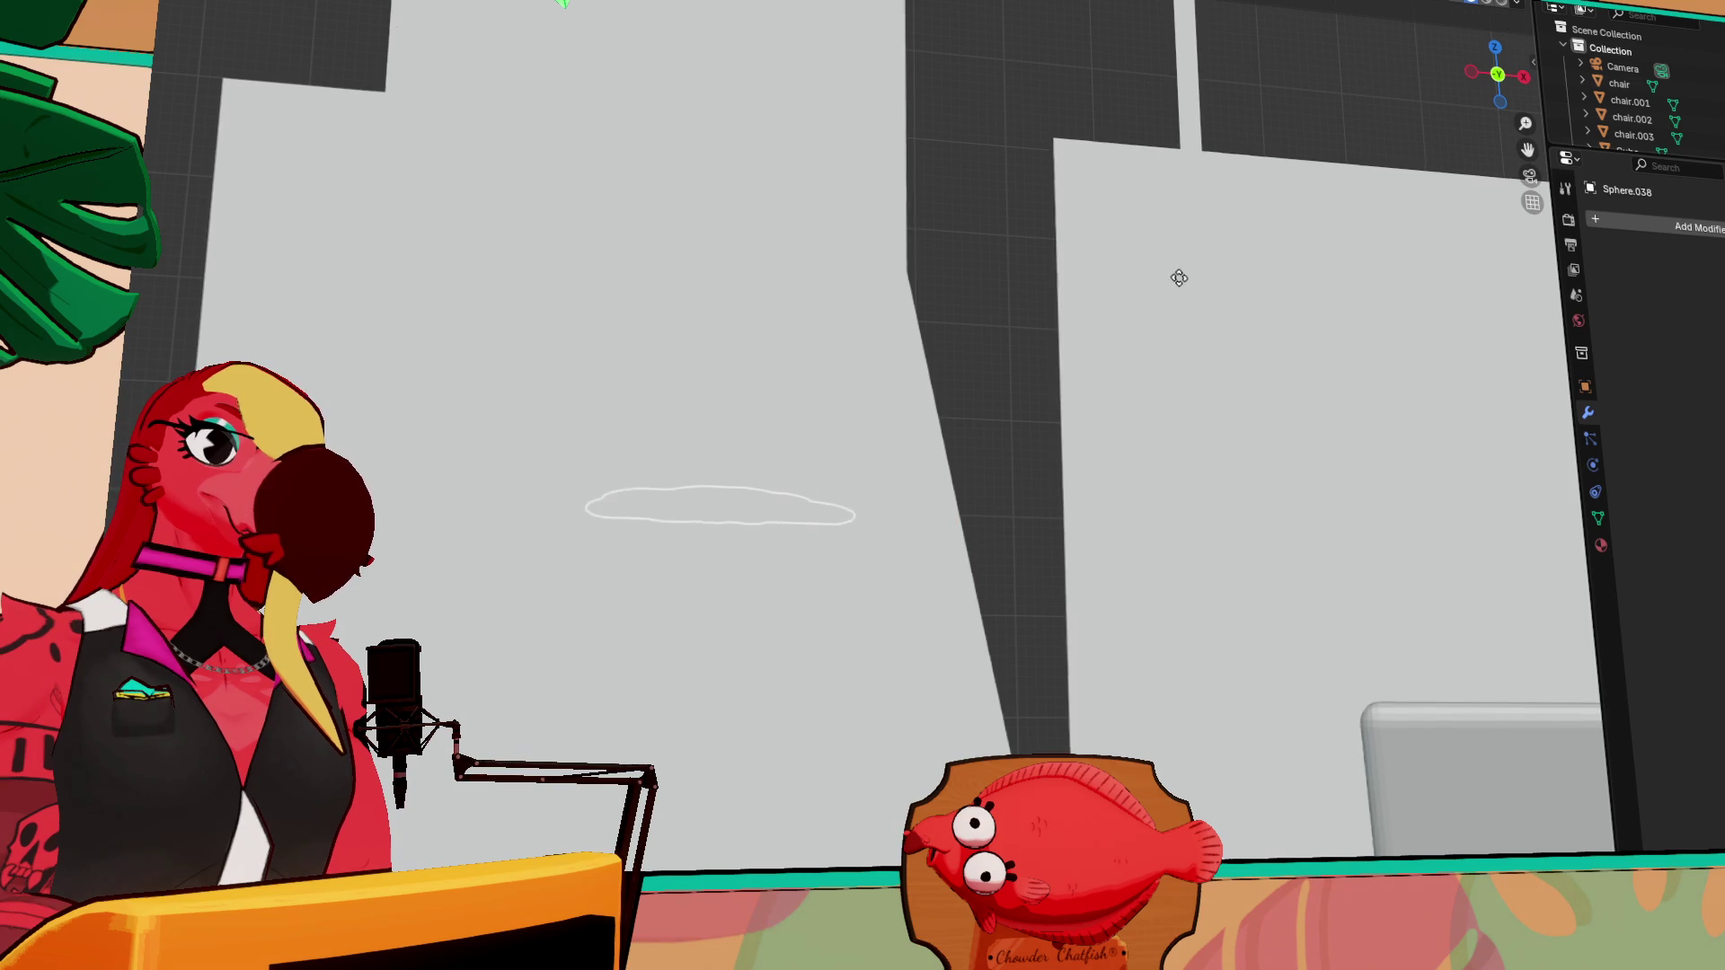
click(1113, 287)
mouse_move(1112, 287)
middle_down()
mouse_move(1013, 374)
mouse_move(849, 292)
middle_up()
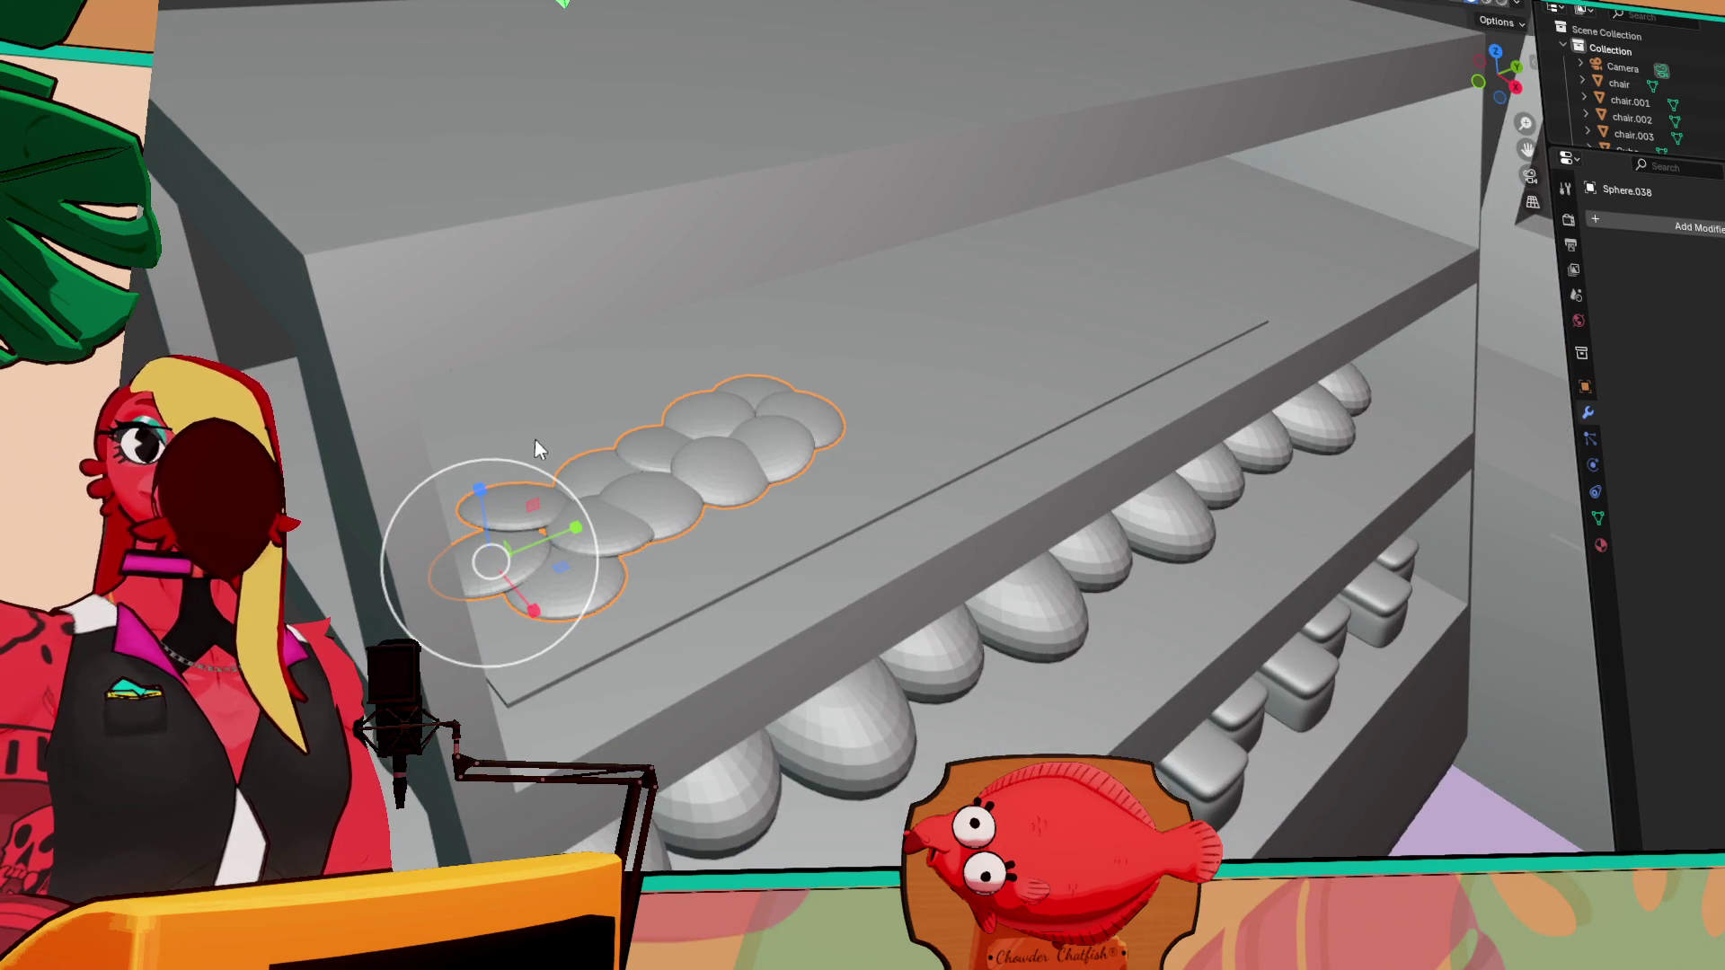
key(shift+space)
key(g)
drag(530, 603, 548, 622)
middle_drag(818, 643, 740, 645)
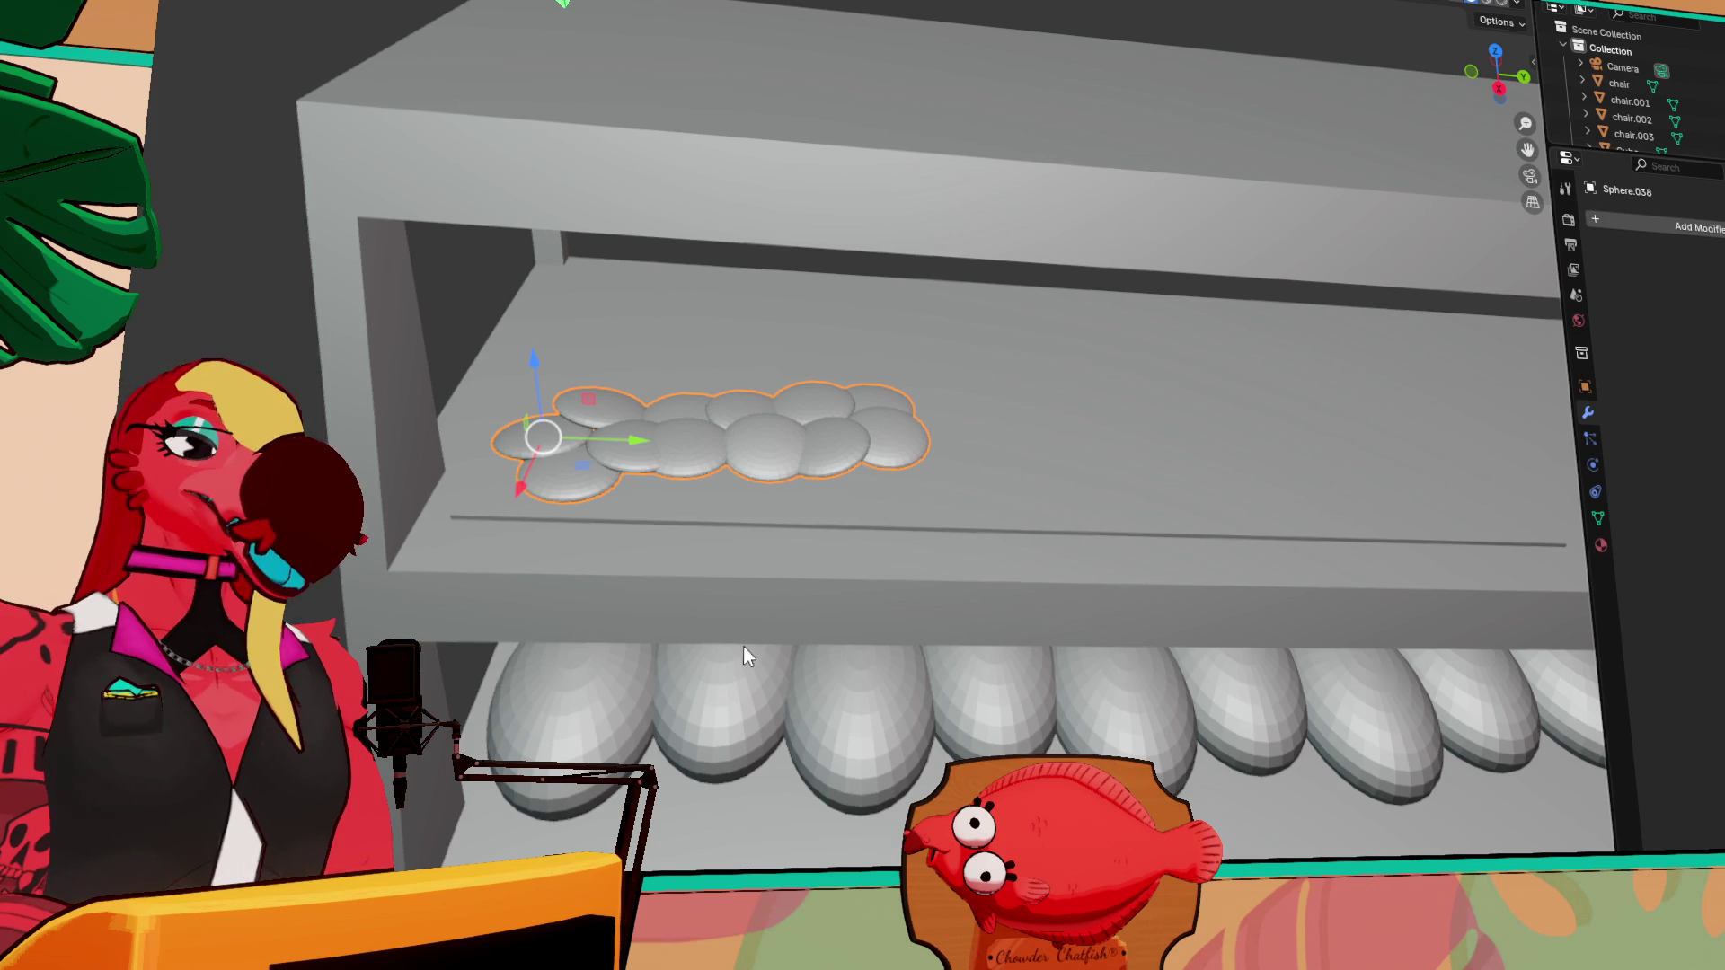
Duplicate the pastries along Y, swing the copy toward the front and slide it across
key(shift+d)
key(y)
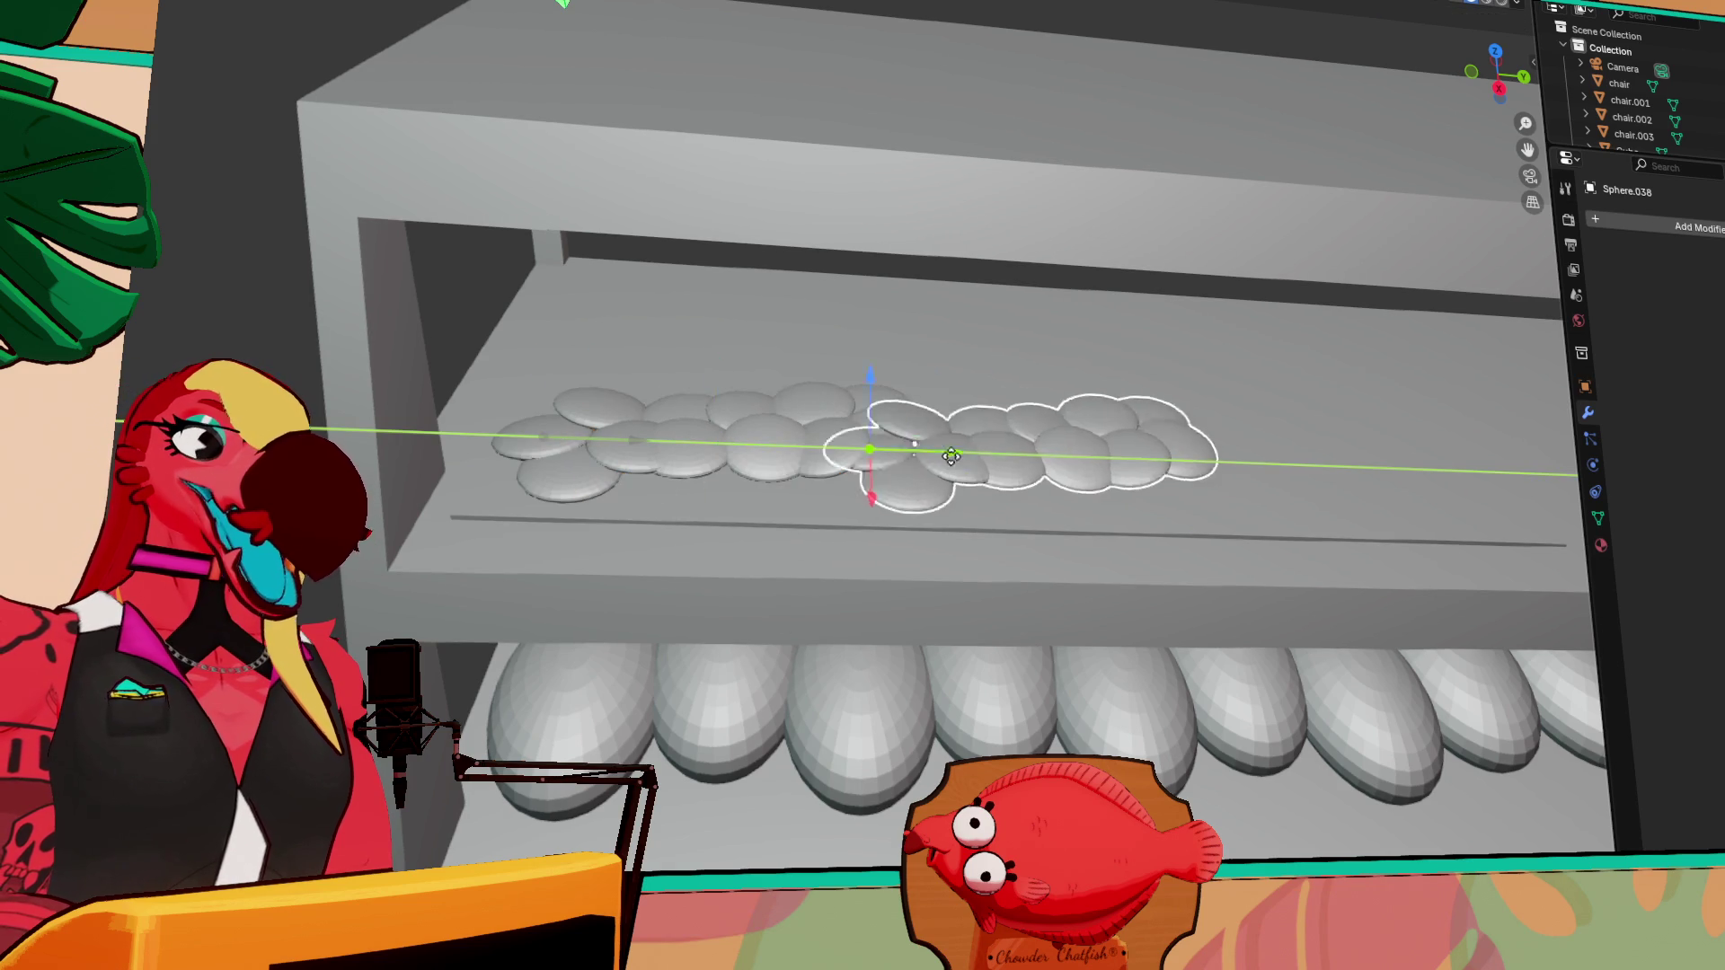
click(1029, 465)
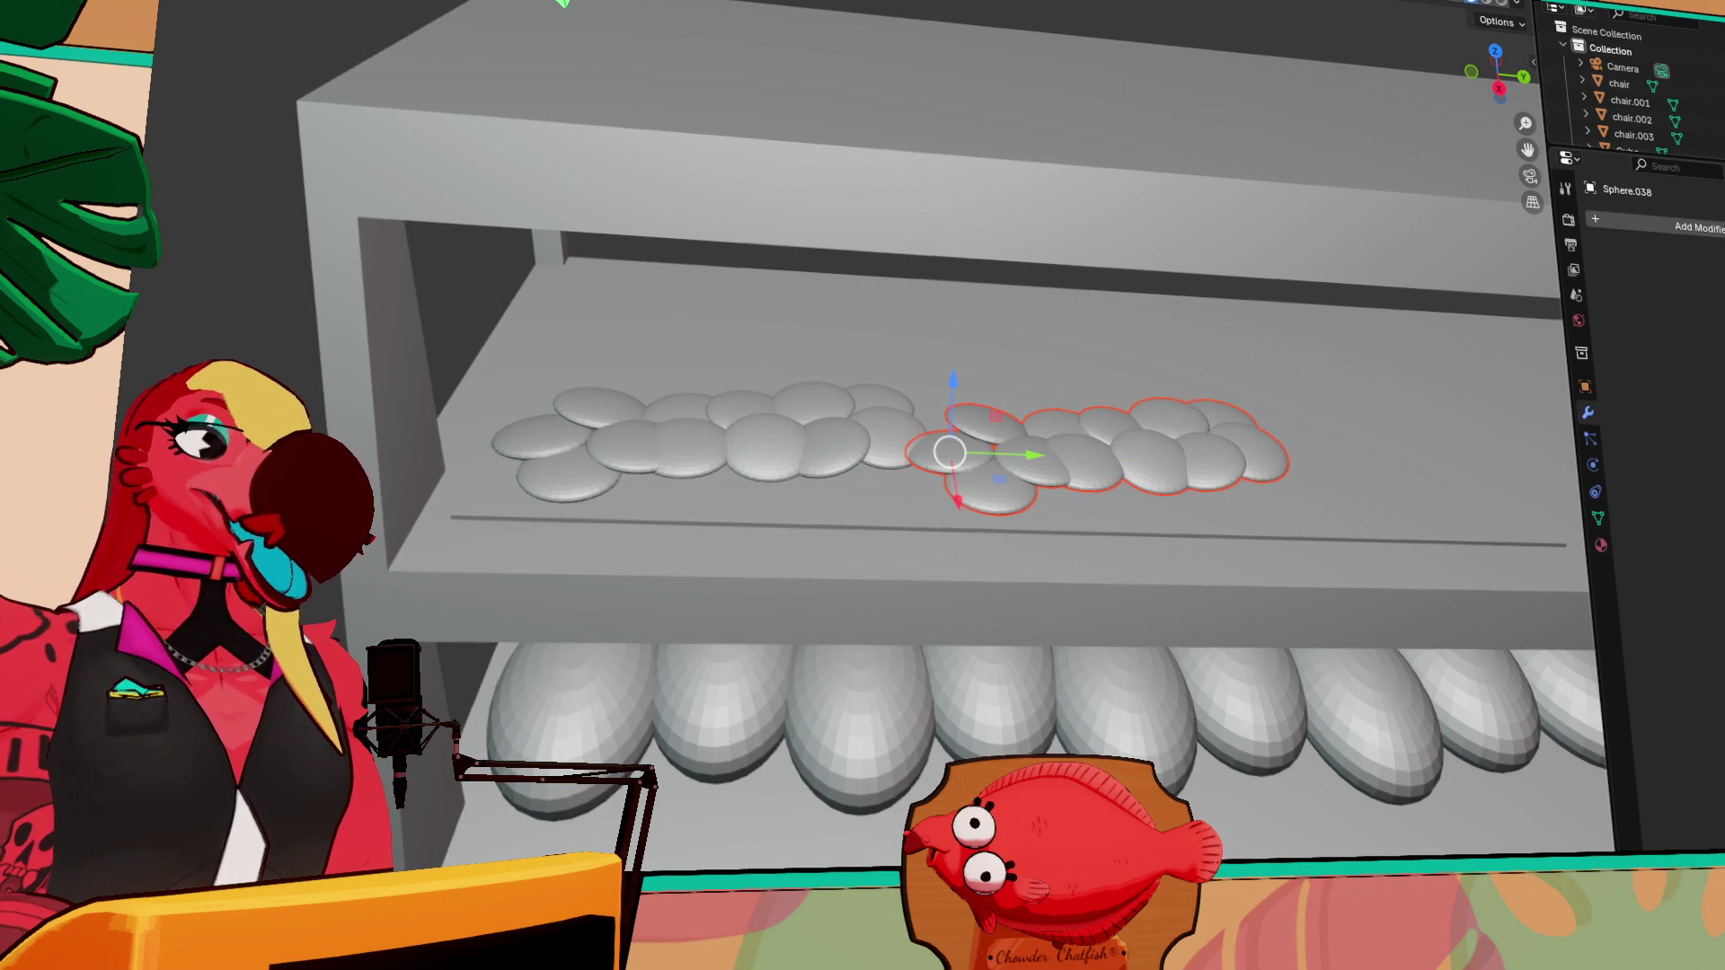
key(shift+space)
key(r)
drag(1017, 483, 607, 530)
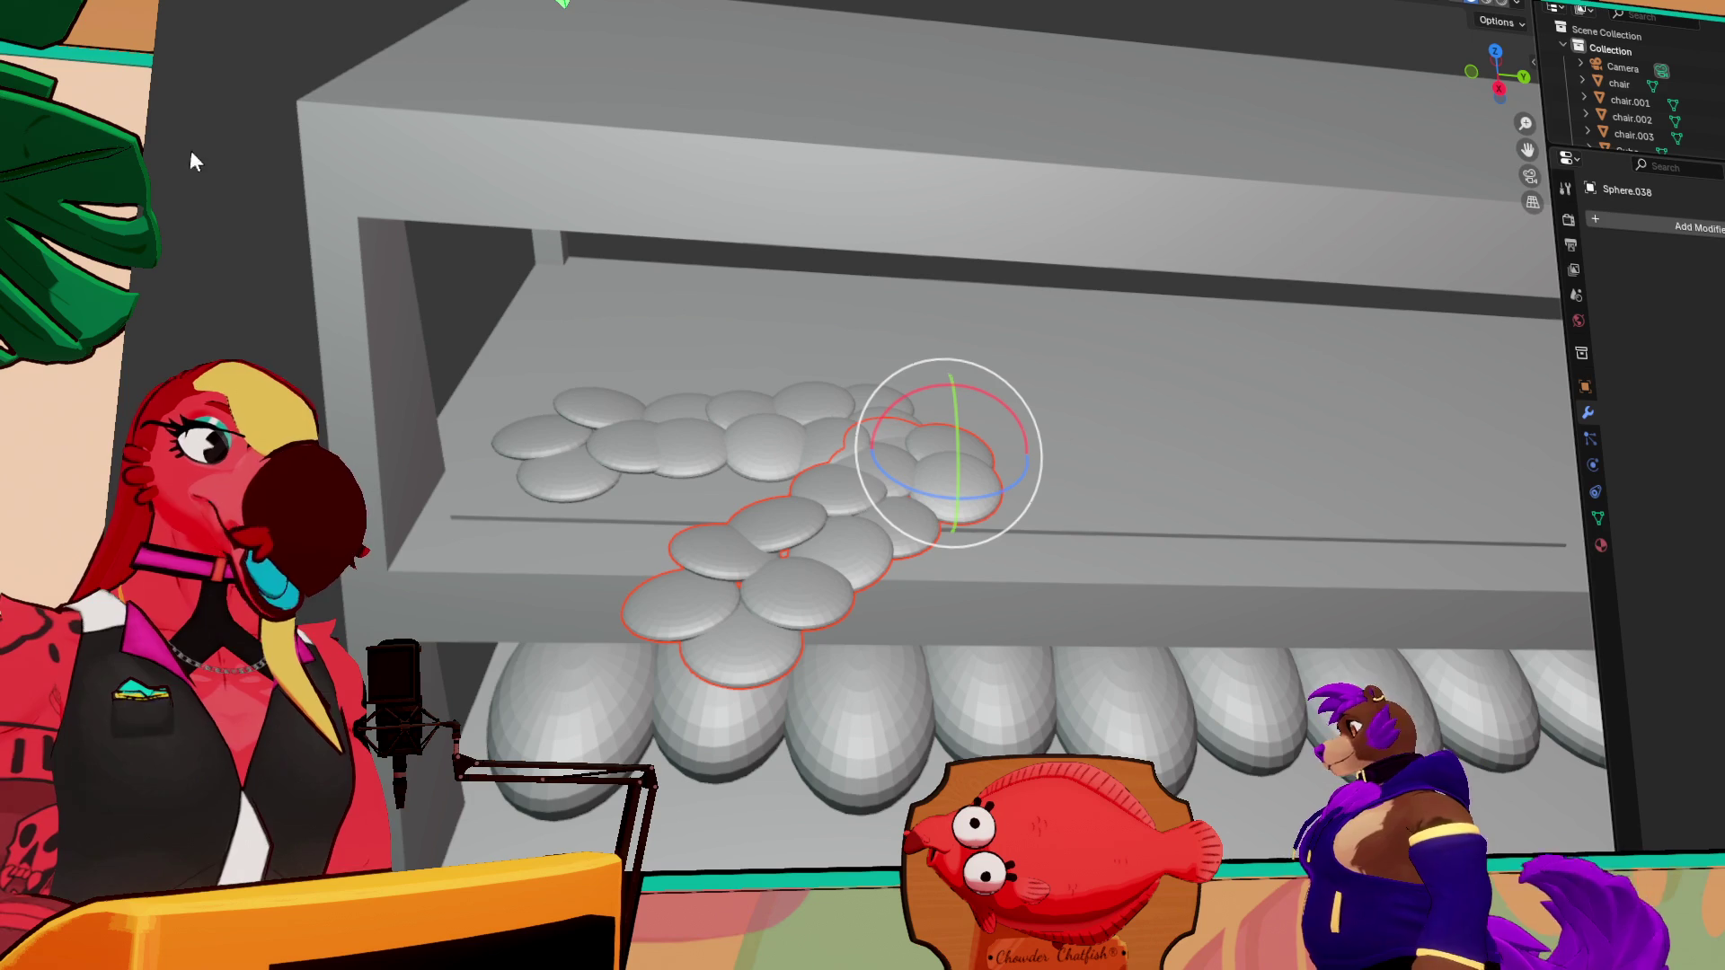
key(shift+space)
key(g)
mouse_move(959, 496)
mouse_down()
mouse_move(944, 400)
mouse_move(1033, 369)
mouse_move(1156, 363)
mouse_move(1052, 434)
mouse_up()
Rotate the copied cluster into a row along the shelf, ready to move on X
mouse_move(1052, 434)
middle_down()
mouse_move(929, 424)
mouse_move(942, 484)
mouse_move(1084, 417)
mouse_move(928, 460)
middle_up()
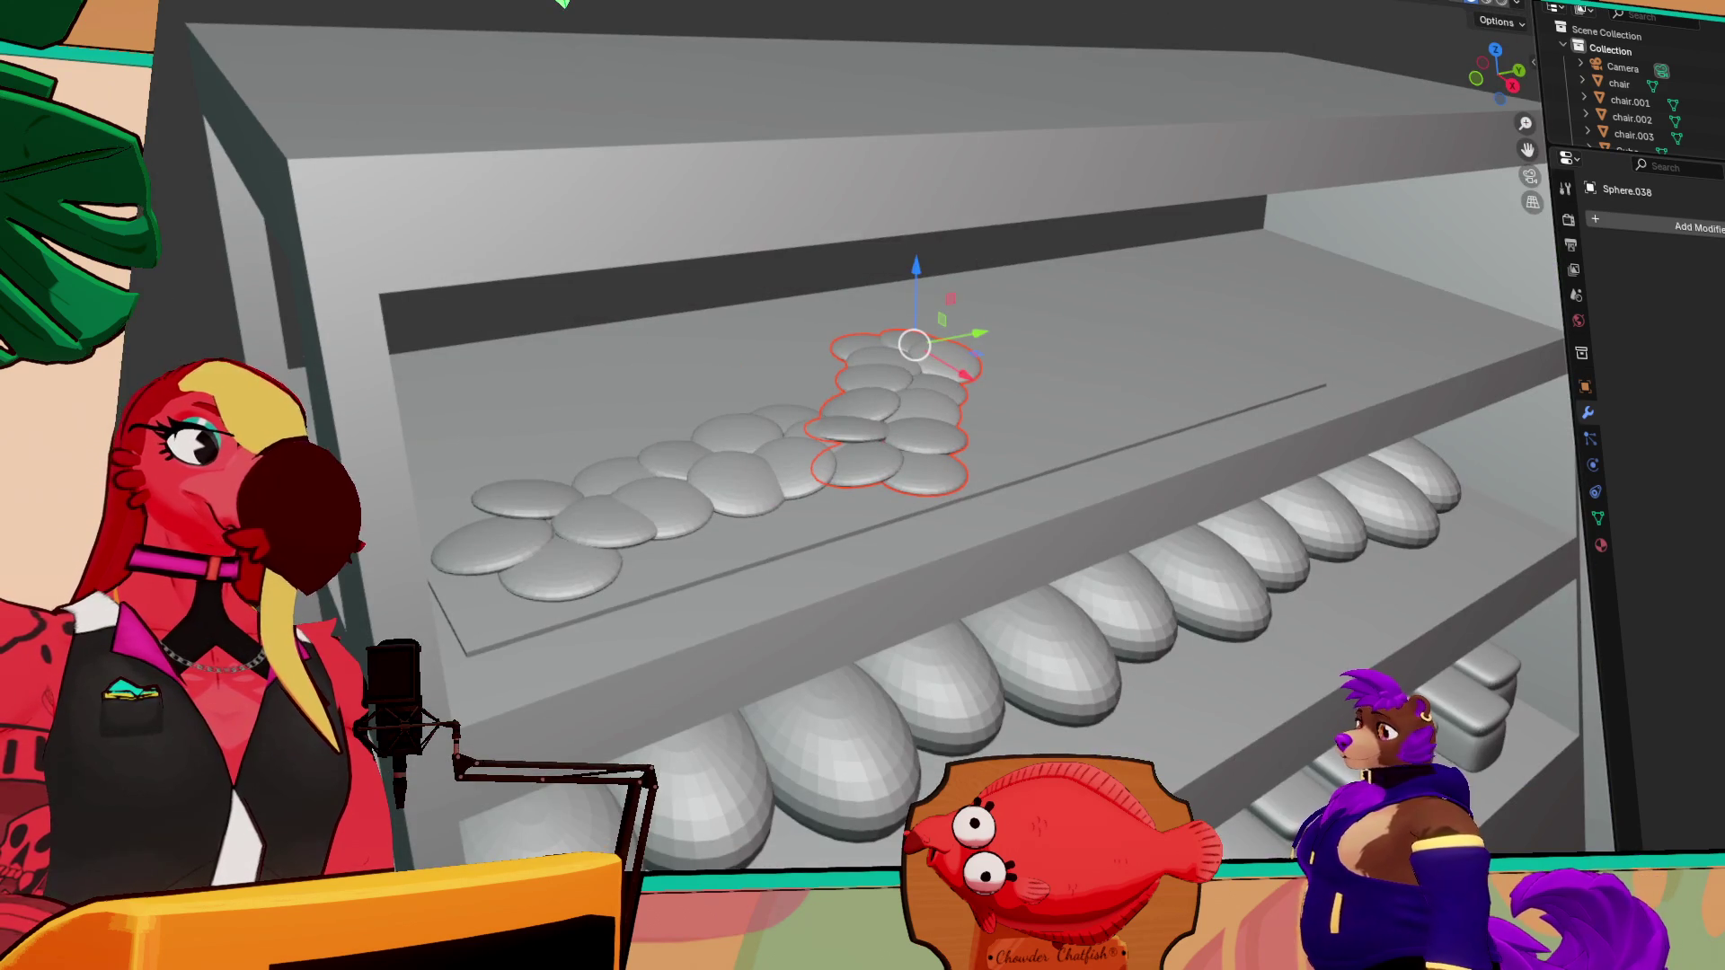
key(shift+space)
key(r)
mouse_move(979, 361)
mouse_down()
mouse_move(915, 378)
mouse_move(1098, 441)
mouse_move(1168, 385)
mouse_up()
key(shift+space)
key(g)
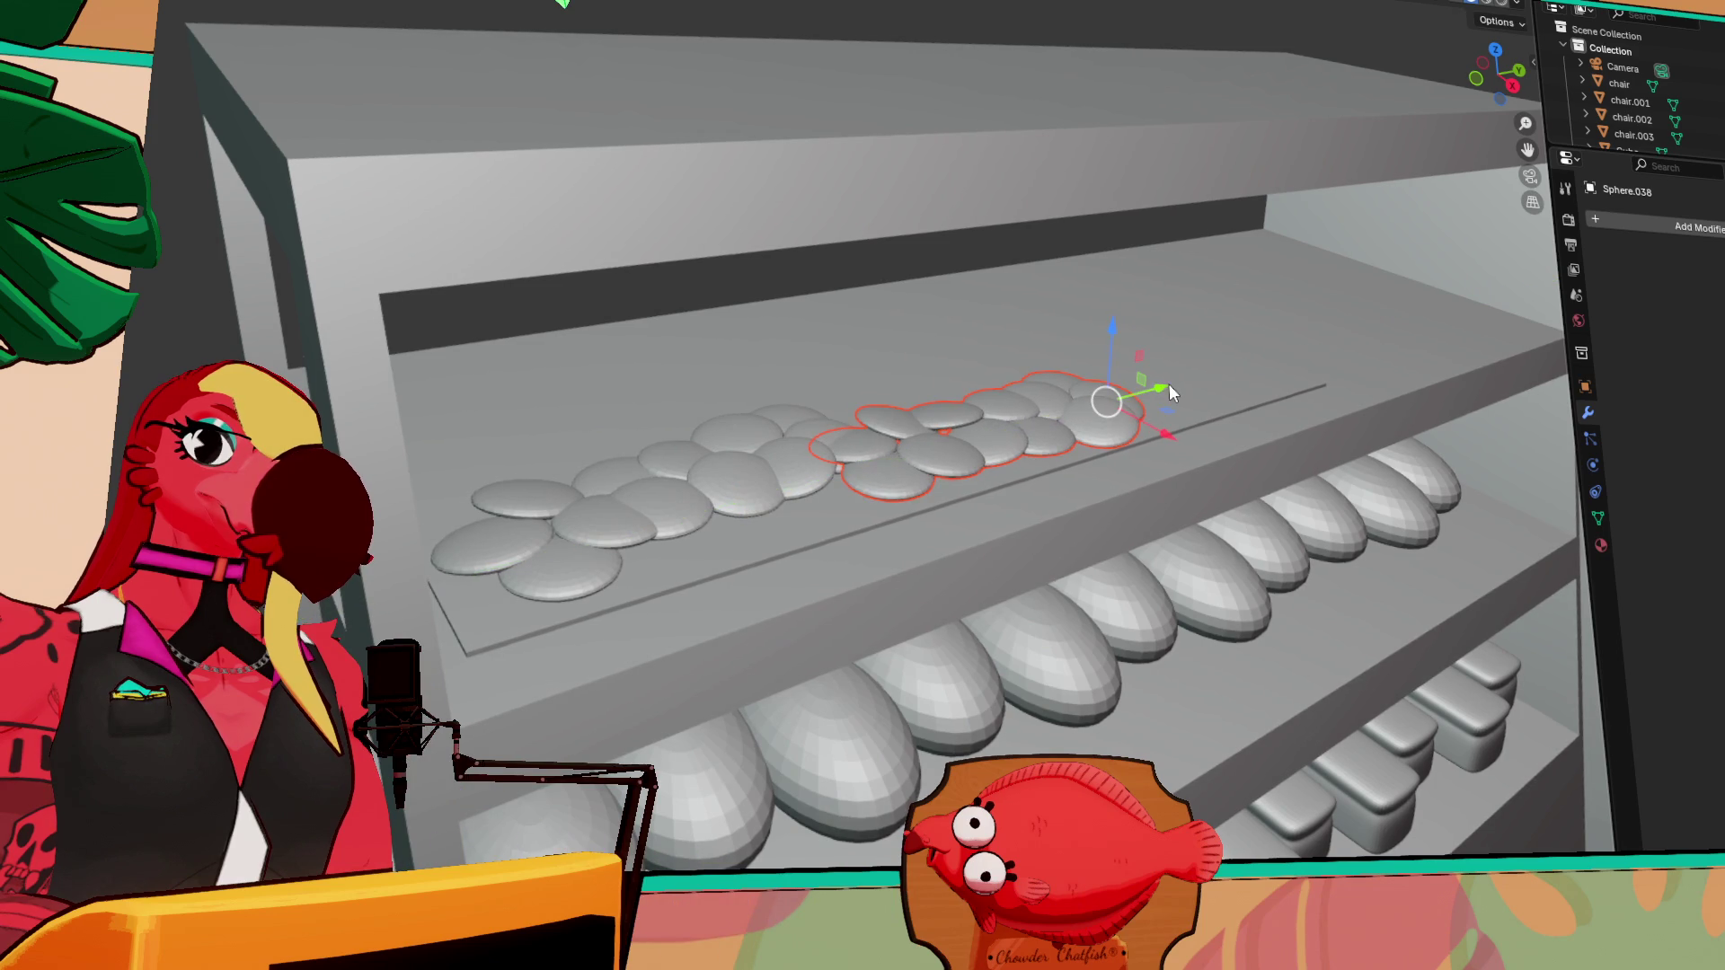
Slide the left cluster to the far right end and the middle cluster left along X
click(740, 467)
click(745, 487)
mouse_move(579, 521)
mouse_down()
mouse_move(1226, 393)
mouse_move(1202, 407)
mouse_up()
click(939, 446)
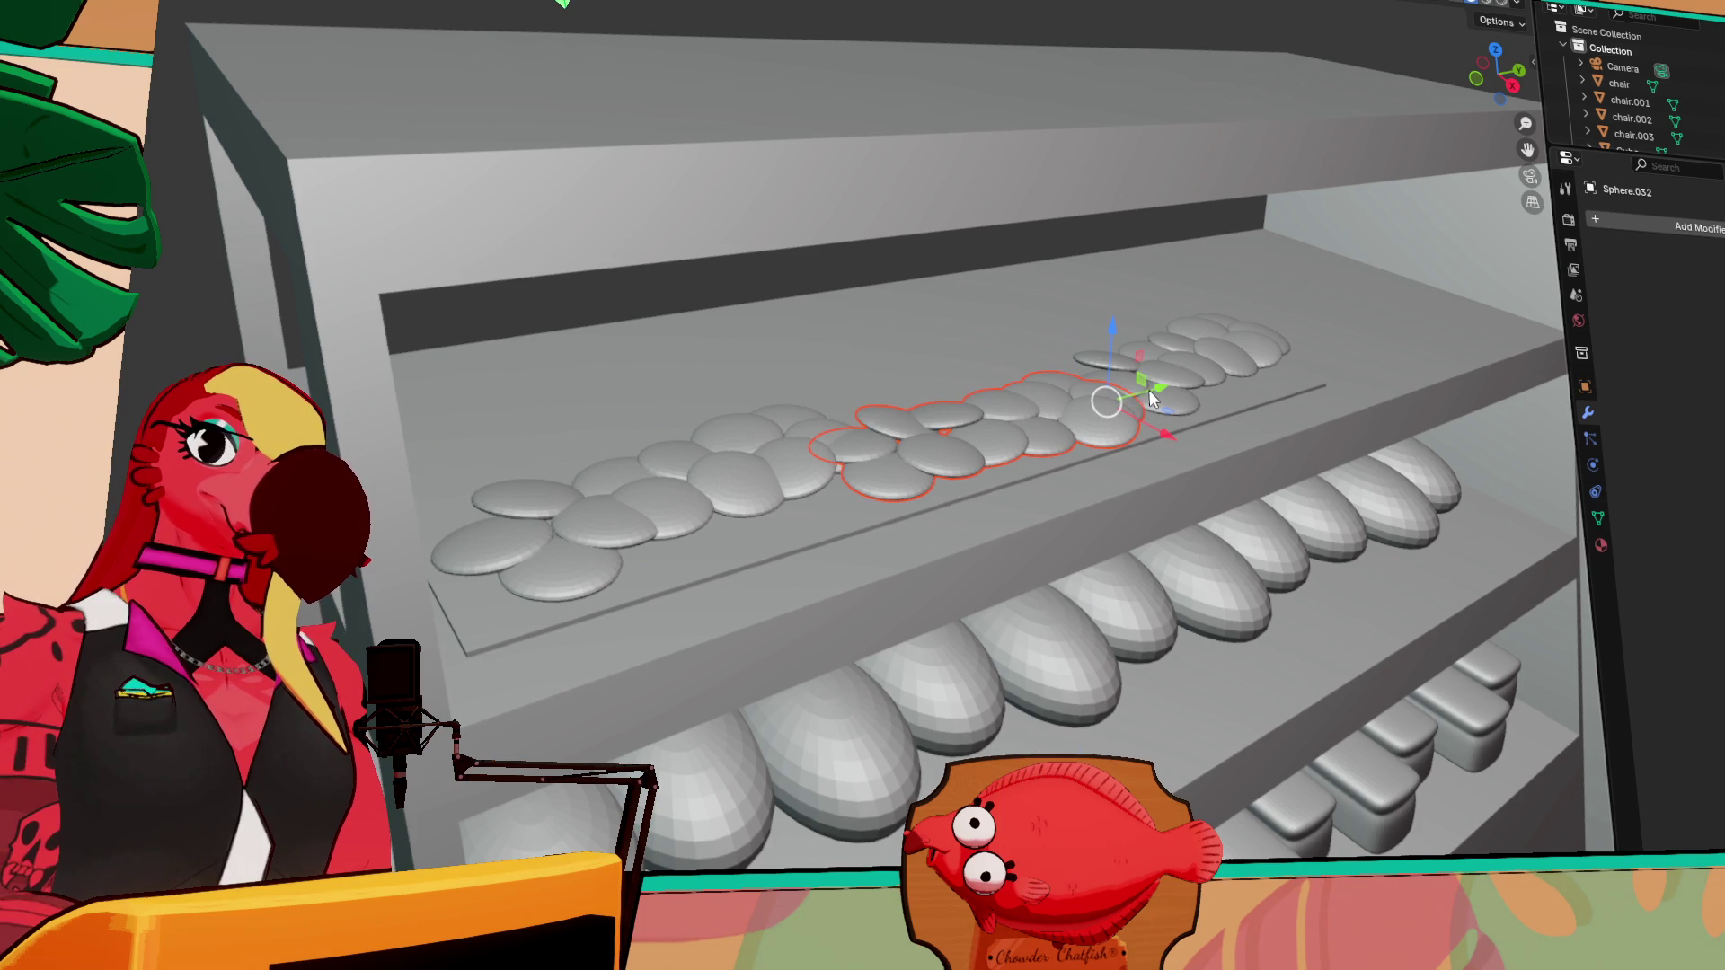
mouse_move(1157, 392)
mouse_down()
mouse_move(813, 449)
mouse_move(850, 440)
mouse_up()
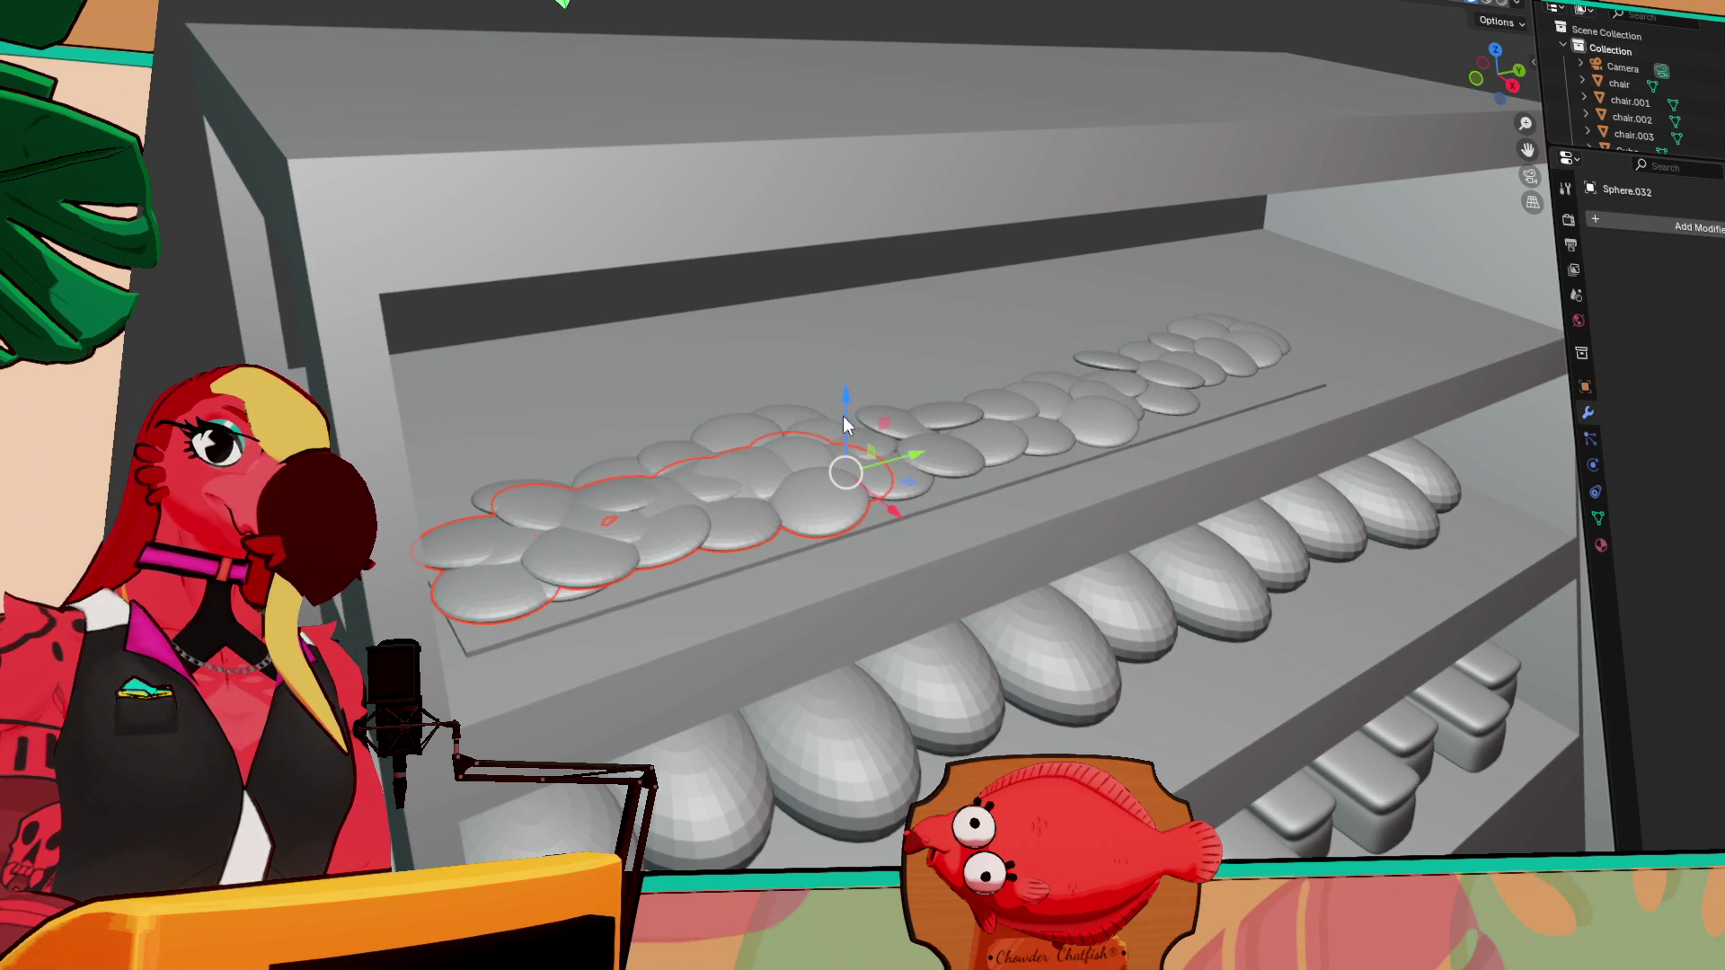
key(g)
key(z)
key(Escape)
key(g)
key(x)
click(838, 447)
Slide the selected cluster to the shelf's far right and check the spread from above
middle_drag(816, 442, 577, 416)
scroll(717, 433, up, 1)
middle_drag(717, 433, 1024, 490)
middle_drag(878, 516, 853, 440)
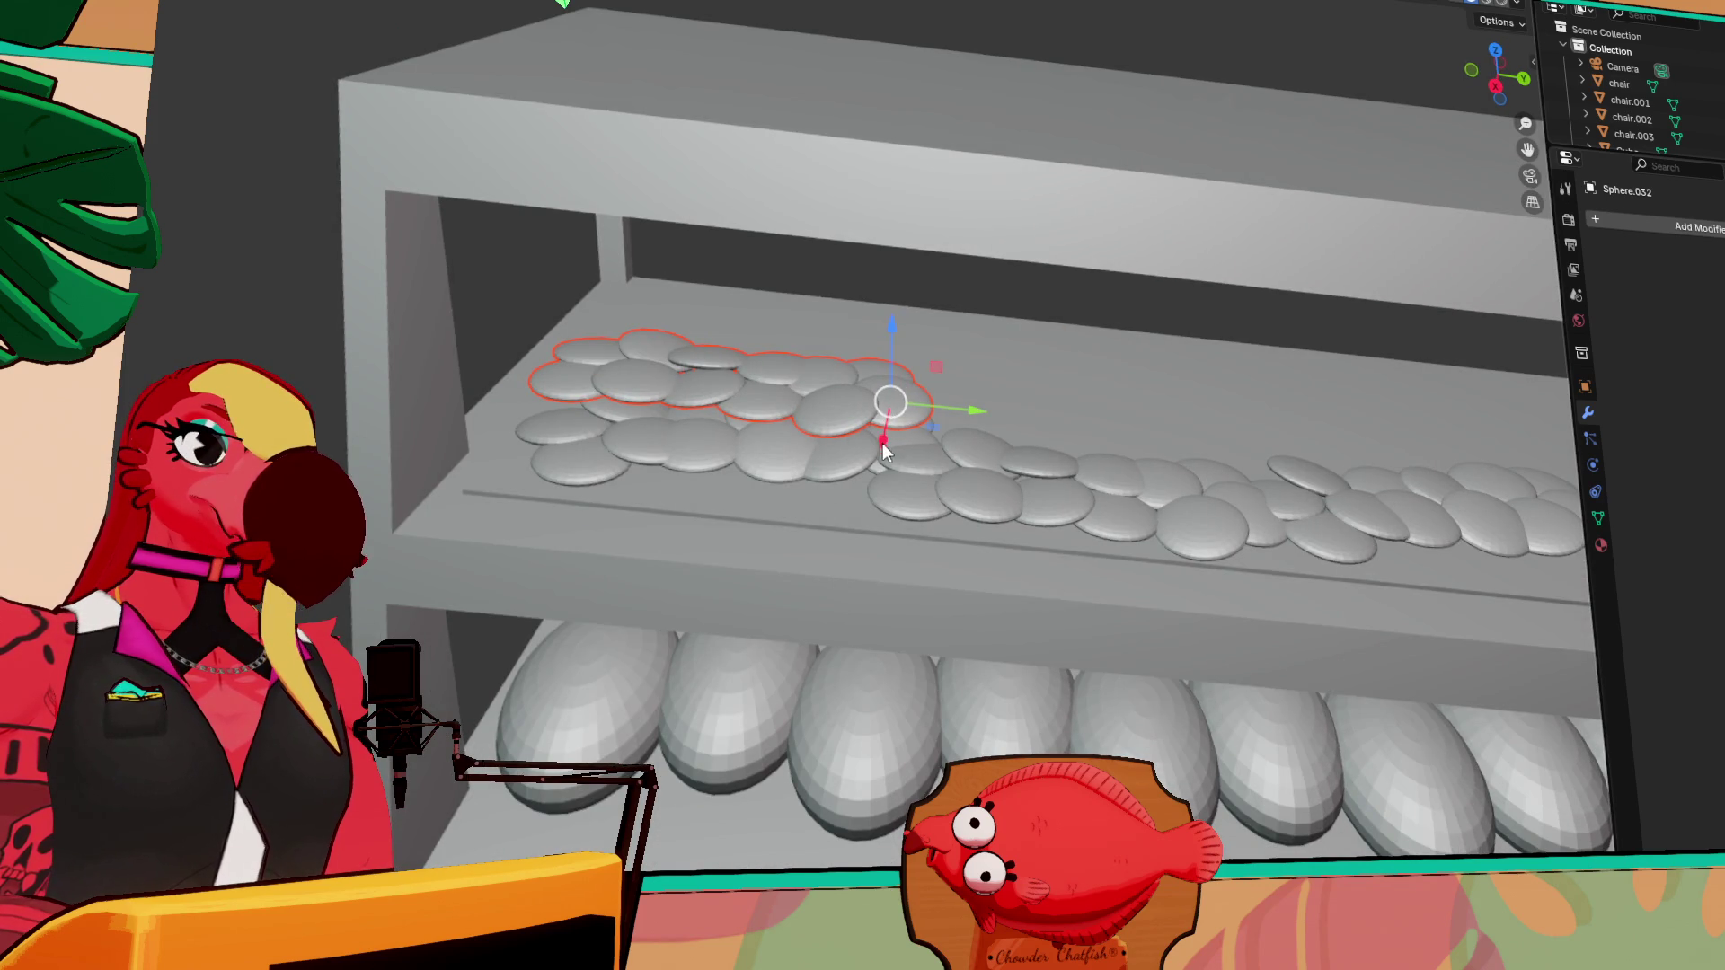
drag(972, 410, 1564, 476)
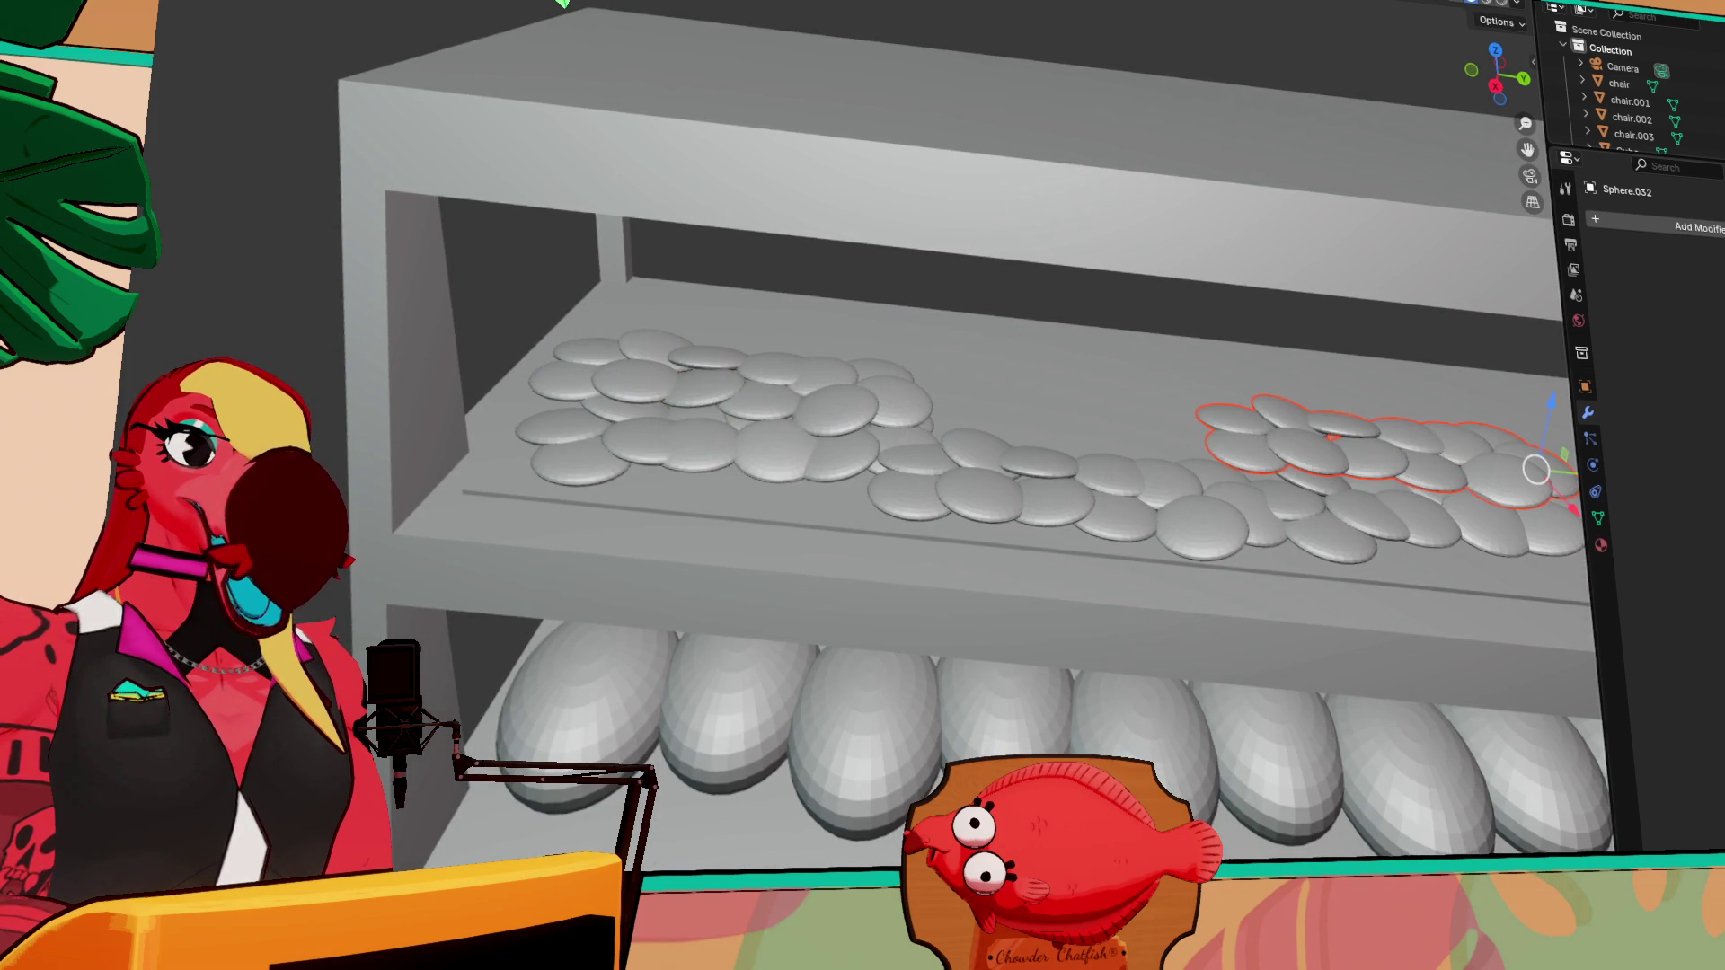
scroll(408, 466, down, 3)
mouse_move(408, 467)
middle_down()
mouse_move(787, 369)
mouse_move(801, 422)
middle_up()
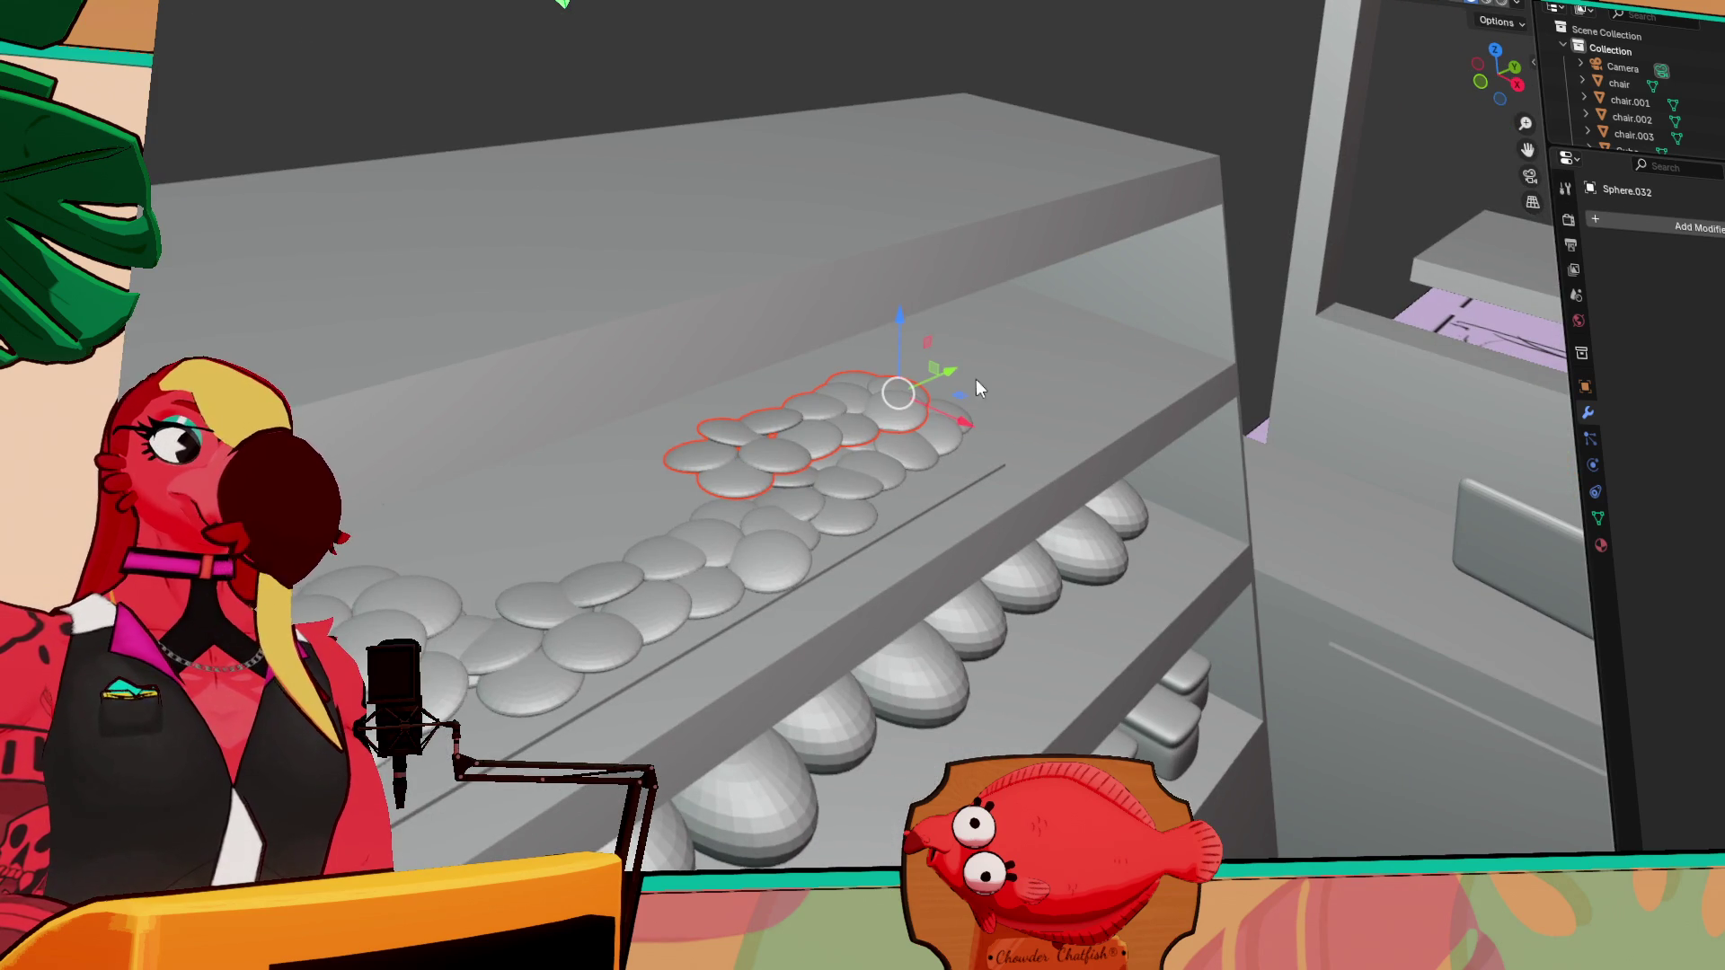
click(950, 372)
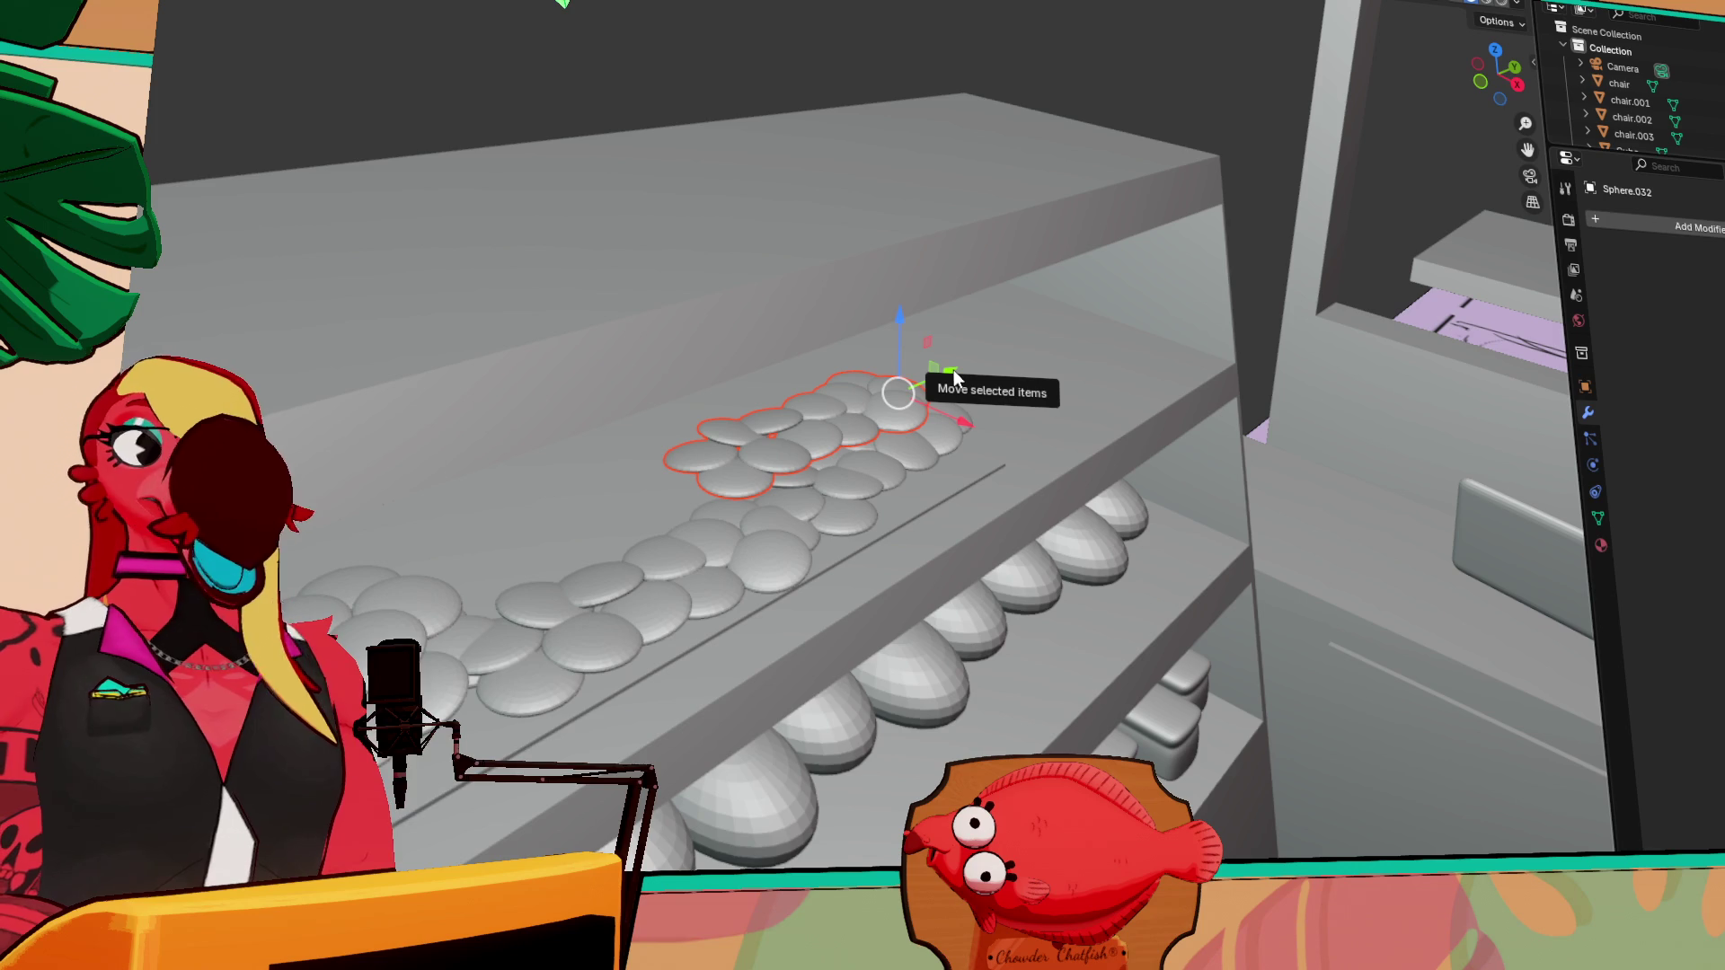
shift+middle_drag(704, 490, 725, 476)
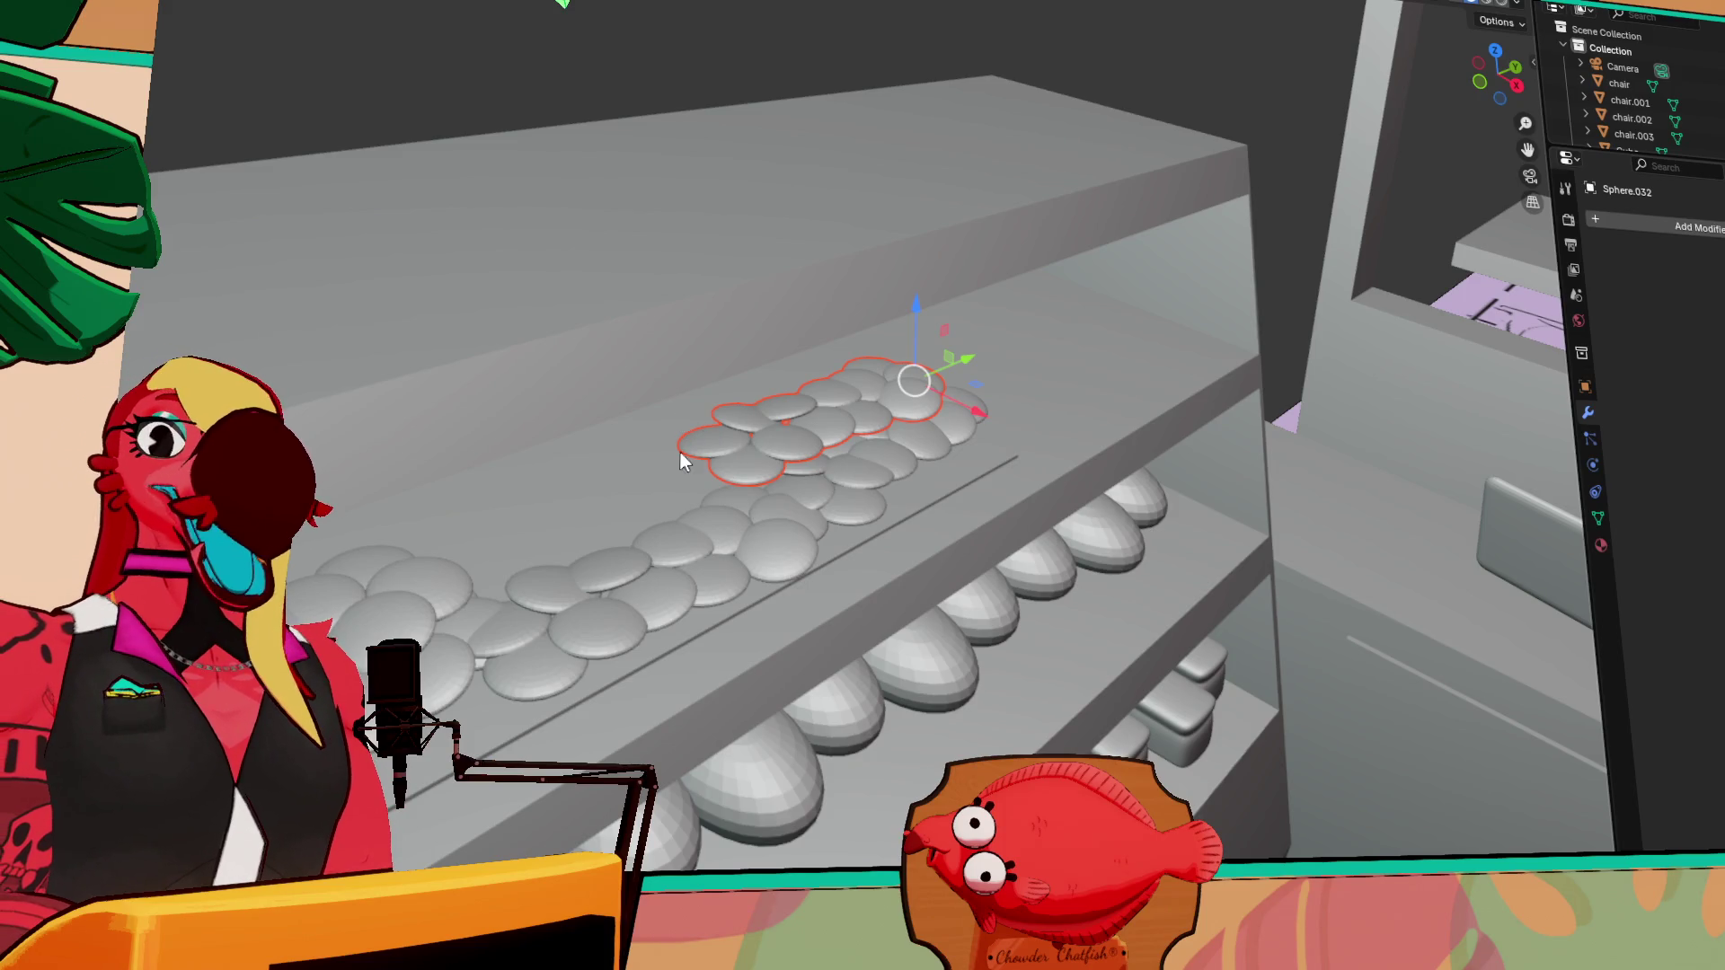
Copy the middle cluster forward along Y to the front left, then stack a copy on top
middle_drag(919, 456, 801, 551)
key(shift+d)
key(y)
click(606, 596)
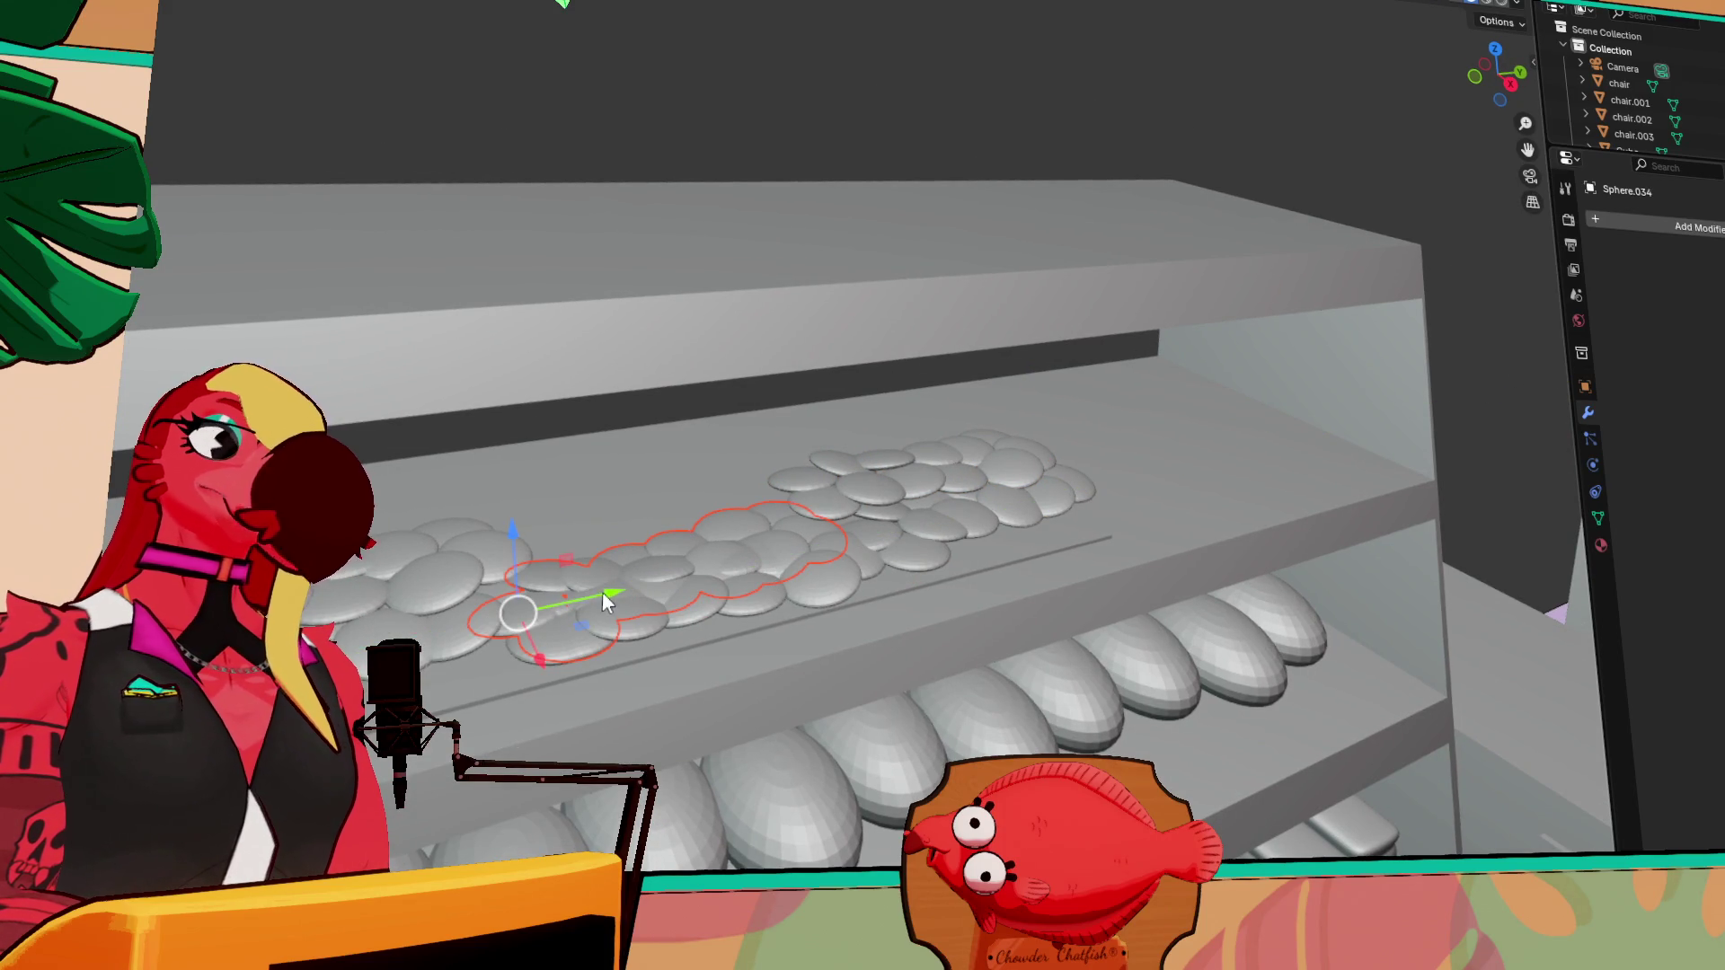
key(shift+d)
key(z)
click(525, 500)
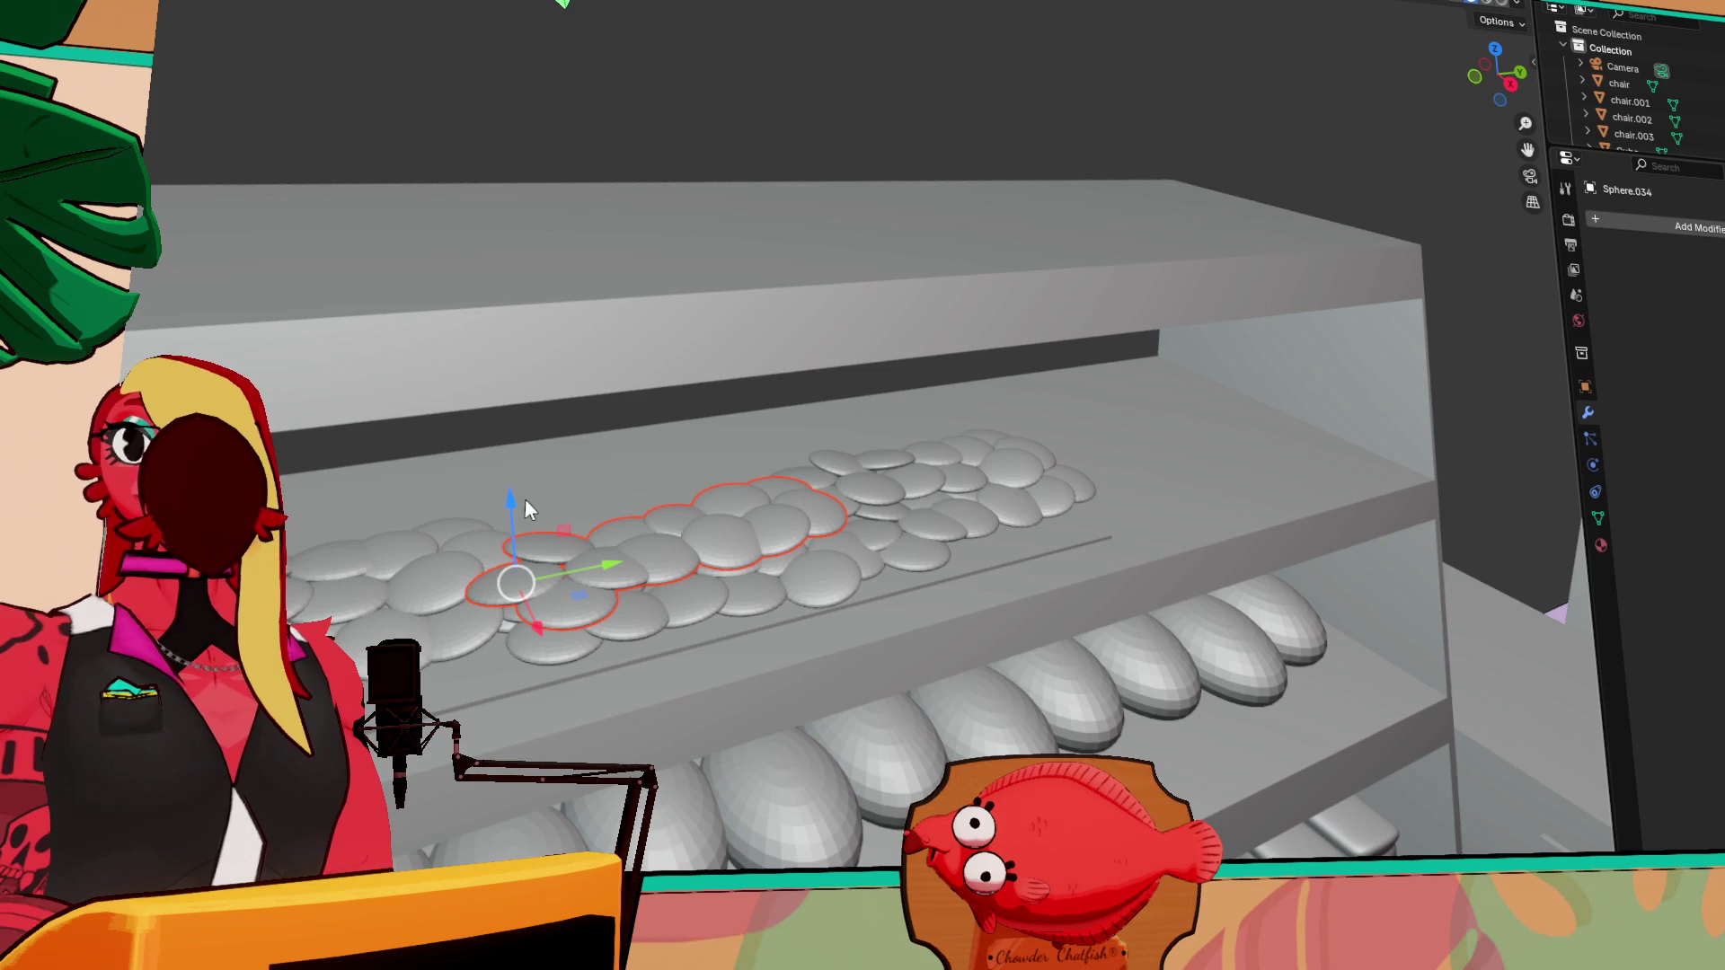
Add another copy shifted along X and settle it slightly lower on Z
key(shift+d)
key(x)
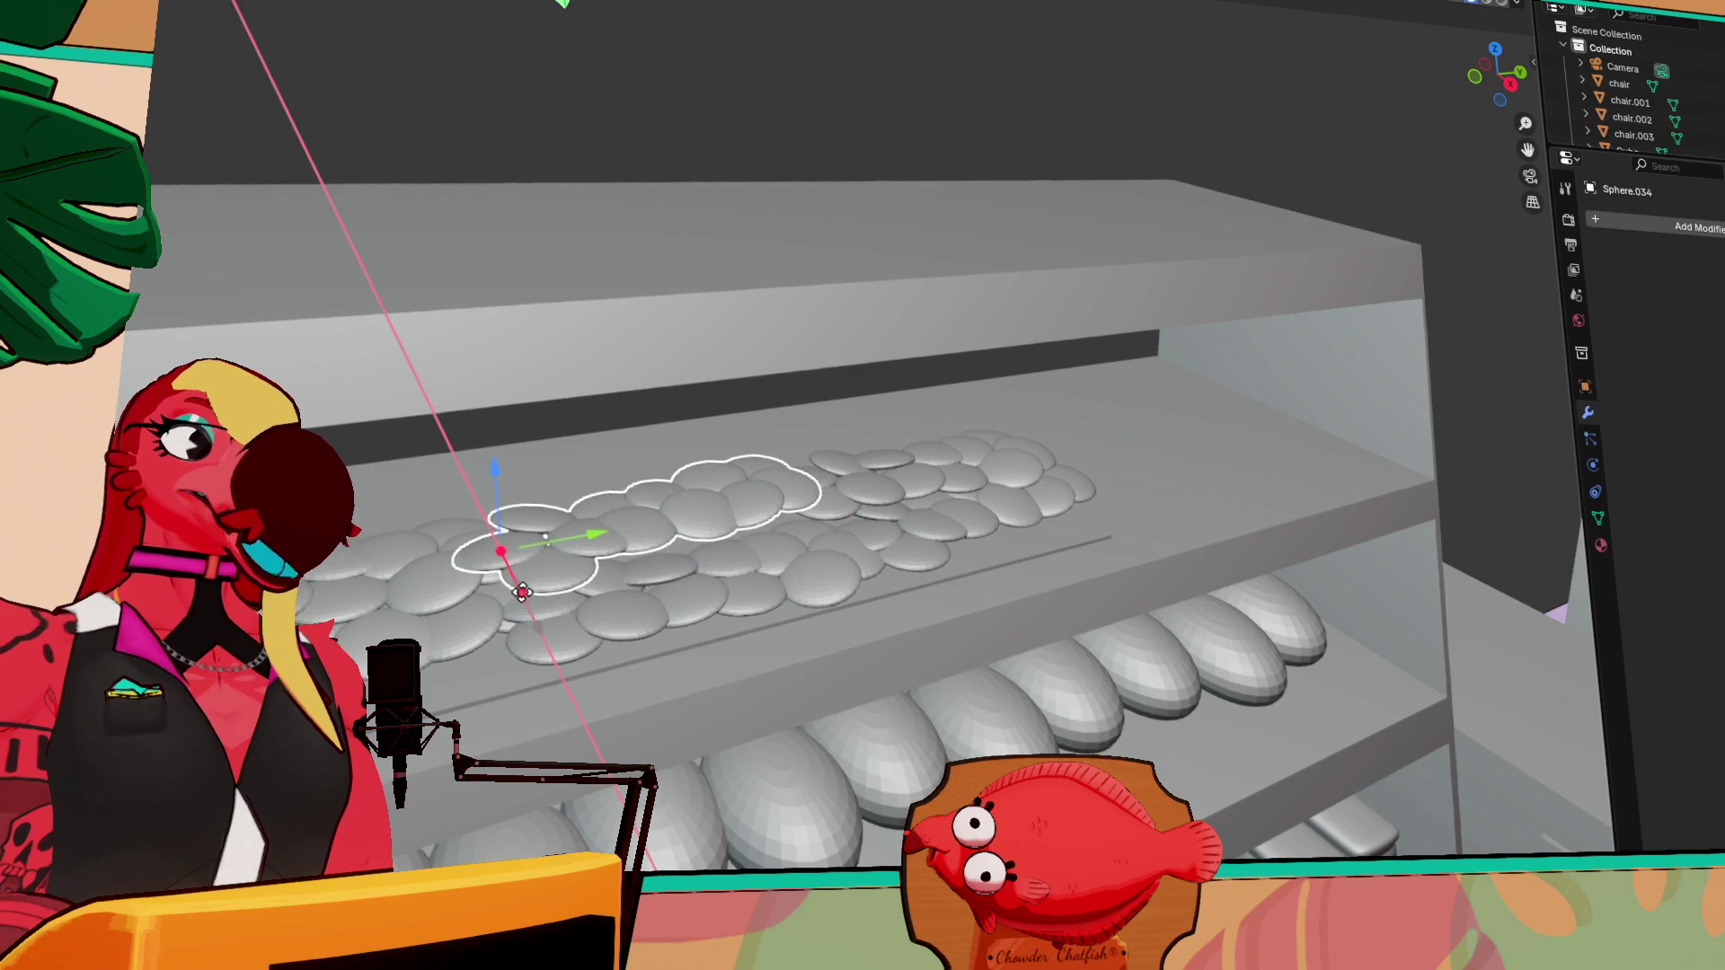
click(686, 569)
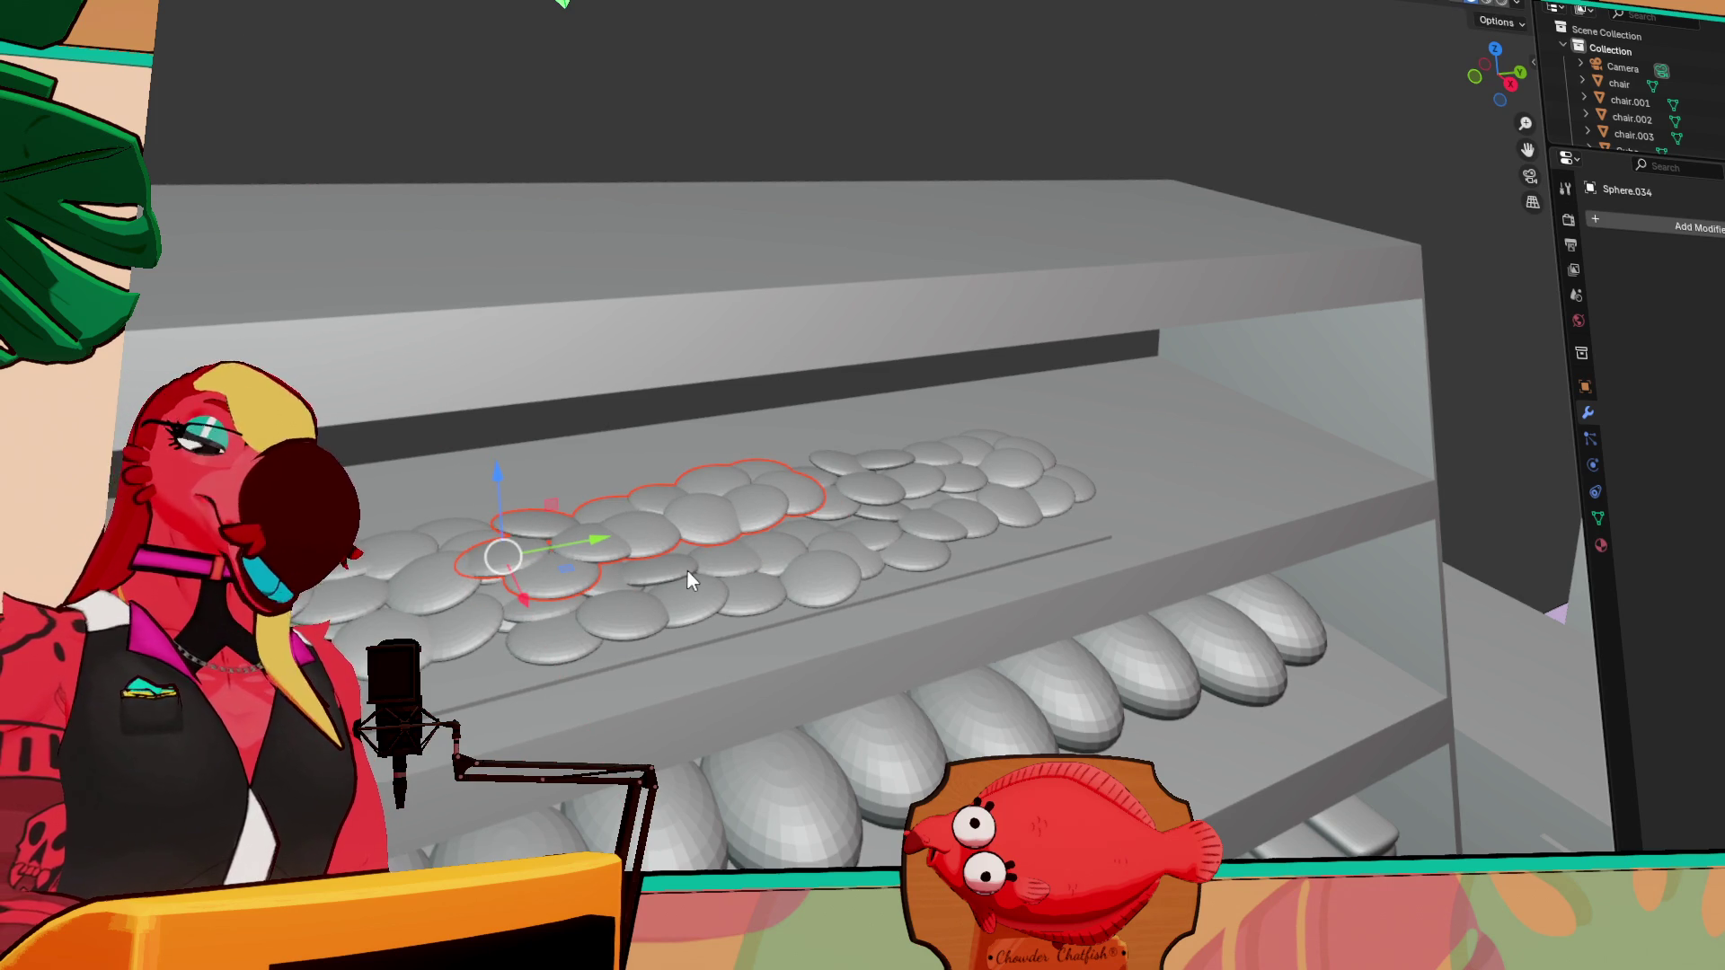
mouse_move(686, 569)
middle_down()
mouse_move(645, 586)
mouse_move(645, 607)
middle_up()
key(z)
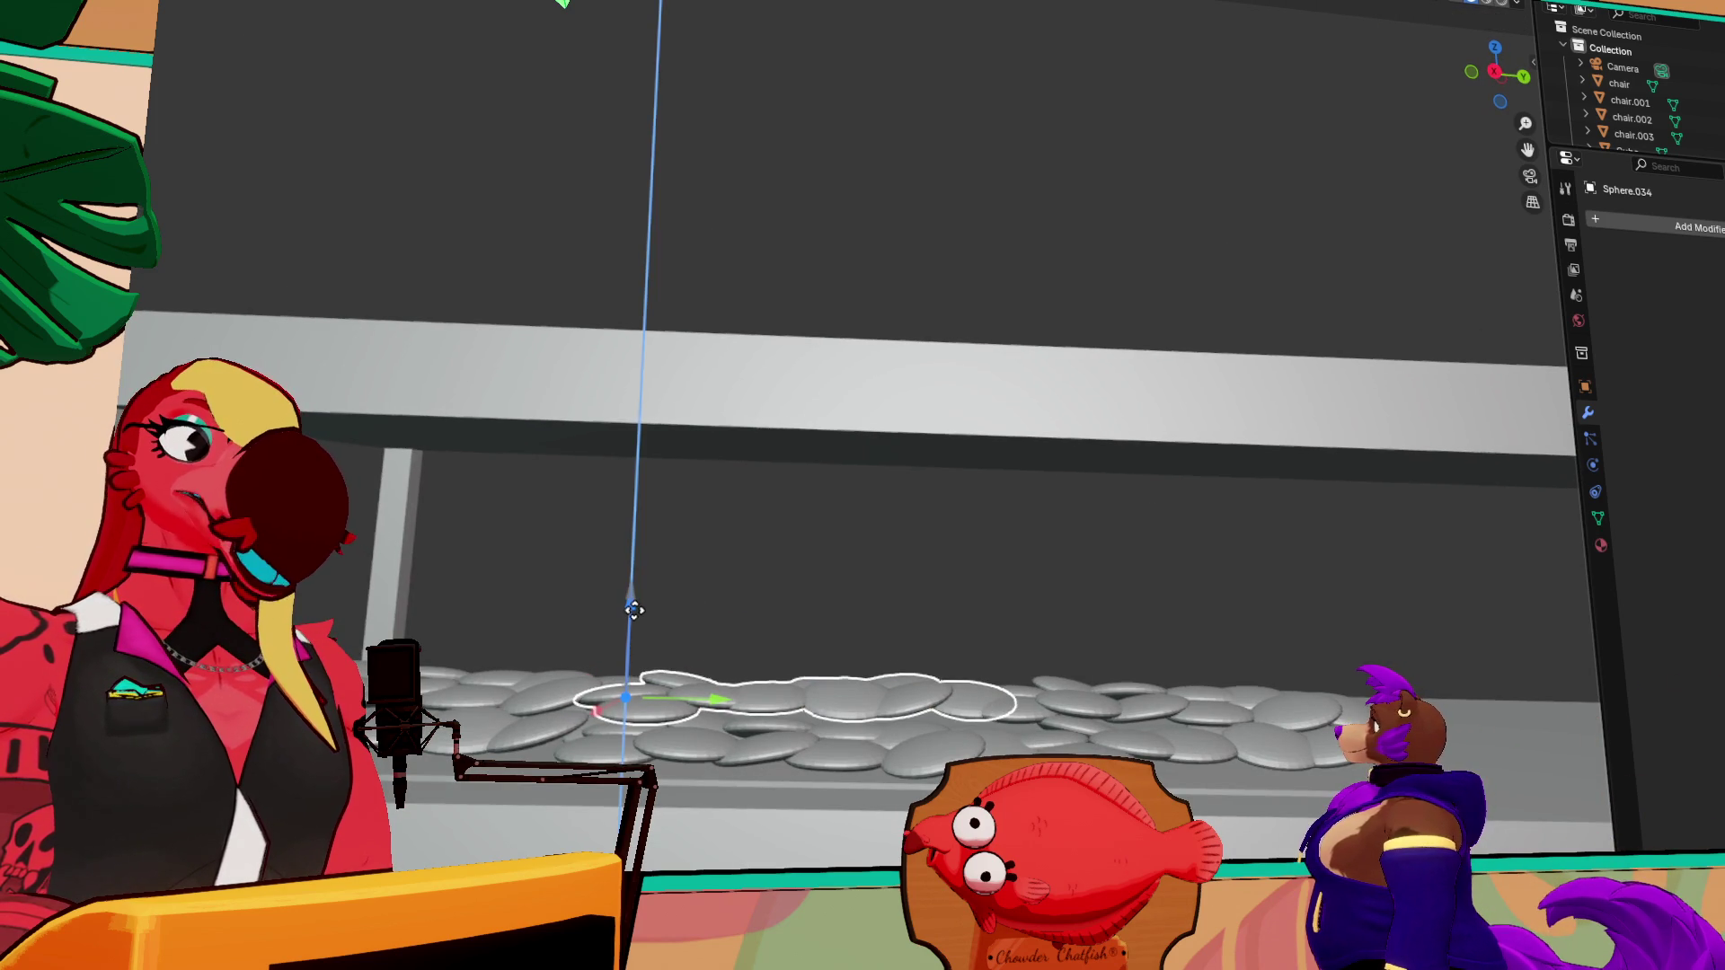
click(633, 608)
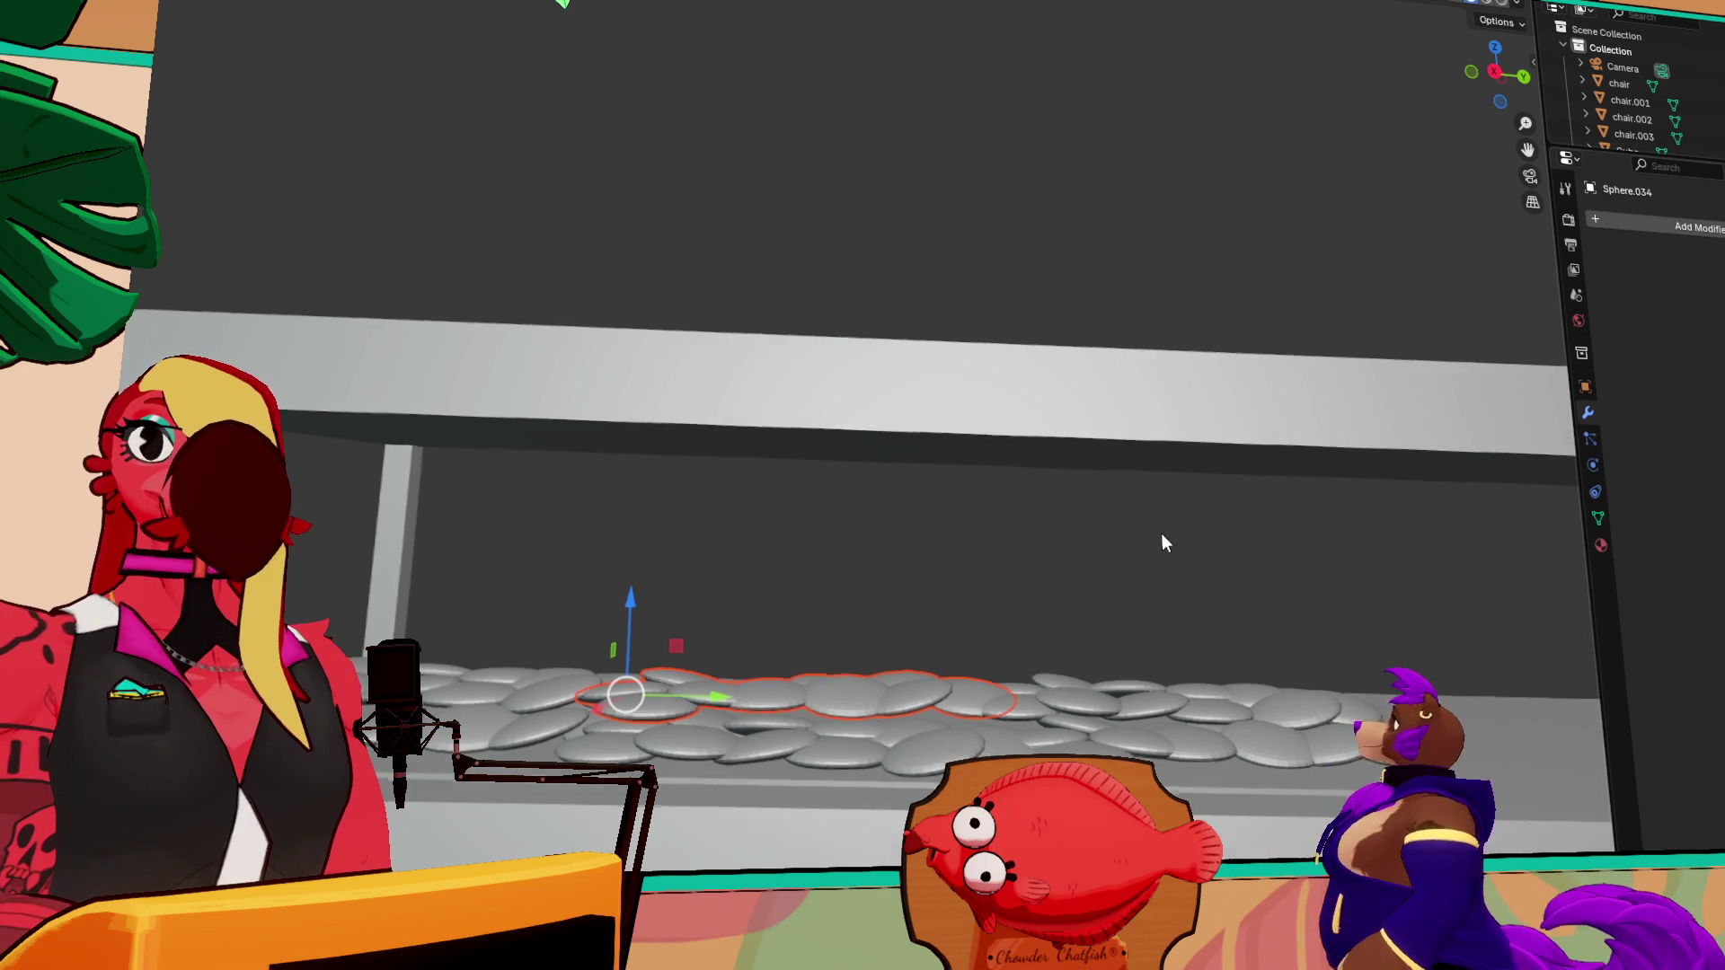
middle_drag(1163, 535, 1250, 596)
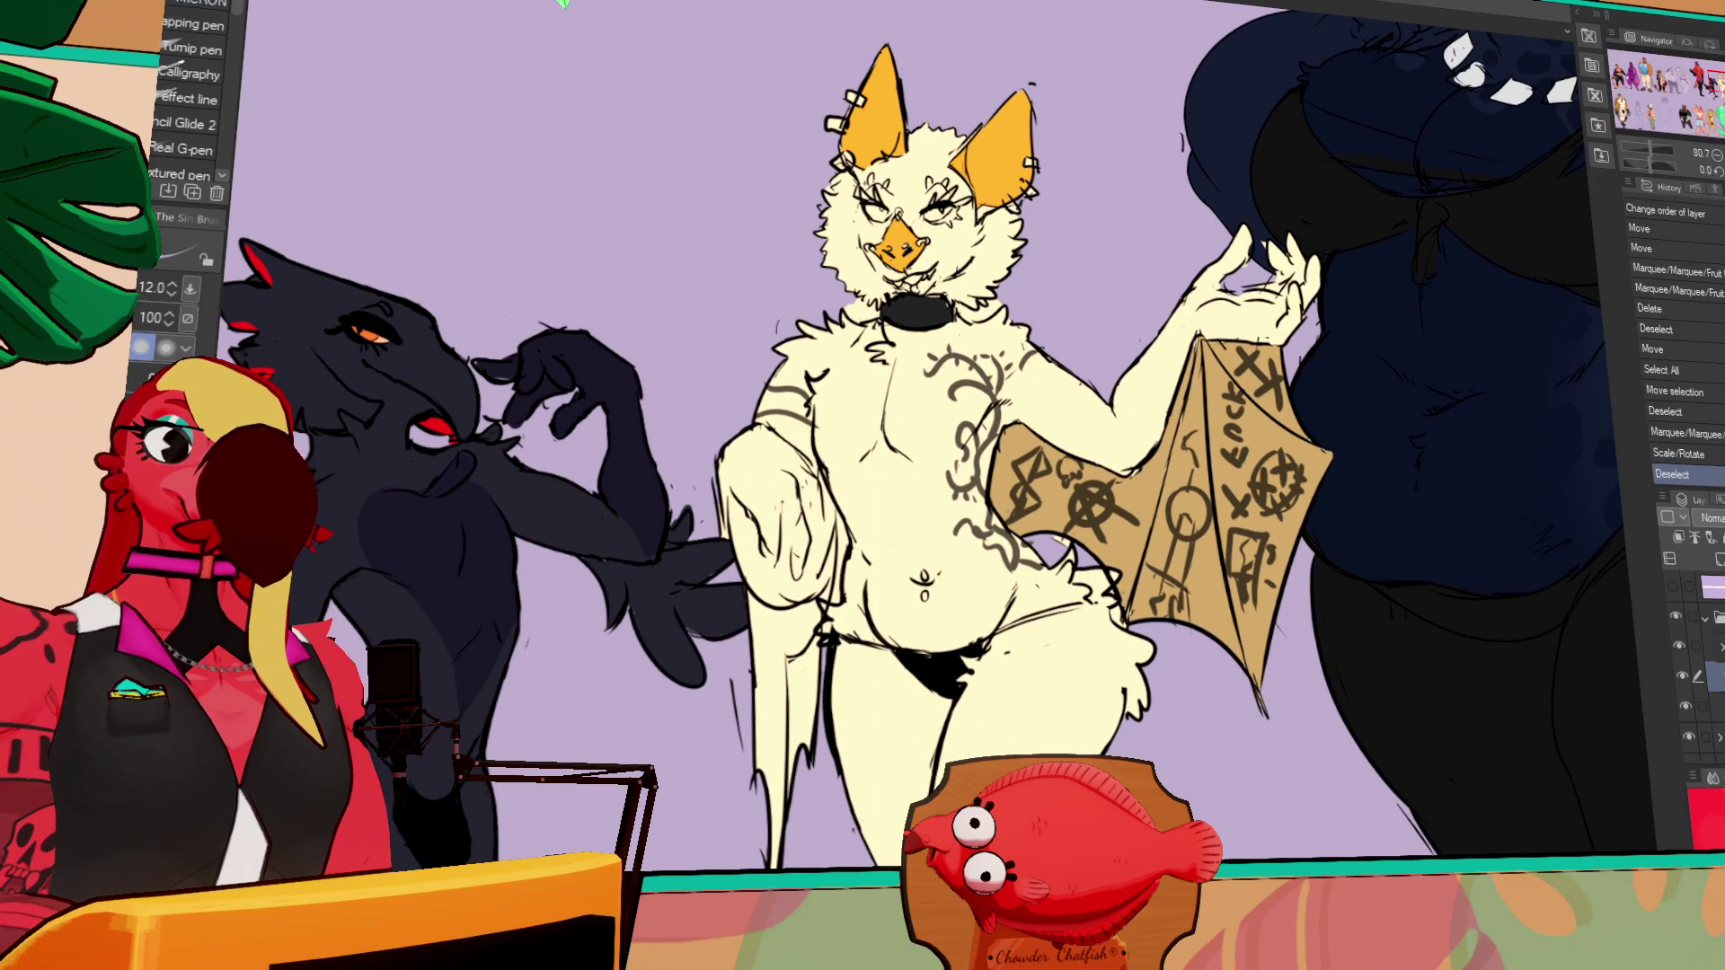
Select the layer below in the Layers panel and switch to the Gradient tool
click(1694, 740)
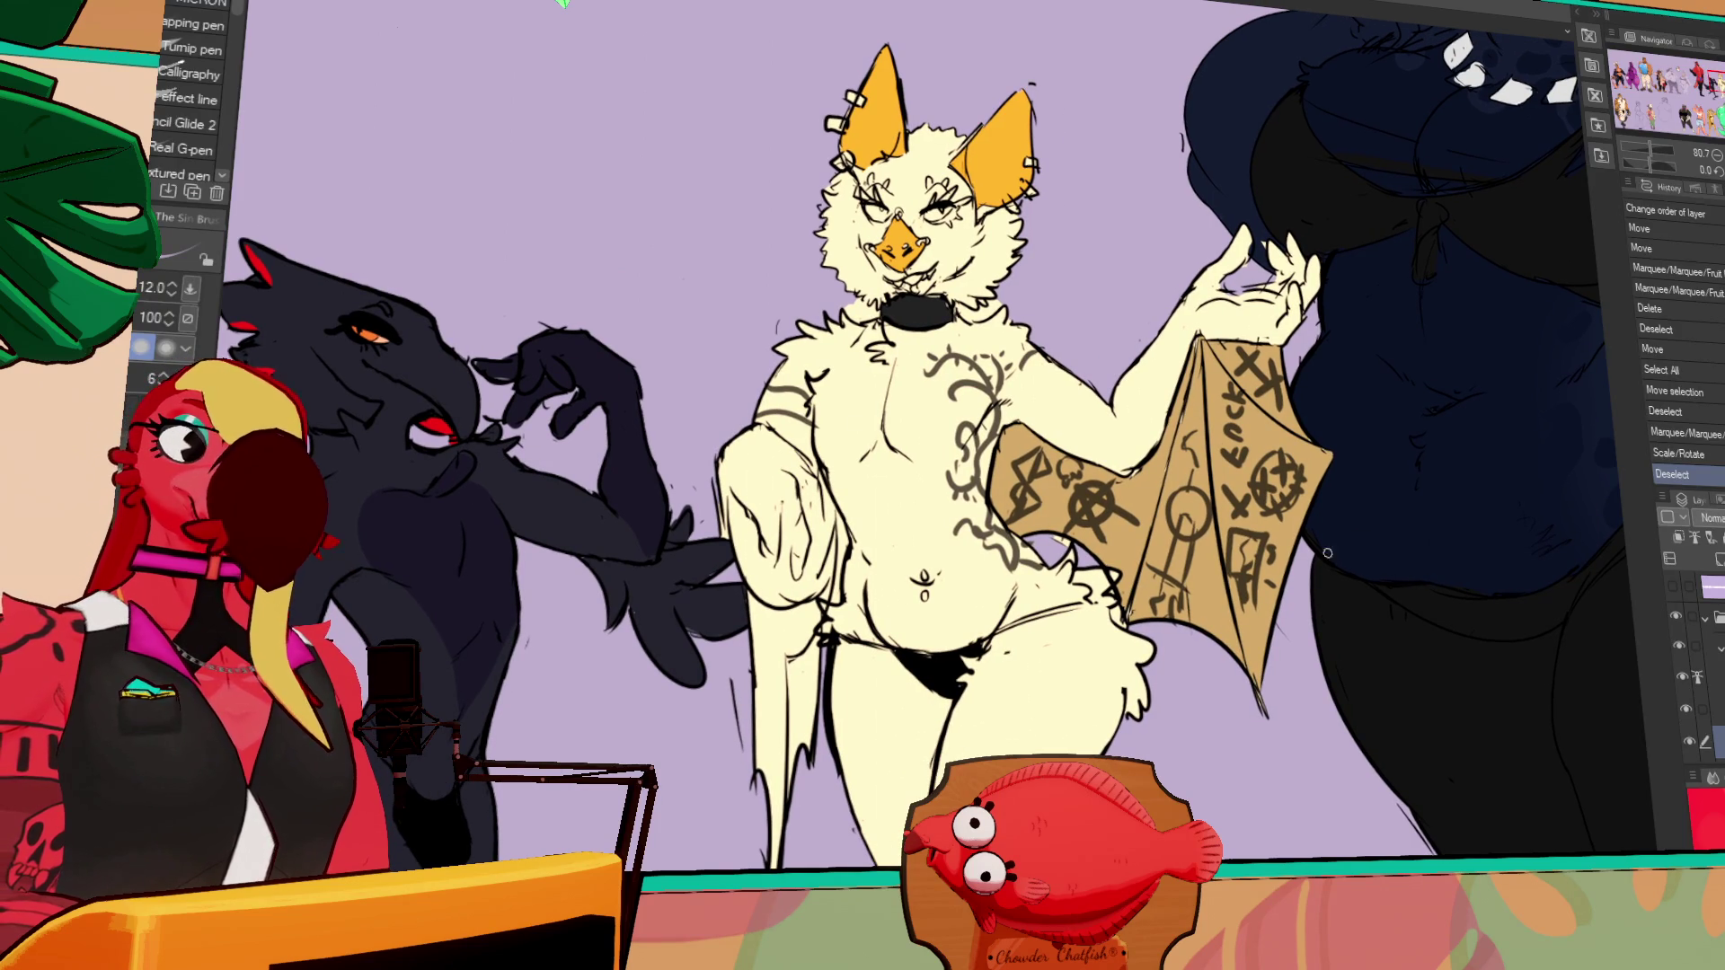
key(g)
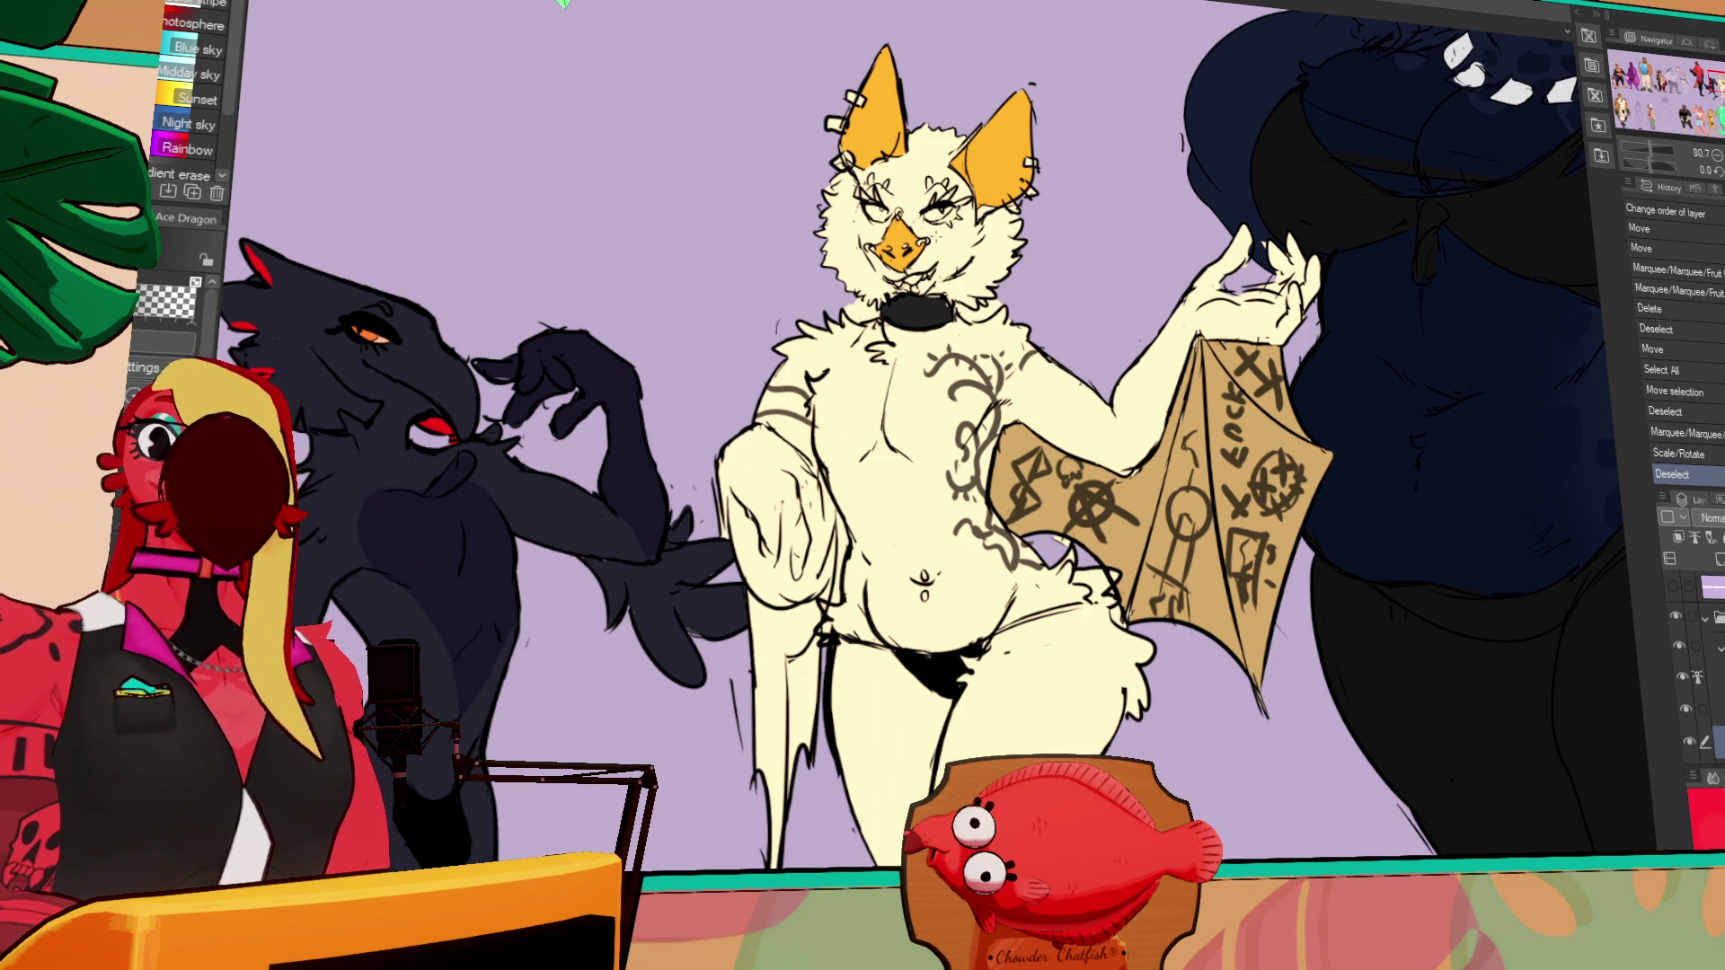
Paint the bird's right eye orange with the pen and fill the left eye orange
key(p)
drag(944, 207, 864, 227)
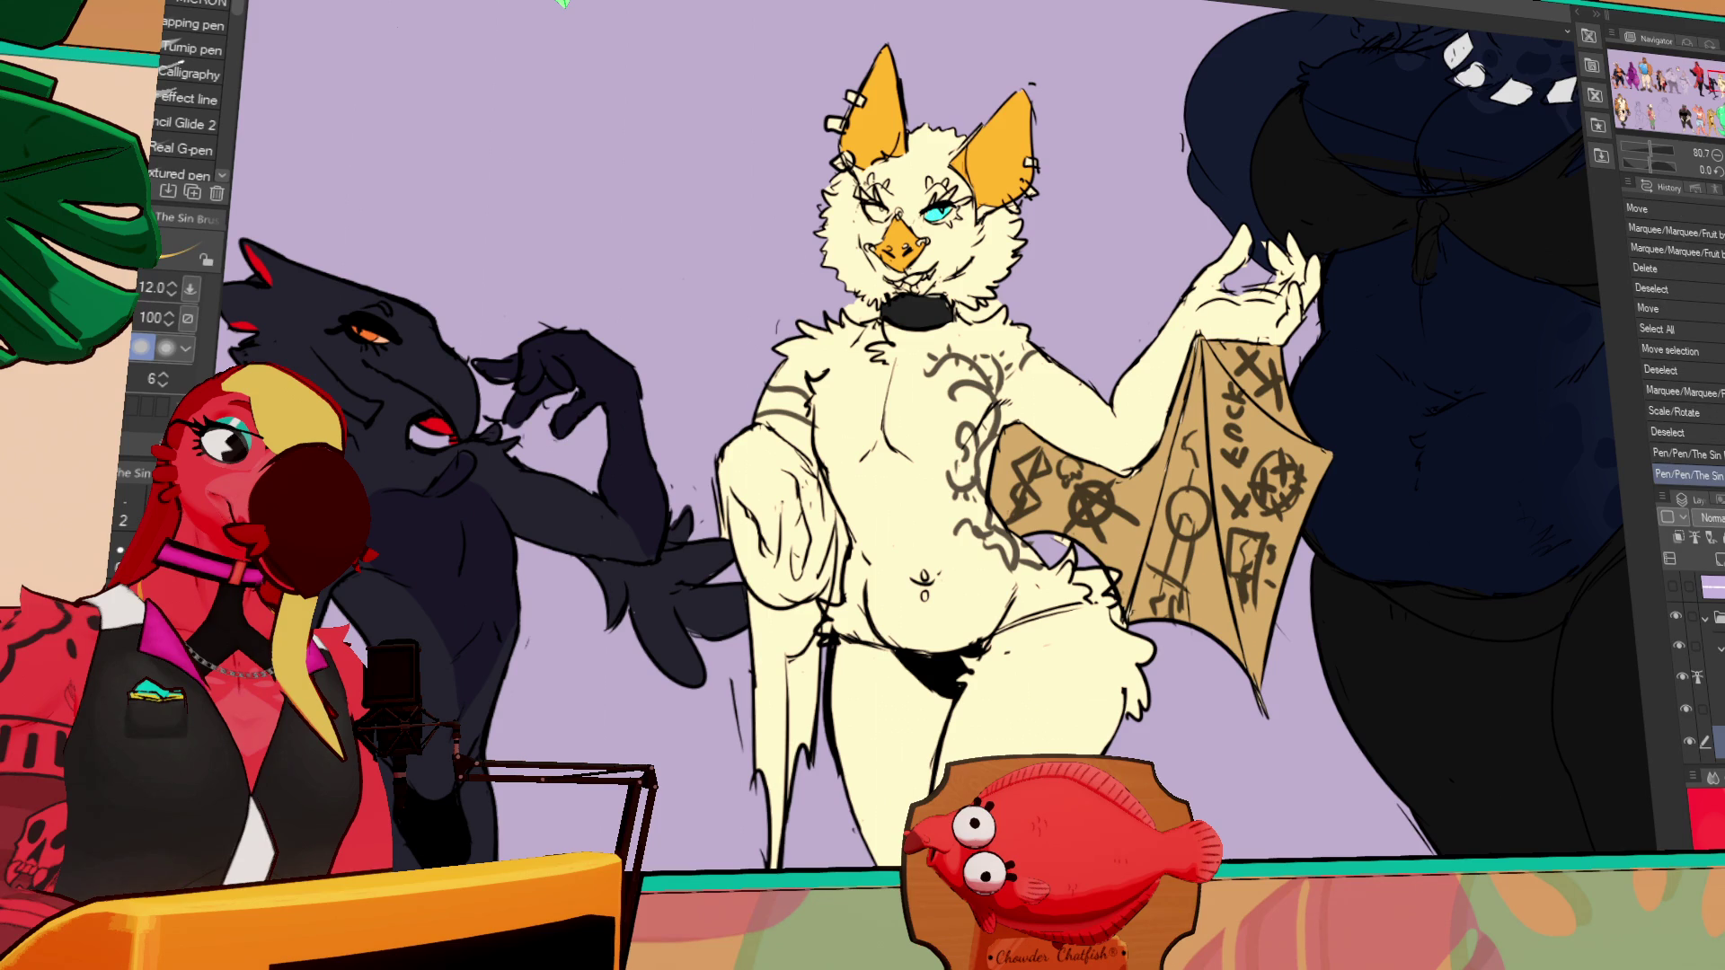
drag(936, 207, 944, 216)
drag(935, 206, 944, 209)
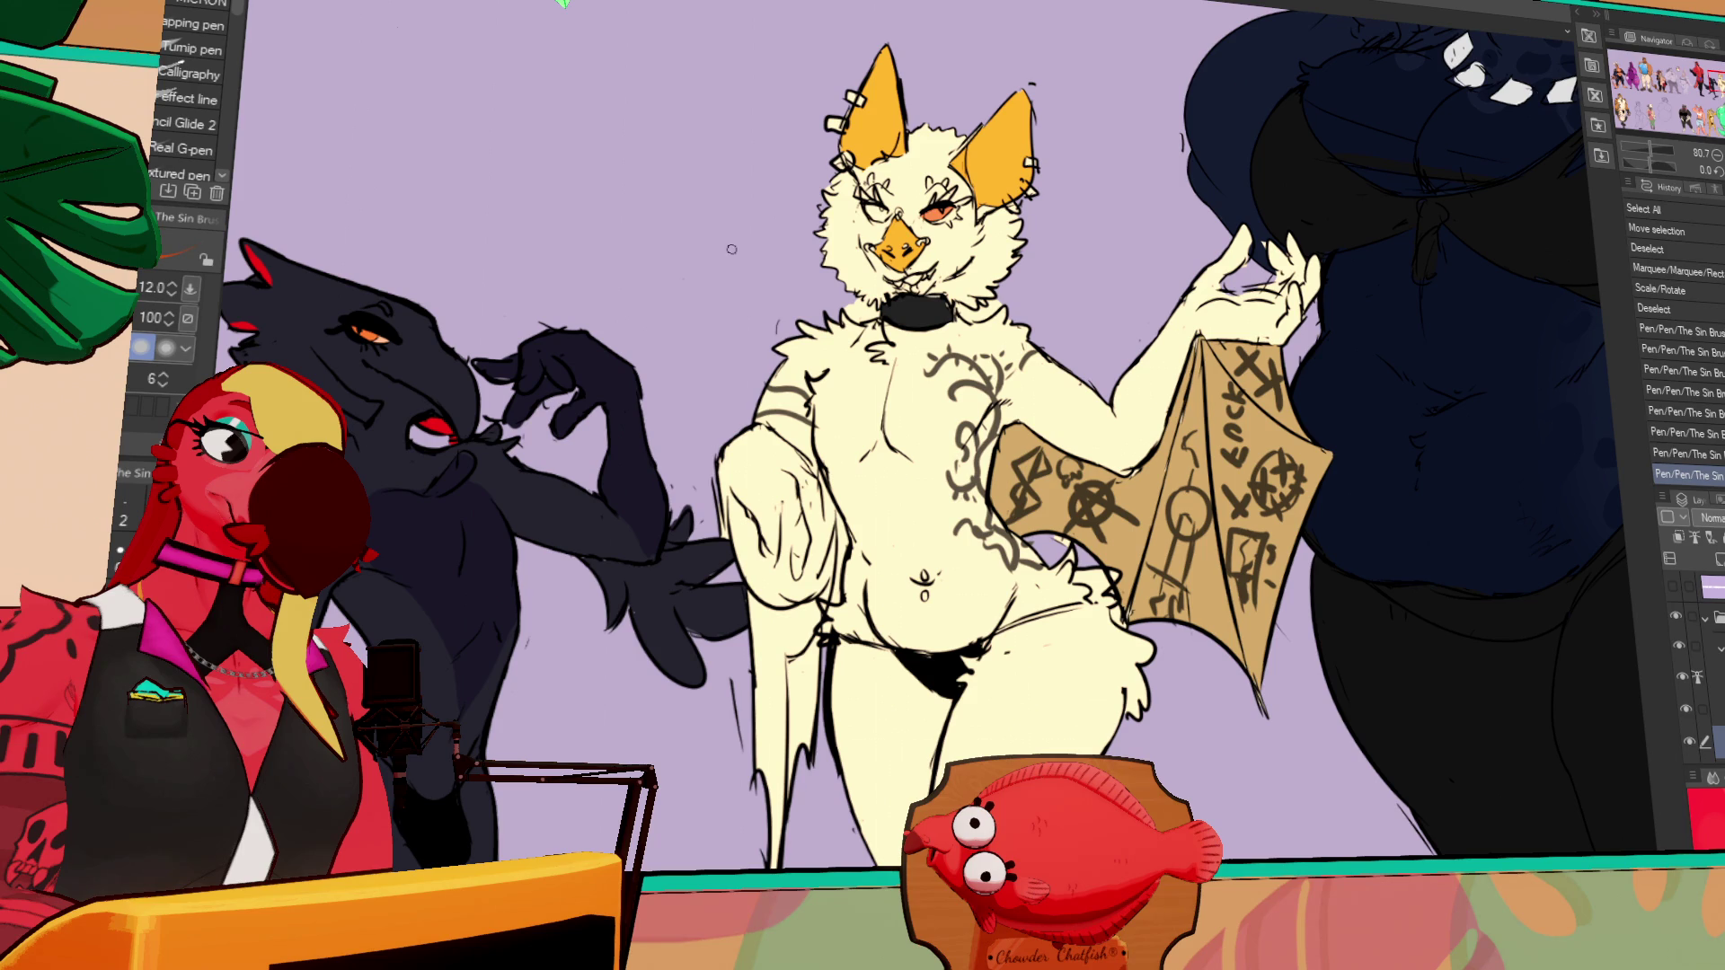
drag(931, 218, 945, 221)
key(ctrl+z)
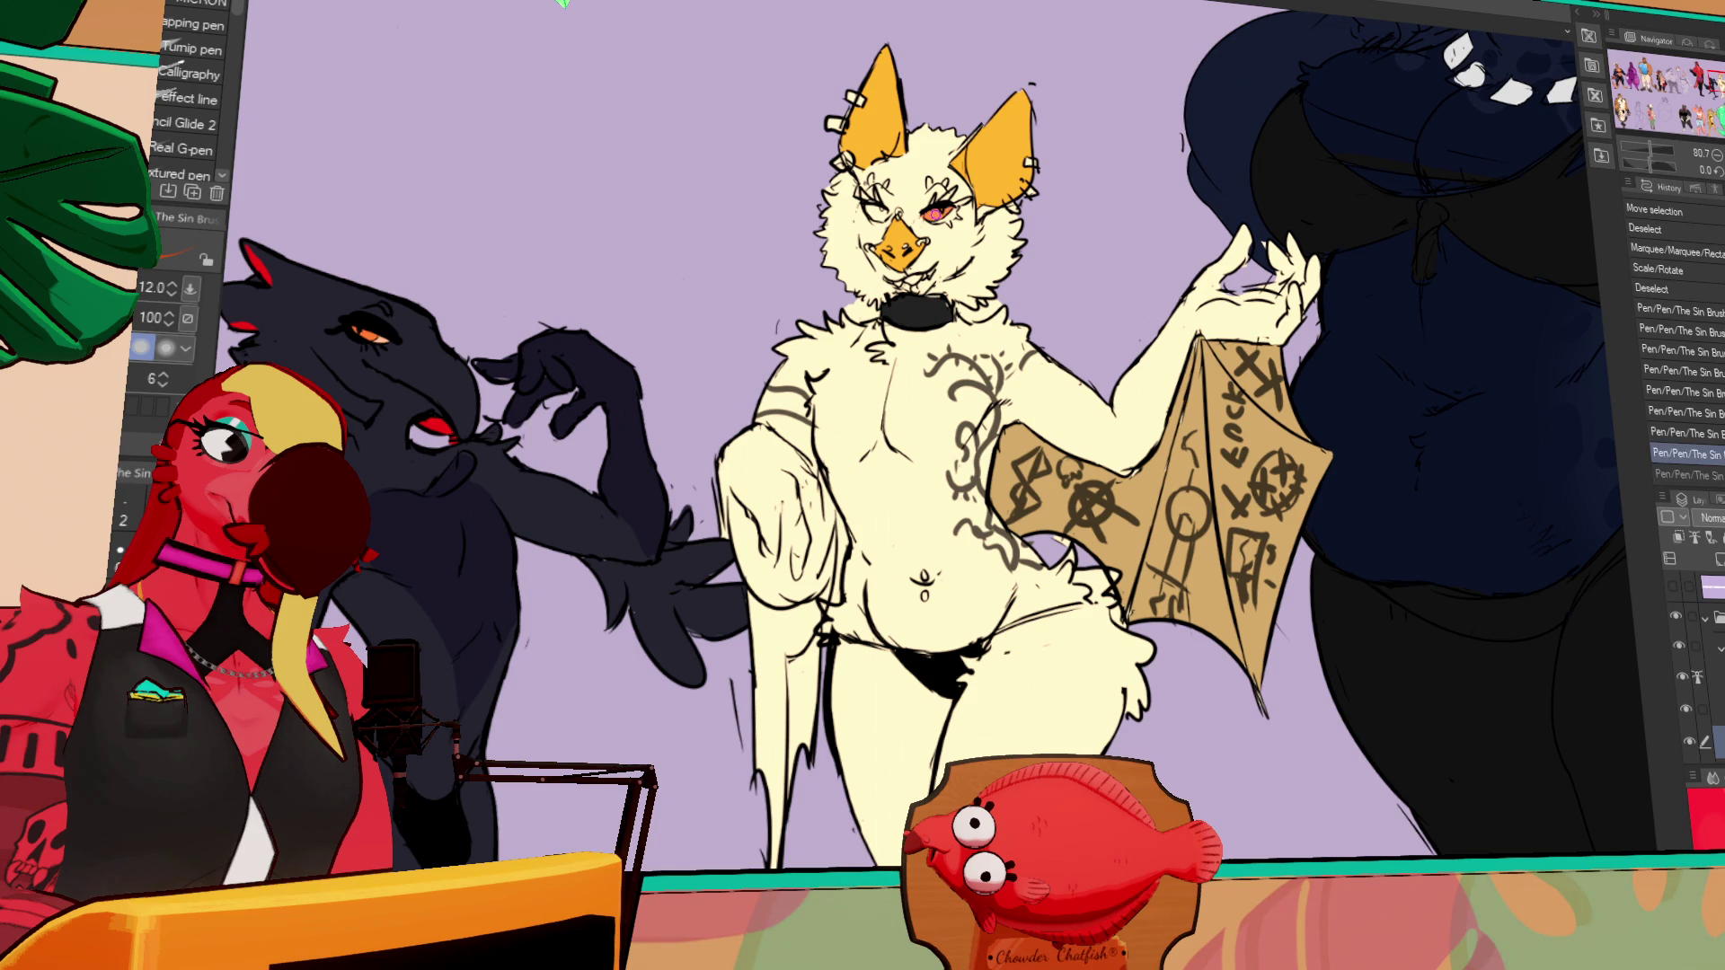
key(g)
click(872, 213)
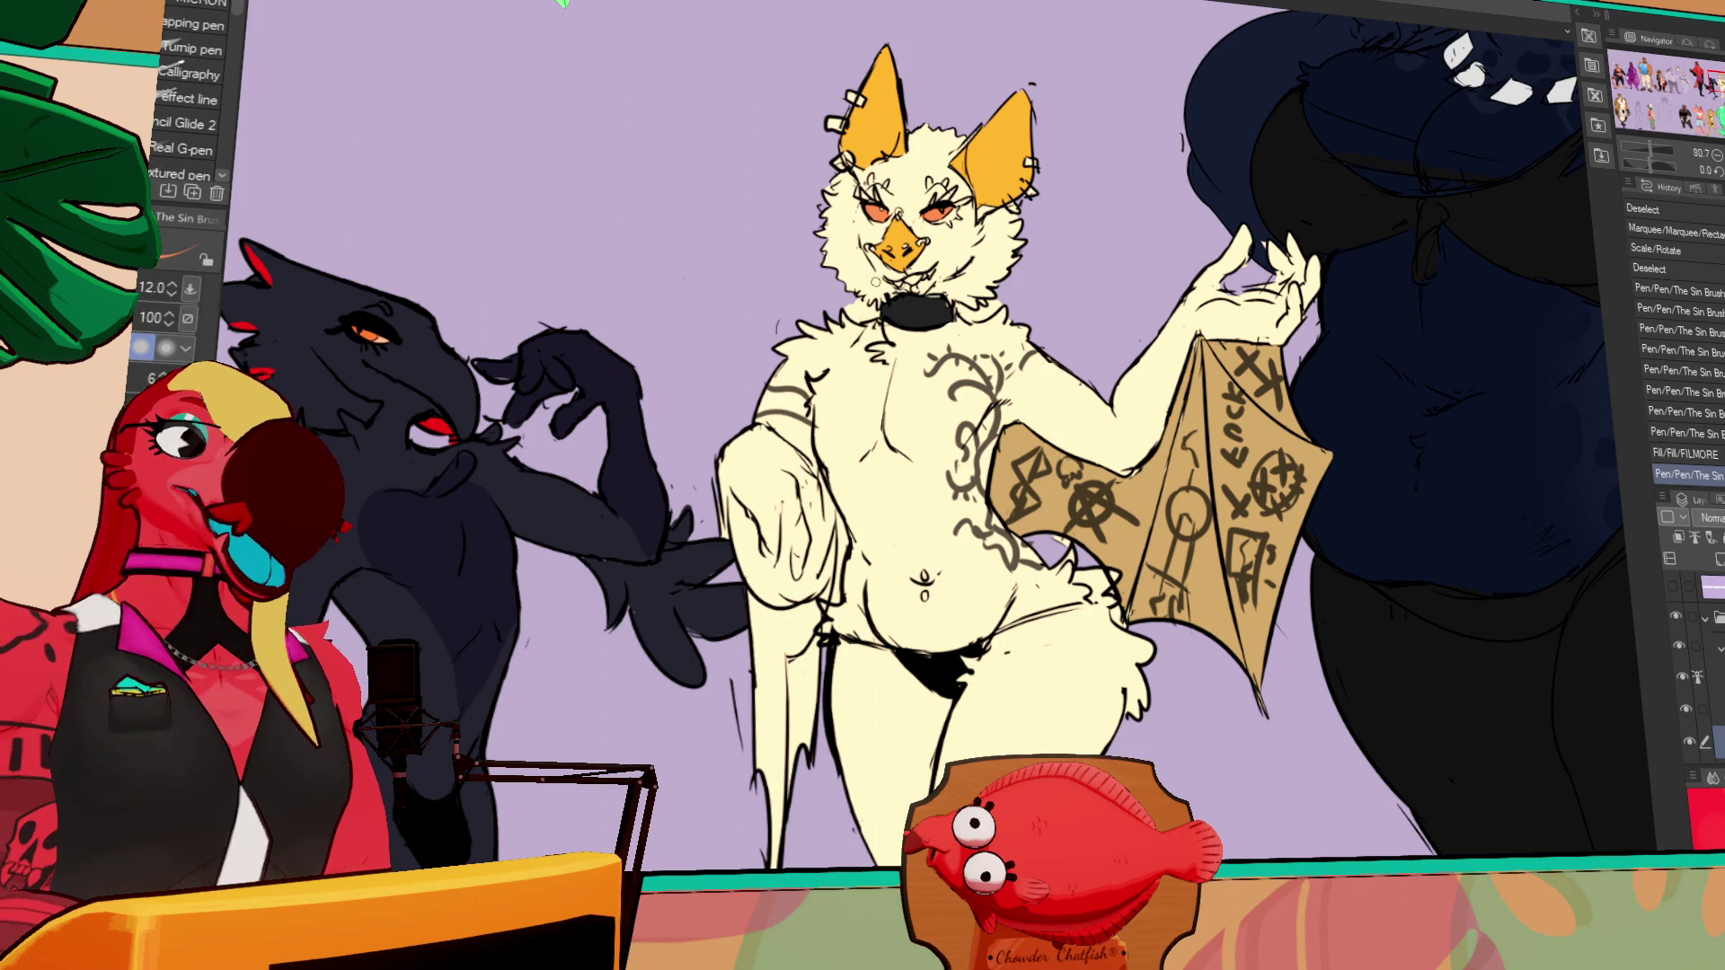
drag(782, 394, 984, 384)
Zoom out to 66% to show full figures, then undo and redo to restore the edits
scroll(984, 384, down, 2)
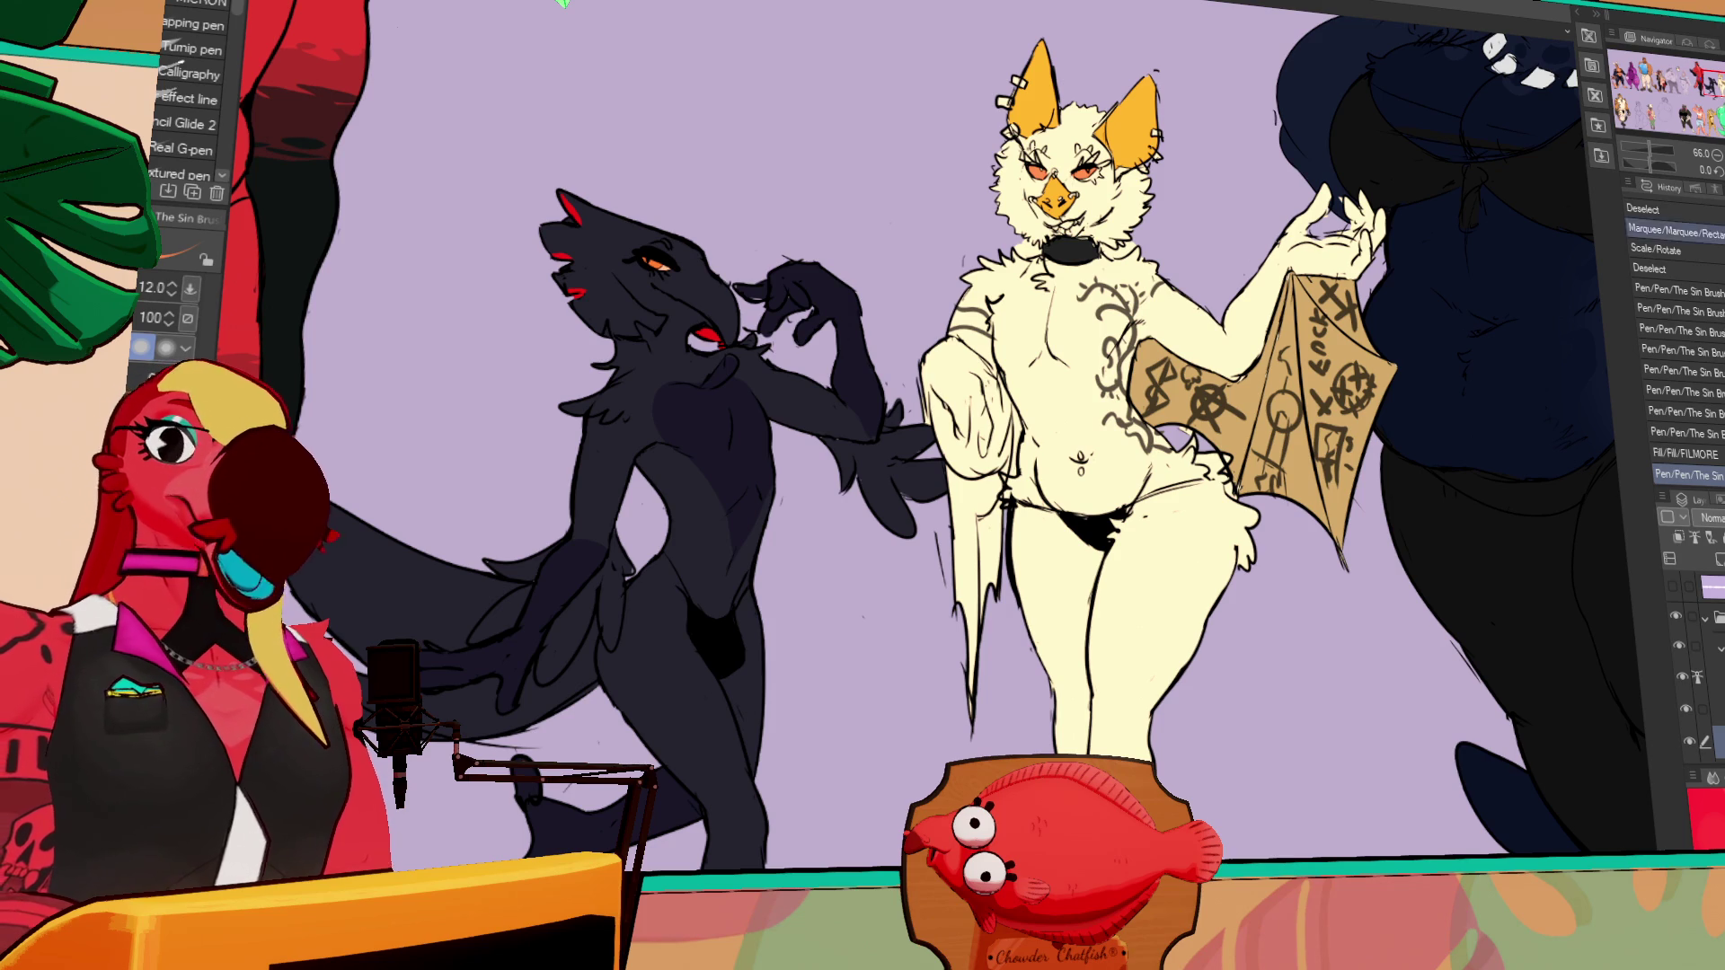
key(ctrl+z)
key(ctrl+z)
key(ctrl+y)
key(ctrl+y)
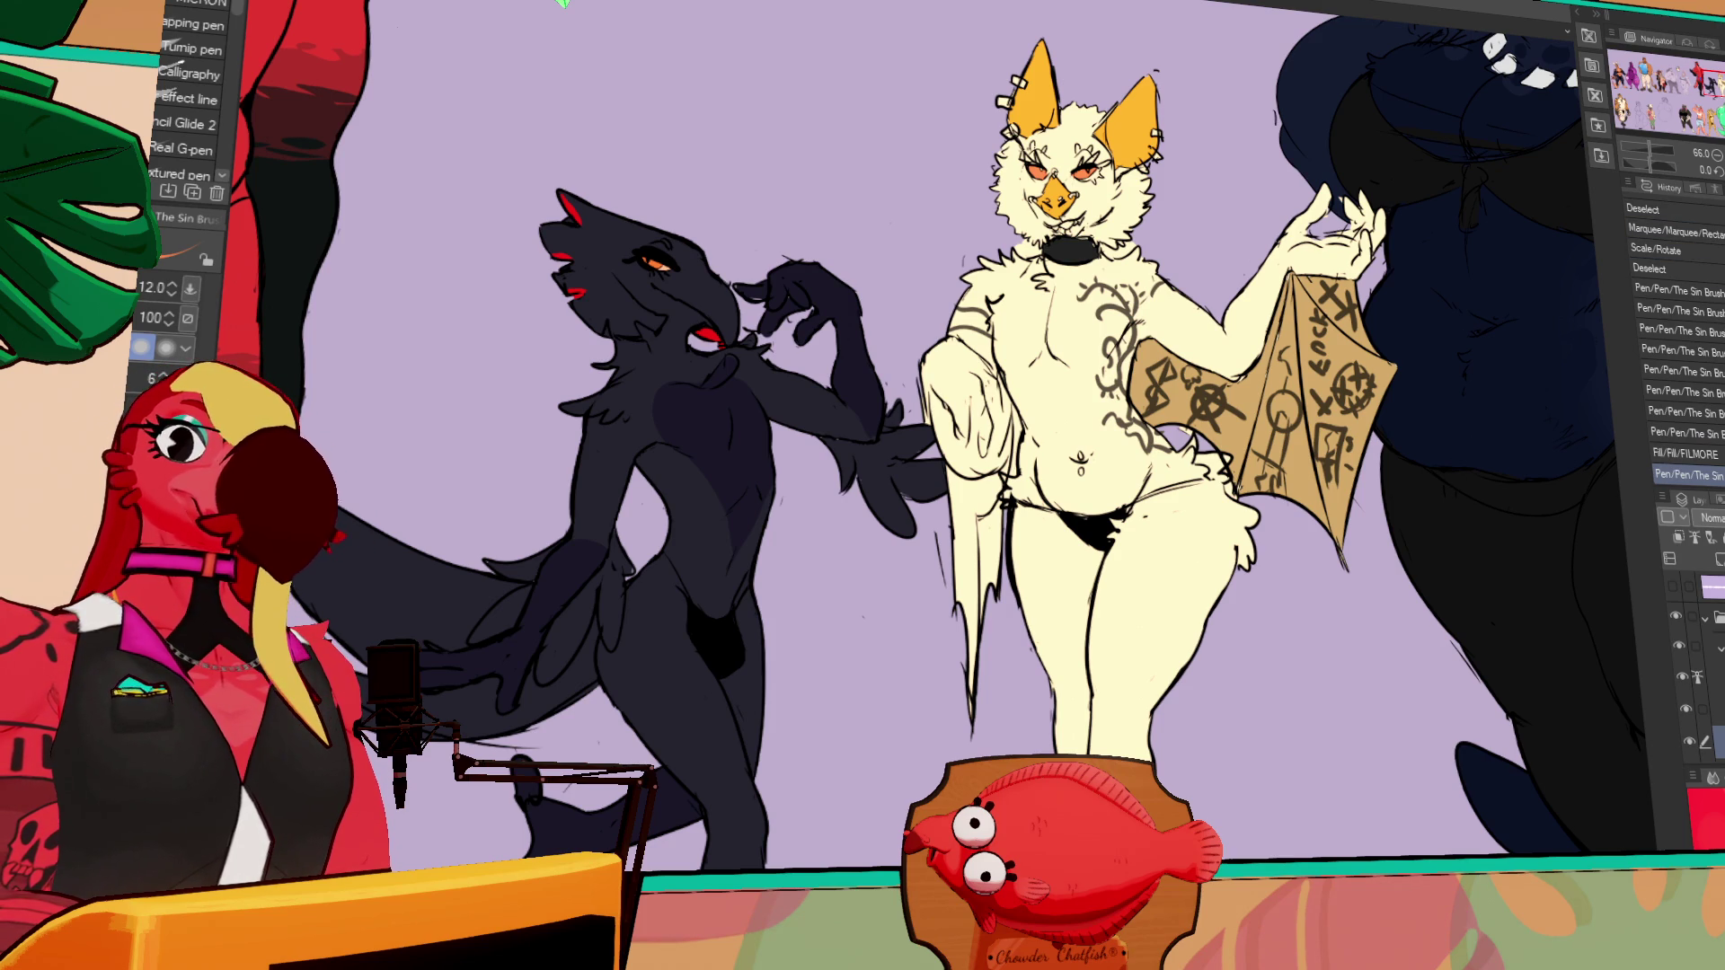
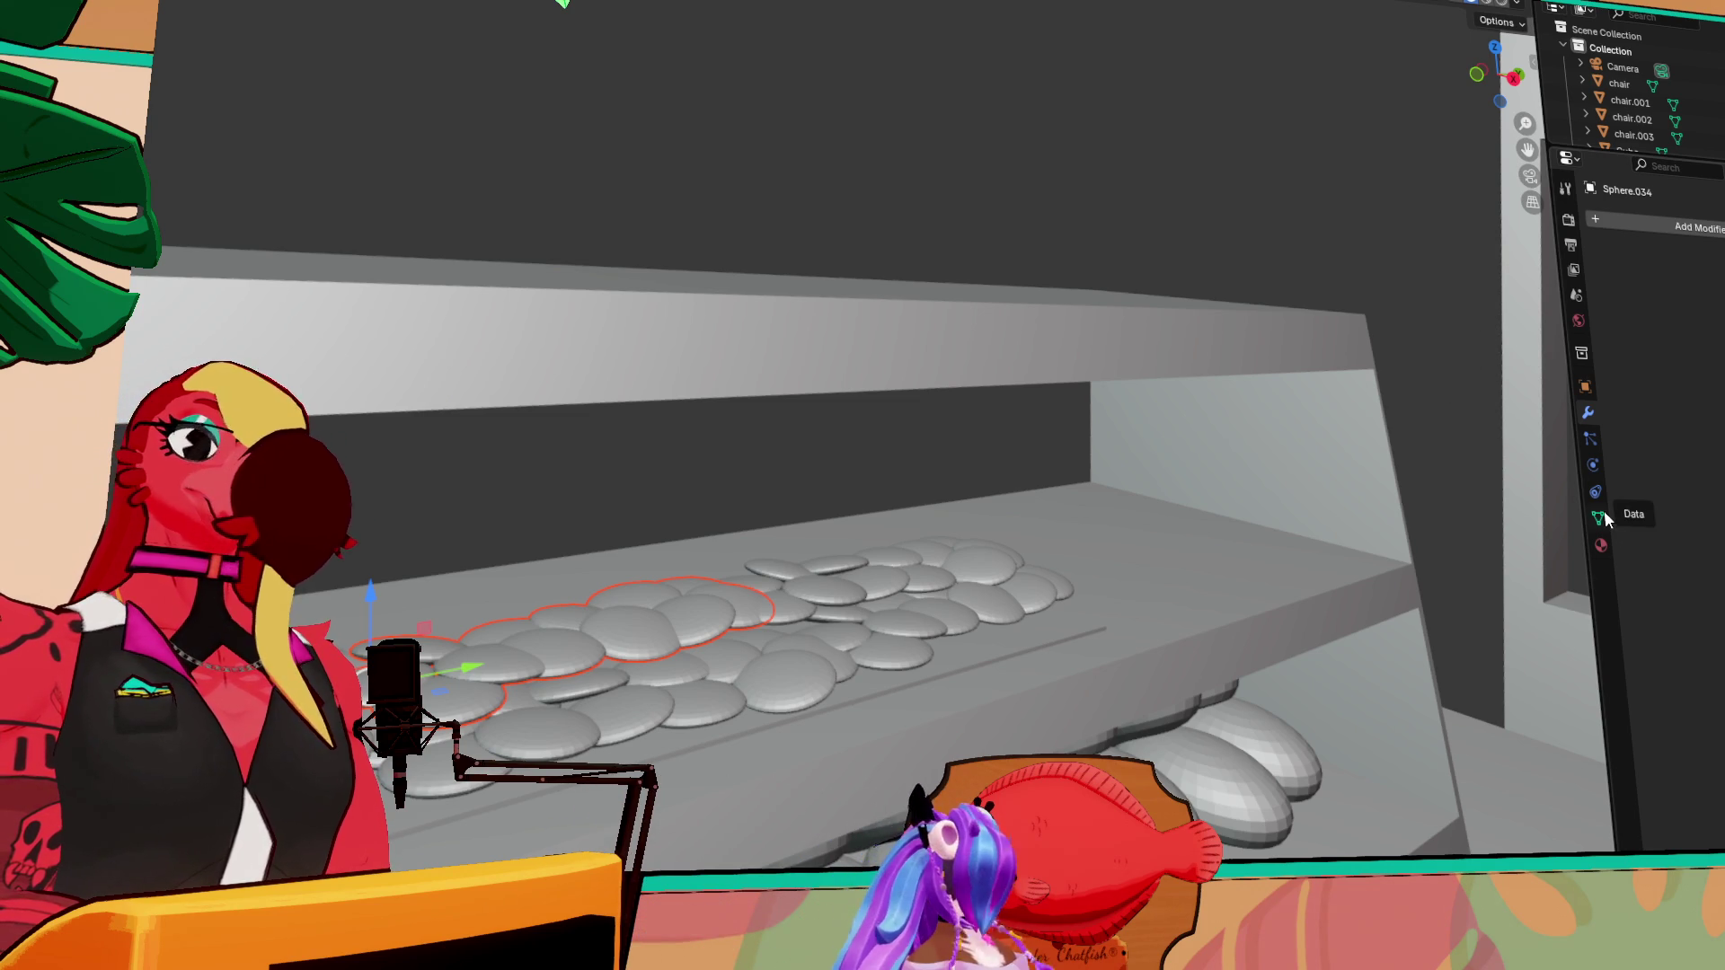
Lengthen board Cube.021 under the bread discs along Y with the Transform gizmo
mouse_move(1275, 648)
middle_down()
mouse_move(989, 602)
mouse_move(1080, 519)
mouse_move(1082, 578)
middle_up()
scroll(989, 602, down, 5)
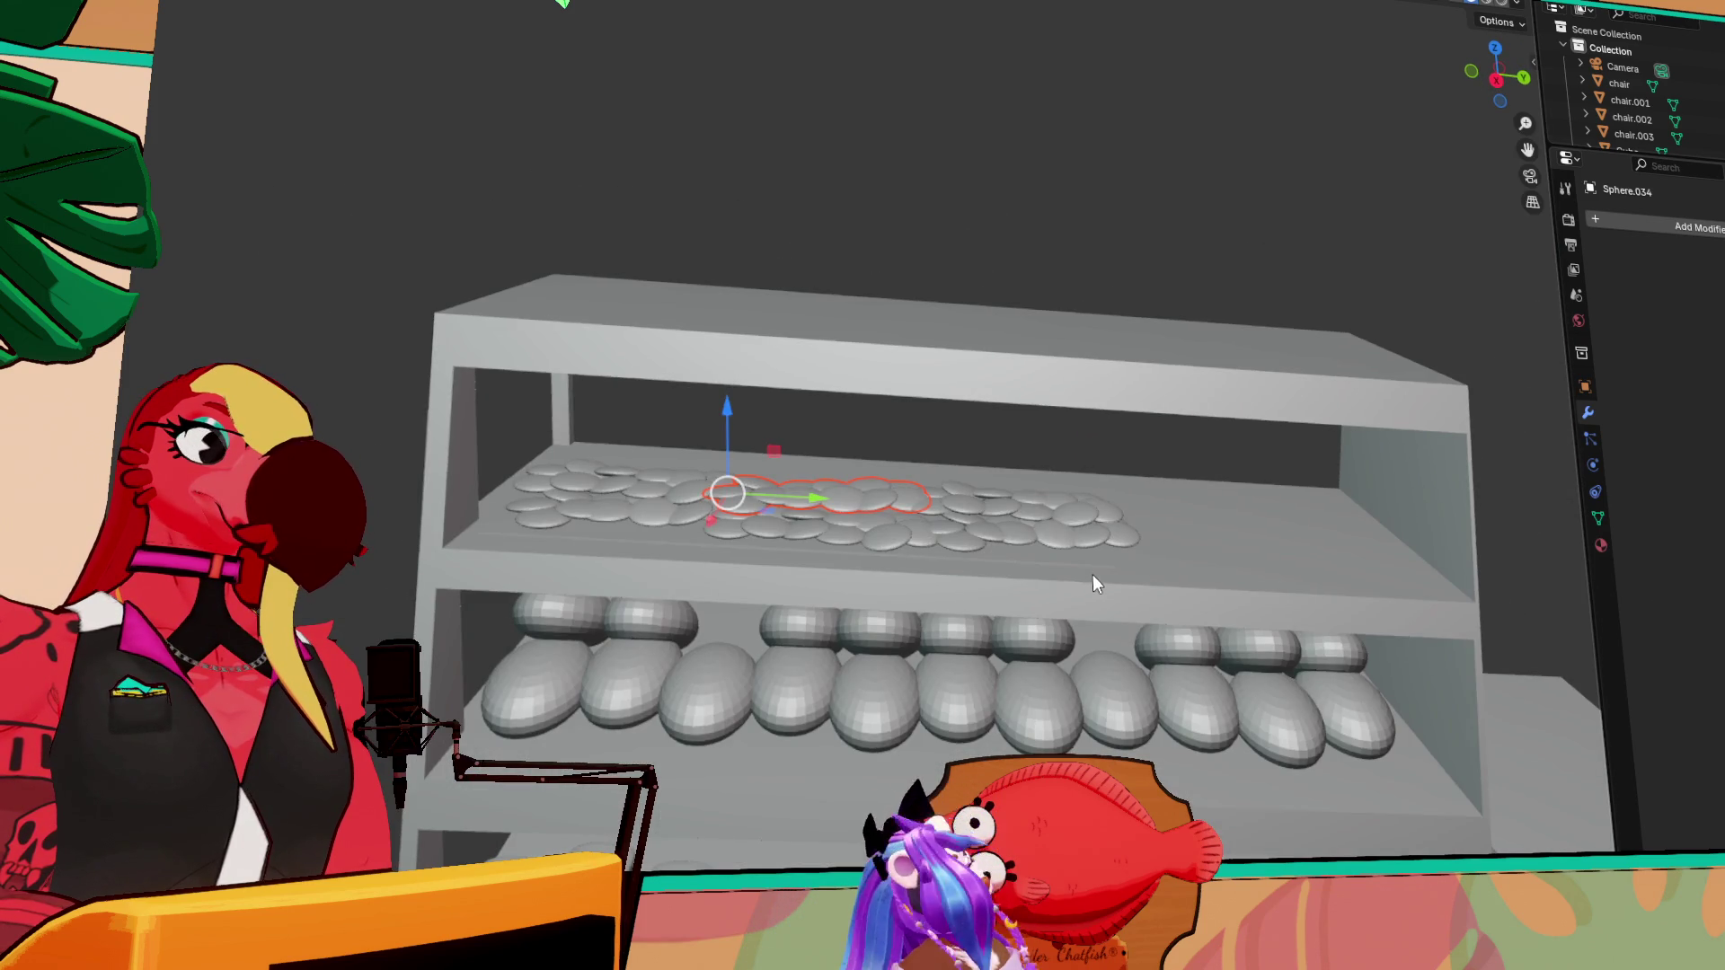
scroll(1084, 557, up, 3)
click(1269, 692)
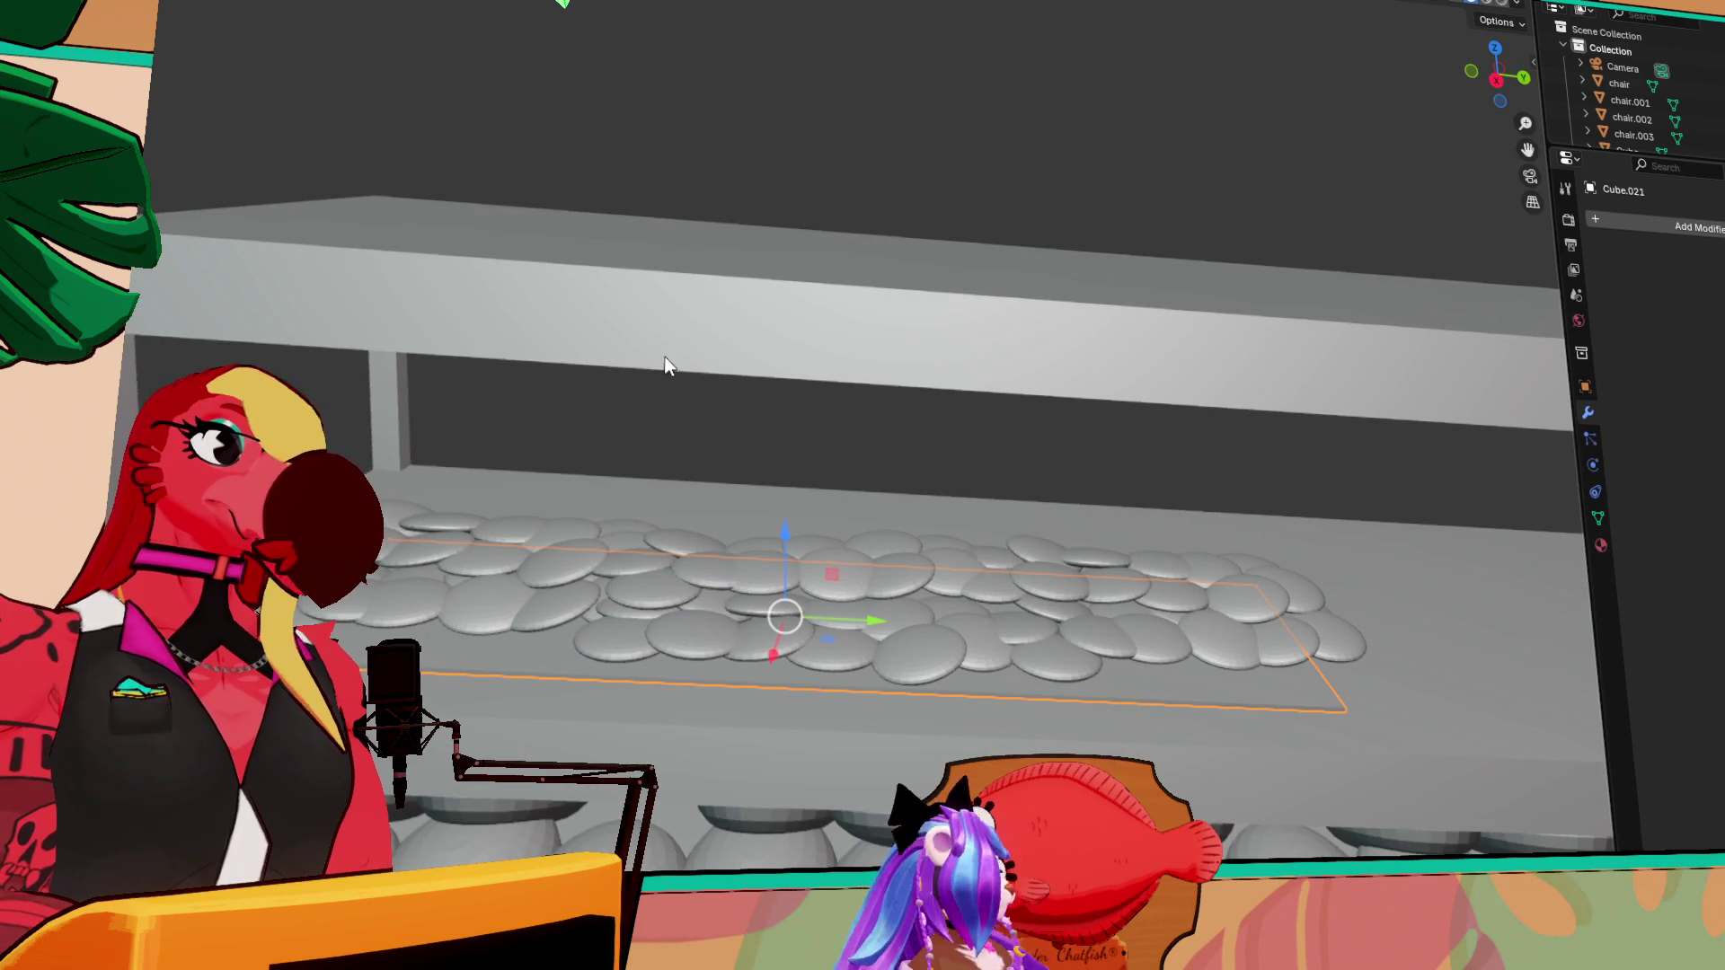
key(shift+space)
key(t)
drag(872, 622, 887, 627)
key(shift+space)
key(g)
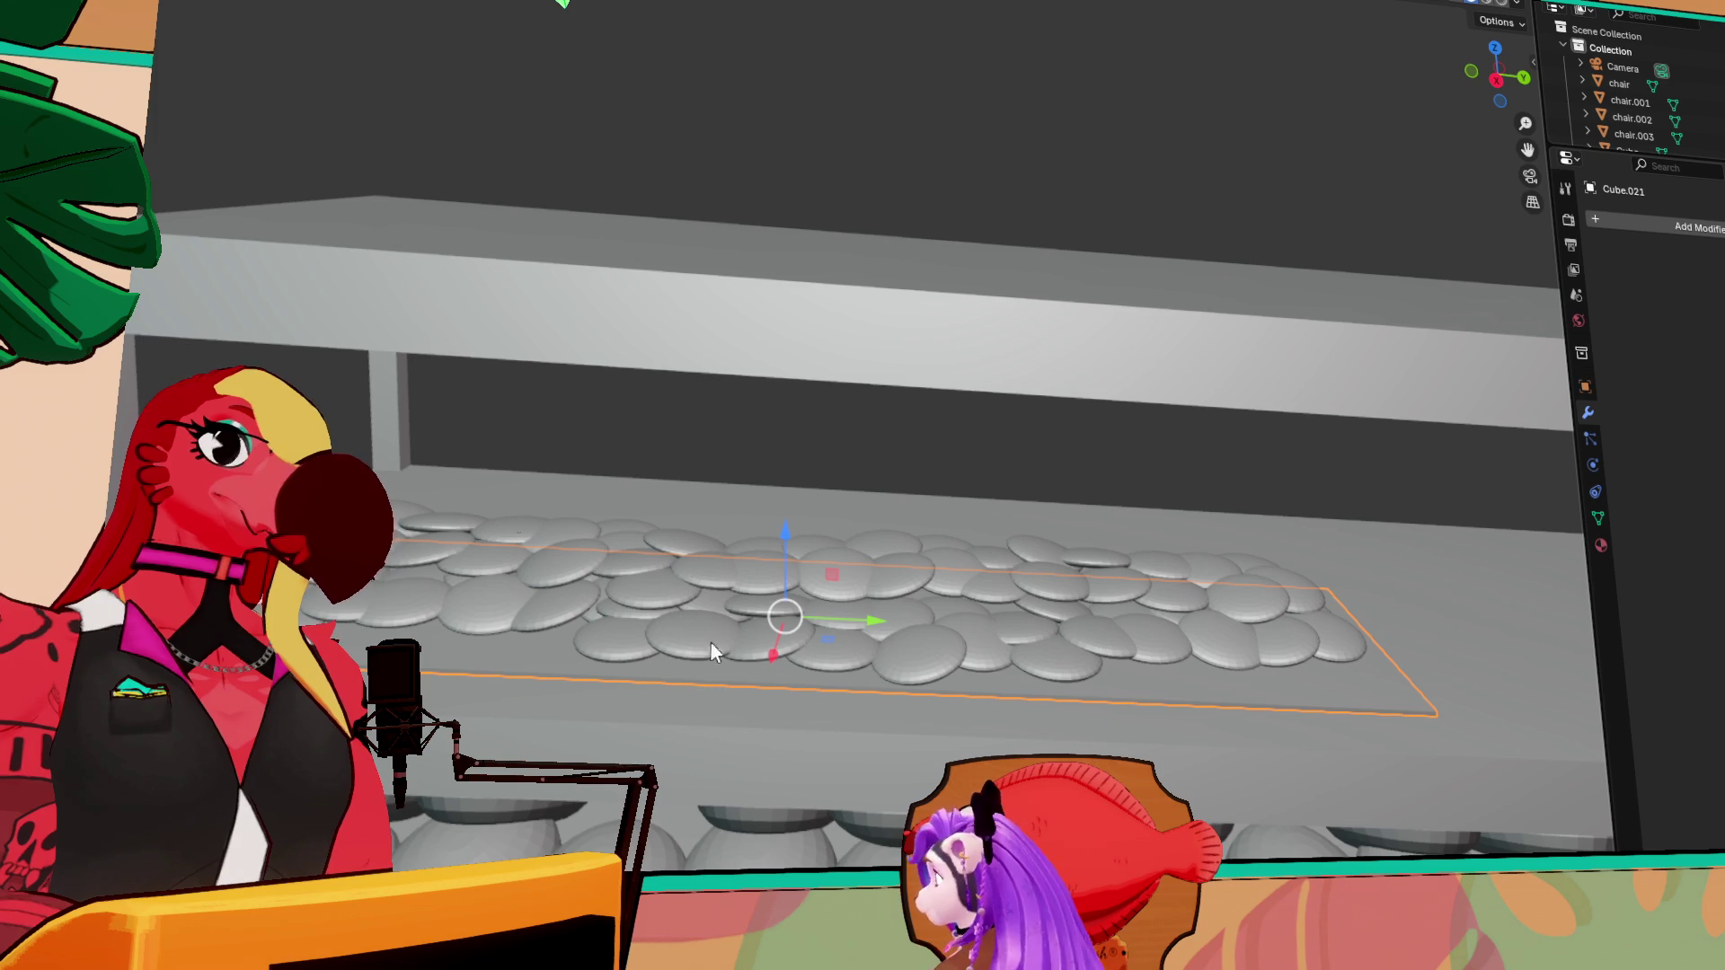
middle_drag(902, 613, 1076, 627)
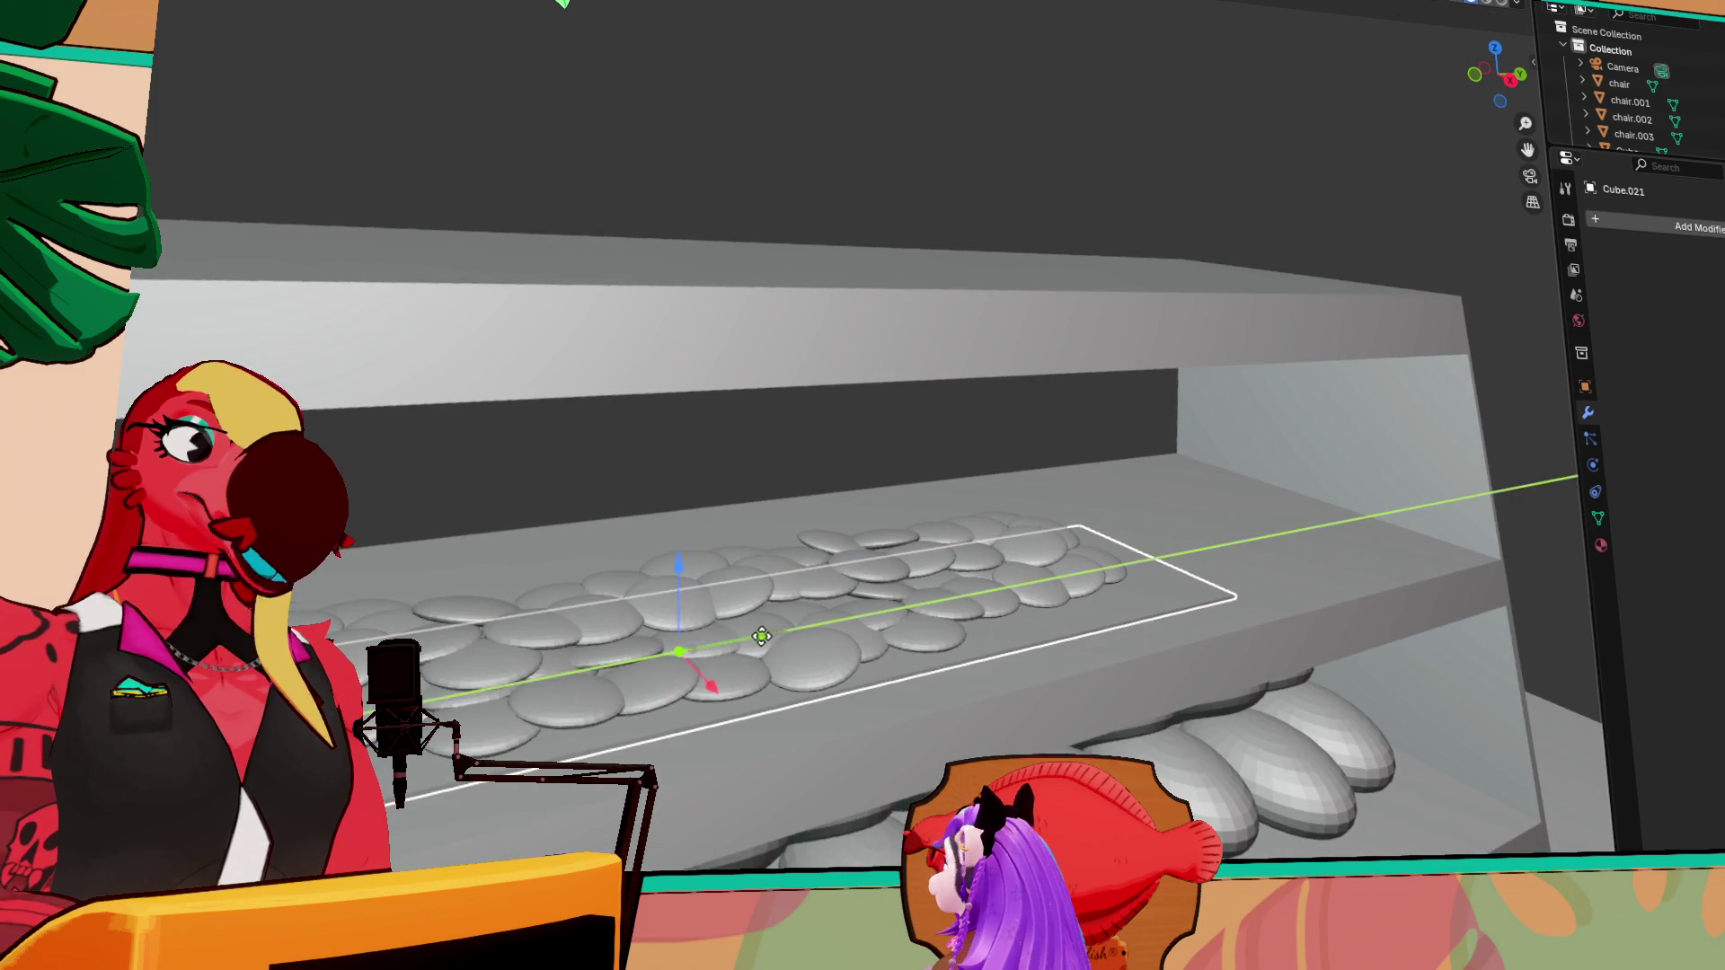
mouse_move(783, 636)
middle_down()
mouse_move(1252, 550)
mouse_move(837, 517)
middle_up()
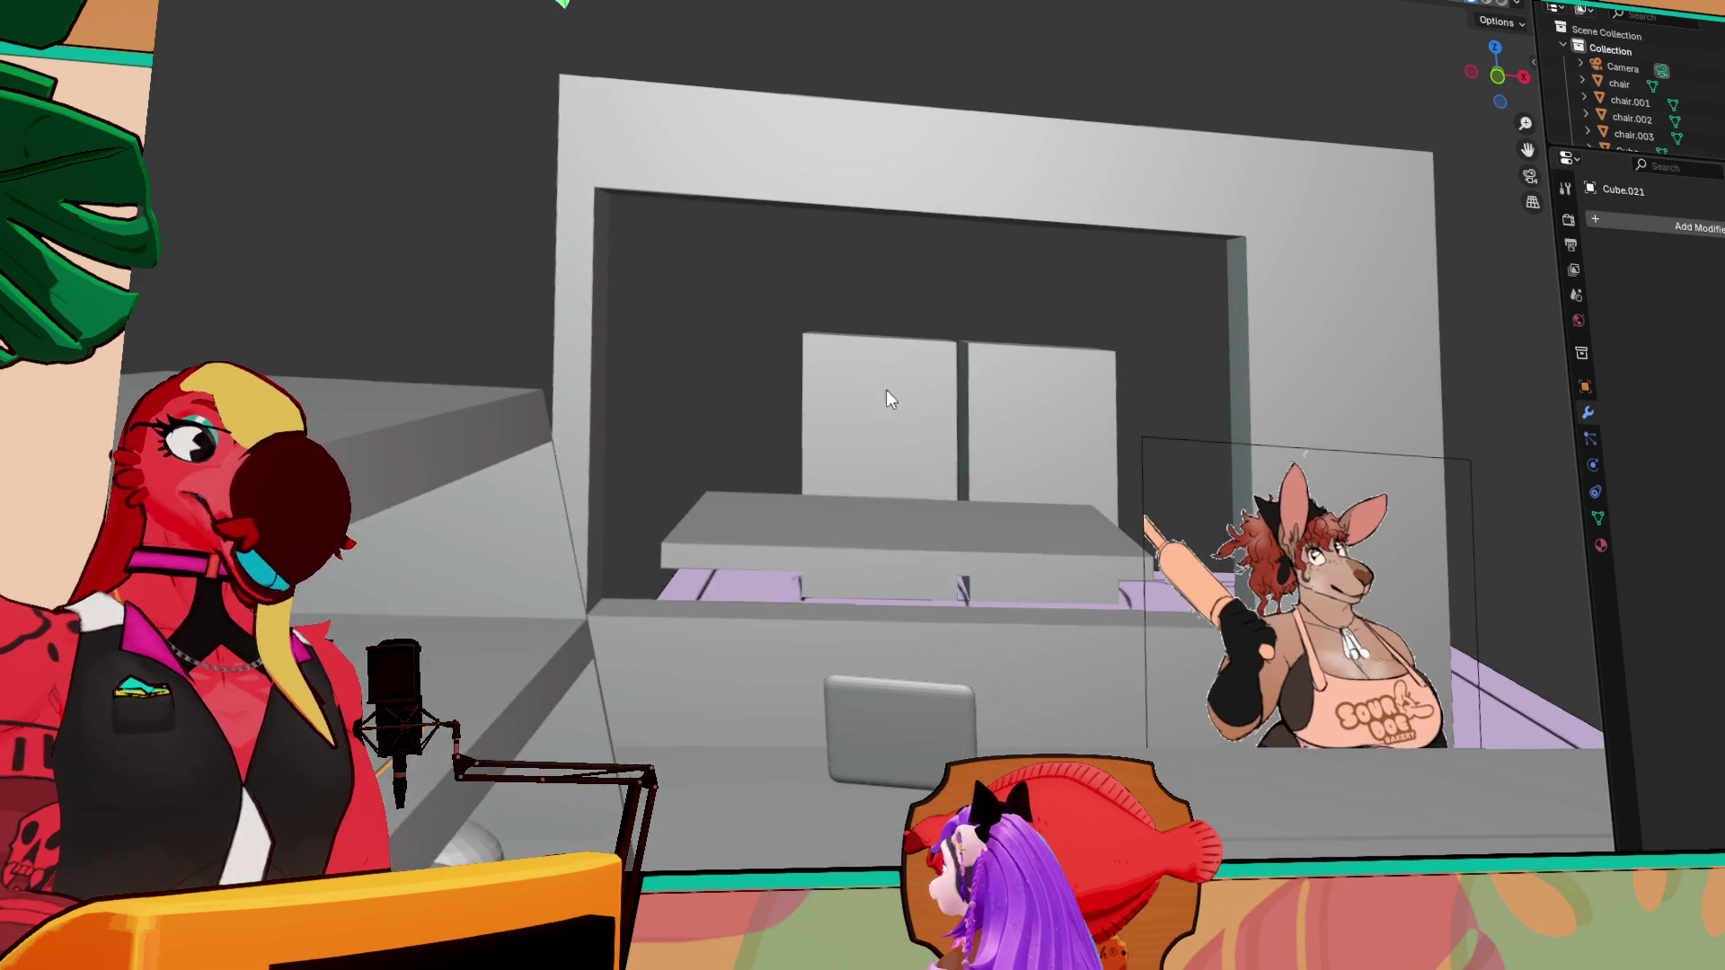
Select the window frame and centre the view on it
middle_drag(908, 283, 843, 115)
click(837, 121)
key(KP_Decimal)
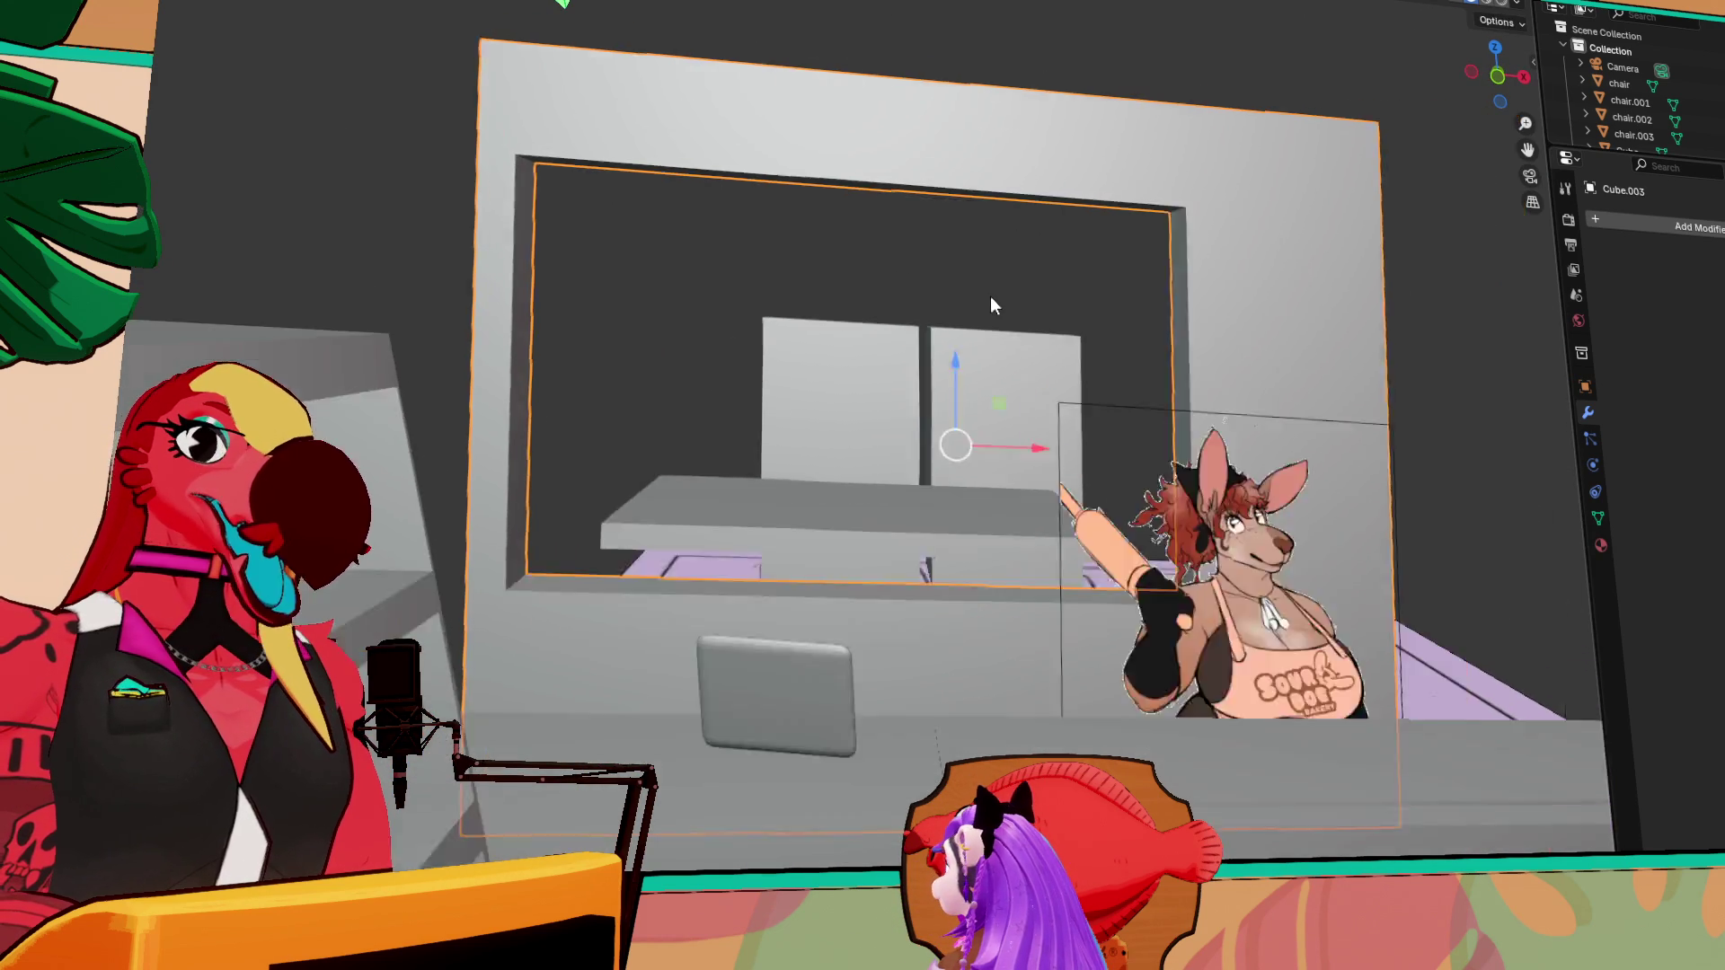
scroll(879, 243, up, 4)
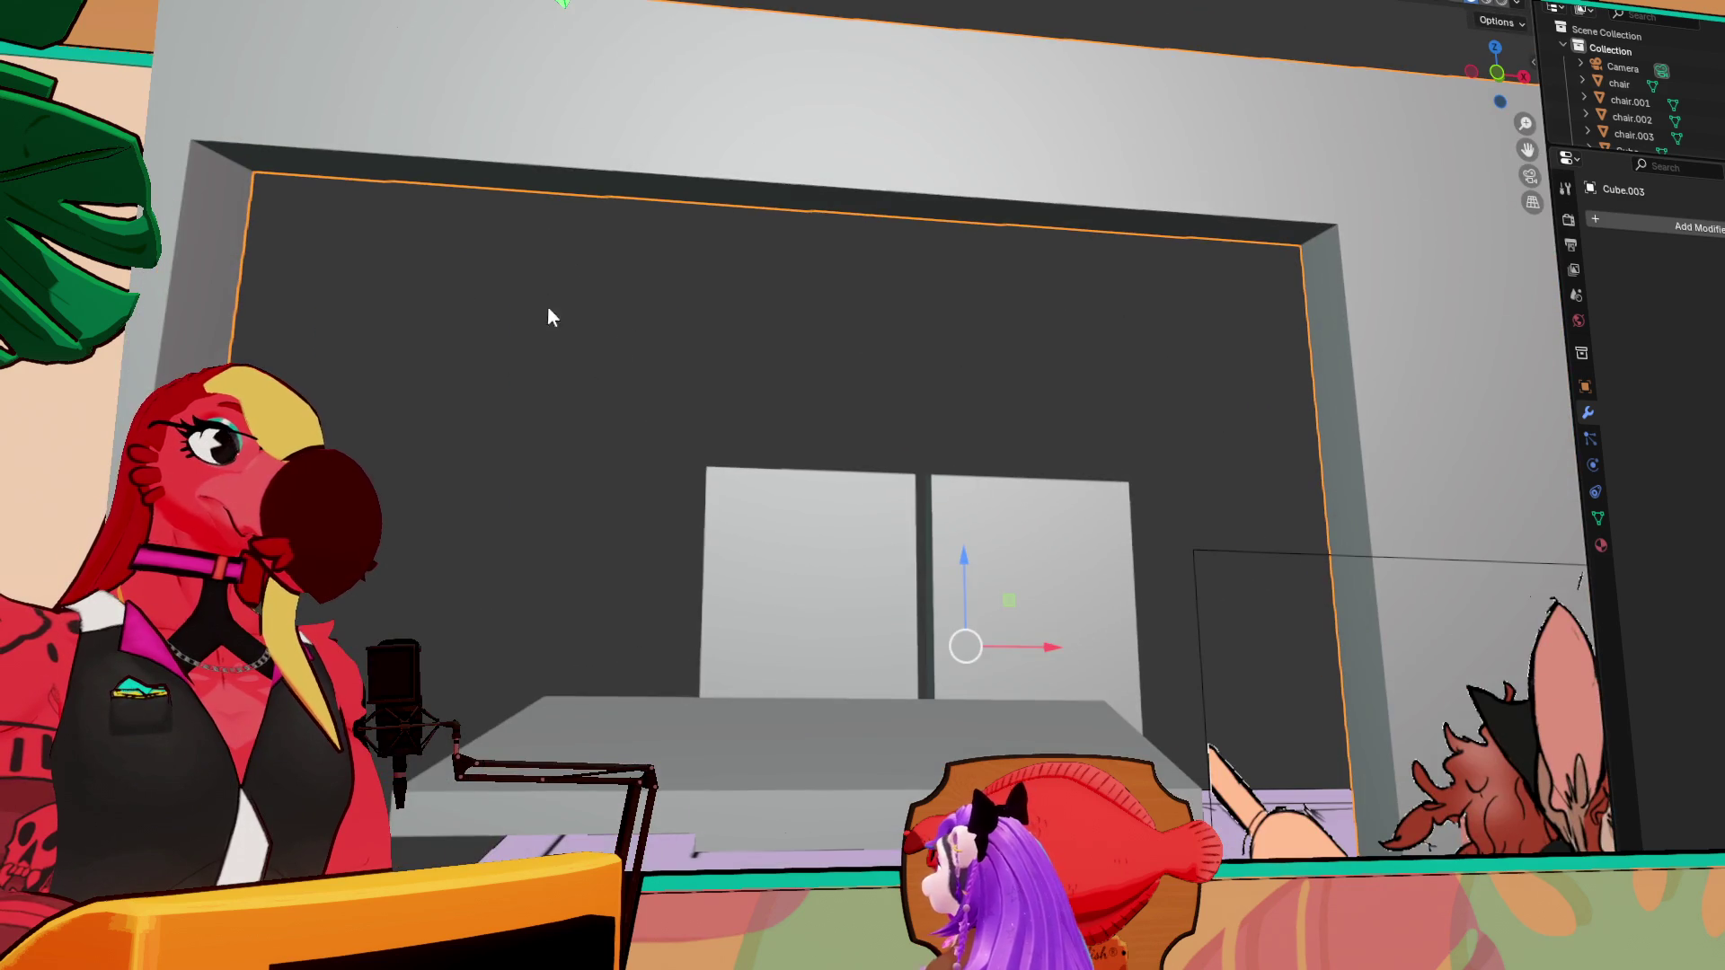
scroll(343, 220, down, 2)
mouse_move(342, 219)
middle_down()
mouse_move(320, 214)
mouse_move(543, 260)
mouse_move(757, 278)
mouse_move(677, 366)
mouse_move(520, 347)
mouse_move(797, 339)
mouse_move(790, 314)
middle_up()
Draw a thin panel on the window frame and narrow it along X
drag(791, 314, 814, 291)
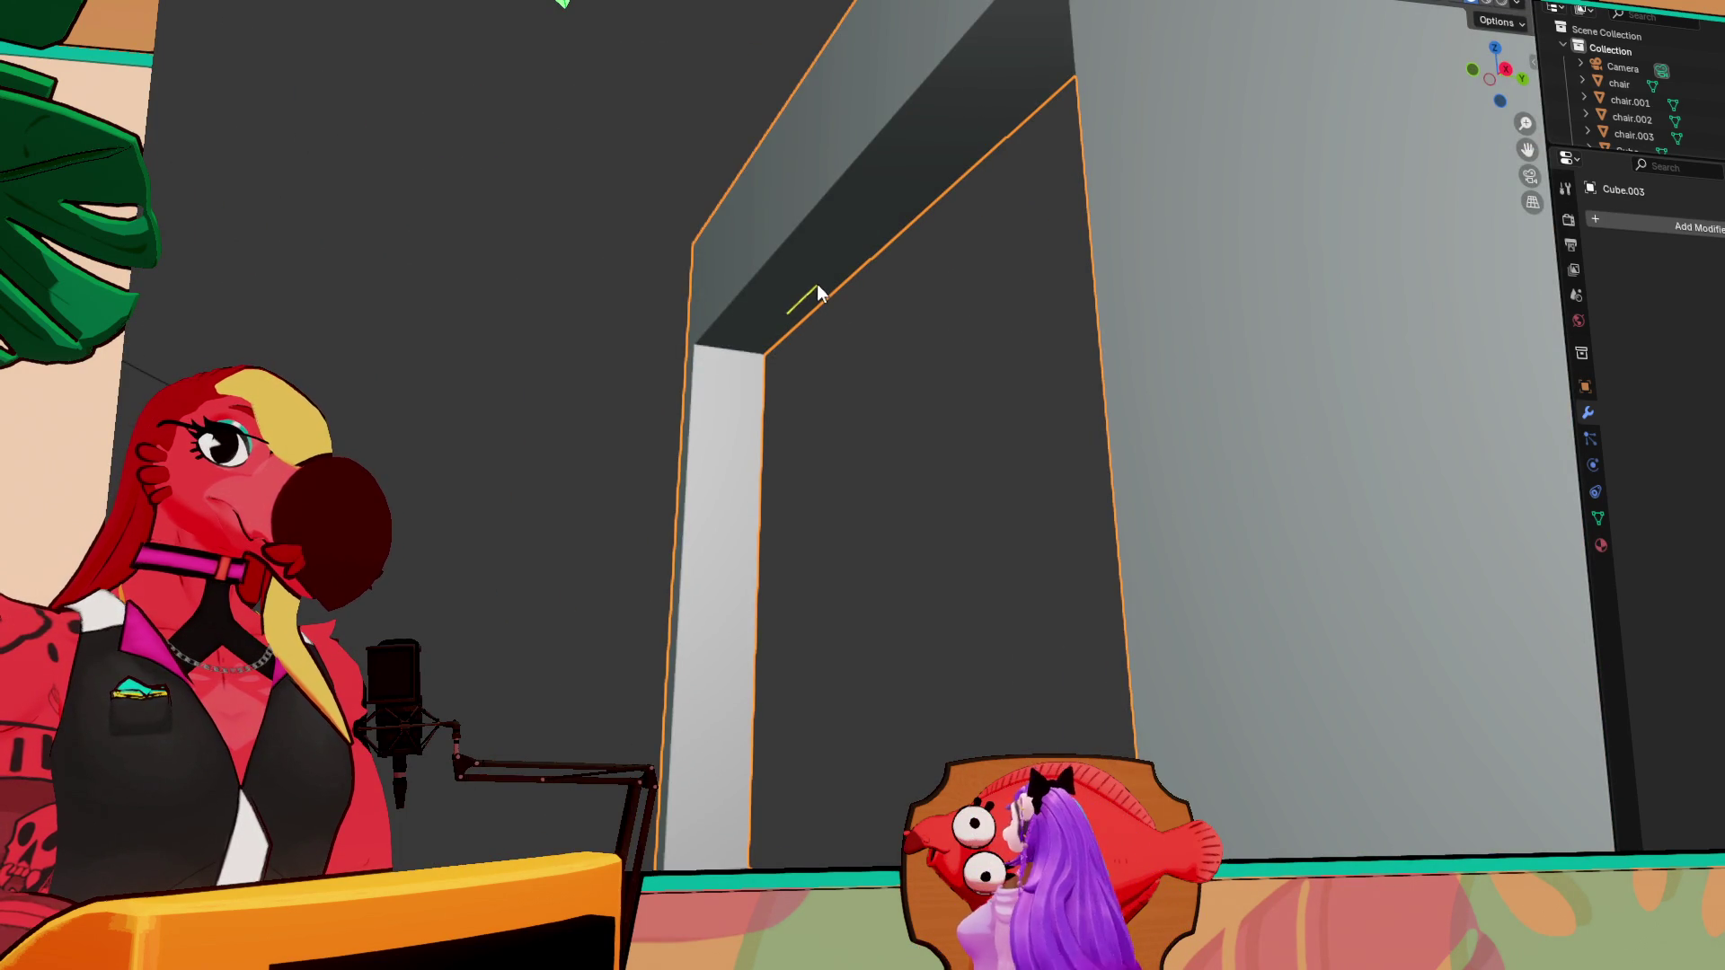
click(817, 385)
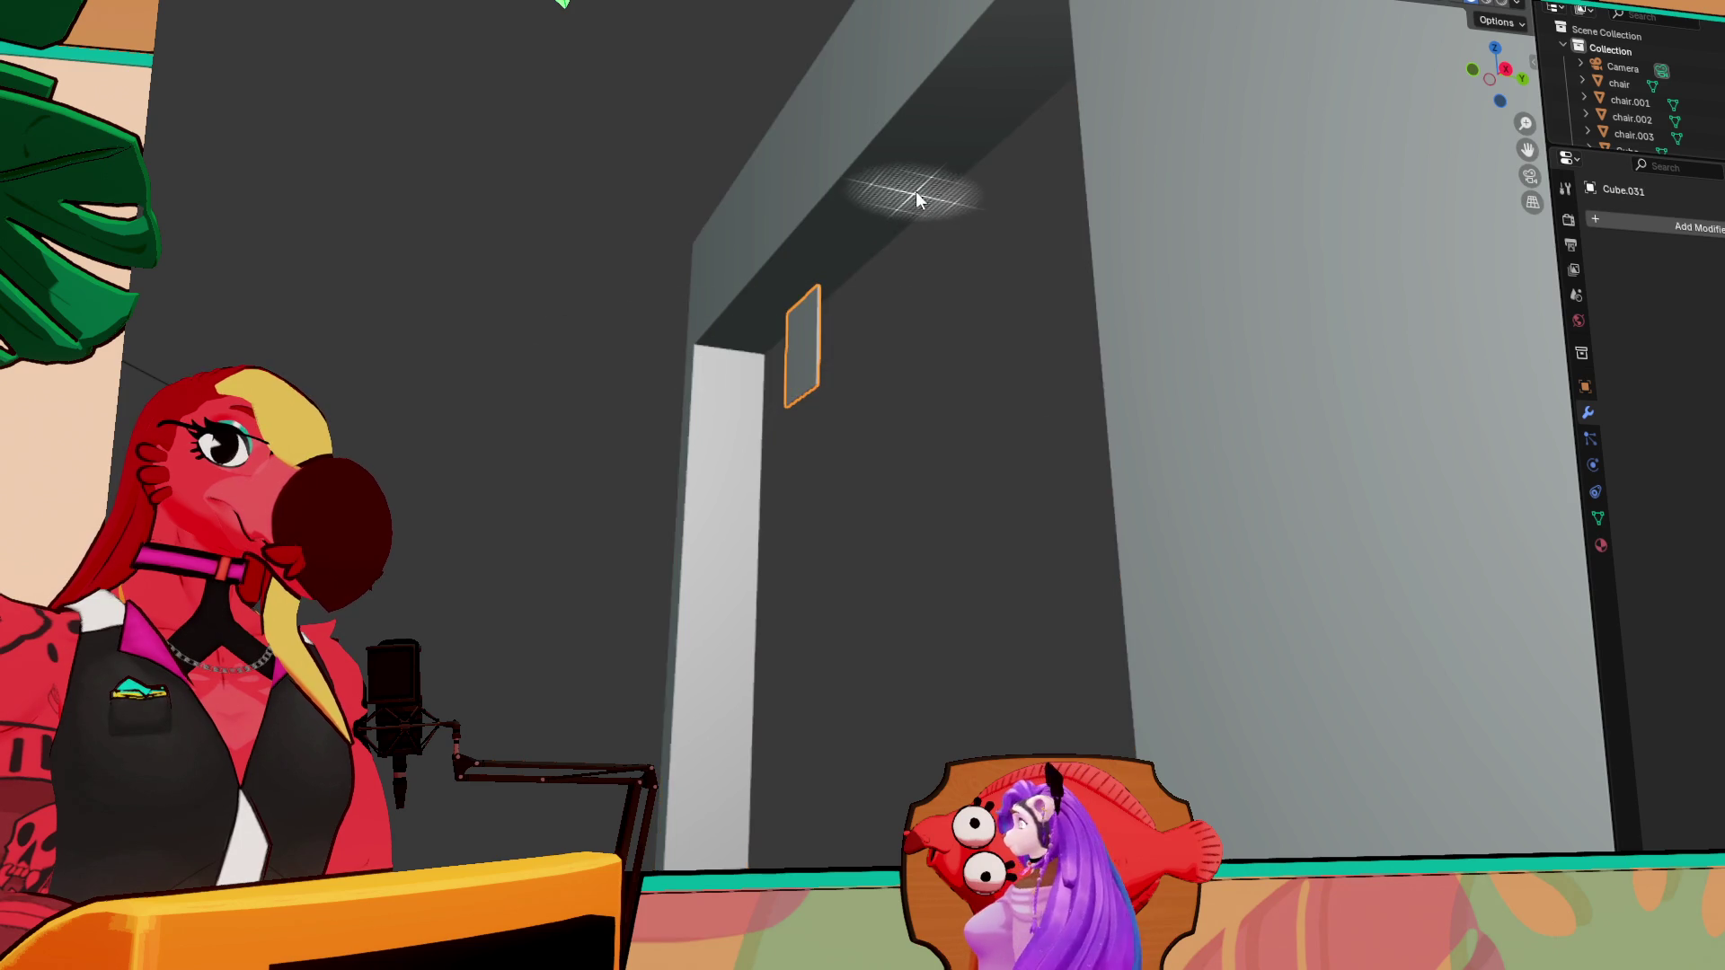
mouse_move(924, 212)
middle_down()
mouse_move(1053, 284)
mouse_move(984, 369)
middle_up()
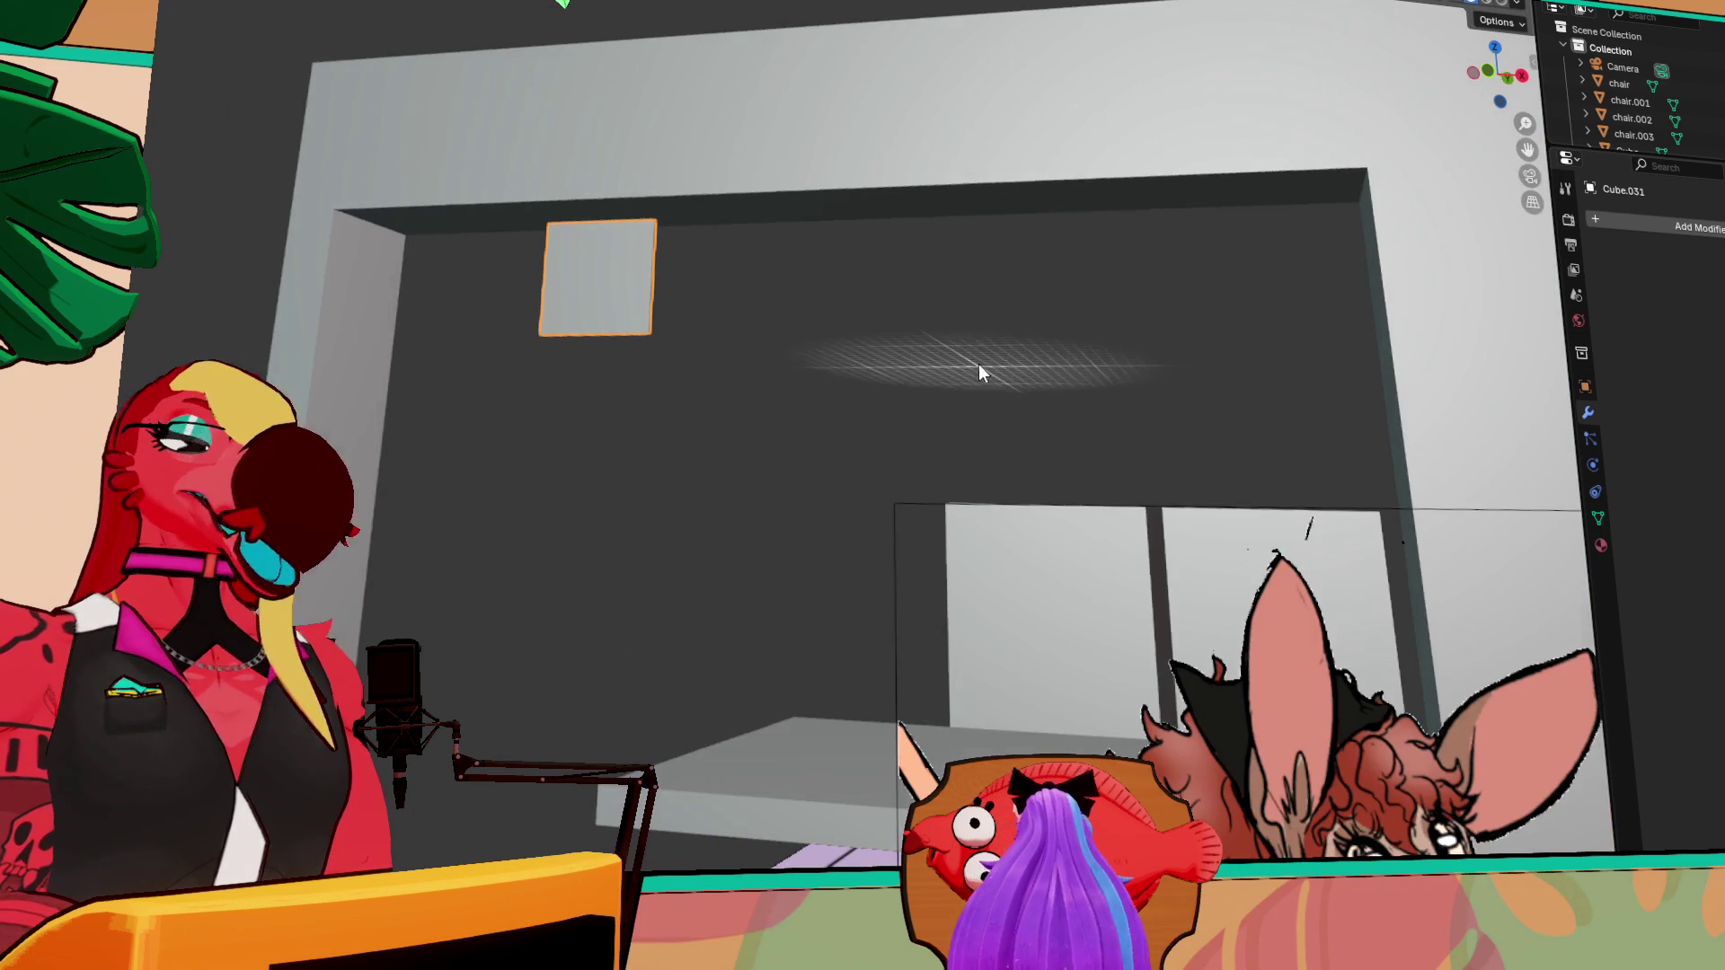
mouse_move(856, 381)
middle_down()
mouse_move(842, 393)
mouse_move(785, 347)
mouse_move(623, 285)
middle_up()
key(shift+space)
key(g)
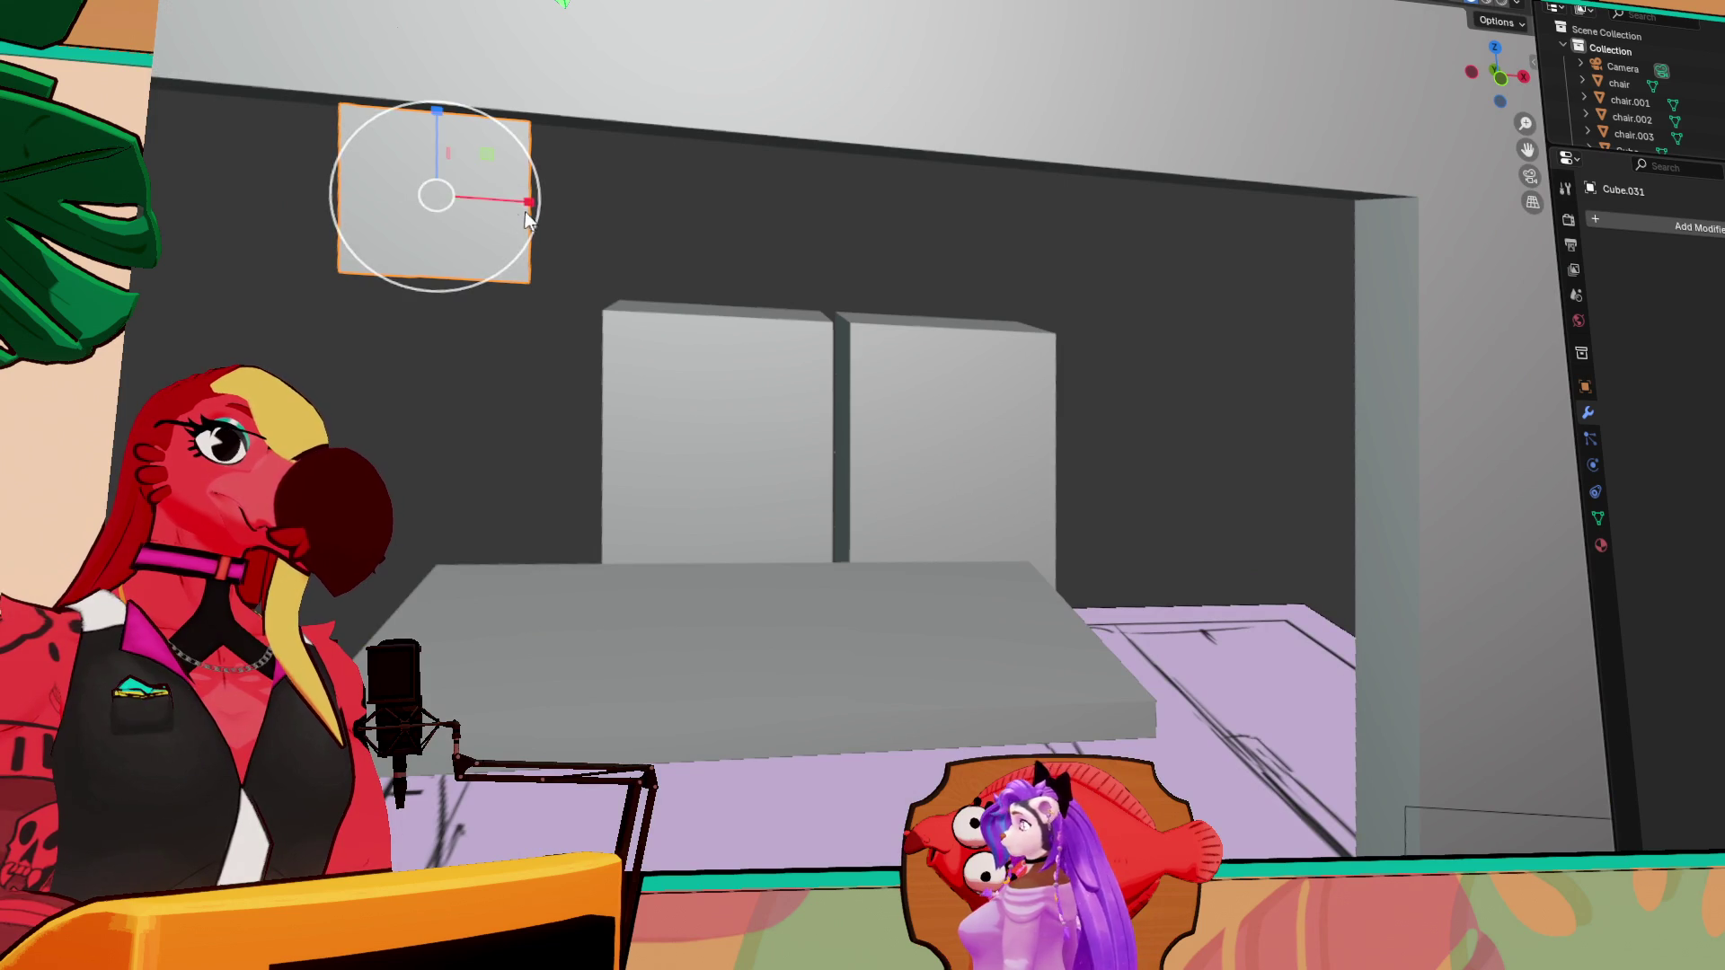
key(s)
key(x)
key(Return)
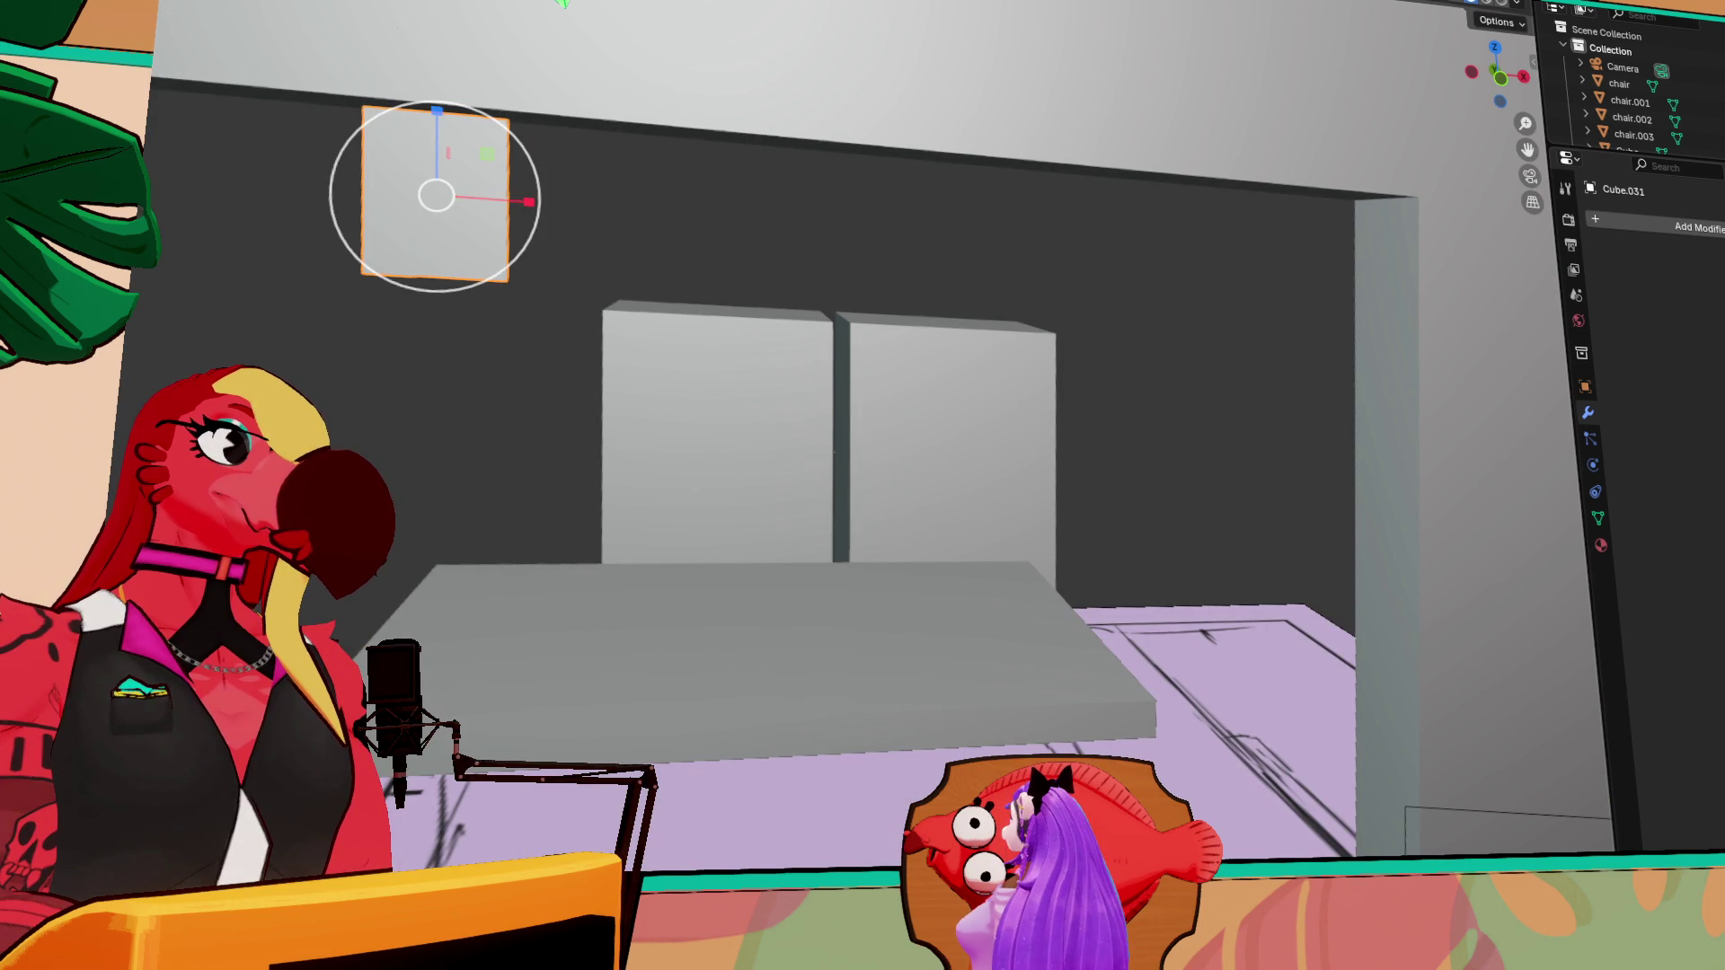
Place a second thin panel near the right upper corner of the wall
mouse_move(850, 287)
middle_down()
mouse_move(1317, 219)
mouse_move(1328, 235)
middle_up()
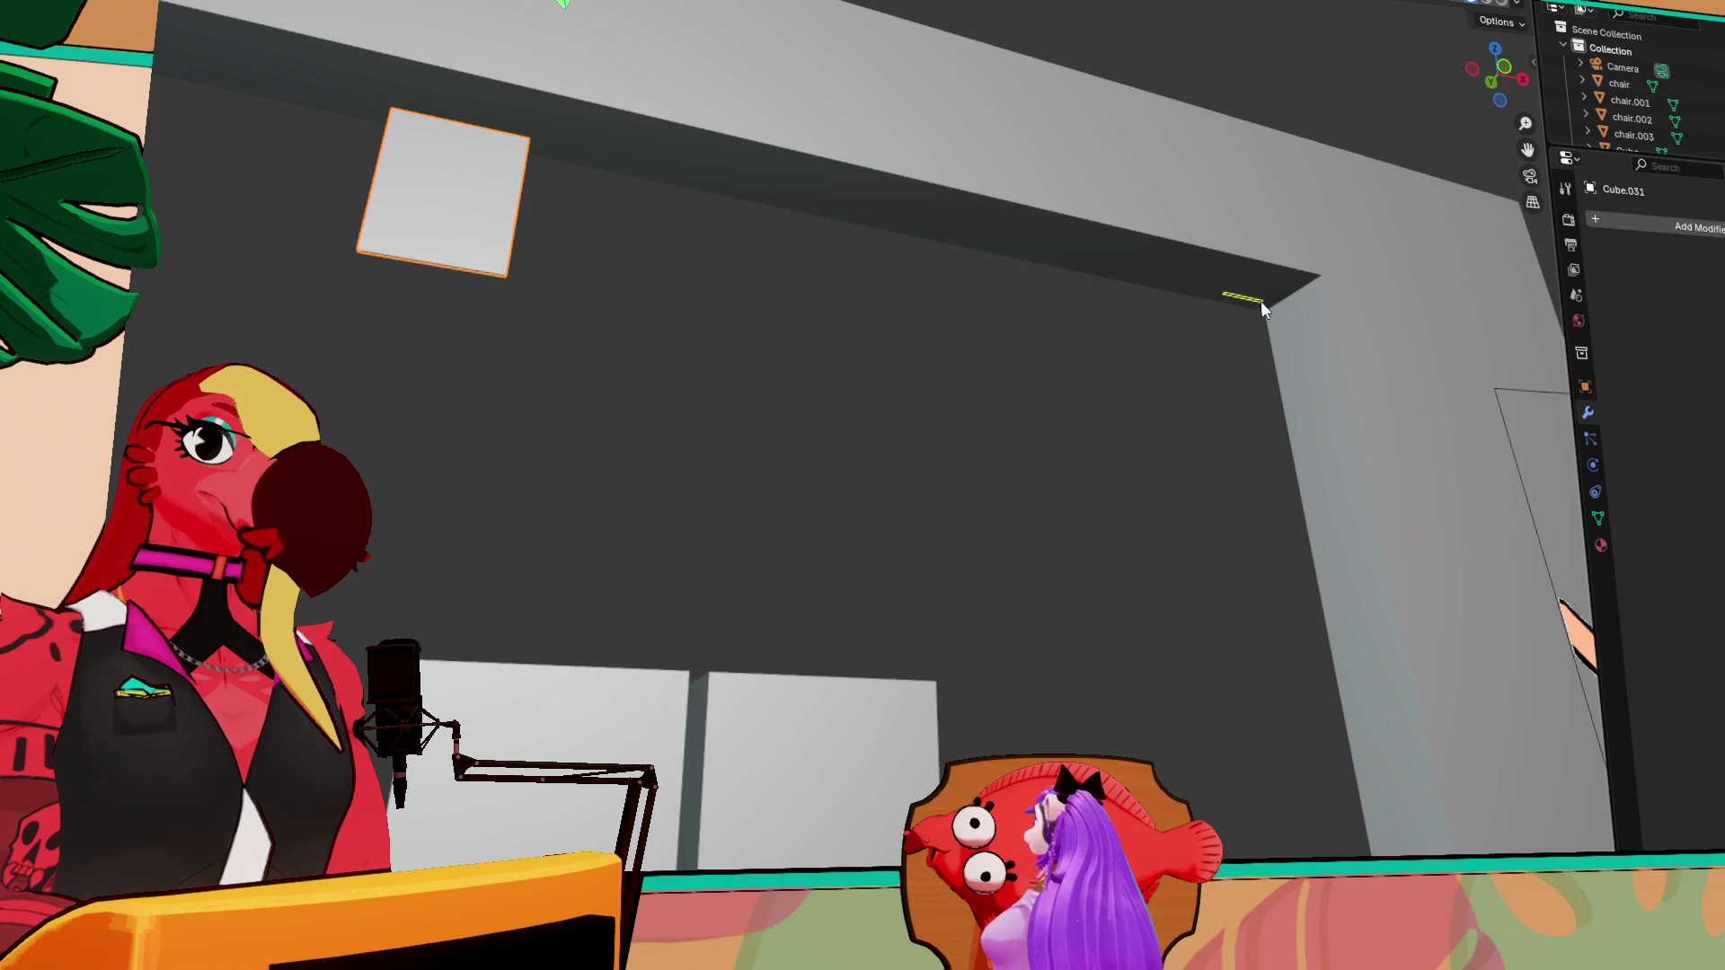
click(1298, 537)
middle_drag(1297, 502, 1175, 489)
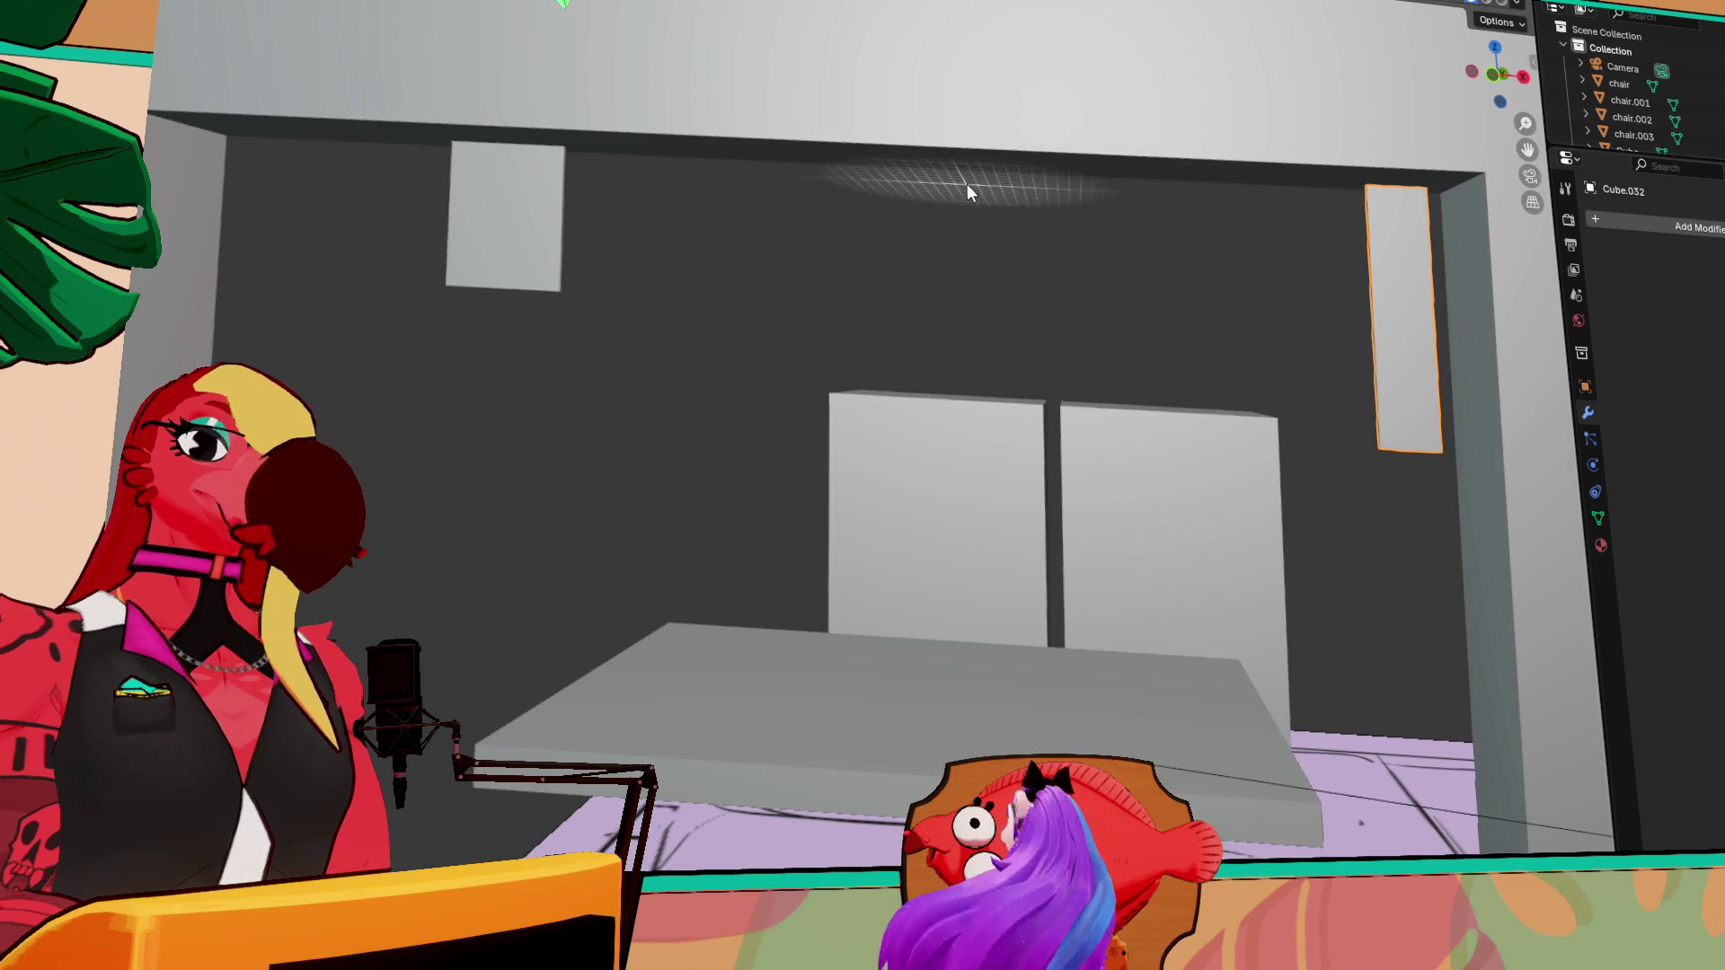
scroll(1220, 305, down, 5)
mouse_move(1219, 393)
middle_down()
mouse_move(805, 202)
mouse_move(685, 115)
mouse_move(665, 260)
middle_up()
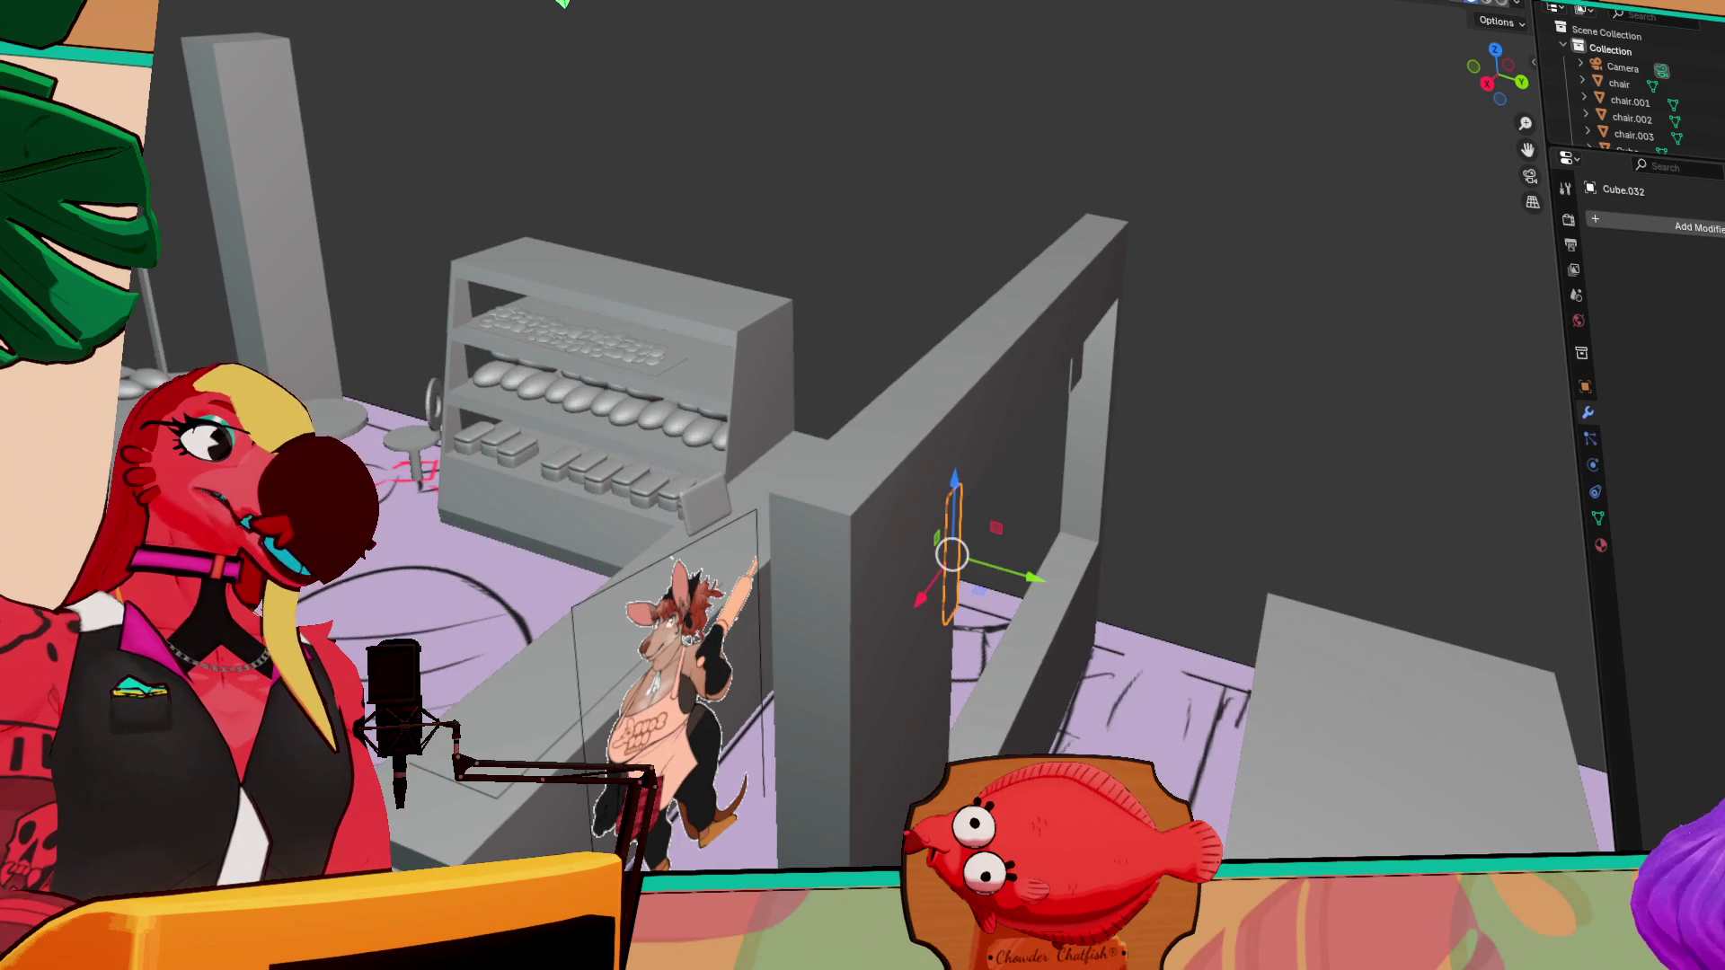
Select chair.003, orbit closer to the shelving, and open the Shift+A Add menu
click(1634, 135)
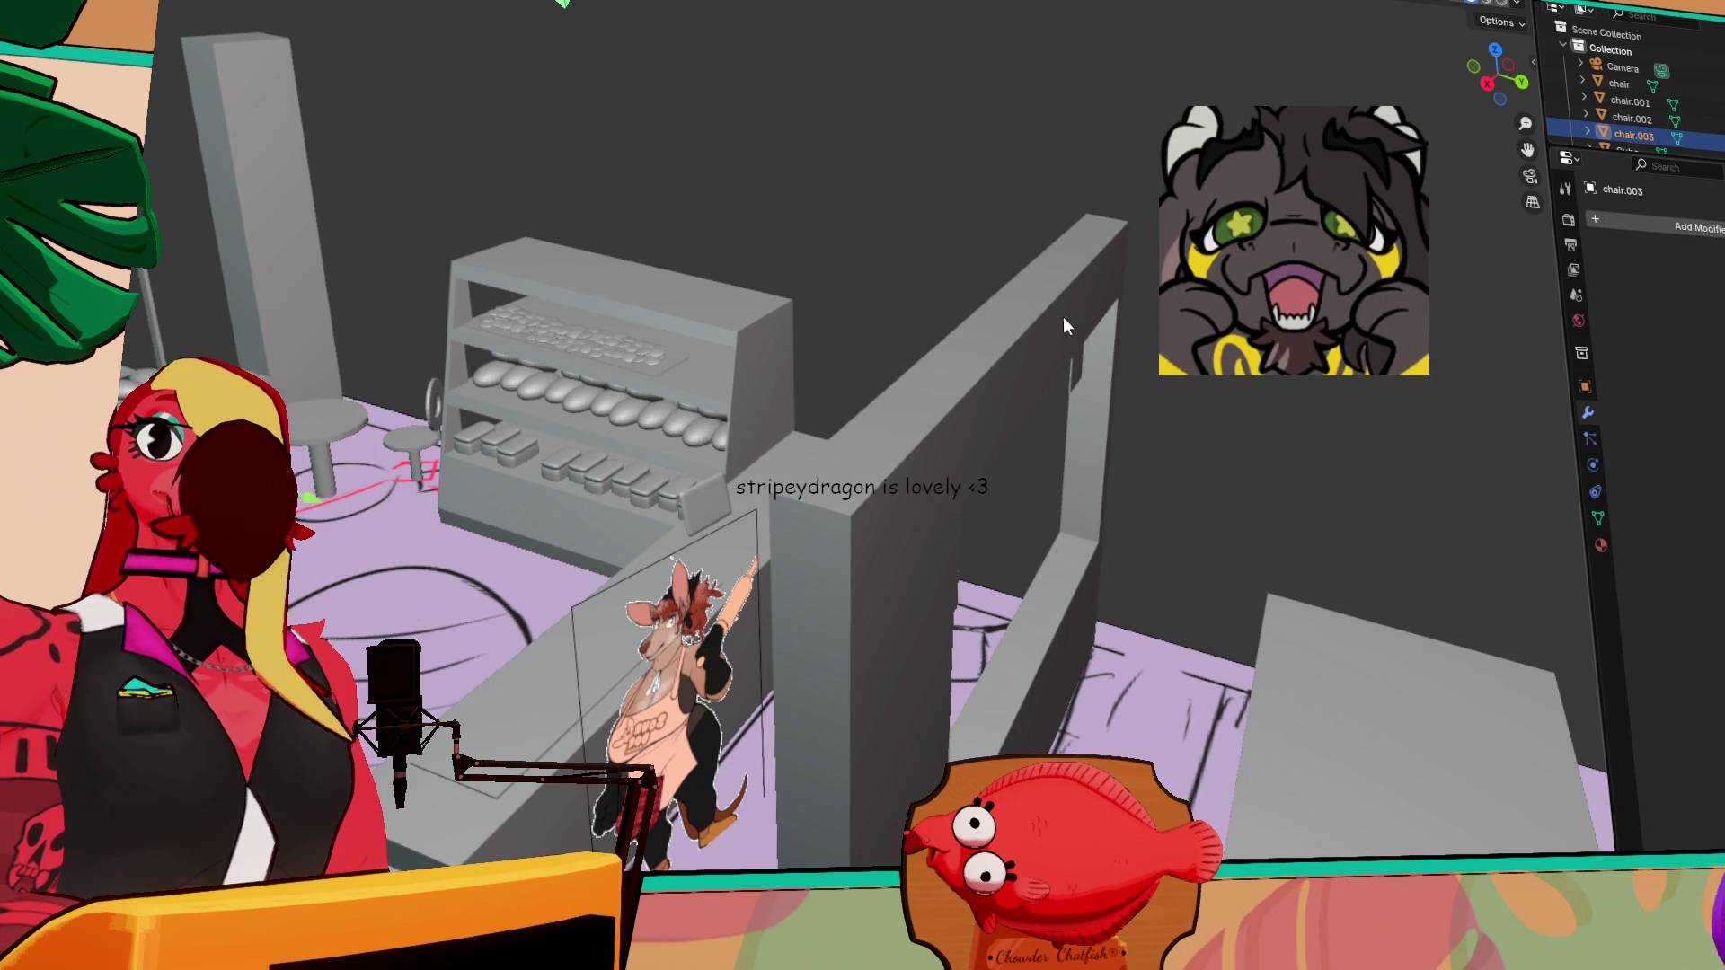
mouse_move(1080, 402)
middle_down()
mouse_move(1062, 449)
mouse_move(1127, 472)
mouse_move(1182, 431)
mouse_move(1188, 596)
mouse_move(1240, 493)
mouse_move(1172, 470)
mouse_move(1132, 489)
middle_up()
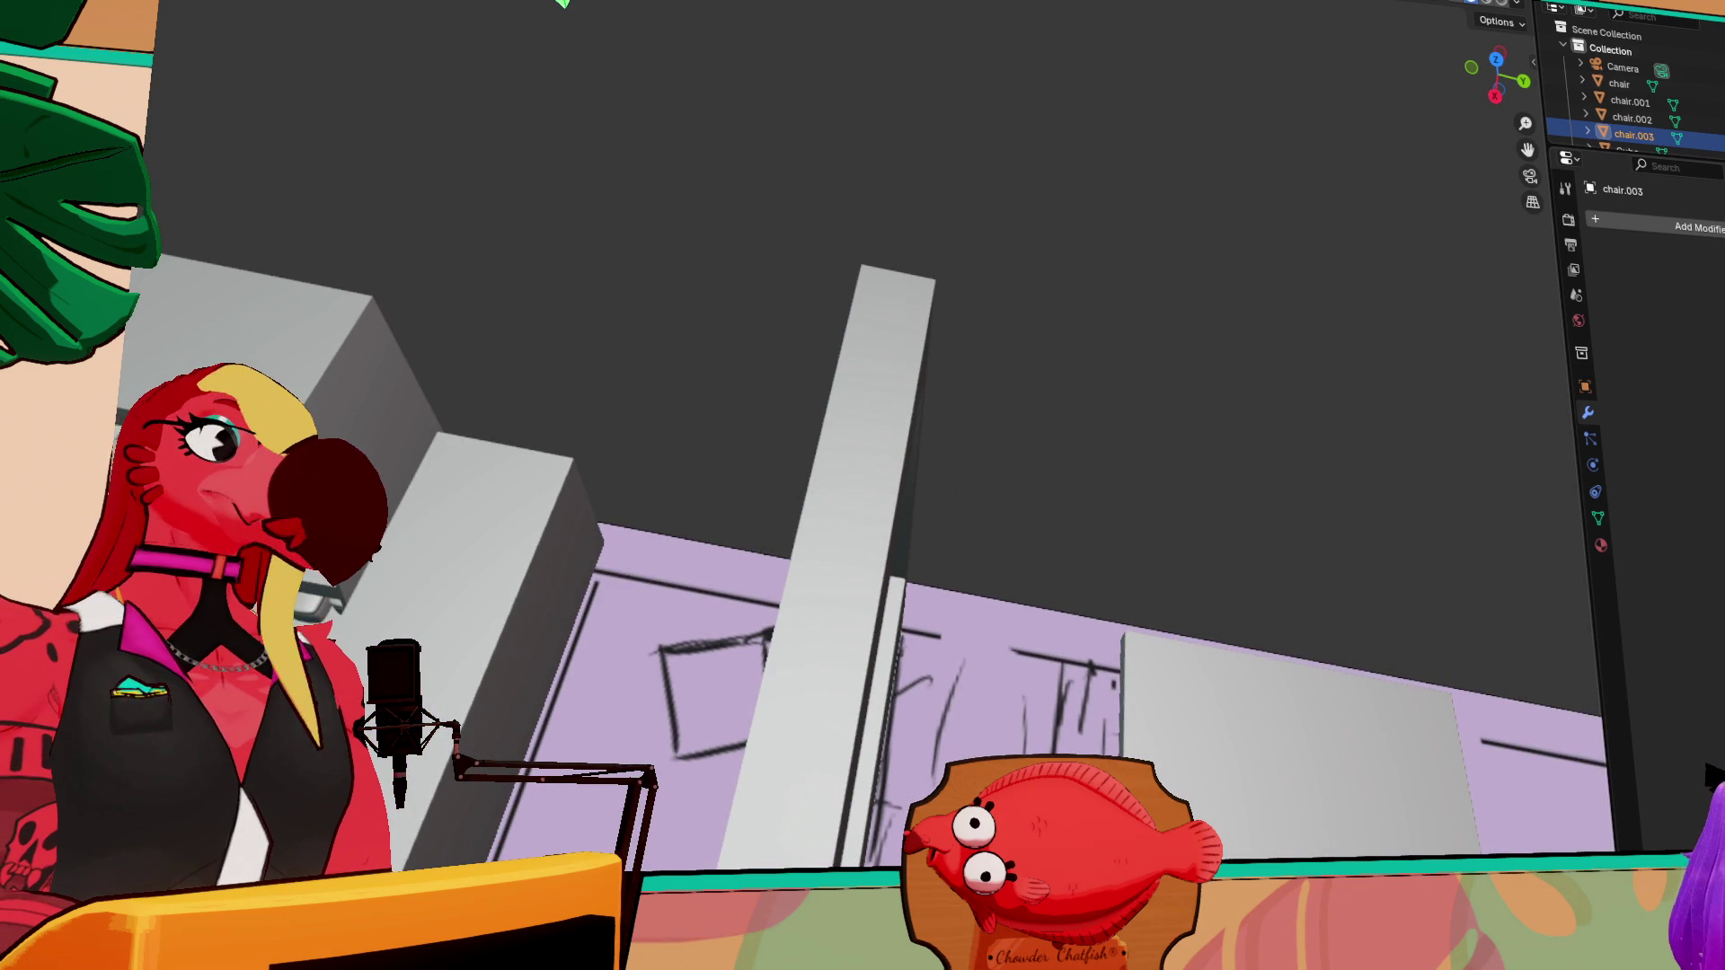
key(shift+a)
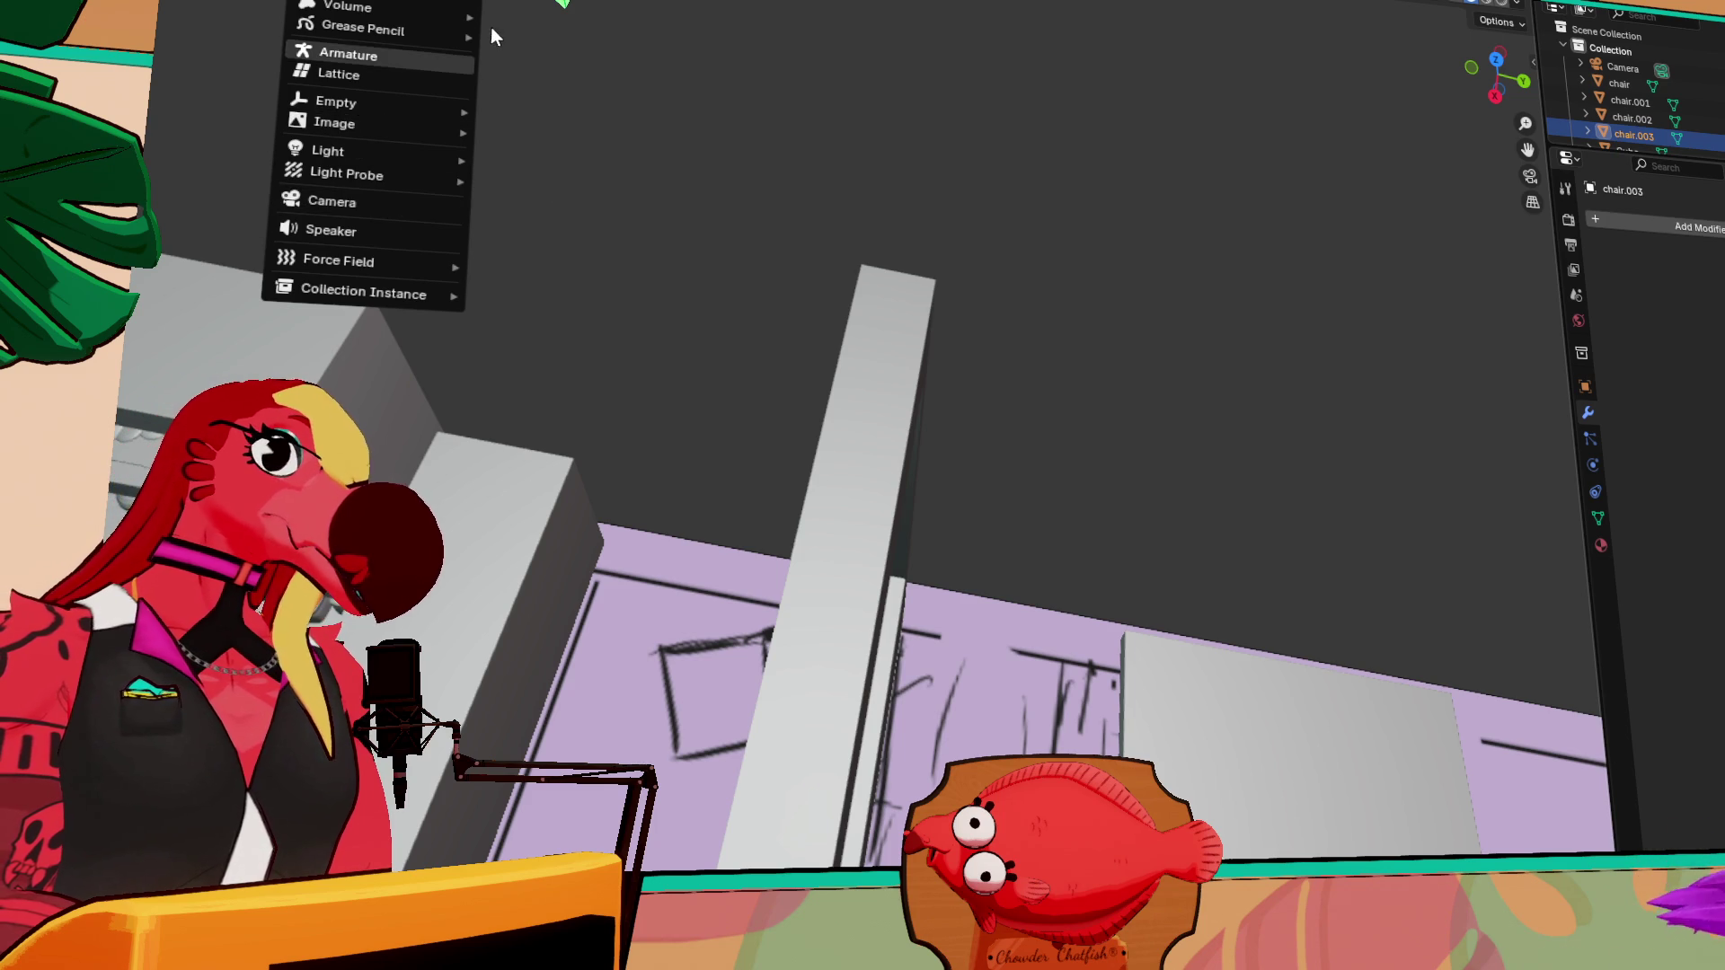
Add a UV Sphere mesh from the Add menu
mouse_move(396, 18)
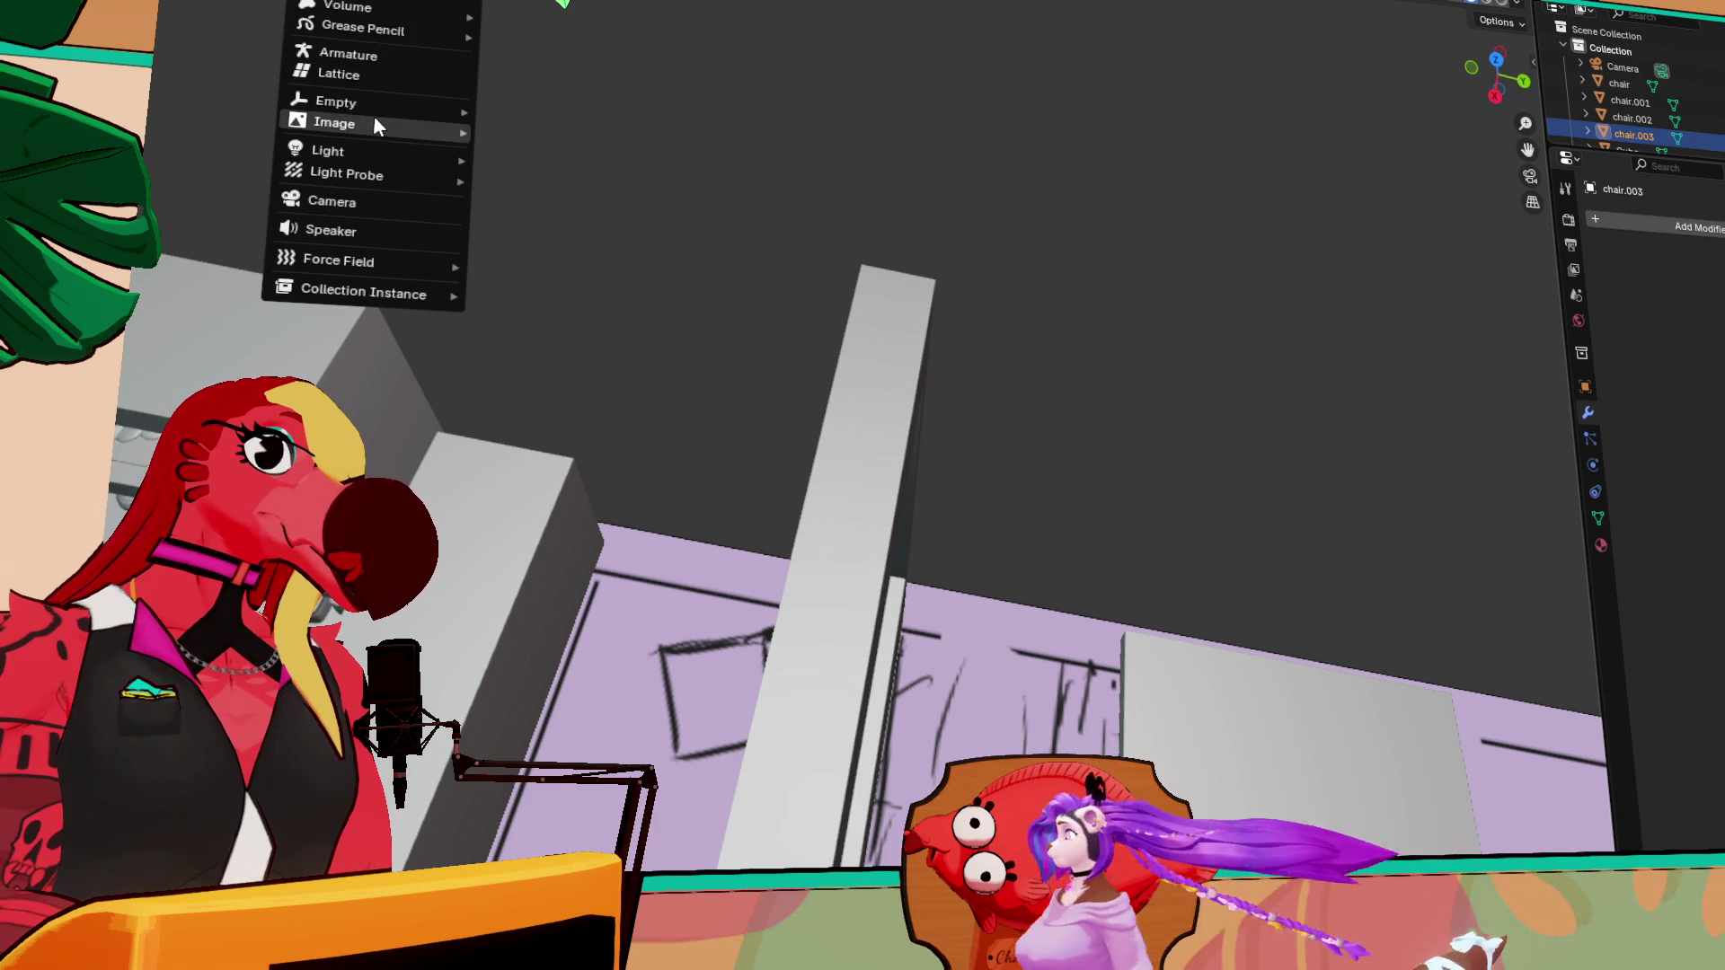
key(Escape)
right_click(431, 4)
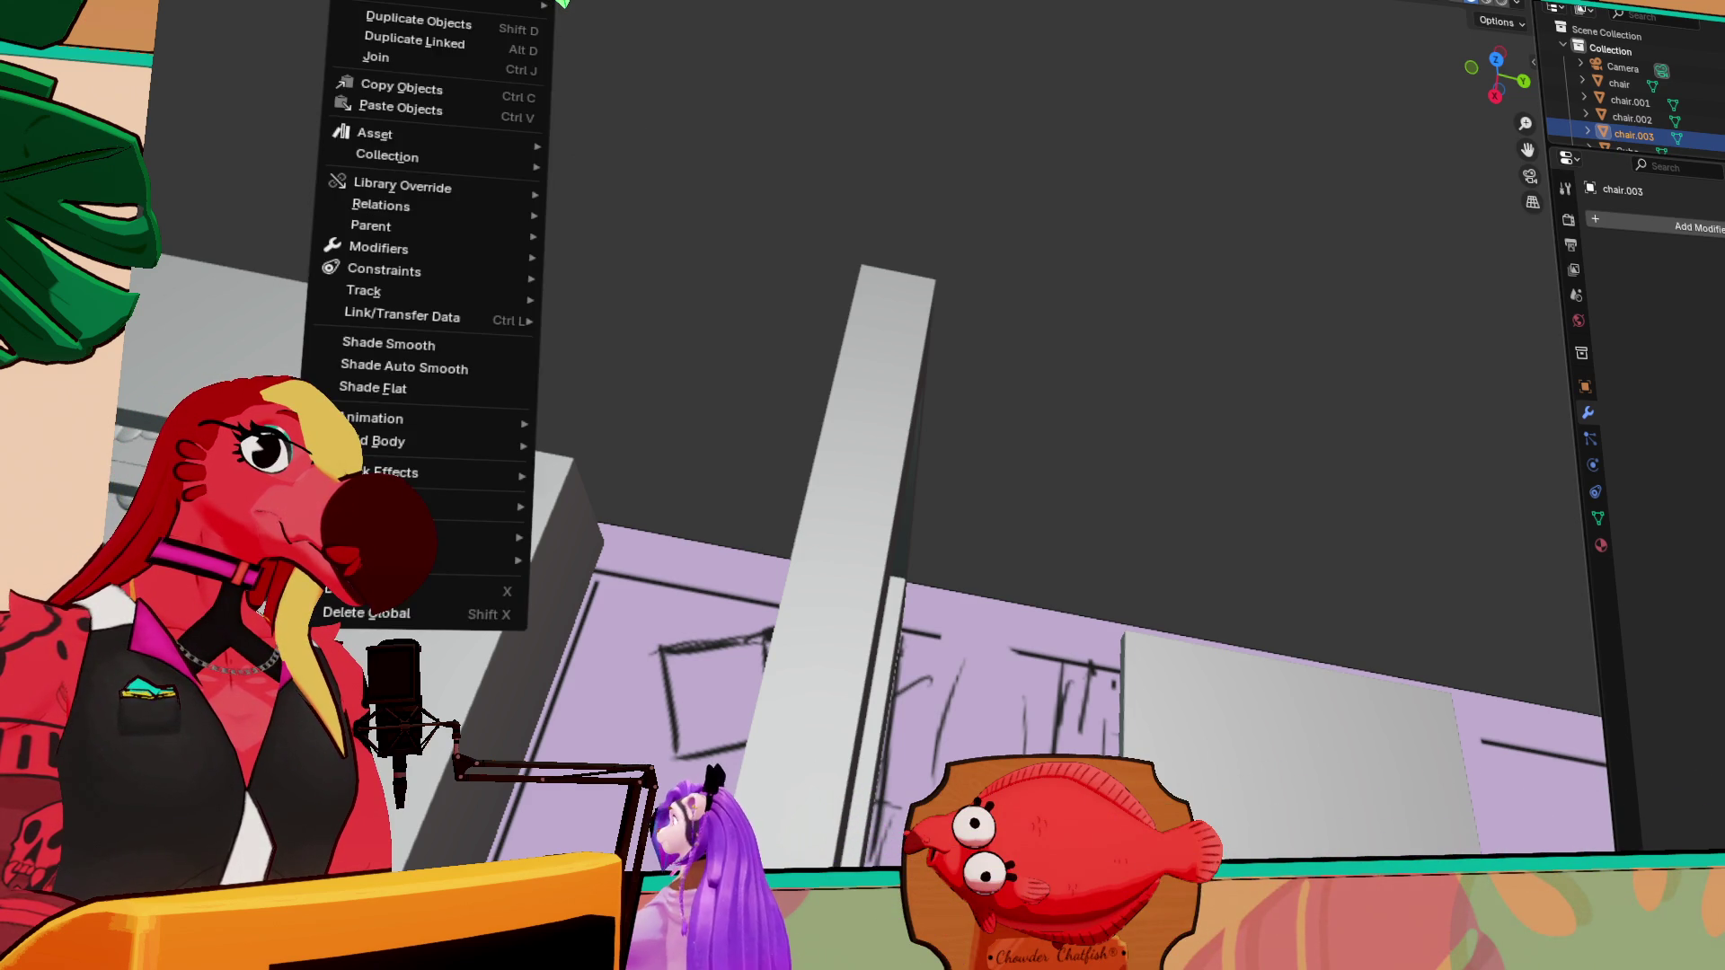
key(Left)
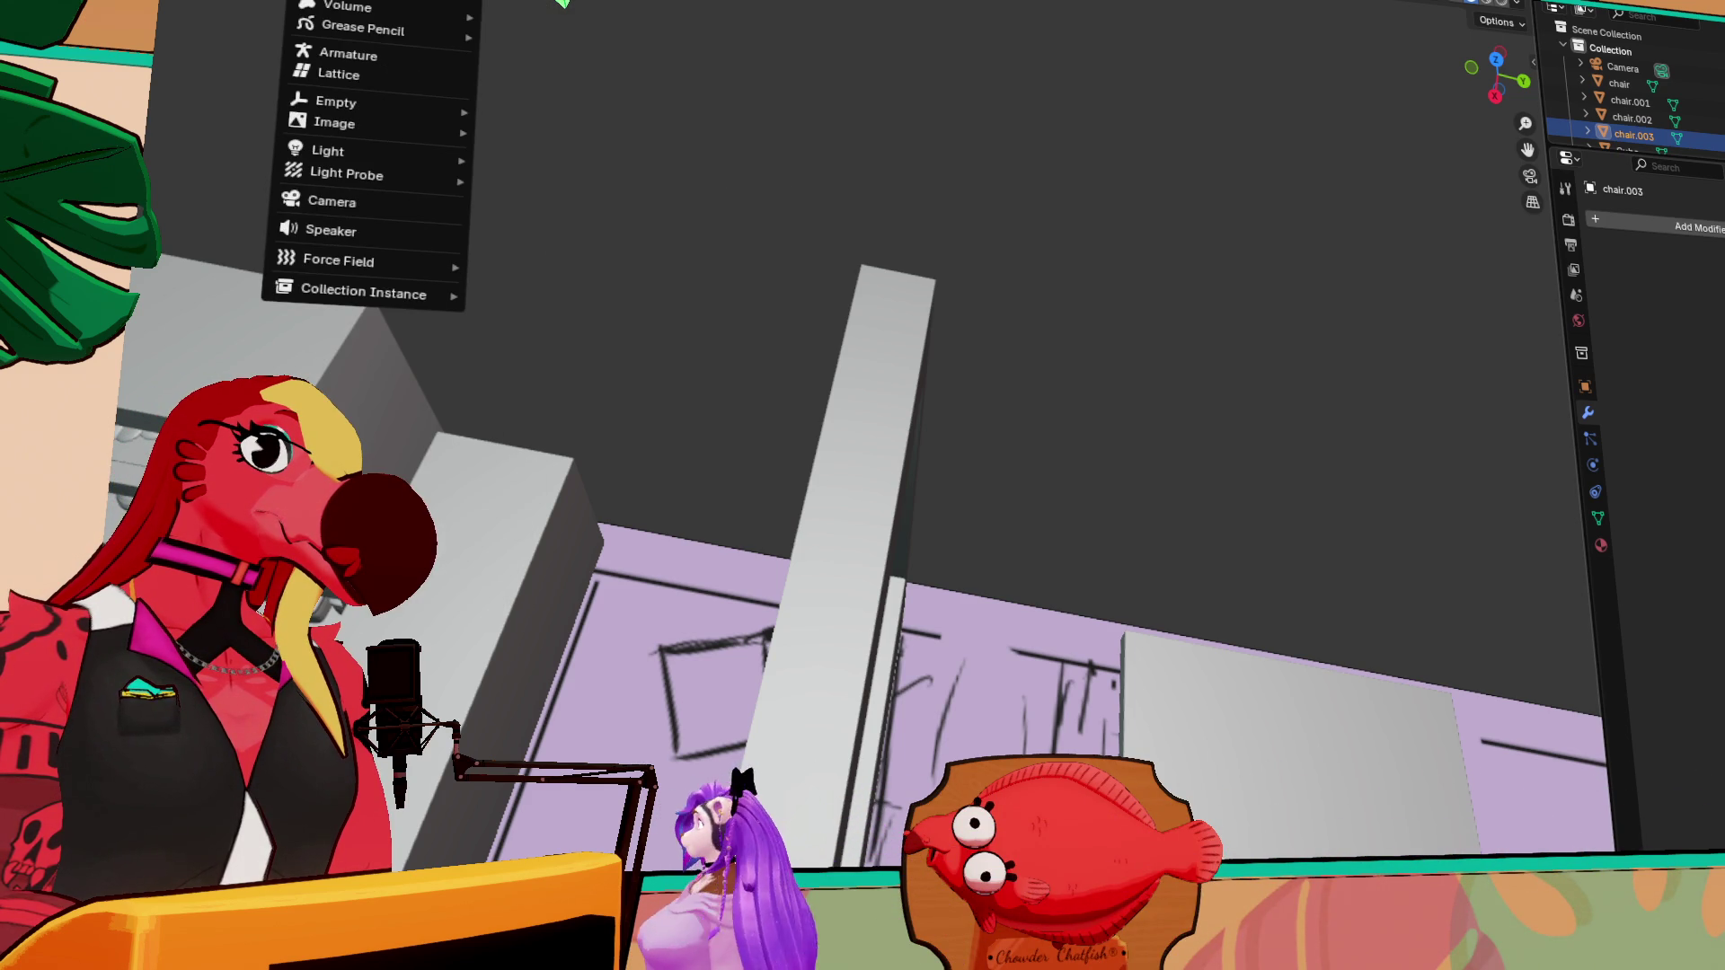
key(Right)
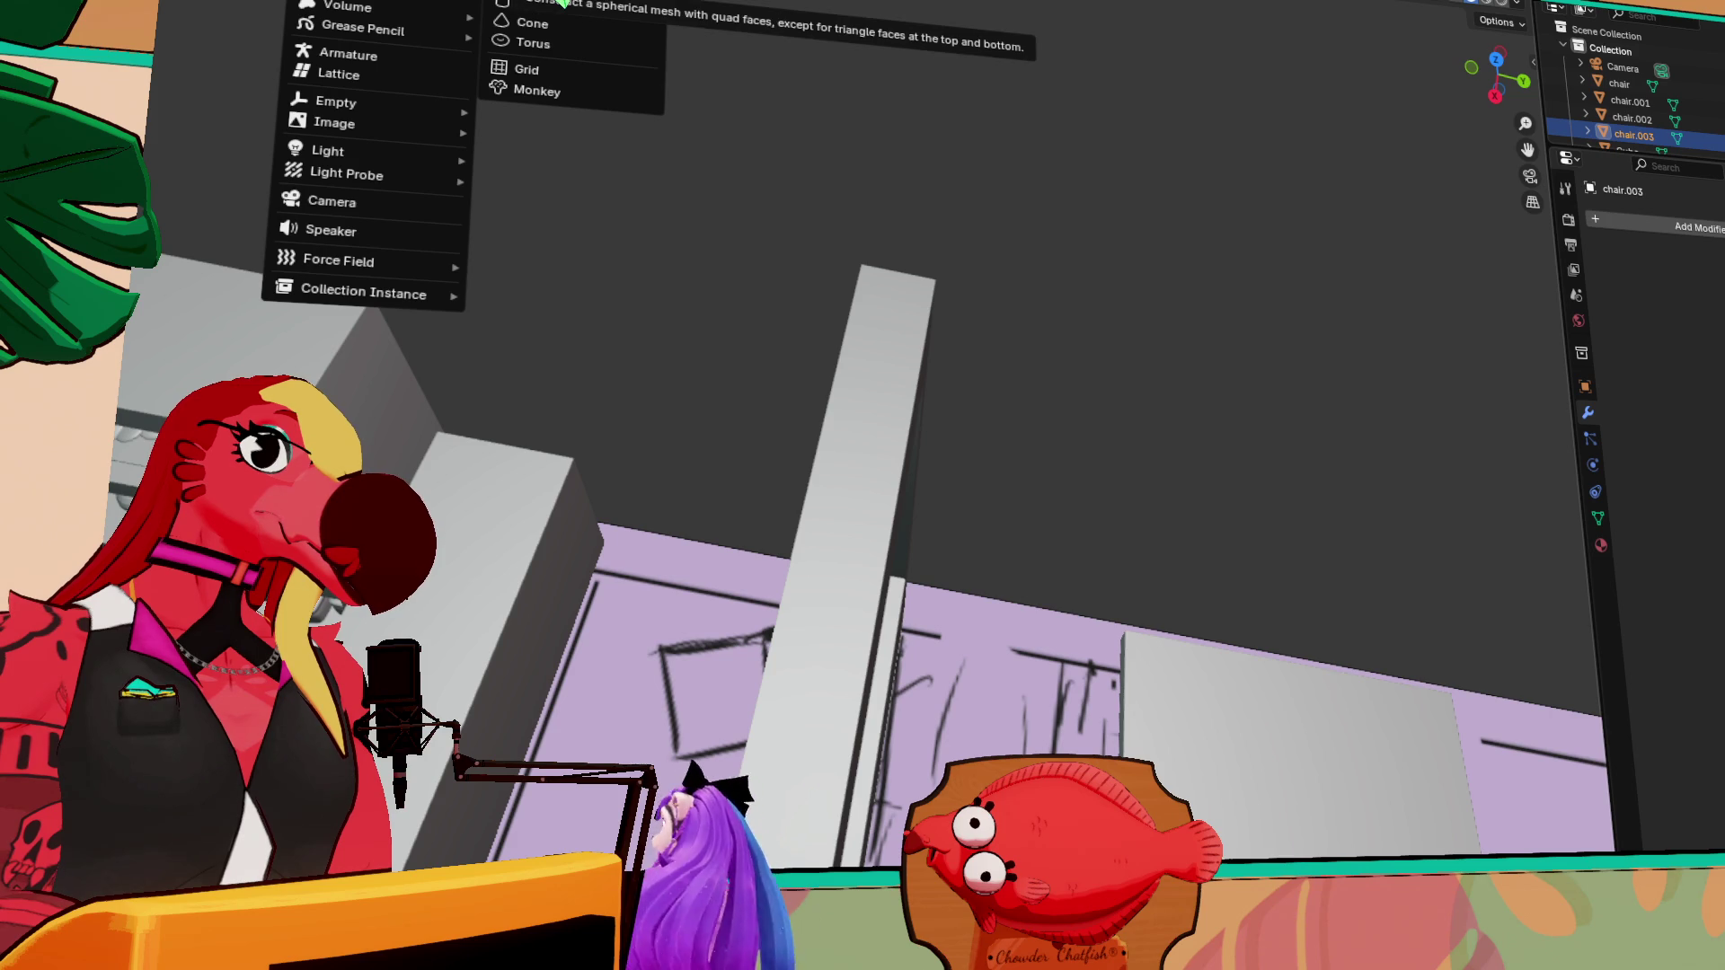
click(563, 2)
Frame the new sphere and slide it left along the X axis
middle_drag(1066, 419, 1368, 526)
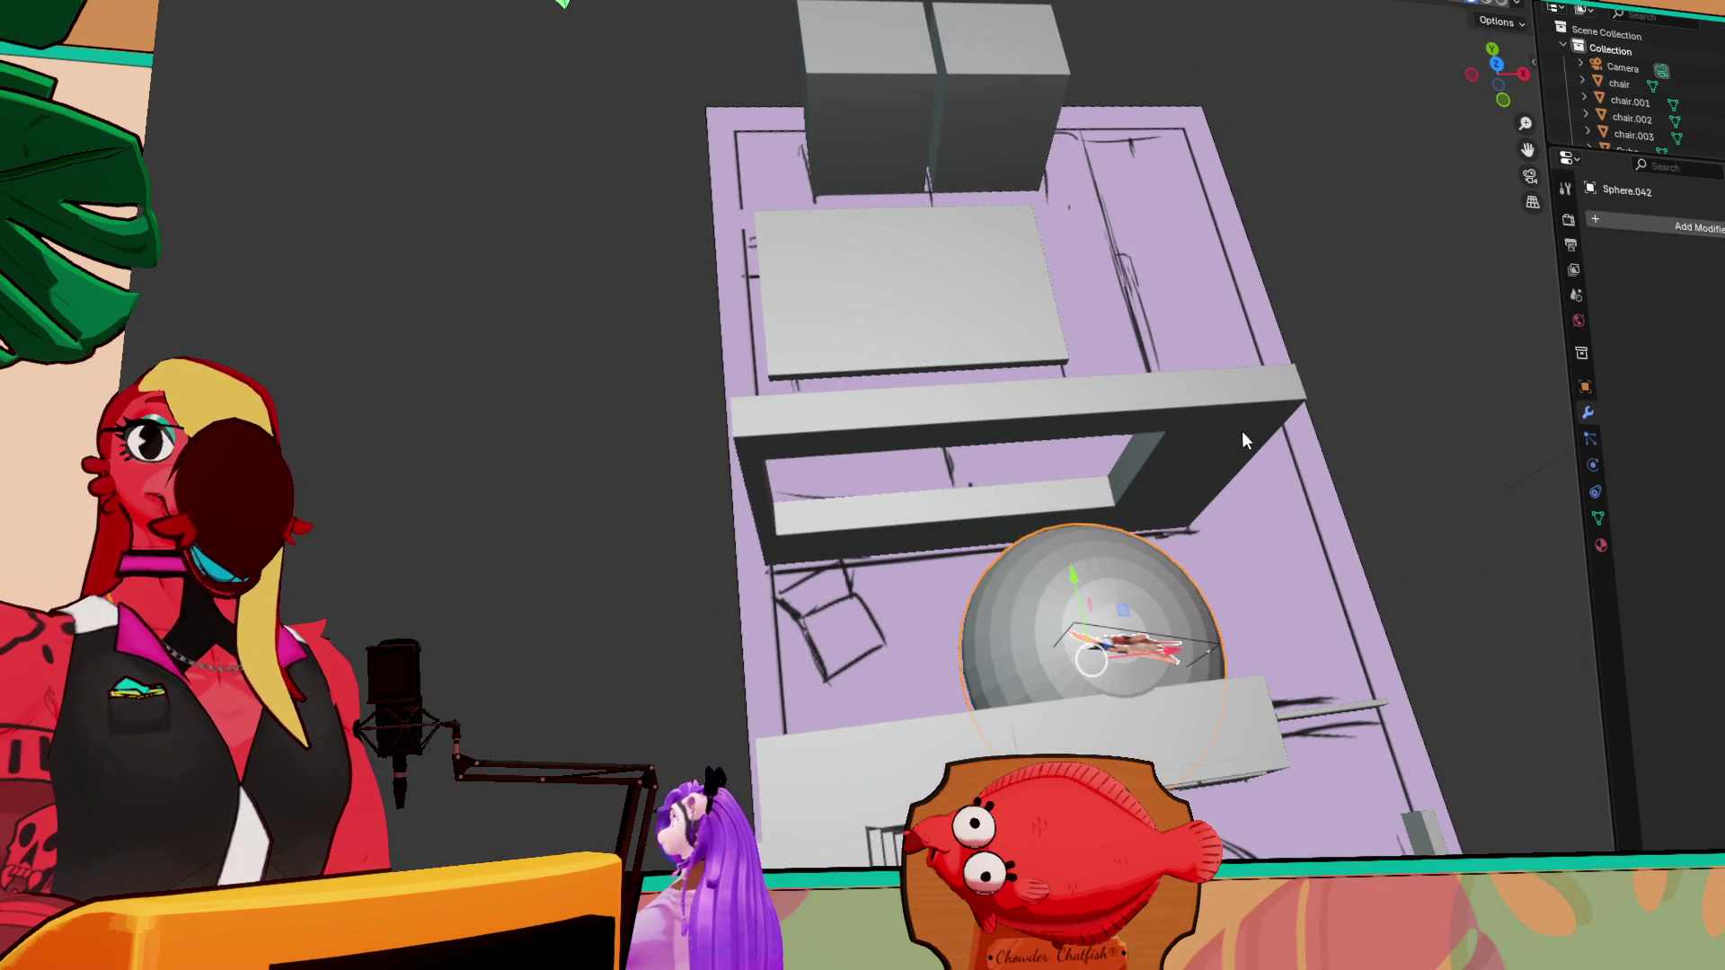
middle_drag(1251, 445, 1299, 547)
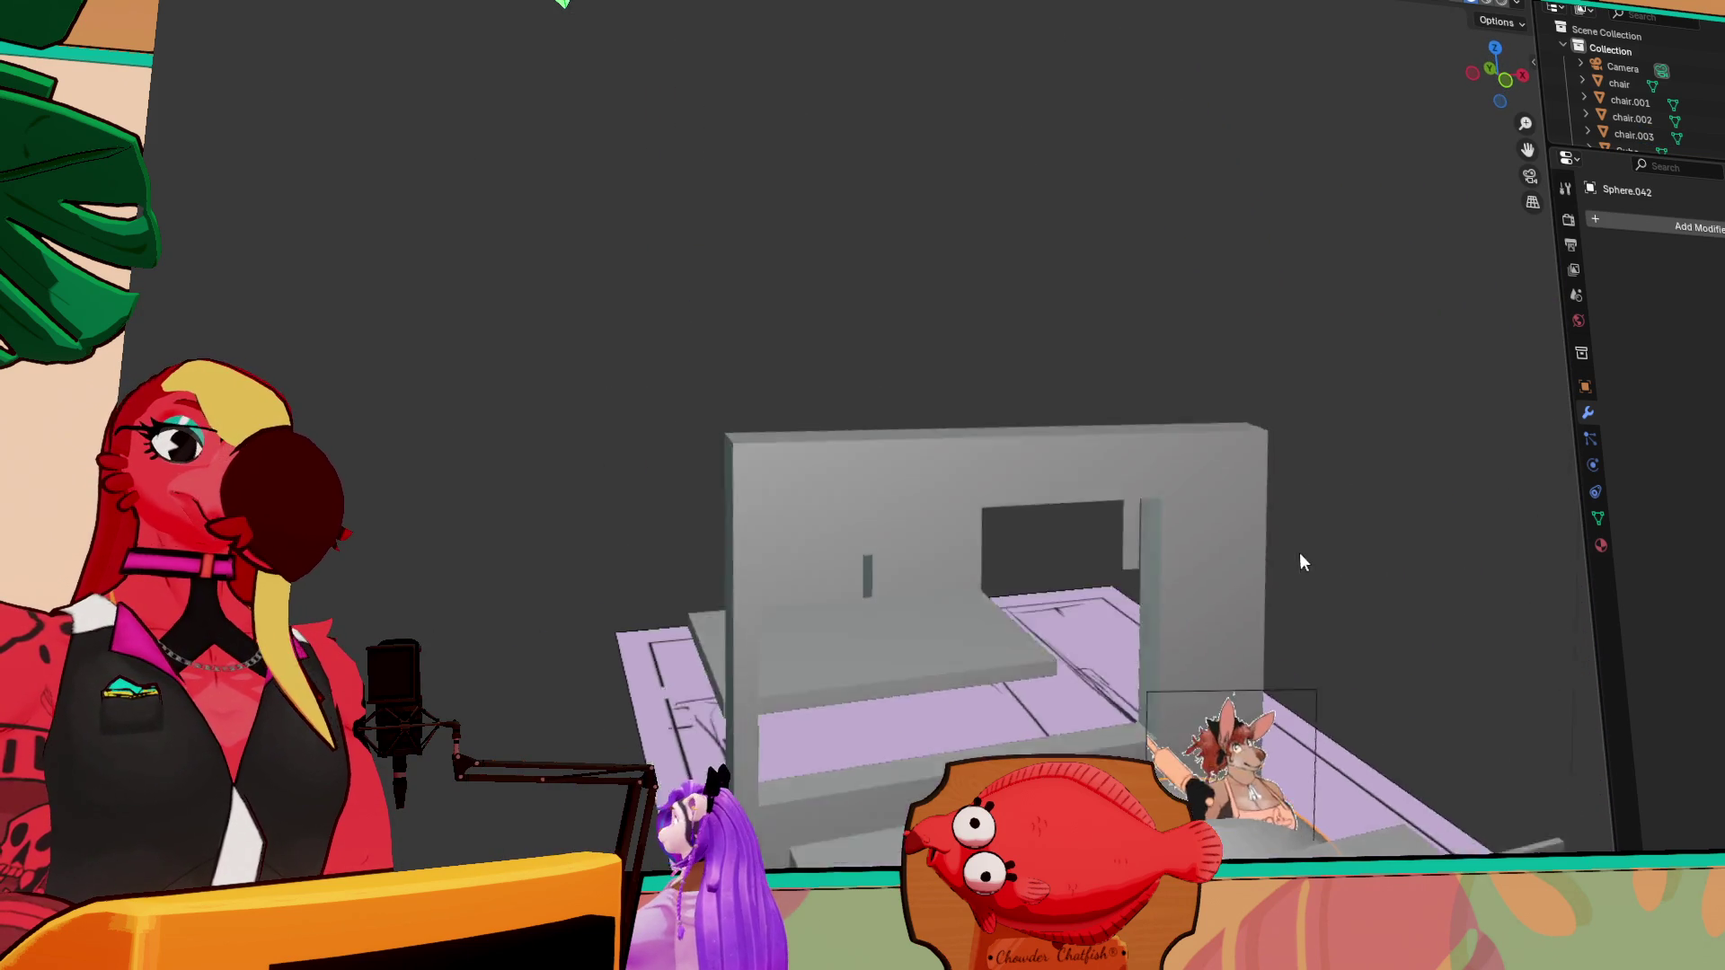
key(KP_Decimal)
drag(1032, 699, 1348, 683)
mouse_move(809, 629)
middle_down()
mouse_move(467, 665)
mouse_move(844, 625)
middle_up()
drag(828, 585, 718, 559)
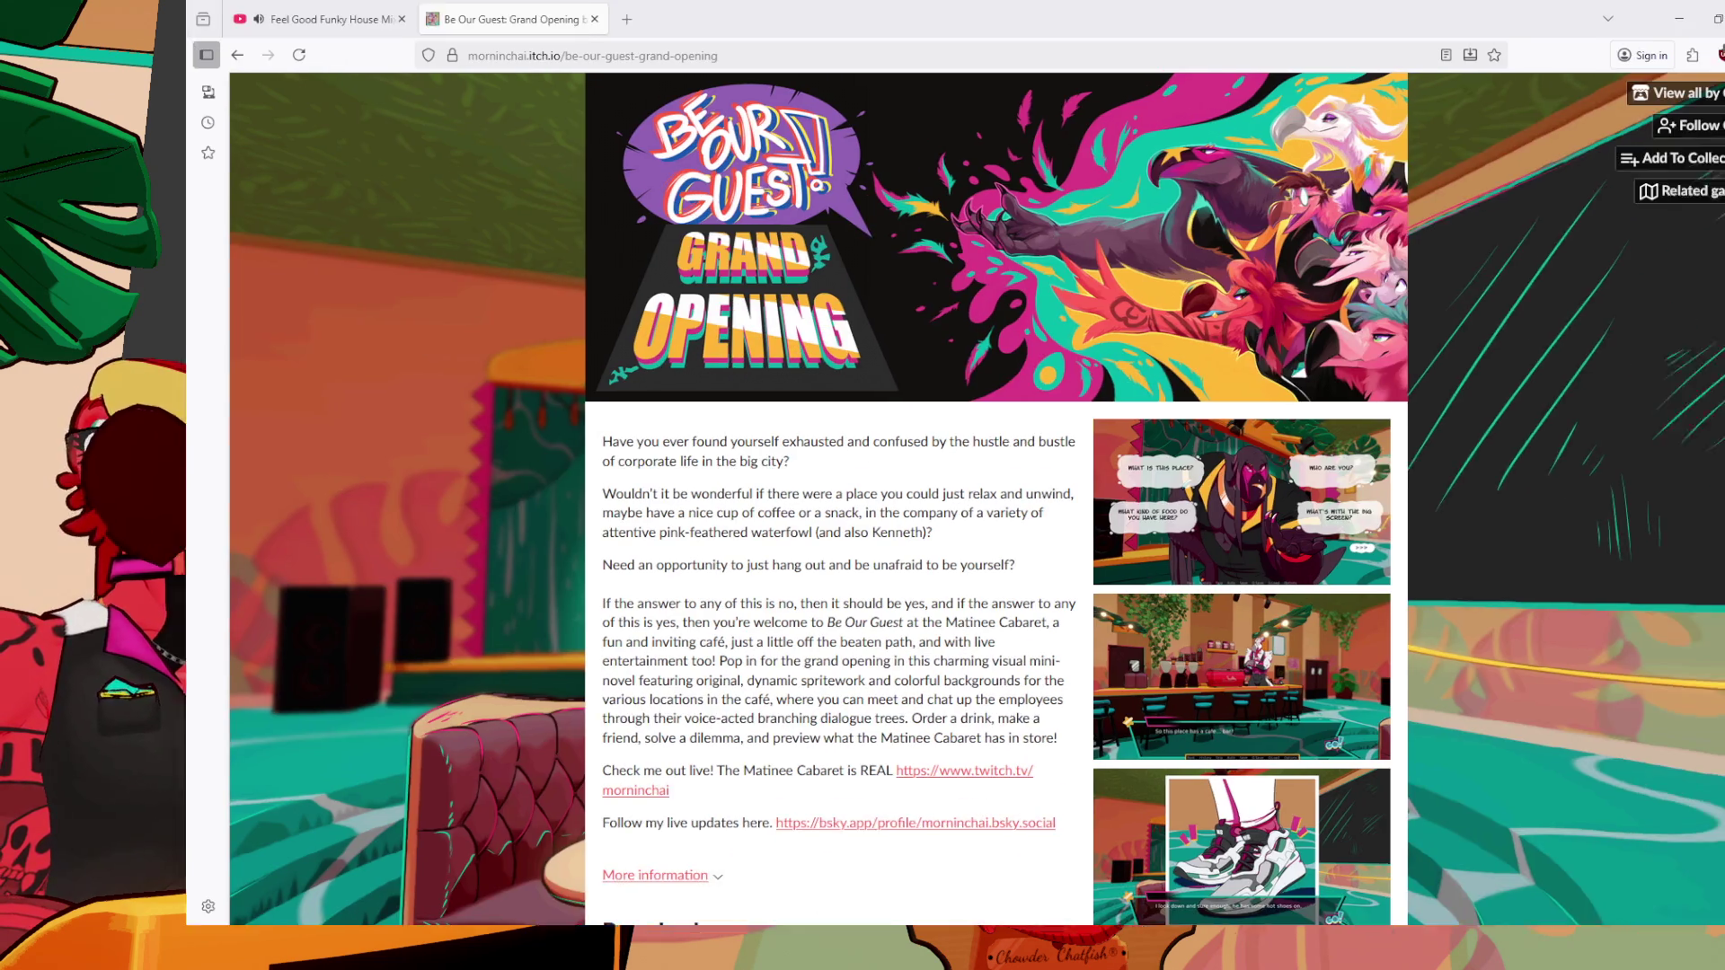
Scroll the Be Our Guest: Grand Opening page to its Download section and back up
scroll(1189, 449, down, 5)
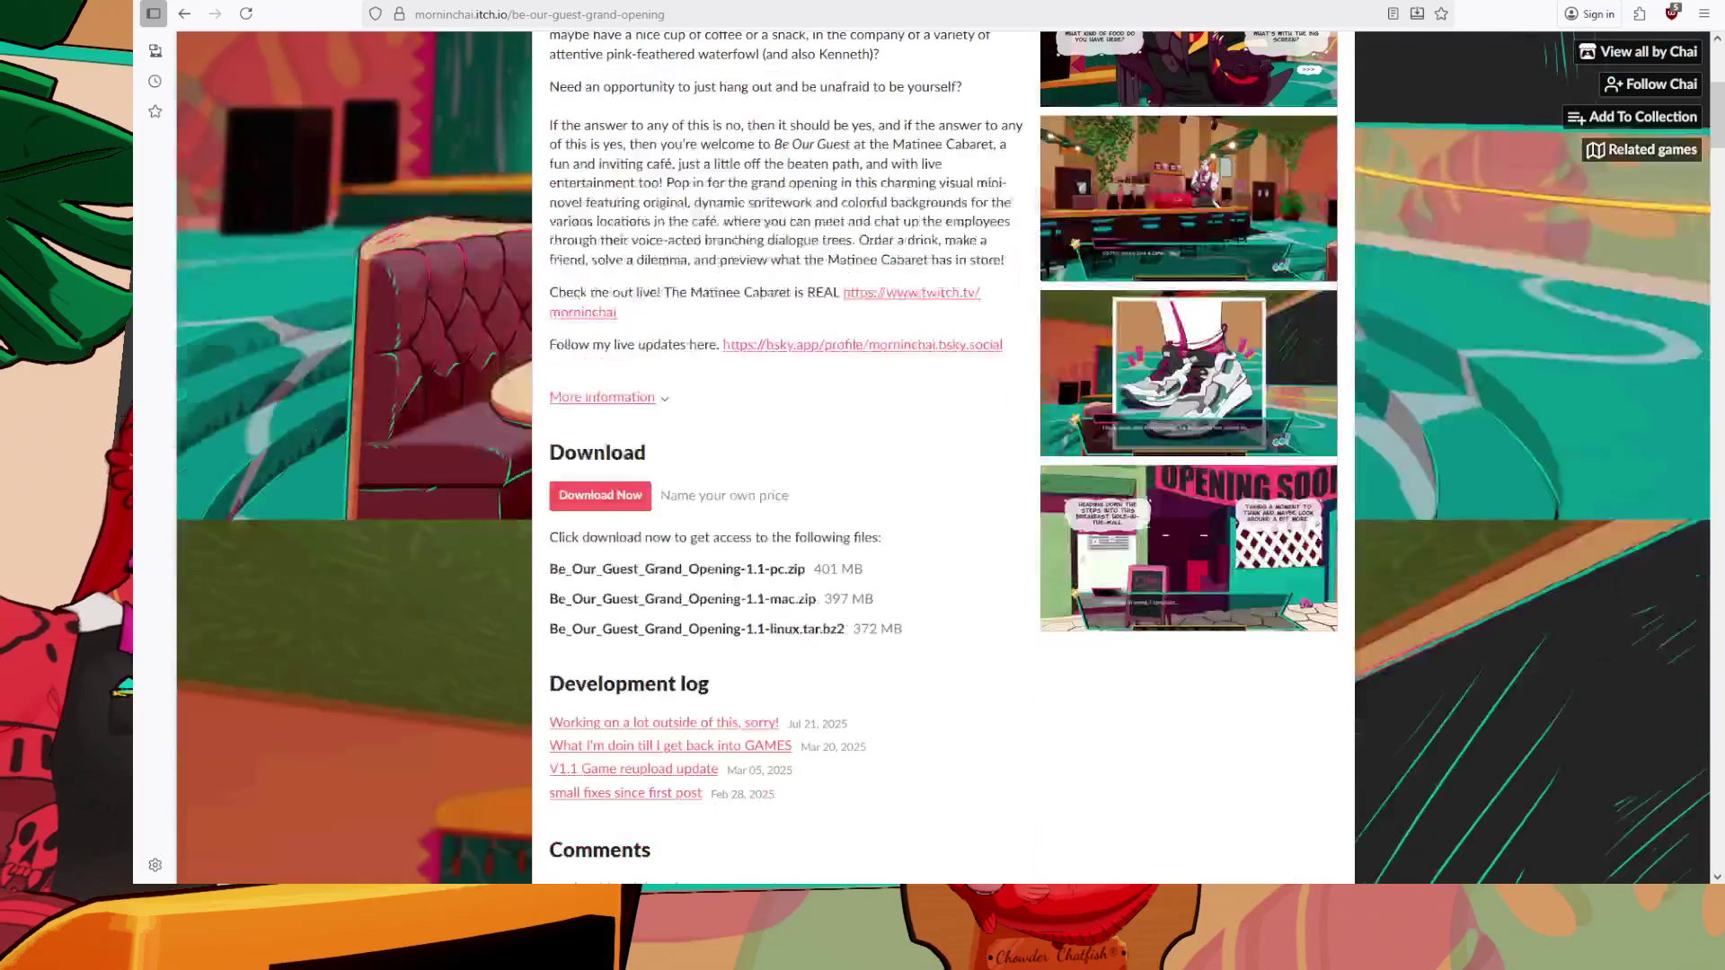
scroll(1188, 449, up, 1)
scroll(1188, 449, up, 2)
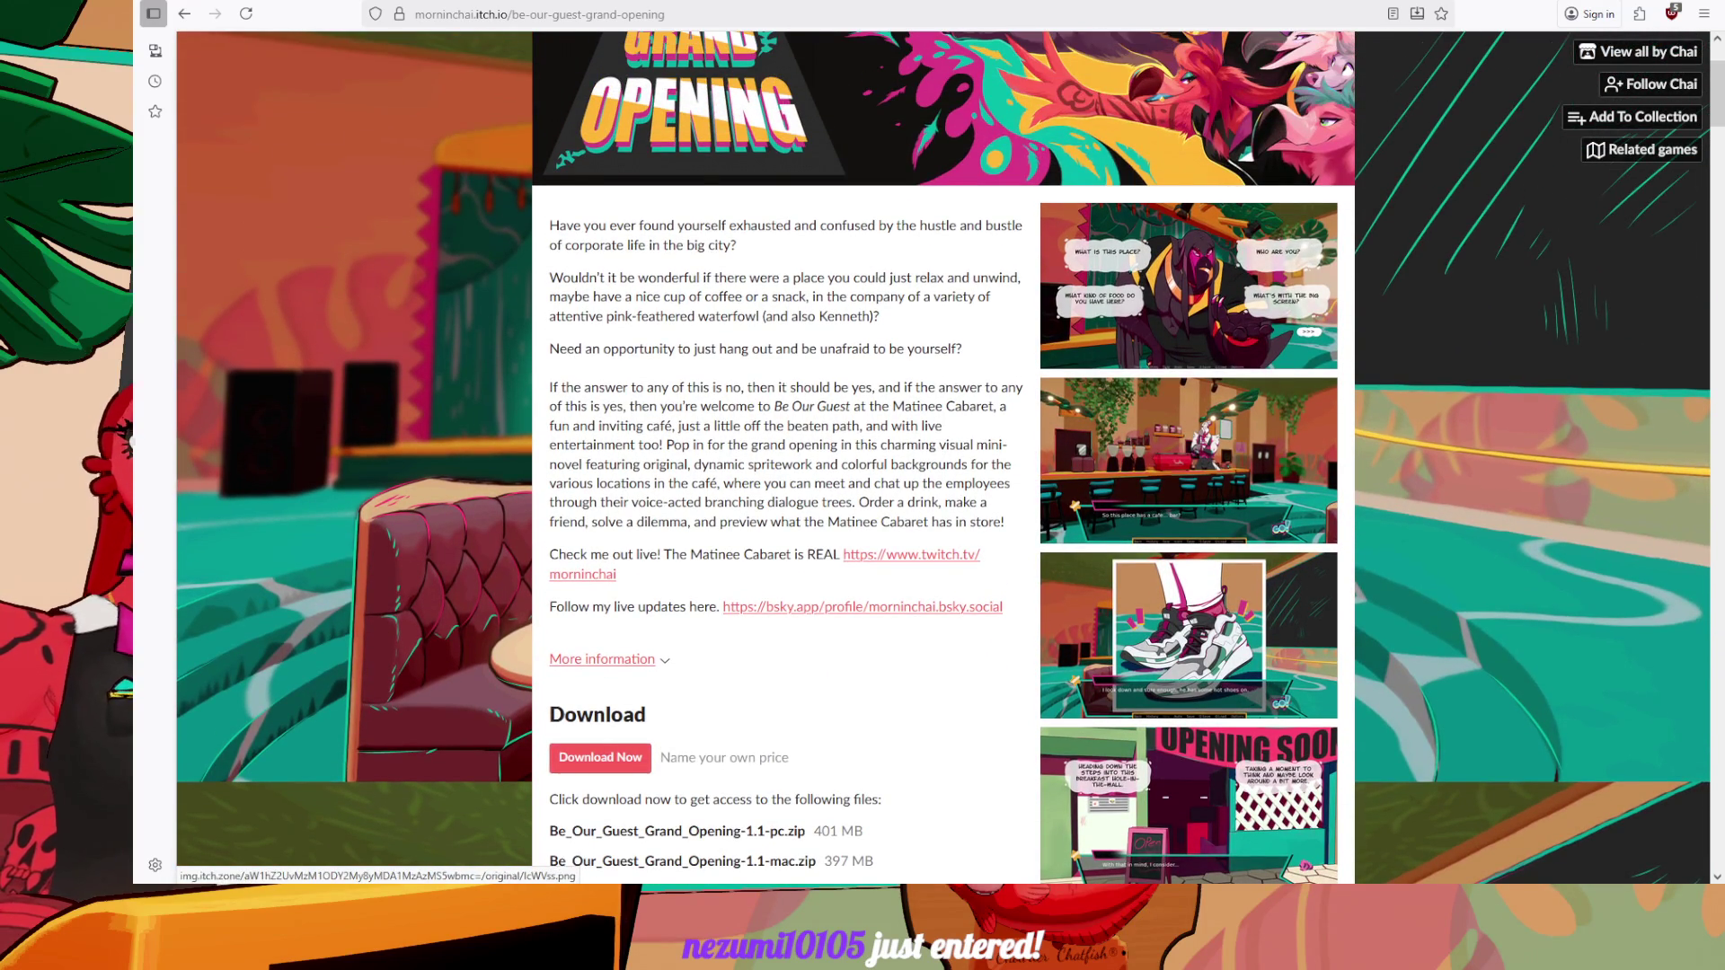
scroll(1189, 449, up, 2)
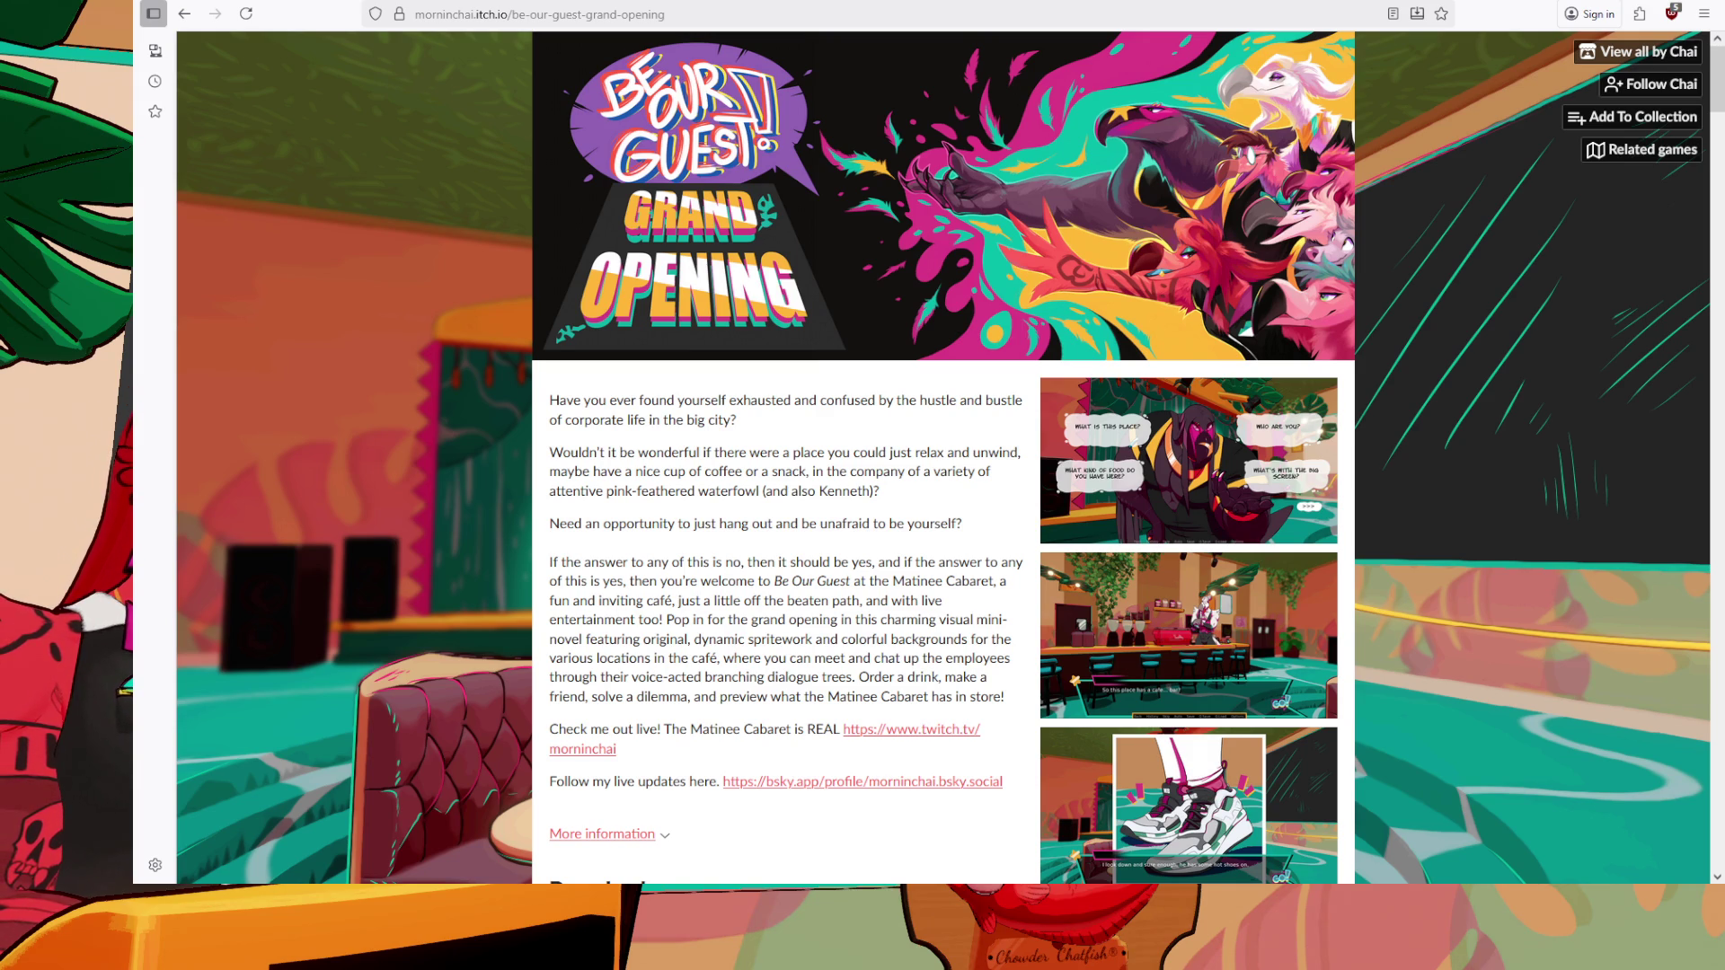
scroll(1186, 449, down, 4)
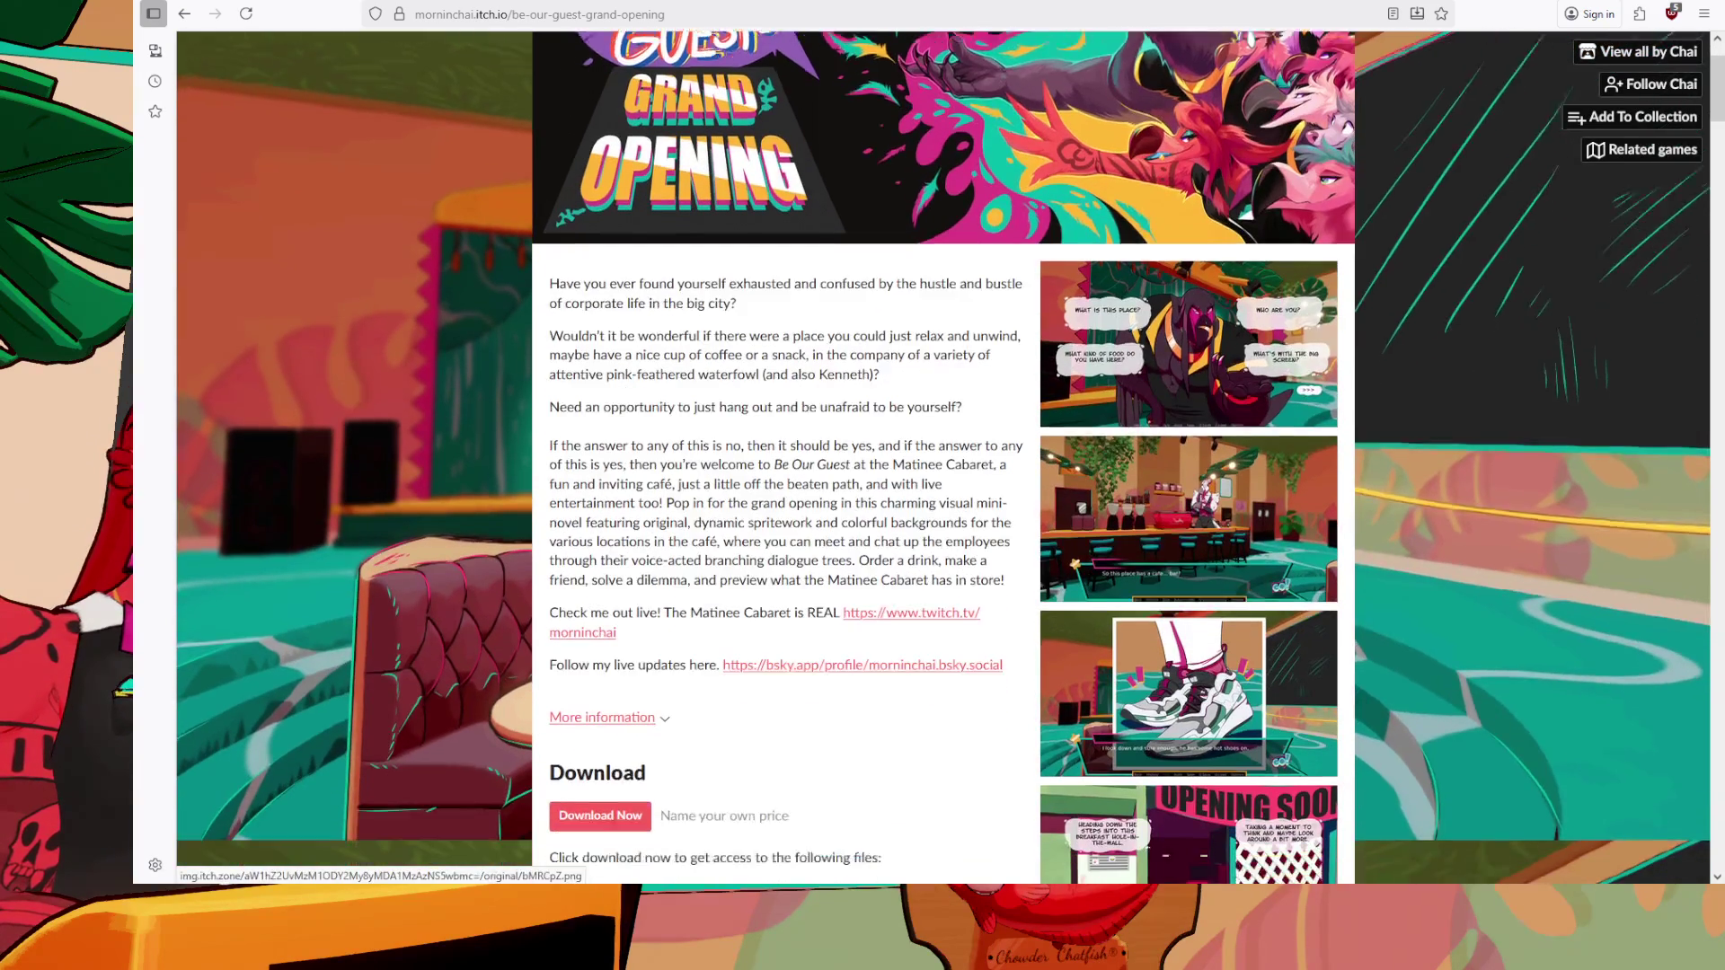
scroll(1189, 359, up, 1)
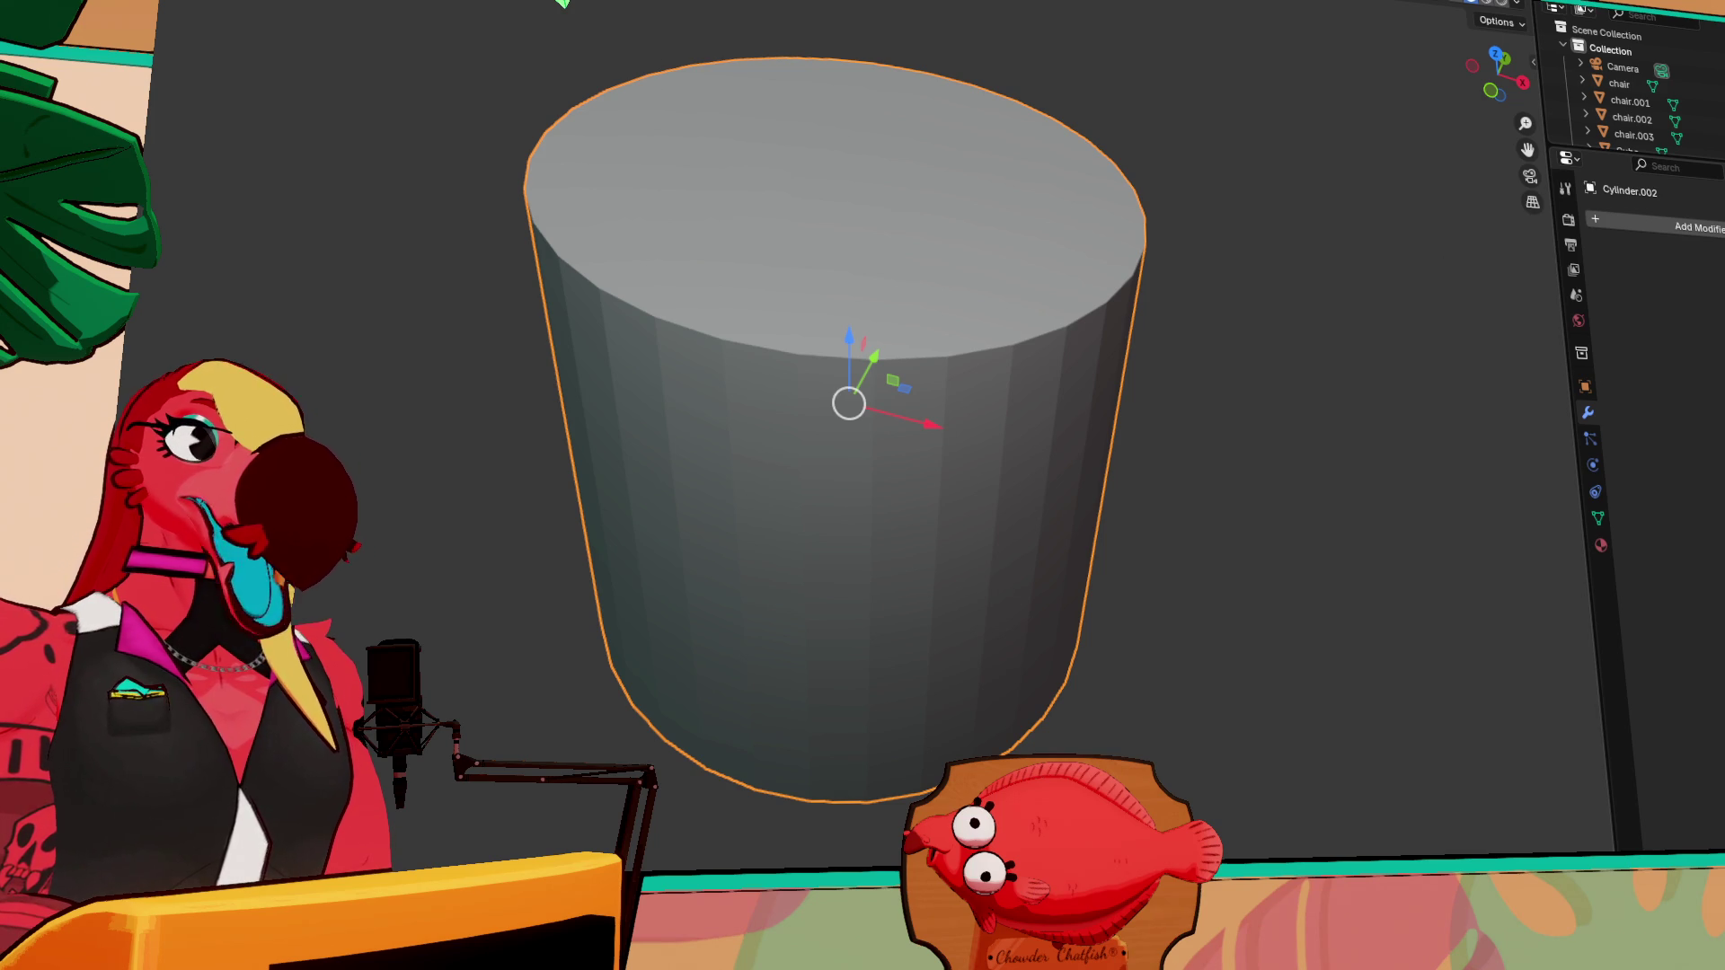
Switch Cylinder.002 to the Scale gizmo and start scaling it along Z
mouse_move(1325, 521)
middle_down()
mouse_move(1375, 516)
mouse_move(1391, 471)
middle_up()
scroll(1225, 431, down, 3)
key(shift+space)
key(s)
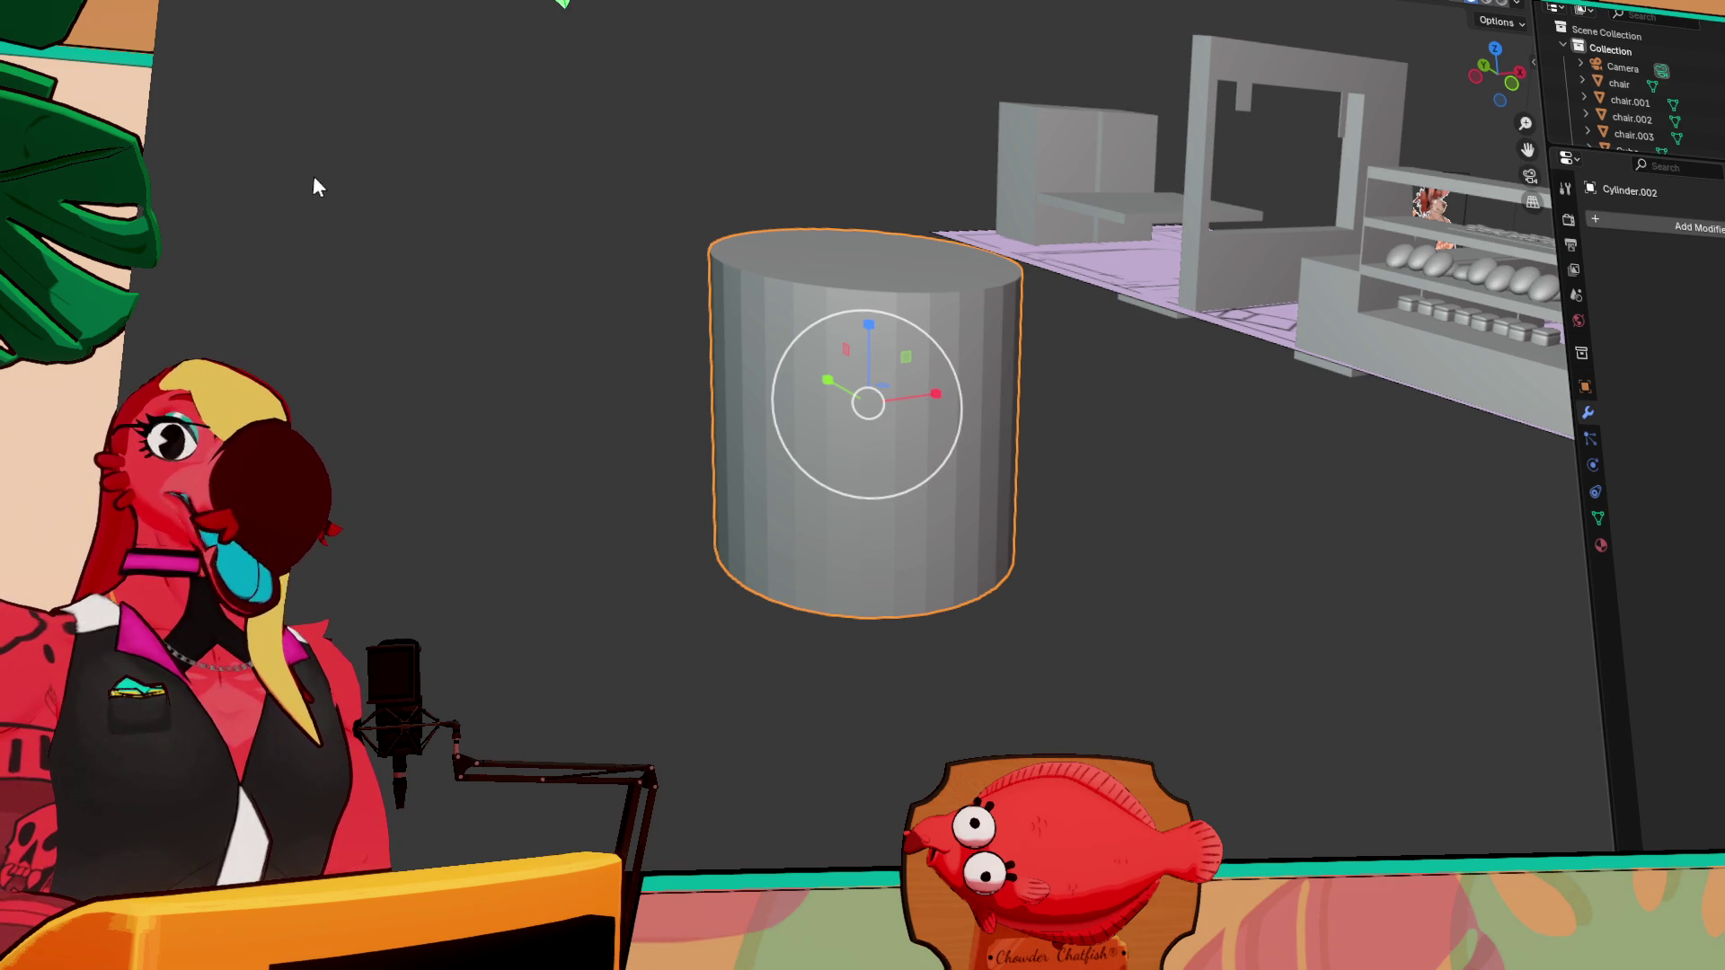
mouse_move(810, 347)
middle_down()
mouse_move(1144, 435)
mouse_move(1101, 412)
mouse_move(936, 424)
middle_up()
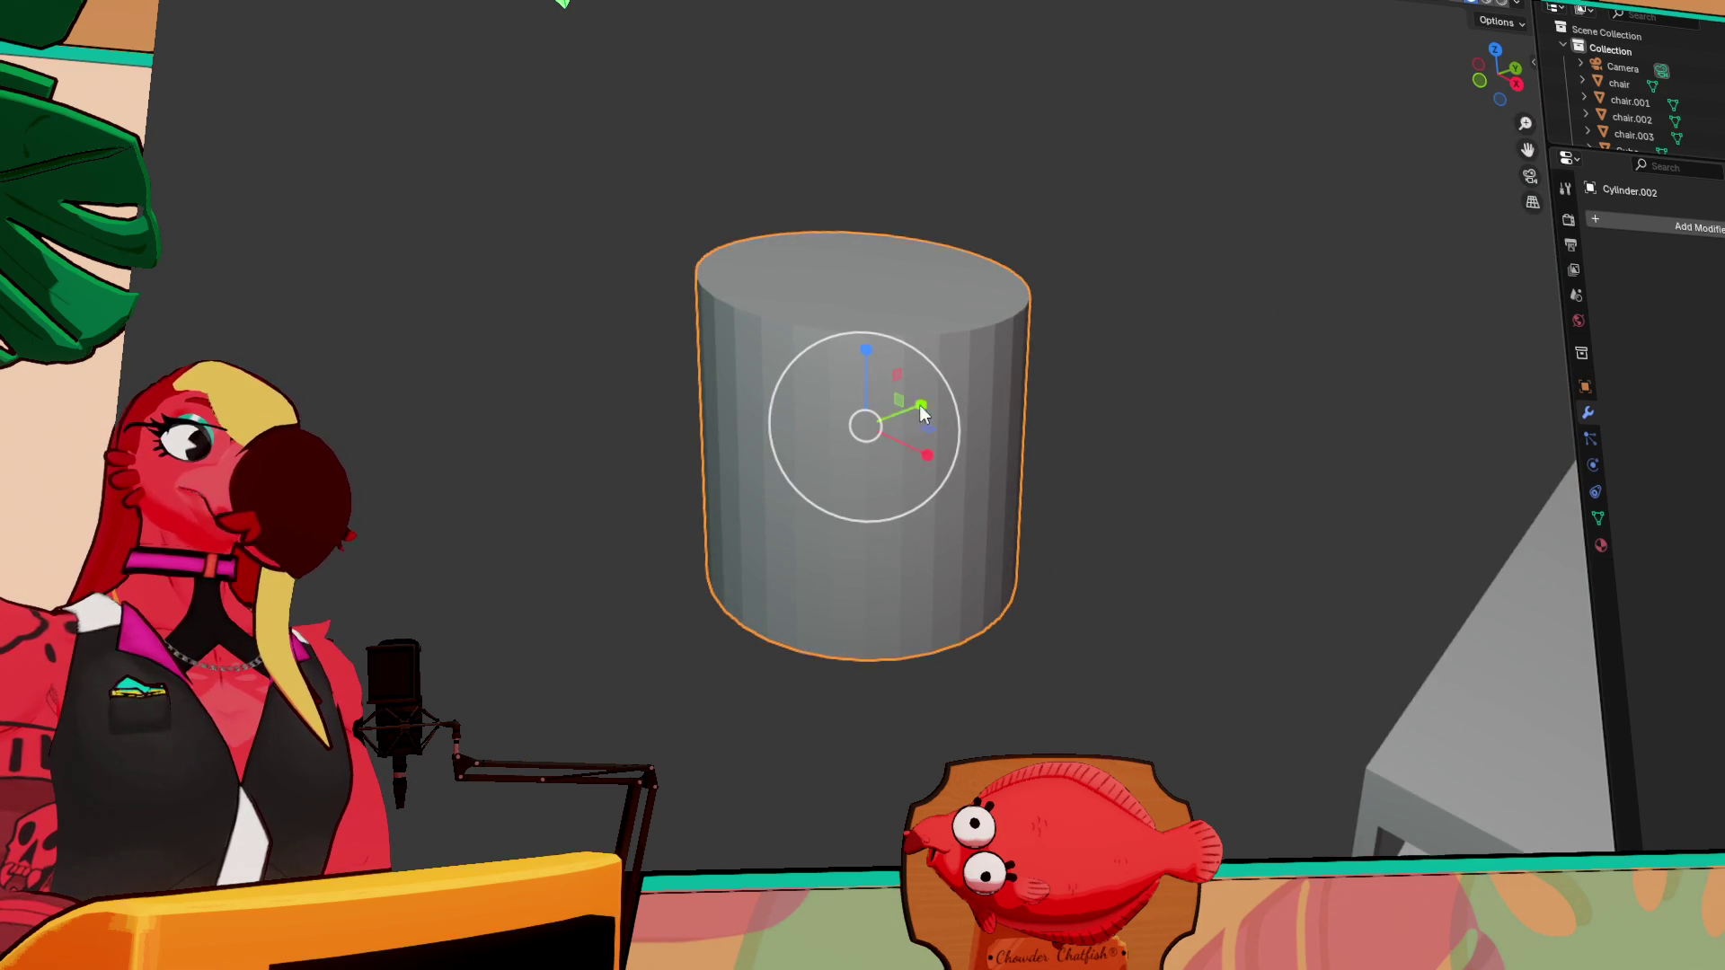
middle_drag(1190, 423, 1309, 455)
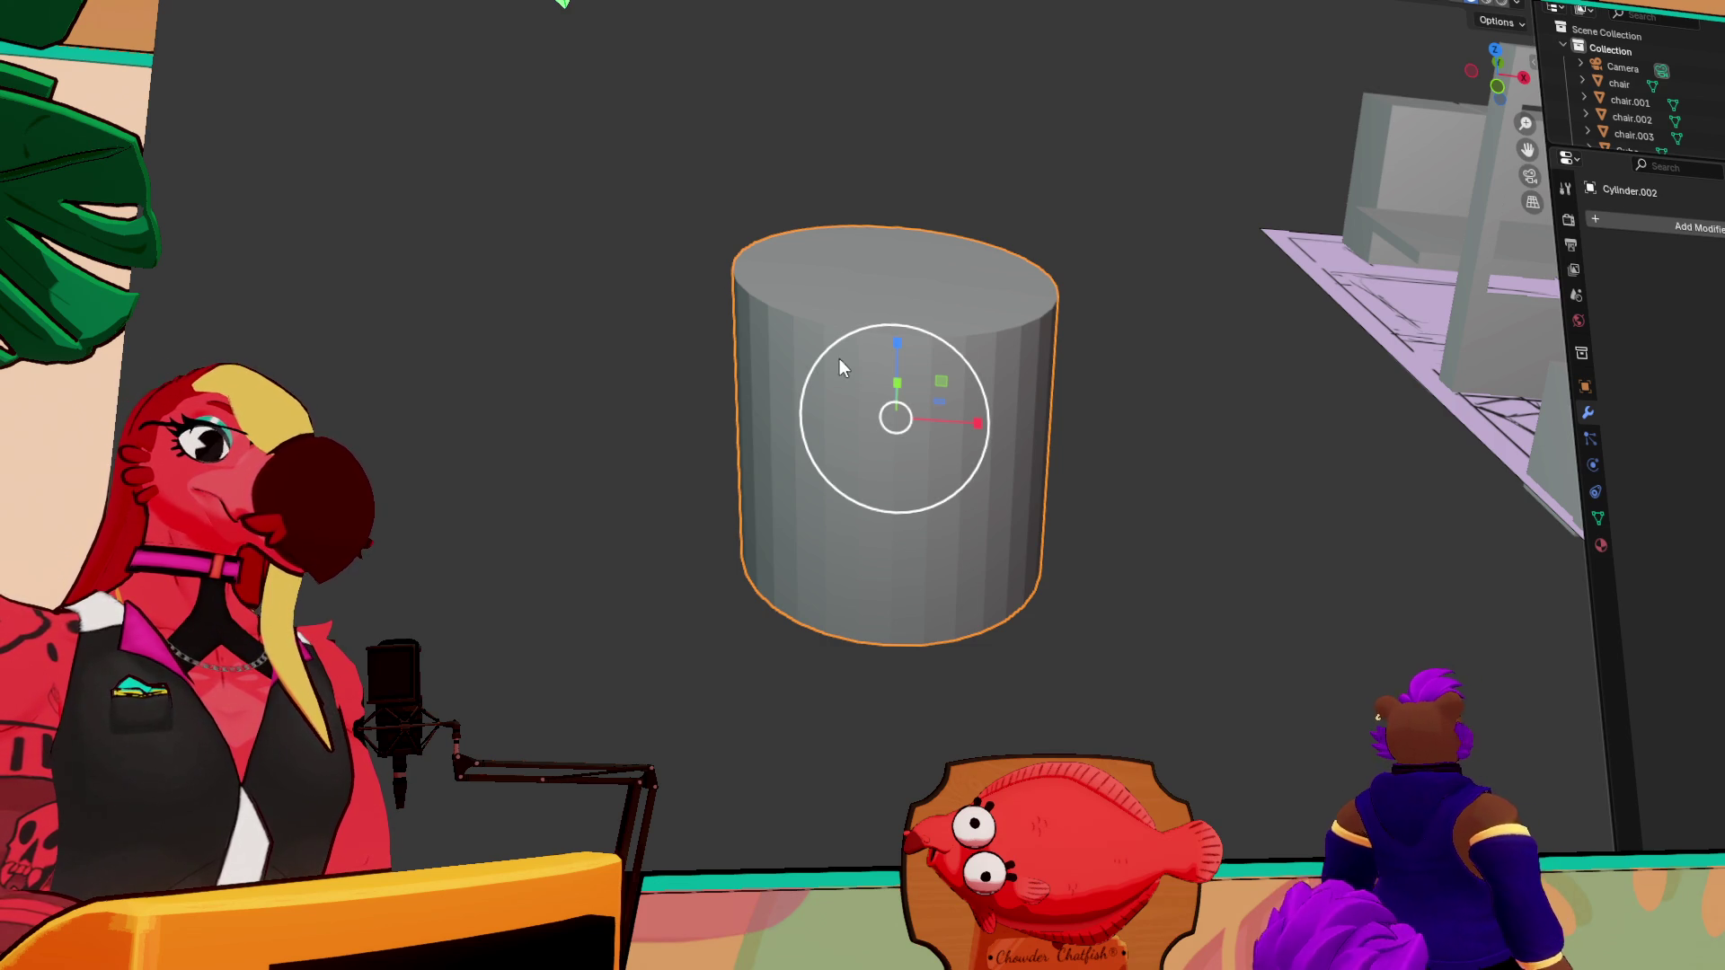
middle_drag(898, 378, 921, 347)
key(s)
key(z)
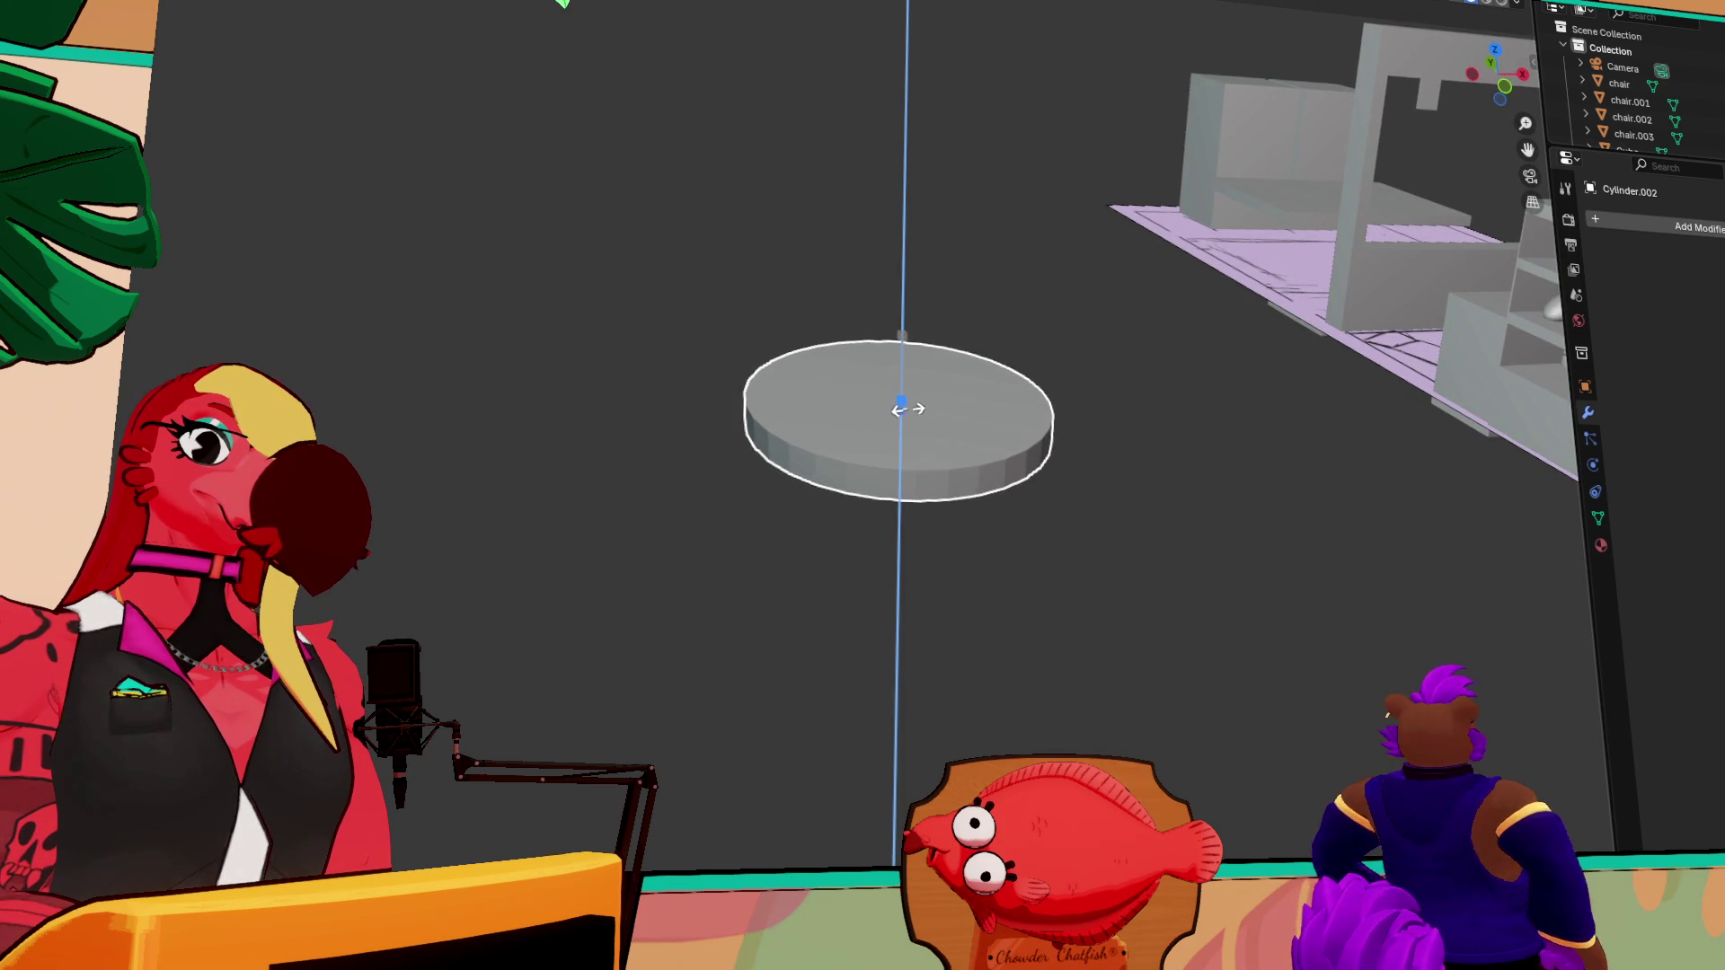
Confirm the flattened disc and select its top face in Edit Mode
click(905, 404)
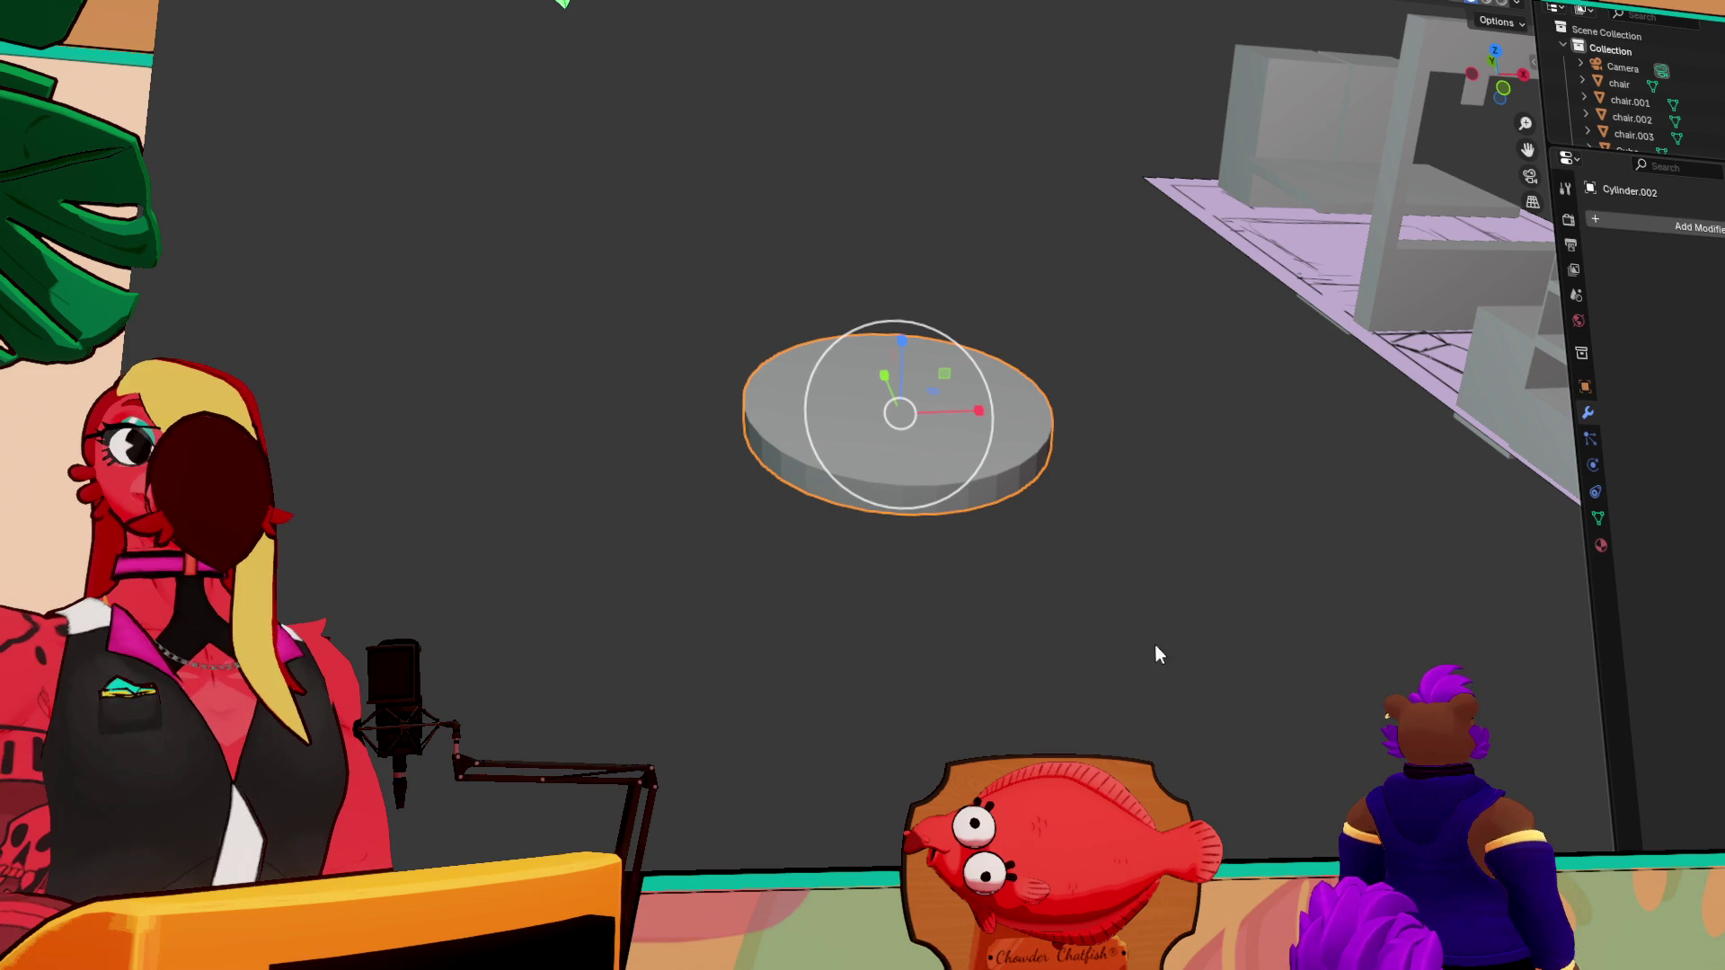
scroll(935, 429, up, 8)
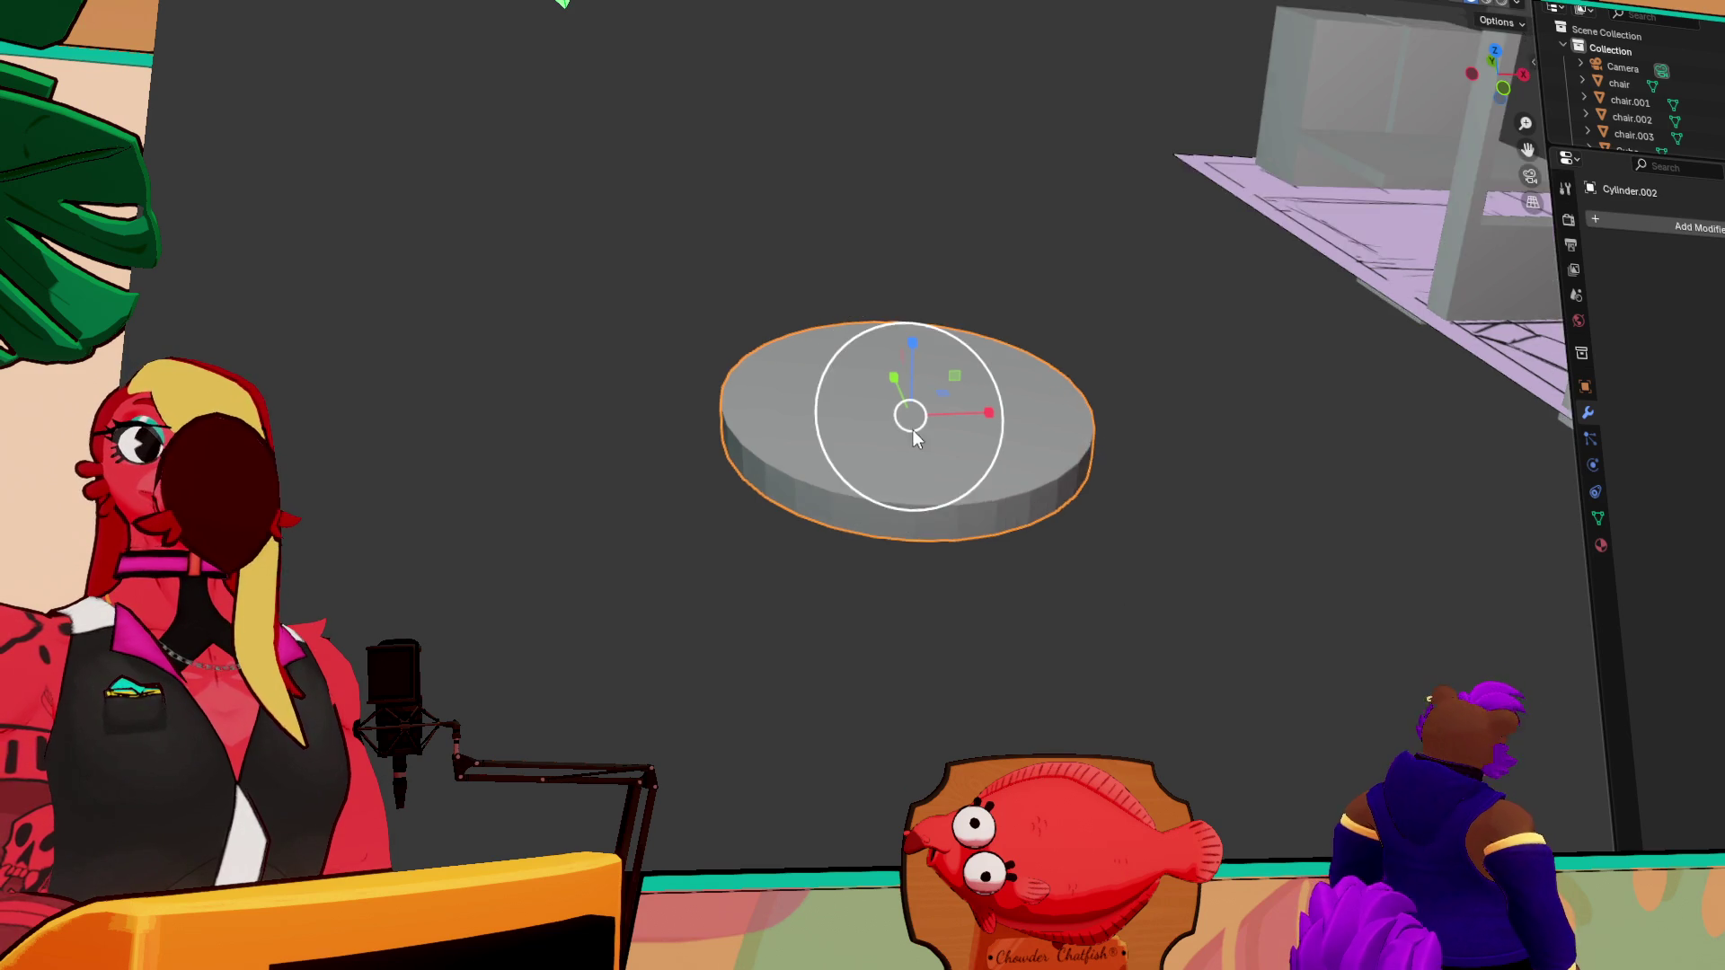
mouse_move(962, 577)
middle_down()
mouse_move(959, 597)
mouse_move(974, 504)
middle_up()
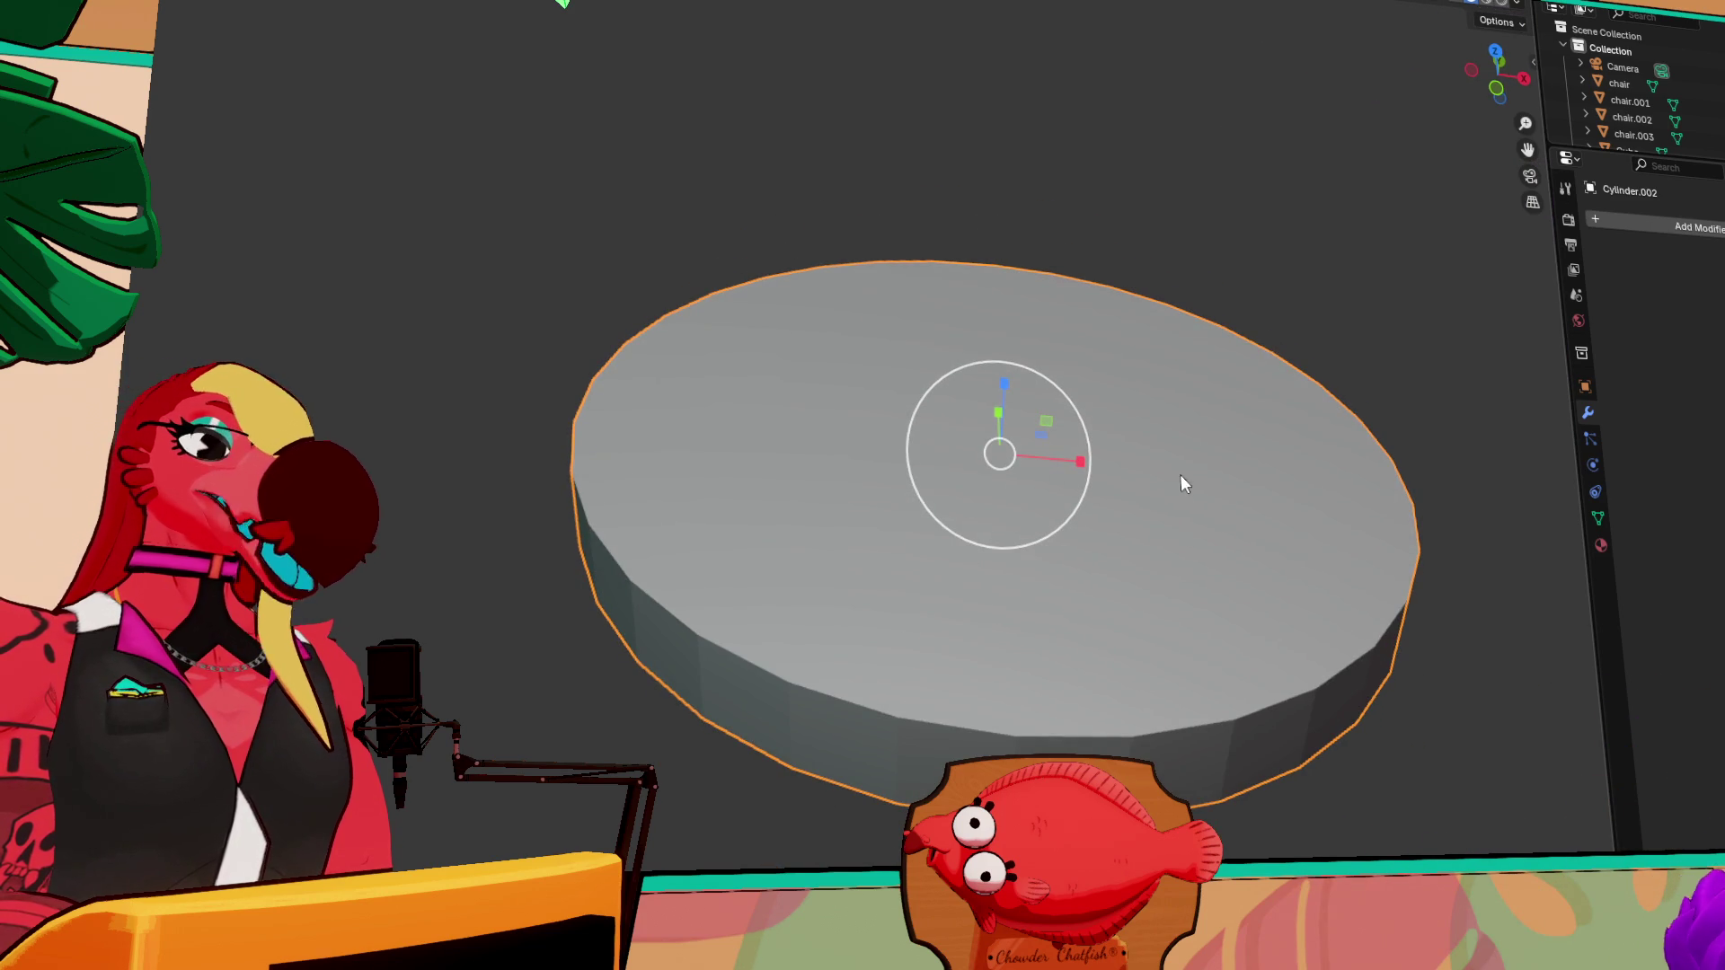
key(Tab)
key(alt+a)
click(882, 406)
key(ctrl+e)
key(Escape)
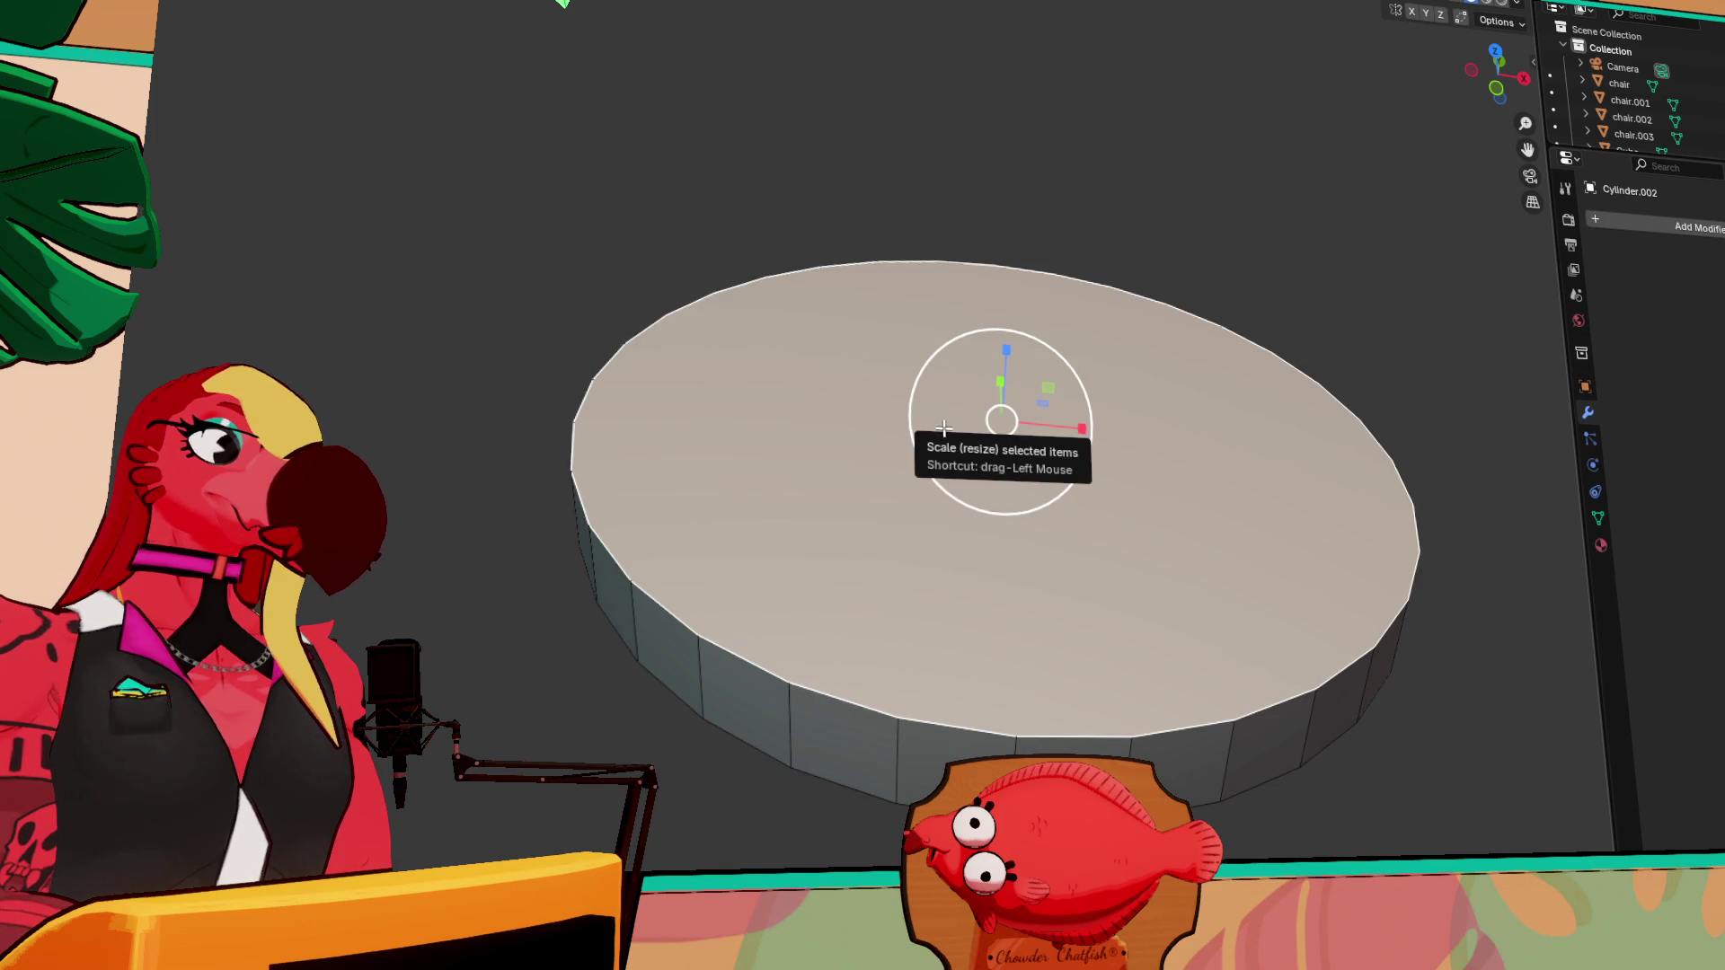
key(e)
key(Escape)
Inset the top face into a rim and extrude the centre downward
key(i)
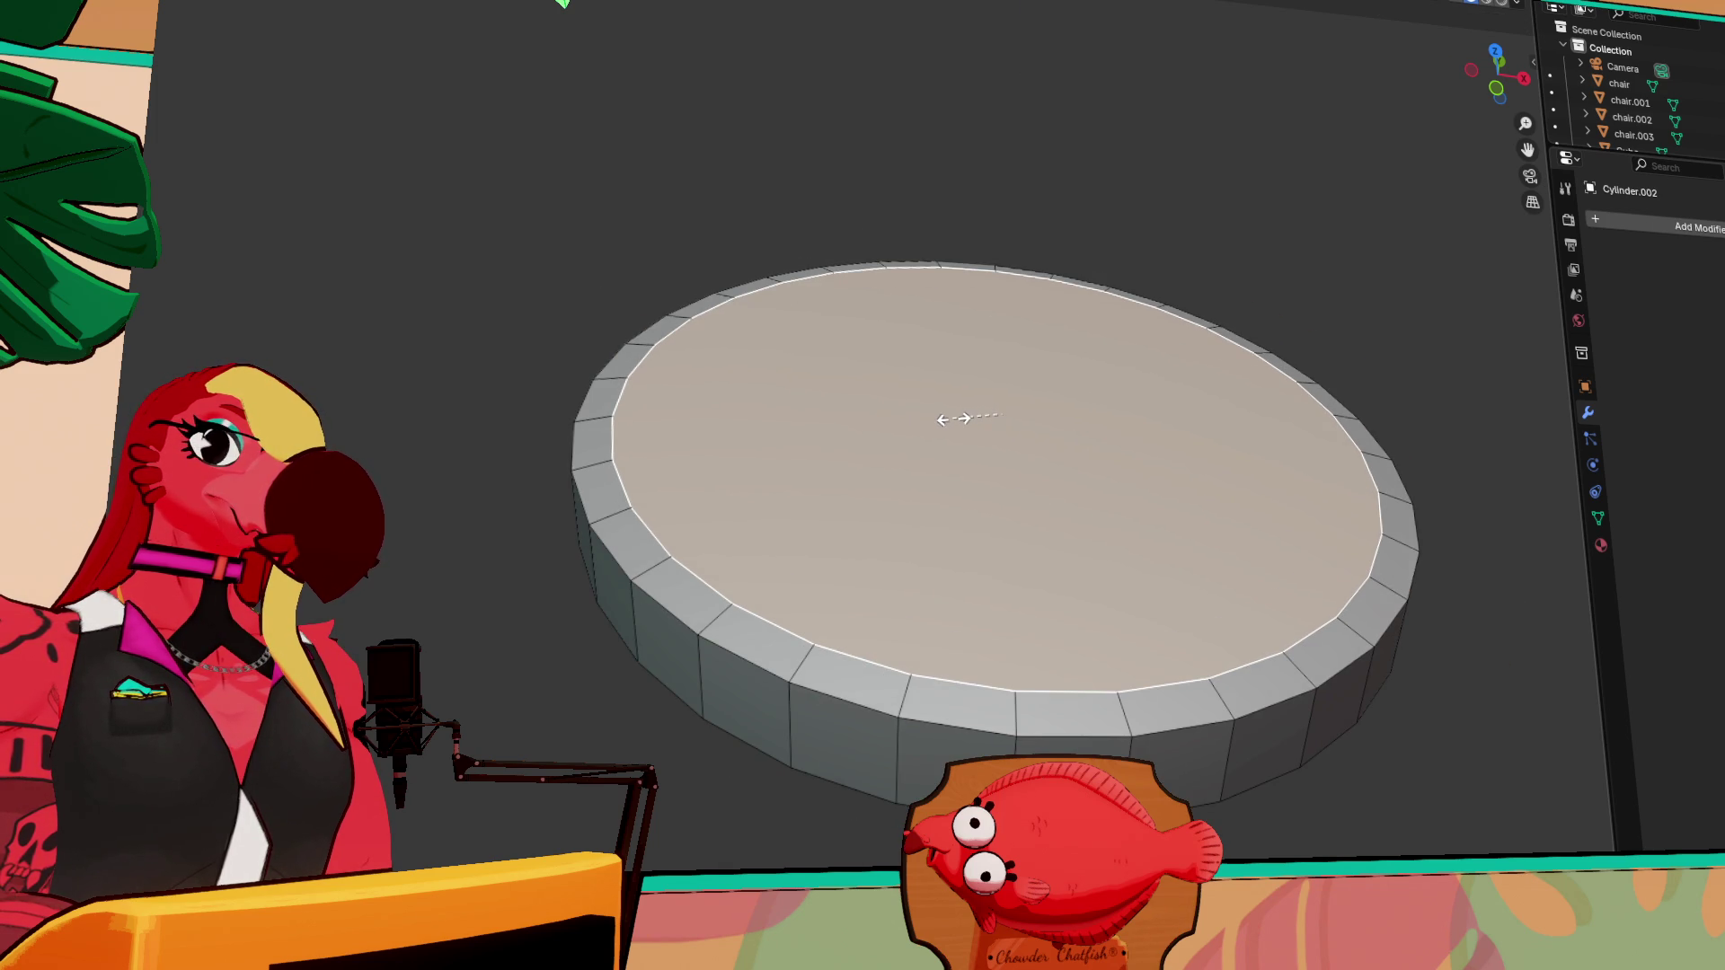
click(964, 419)
key(e)
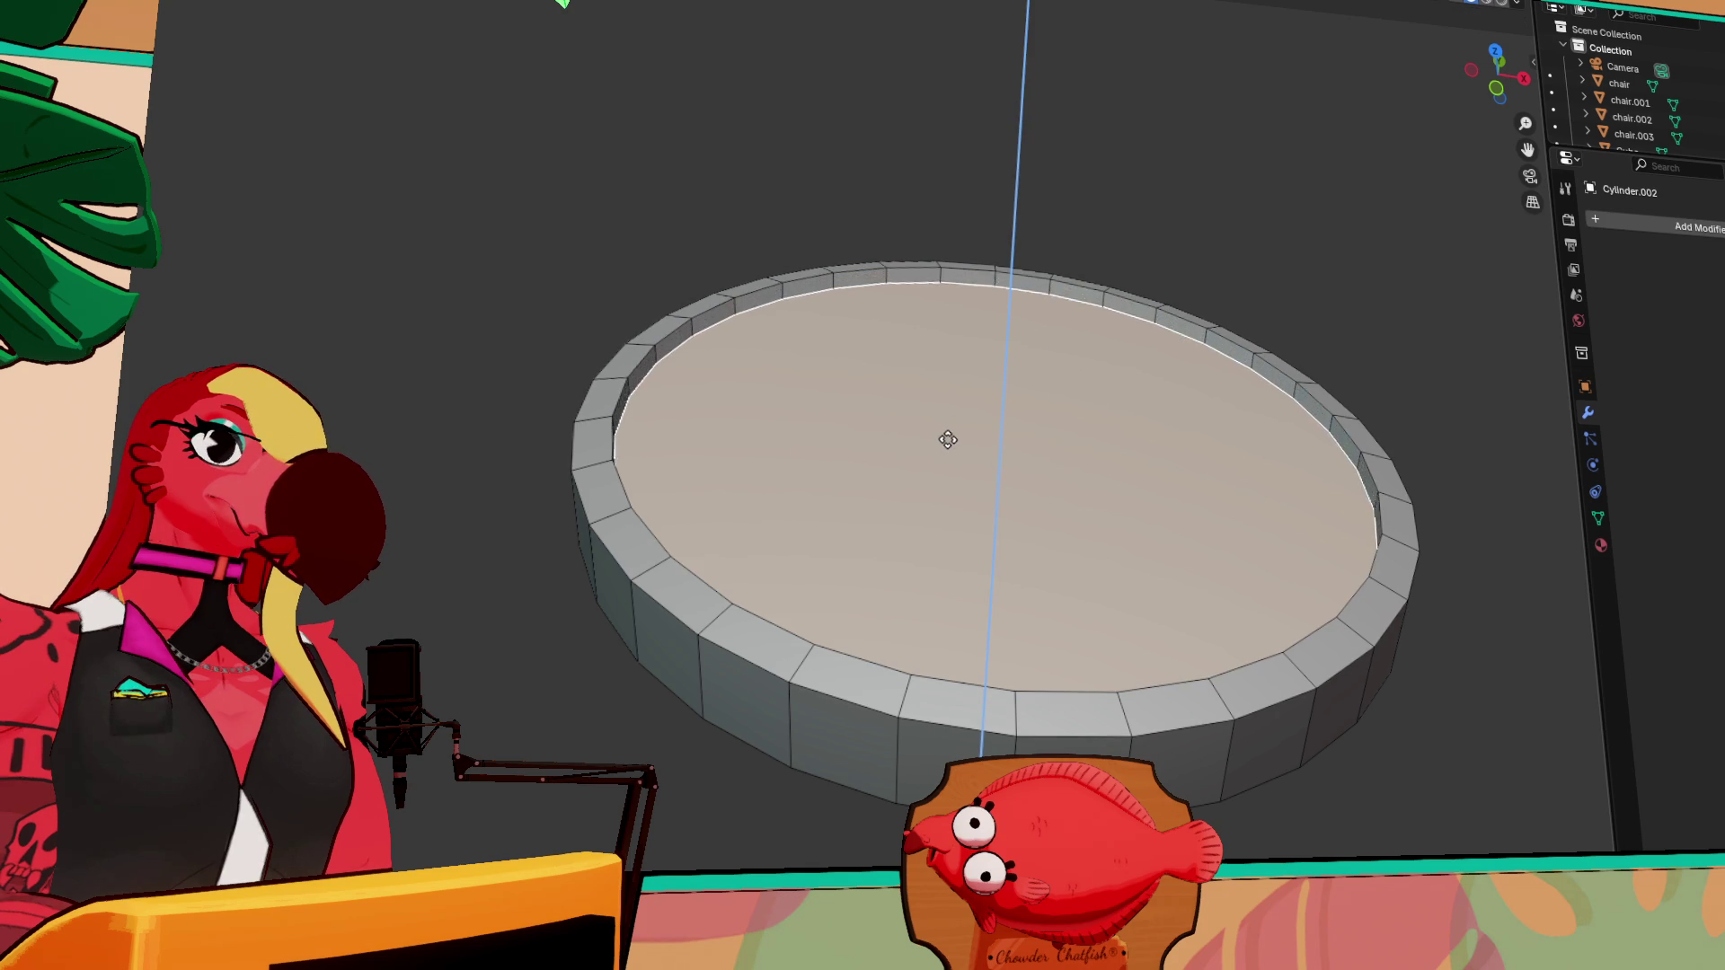
click(941, 471)
mouse_move(940, 471)
middle_down()
mouse_move(1061, 505)
mouse_move(1057, 418)
mouse_move(1136, 647)
middle_up()
scroll(1345, 87, down, 2)
Exit Local View with numpad slash to show the full bakery scene
key(KP_Divide)
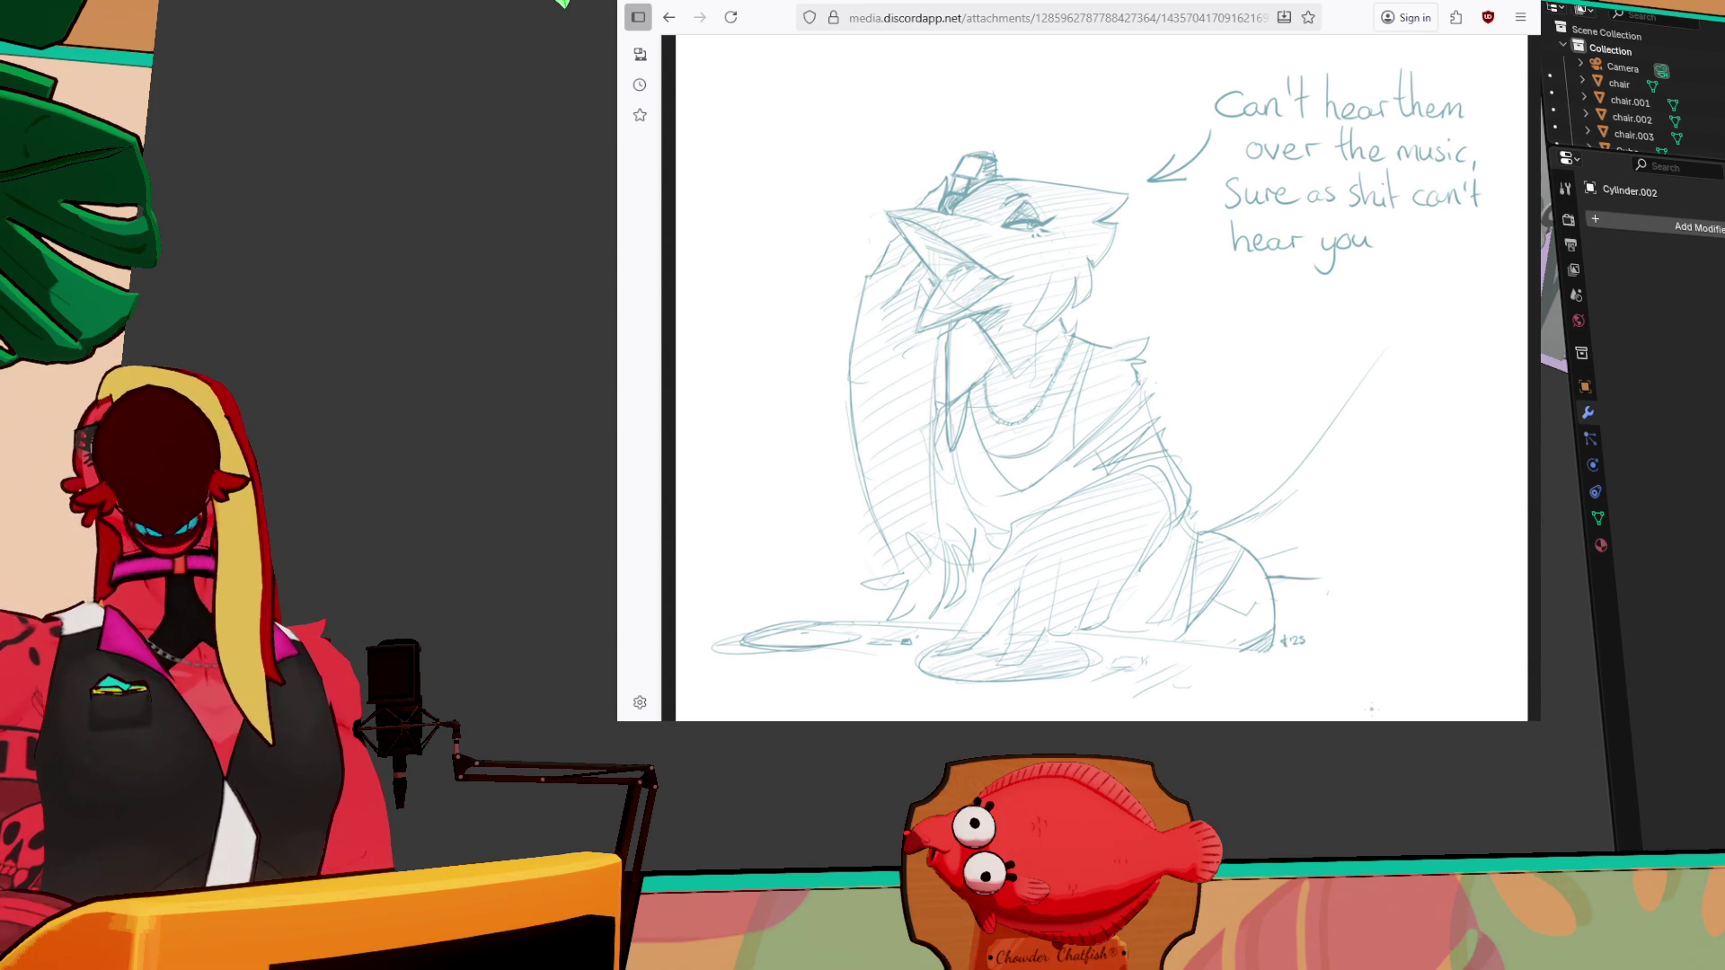
Leave the Discord sketch image and return to the Blender window
key(alt+Tab)
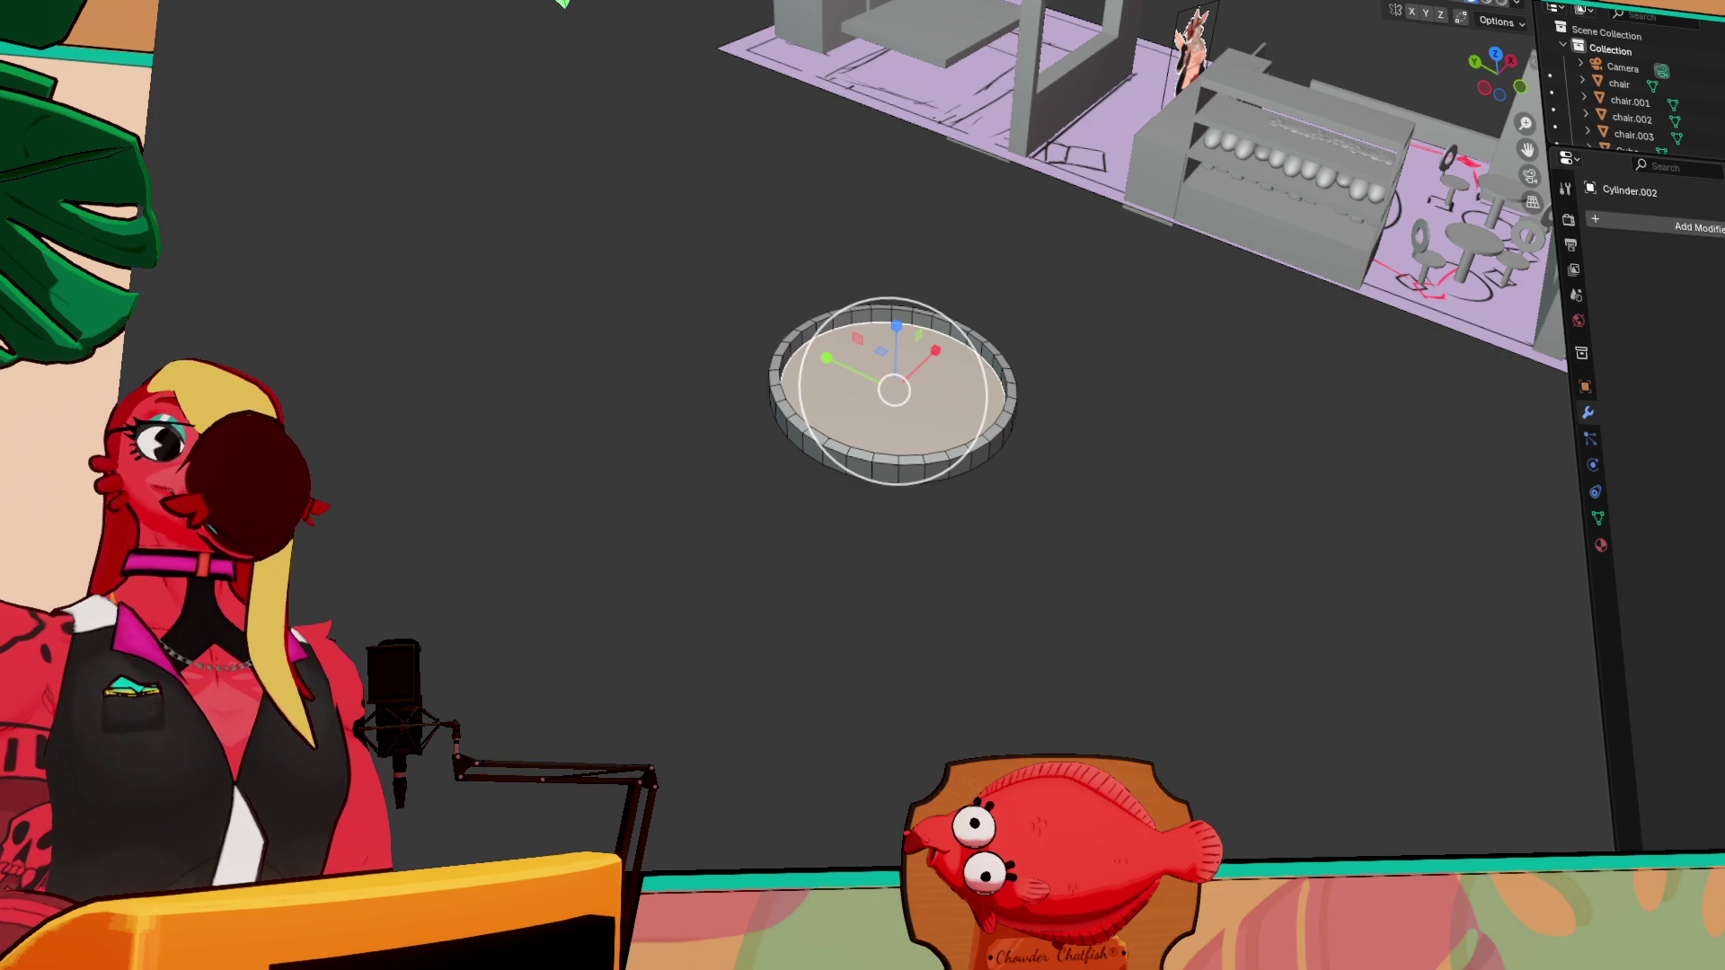
Frame Cylinder.002 and orbit to the pan's rim where the handle goes
middle_drag(992, 440, 1114, 431)
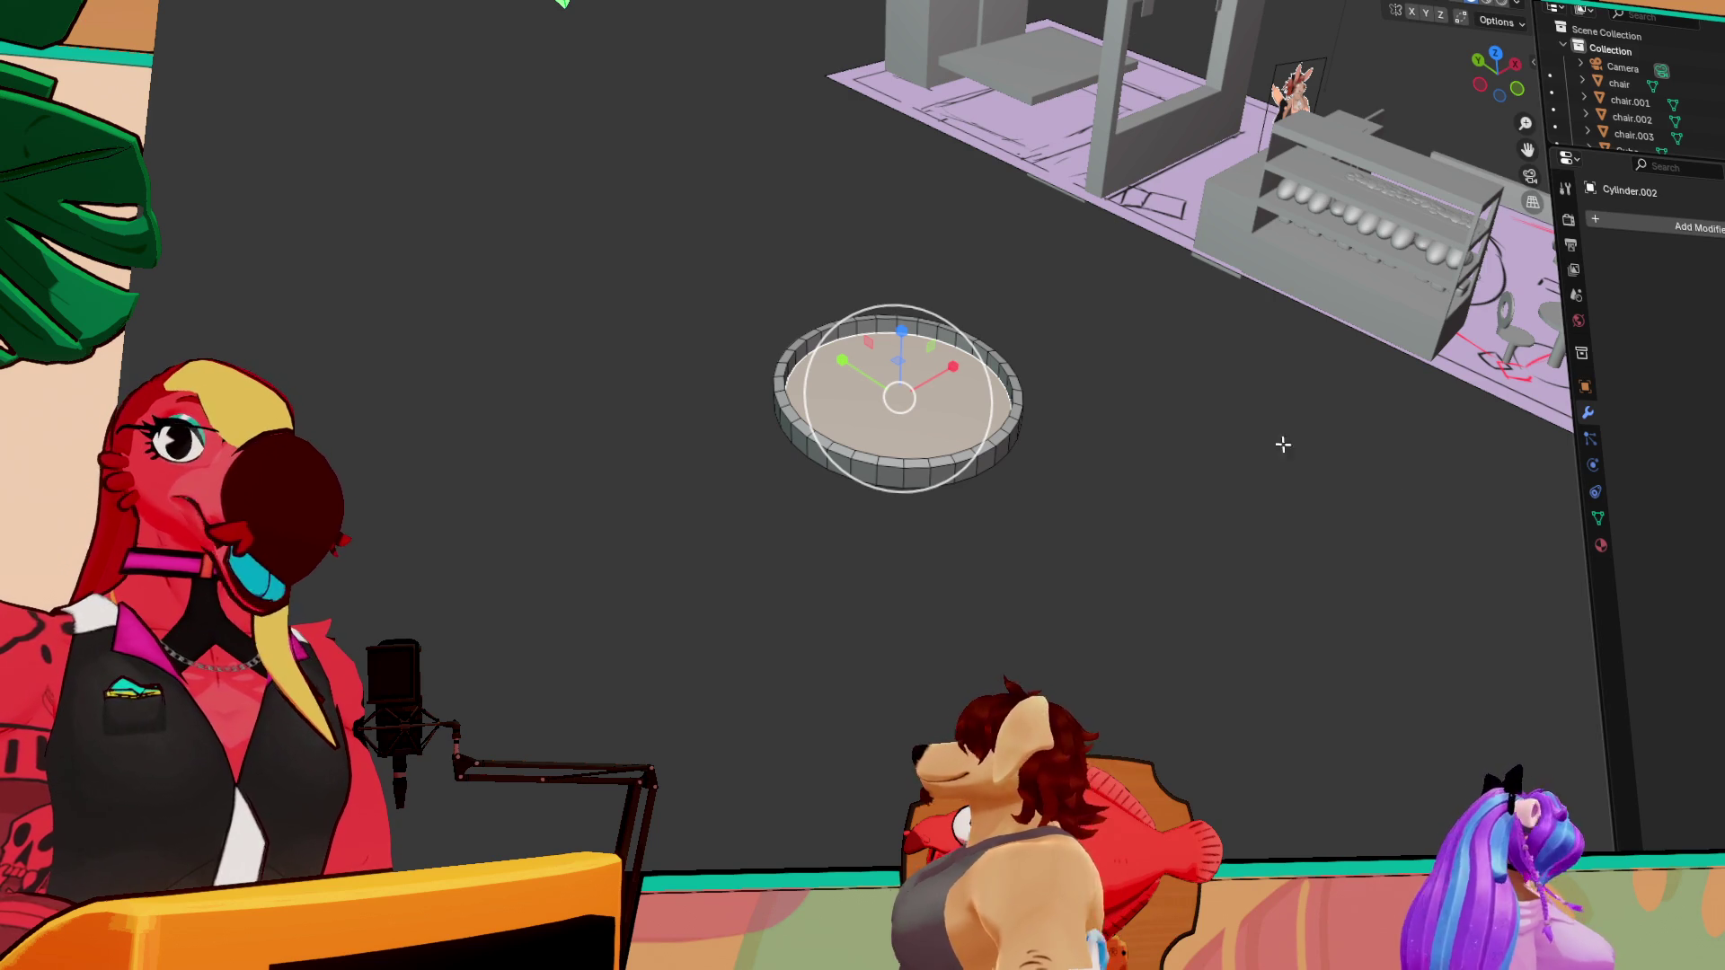
key(KP_Decimal)
mouse_move(1077, 446)
middle_down()
mouse_move(1136, 604)
mouse_move(980, 557)
mouse_move(997, 605)
middle_up()
scroll(1050, 533, down, 3)
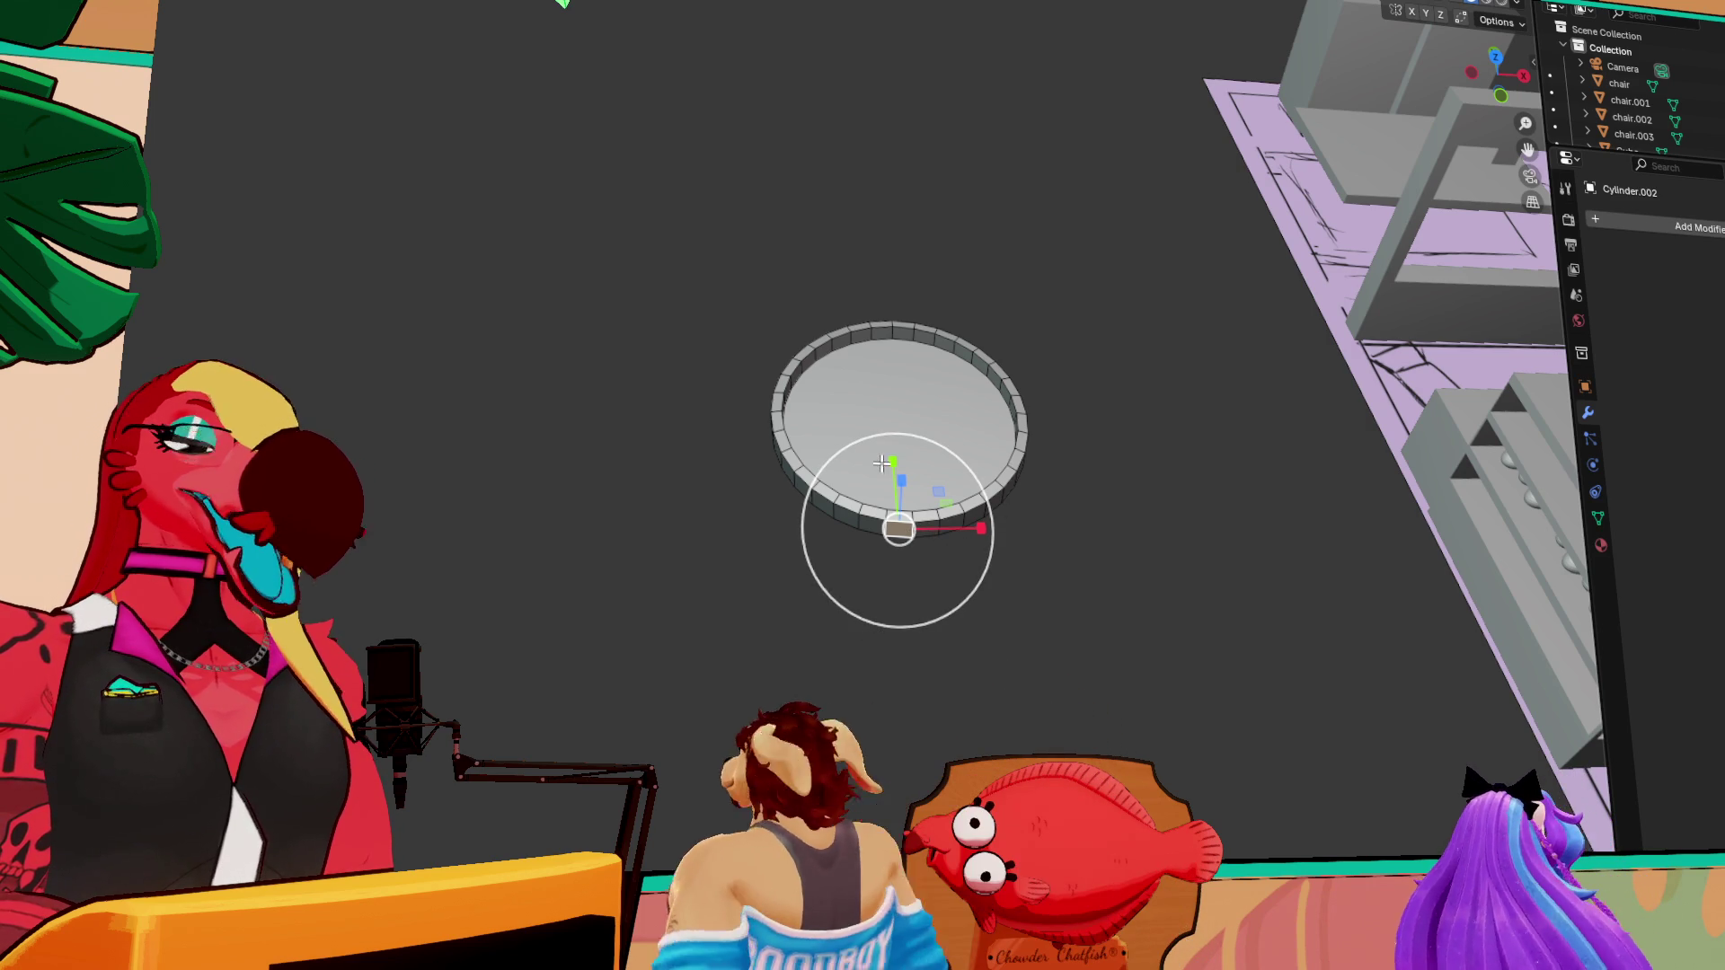
Lengthen the handle cylinder along the Z axis so it extends straight from the pan's rim
key(r)
key(z)
click(890, 732)
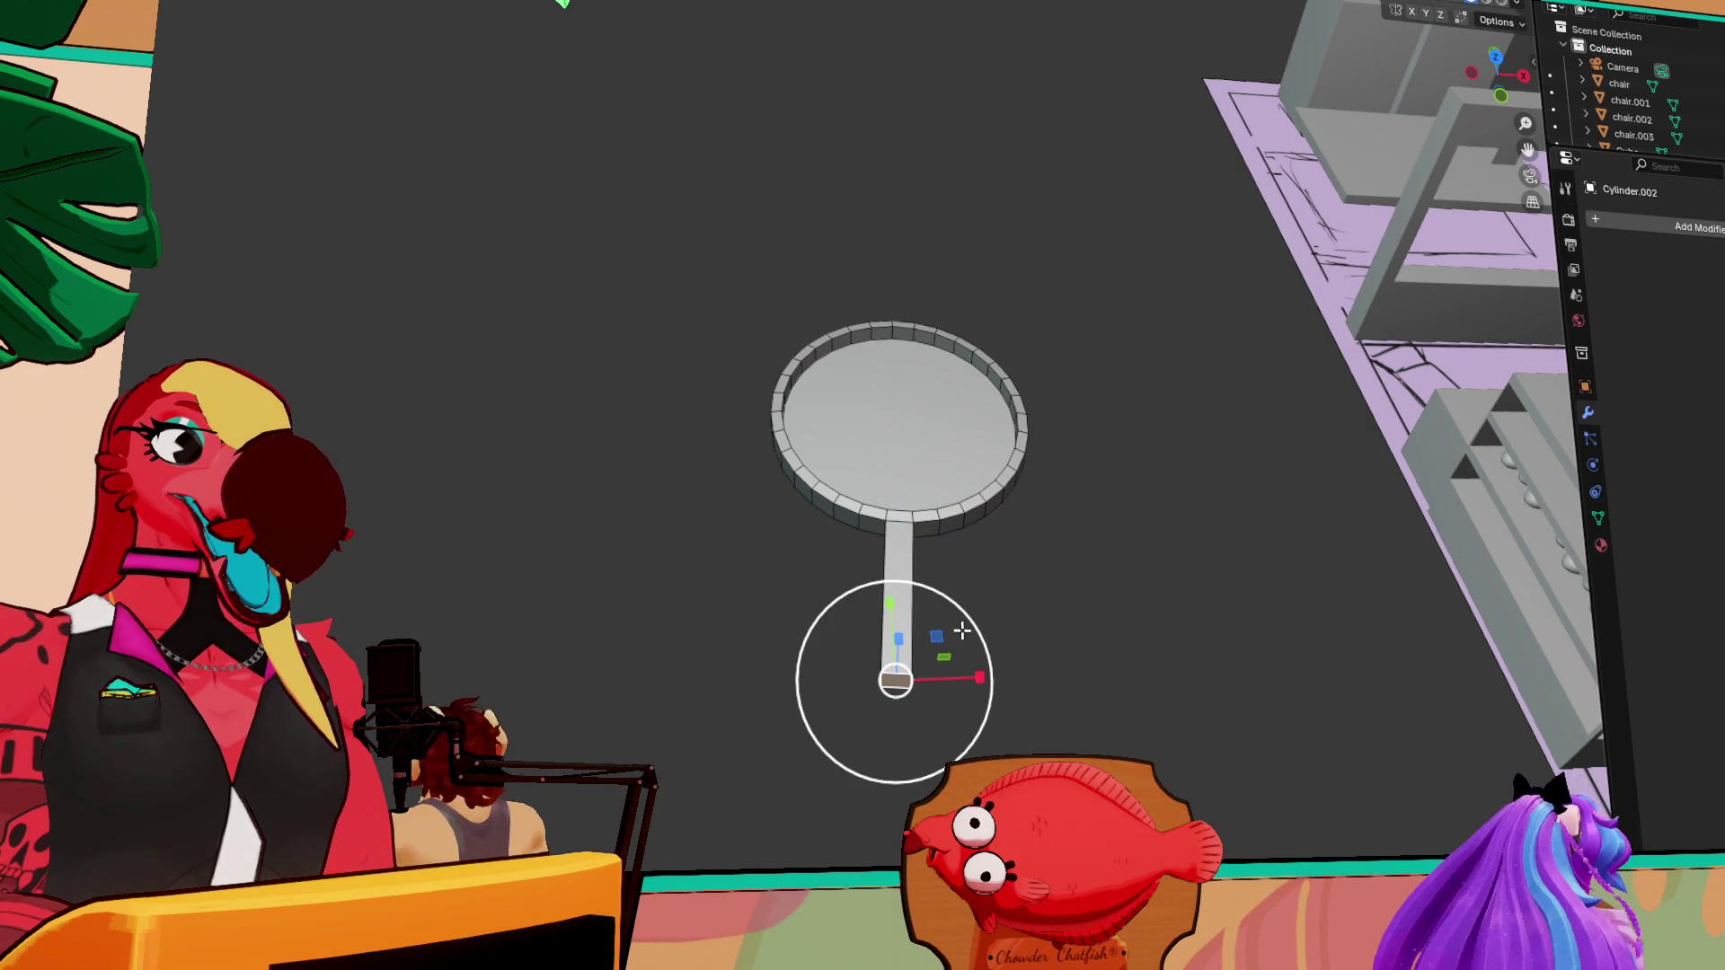
Orbit, take a top view and zoom around the pan to inspect the new handle
middle_drag(867, 709, 823, 686)
key(KP_7)
middle_drag(698, 716, 662, 431)
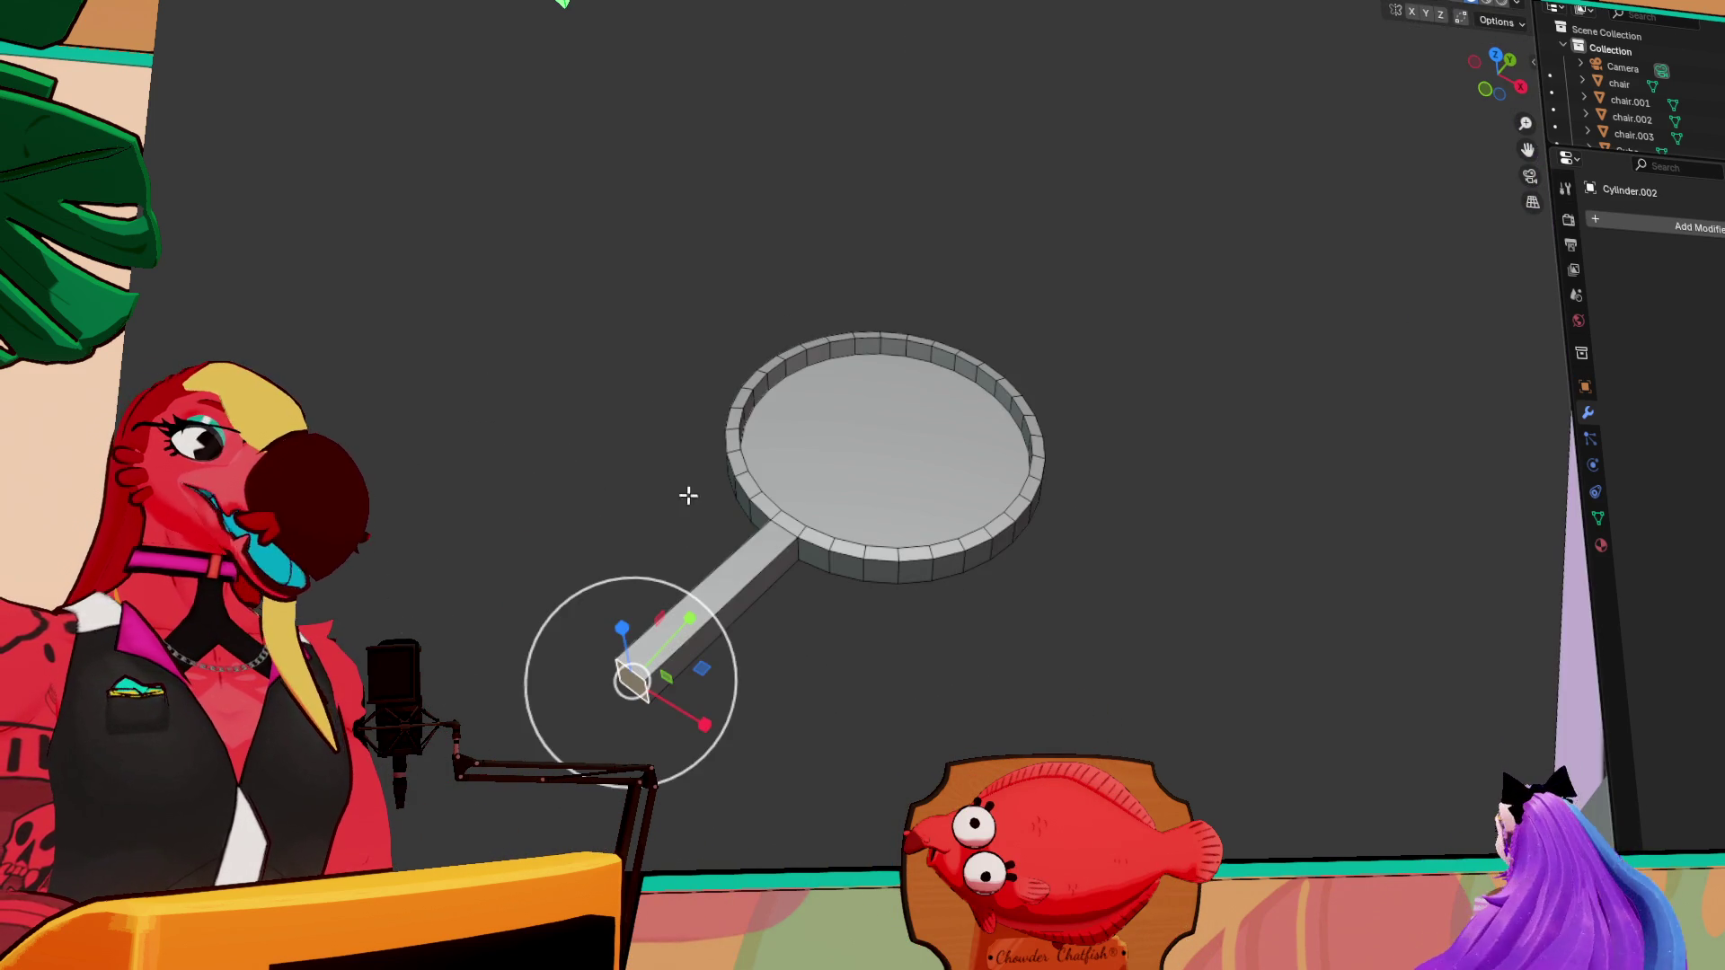
middle_drag(754, 623, 786, 550)
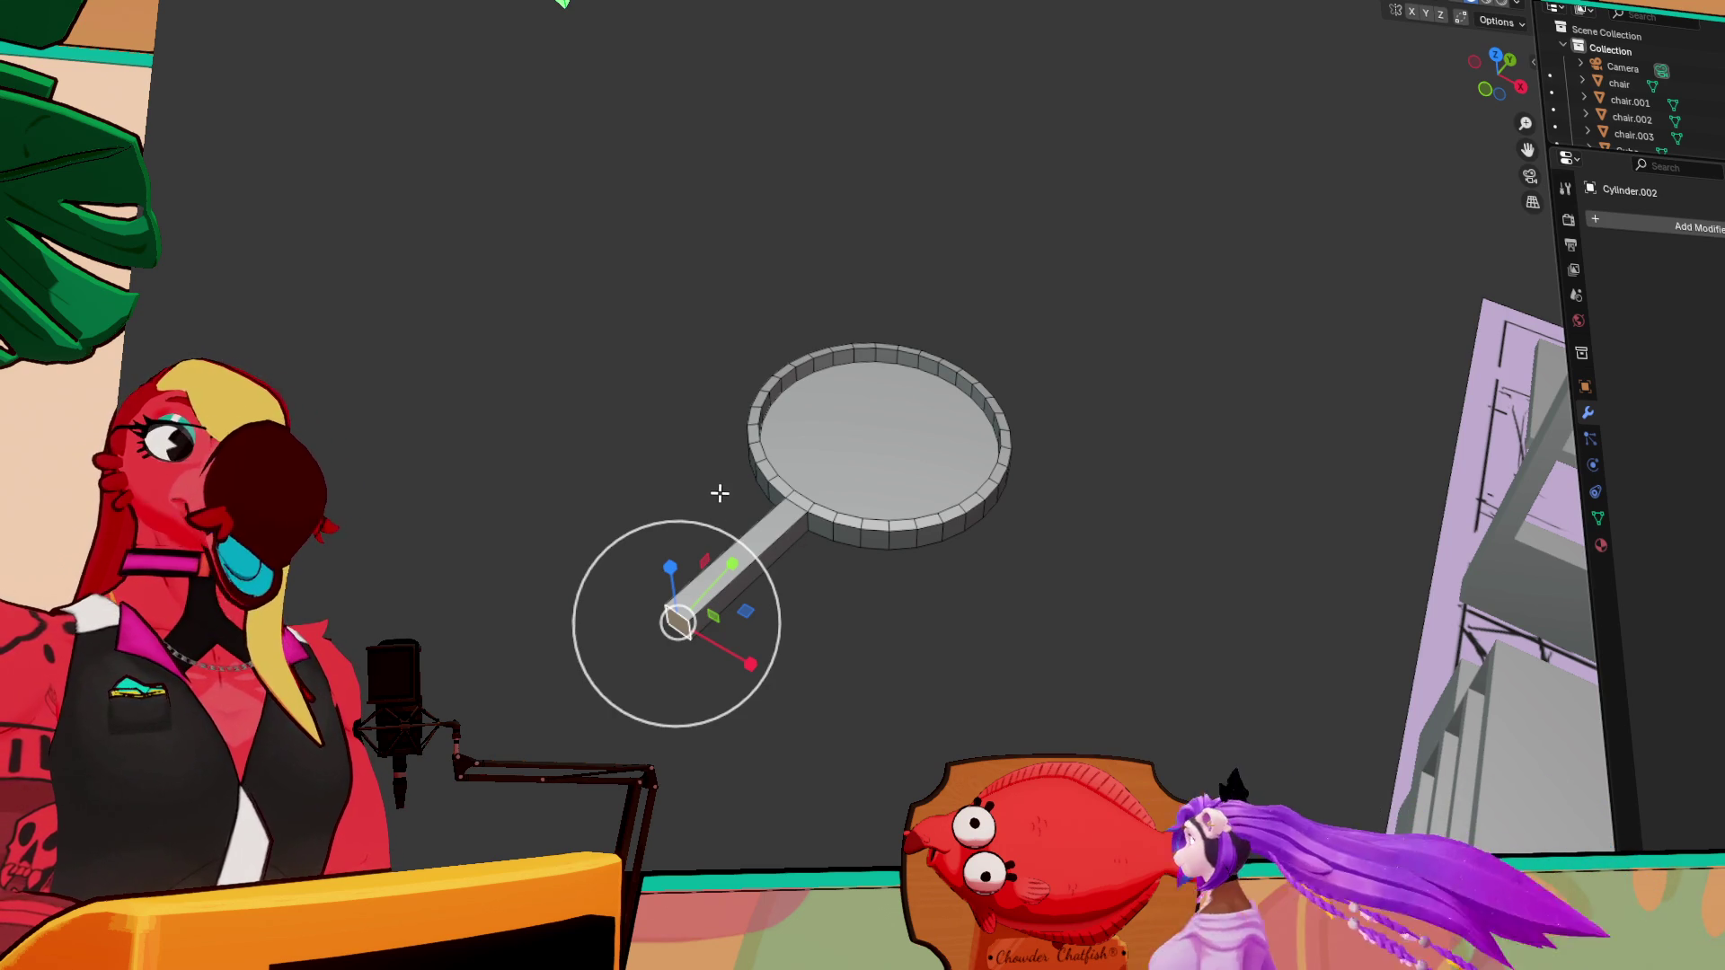
mouse_move(745, 563)
middle_down()
mouse_move(764, 575)
mouse_move(872, 537)
middle_up()
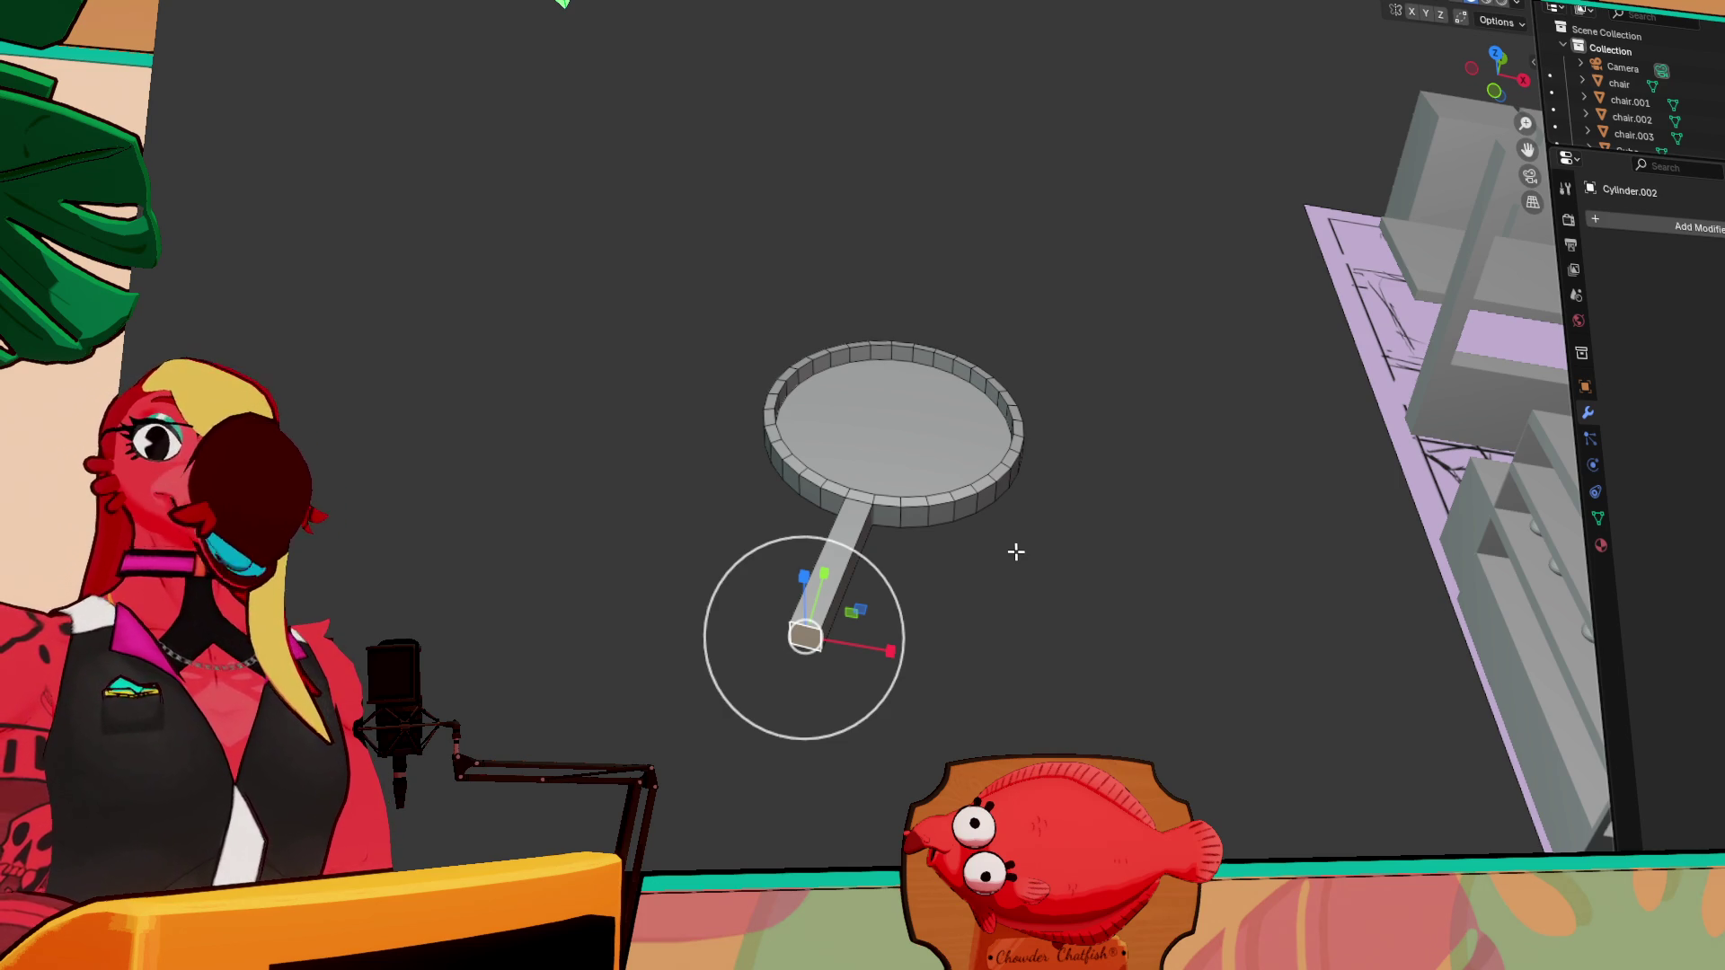
scroll(963, 608, down, 2)
scroll(905, 624, up, 6)
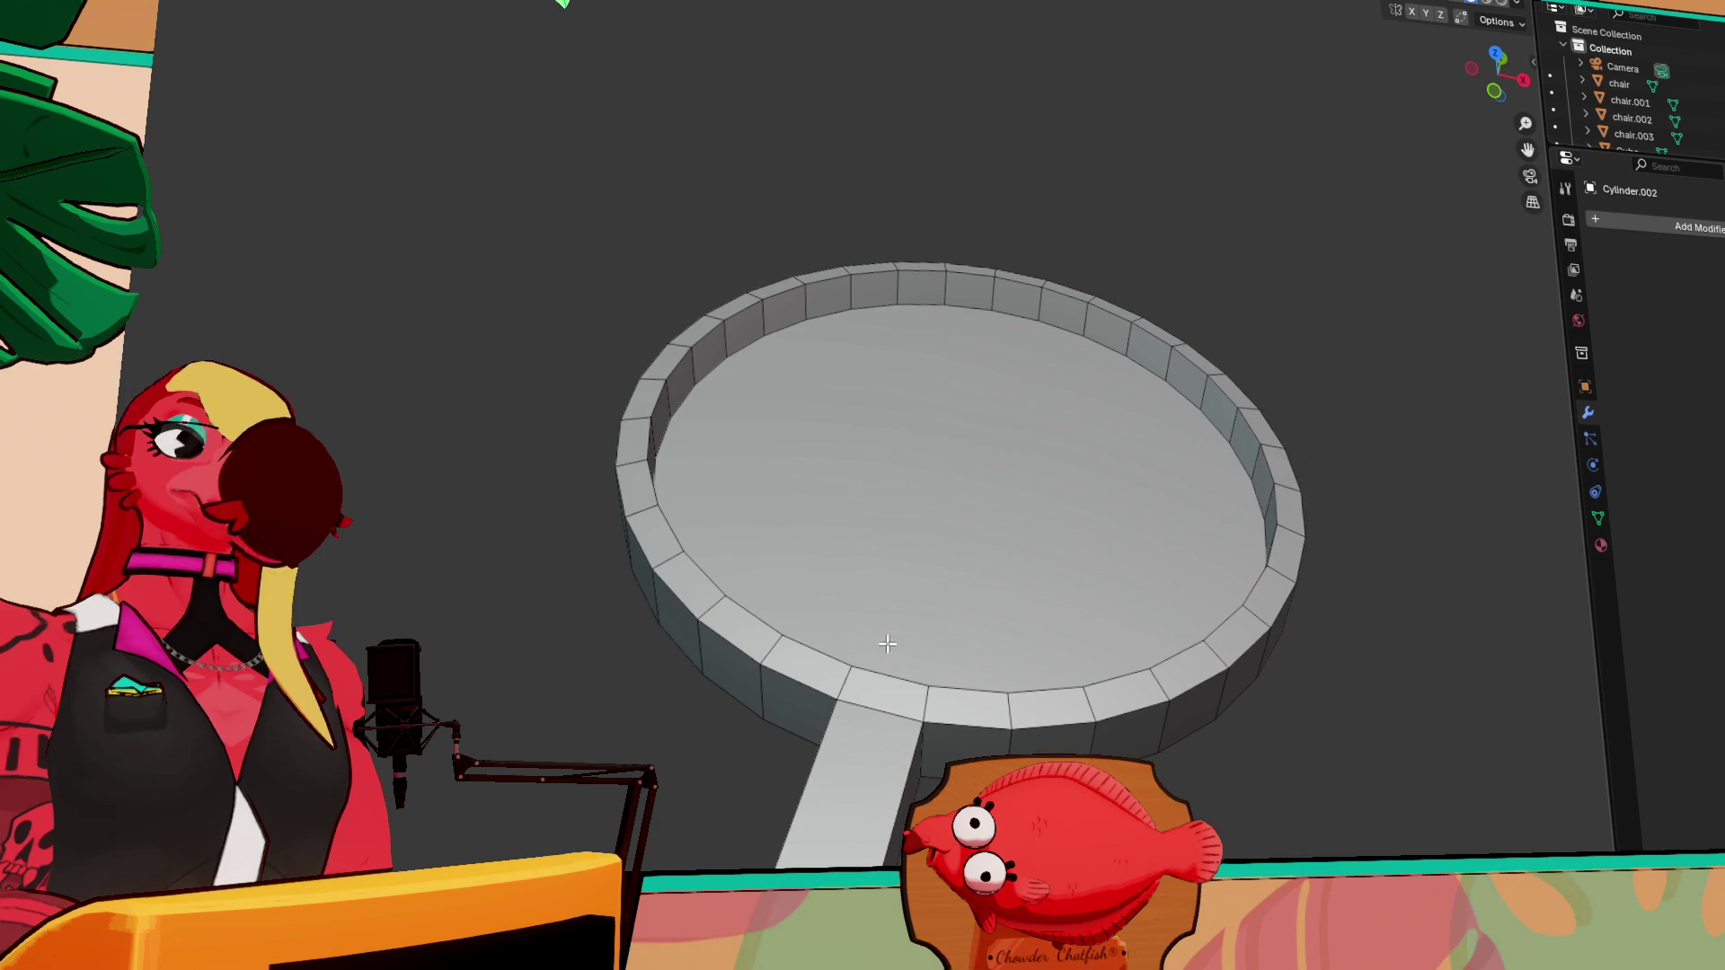